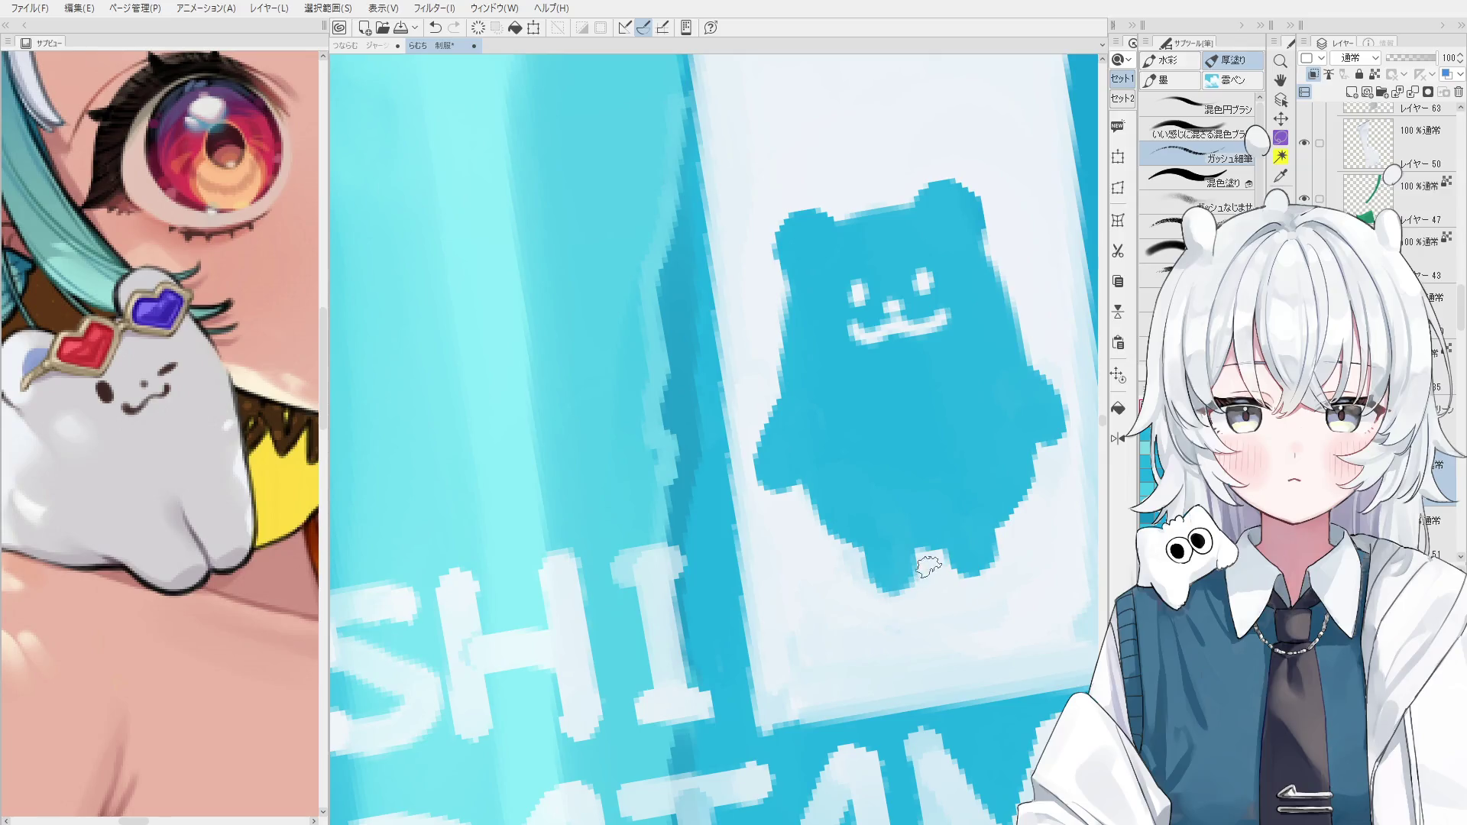
Zoom in on the bottle, trial-erase a line across its label, then undo it.
{"action": "scroll", "coordinate": [926, 511], "scroll_direction": "down", "scroll_amount": 1}
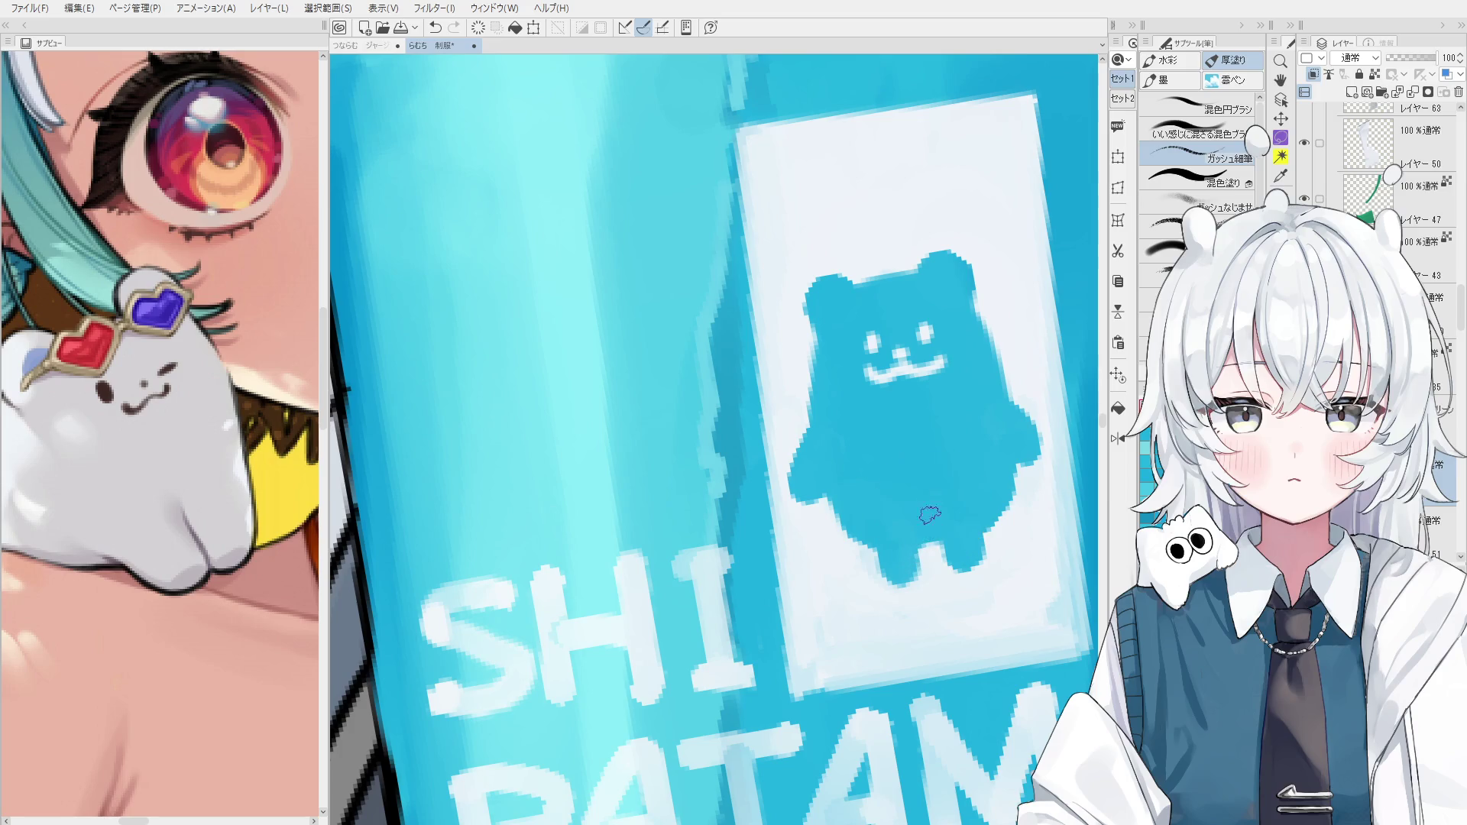
{"action": "scroll", "coordinate": [948, 542], "scroll_direction": "down", "scroll_amount": 2}
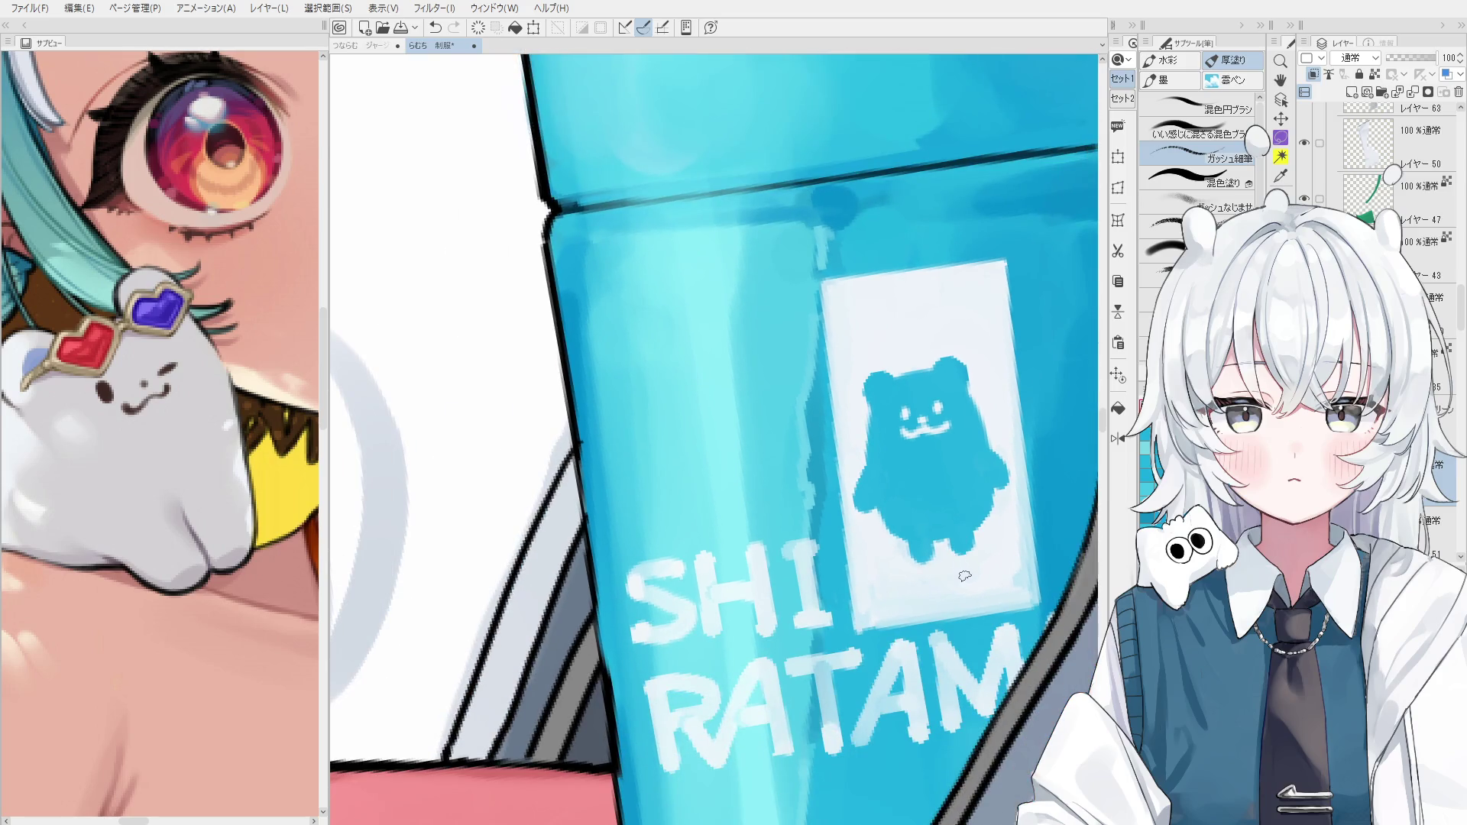
{"action": "scroll", "coordinate": [961, 570], "scroll_direction": "down", "scroll_amount": 4}
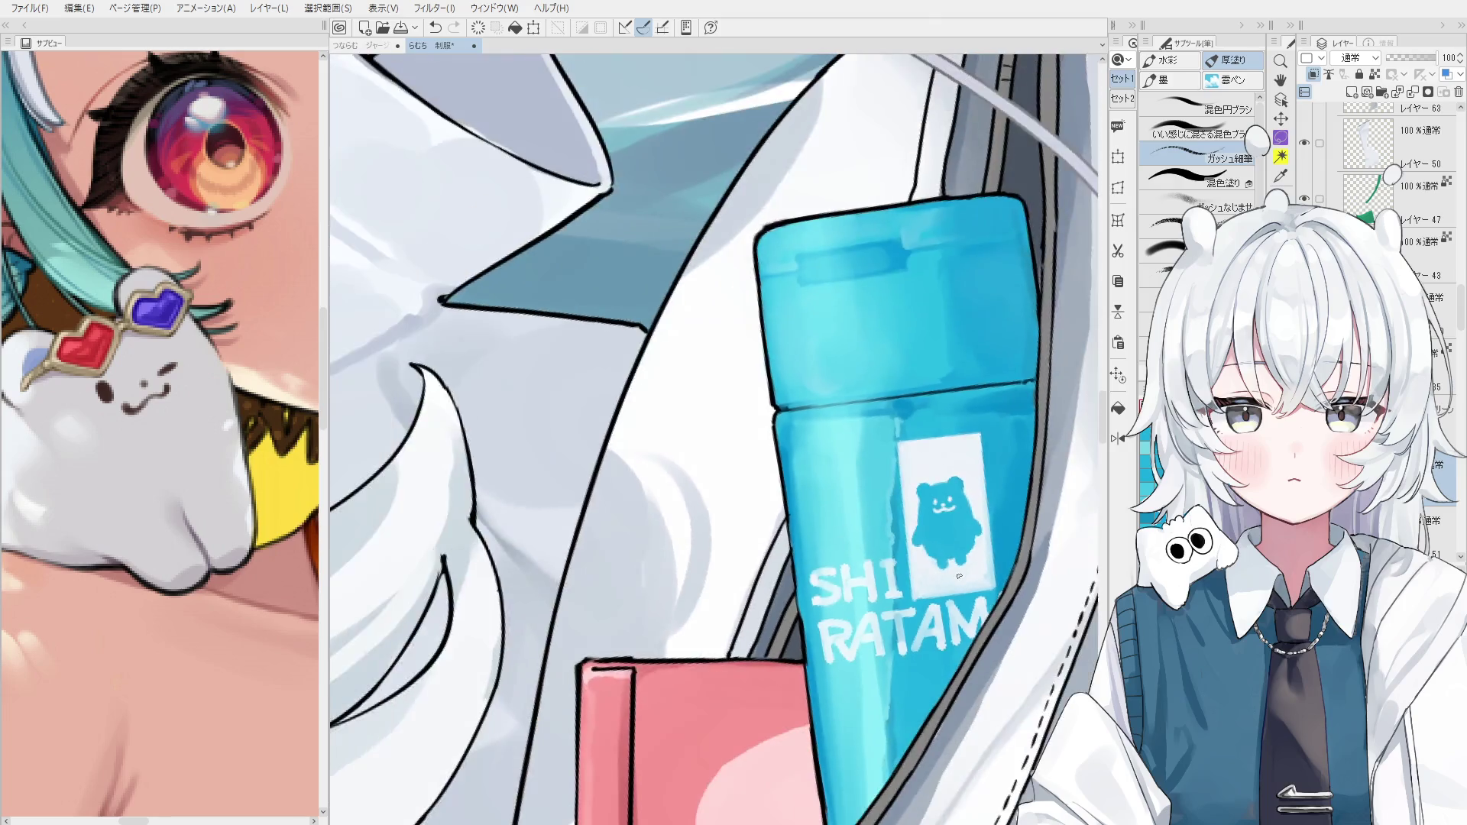
{"action": "scroll", "coordinate": [917, 594], "scroll_direction": "up", "scroll_amount": 1}
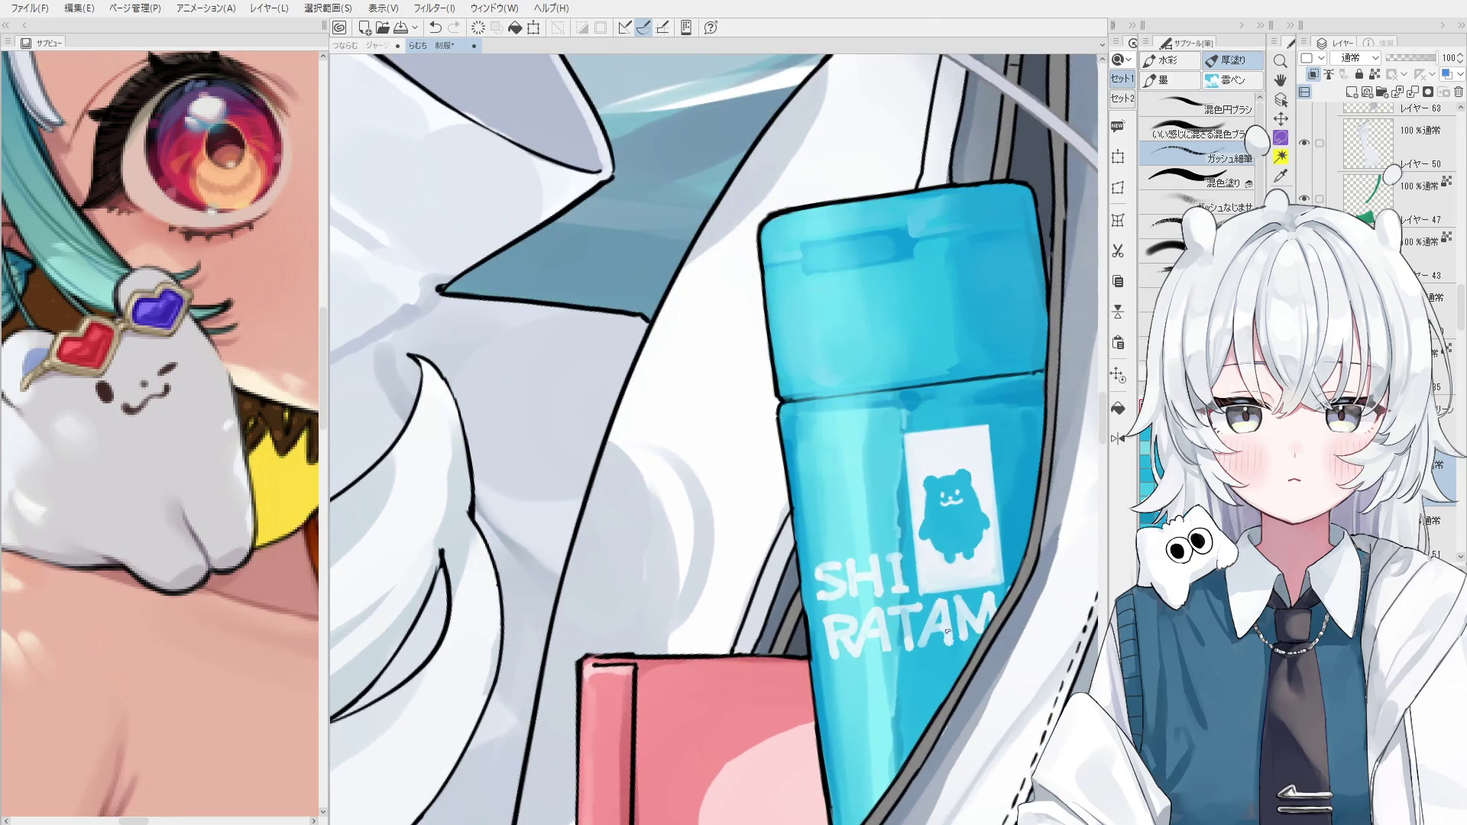
{"action": "key", "text": "e"}
{"action": "scroll", "coordinate": [912, 624], "scroll_direction": "up", "scroll_amount": 2}
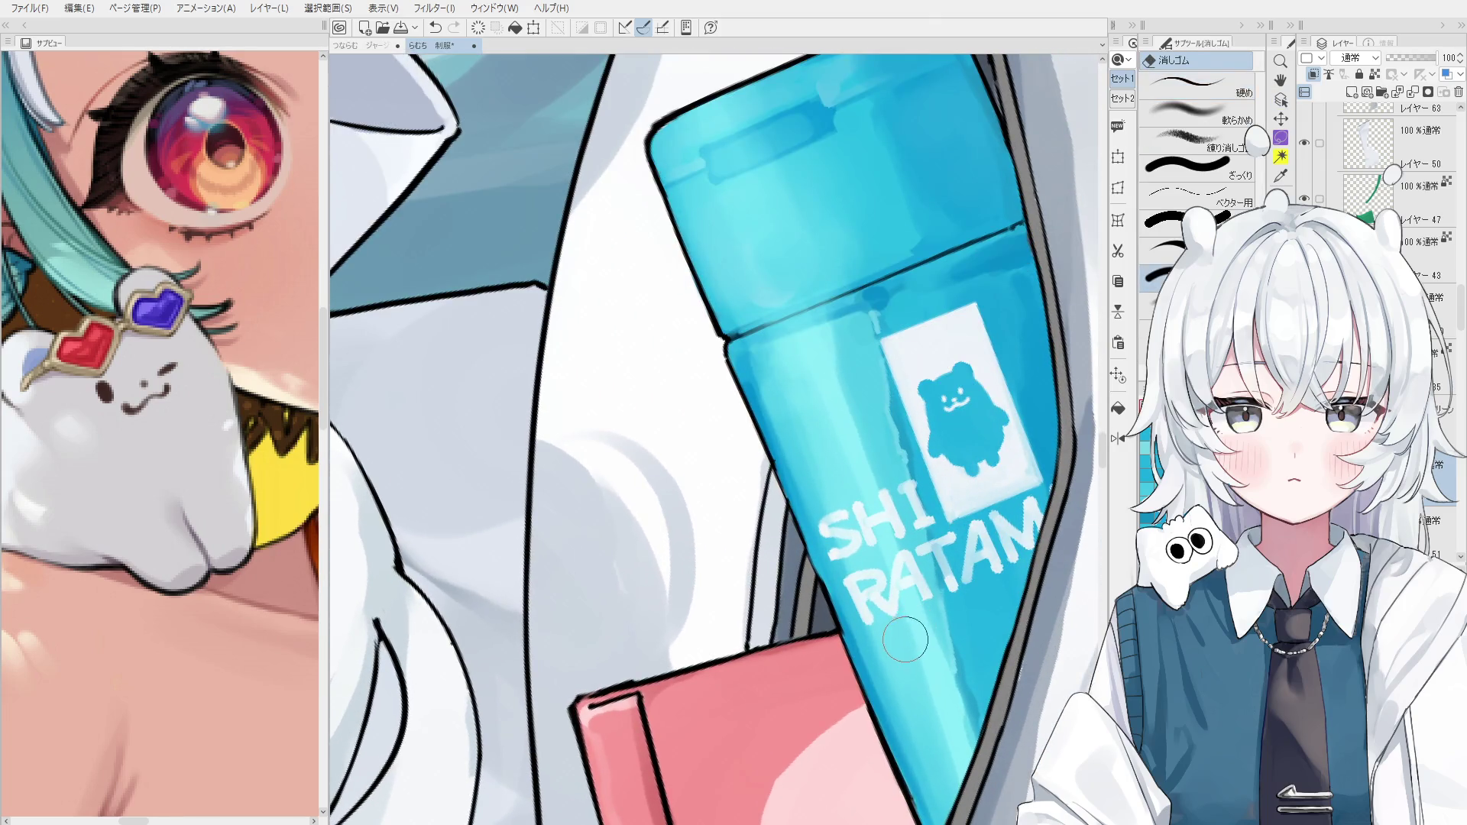
{"action": "left_click", "coordinate": [869, 632]}
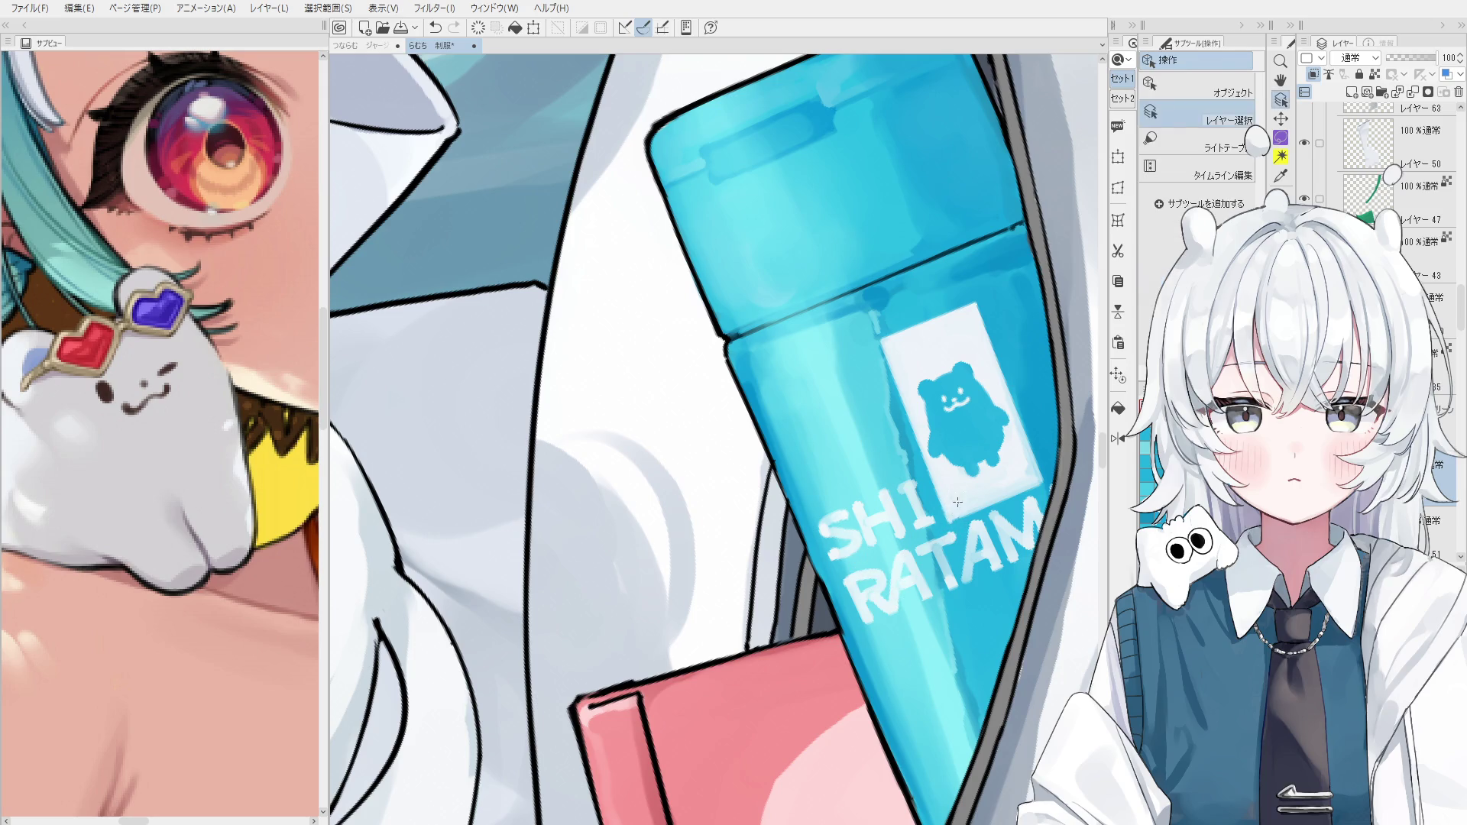
{"action": "key", "text": "p"}
{"action": "key", "text": "ctrl+z"}
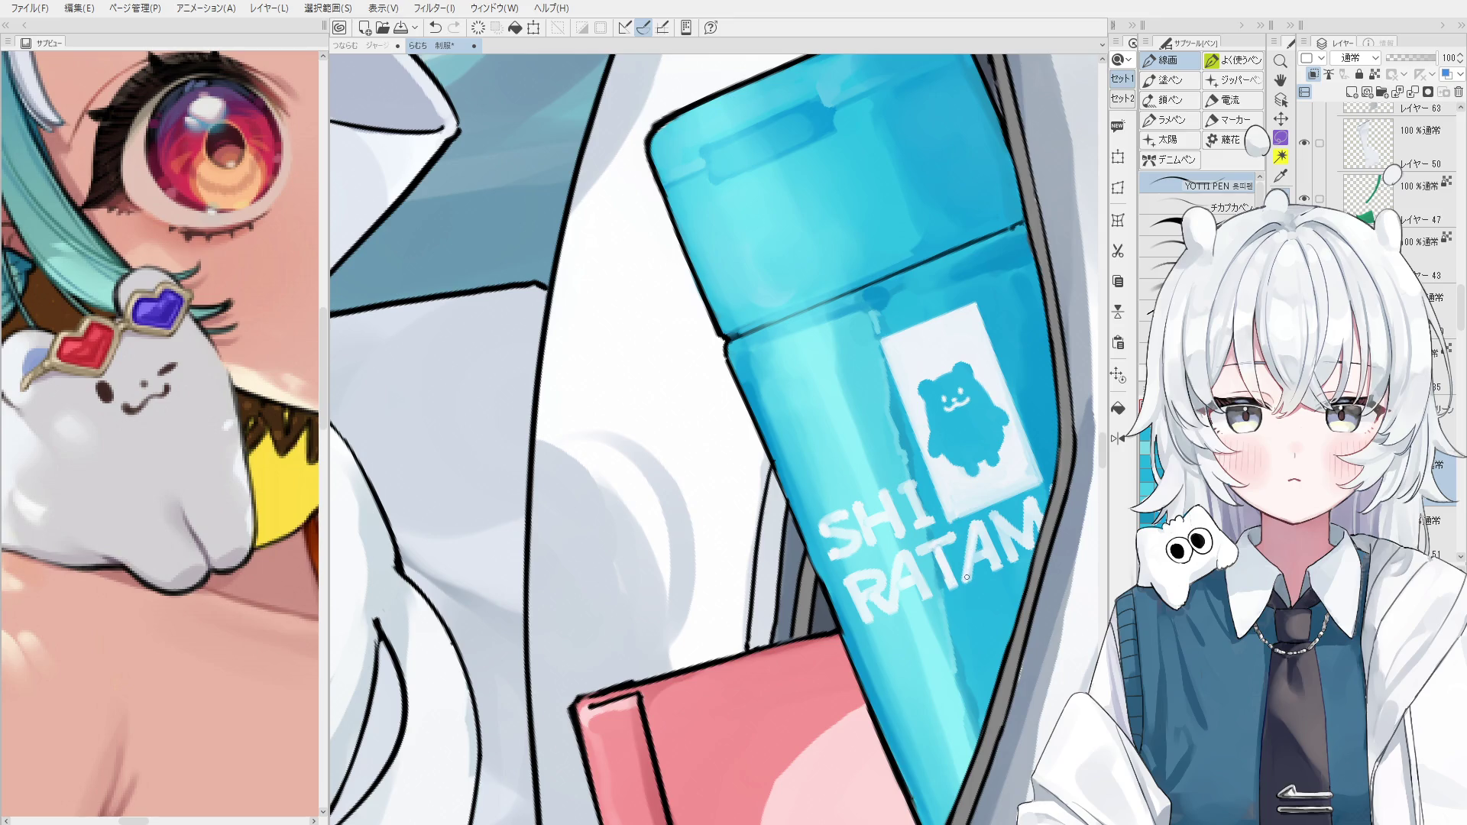
Pick the layer drawn at the bottle label directly from the canvas.
{"action": "scroll", "coordinate": [968, 564], "scroll_direction": "down", "scroll_amount": 3}
{"action": "scroll", "coordinate": [938, 537], "scroll_direction": "down", "scroll_amount": 2}
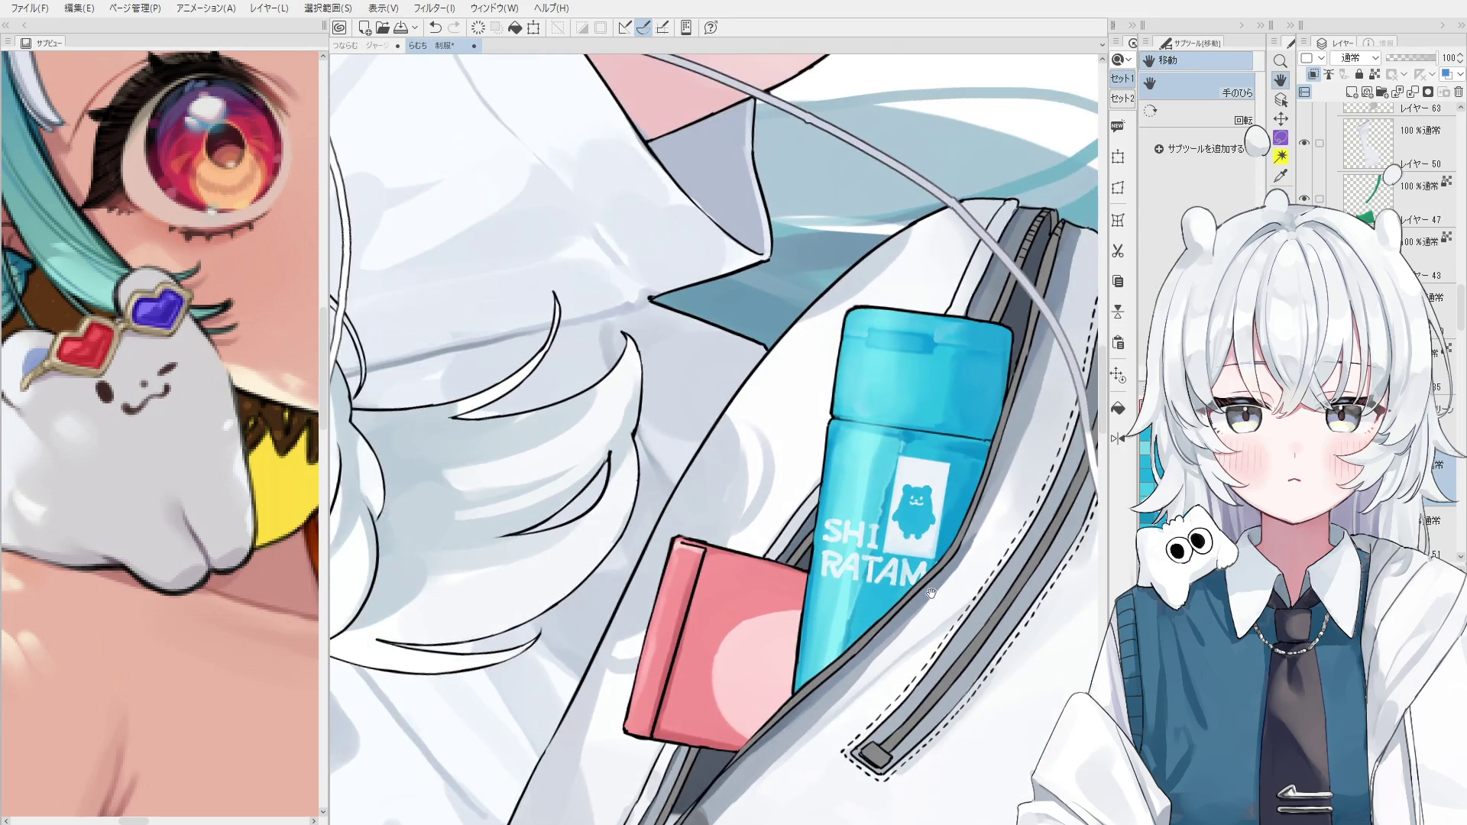
{"action": "scroll", "coordinate": [947, 607], "scroll_direction": "down", "scroll_amount": 5}
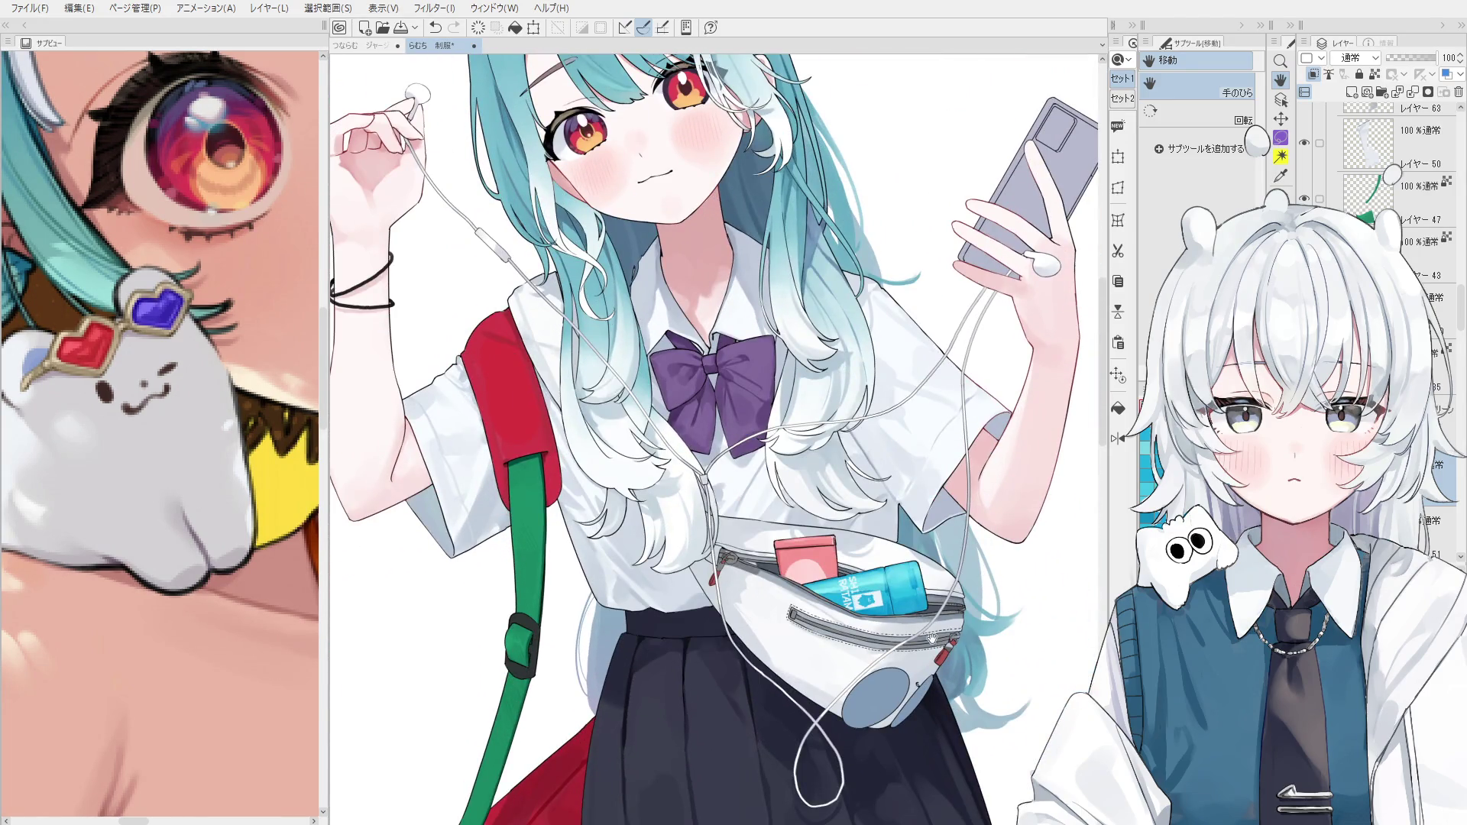
{"action": "key", "text": "o"}
{"action": "scroll", "coordinate": [861, 567], "scroll_direction": "up", "scroll_amount": 4}
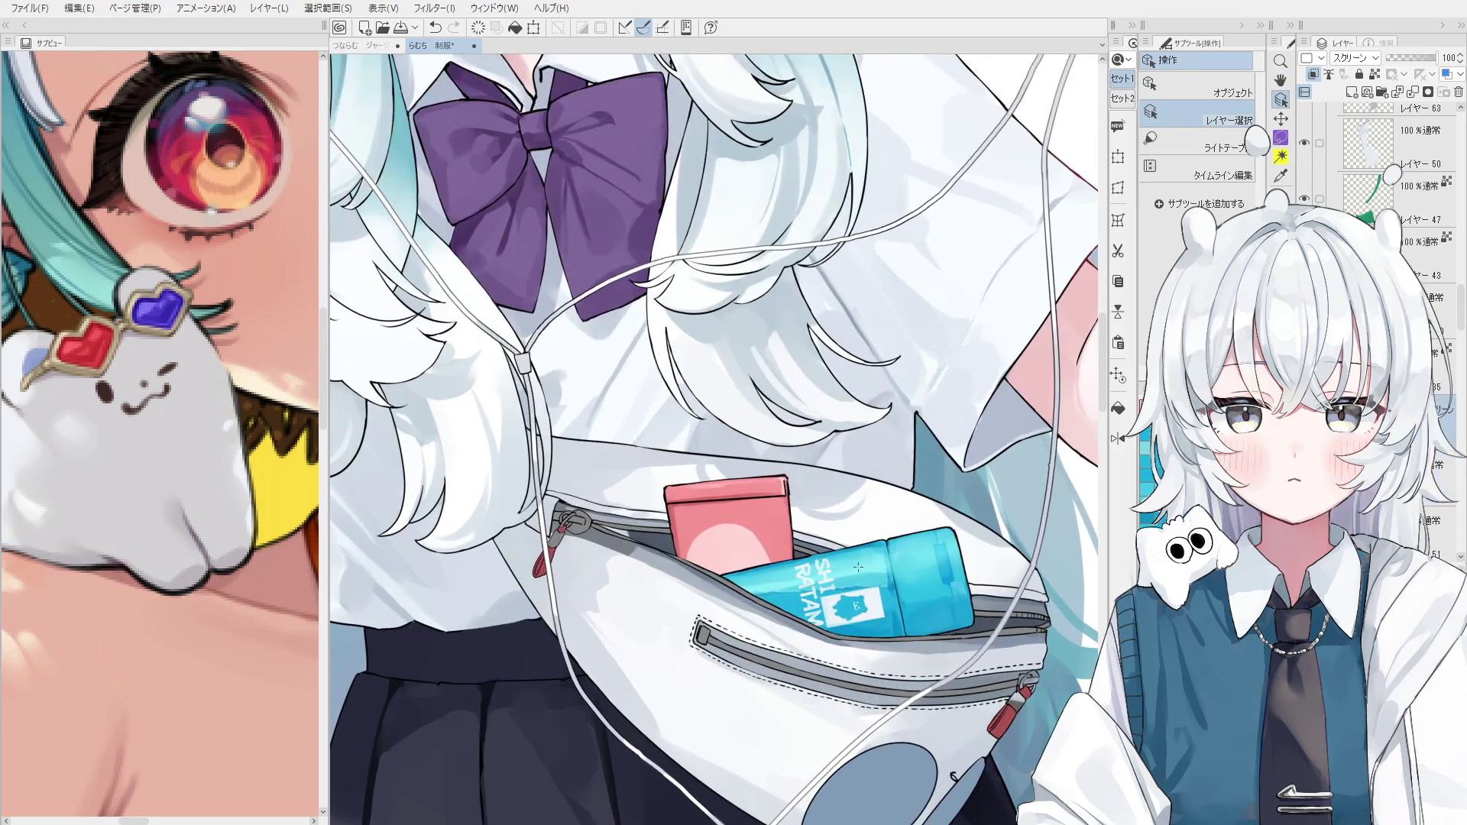
{"action": "key", "text": "b"}
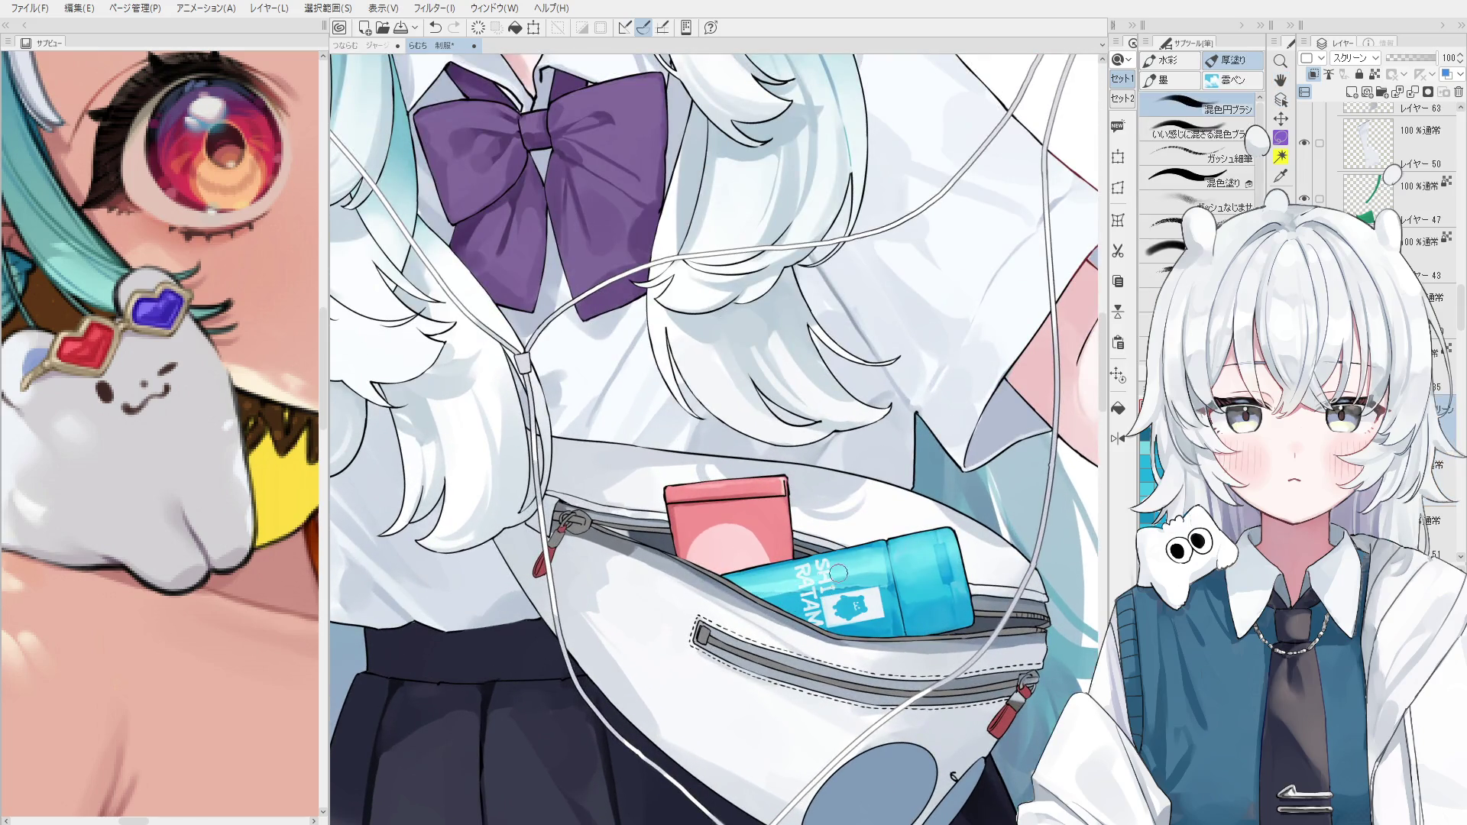
{"action": "scroll", "coordinate": [839, 573], "scroll_direction": "up", "scroll_amount": 1}
{"action": "key", "text": "o"}
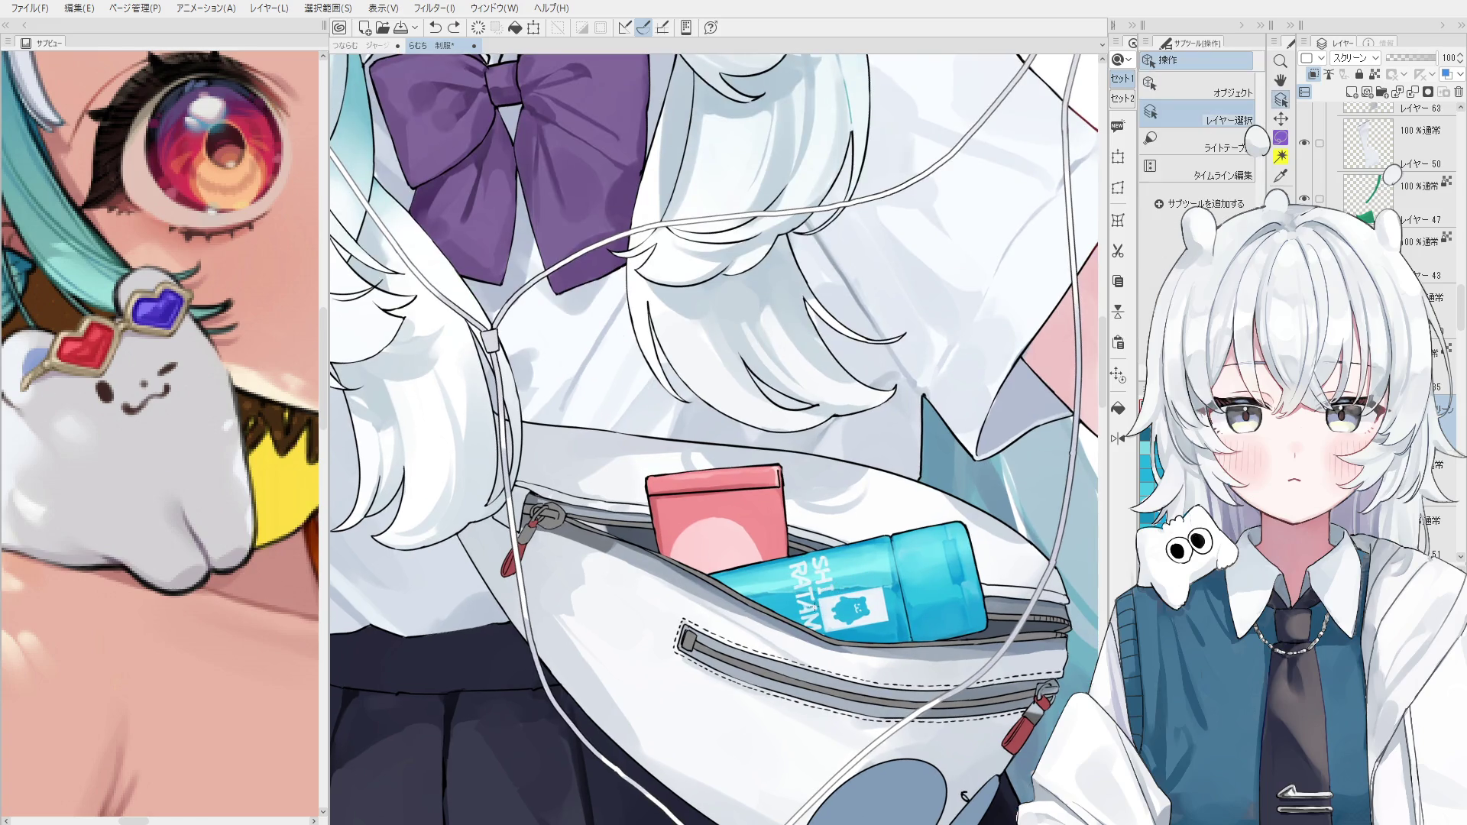
{"action": "left_click", "coordinate": [838, 623]}
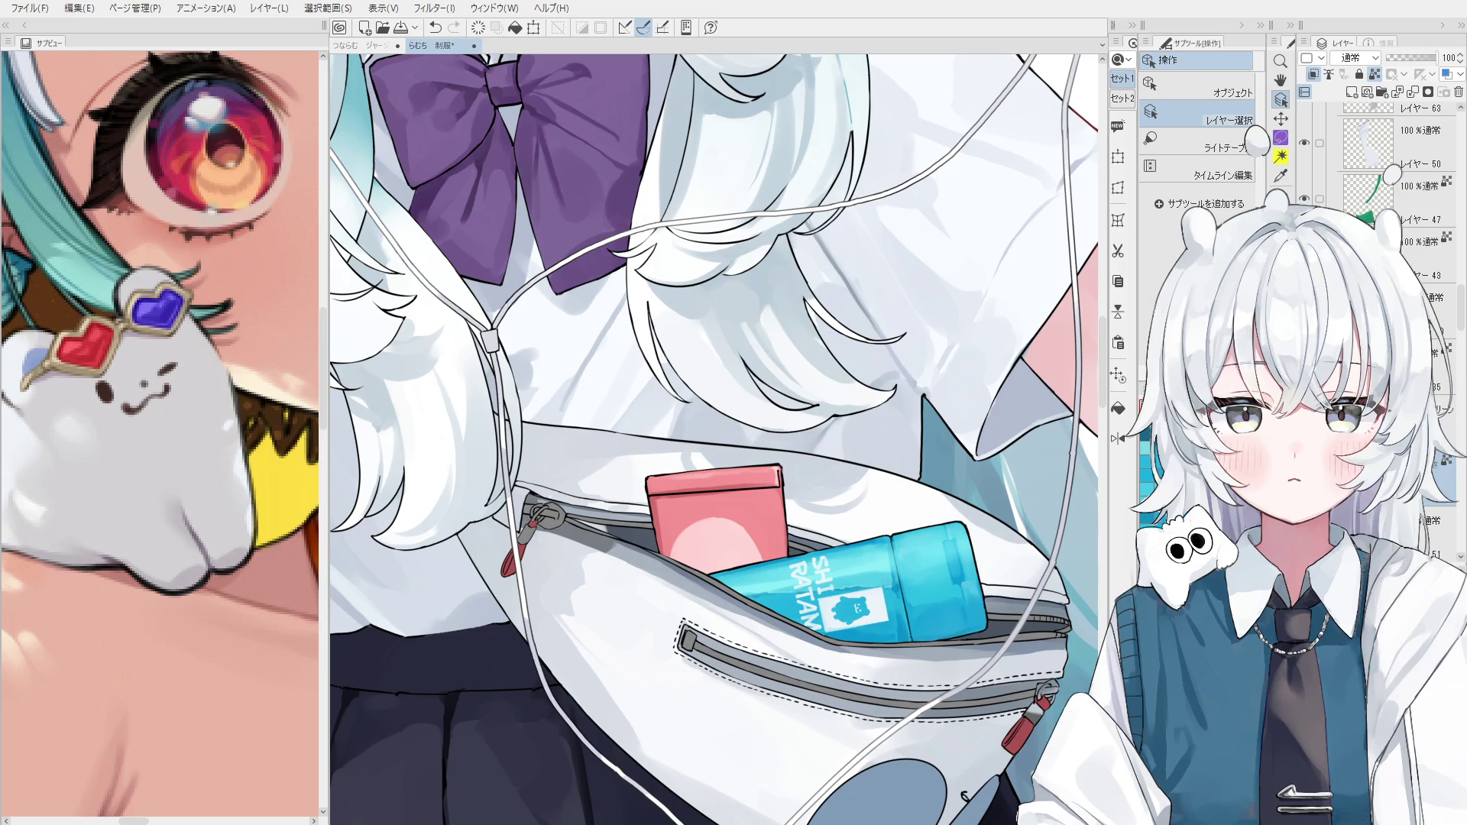
Check the screen-blend layer above, then return to the normal paint layer below.
{"action": "key", "text": "j"}
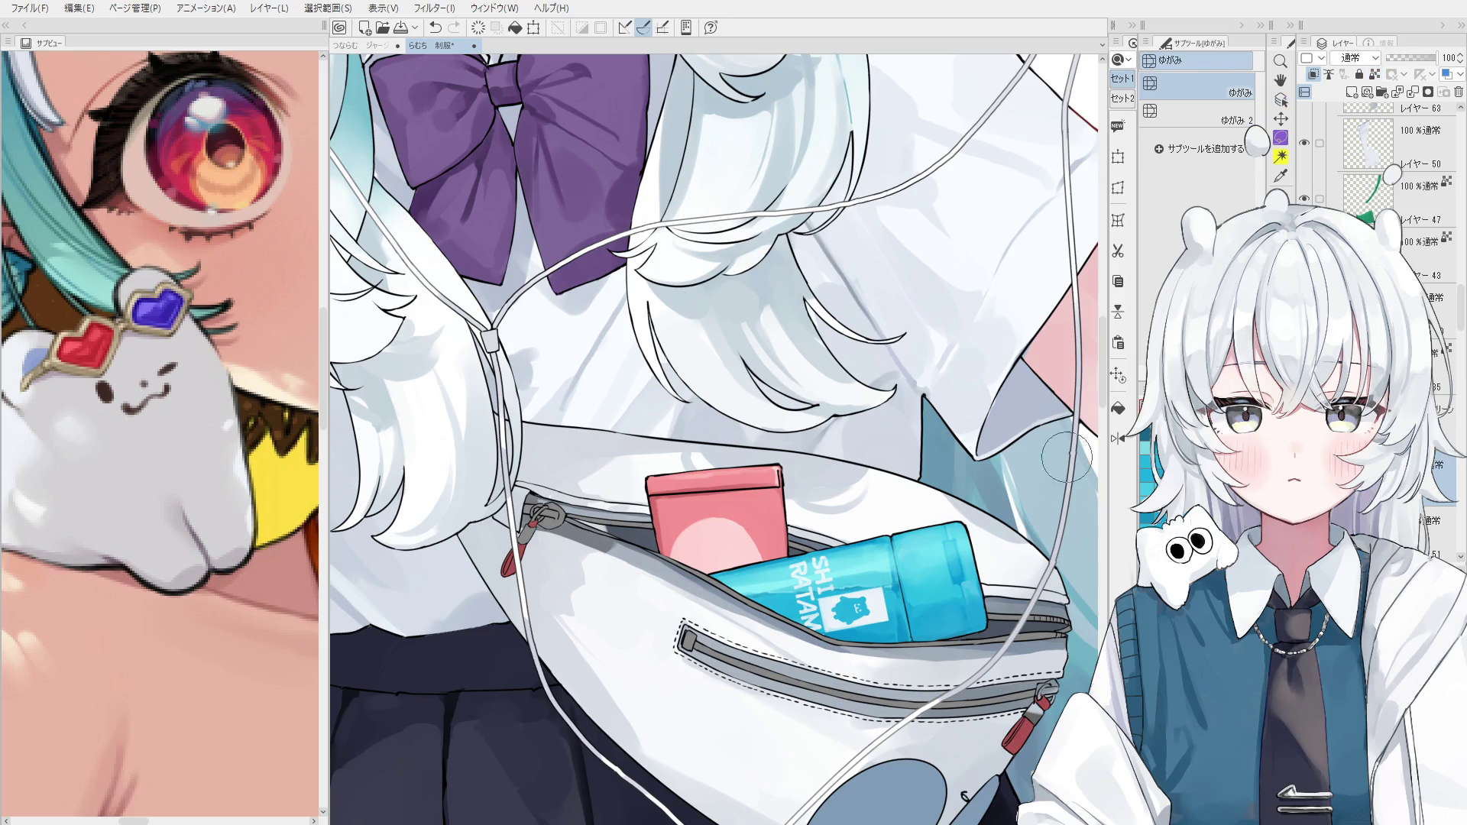
{"action": "scroll", "coordinate": [836, 586], "scroll_direction": "up", "scroll_amount": 2}
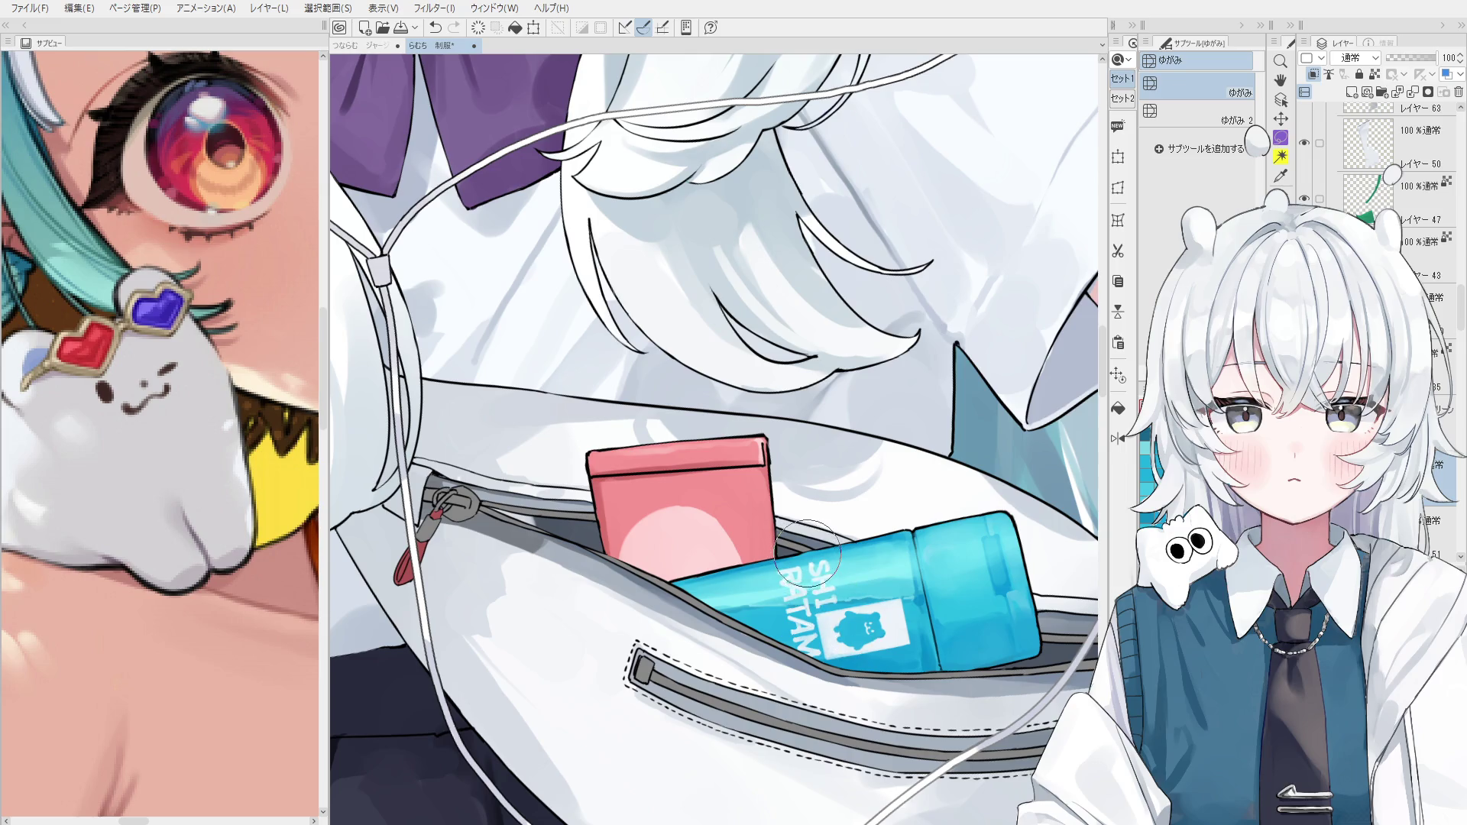
{"action": "left_click", "coordinate": [1440, 420]}
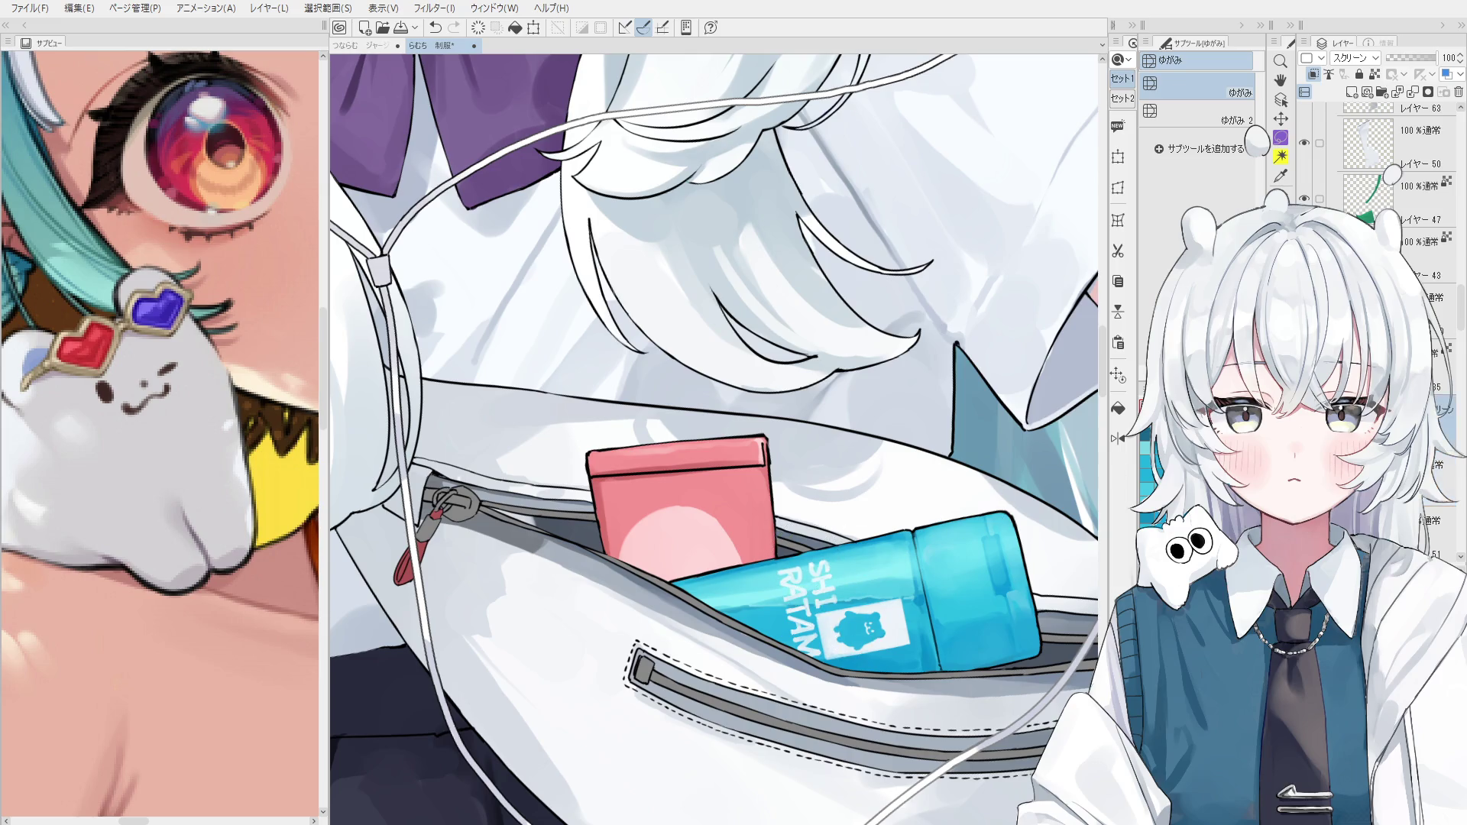
{"action": "left_click", "coordinate": [1440, 474]}
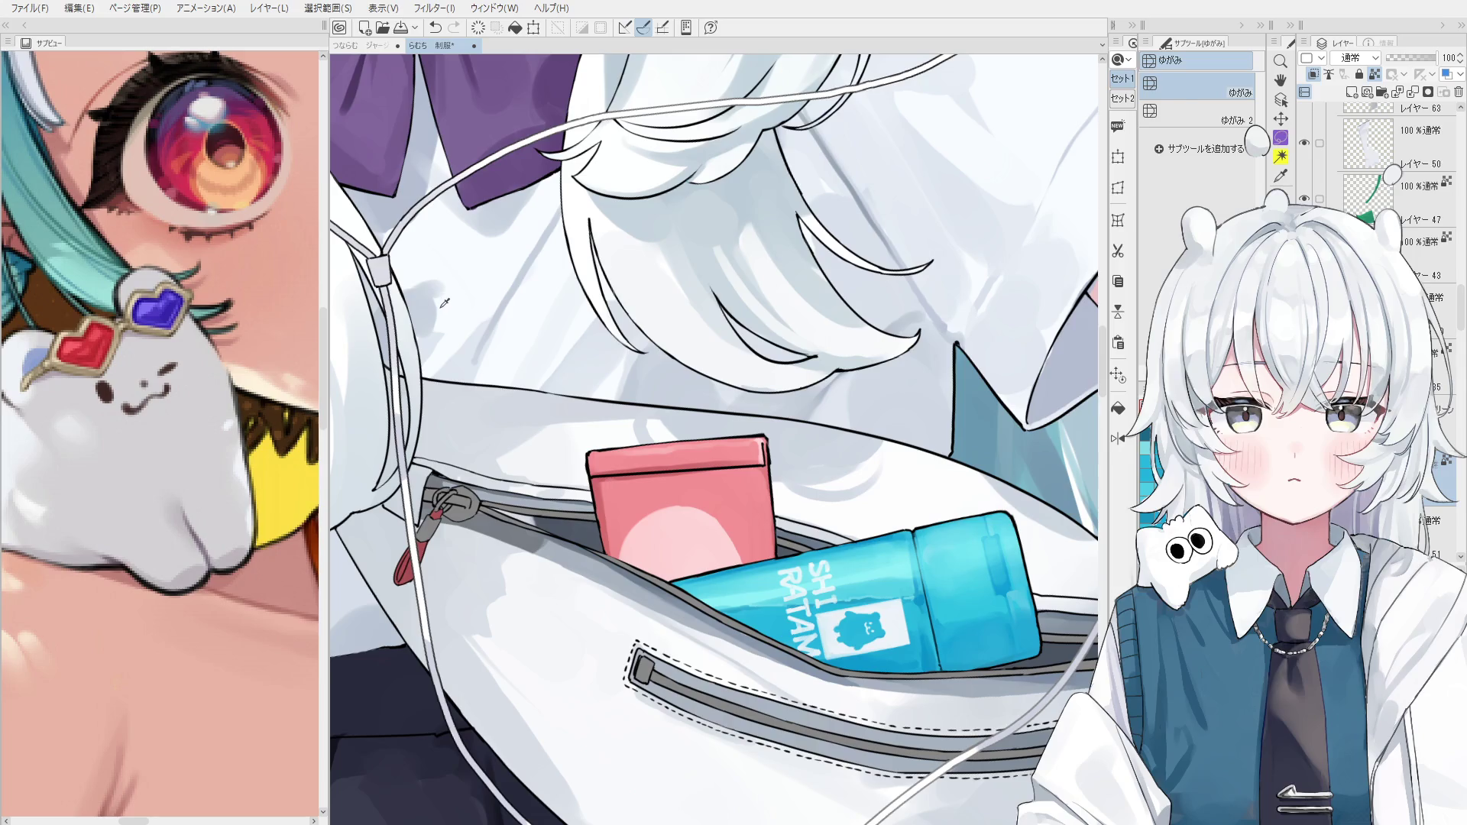
{"action": "key", "text": "b"}
Paint cyan over the bear label, undo the stroke spilling onto the bag, and lighten the cap.
{"action": "left_click_drag", "start_coordinate": [810, 669], "coordinate": [848, 649]}
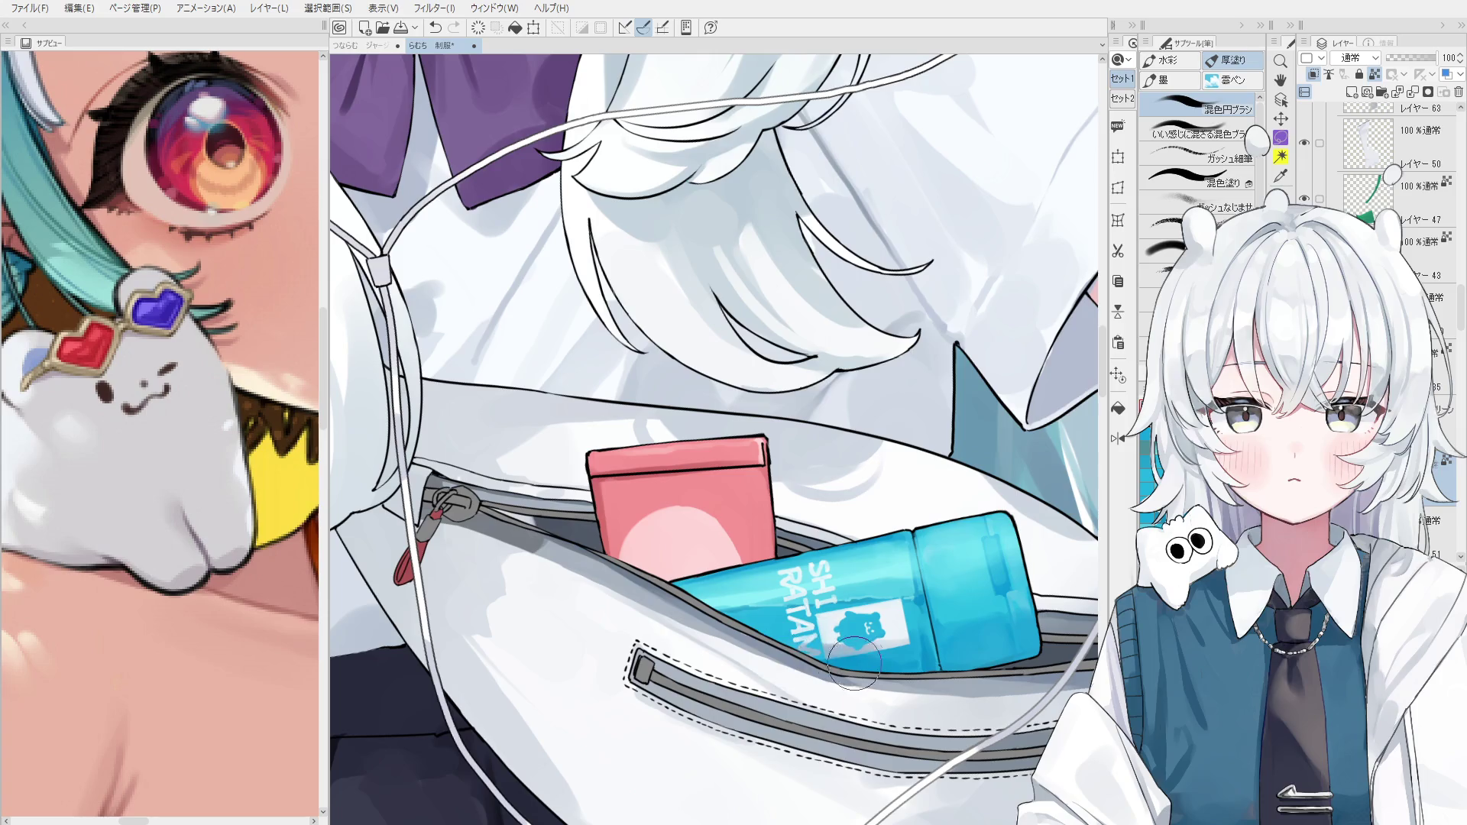
{"action": "mouse_move", "coordinate": [890, 643]}
{"action": "left_mouse_down"}
{"action": "mouse_move", "coordinate": [857, 651]}
{"action": "mouse_move", "coordinate": [917, 641]}
{"action": "mouse_move", "coordinate": [860, 663]}
{"action": "left_mouse_up"}
{"action": "key", "text": "o"}
{"action": "key", "text": "b"}
{"action": "mouse_move", "coordinate": [848, 651]}
{"action": "left_mouse_down"}
{"action": "mouse_move", "coordinate": [909, 649]}
{"action": "mouse_move", "coordinate": [764, 650]}
{"action": "mouse_move", "coordinate": [986, 653]}
{"action": "mouse_move", "coordinate": [958, 655]}
{"action": "mouse_move", "coordinate": [972, 652]}
{"action": "left_mouse_up"}
{"action": "key", "text": "ctrl+z"}
{"action": "key", "text": "ctrl+z"}
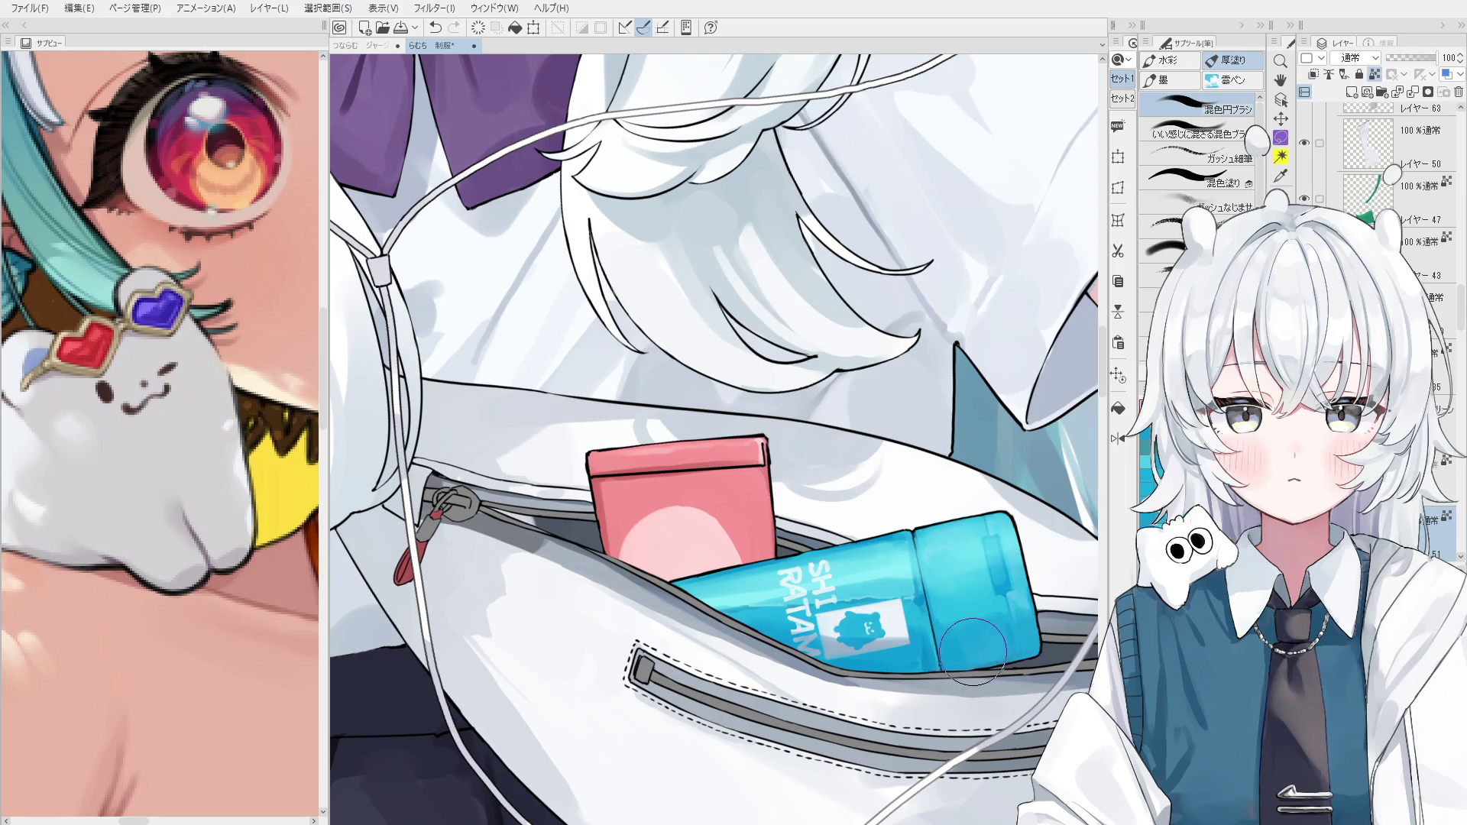
{"action": "scroll", "coordinate": [975, 632], "scroll_direction": "down", "scroll_amount": 1}
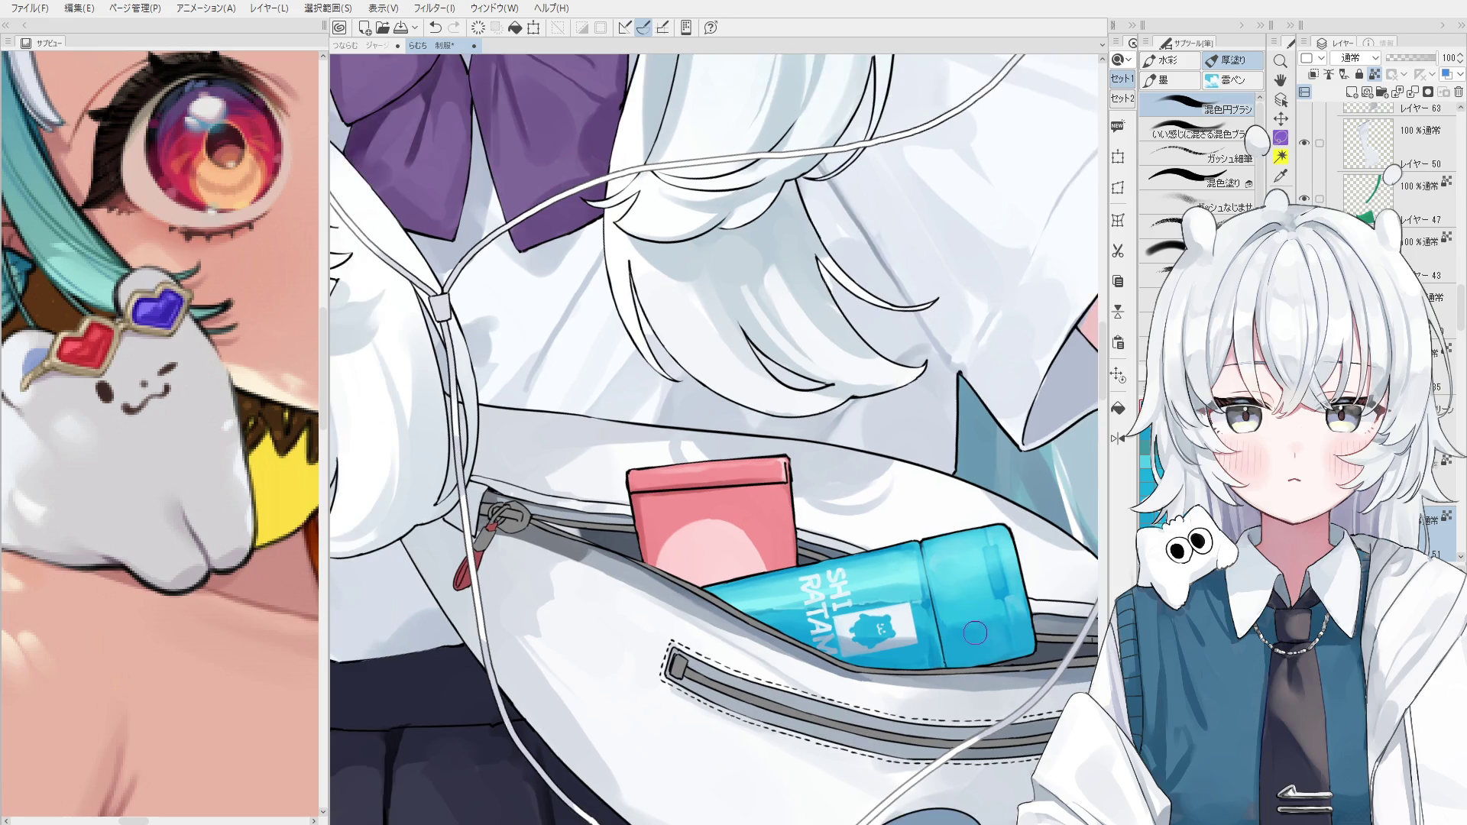
{"action": "left_click_drag", "start_coordinate": [964, 592], "coordinate": [979, 615]}
{"action": "scroll", "coordinate": [882, 321], "scroll_direction": "down", "scroll_amount": 5}
{"action": "left_click_drag", "start_coordinate": [882, 312], "coordinate": [882, 373]}
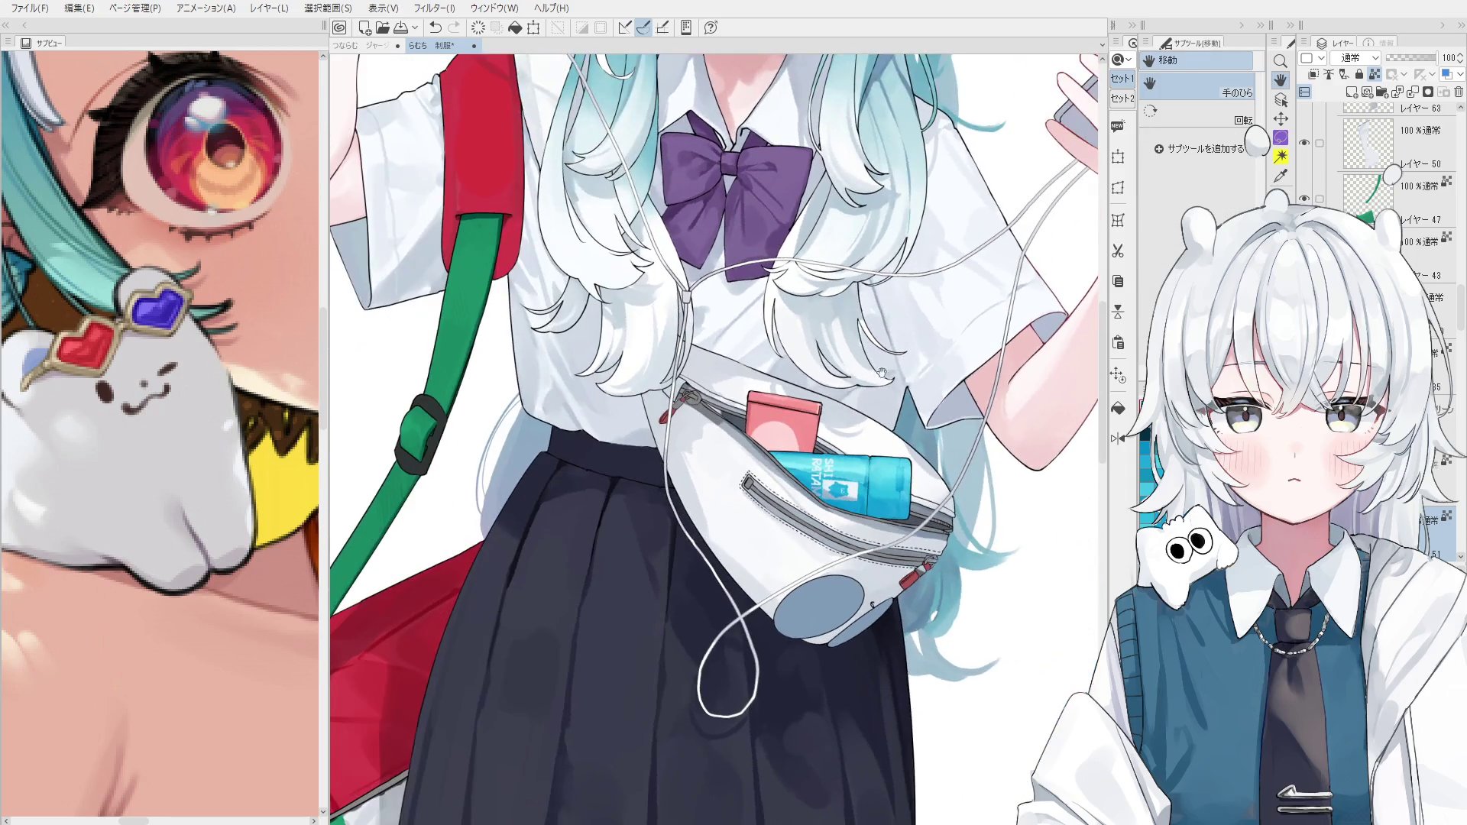
{"action": "left_click", "coordinate": [871, 336], "text": "ctrl+shift"}
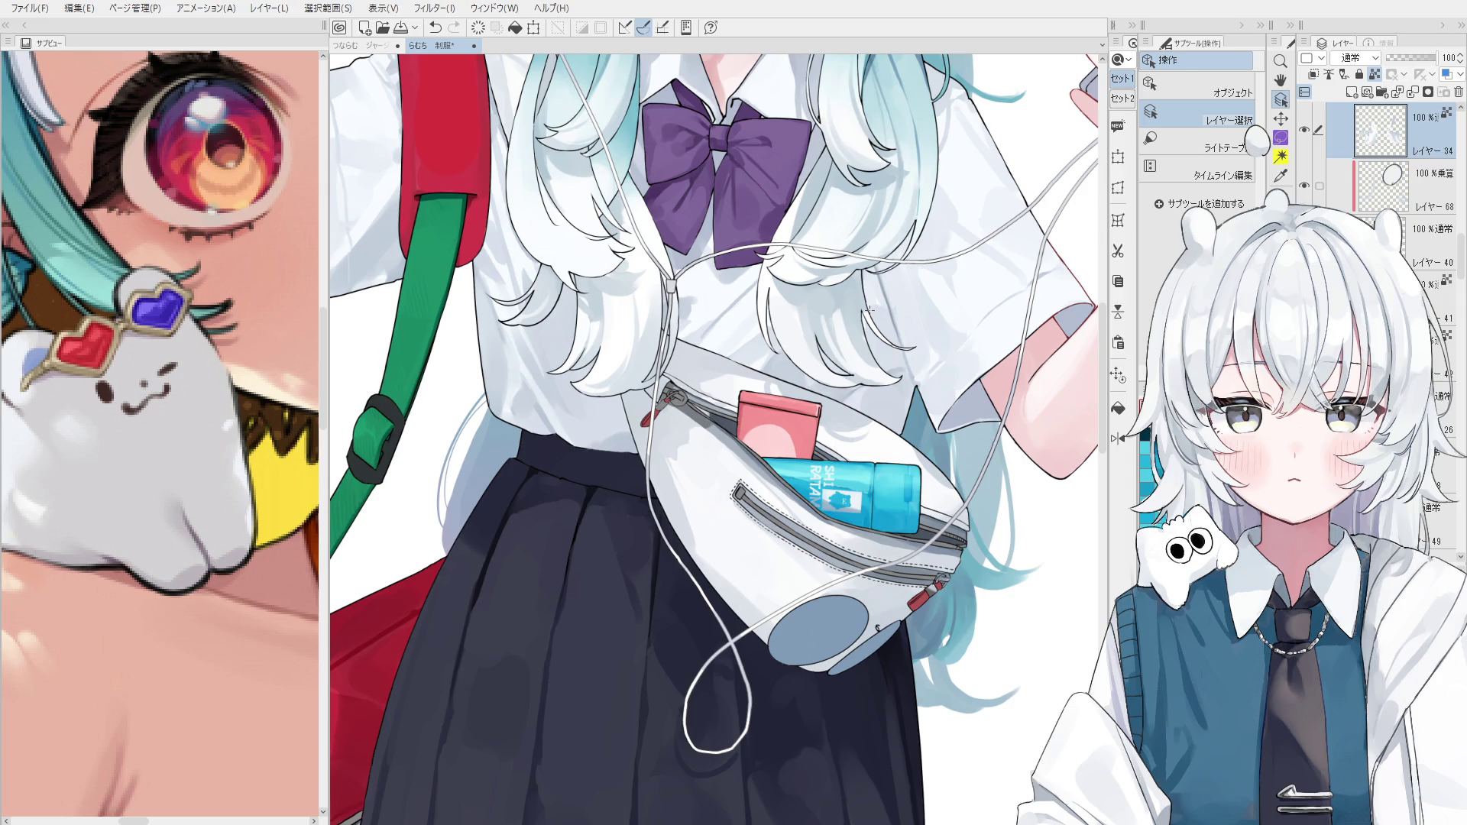
{"action": "key", "text": "space"}
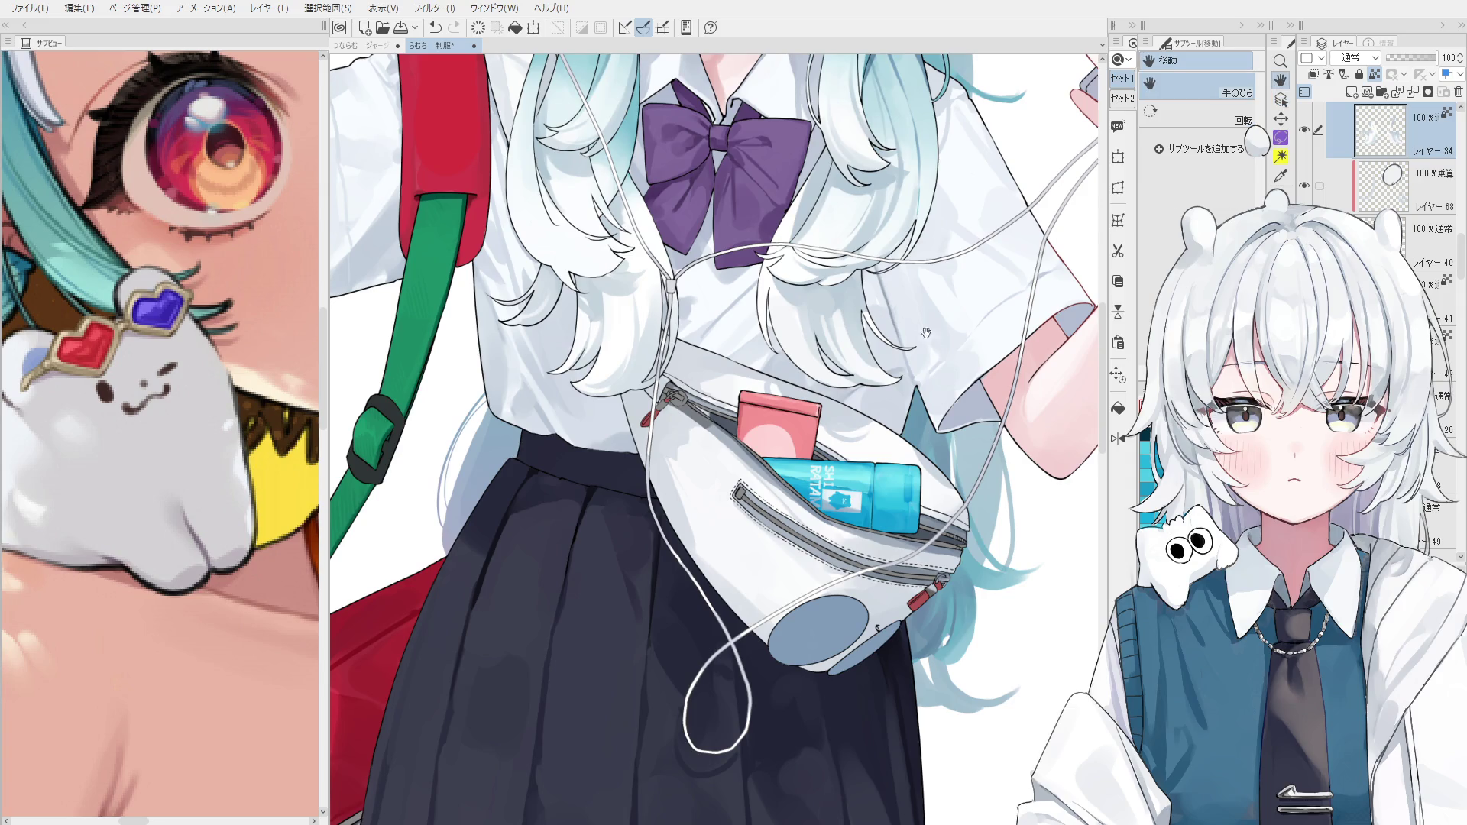
{"action": "left_click_drag", "start_coordinate": [838, 173], "coordinate": [751, 411]}
{"action": "mouse_move", "coordinate": [856, 277]}
{"action": "left_mouse_down"}
{"action": "mouse_move", "coordinate": [841, 77]}
{"action": "mouse_move", "coordinate": [825, 382]}
{"action": "left_mouse_up"}
{"action": "scroll", "coordinate": [811, 426], "scroll_direction": "down", "scroll_amount": 3}
{"action": "scroll", "coordinate": [811, 427], "scroll_direction": "up", "scroll_amount": 1}
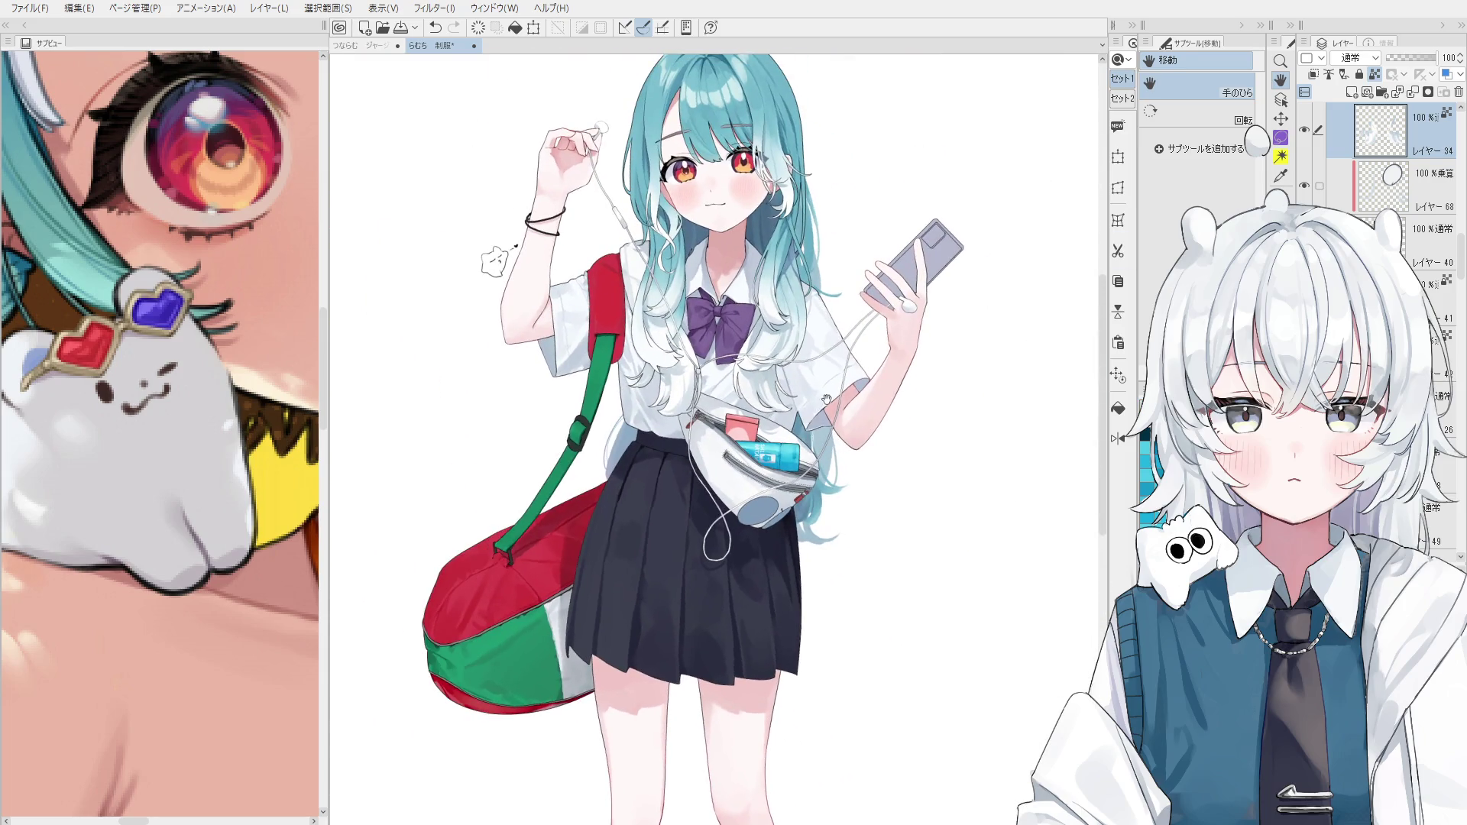
{"action": "scroll", "coordinate": [1362, 159], "scroll_direction": "up", "scroll_amount": 1}
{"action": "scroll", "coordinate": [1363, 159], "scroll_direction": "up", "scroll_amount": 1}
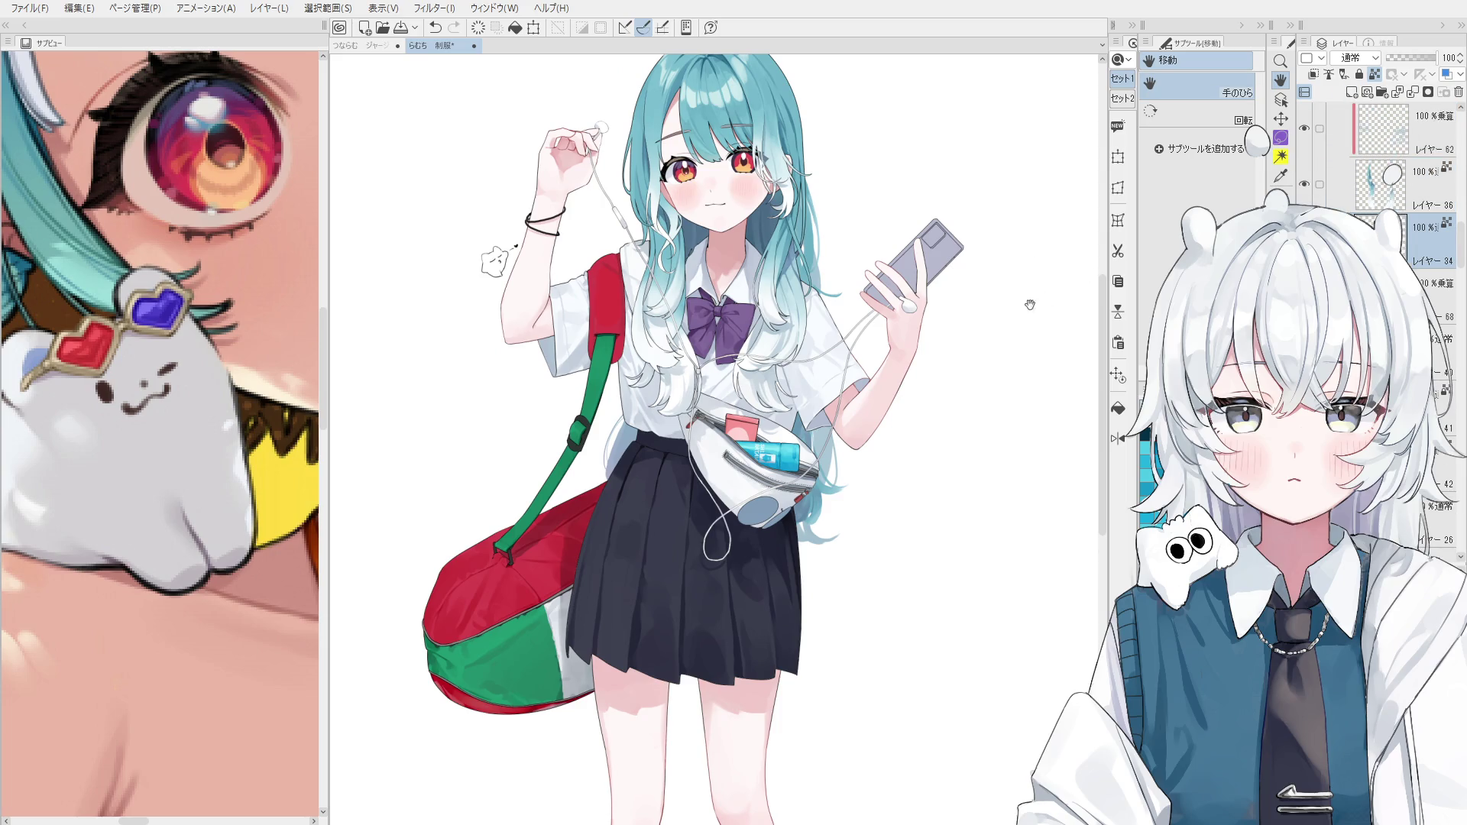
{"action": "scroll", "coordinate": [1389, 203], "scroll_direction": "up", "scroll_amount": 5}
{"action": "scroll", "coordinate": [1389, 202], "scroll_direction": "up", "scroll_amount": 2}
{"action": "left_click_drag", "start_coordinate": [920, 395], "coordinate": [898, 563]}
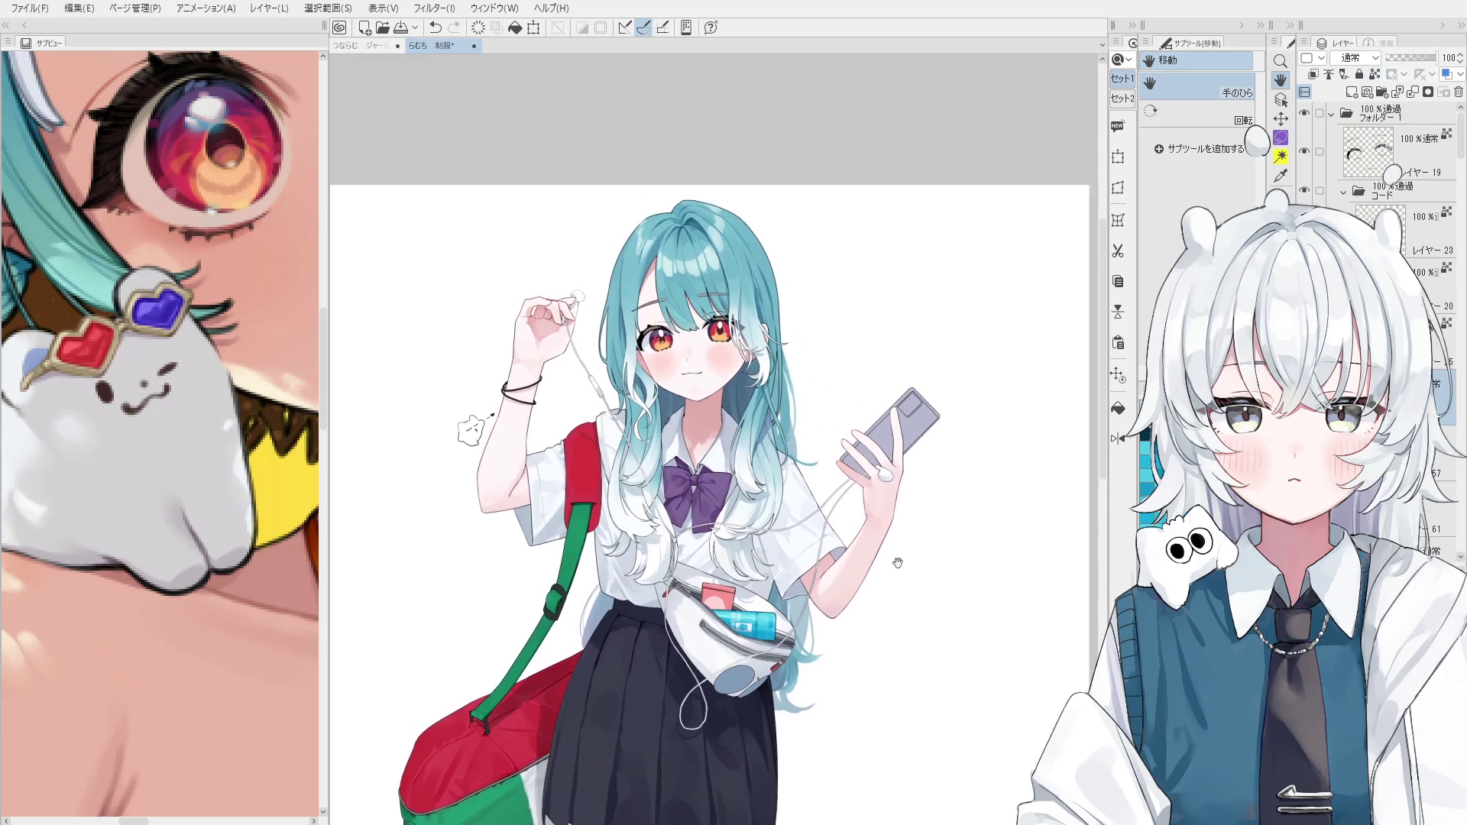
Draw trial teal strokes beside the head, undoing the unwanted ones.
{"action": "key", "text": "p"}
{"action": "scroll", "coordinate": [860, 385], "scroll_direction": "up", "scroll_amount": 1}
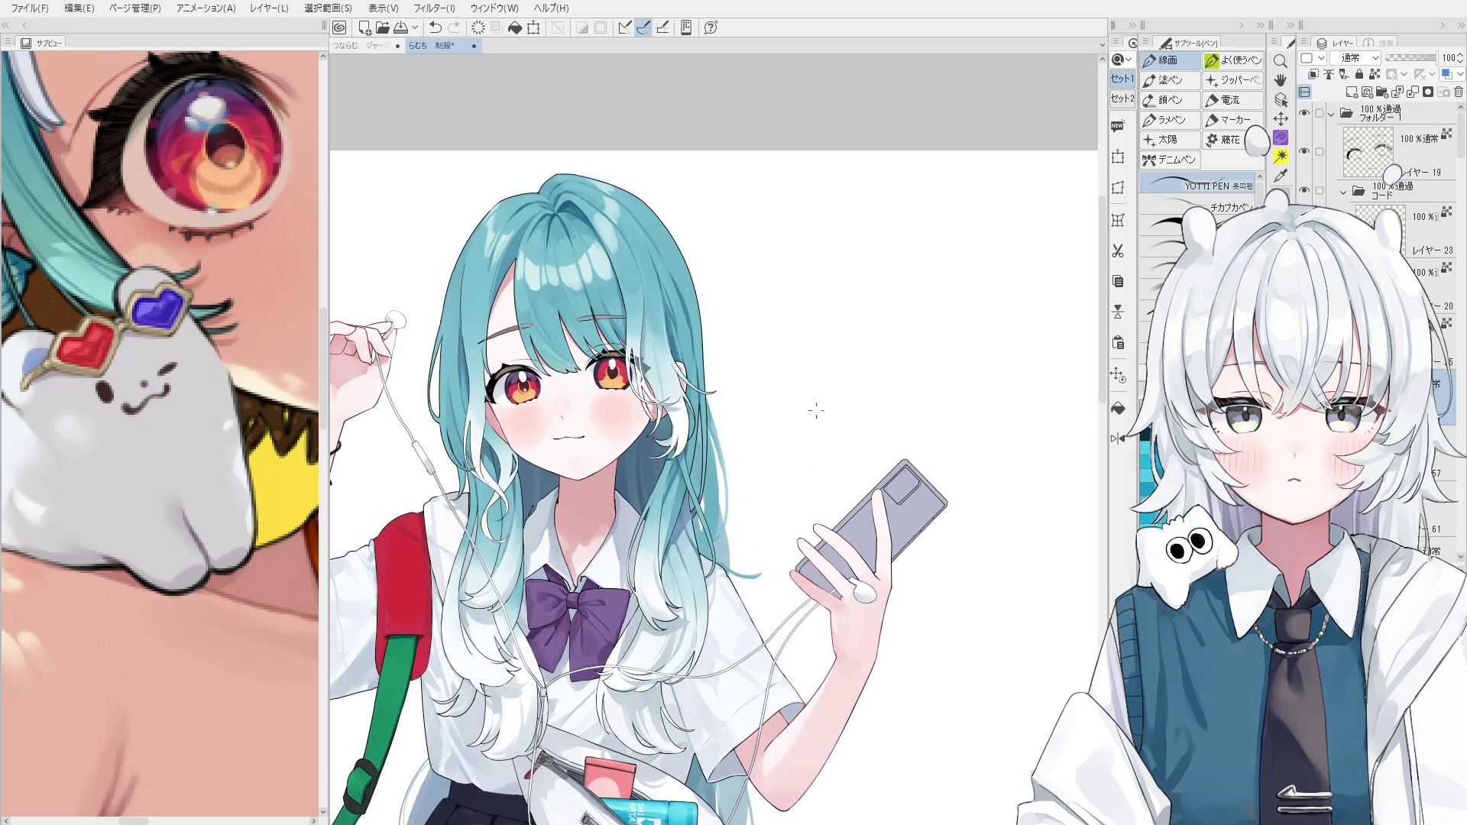
{"action": "key", "text": "ctrl+z"}
{"action": "left_click_drag", "start_coordinate": [792, 411], "coordinate": [843, 409]}
{"action": "key", "text": "ctrl+z"}
{"action": "scroll", "coordinate": [779, 380], "scroll_direction": "up", "scroll_amount": 2}
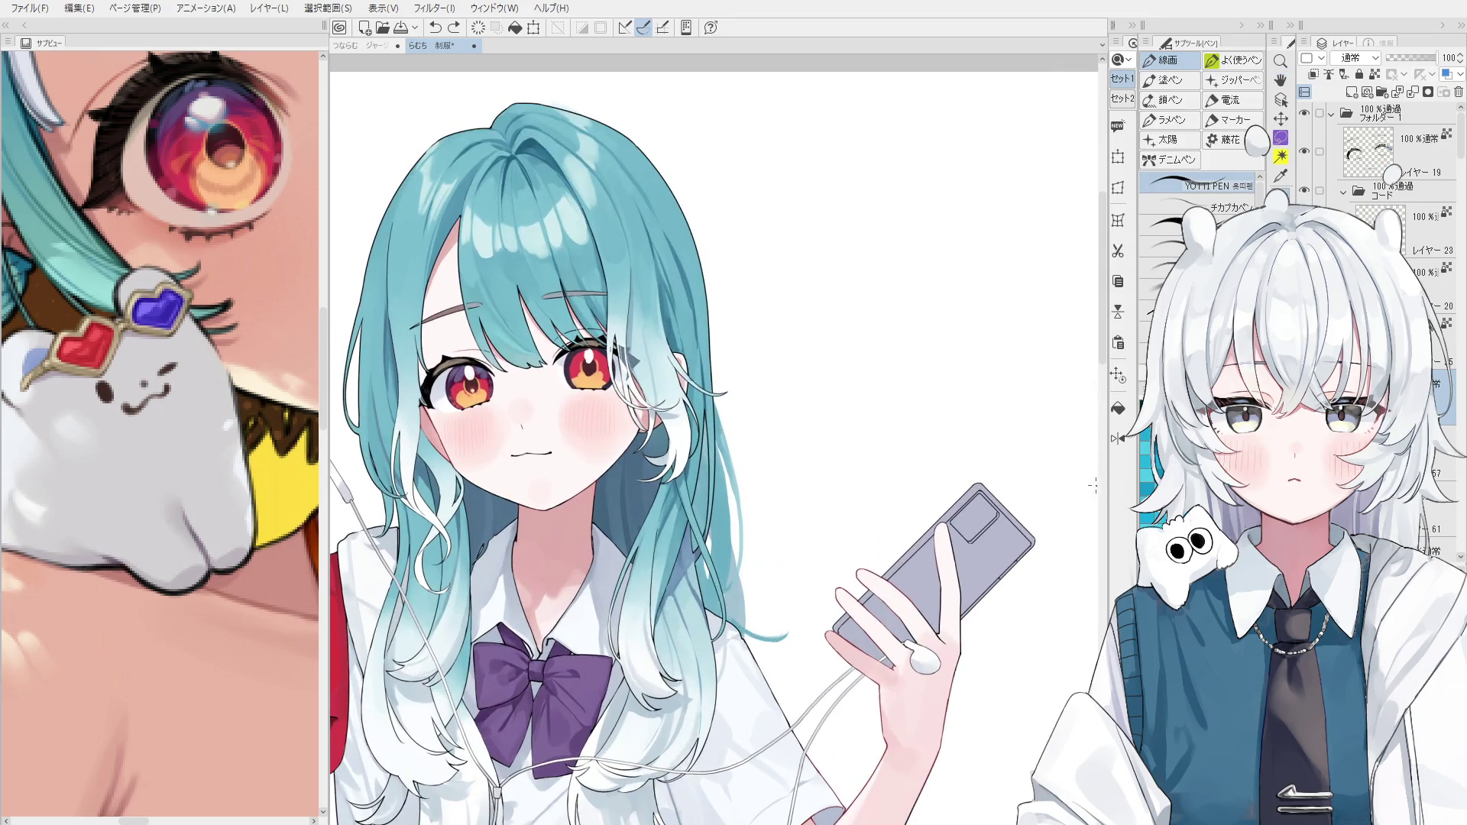
{"action": "left_click_drag", "start_coordinate": [808, 405], "coordinate": [880, 405]}
{"action": "key", "text": "ctrl+z"}
{"action": "left_click_drag", "start_coordinate": [777, 343], "coordinate": [836, 340]}
{"action": "mouse_move", "coordinate": [761, 311]}
{"action": "left_mouse_down"}
{"action": "mouse_move", "coordinate": [840, 310]}
{"action": "mouse_move", "coordinate": [815, 299]}
{"action": "left_mouse_up"}
{"action": "key", "text": "ctrl+z"}
Erase the three teal strokes beside the head.
{"action": "scroll", "coordinate": [837, 296], "scroll_direction": "down", "scroll_amount": 1}
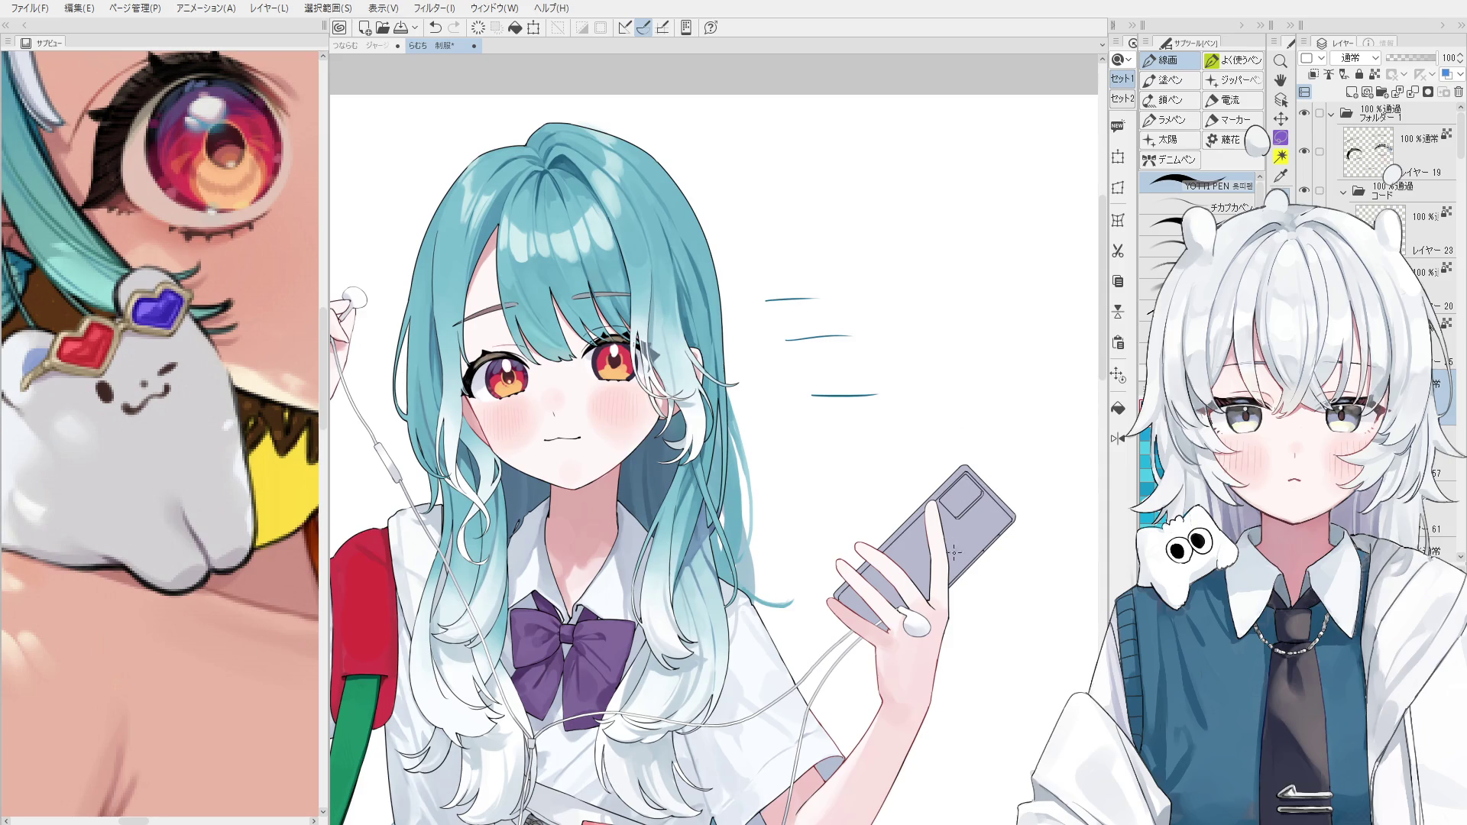
{"action": "key", "text": "e"}
{"action": "left_click_drag", "start_coordinate": [886, 405], "coordinate": [797, 314]}
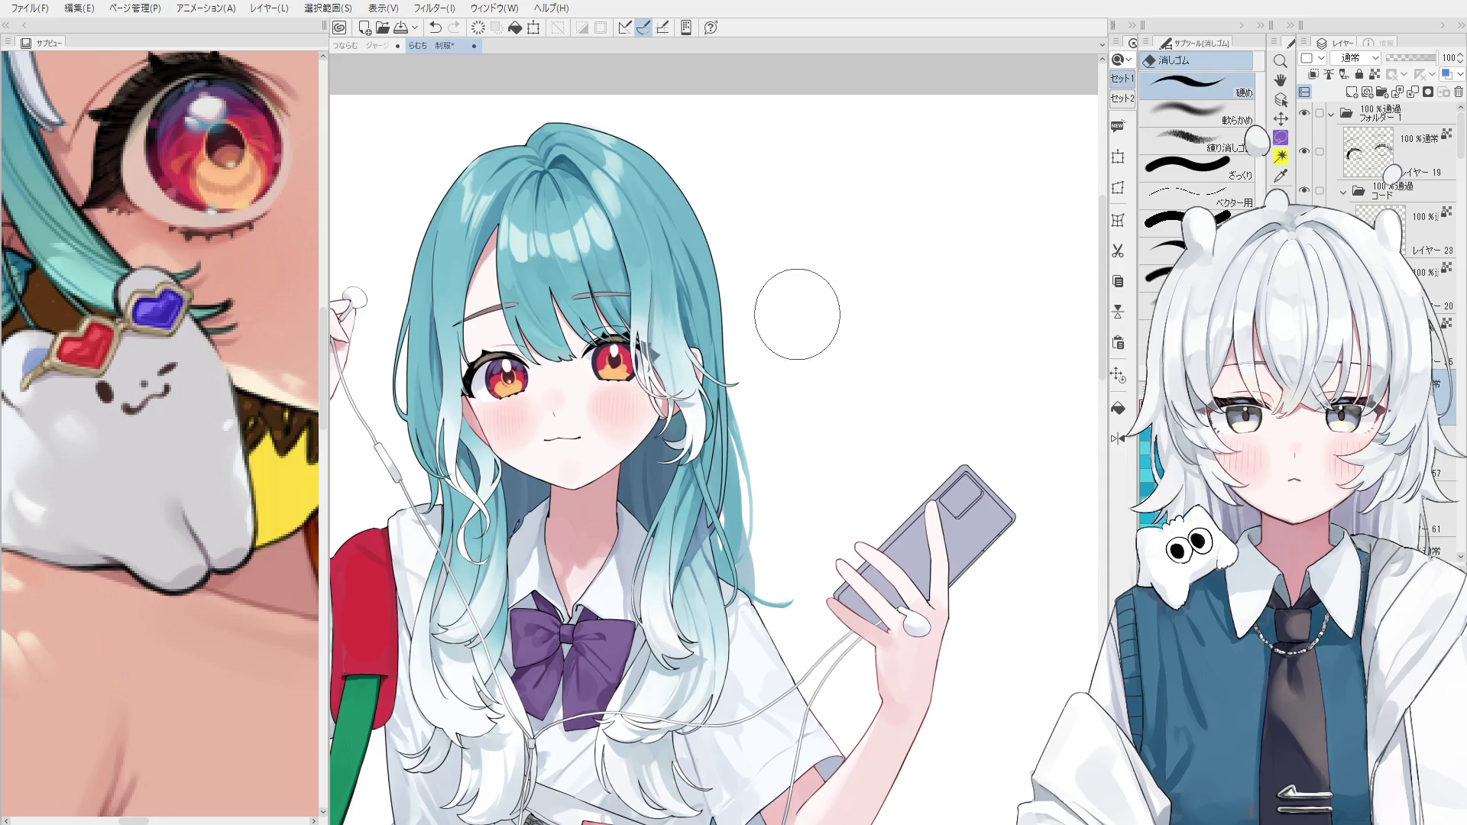
{"action": "key", "text": "p"}
Erase the new teal motion strokes right of the head and sketch a trial background line.
{"action": "scroll", "coordinate": [902, 397], "scroll_direction": "down", "scroll_amount": 1}
{"action": "scroll", "coordinate": [949, 476], "scroll_direction": "down", "scroll_amount": 1}
{"action": "mouse_move", "coordinate": [766, 468]}
{"action": "left_mouse_down"}
{"action": "mouse_move", "coordinate": [866, 347]}
{"action": "mouse_move", "coordinate": [851, 472]}
{"action": "left_mouse_up"}
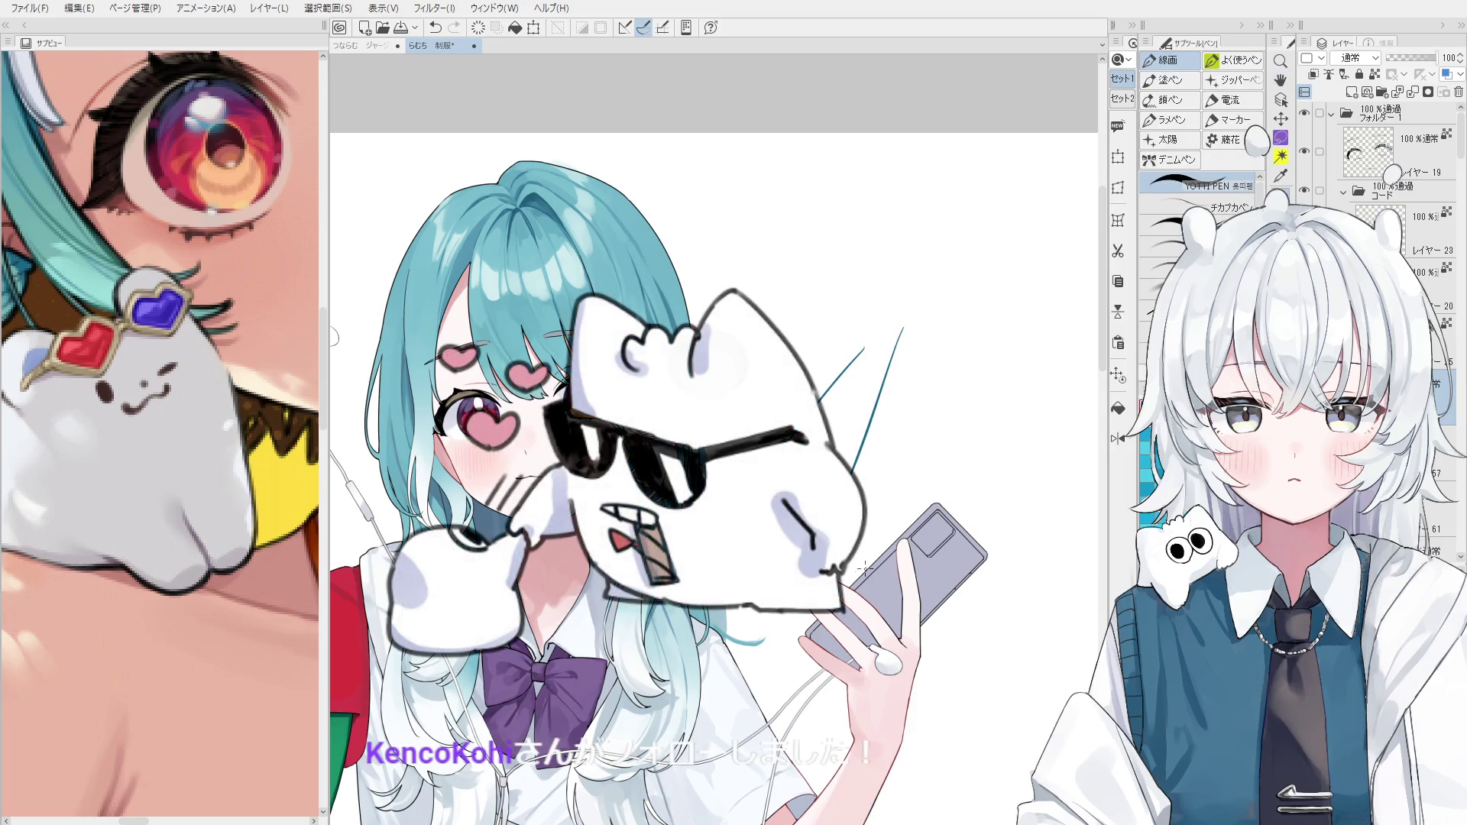
{"action": "key", "text": "e"}
{"action": "left_click_drag", "start_coordinate": [902, 336], "coordinate": [856, 474]}
{"action": "mouse_move", "coordinate": [863, 351]}
{"action": "left_mouse_down"}
{"action": "mouse_move", "coordinate": [833, 458]}
{"action": "mouse_move", "coordinate": [881, 472]}
{"action": "left_mouse_up"}
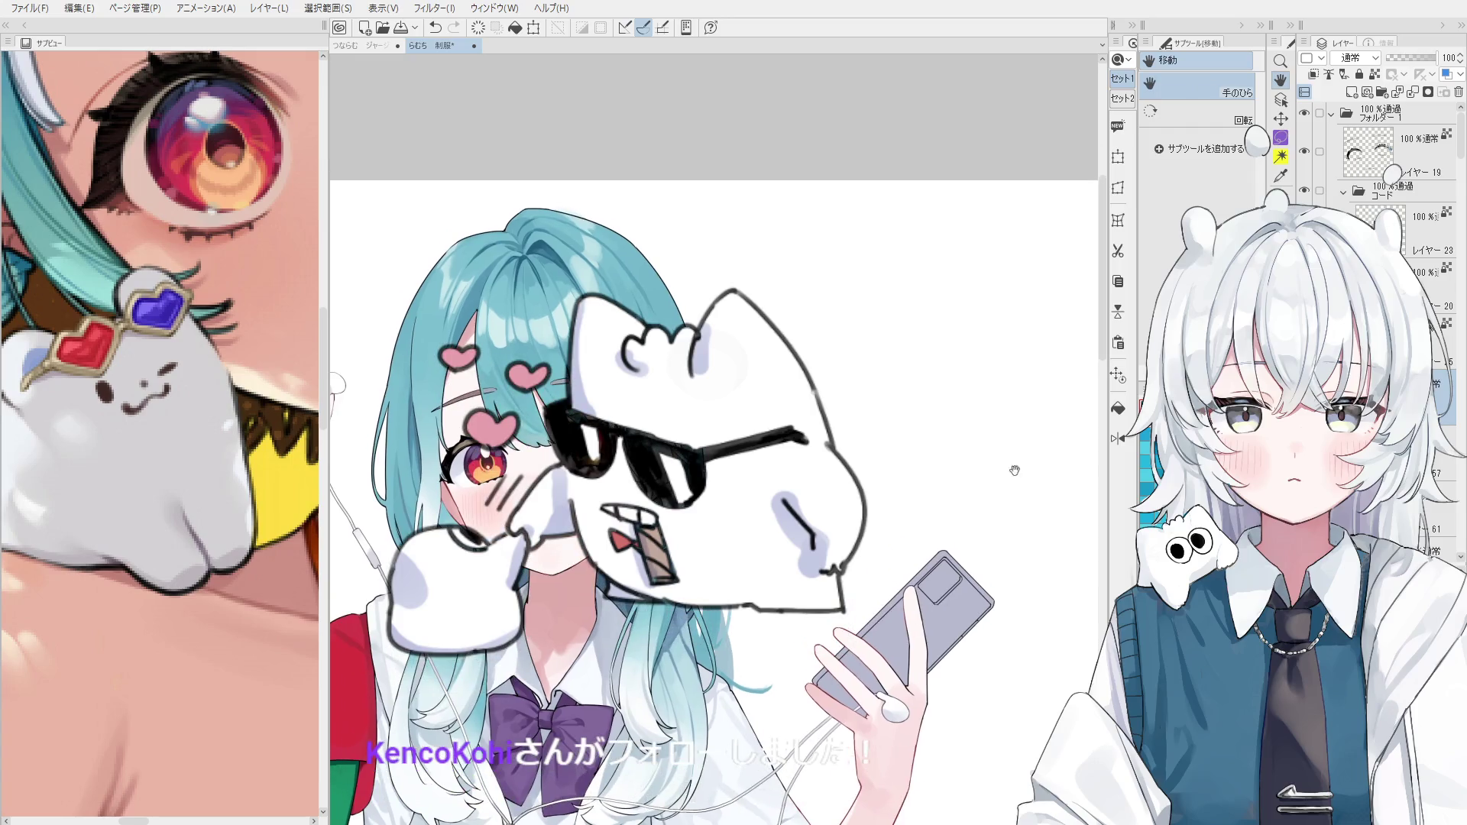
{"action": "key", "text": "p"}
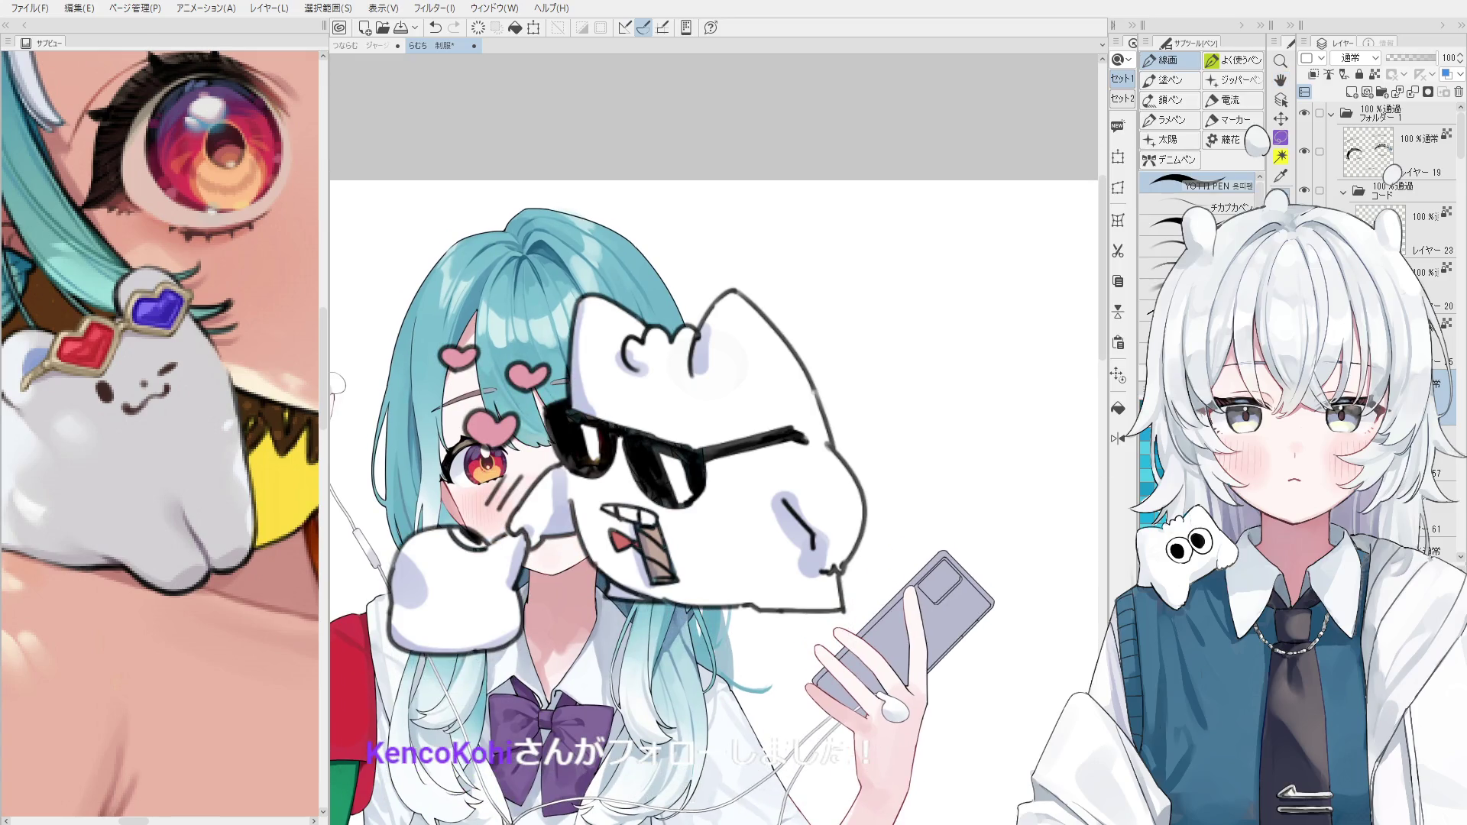
{"action": "key", "text": "ctrl+z"}
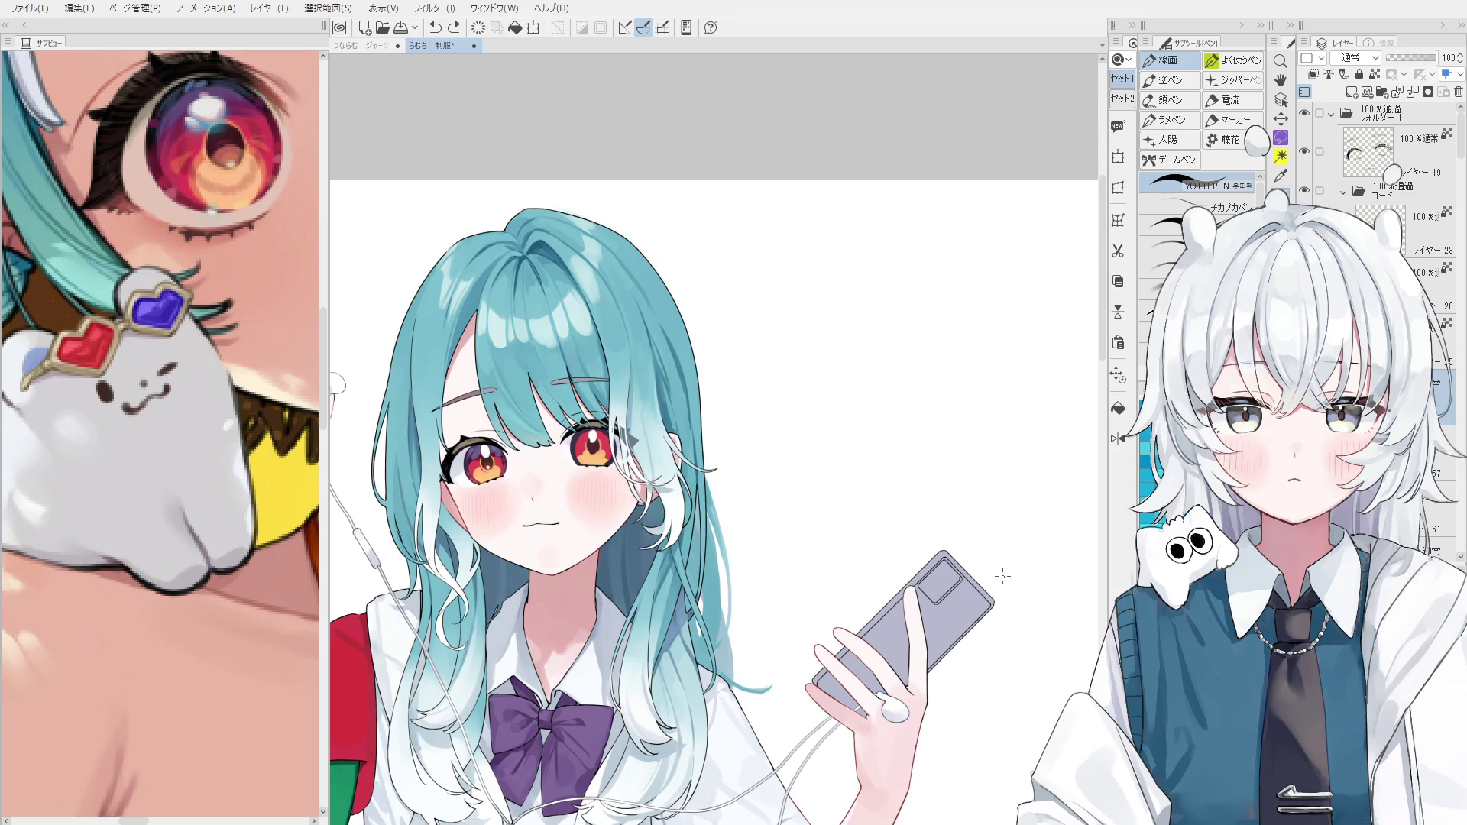
{"action": "mouse_move", "coordinate": [822, 321]}
{"action": "left_mouse_down"}
{"action": "mouse_move", "coordinate": [785, 419]}
{"action": "mouse_move", "coordinate": [994, 382]}
{"action": "left_mouse_up"}
{"action": "key", "text": "ctrl+z"}
{"action": "key", "text": "minus"}
{"action": "key", "text": "ctrl+z"}
{"action": "left_click_drag", "start_coordinate": [718, 417], "coordinate": [1028, 350]}
{"action": "key", "text": "ctrl+z"}
{"action": "left_click_drag", "start_coordinate": [732, 410], "coordinate": [1038, 362]}
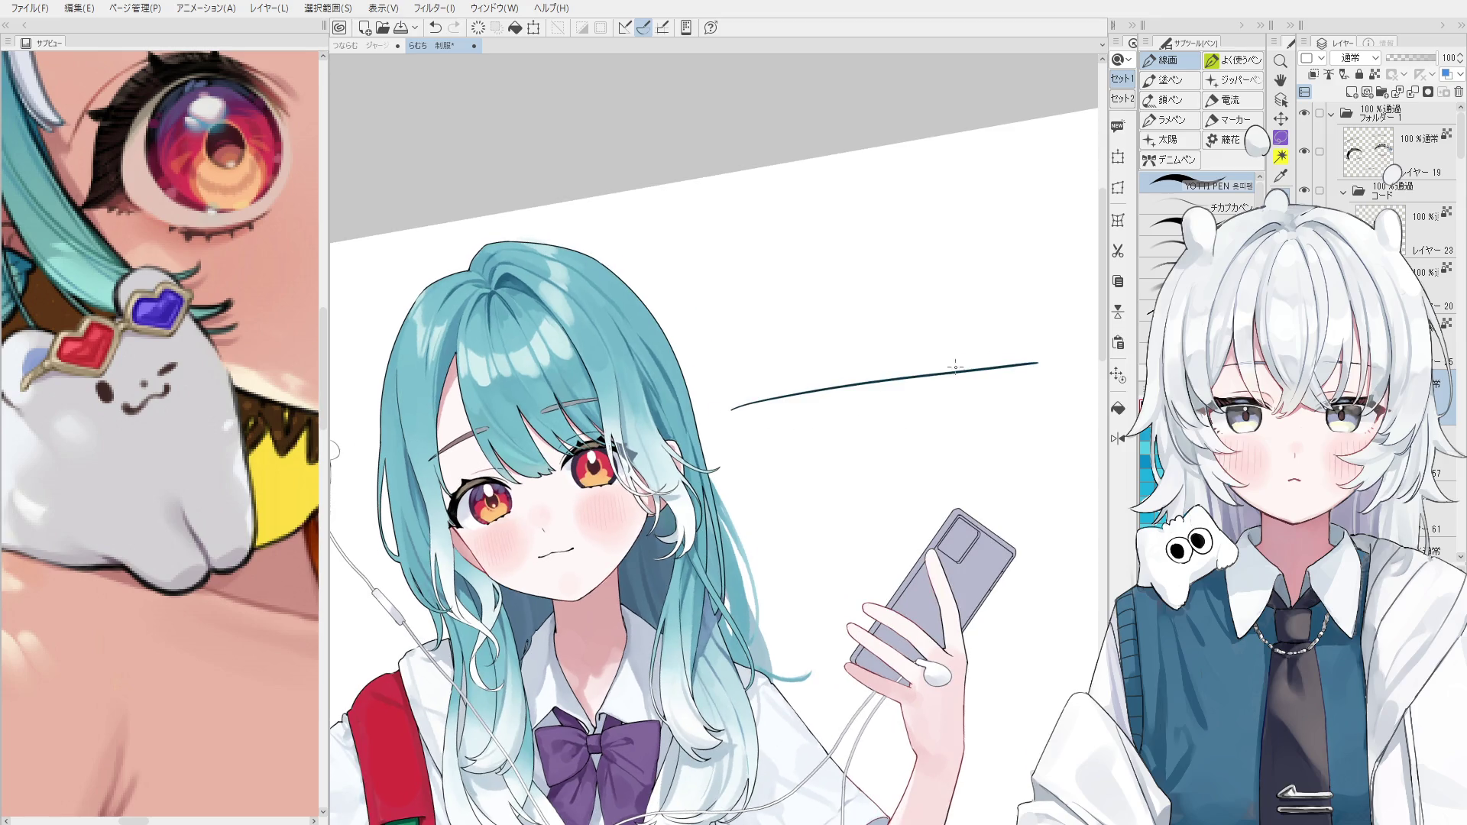
{"action": "left_click_drag", "start_coordinate": [842, 389], "coordinate": [1047, 290]}
{"action": "mouse_move", "coordinate": [719, 343]}
{"action": "left_mouse_down"}
{"action": "mouse_move", "coordinate": [929, 311]}
{"action": "mouse_move", "coordinate": [956, 278]}
{"action": "mouse_move", "coordinate": [1028, 247]}
{"action": "left_mouse_up"}
{"action": "mouse_move", "coordinate": [968, 162]}
{"action": "left_mouse_down"}
{"action": "mouse_move", "coordinate": [1025, 302]}
{"action": "mouse_move", "coordinate": [1007, 361]}
{"action": "left_mouse_up"}
{"action": "mouse_move", "coordinate": [723, 258]}
{"action": "left_mouse_down"}
{"action": "mouse_move", "coordinate": [759, 410]}
{"action": "mouse_move", "coordinate": [759, 345]}
{"action": "left_mouse_up"}
{"action": "left_click_drag", "start_coordinate": [678, 211], "coordinate": [724, 341]}
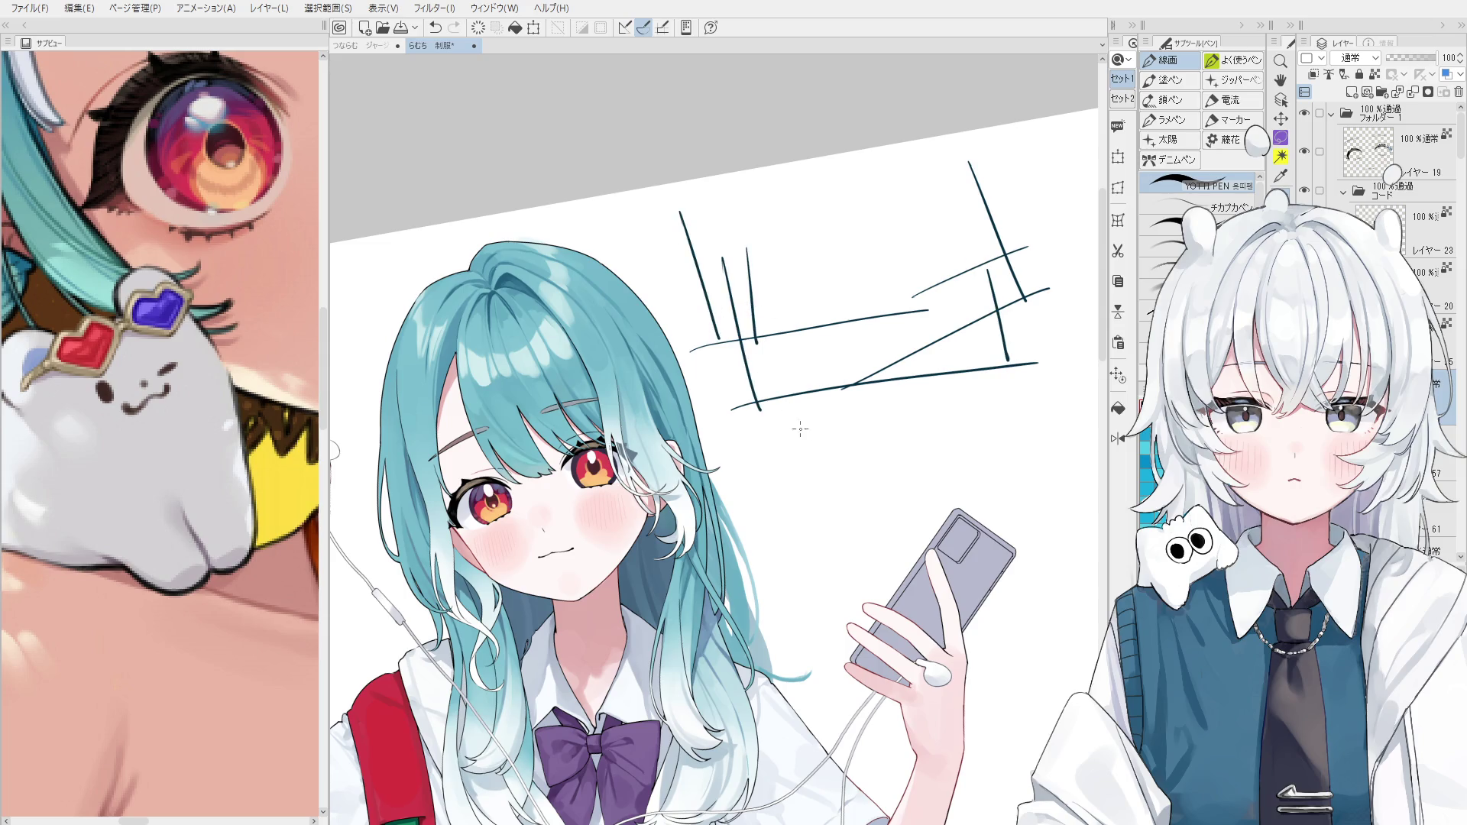
{"action": "key", "text": "ctrl+@"}
{"action": "key", "text": "ctrl+z"}
{"action": "mouse_move", "coordinate": [958, 336]}
{"action": "left_mouse_down"}
{"action": "mouse_move", "coordinate": [914, 354]}
{"action": "mouse_move", "coordinate": [993, 326]}
{"action": "left_mouse_up"}
{"action": "key", "text": "ctrl+z"}
{"action": "key", "text": "ctrl+z"}
{"action": "left_click_drag", "start_coordinate": [861, 360], "coordinate": [954, 322]}
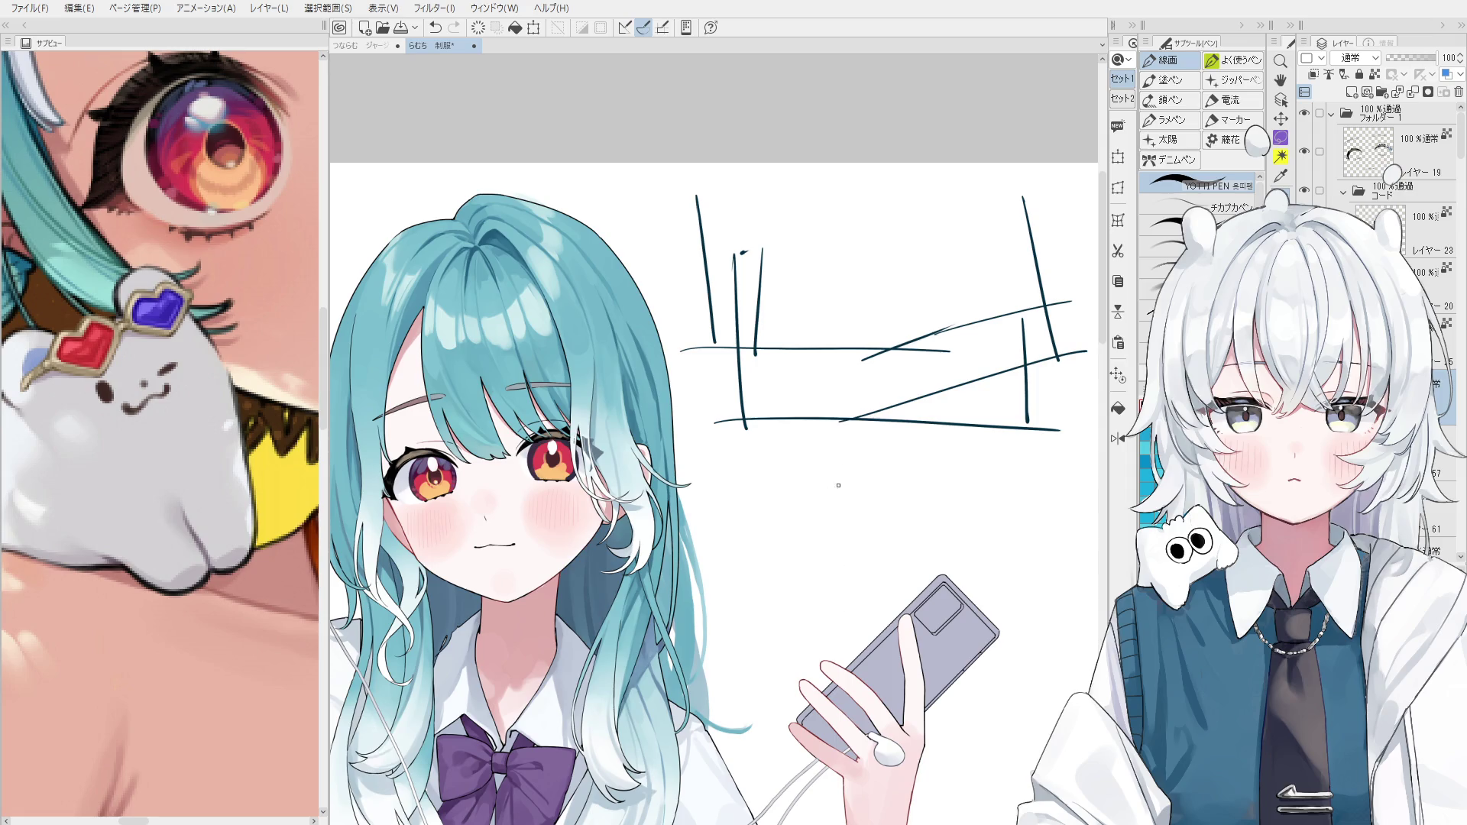
{"action": "mouse_move", "coordinate": [730, 304]}
{"action": "left_mouse_down"}
{"action": "mouse_move", "coordinate": [731, 355]}
{"action": "mouse_move", "coordinate": [831, 307]}
{"action": "mouse_move", "coordinate": [833, 352]}
{"action": "mouse_move", "coordinate": [722, 361]}
{"action": "left_mouse_up"}
{"action": "key", "text": "ctrl+z"}
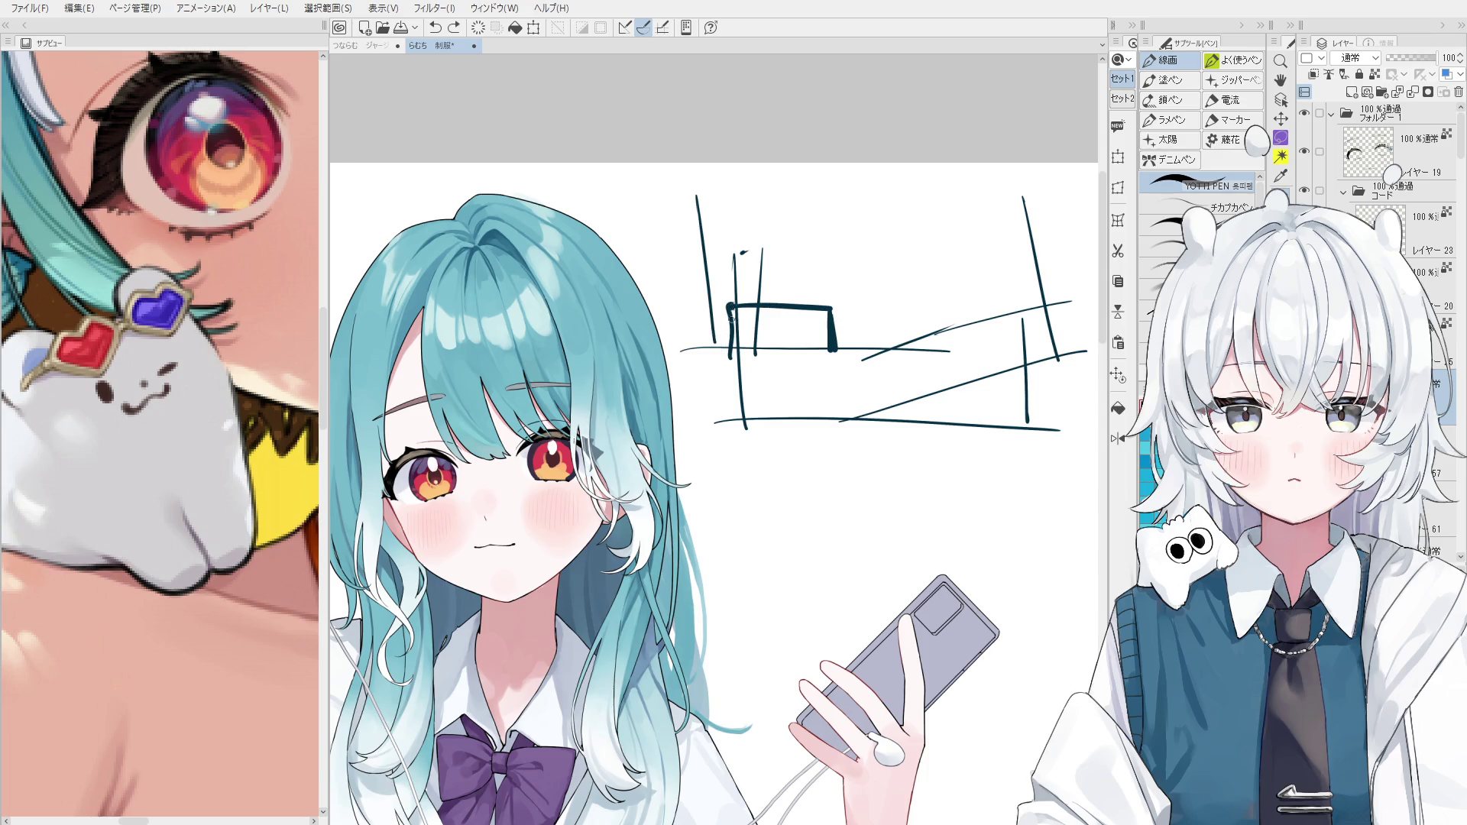
{"action": "scroll", "coordinate": [718, 328], "scroll_direction": "down", "scroll_amount": 1}
{"action": "key", "text": "e"}
{"action": "mouse_move", "coordinate": [1032, 393]}
{"action": "left_mouse_down"}
{"action": "mouse_move", "coordinate": [956, 268]}
{"action": "mouse_move", "coordinate": [790, 345]}
{"action": "left_mouse_up"}
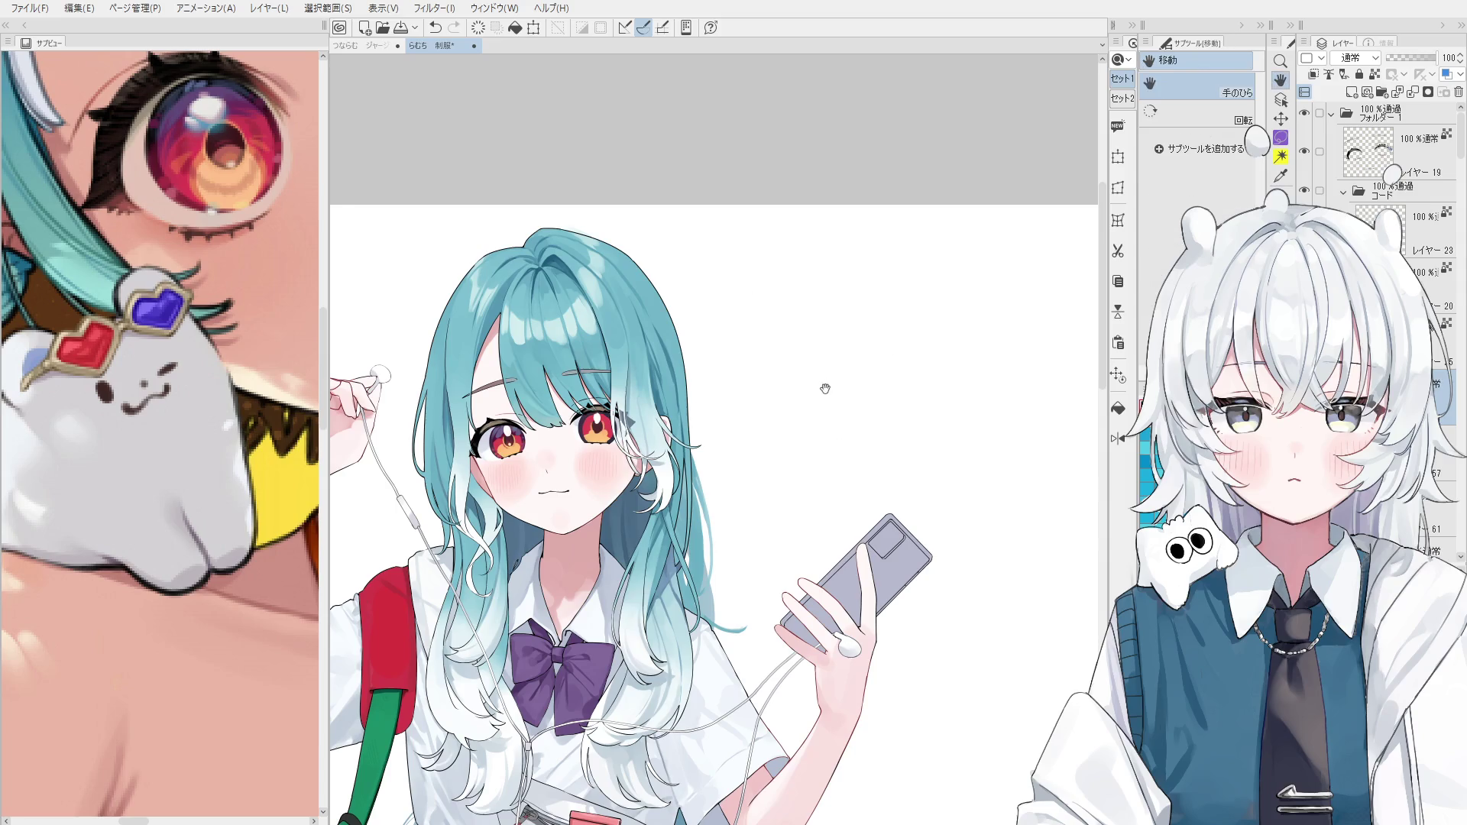
{"action": "key", "text": "p"}
{"action": "left_click_drag", "start_coordinate": [759, 264], "coordinate": [778, 377]}
{"action": "left_click_drag", "start_coordinate": [857, 217], "coordinate": [882, 315]}
{"action": "key", "text": "ctrl+z"}
{"action": "key", "text": "ctrl+z"}
{"action": "left_click_drag", "start_coordinate": [823, 220], "coordinate": [835, 326]}
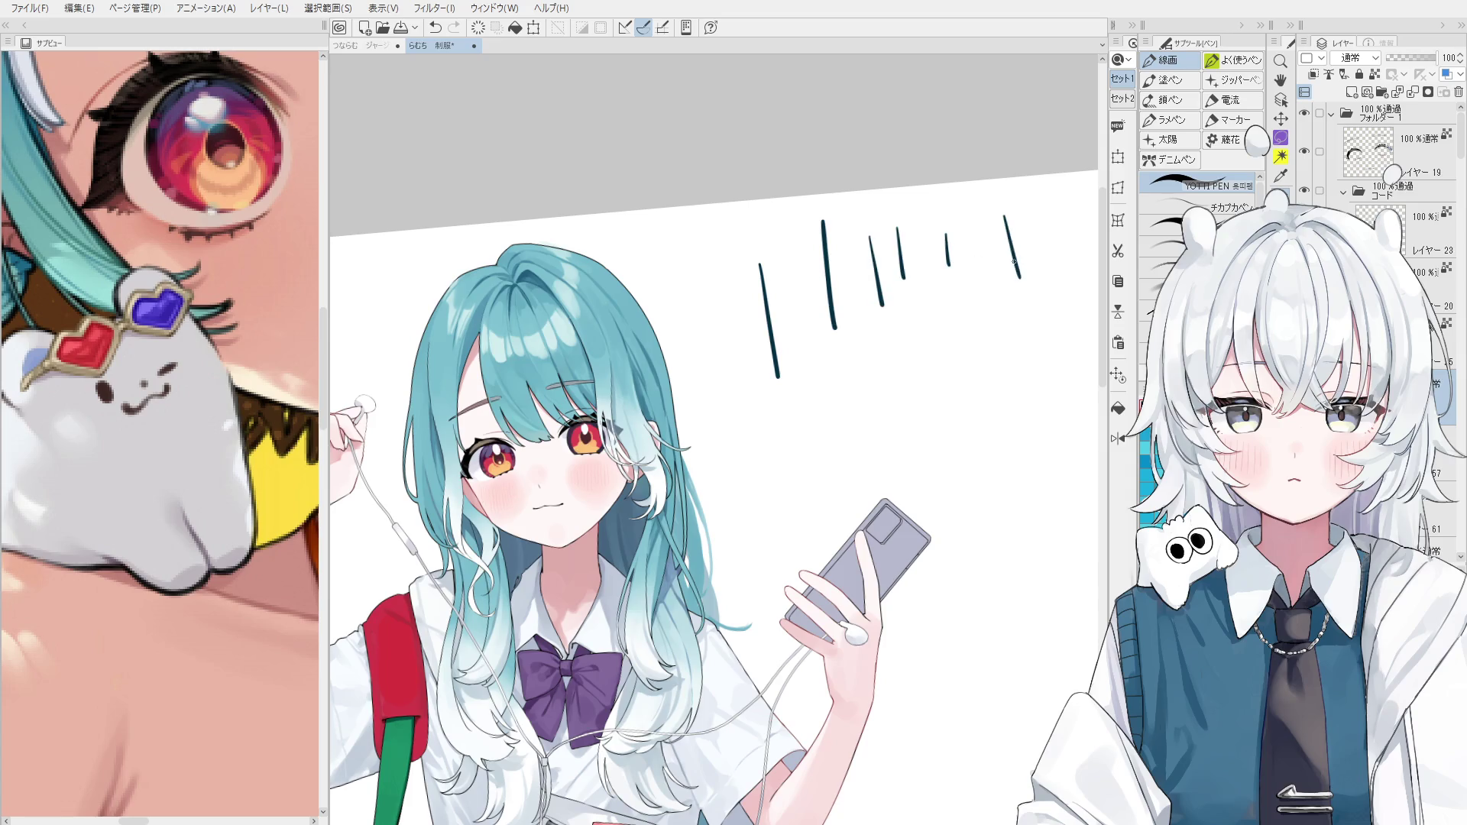
{"action": "mouse_move", "coordinate": [1062, 256]}
{"action": "left_mouse_down"}
{"action": "mouse_move", "coordinate": [1063, 291]}
{"action": "mouse_move", "coordinate": [1016, 384]}
{"action": "left_mouse_up"}
{"action": "key", "text": "ctrl+z"}
{"action": "left_click_drag", "start_coordinate": [1002, 297], "coordinate": [1015, 386]}
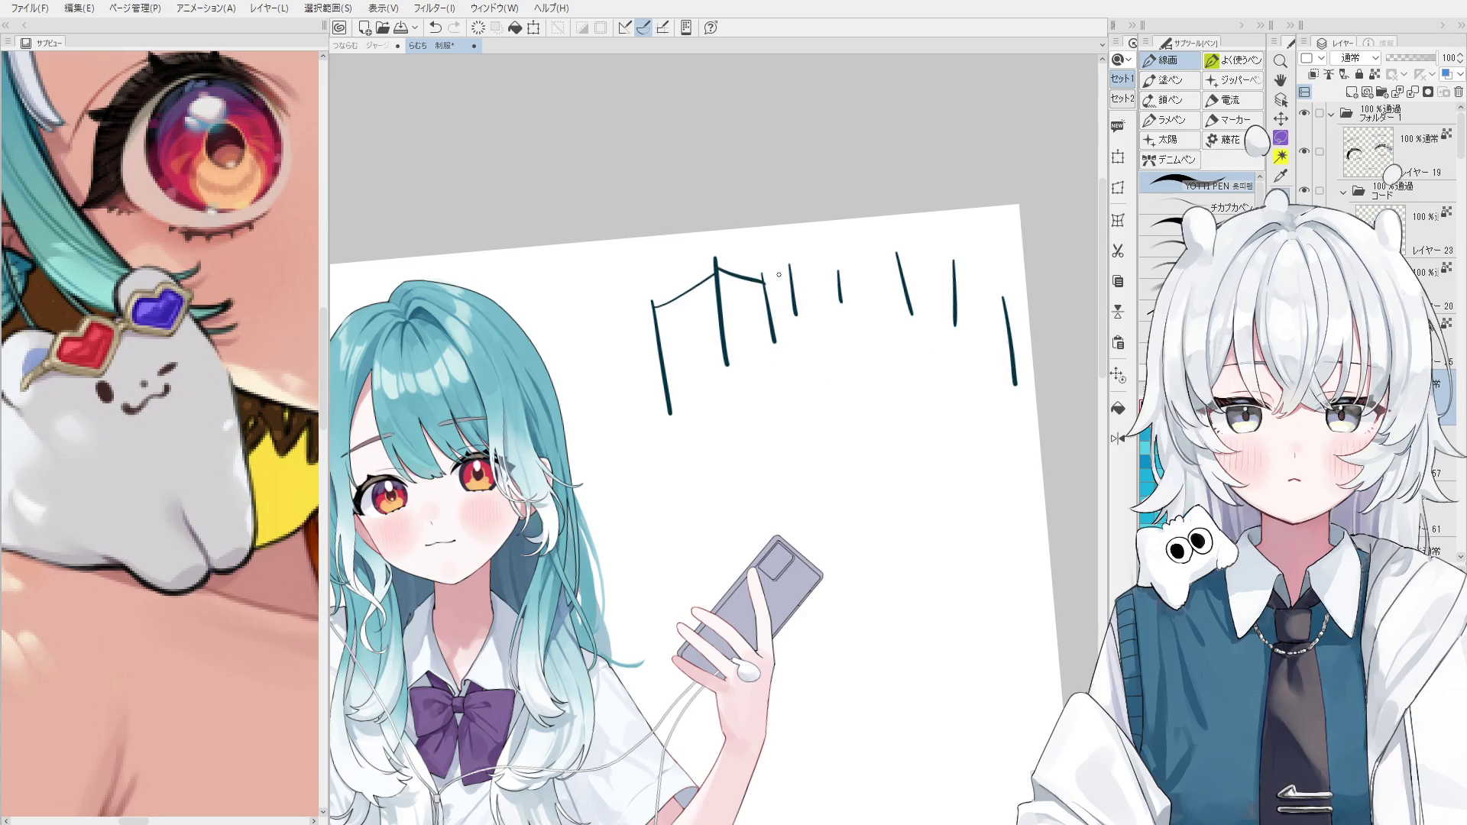
{"action": "mouse_move", "coordinate": [836, 267]}
{"action": "left_mouse_down"}
{"action": "mouse_move", "coordinate": [896, 252]}
{"action": "mouse_move", "coordinate": [952, 264]}
{"action": "left_mouse_up"}
{"action": "key", "text": "ctrl+z"}
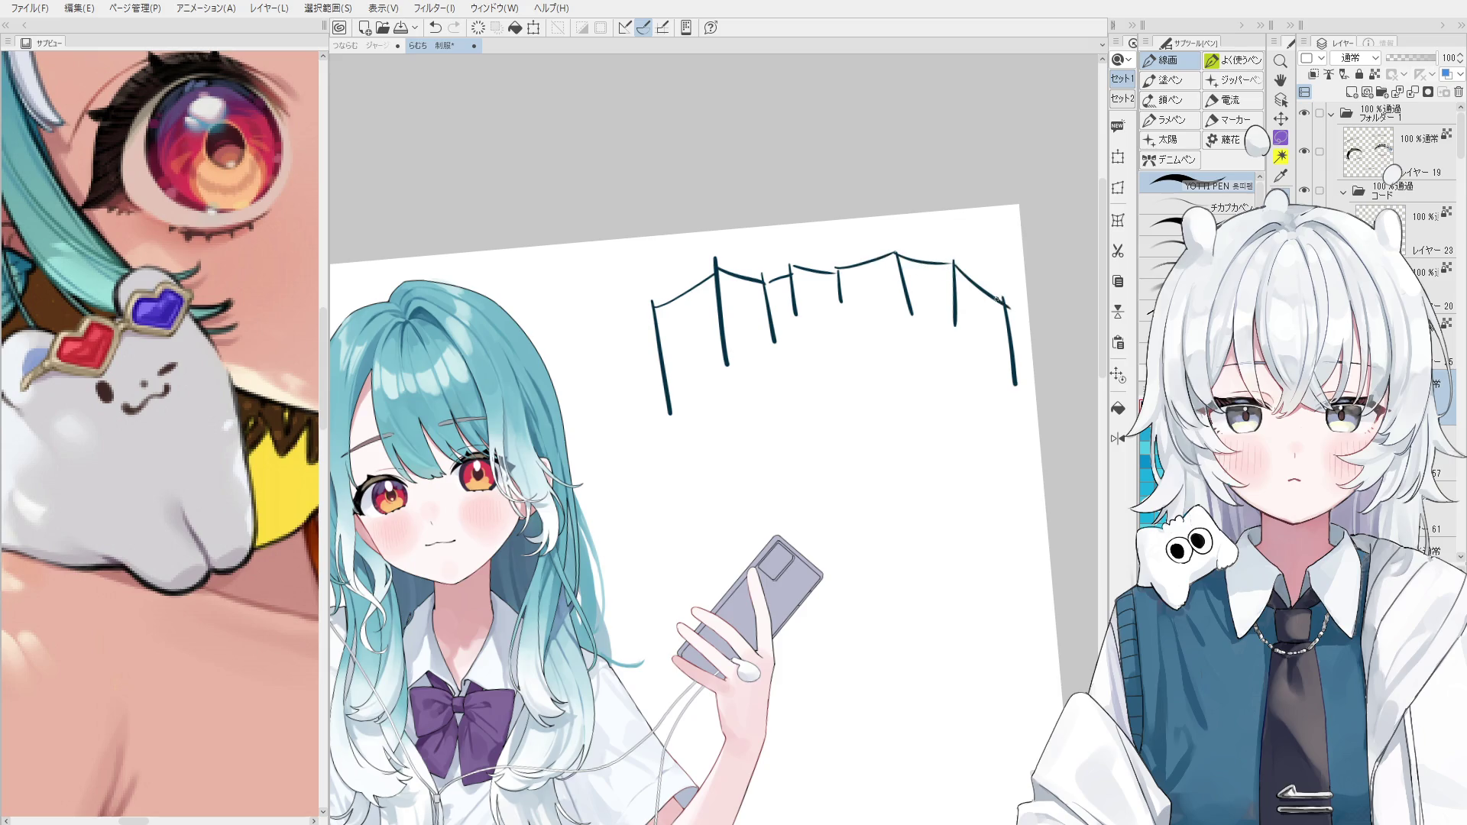
{"action": "left_click_drag", "start_coordinate": [1010, 307], "coordinate": [1018, 403]}
{"action": "scroll", "coordinate": [1017, 353], "scroll_direction": "down", "scroll_amount": 2}
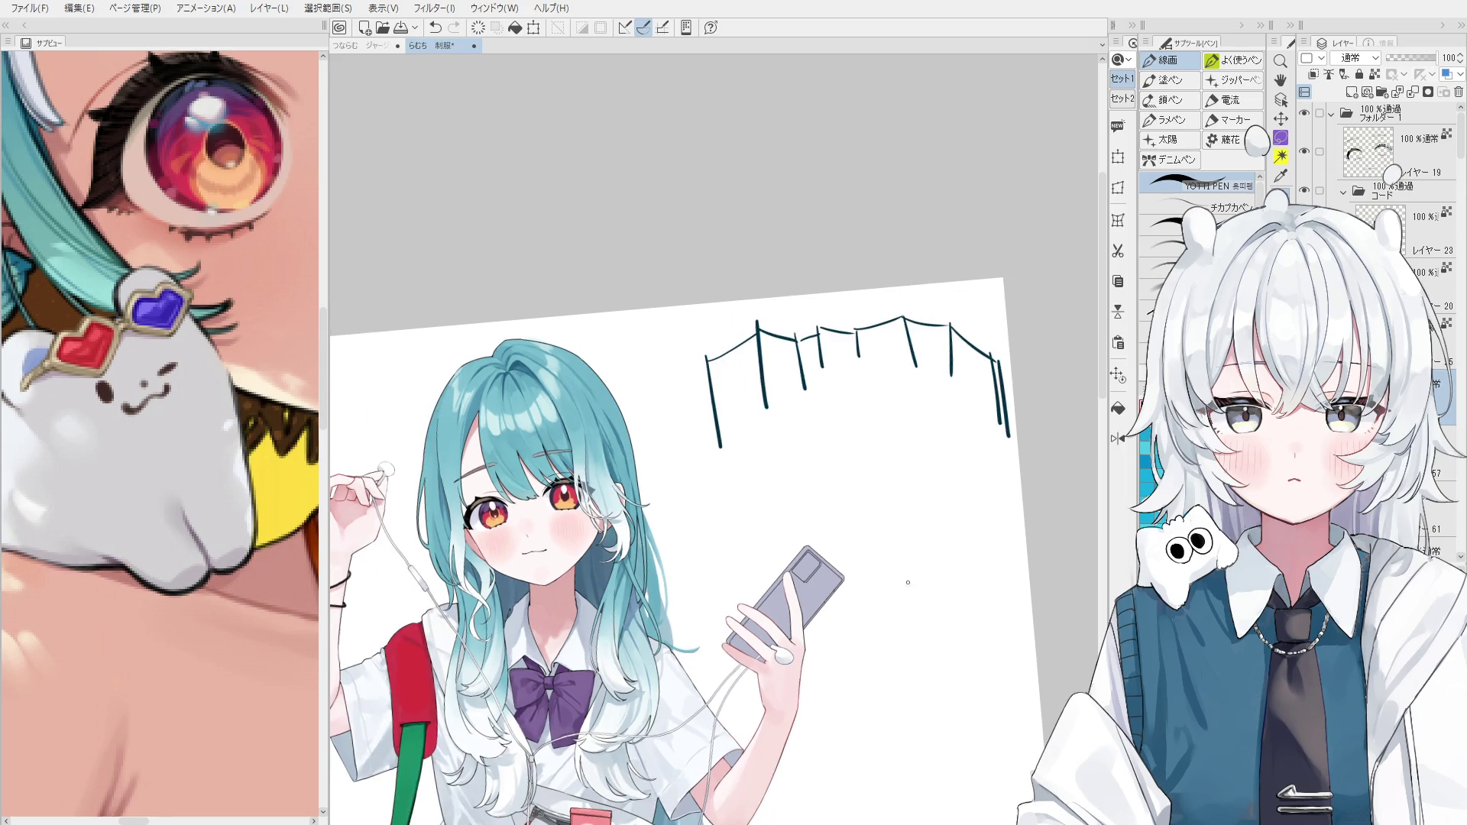
{"action": "key", "text": "e"}
{"action": "mouse_move", "coordinate": [1107, 420]}
{"action": "left_mouse_down"}
{"action": "mouse_move", "coordinate": [1002, 402]}
{"action": "mouse_move", "coordinate": [1107, 397]}
{"action": "mouse_move", "coordinate": [867, 306]}
{"action": "mouse_move", "coordinate": [770, 363]}
{"action": "left_mouse_up"}
{"action": "key", "text": "h"}
{"action": "key", "text": "b"}
{"action": "scroll", "coordinate": [779, 316], "scroll_direction": "up", "scroll_amount": 3}
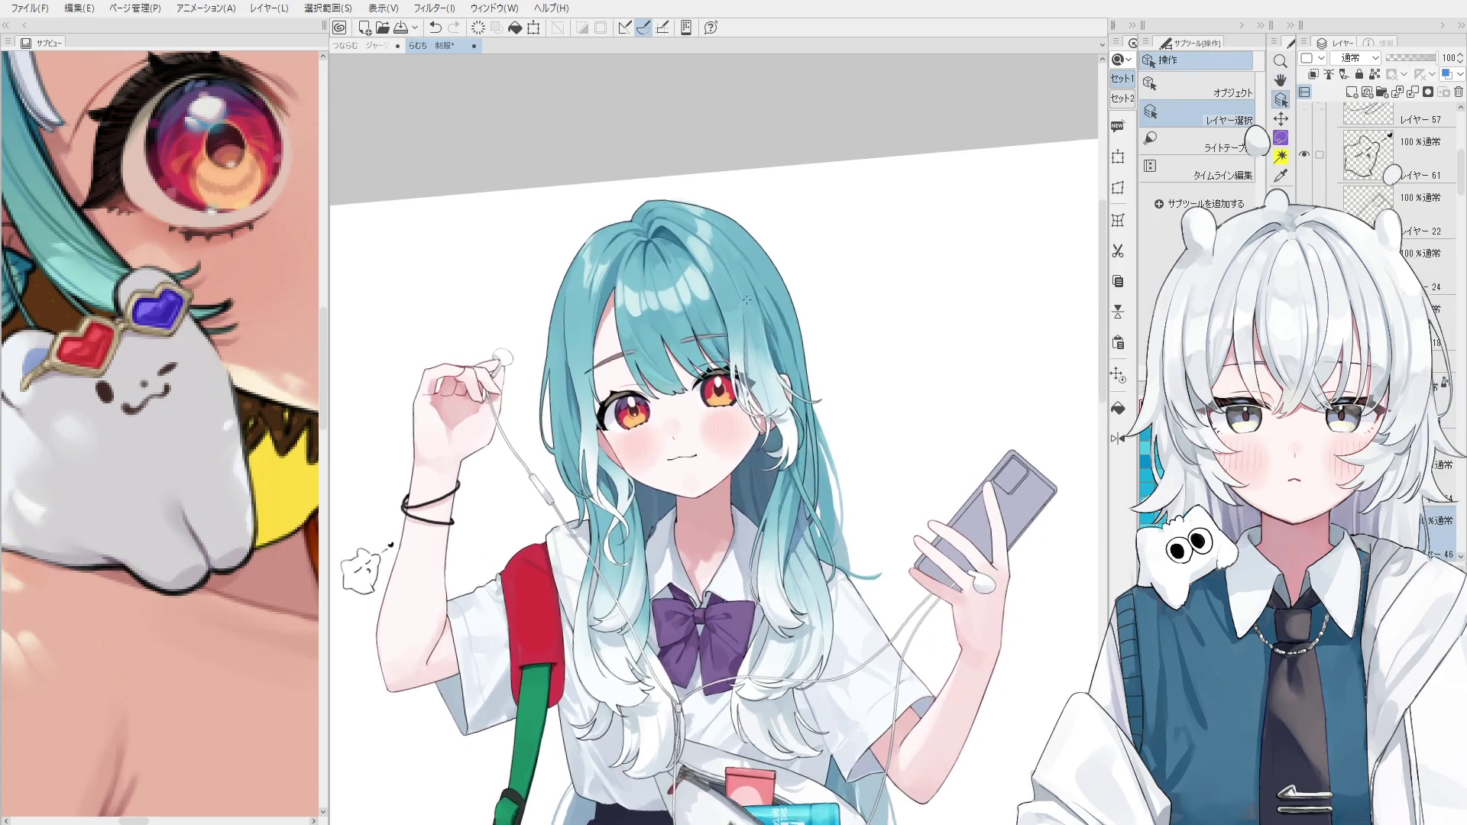
{"action": "scroll", "coordinate": [779, 315], "scroll_direction": "up", "scroll_amount": 1}
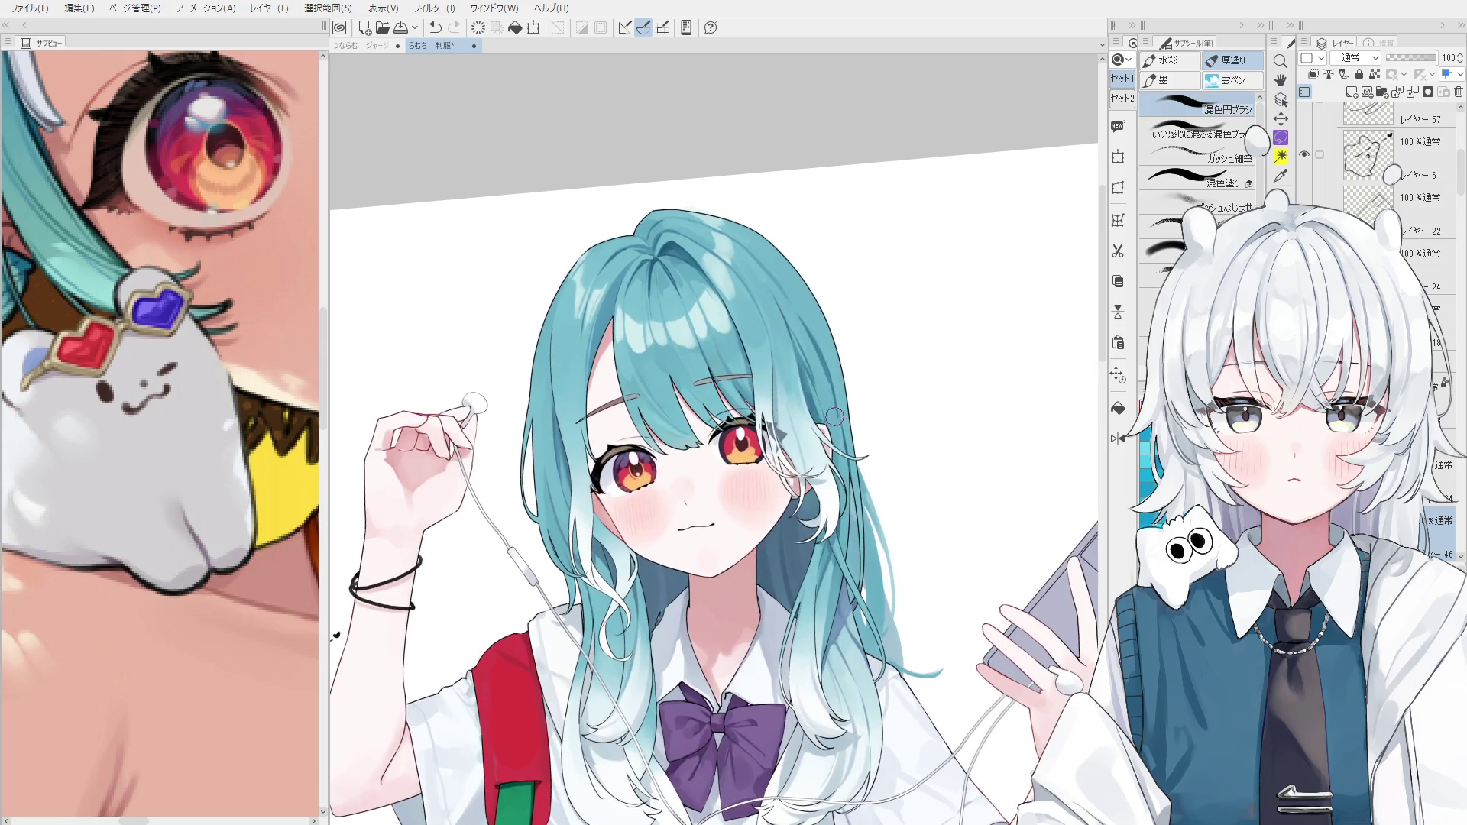
{"action": "scroll", "coordinate": [833, 354], "scroll_direction": "up", "scroll_amount": 1}
{"action": "left_click_drag", "start_coordinate": [833, 353], "coordinate": [783, 421]}
{"action": "key", "text": "ctrl+z"}
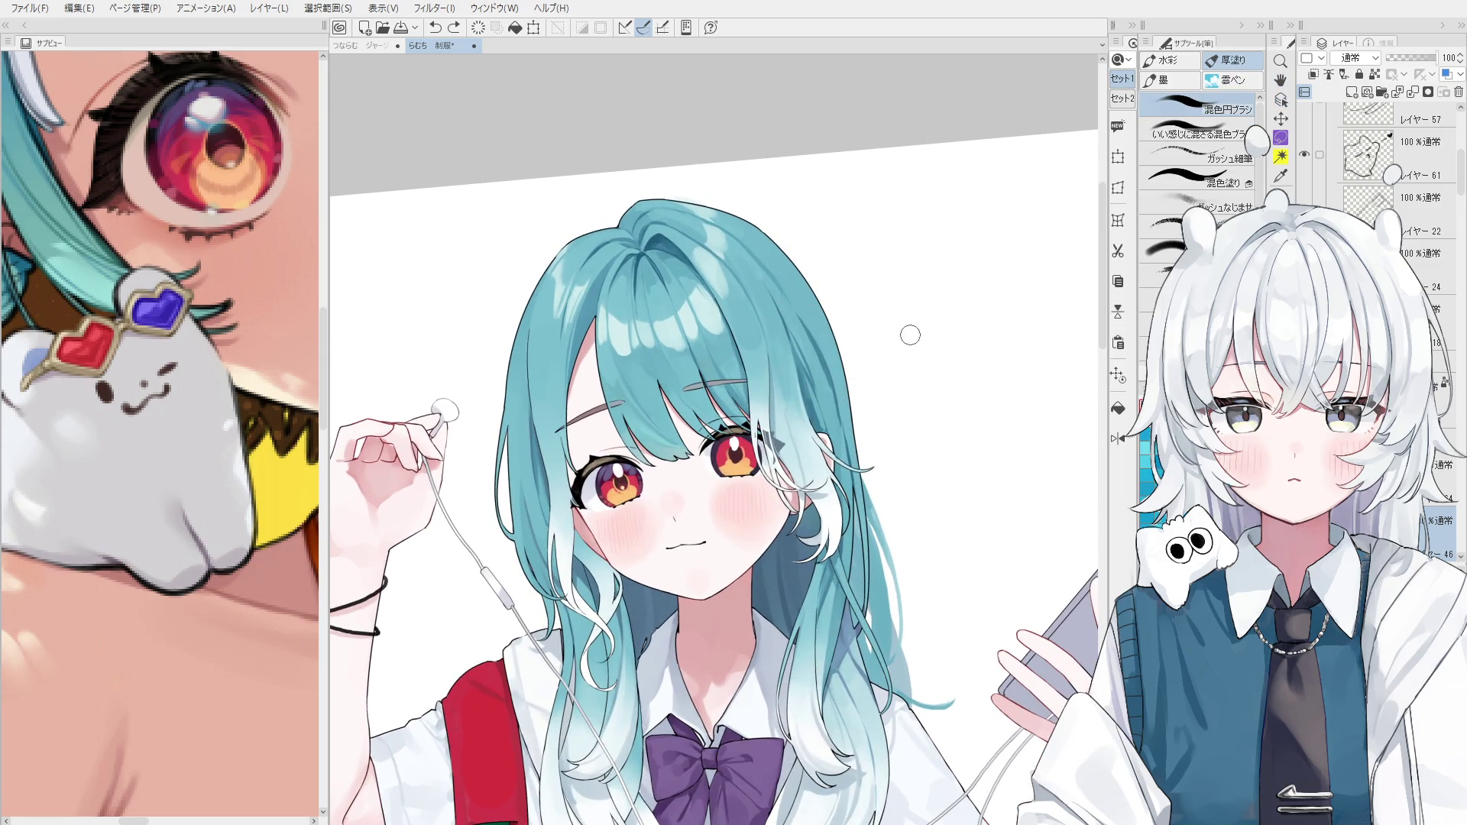
{"action": "scroll", "coordinate": [809, 458], "scroll_direction": "up", "scroll_amount": 1}
{"action": "key", "text": "ctrl+shift"}
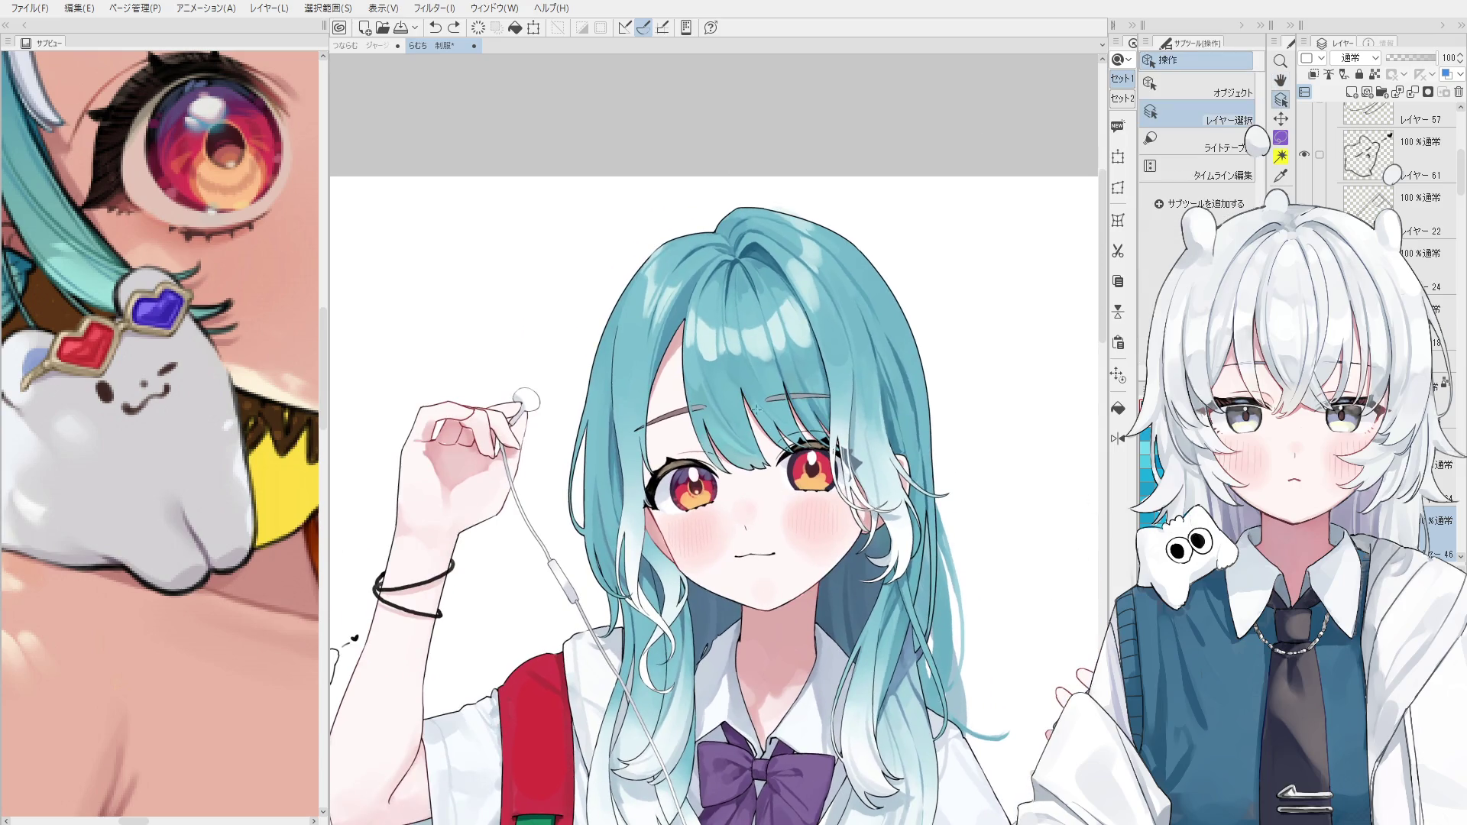
{"action": "left_click", "coordinate": [736, 368], "text": "ctrl+shift"}
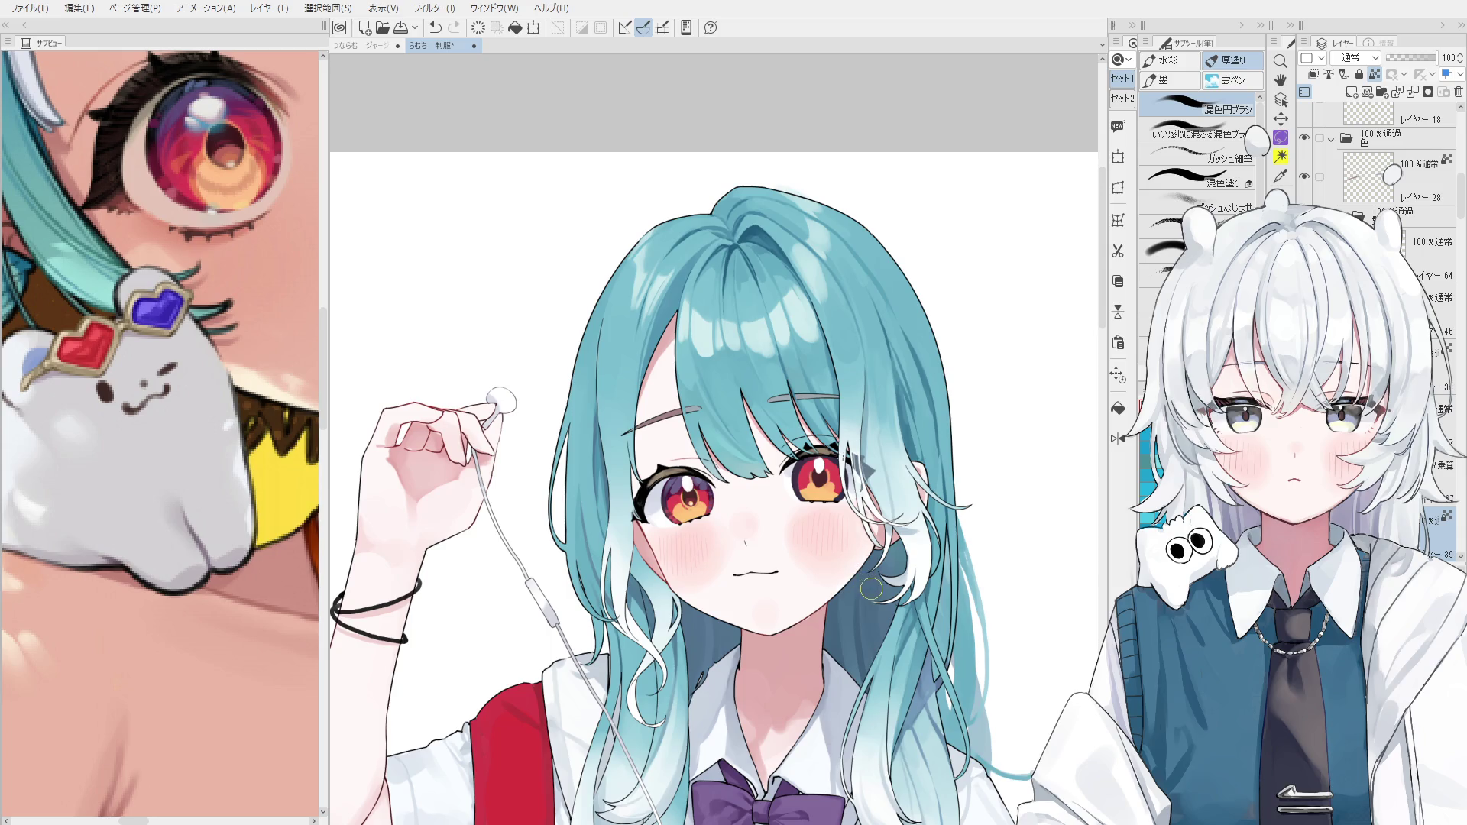
{"action": "key", "text": "ctrl+shift"}
{"action": "scroll", "coordinate": [638, 478], "scroll_direction": "up", "scroll_amount": 4}
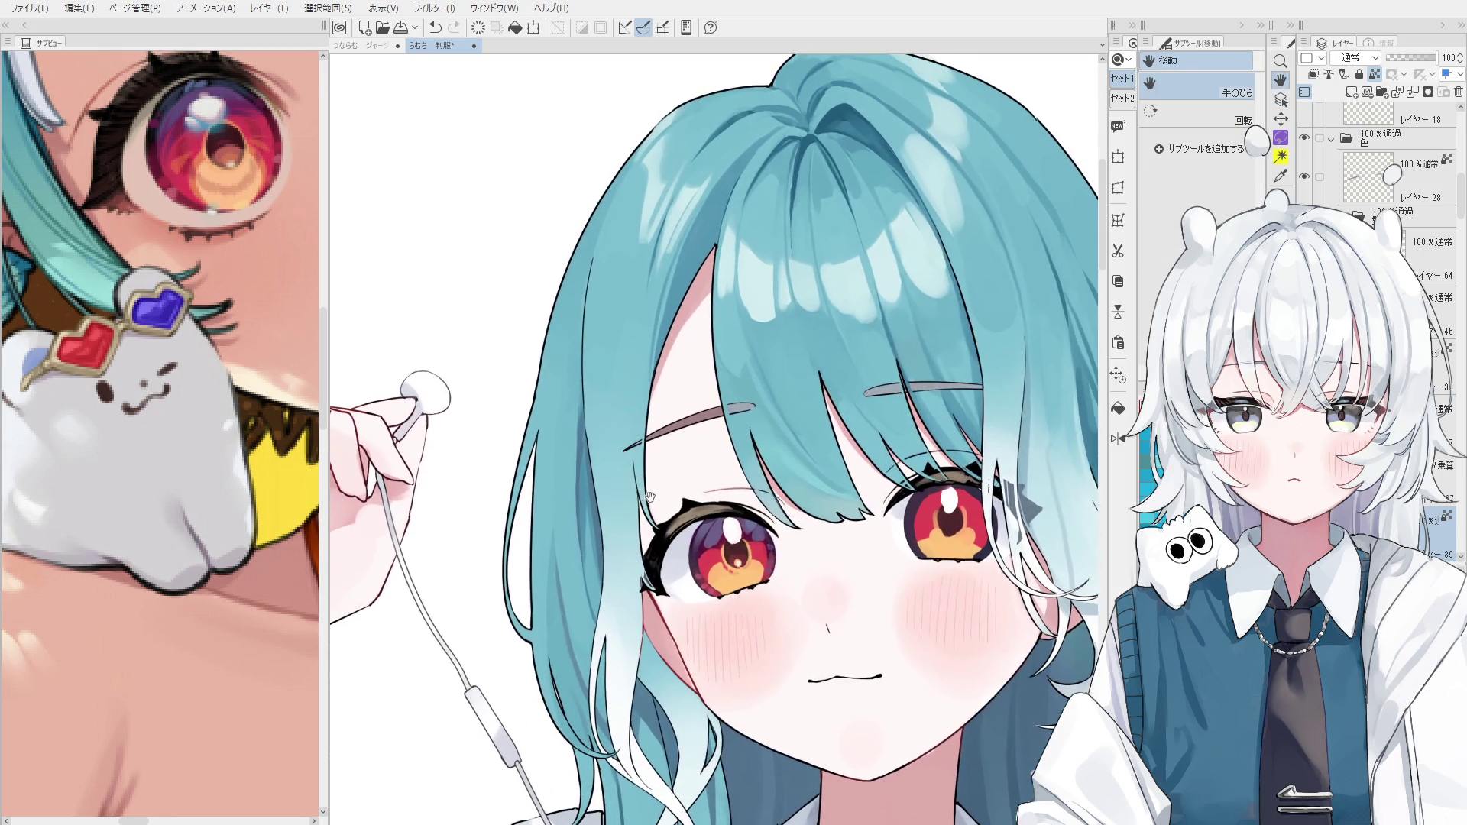
{"action": "left_click", "coordinate": [635, 483], "text": "ctrl+shift"}
{"action": "scroll", "coordinate": [634, 478], "scroll_direction": "up", "scroll_amount": 1}
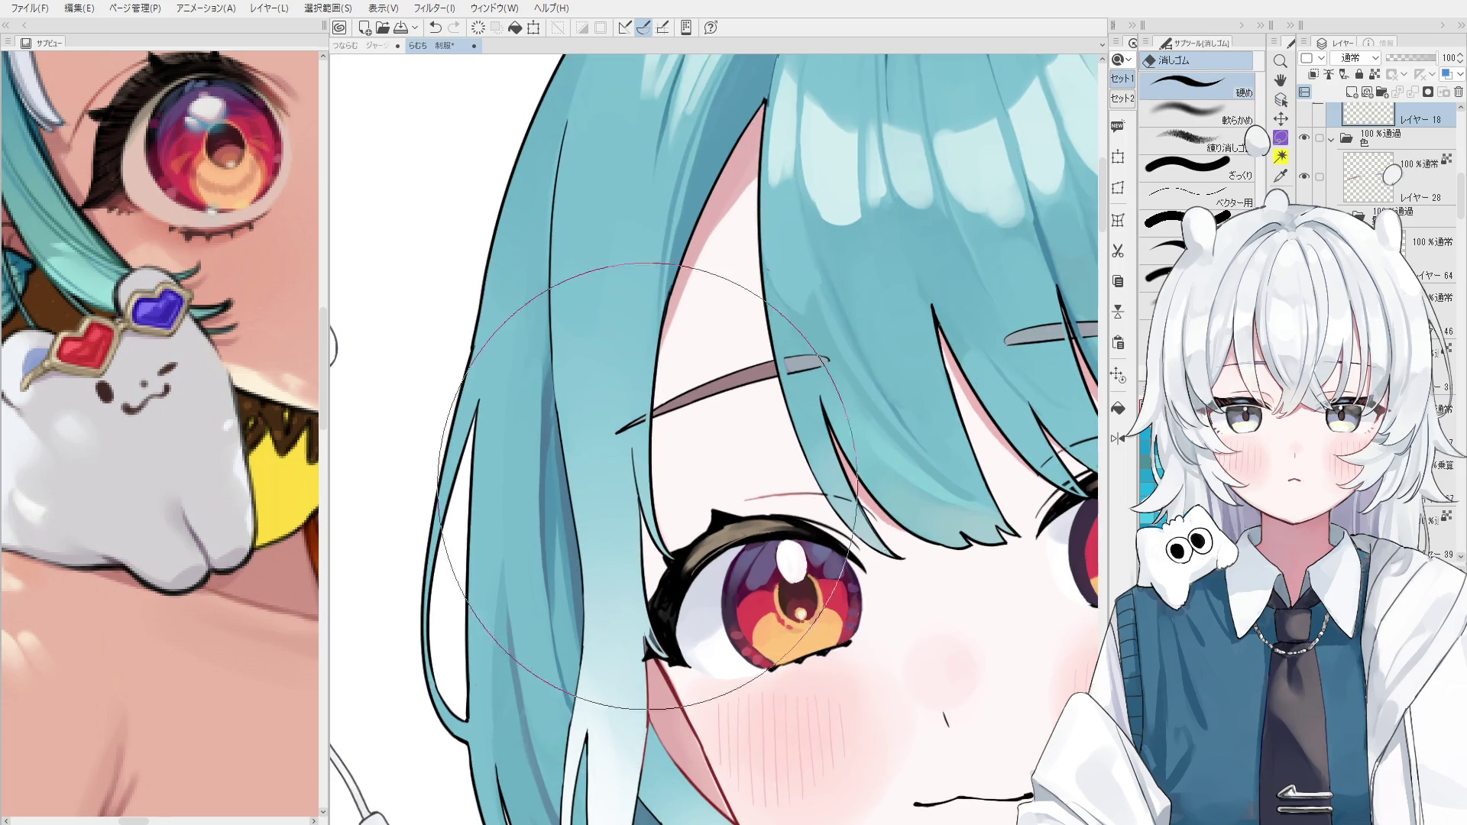
{"action": "key", "text": "ctrl+shift"}
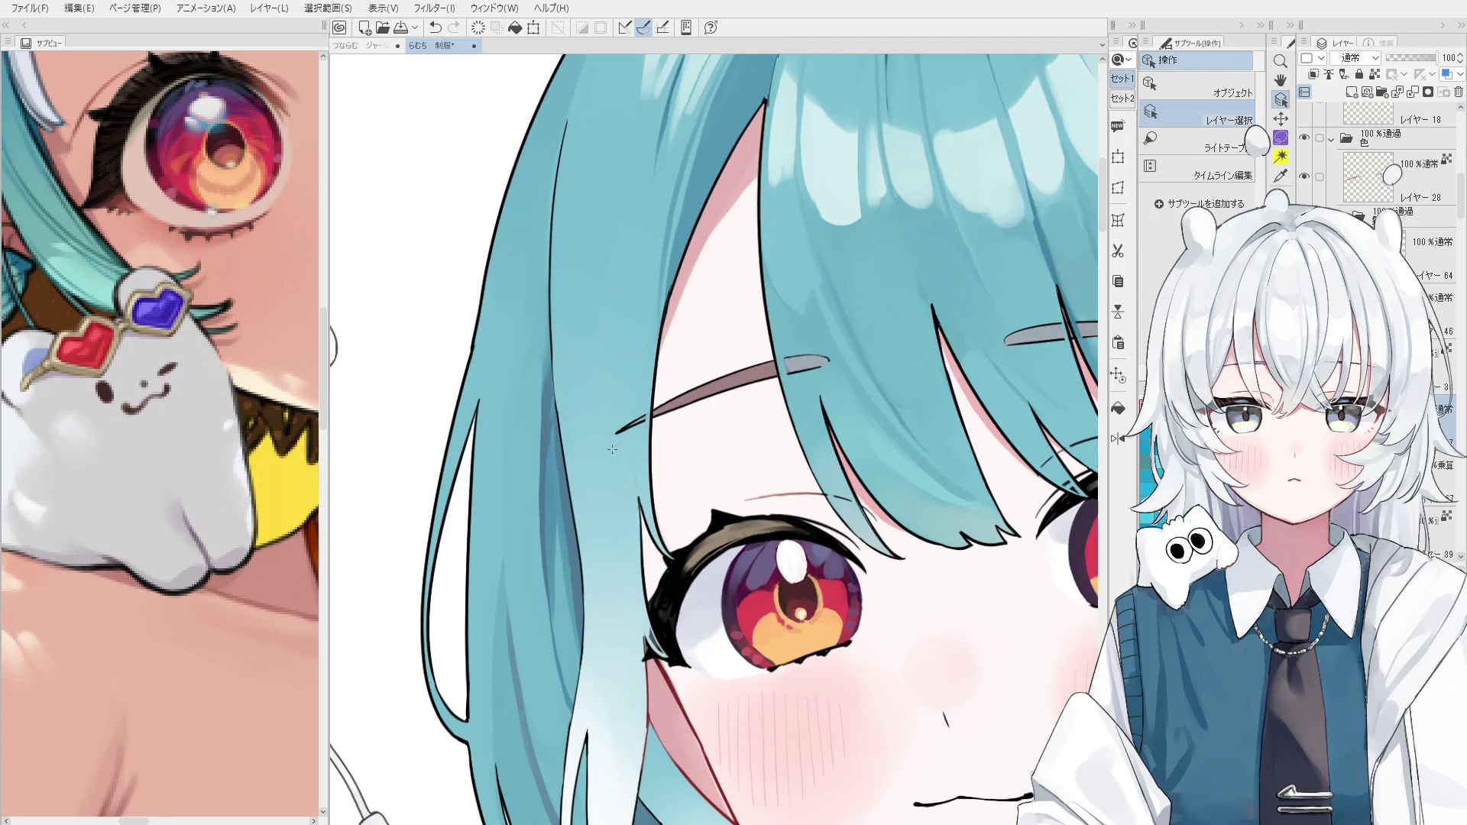
{"action": "key", "text": "b"}
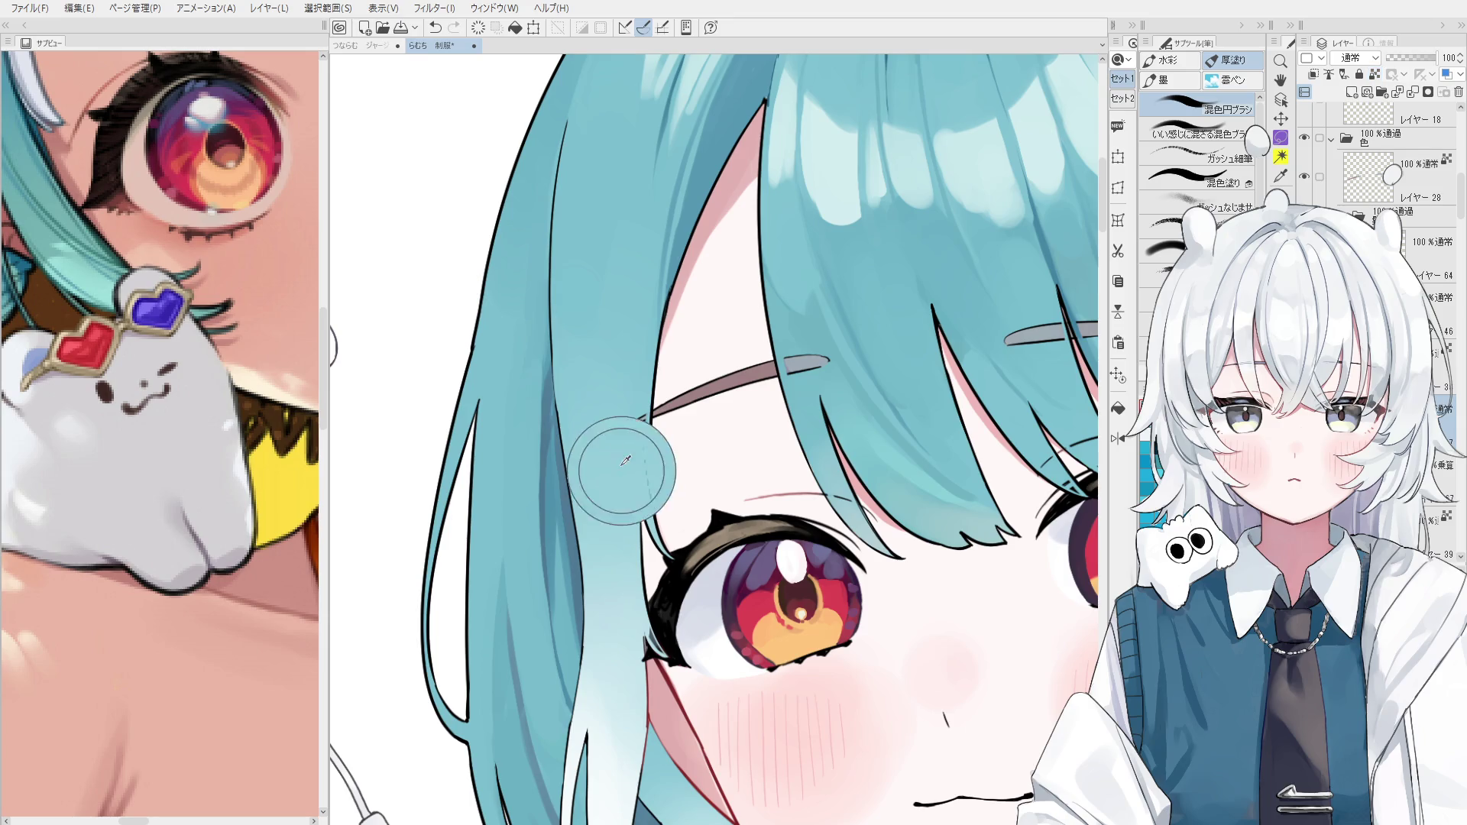
{"action": "scroll", "coordinate": [642, 495], "scroll_direction": "down", "scroll_amount": 3}
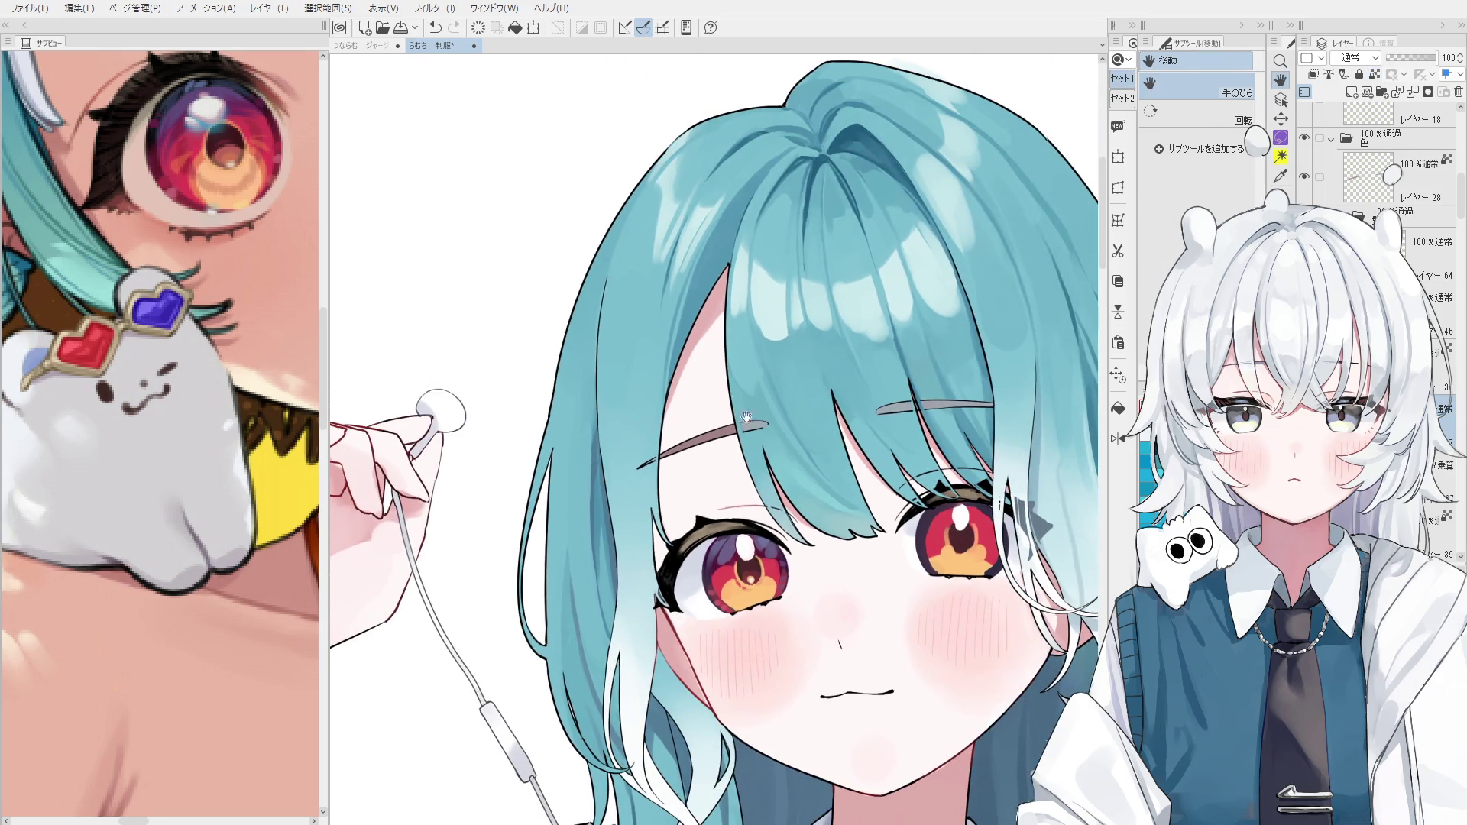
{"action": "left_click_drag", "start_coordinate": [641, 385], "coordinate": [669, 542]}
{"action": "key", "text": "ctrl+z"}
{"action": "left_click_drag", "start_coordinate": [642, 386], "coordinate": [665, 542]}
{"action": "key", "text": "ctrl+z"}
{"action": "left_click_drag", "start_coordinate": [644, 433], "coordinate": [665, 538]}
{"action": "key", "text": "ctrl+z"}
{"action": "key", "text": "minus"}
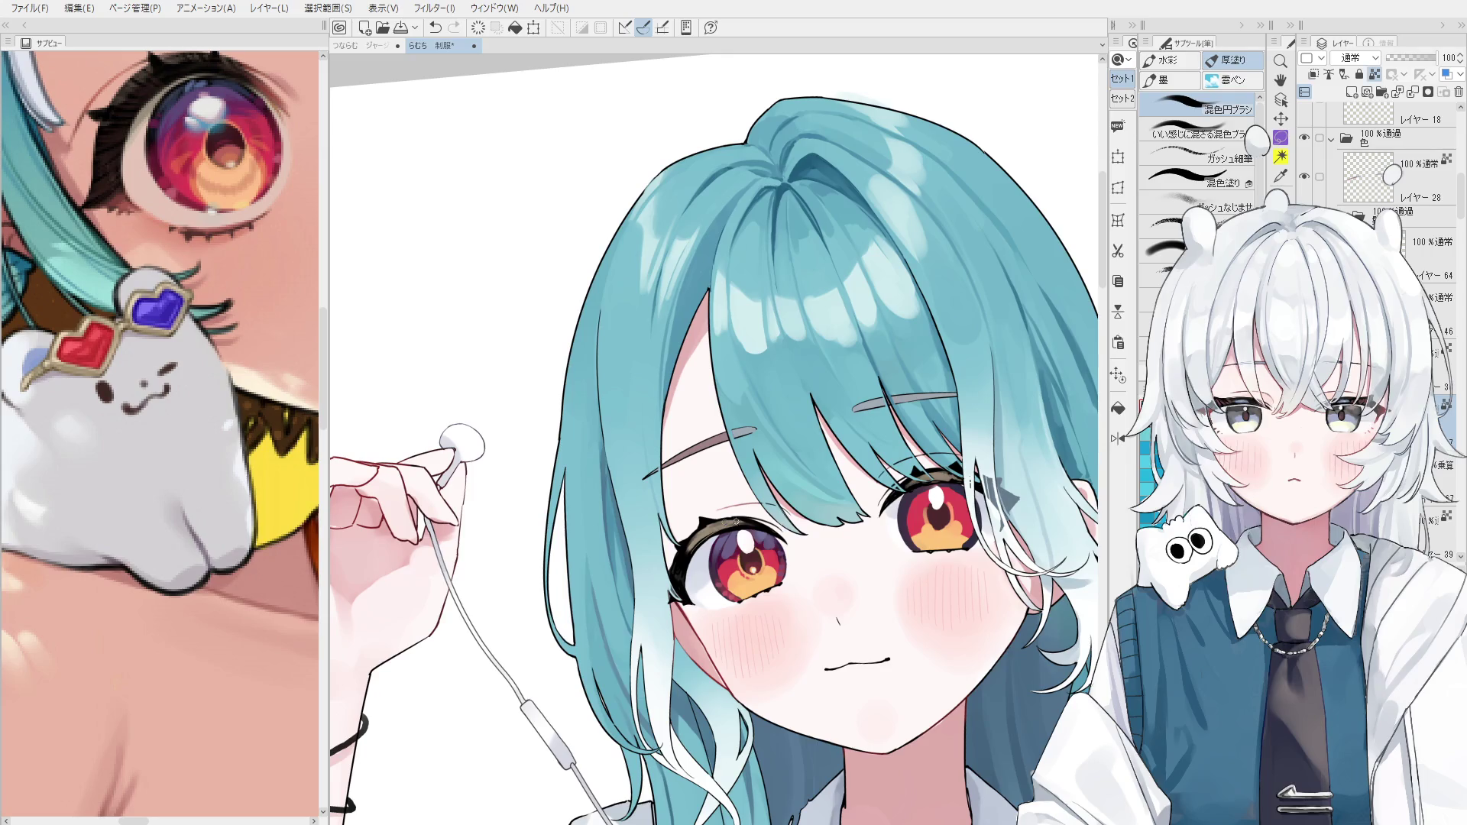
{"action": "scroll", "coordinate": [679, 544], "scroll_direction": "up", "scroll_amount": 2}
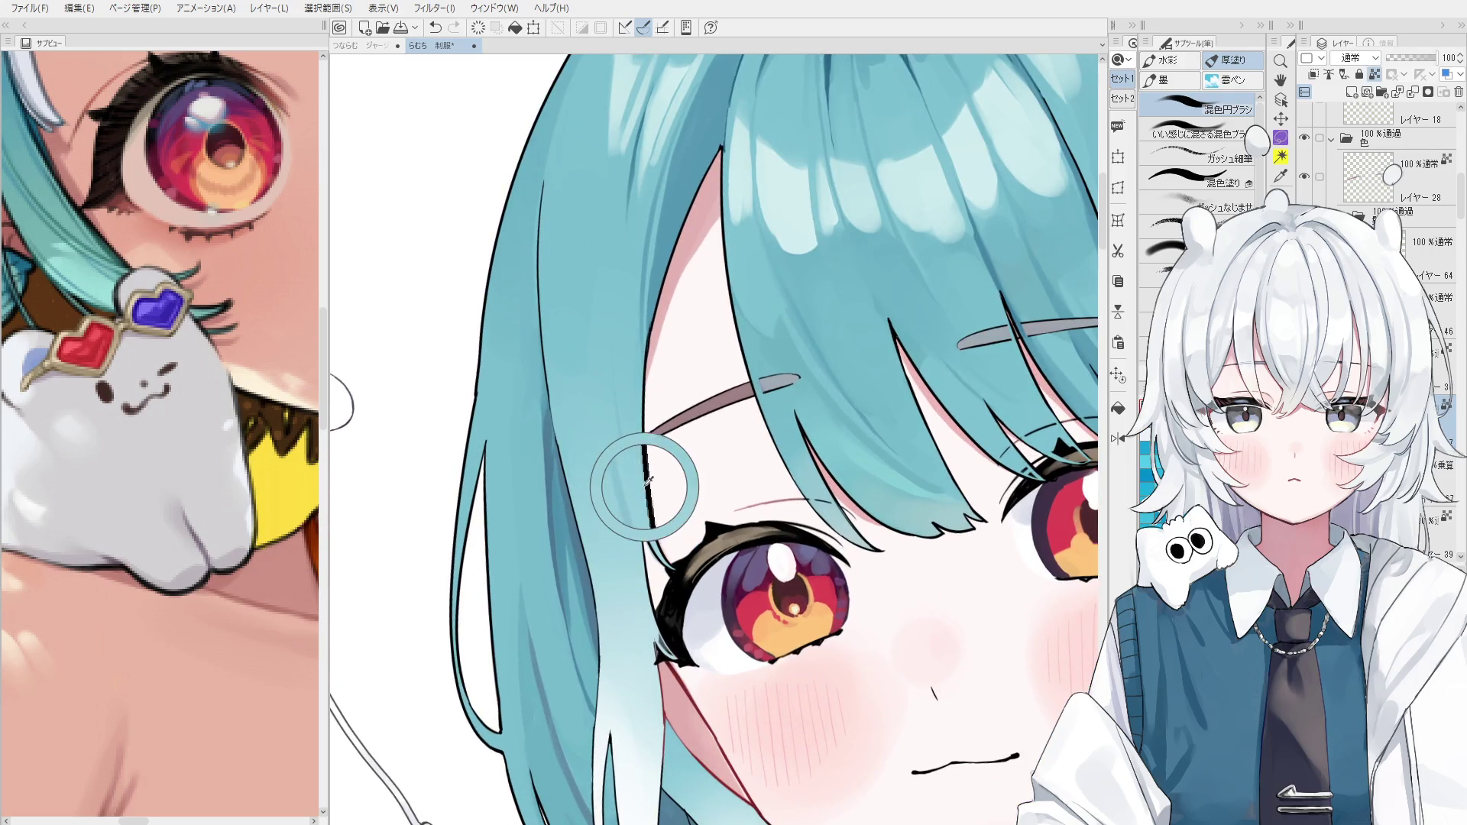
{"action": "key", "text": "space"}
{"action": "left_click_drag", "start_coordinate": [620, 556], "coordinate": [668, 574]}
{"action": "scroll", "coordinate": [673, 535], "scroll_direction": "down", "scroll_amount": 1}
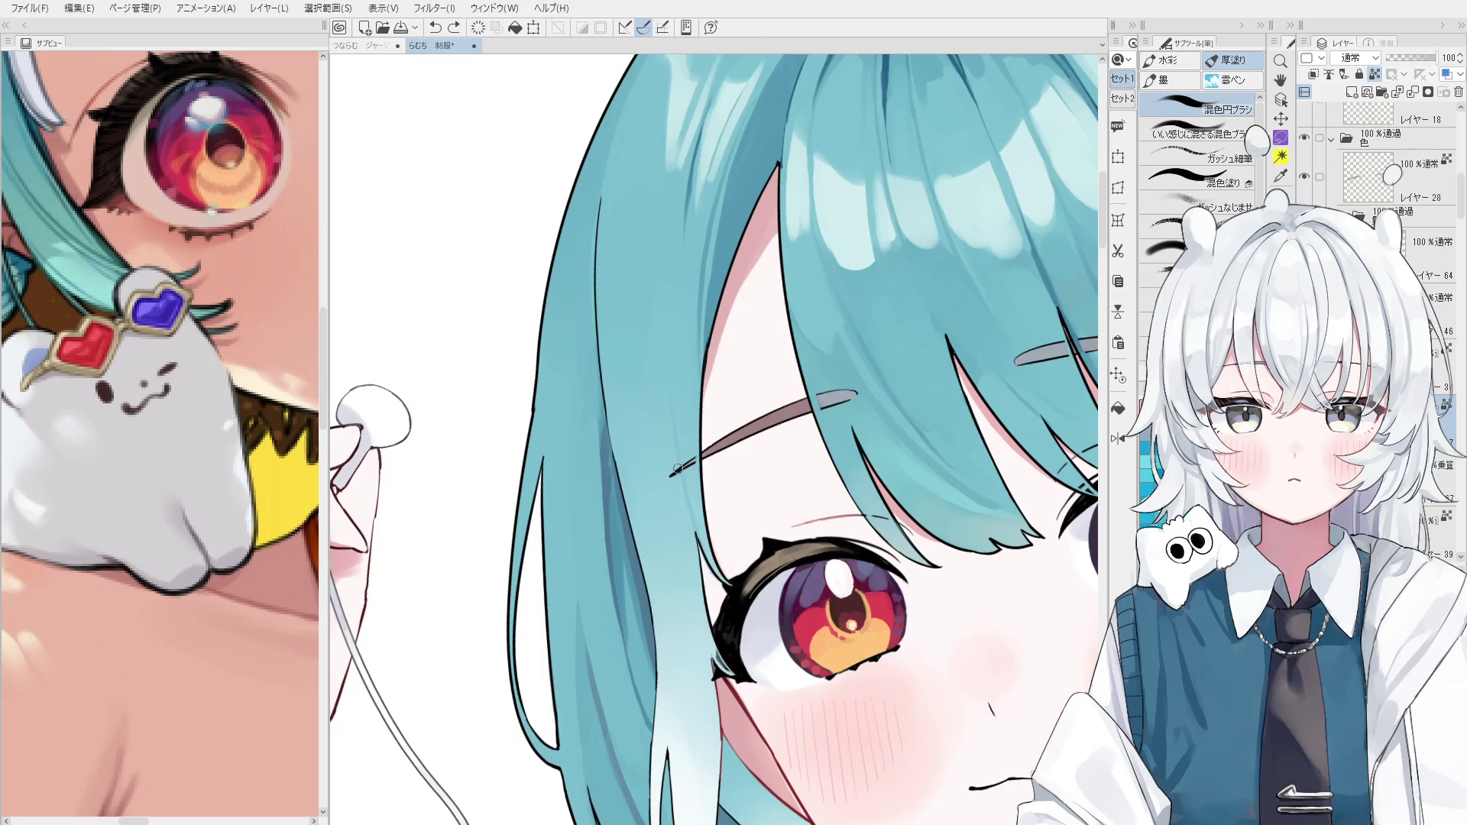
{"action": "scroll", "coordinate": [712, 619], "scroll_direction": "down", "scroll_amount": 2}
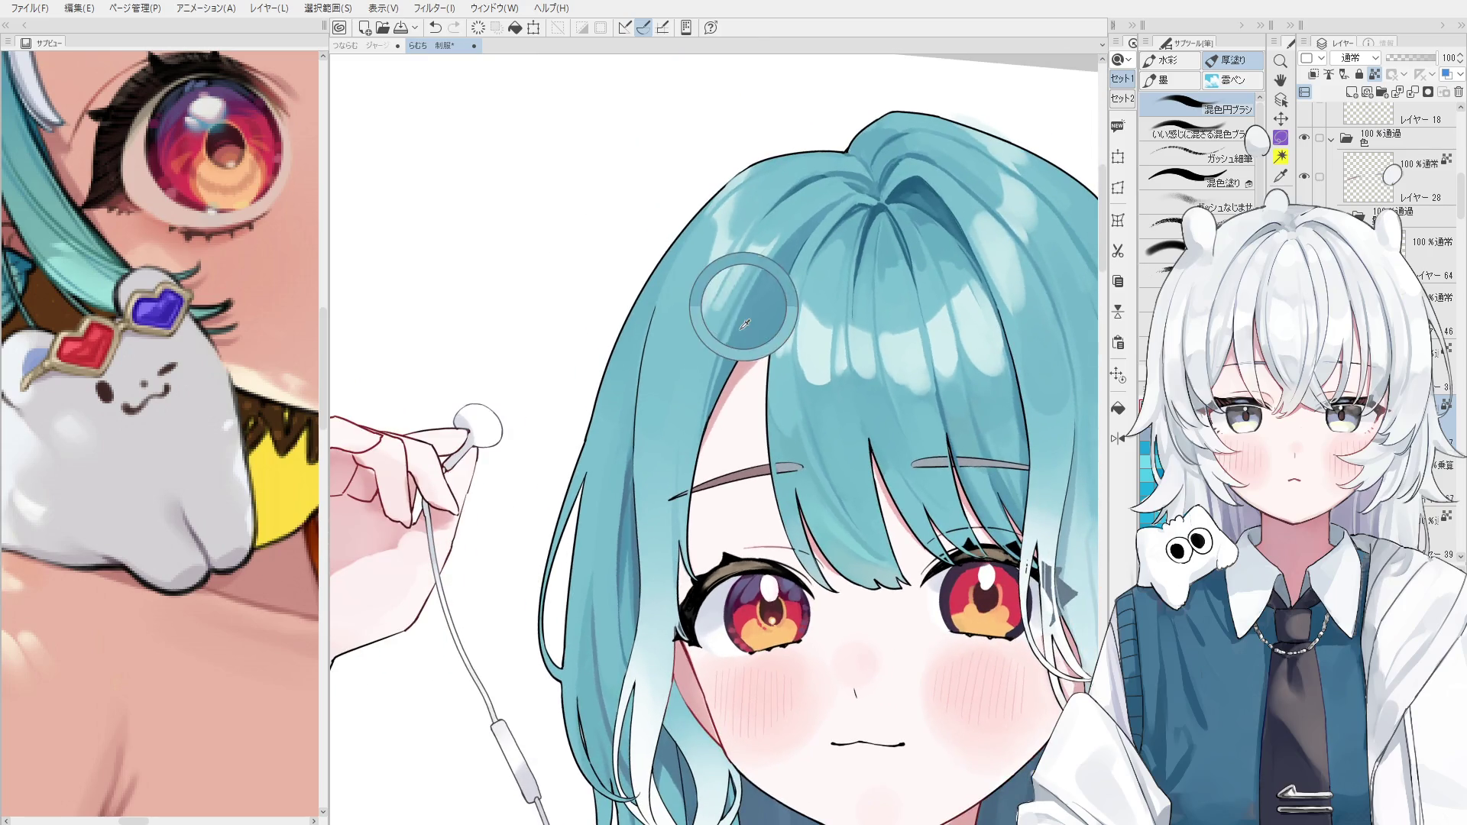
Tilt the view and blend the highlight down the upper-left teal hair with the blending brush.
{"action": "key", "text": "minus"}
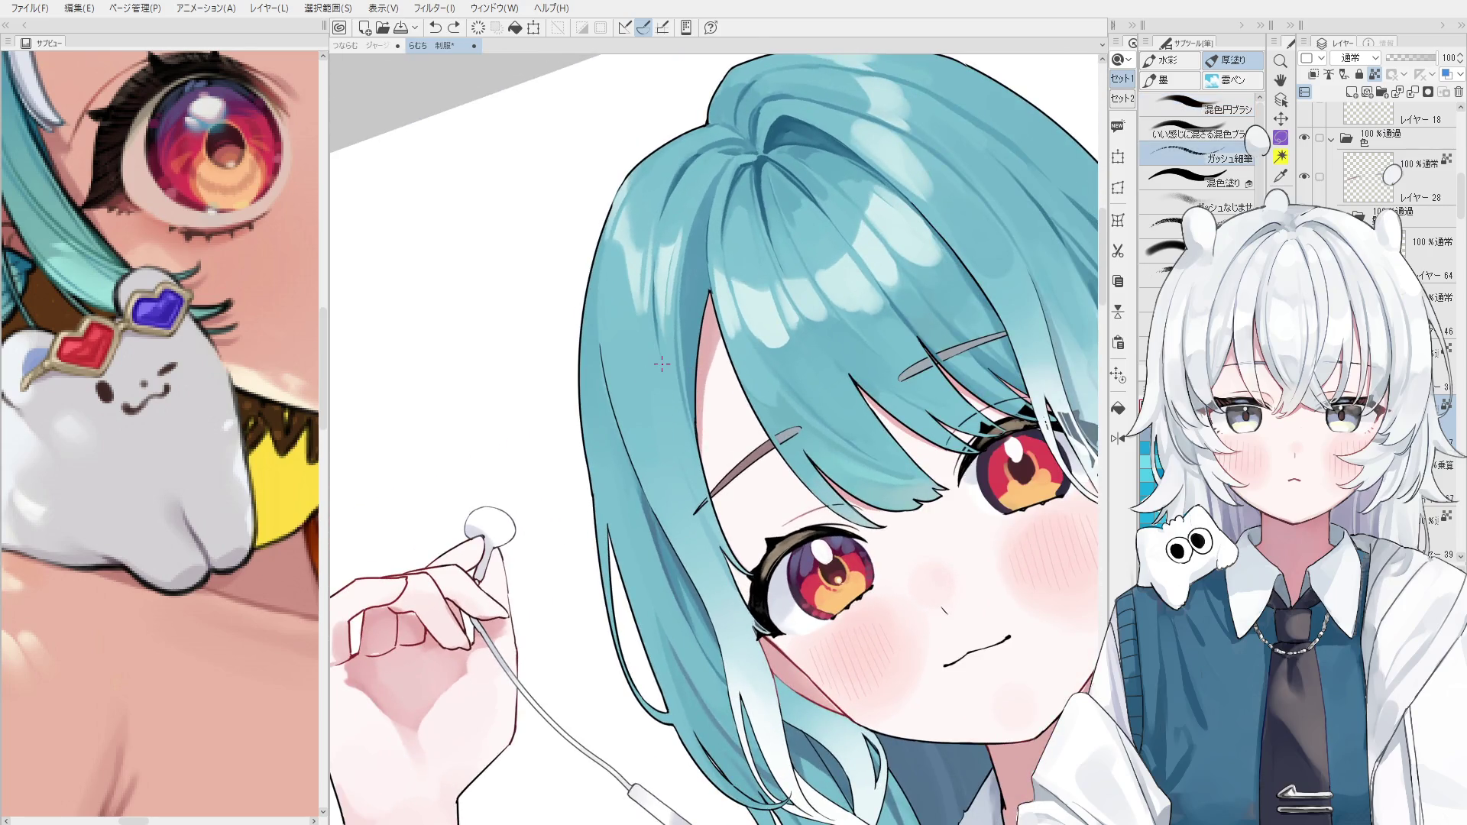
{"action": "key", "text": "comma"}
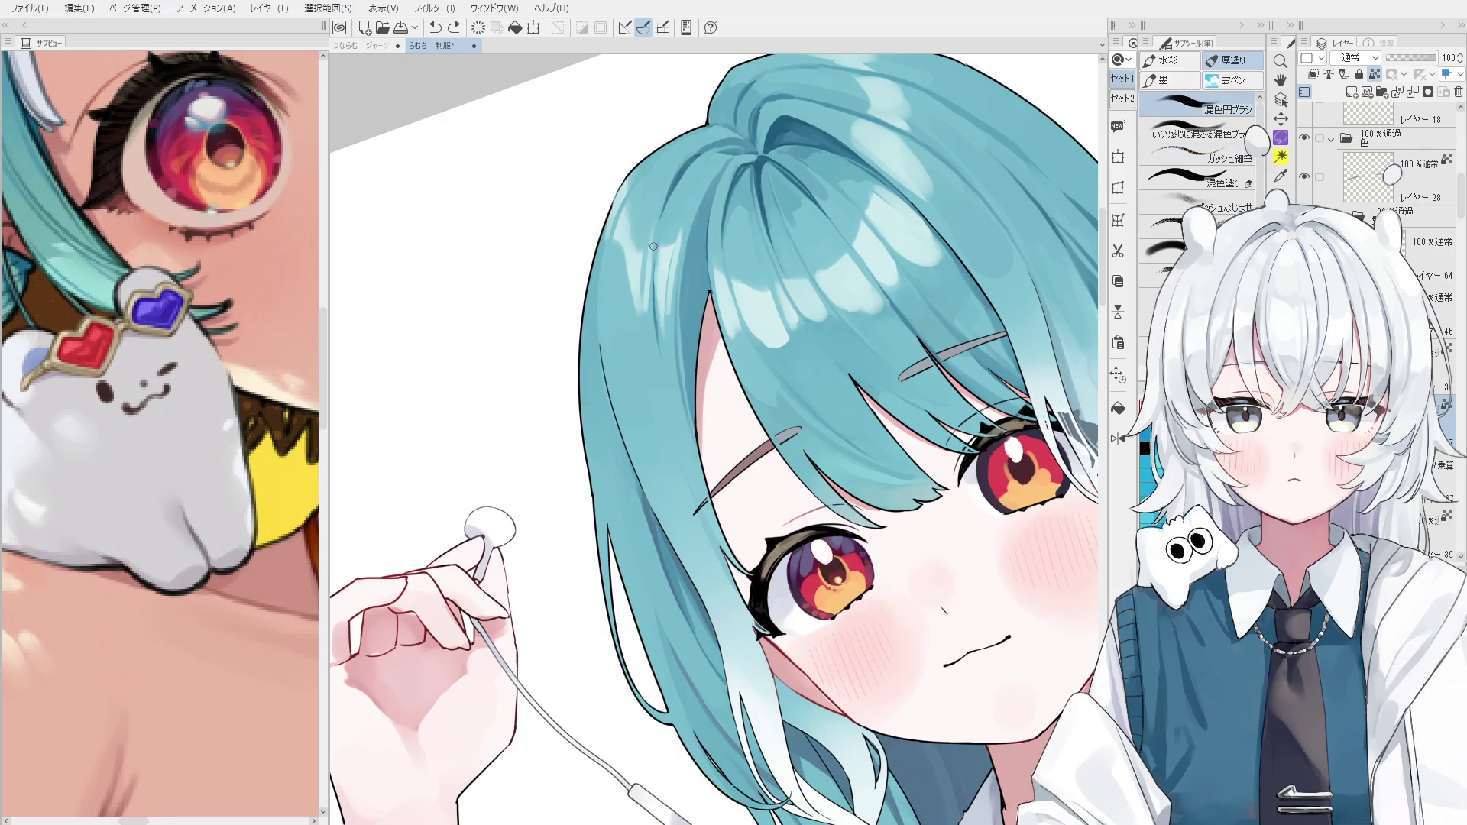
{"action": "key", "text": "e"}
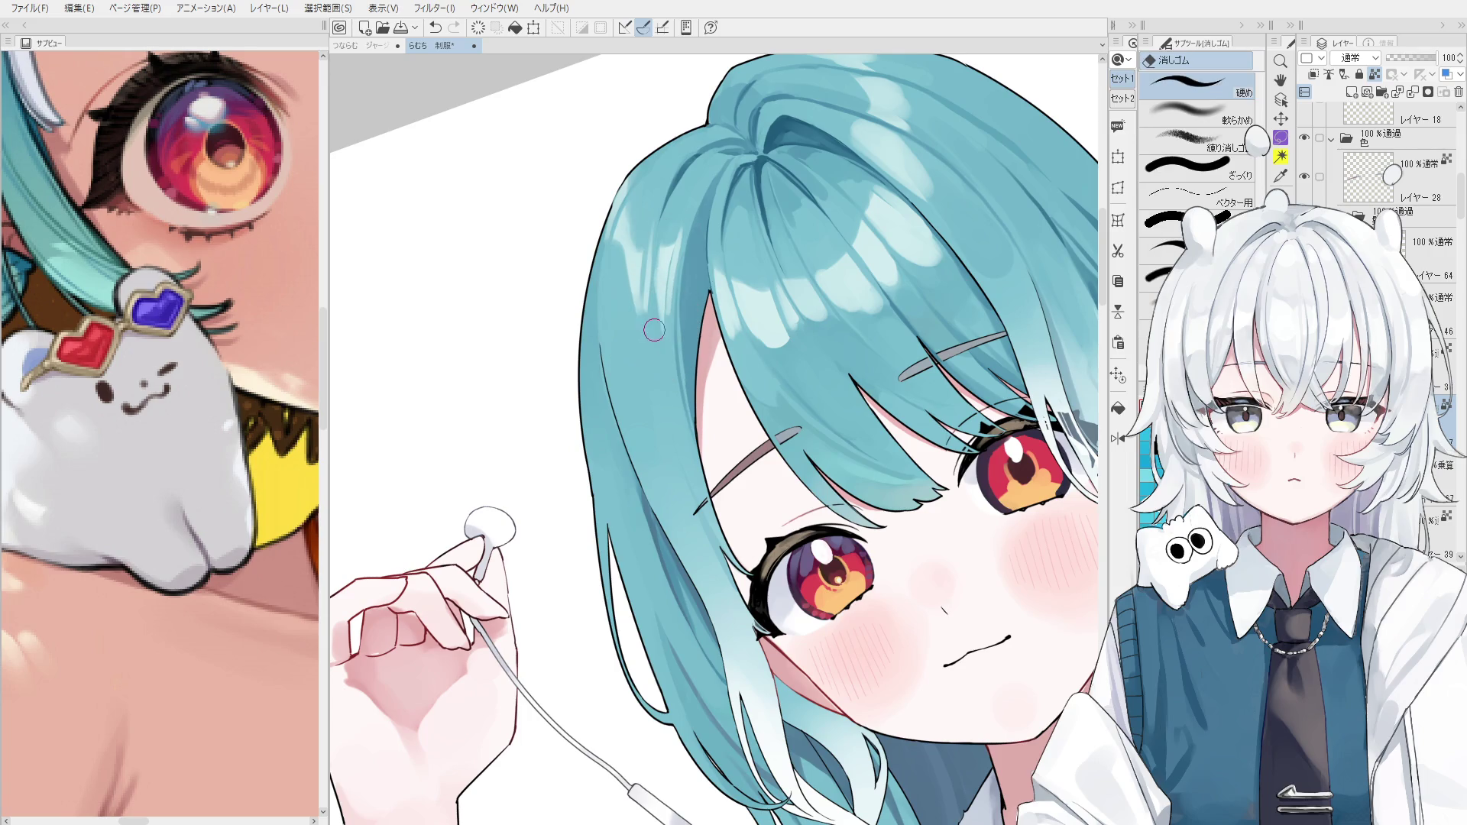
{"action": "key", "text": "o"}
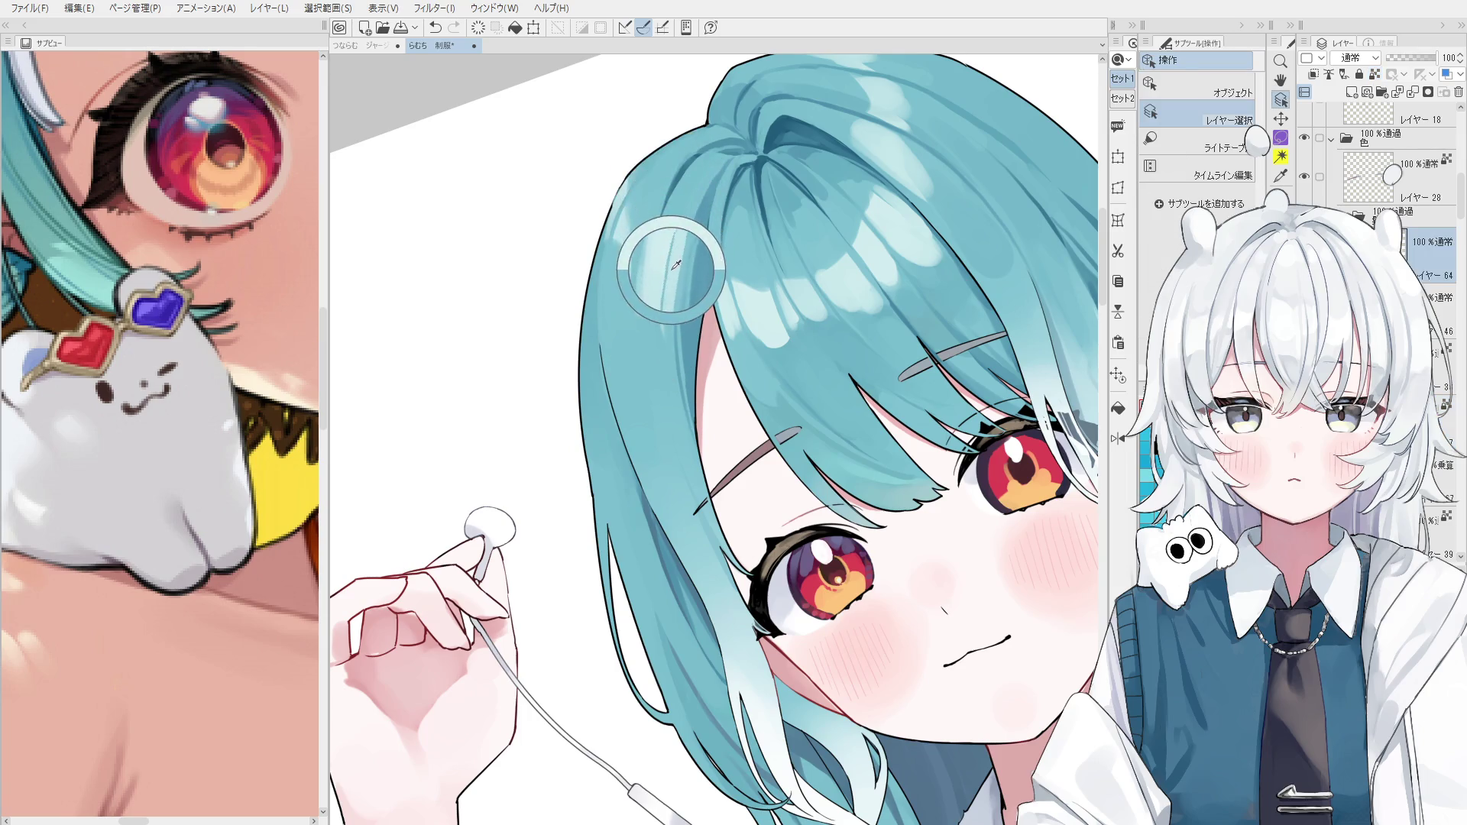
{"action": "key", "text": "b"}
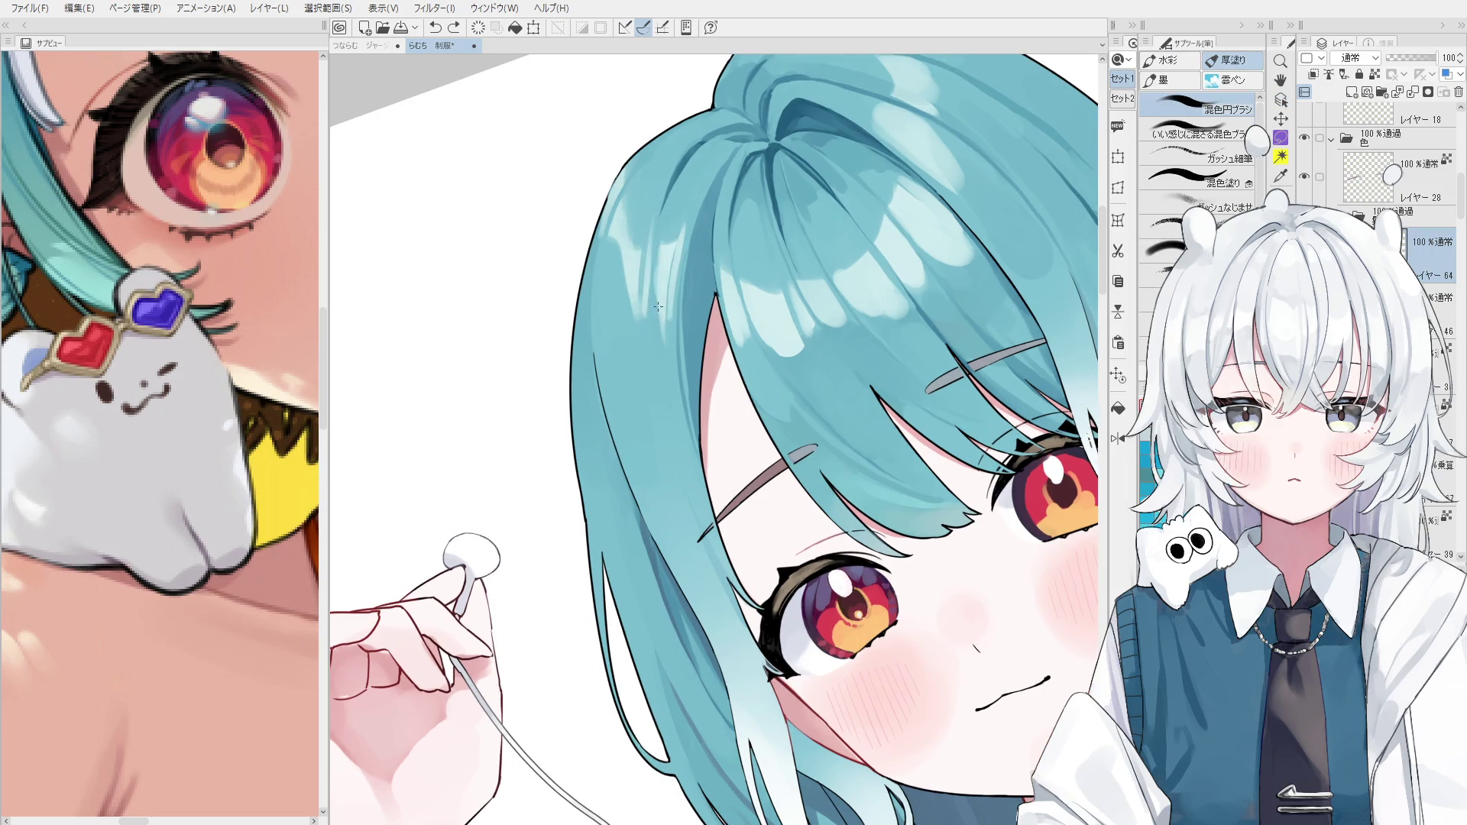
{"action": "scroll", "coordinate": [657, 223], "scroll_direction": "up", "scroll_amount": 1}
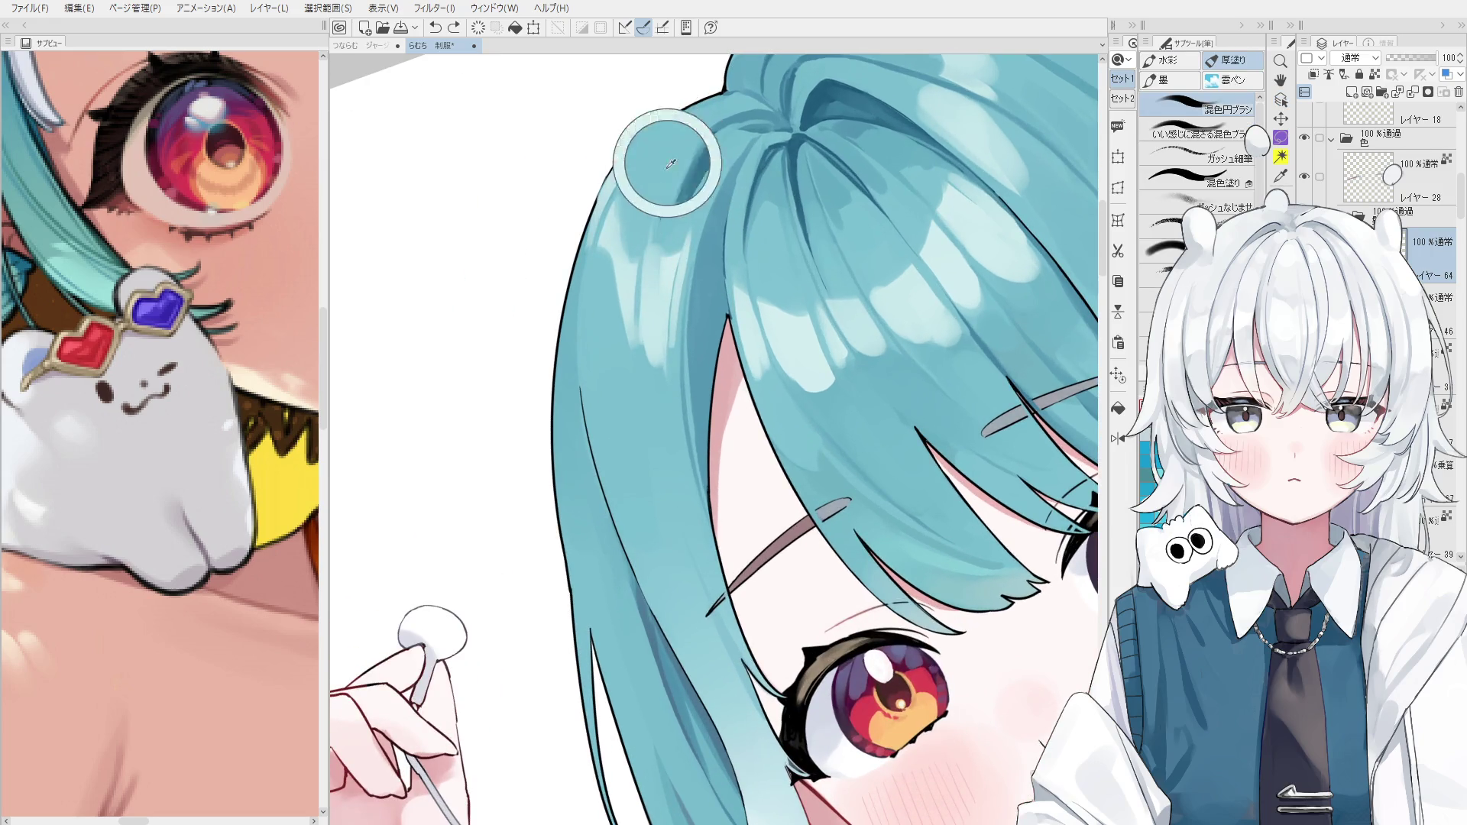
{"action": "mouse_move", "coordinate": [664, 226]}
{"action": "left_mouse_down"}
{"action": "mouse_move", "coordinate": [681, 329]}
{"action": "mouse_move", "coordinate": [655, 377]}
{"action": "mouse_move", "coordinate": [647, 314]}
{"action": "left_mouse_up"}
Compare the blend with undo and redo, then save the illustration with Ctrl+S.
{"action": "scroll", "coordinate": [666, 360], "scroll_direction": "down", "scroll_amount": 1}
{"action": "scroll", "coordinate": [674, 386], "scroll_direction": "down", "scroll_amount": 1}
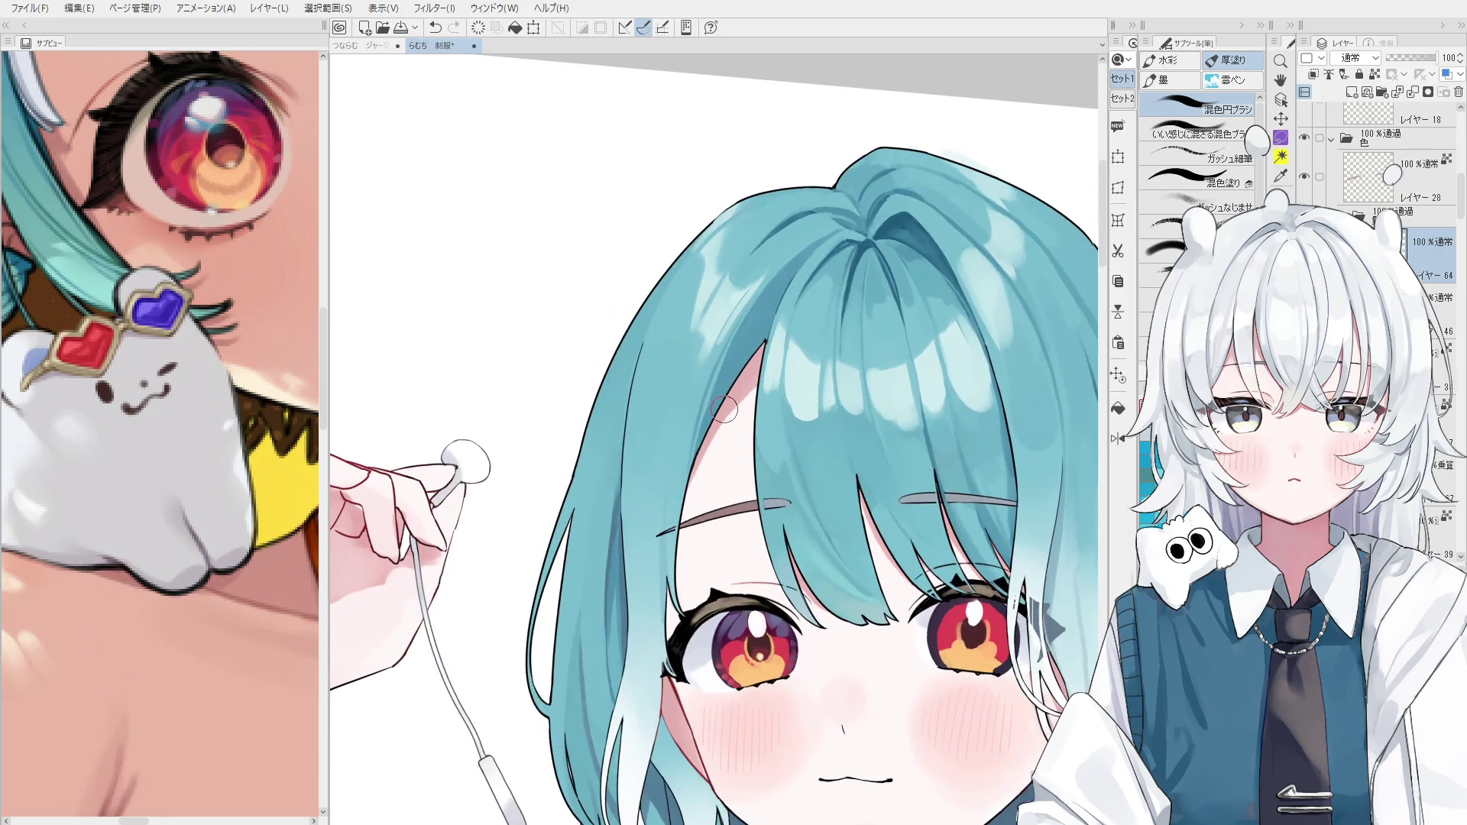
{"action": "key", "text": "ctrl+z"}
{"action": "key", "text": "ctrl+y"}
{"action": "key", "text": "ctrl+s"}
{"action": "scroll", "coordinate": [701, 262], "scroll_direction": "down", "scroll_amount": 5}
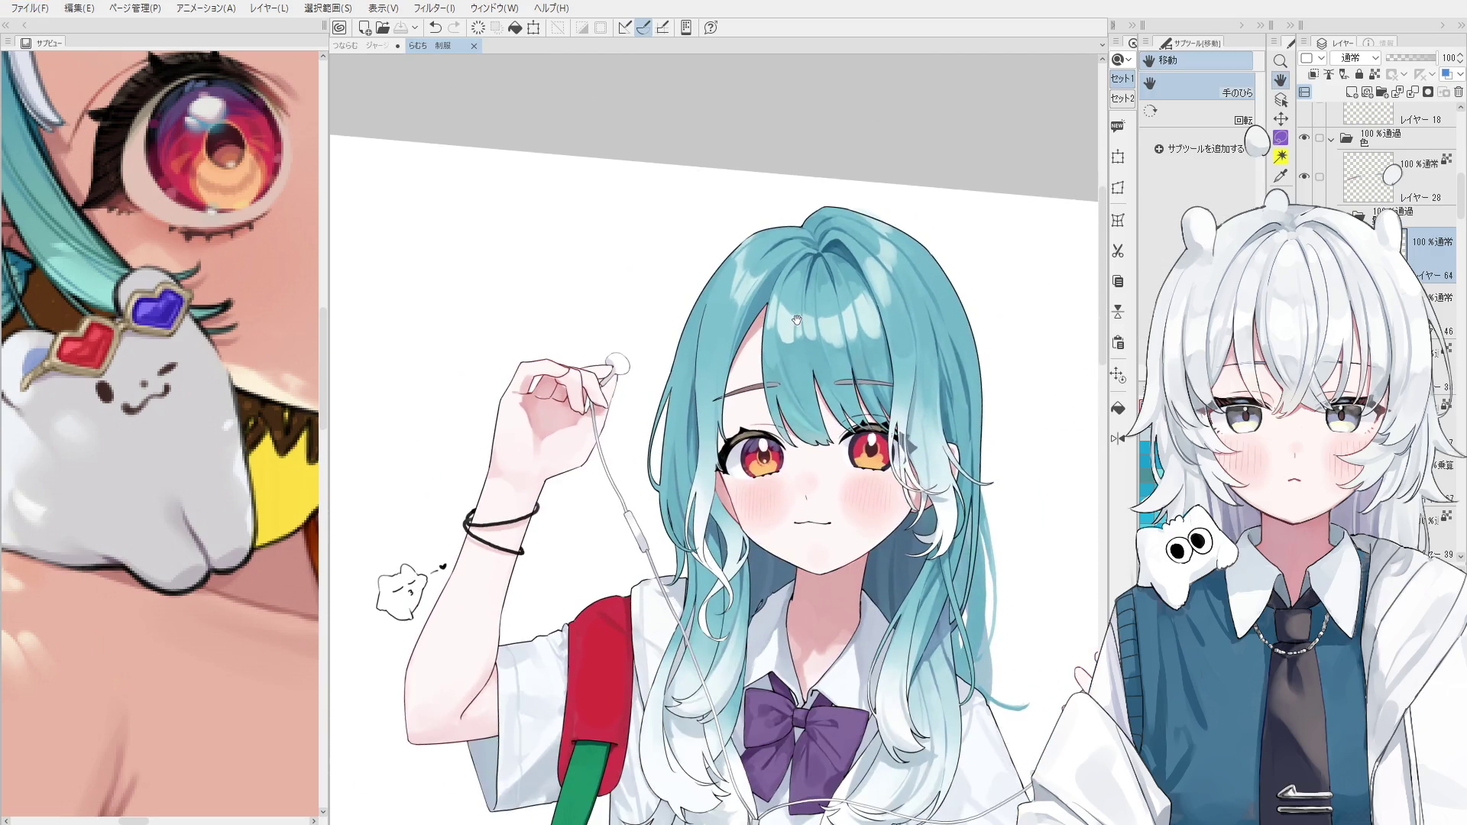
Paint faint shading on the white hair tips, then erase those faint strokes.
{"action": "left_click_drag", "start_coordinate": [895, 594], "coordinate": [838, 377]}
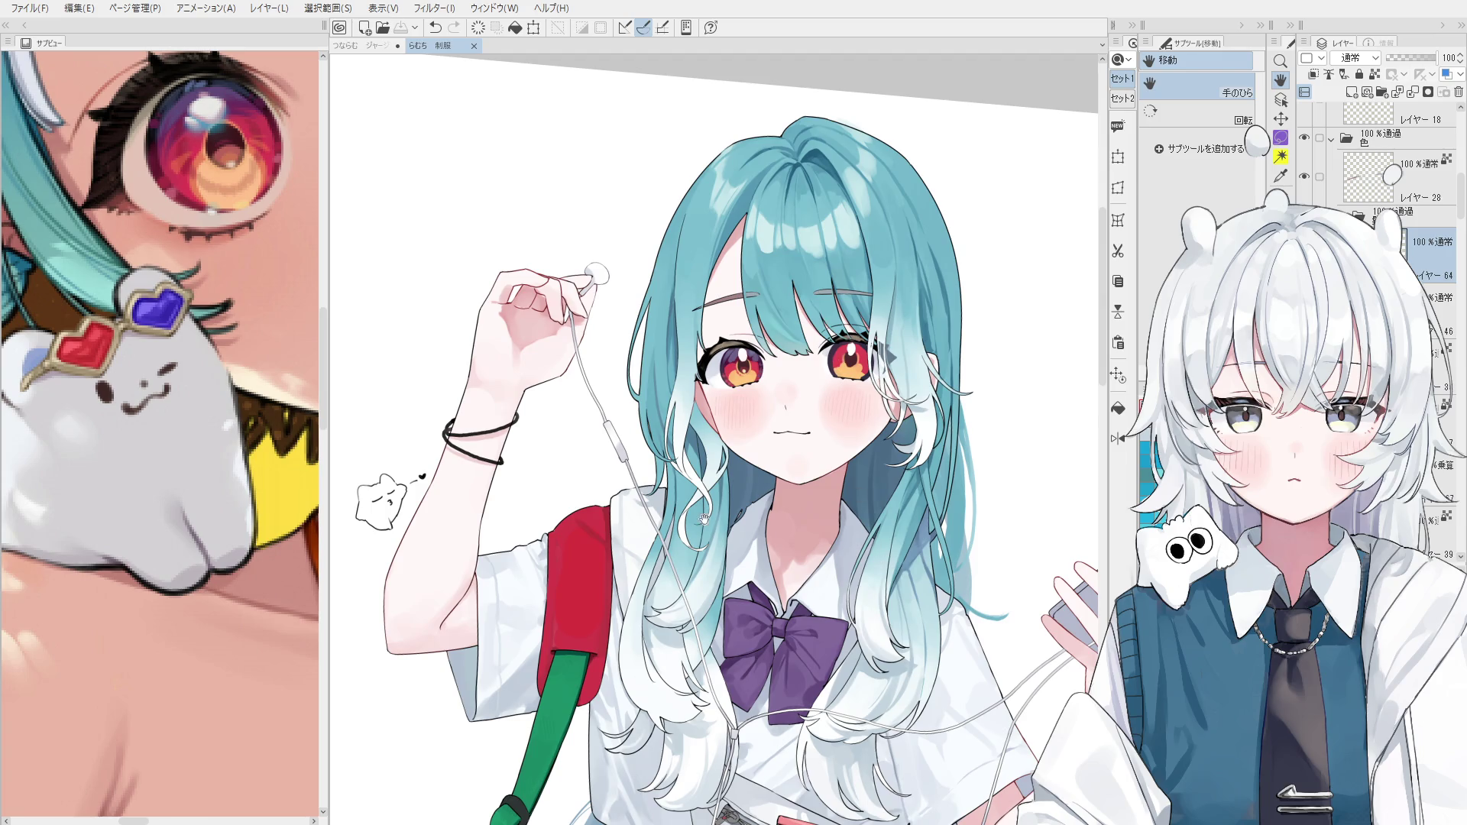
{"action": "scroll", "coordinate": [649, 664], "scroll_direction": "up", "scroll_amount": 2}
{"action": "key", "text": "b"}
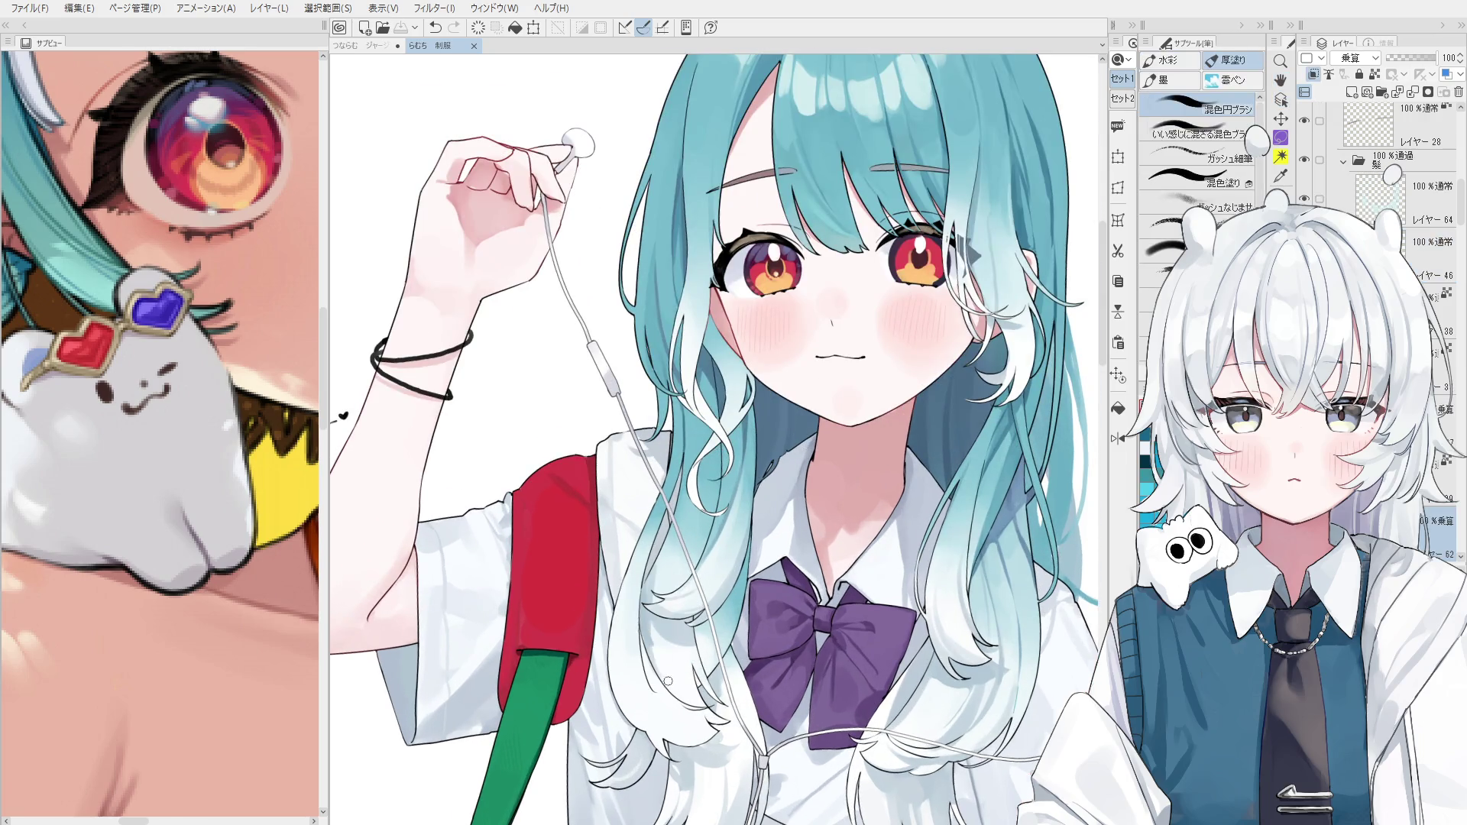
{"action": "scroll", "coordinate": [668, 680], "scroll_direction": "up", "scroll_amount": 2}
{"action": "key", "text": "ctrl+z"}
{"action": "mouse_move", "coordinate": [638, 637]}
{"action": "left_mouse_down"}
{"action": "mouse_move", "coordinate": [680, 722]}
{"action": "mouse_move", "coordinate": [672, 694]}
{"action": "left_mouse_up"}
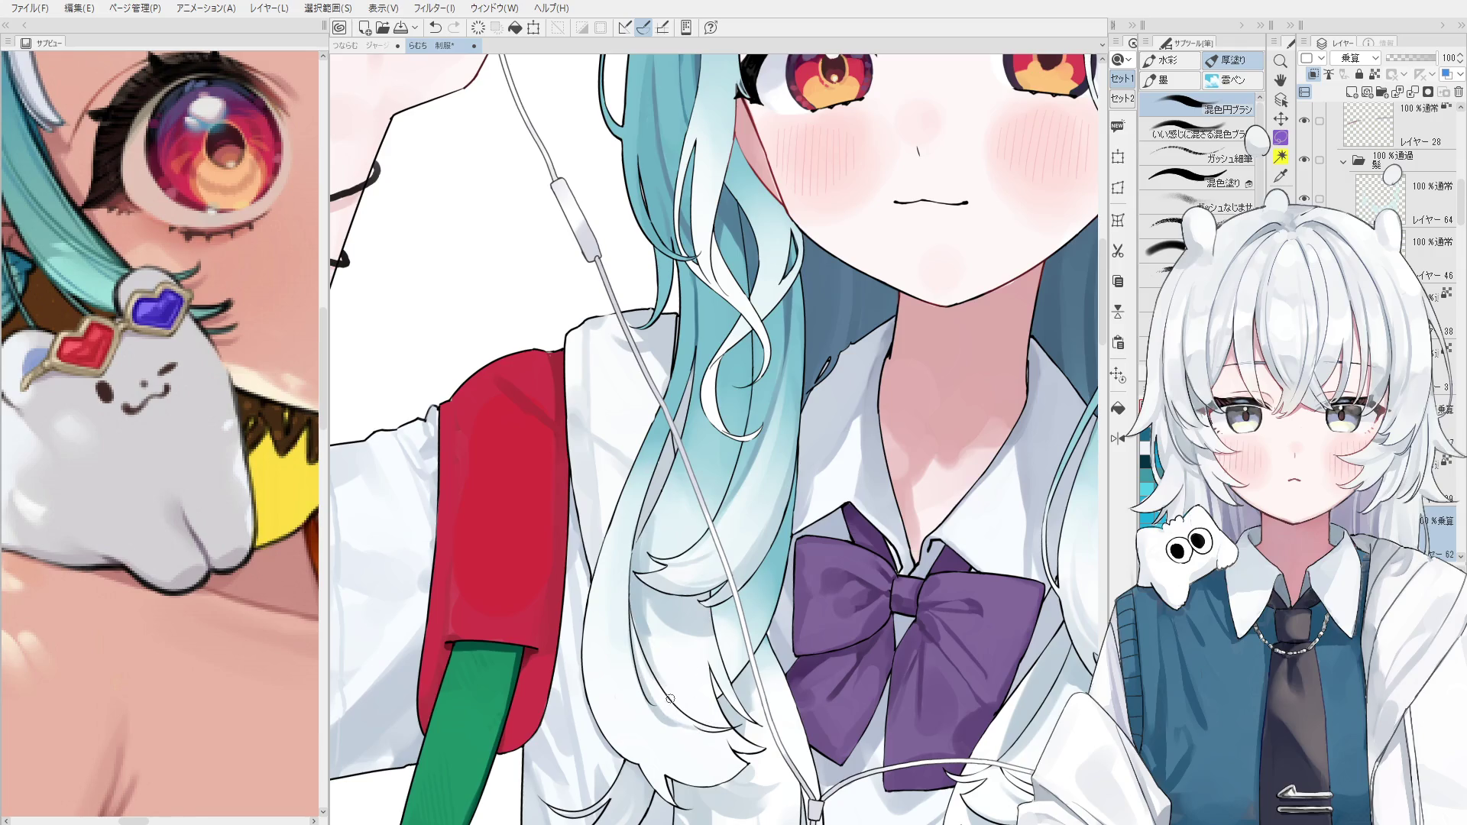
{"action": "key", "text": "e"}
{"action": "mouse_move", "coordinate": [673, 710]}
{"action": "left_mouse_down"}
{"action": "mouse_move", "coordinate": [623, 592]}
{"action": "mouse_move", "coordinate": [685, 724]}
{"action": "left_mouse_up"}
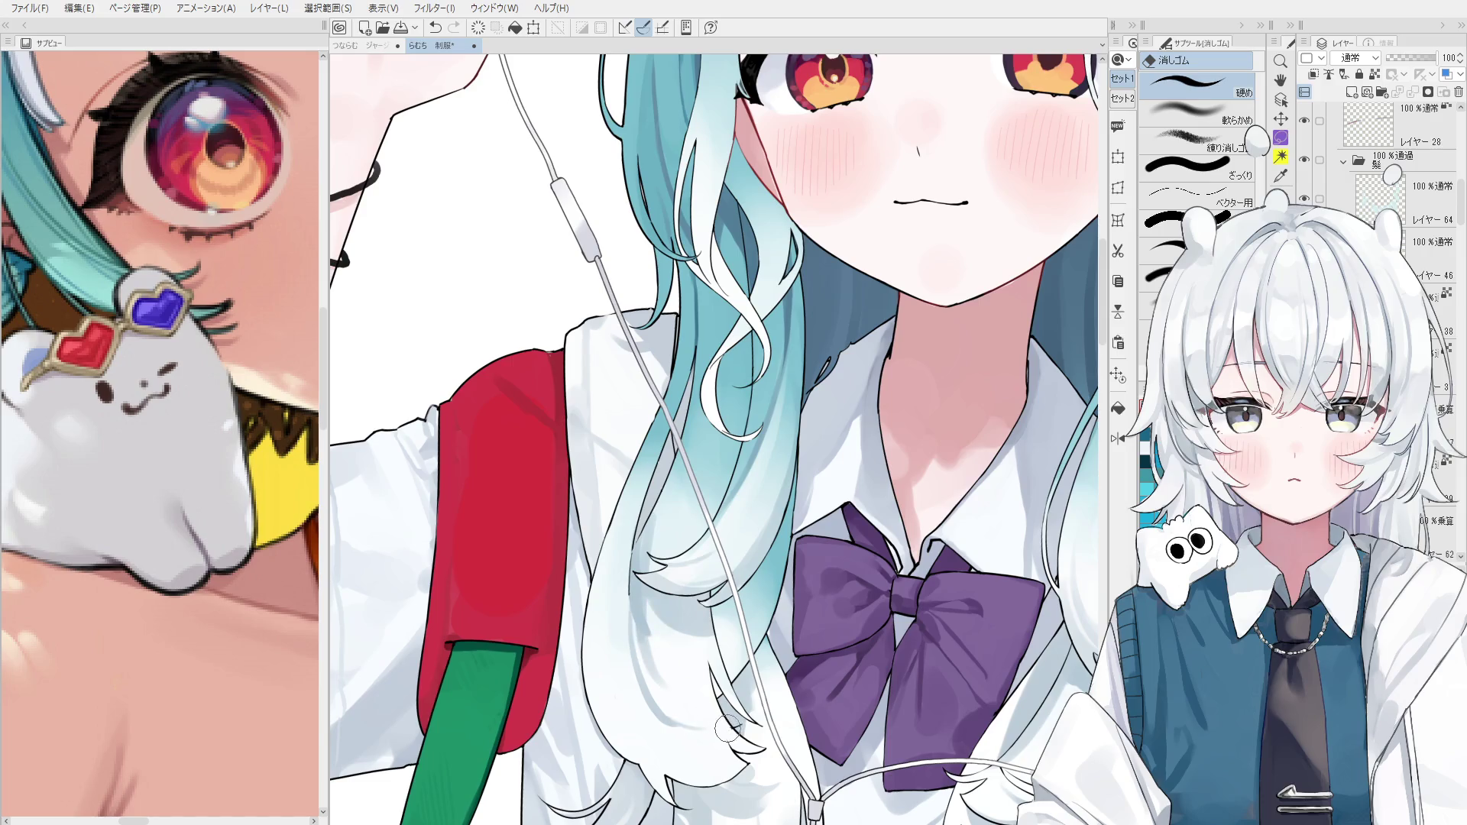
Try different inking pens and brushes, then pick the 乗算 shading layer from the canvas.
{"action": "scroll", "coordinate": [727, 729], "scroll_direction": "up", "scroll_amount": 2}
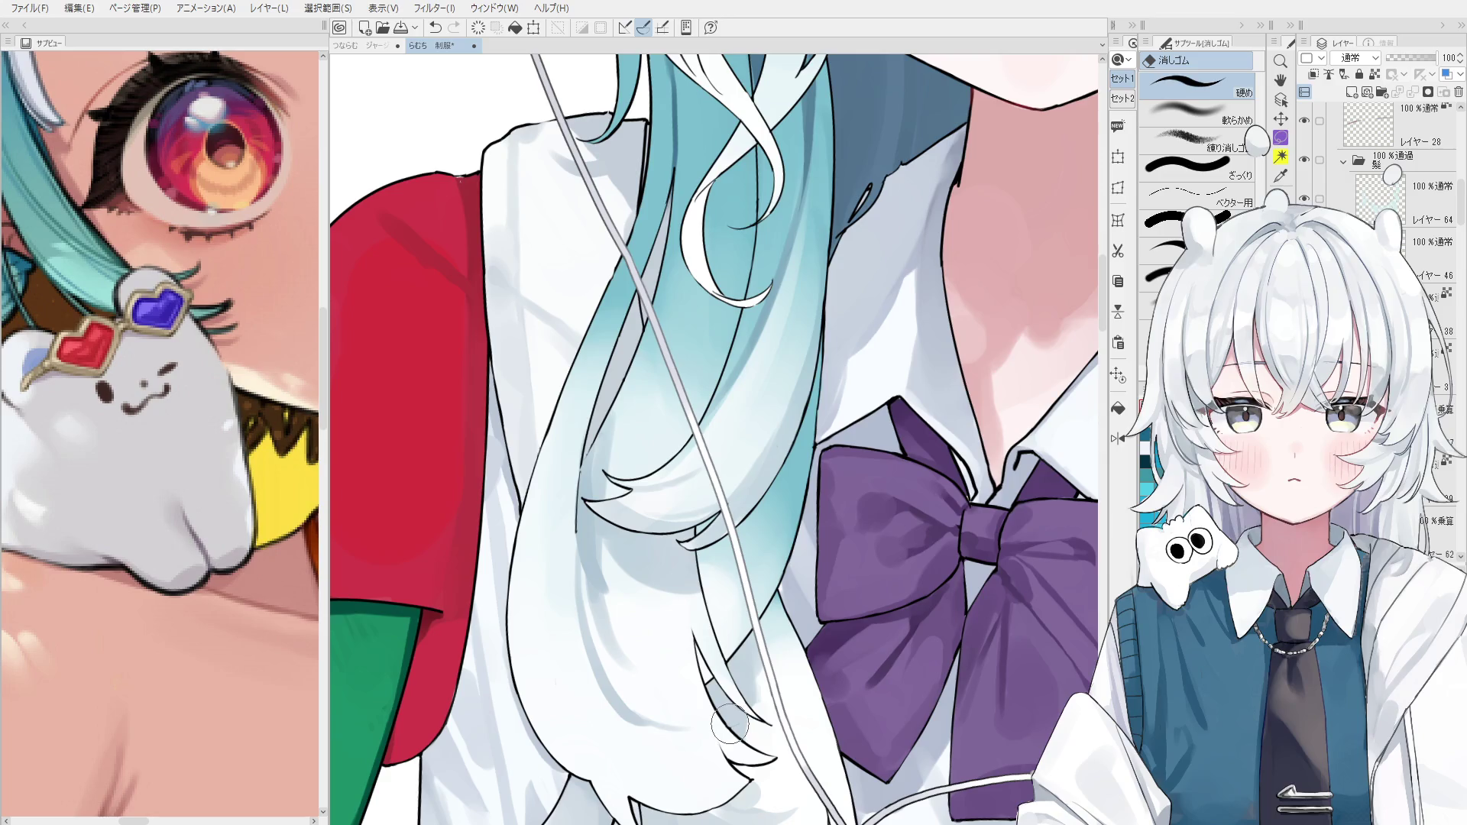
{"action": "scroll", "coordinate": [735, 731], "scroll_direction": "up", "scroll_amount": 3}
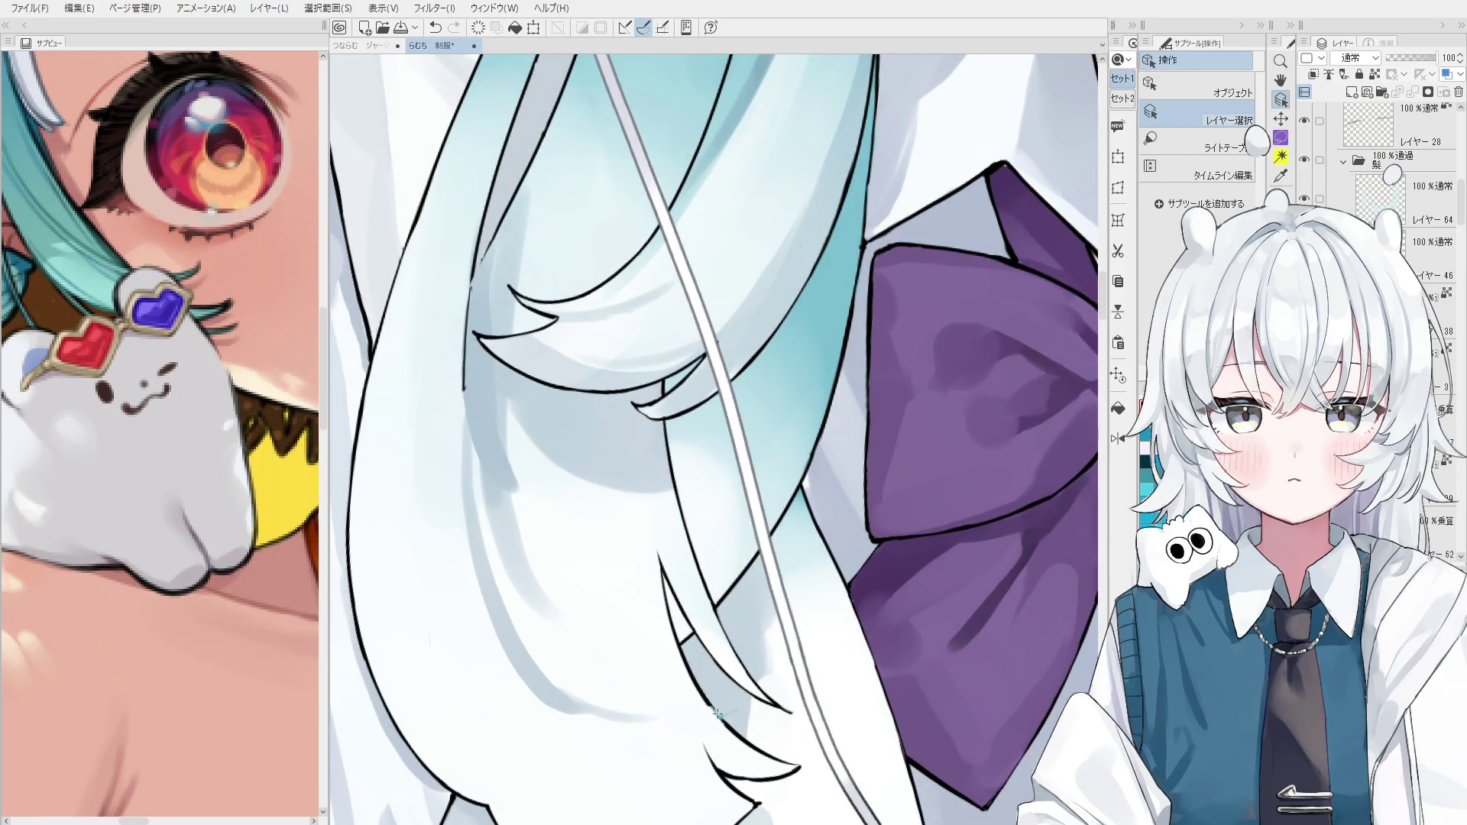
{"action": "key", "text": "p"}
{"action": "key", "text": "."}
{"action": "scroll", "coordinate": [704, 699], "scroll_direction": "up", "scroll_amount": 2}
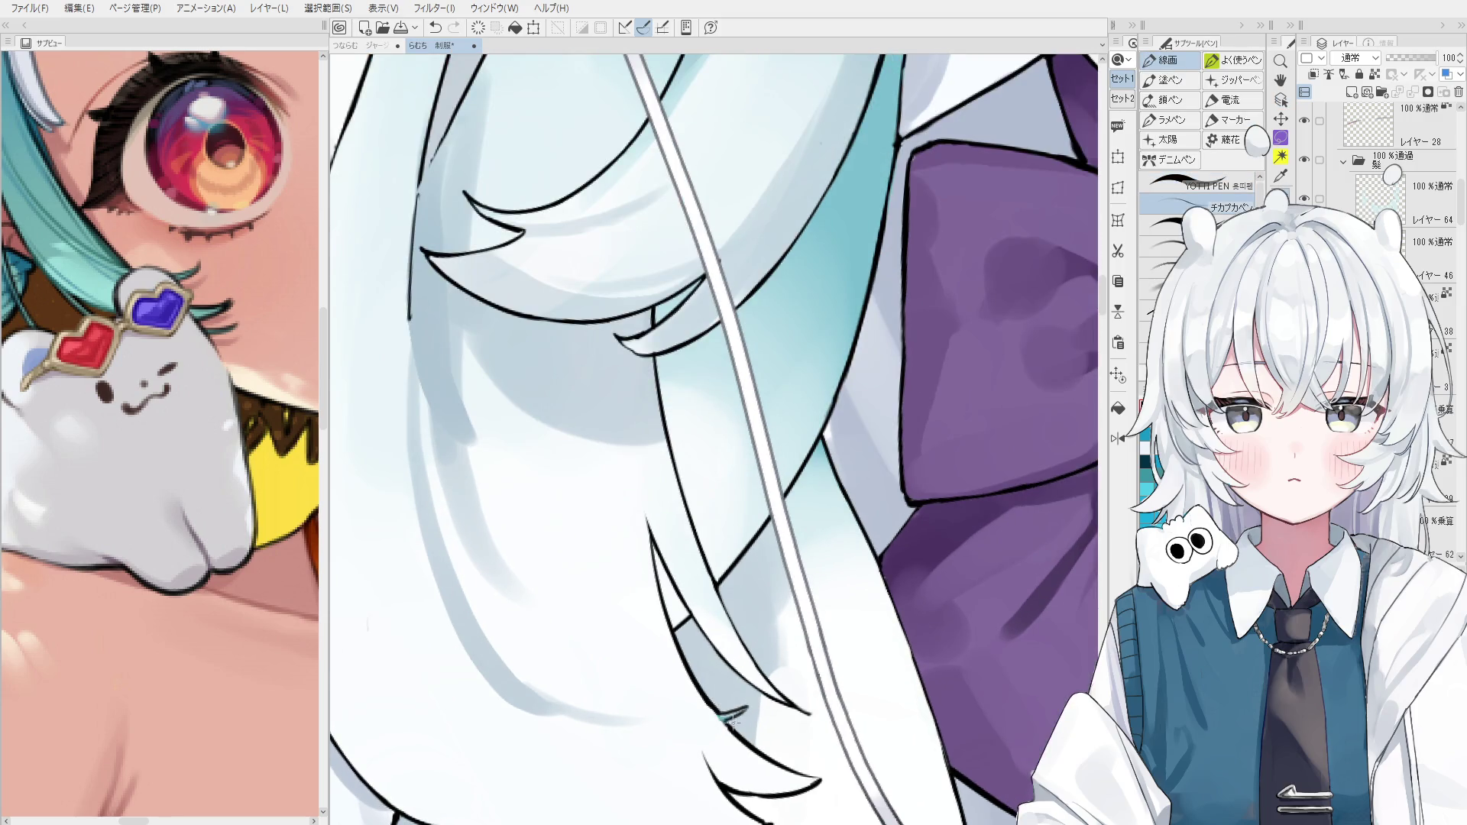
{"action": "key", "text": "b"}
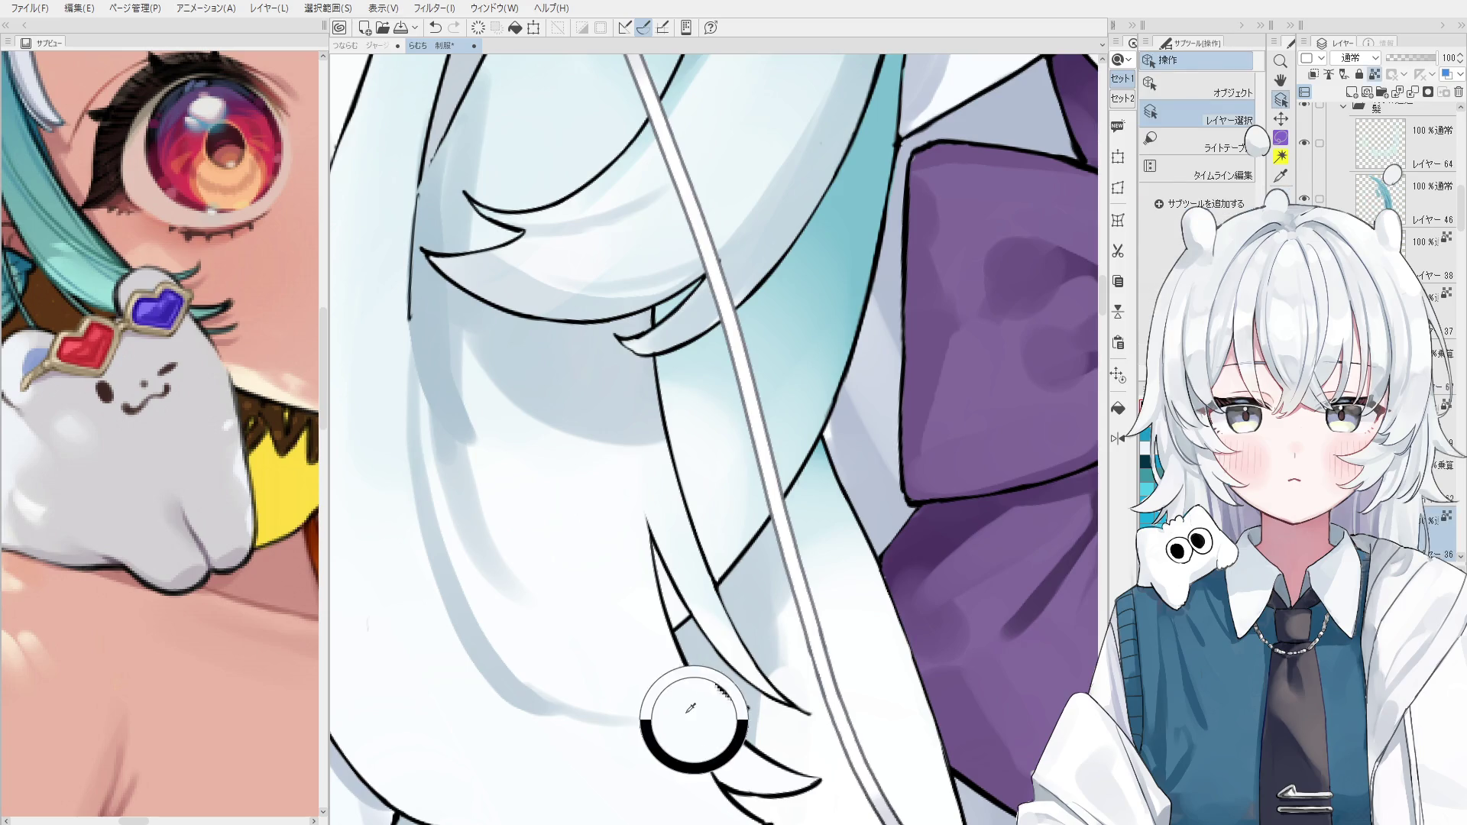
{"action": "scroll", "coordinate": [714, 714], "scroll_direction": "up", "scroll_amount": 1}
{"action": "key", "text": "period"}
{"action": "key", "text": "period"}
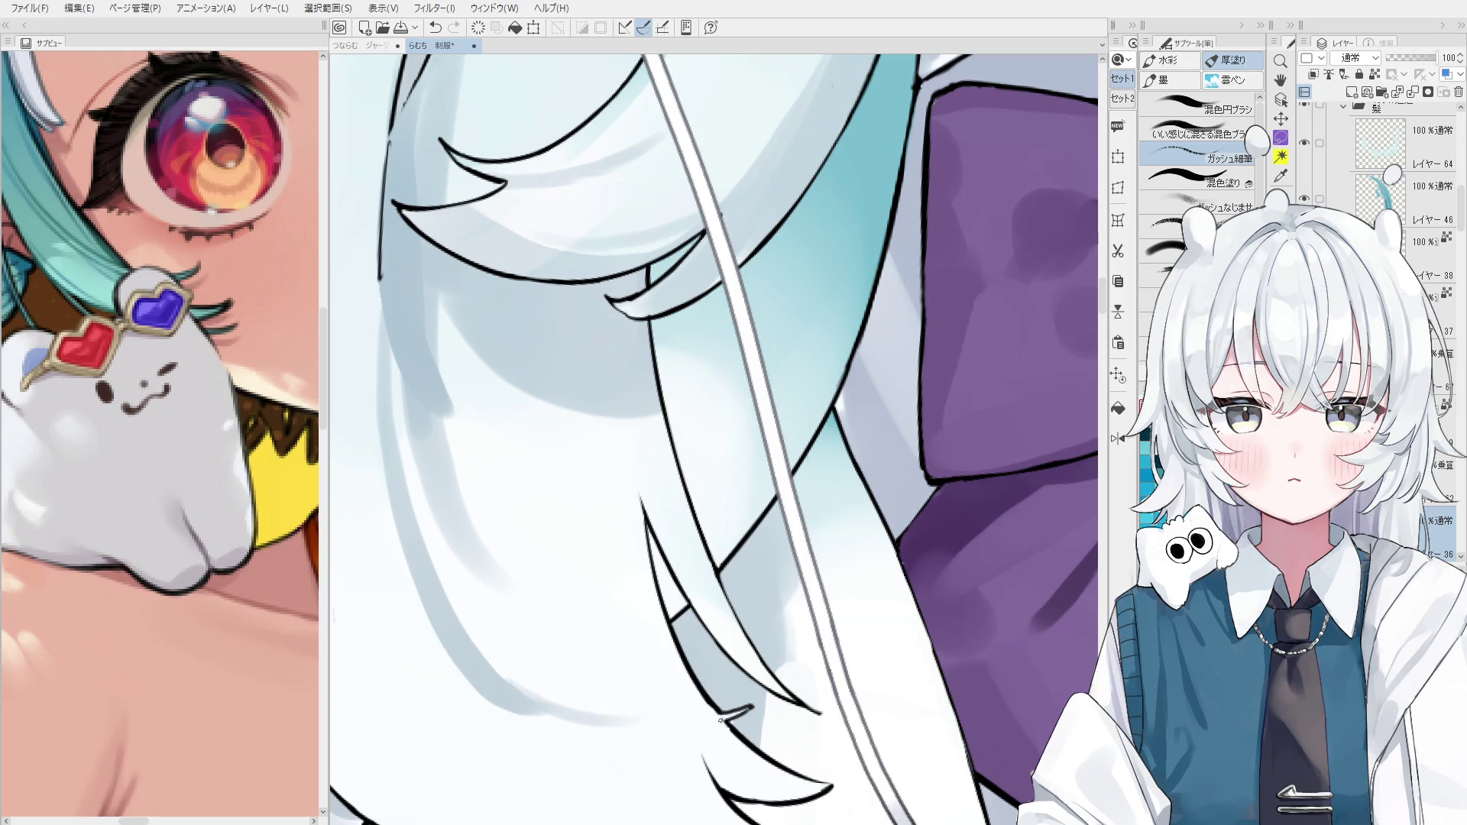
{"action": "scroll", "coordinate": [720, 720], "scroll_direction": "down", "scroll_amount": 2}
{"action": "scroll", "coordinate": [689, 721], "scroll_direction": "down", "scroll_amount": 3}
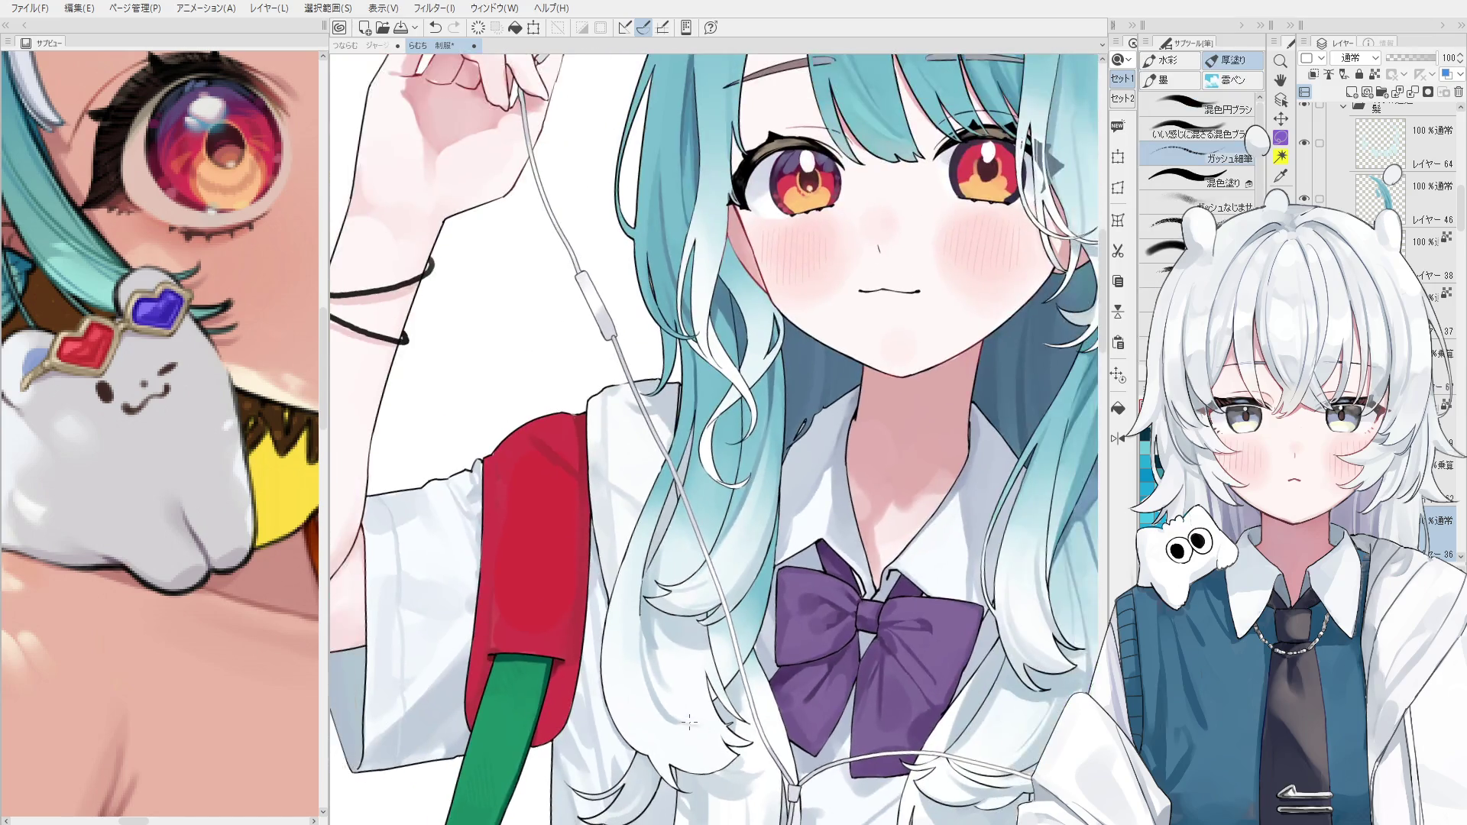
{"action": "left_click", "coordinate": [689, 722], "text": "ctrl+shift"}
{"action": "key", "text": "minus"}
{"action": "key", "text": "minus"}
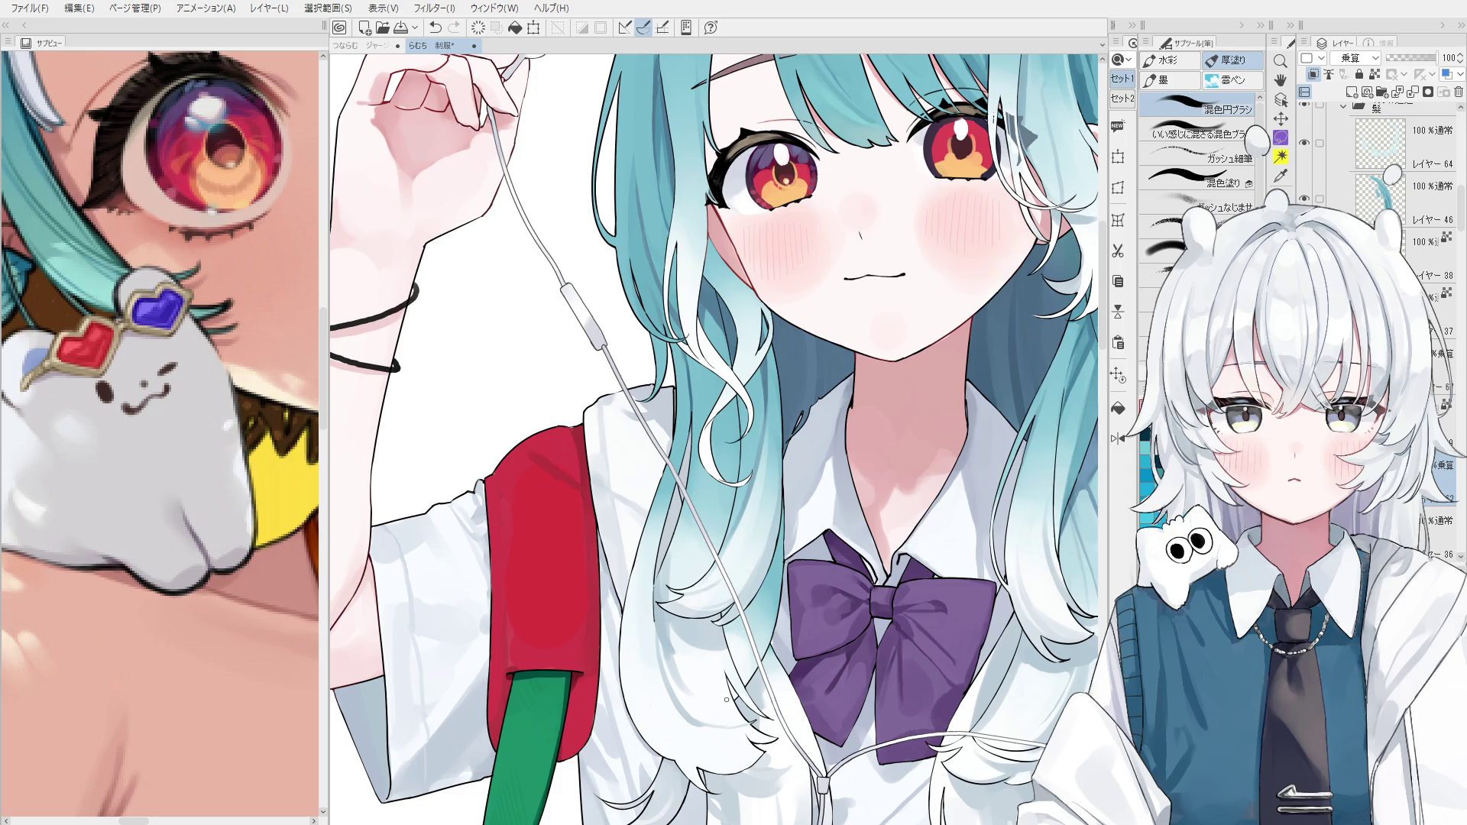
Reselect the 乗算 shading layer under the hair and return to the 混色円ブラシ brush.
{"action": "scroll", "coordinate": [691, 726], "scroll_direction": "up", "scroll_amount": 1}
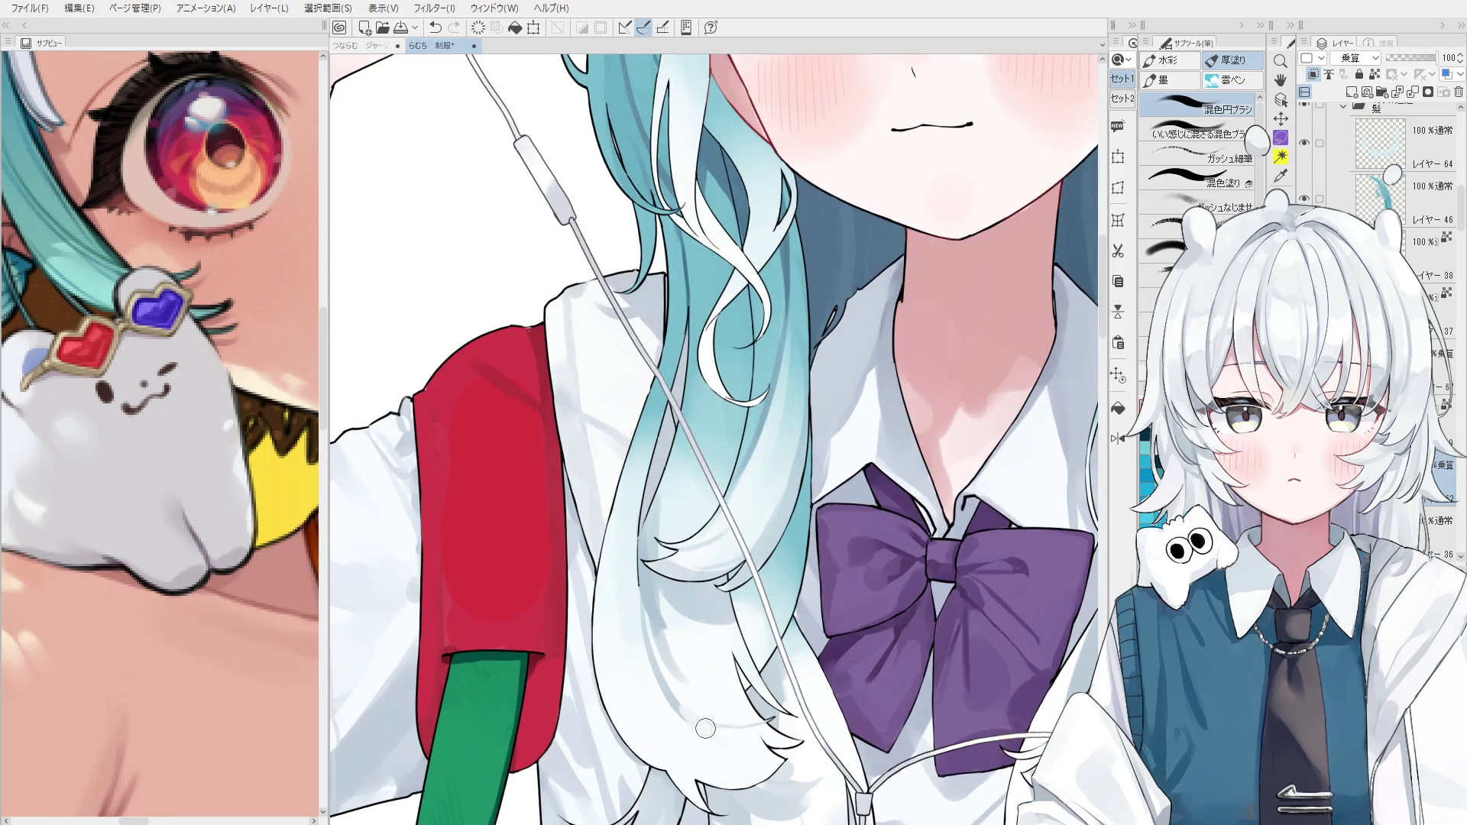
{"action": "key", "text": "ctrl+z"}
{"action": "key", "text": "ctrl+y"}
{"action": "scroll", "coordinate": [775, 755], "scroll_direction": "up", "scroll_amount": 1}
{"action": "scroll", "coordinate": [774, 752], "scroll_direction": "up", "scroll_amount": 2}
{"action": "key", "text": "e"}
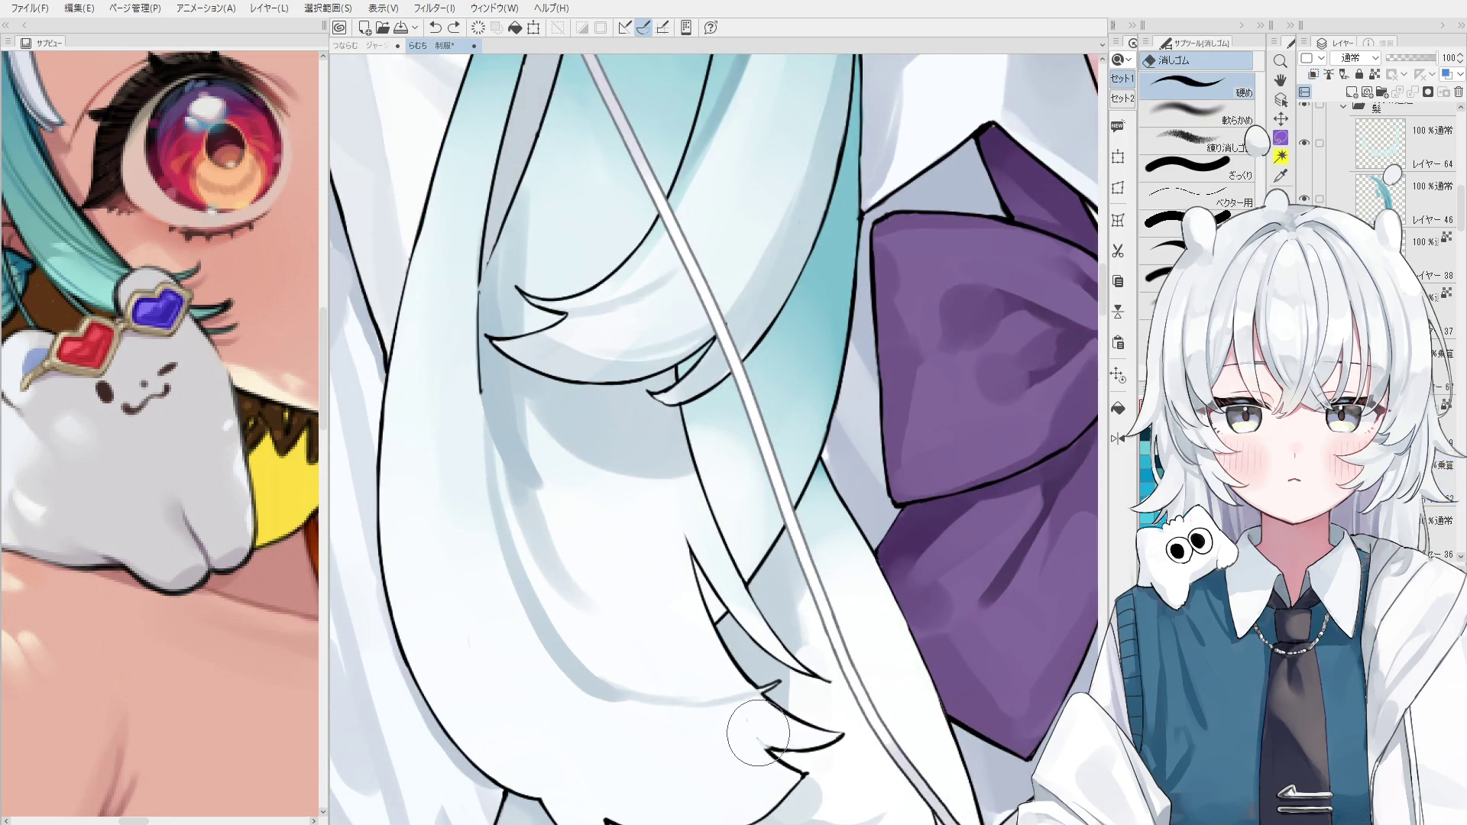
{"action": "scroll", "coordinate": [770, 729], "scroll_direction": "down", "scroll_amount": 1}
{"action": "key", "text": "b"}
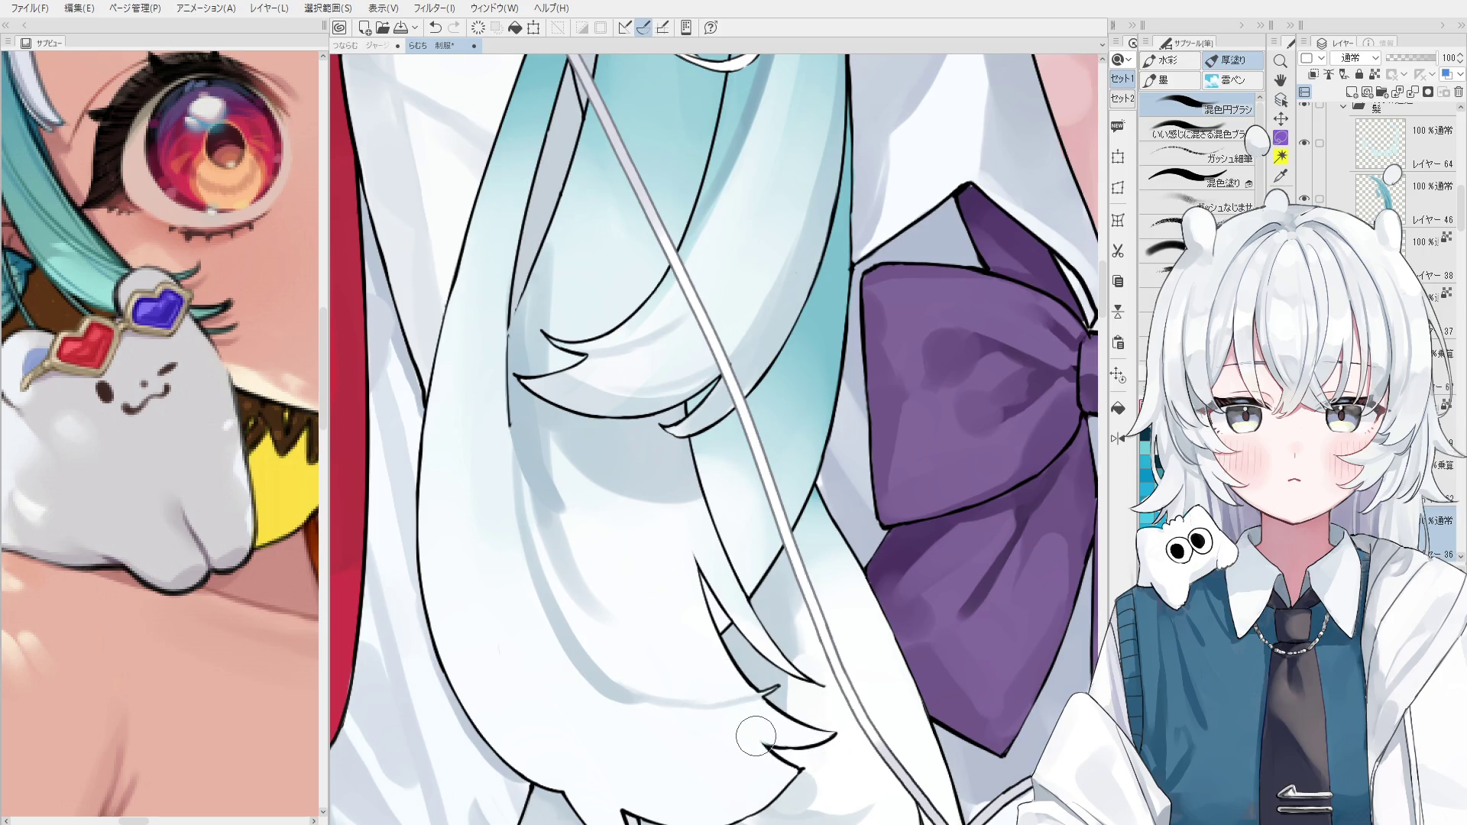
{"action": "scroll", "coordinate": [650, 703], "scroll_direction": "down", "scroll_amount": 2}
{"action": "left_click", "coordinate": [633, 709], "text": "ctrl+shift"}
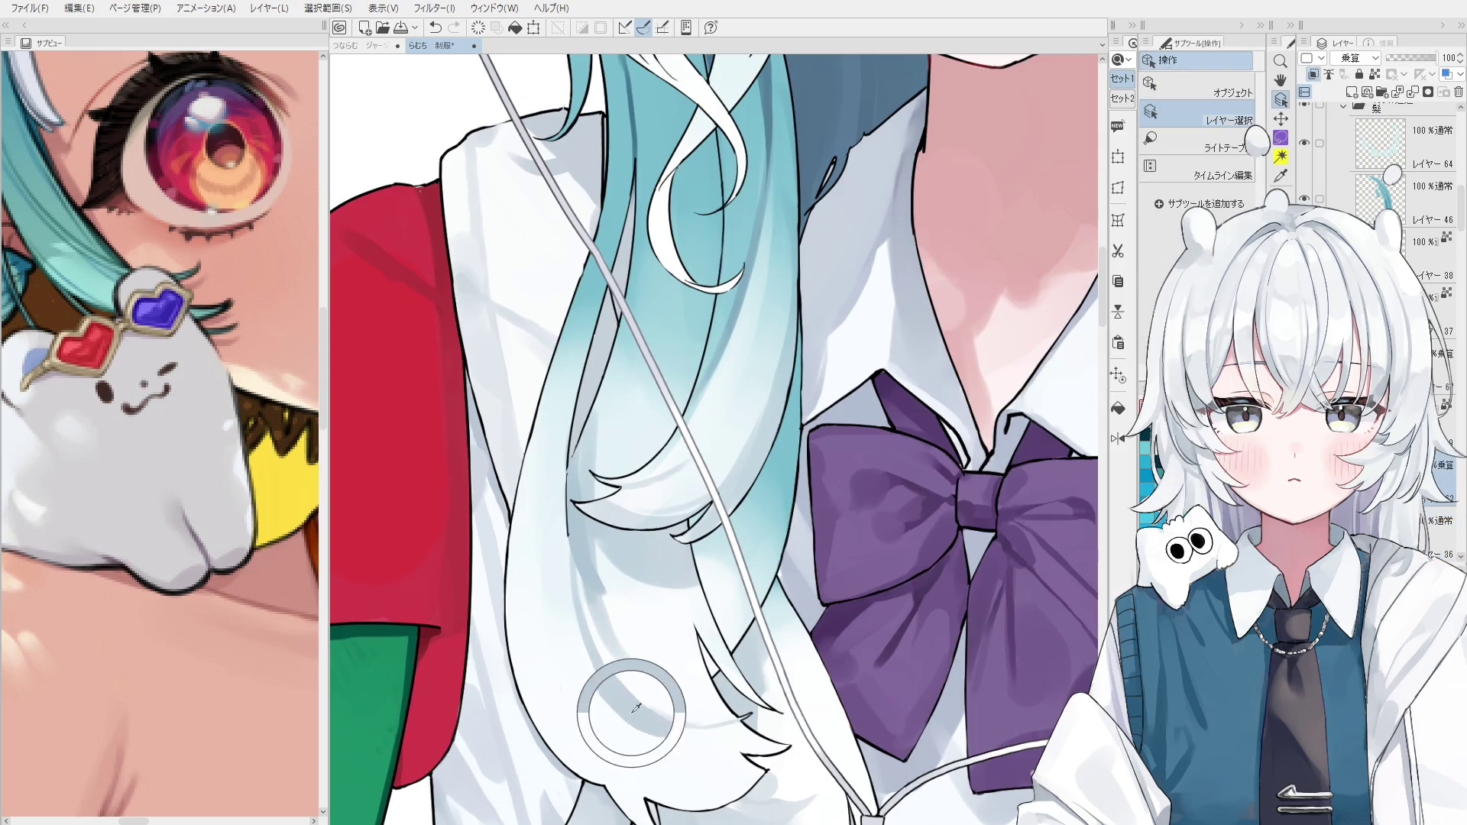
{"action": "scroll", "coordinate": [642, 714], "scroll_direction": "up", "scroll_amount": 1}
{"action": "key", "text": "b"}
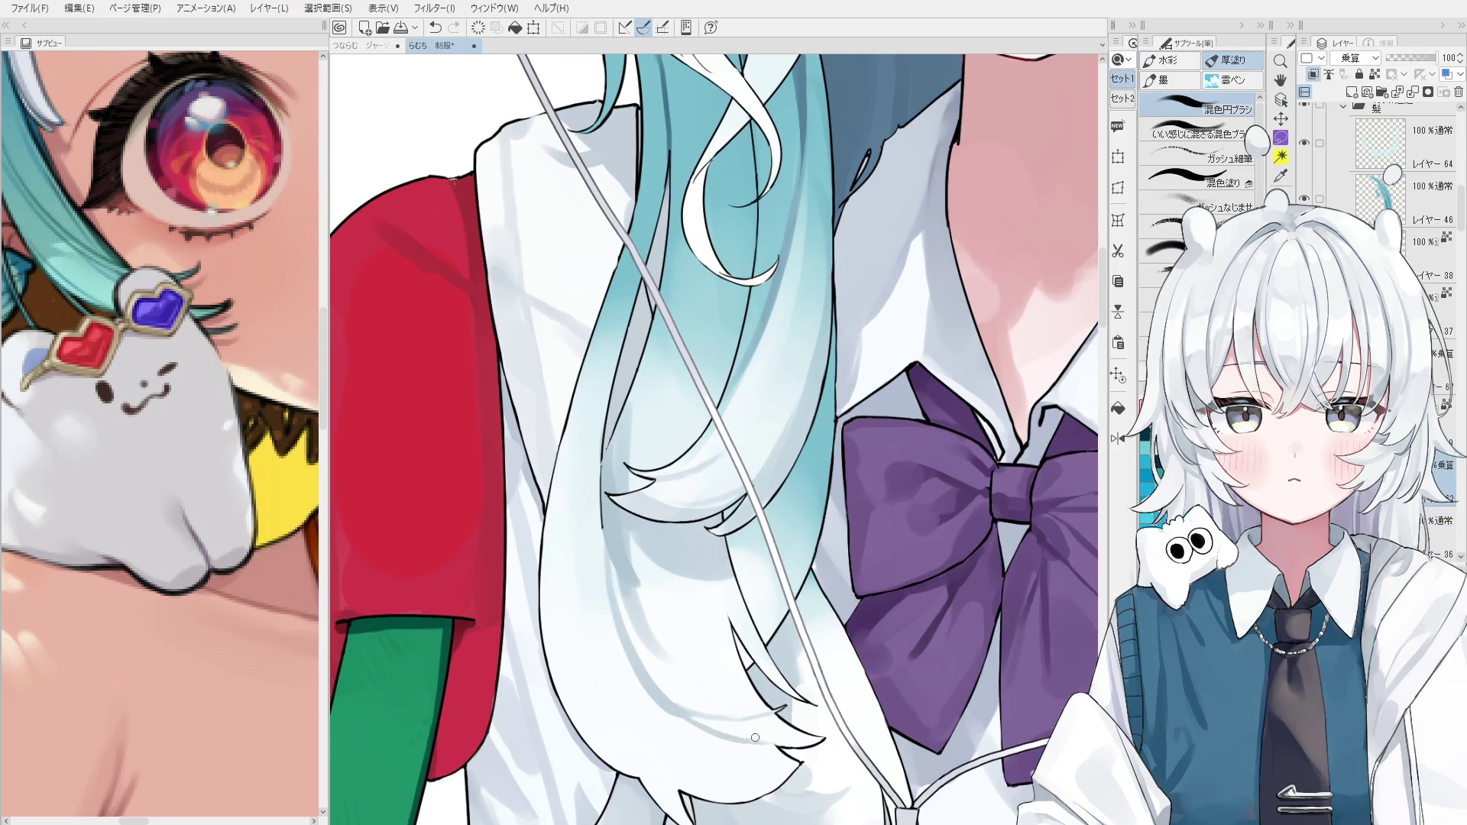
Brush grey shading onto the white hair strands, undoing lighter strokes and enlarging the brush.
{"action": "scroll", "coordinate": [760, 738], "scroll_direction": "down", "scroll_amount": 1}
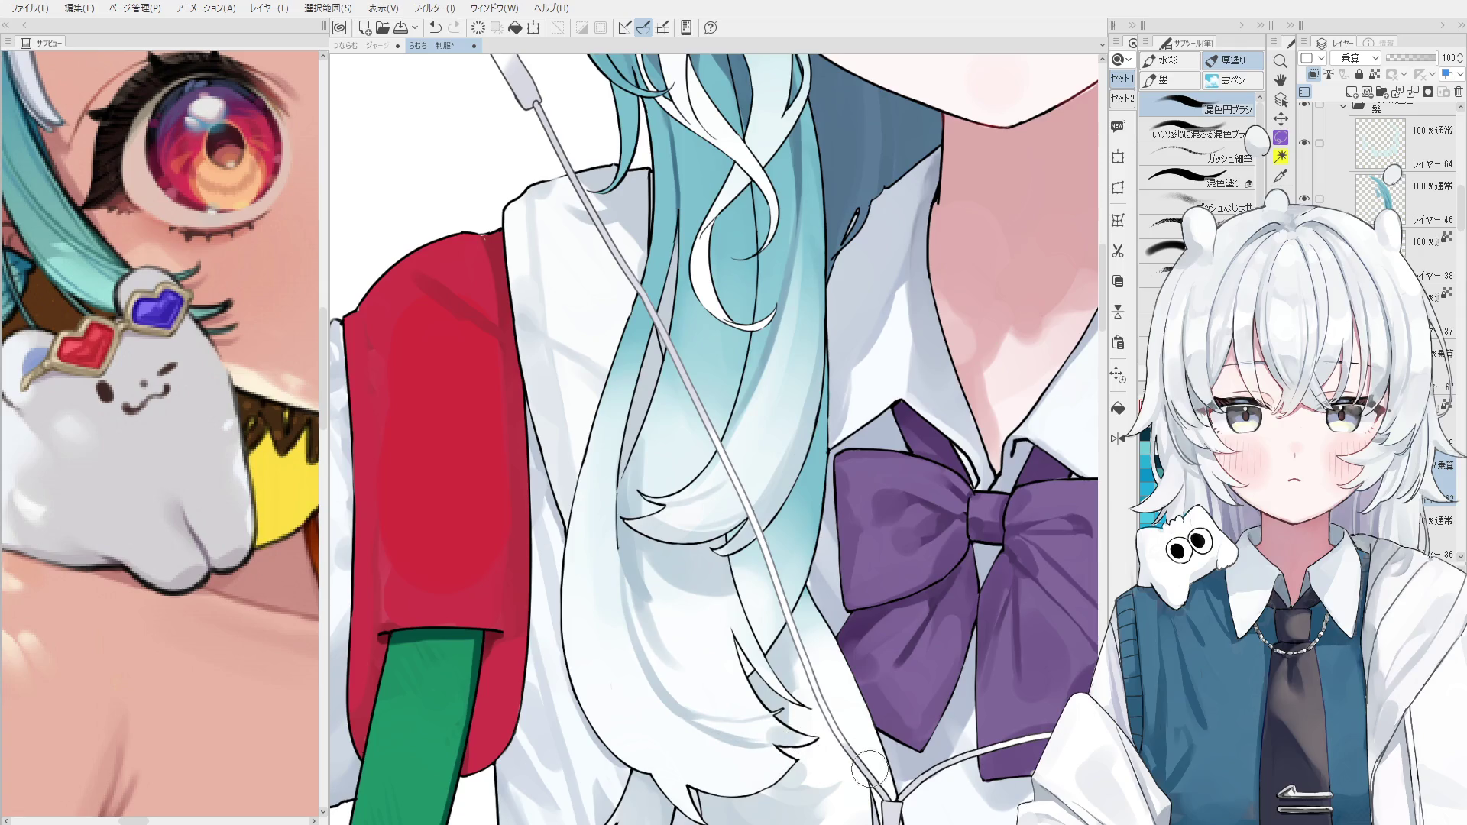
{"action": "key", "text": "ctrl+z"}
{"action": "key", "text": "ctrl+y"}
{"action": "left_click_drag", "start_coordinate": [680, 657], "coordinate": [641, 562]}
{"action": "key", "text": "ctrl+z"}
{"action": "key", "text": "ctrl+y"}
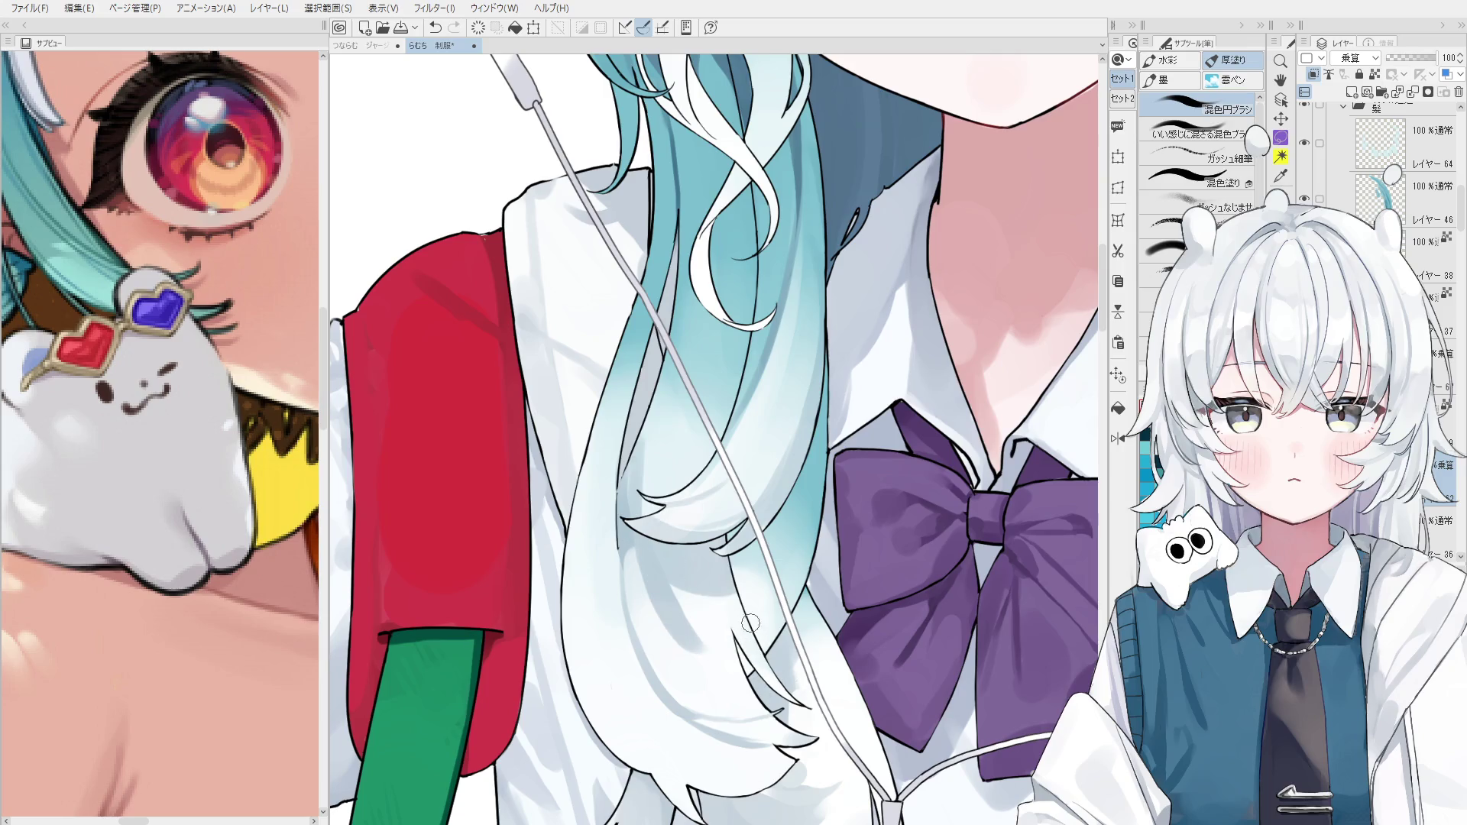
{"action": "left_click_drag", "start_coordinate": [726, 565], "coordinate": [737, 611]}
{"action": "key", "text": "bracketright"}
{"action": "left_click_drag", "start_coordinate": [630, 527], "coordinate": [661, 618]}
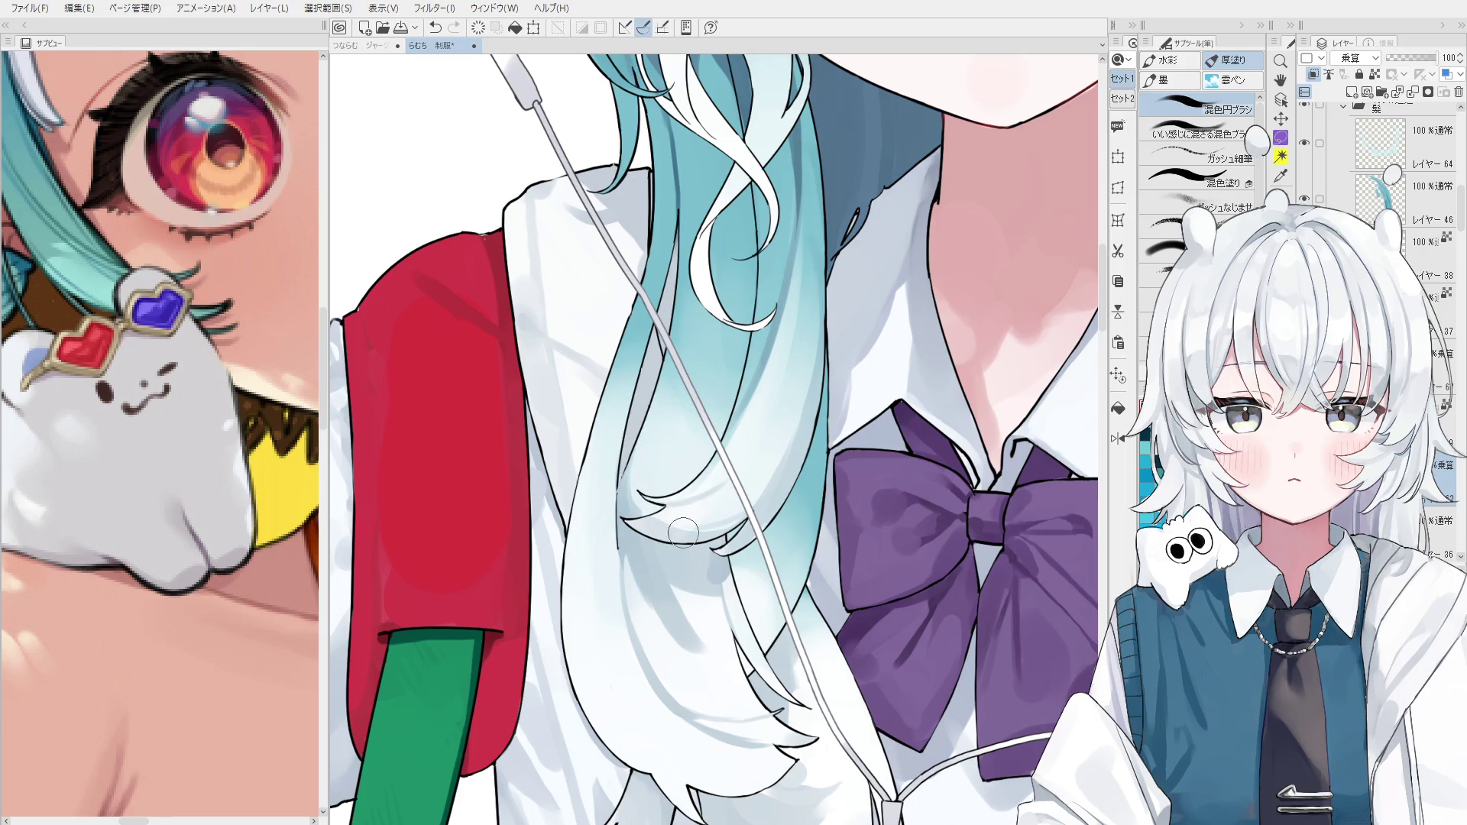
{"action": "scroll", "coordinate": [660, 531], "scroll_direction": "down", "scroll_amount": 1}
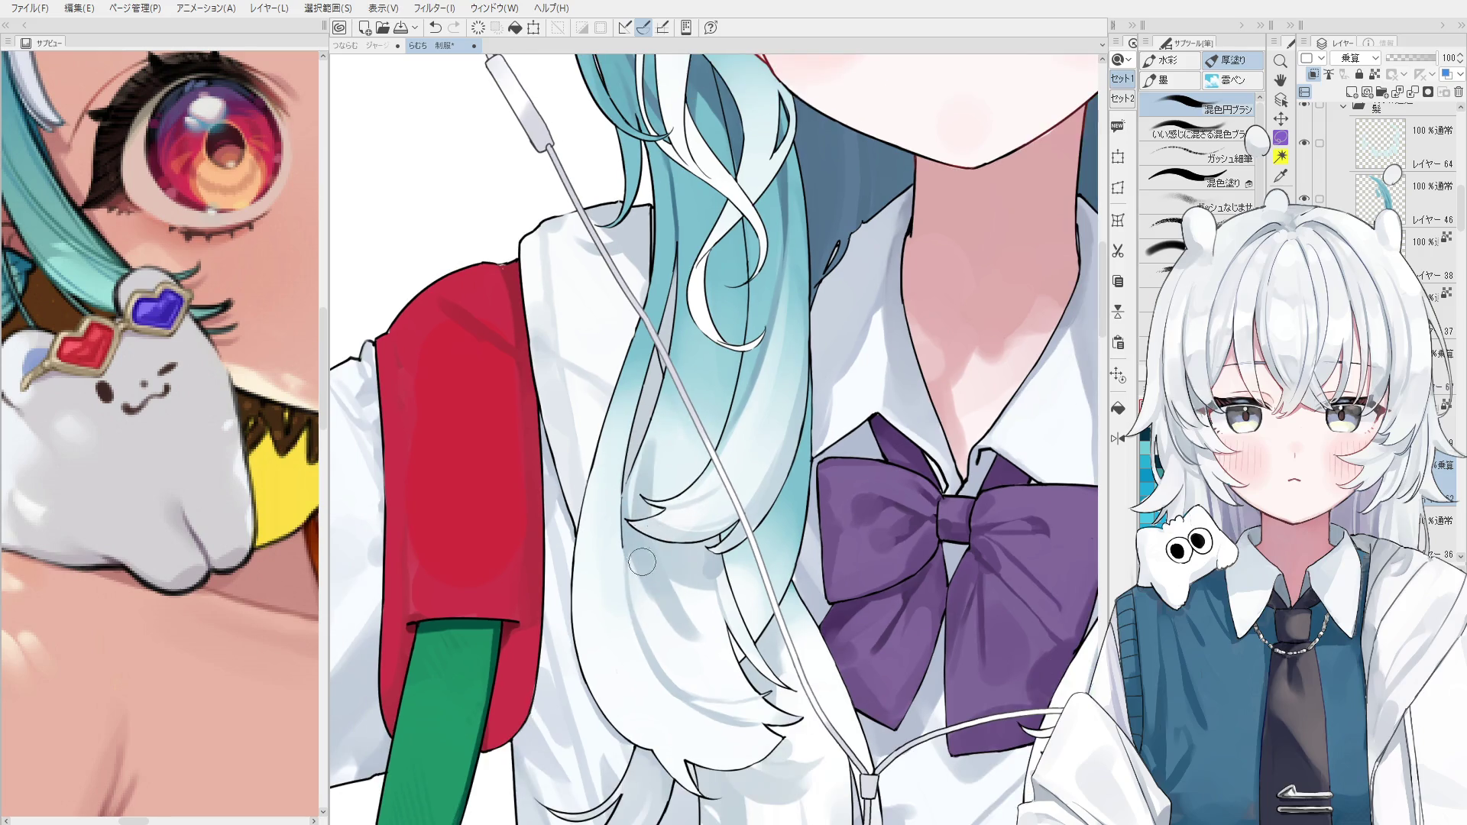
Redraw the strand line down the lower white hair, retrying it until it sits right.
{"action": "key", "text": "minus"}
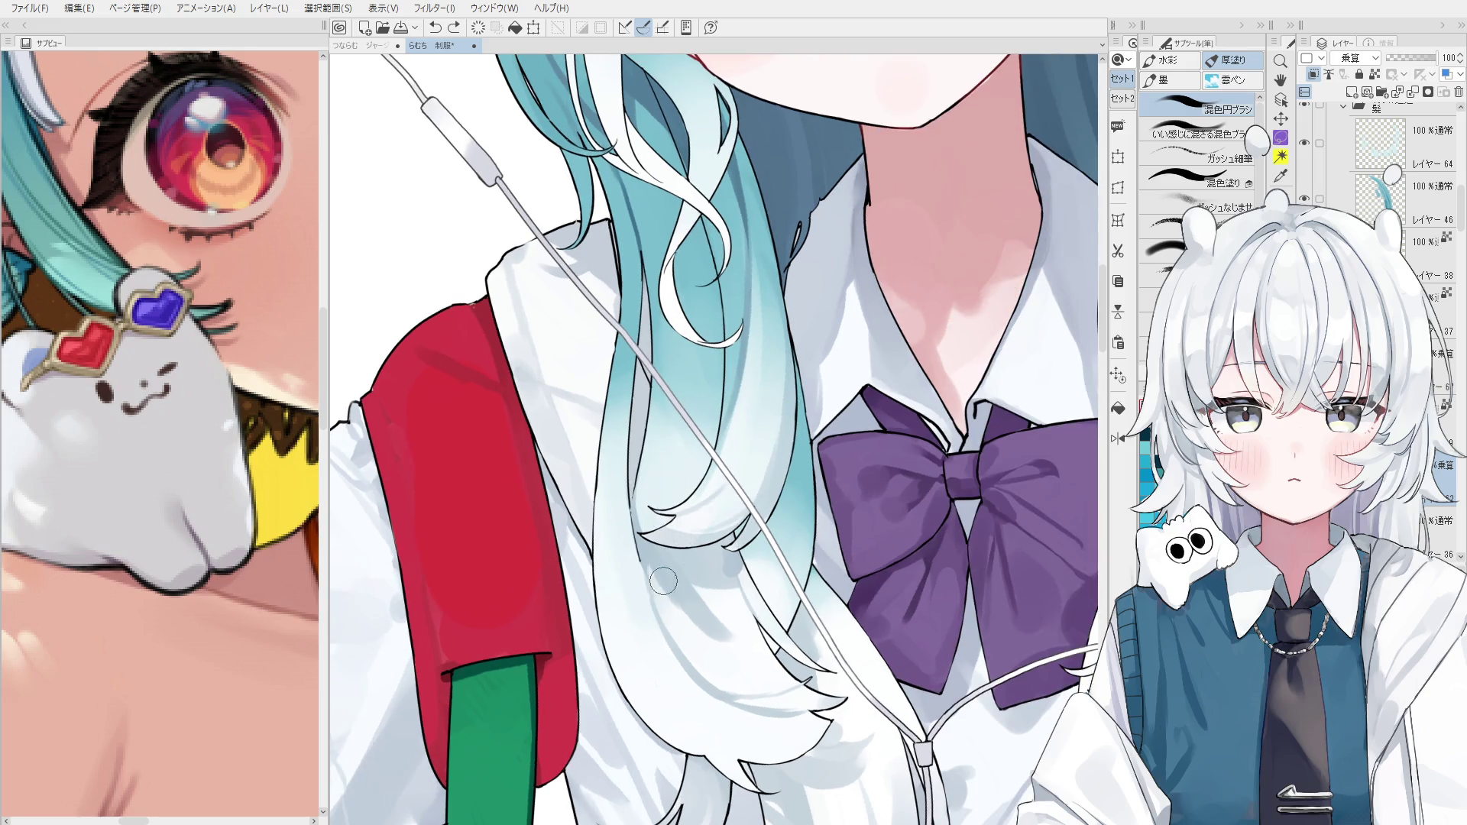
{"action": "scroll", "coordinate": [671, 479], "scroll_direction": "down", "scroll_amount": 1}
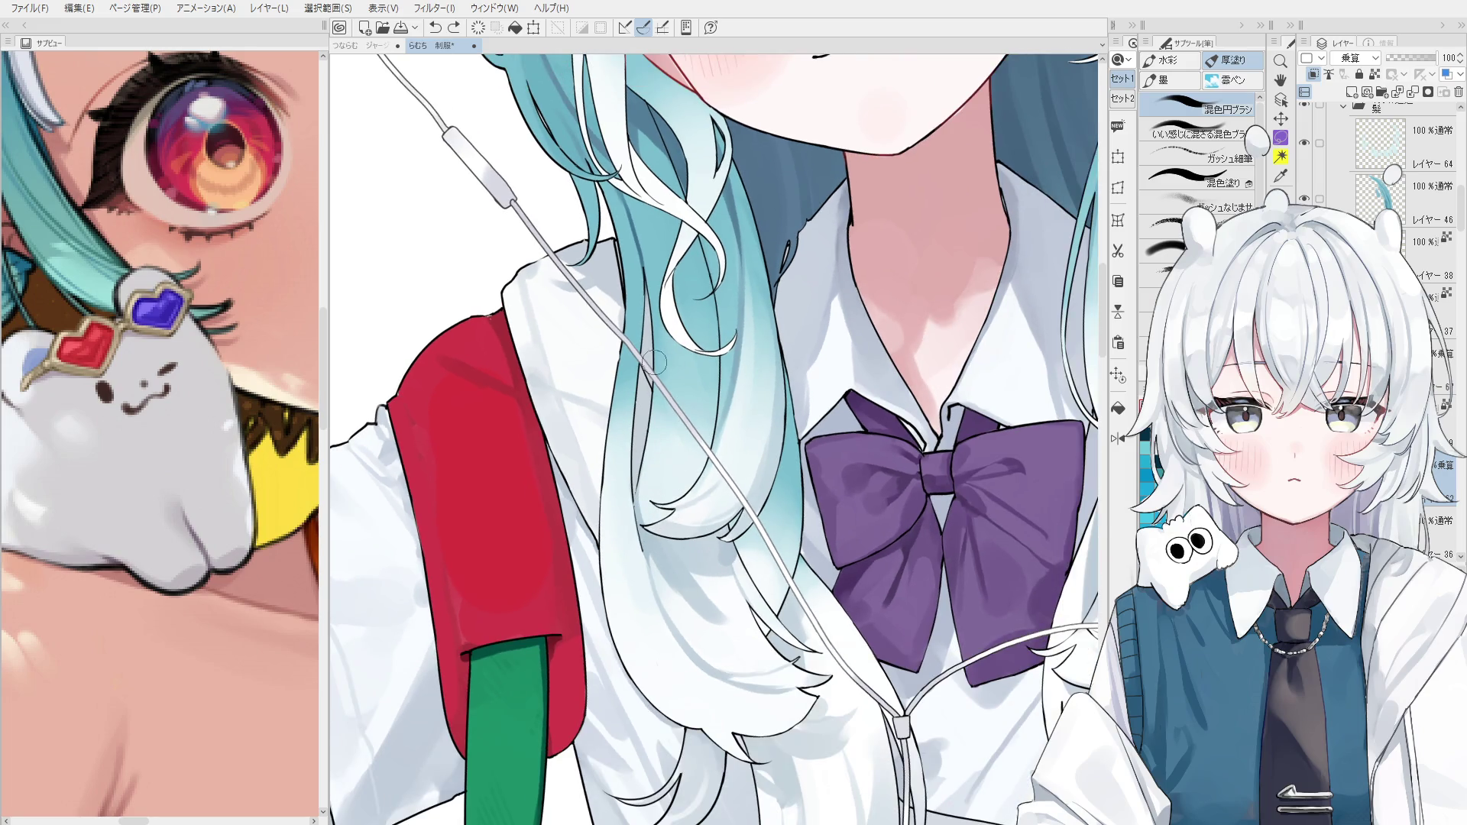
{"action": "left_click_drag", "start_coordinate": [651, 359], "coordinate": [669, 522]}
{"action": "key", "text": "ctrl+z"}
{"action": "left_click_drag", "start_coordinate": [651, 328], "coordinate": [669, 522]}
{"action": "key", "text": "ctrl+z"}
{"action": "left_click_drag", "start_coordinate": [649, 348], "coordinate": [673, 519]}
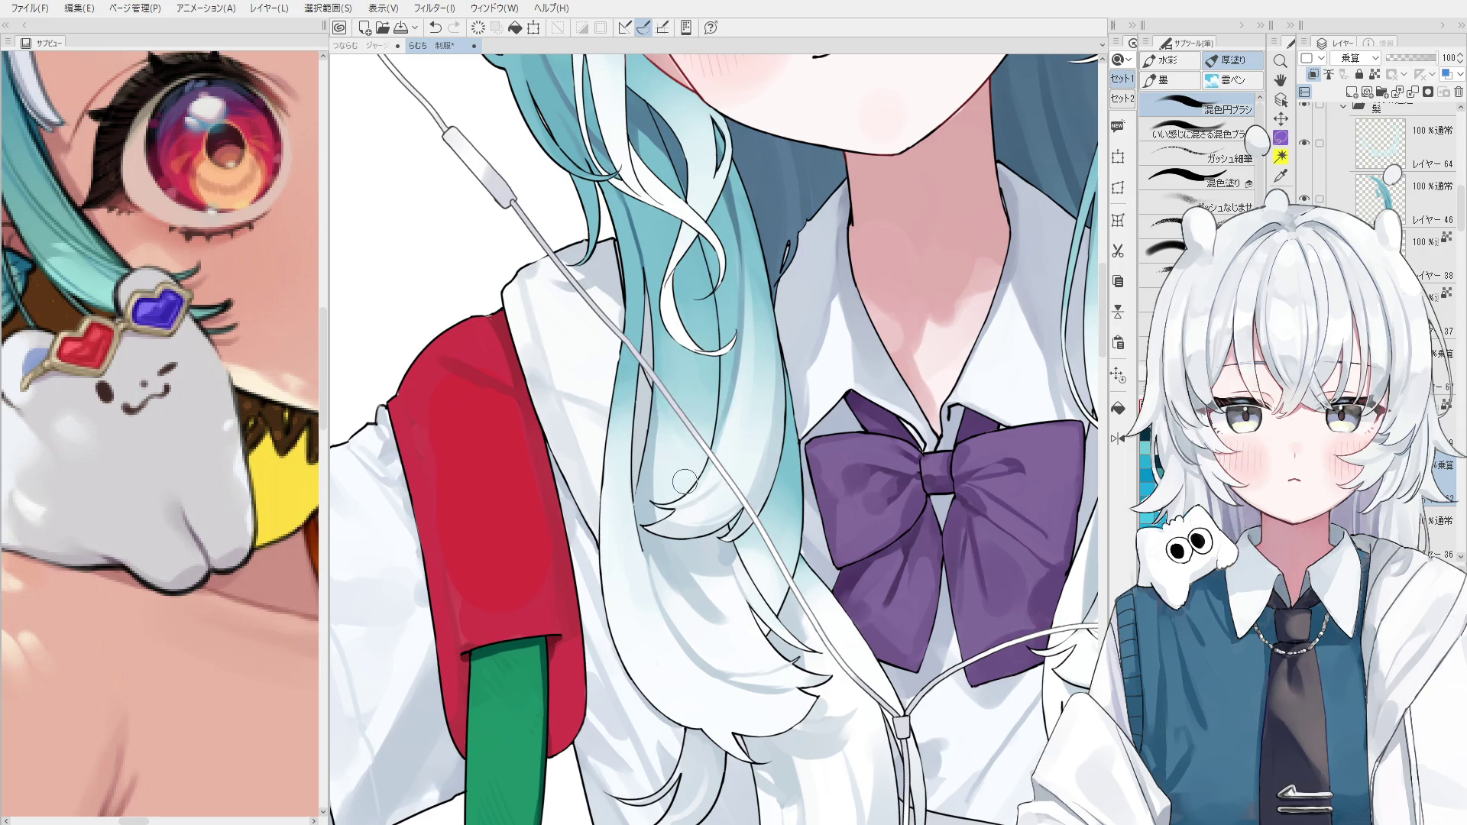
With the view rotated, try a faint blending stroke on the lower hair and compare, then discard it.
{"action": "key", "text": "asciicircum"}
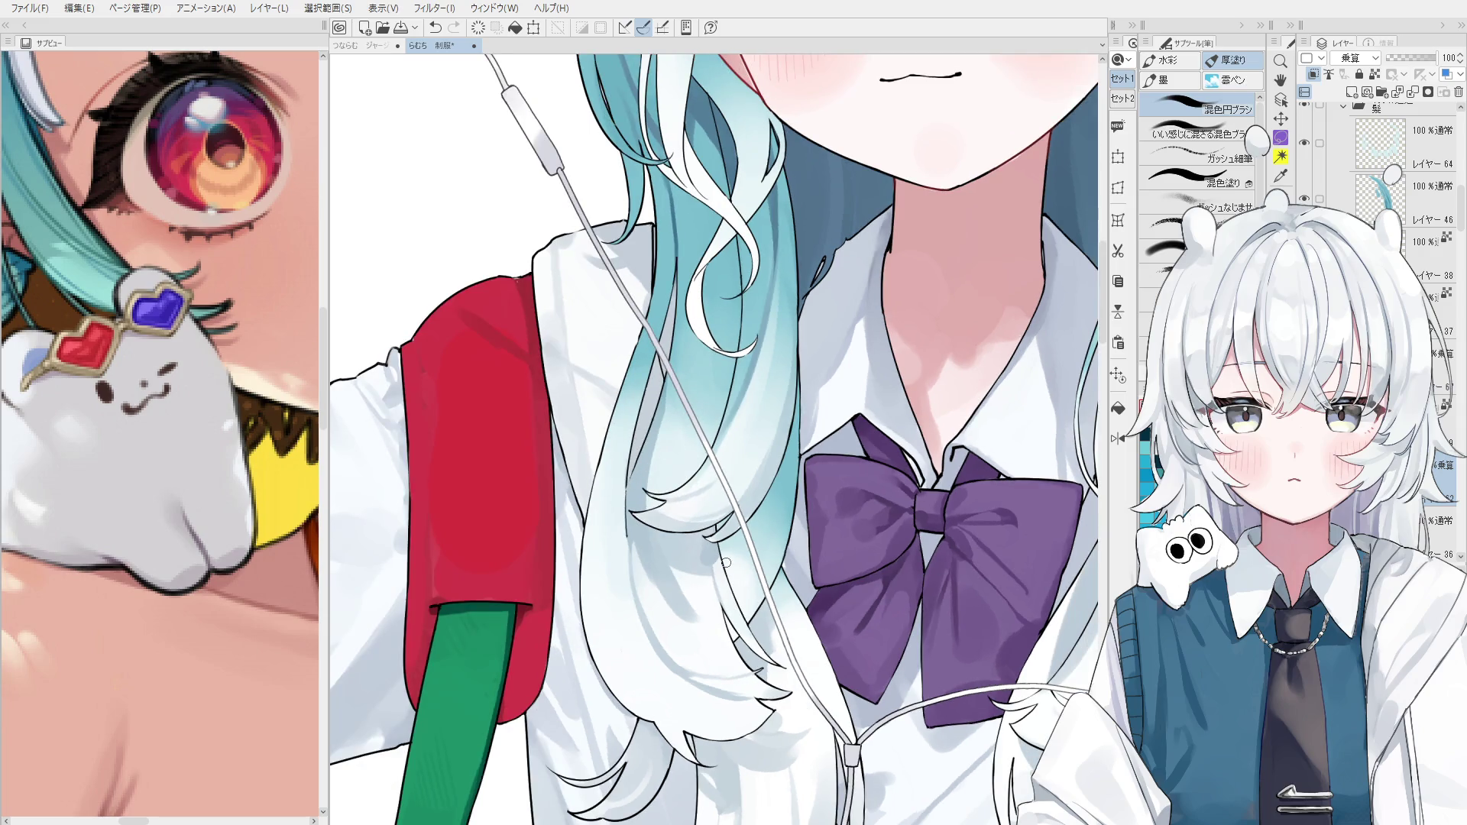
{"action": "key", "text": "ctrl+z"}
{"action": "mouse_move", "coordinate": [678, 422]}
{"action": "left_mouse_down"}
{"action": "mouse_move", "coordinate": [682, 463]}
{"action": "mouse_move", "coordinate": [678, 438]}
{"action": "left_mouse_up"}
{"action": "key", "text": "ctrl+z"}
{"action": "key", "text": "ctrl+y"}
{"action": "key", "text": "ctrl+z"}
Blend shading further down the lower hair strand, repainting the broad blend and comparing it.
{"action": "left_click_drag", "start_coordinate": [707, 548], "coordinate": [723, 570]}
{"action": "key", "text": "minus"}
{"action": "left_click_drag", "start_coordinate": [625, 535], "coordinate": [665, 649]}
{"action": "key", "text": "ctrl+z"}
{"action": "mouse_move", "coordinate": [623, 474]}
{"action": "left_mouse_down"}
{"action": "mouse_move", "coordinate": [699, 684]}
{"action": "mouse_move", "coordinate": [695, 665]}
{"action": "mouse_move", "coordinate": [714, 678]}
{"action": "left_mouse_up"}
{"action": "key", "text": "ctrl+z"}
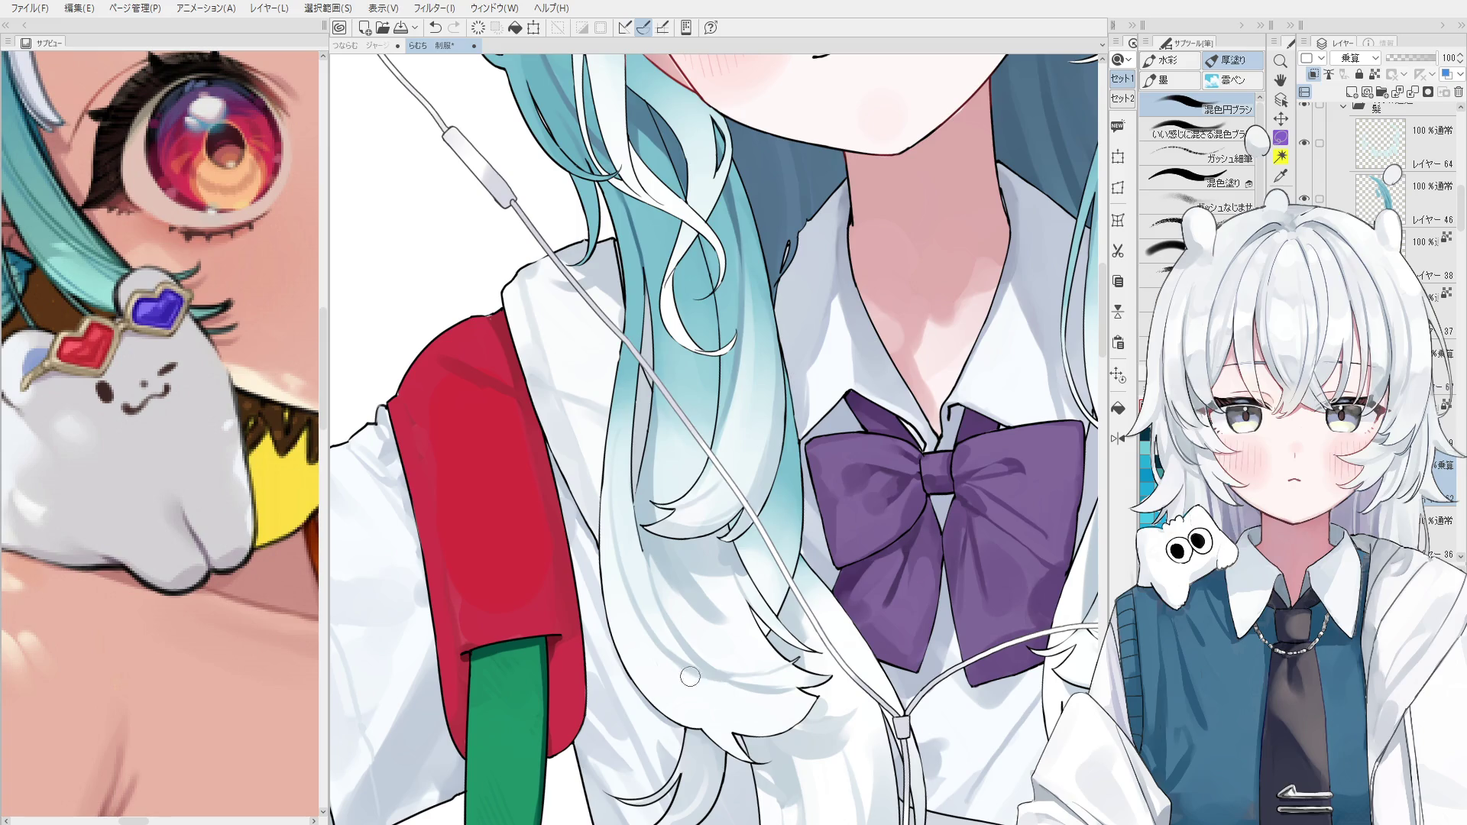
Add faint darker shading and small blend strokes toward the white hair tips, comparing with undo.
{"action": "left_click_drag", "start_coordinate": [653, 642], "coordinate": [723, 725]}
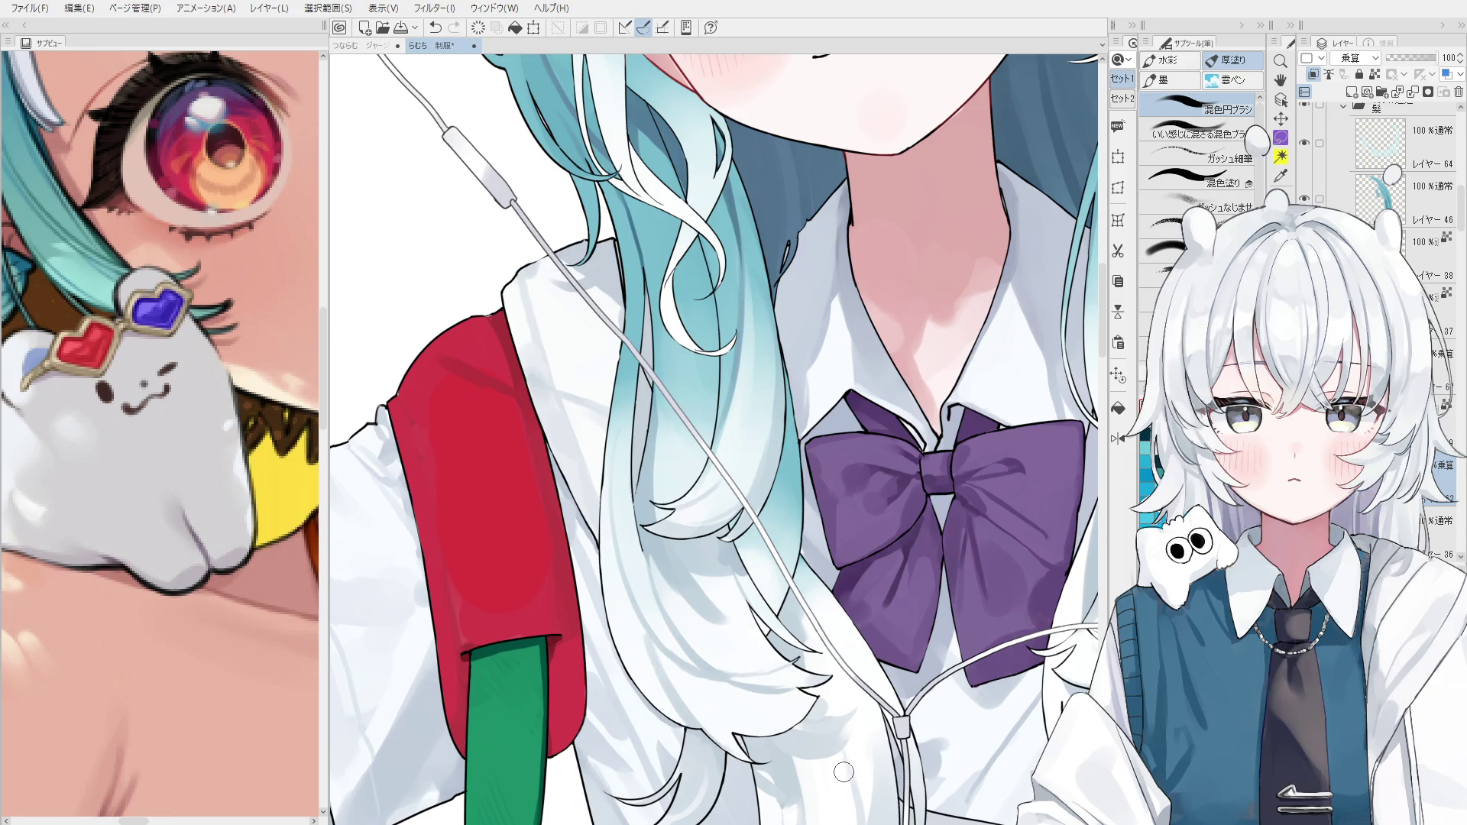
{"action": "scroll", "coordinate": [764, 722], "scroll_direction": "down", "scroll_amount": 1}
{"action": "mouse_move", "coordinate": [702, 710]}
{"action": "left_mouse_down"}
{"action": "mouse_move", "coordinate": [691, 697]}
{"action": "mouse_move", "coordinate": [705, 709]}
{"action": "left_mouse_up"}
{"action": "key", "text": "ctrl+z"}
{"action": "key", "text": "ctrl+z"}
{"action": "key", "text": "ctrl+z"}
{"action": "left_click_drag", "start_coordinate": [640, 637], "coordinate": [692, 707]}
{"action": "key", "text": "ctrl+z"}
{"action": "left_click_drag", "start_coordinate": [672, 657], "coordinate": [695, 712]}
{"action": "key", "text": "ctrl+z"}
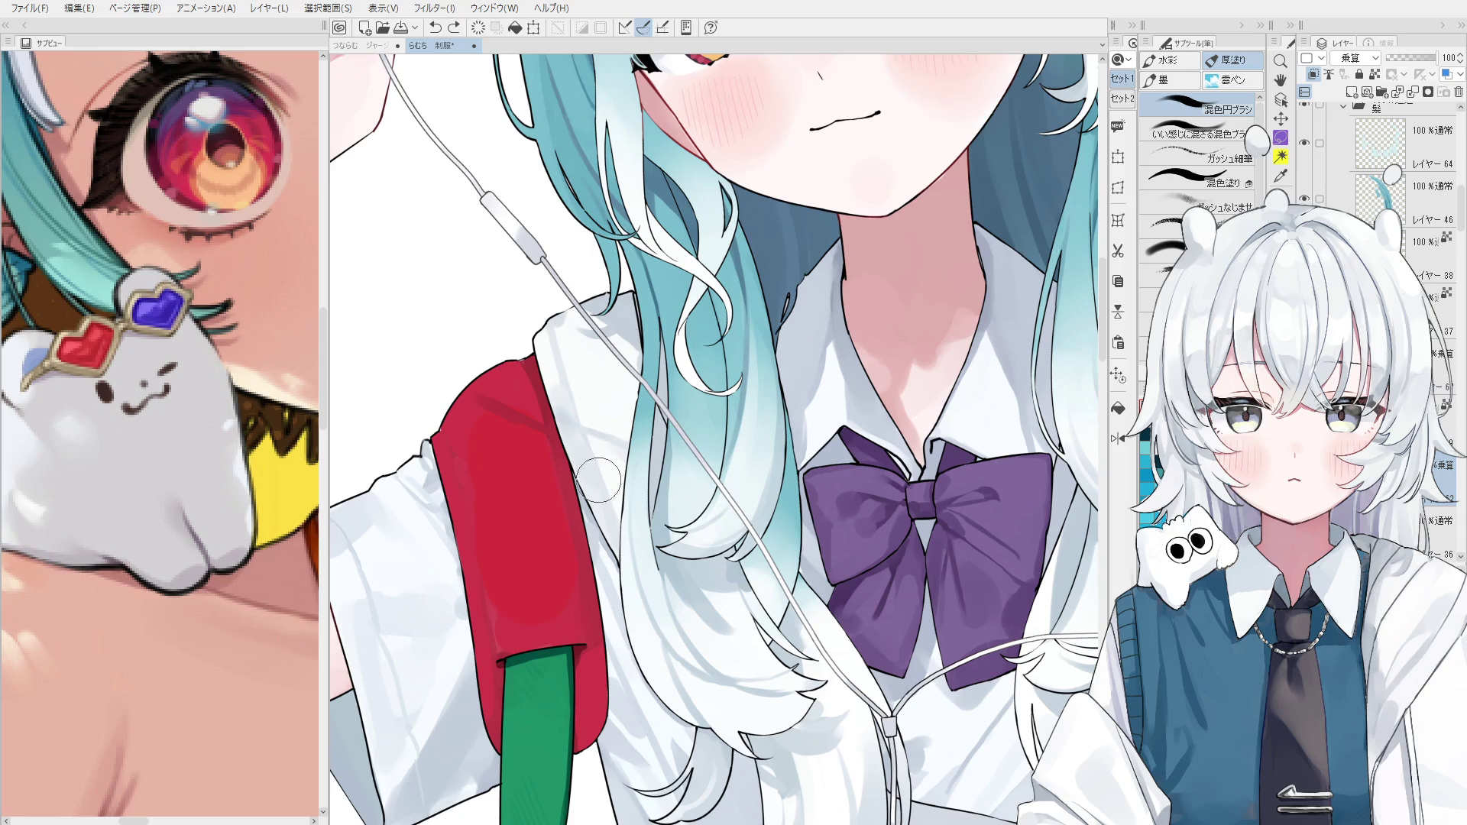
Pick the layer under the hair and lighten the bluish shading near the tips.
{"action": "key", "text": "o"}
{"action": "key", "text": "b"}
{"action": "scroll", "coordinate": [687, 578], "scroll_direction": "up", "scroll_amount": 1}
{"action": "scroll", "coordinate": [651, 538], "scroll_direction": "down", "scroll_amount": 1}
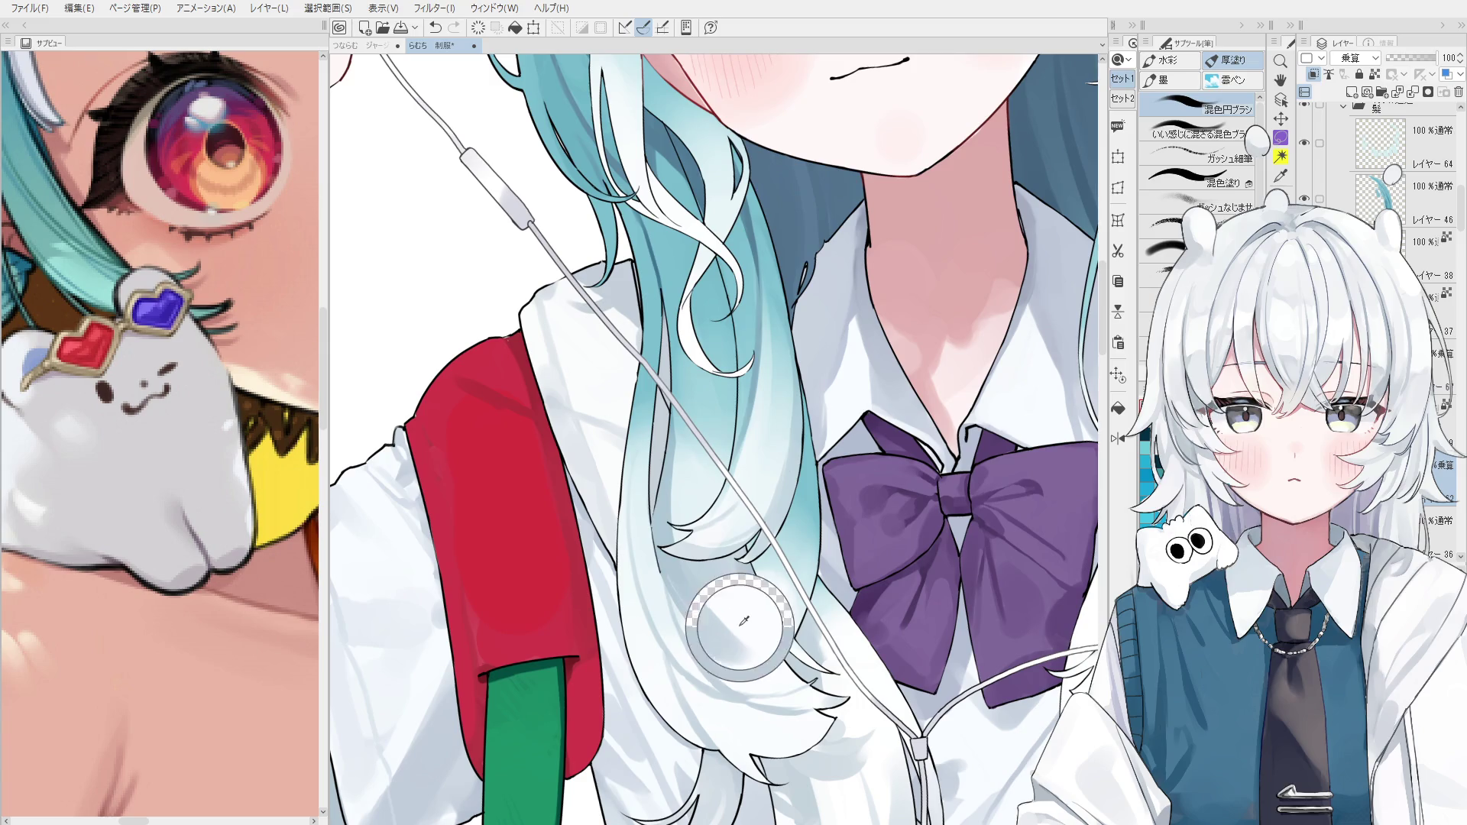
{"action": "mouse_move", "coordinate": [735, 623]}
{"action": "left_mouse_down"}
{"action": "mouse_move", "coordinate": [700, 613]}
{"action": "mouse_move", "coordinate": [744, 657]}
{"action": "left_mouse_up"}
{"action": "key", "text": "ctrl+z"}
{"action": "key", "text": "ctrl+z"}
{"action": "key", "text": "ctrl+z"}
{"action": "mouse_move", "coordinate": [725, 623]}
{"action": "left_mouse_down"}
{"action": "mouse_move", "coordinate": [743, 651]}
{"action": "mouse_move", "coordinate": [665, 580]}
{"action": "left_mouse_up"}
{"action": "key", "text": "ctrl+z"}
{"action": "scroll", "coordinate": [734, 638], "scroll_direction": "down", "scroll_amount": 1}
{"action": "key", "text": "ctrl+z"}
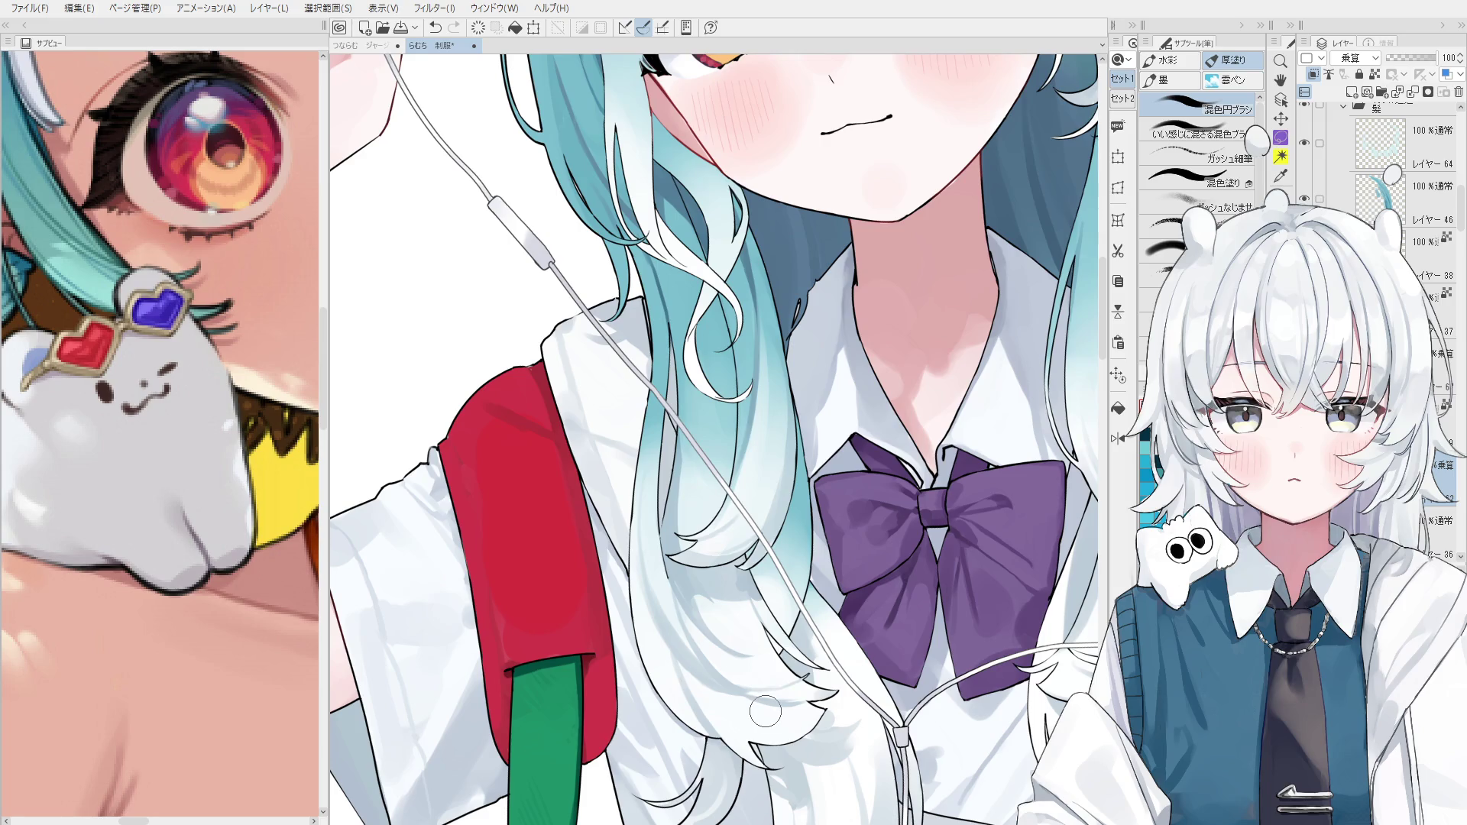
On the hair layer, repaint the white strand shading, then undo the rightmost stroke after comparing.
{"action": "key", "text": "o"}
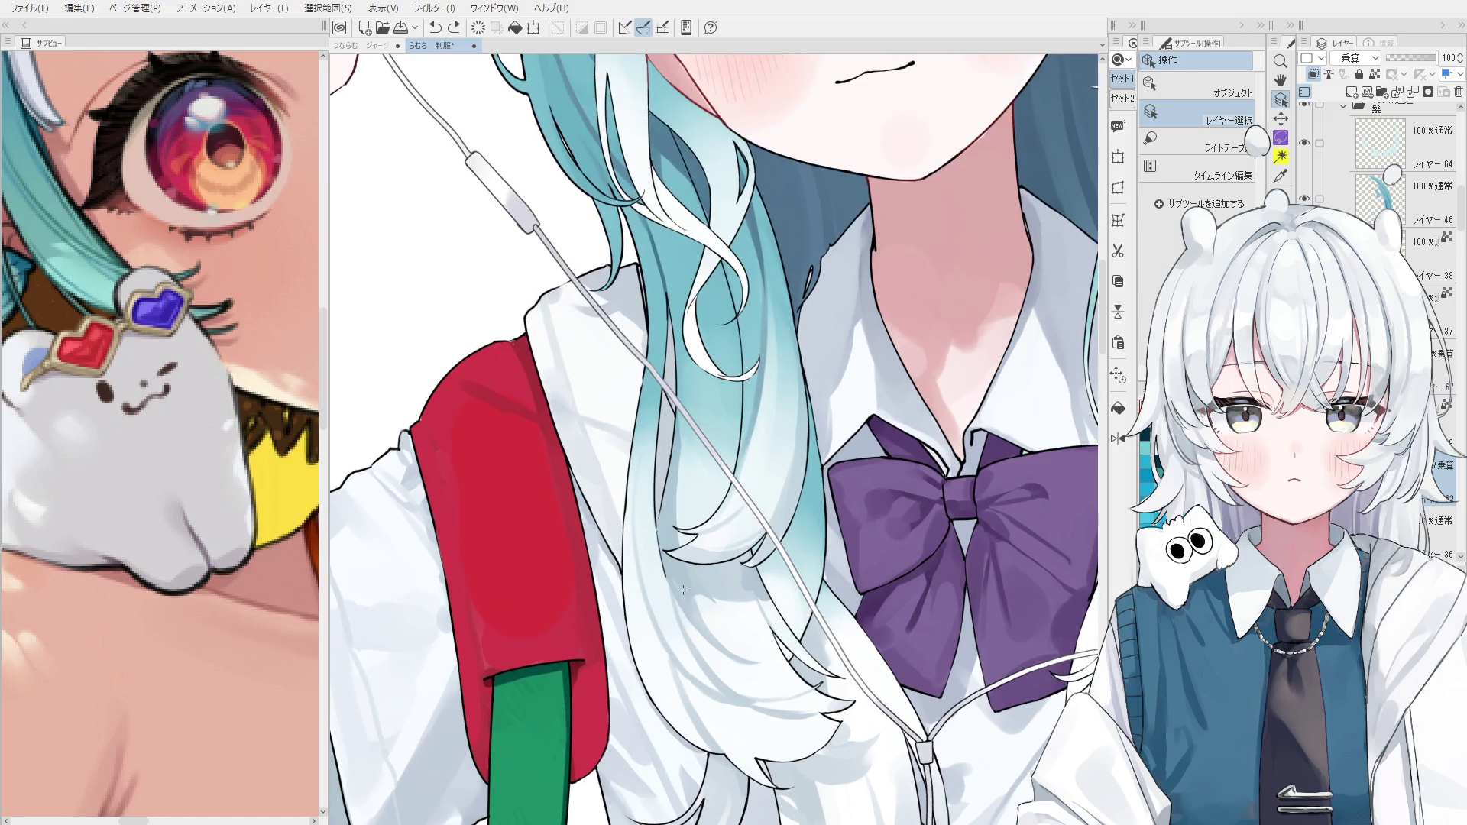
{"action": "key", "text": "b"}
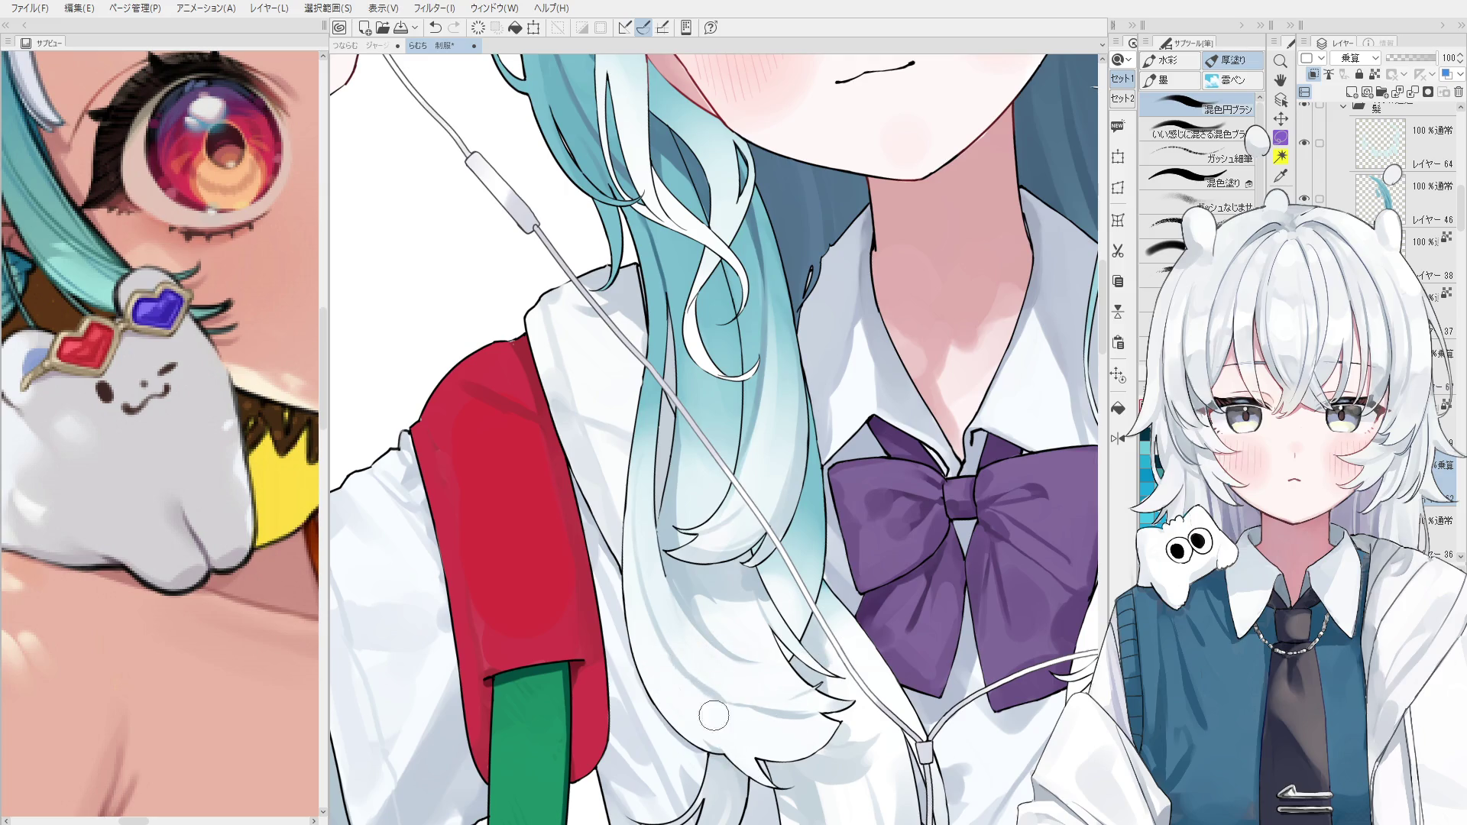
{"action": "left_click_drag", "start_coordinate": [687, 672], "coordinate": [734, 688]}
{"action": "mouse_move", "coordinate": [777, 702]}
{"action": "left_mouse_down"}
{"action": "mouse_move", "coordinate": [718, 684]}
{"action": "mouse_move", "coordinate": [810, 697]}
{"action": "mouse_move", "coordinate": [841, 688]}
{"action": "mouse_move", "coordinate": [832, 651]}
{"action": "left_mouse_up"}
{"action": "key", "text": "ctrl+z"}
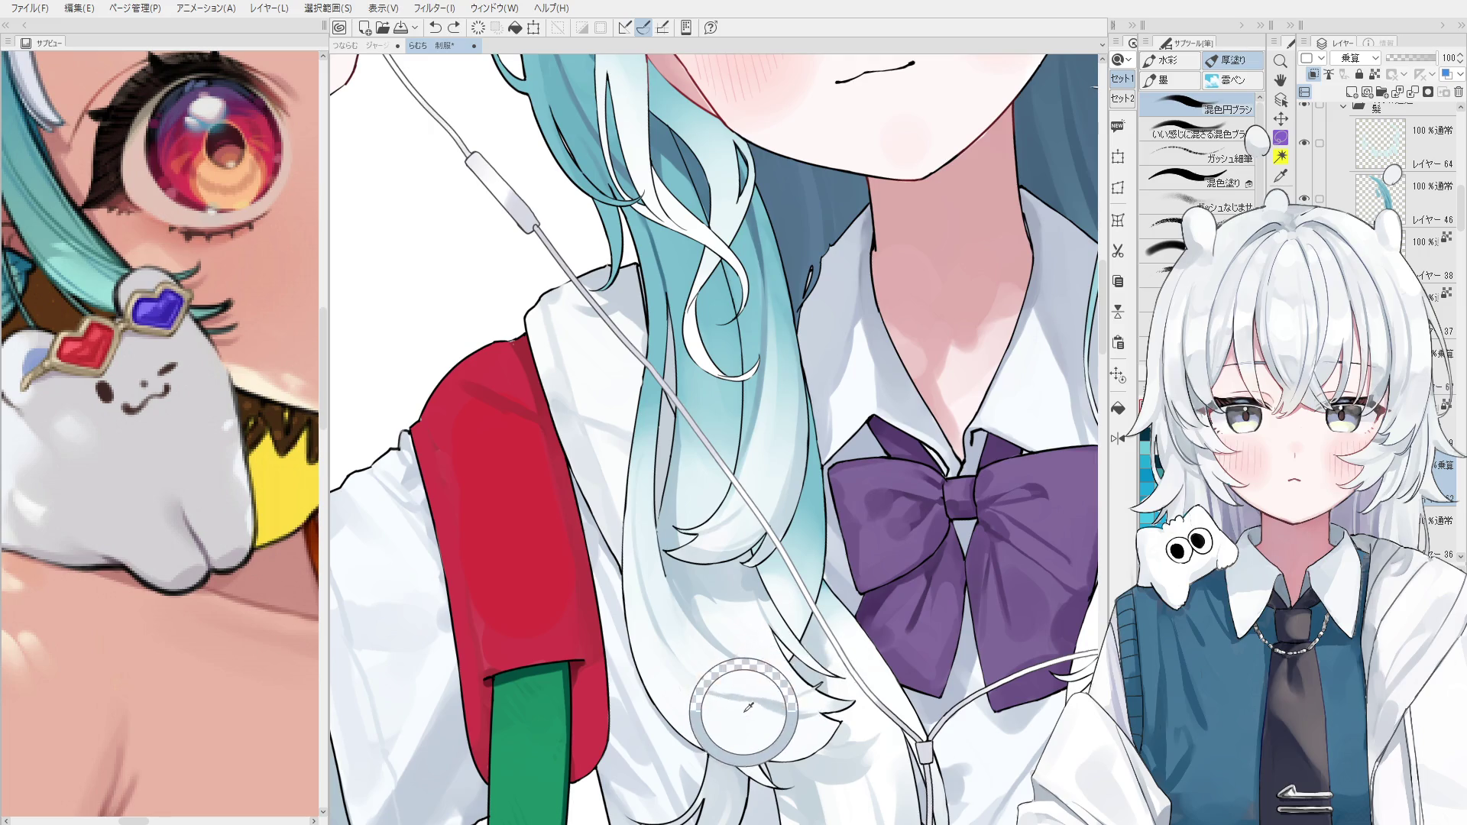
{"action": "key", "text": "ctrl+y"}
{"action": "key", "text": "ctrl+z"}
{"action": "key", "text": "ctrl+y"}
{"action": "key", "text": "ctrl+z"}
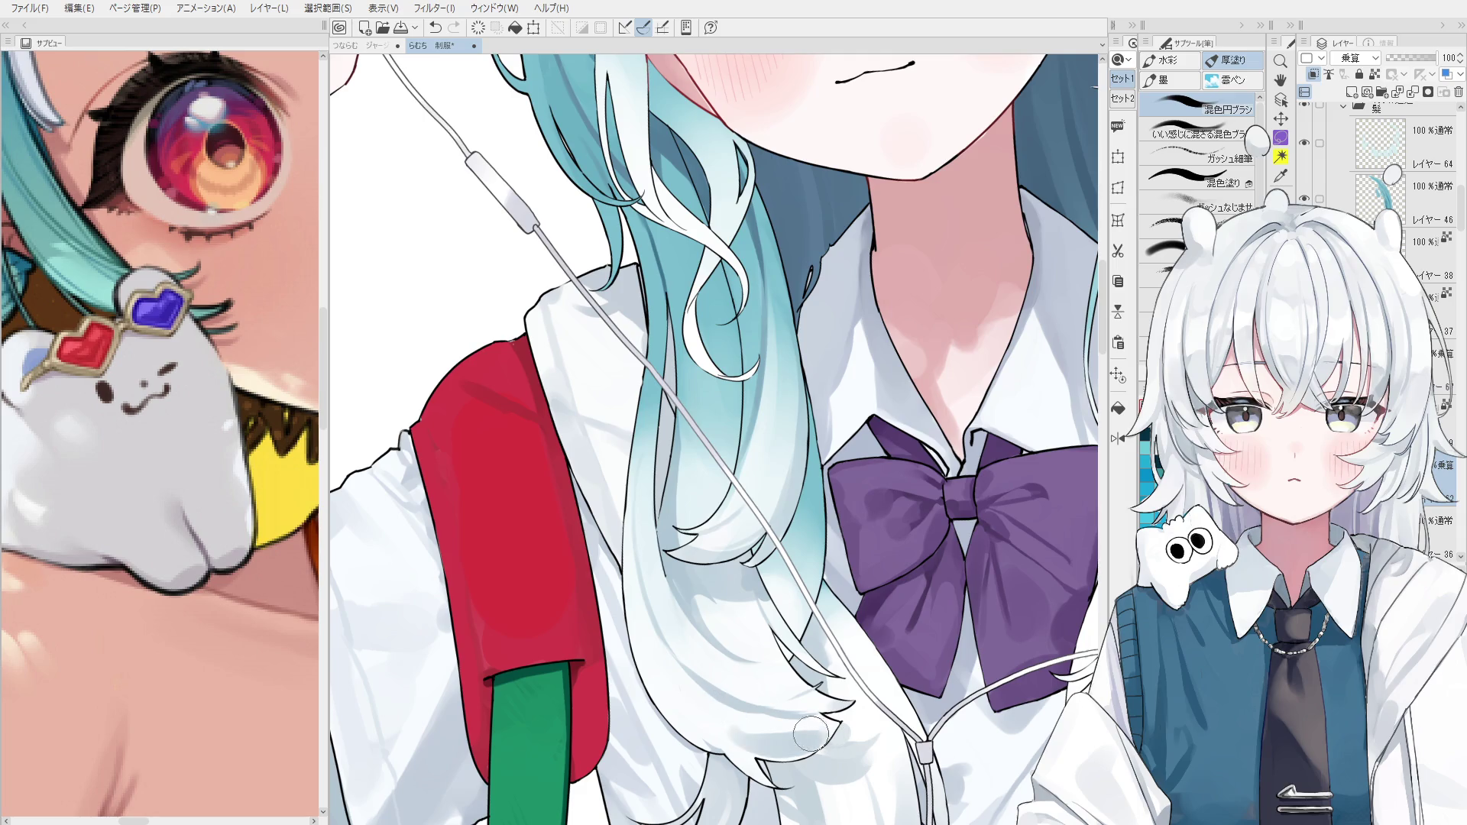
{"action": "scroll", "coordinate": [799, 739], "scroll_direction": "down", "scroll_amount": 1}
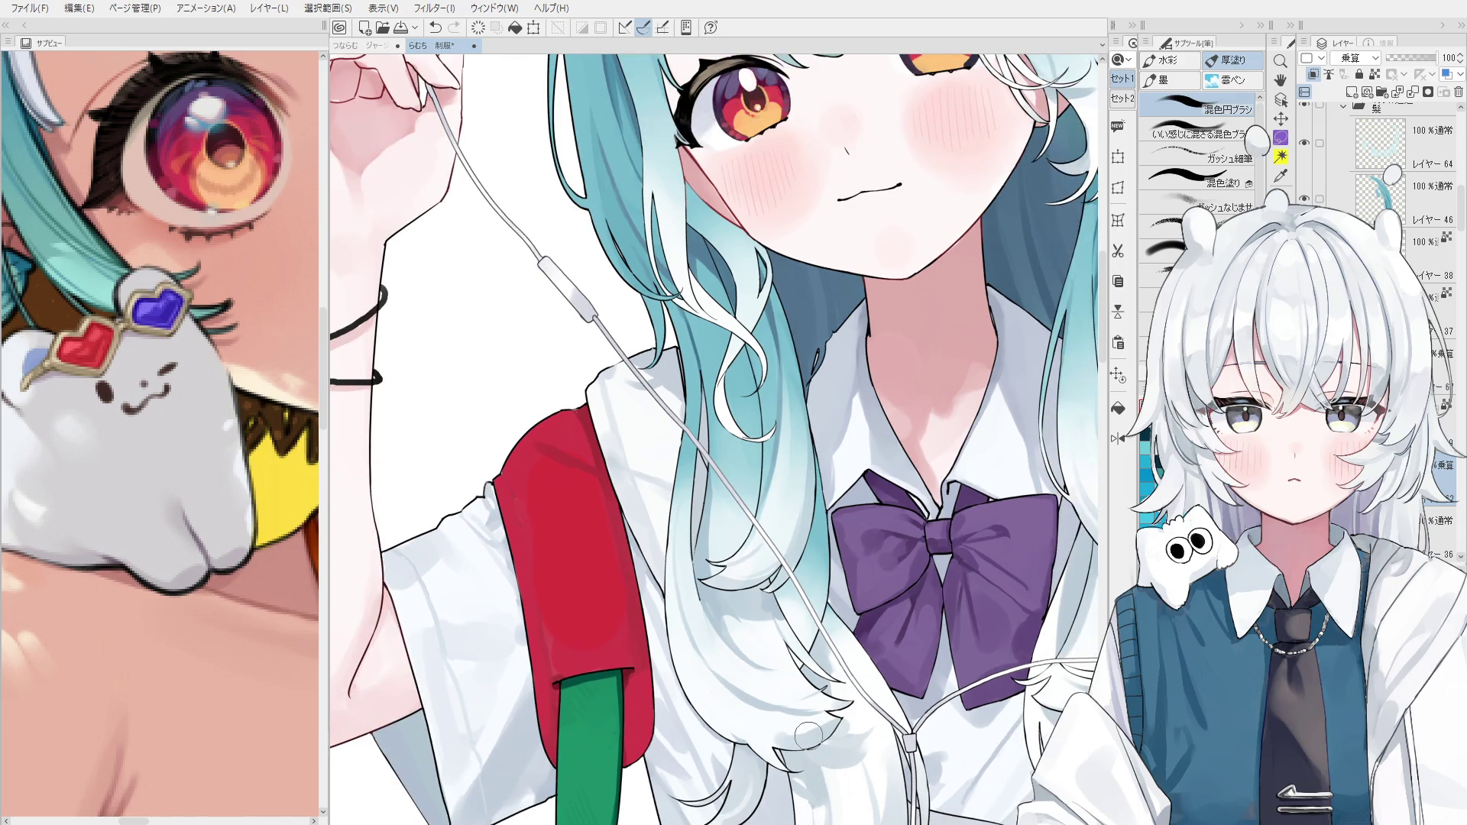
Try a small soft patch on the hair tips with sampled white hair colour, then undo it.
{"action": "mouse_move", "coordinate": [826, 726]}
{"action": "left_mouse_down"}
{"action": "mouse_move", "coordinate": [779, 697]}
{"action": "mouse_move", "coordinate": [787, 742]}
{"action": "left_mouse_up"}
{"action": "left_click", "coordinate": [753, 730], "text": "alt"}
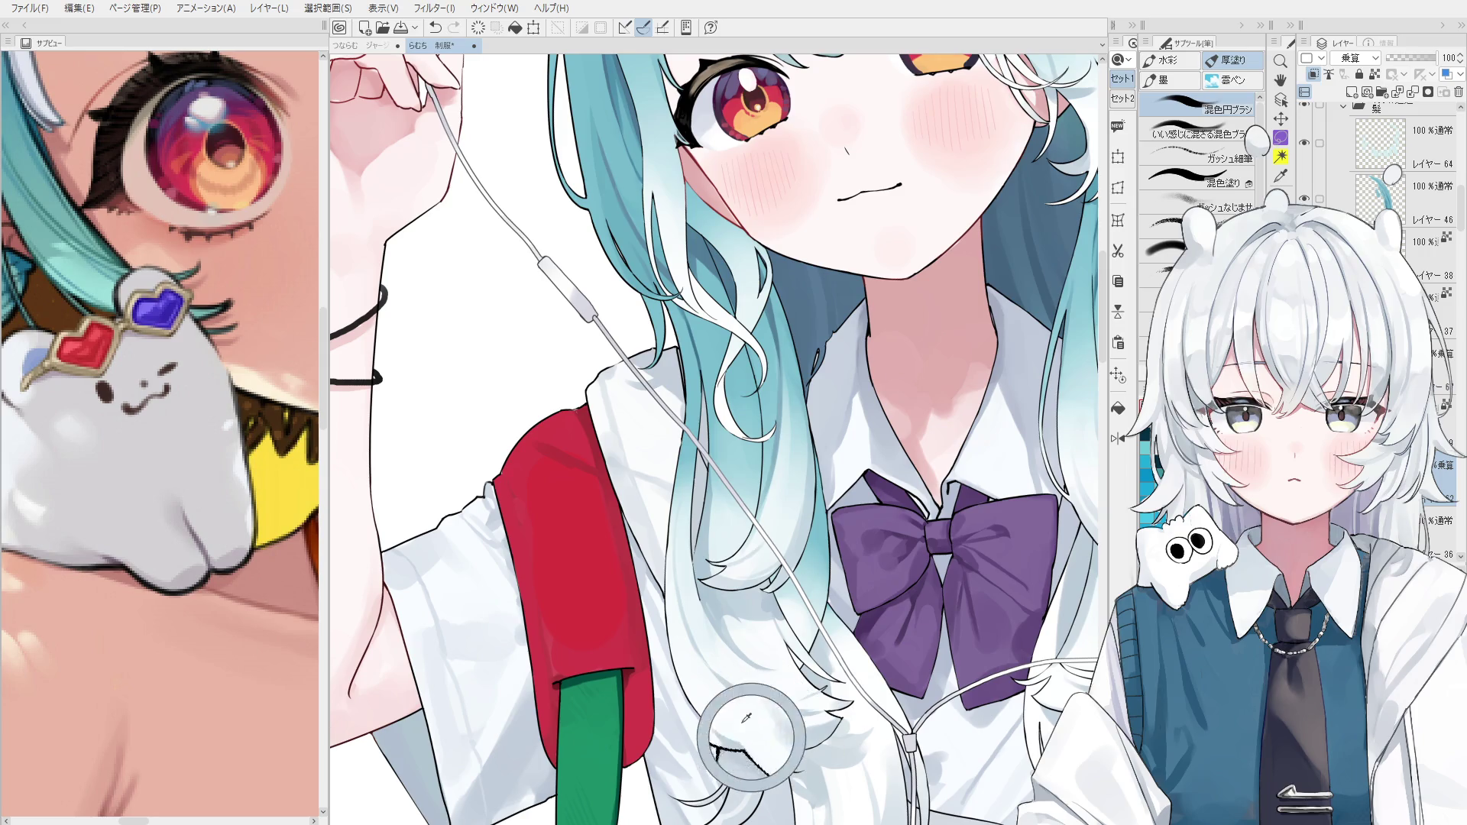
{"action": "left_click", "coordinate": [766, 713], "text": "alt"}
{"action": "key", "text": "ctrl+z"}
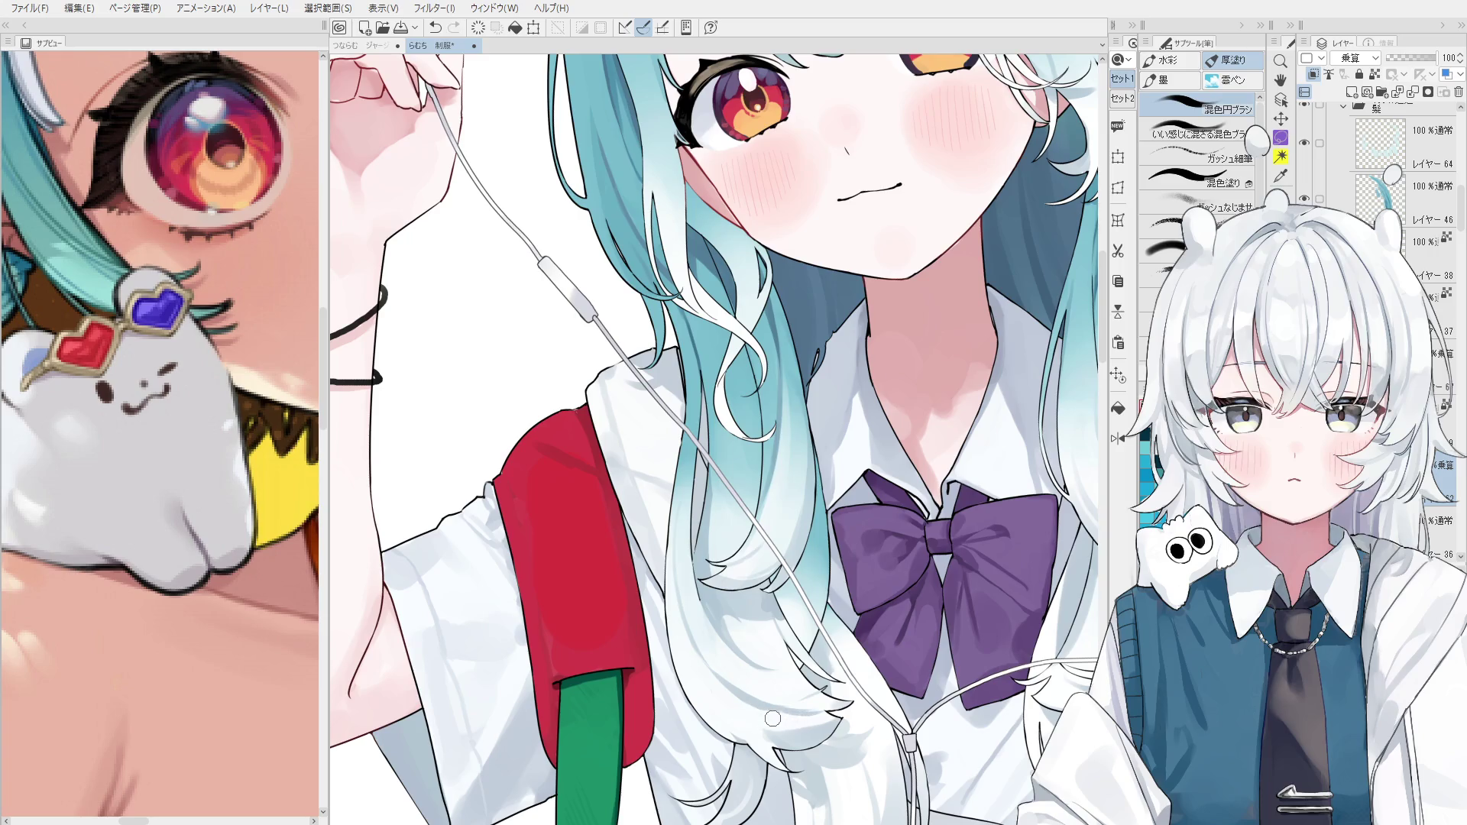
{"action": "left_click", "coordinate": [772, 734], "text": "alt"}
{"action": "left_click", "coordinate": [786, 750], "text": "alt"}
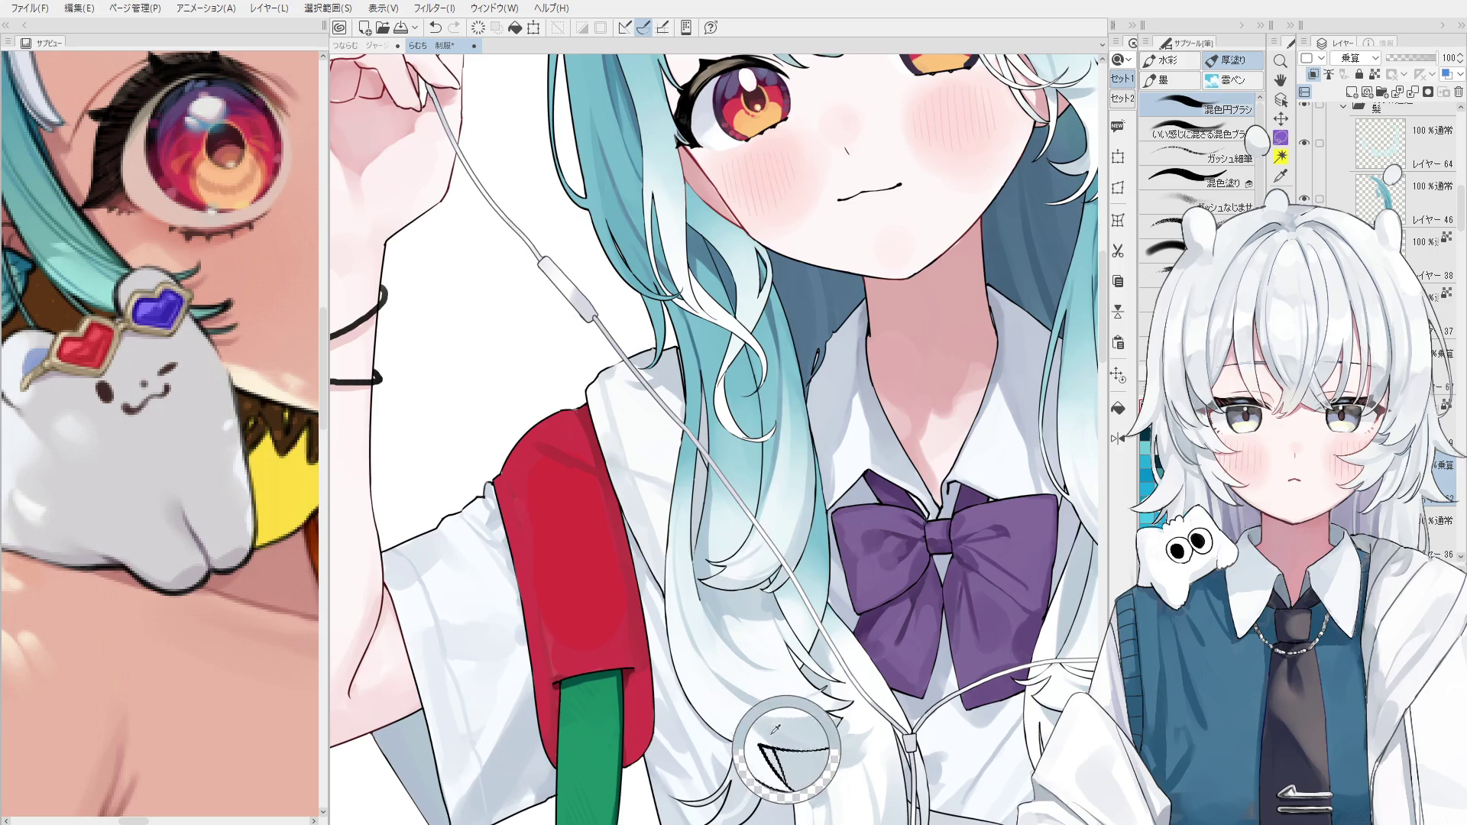
{"action": "key", "text": "ctrl+z"}
{"action": "key", "text": "ctrl+y"}
{"action": "key", "text": "ctrl+z"}
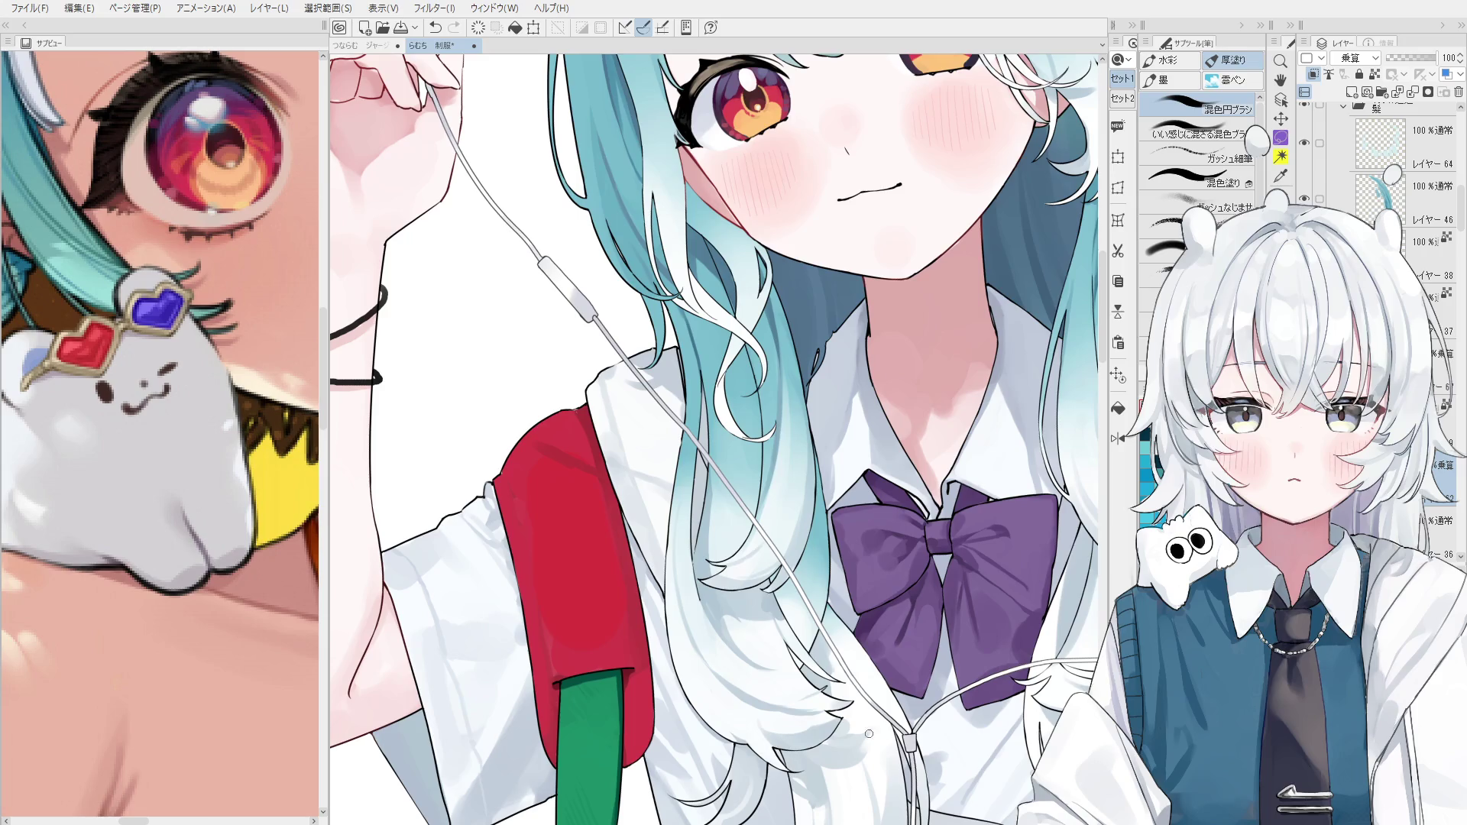
Toggle the hair shading on and off to compare, leaving it restored.
{"action": "scroll", "coordinate": [868, 734], "scroll_direction": "down", "scroll_amount": 2}
{"action": "key", "text": "ctrl+z"}
{"action": "key", "text": "ctrl+y"}
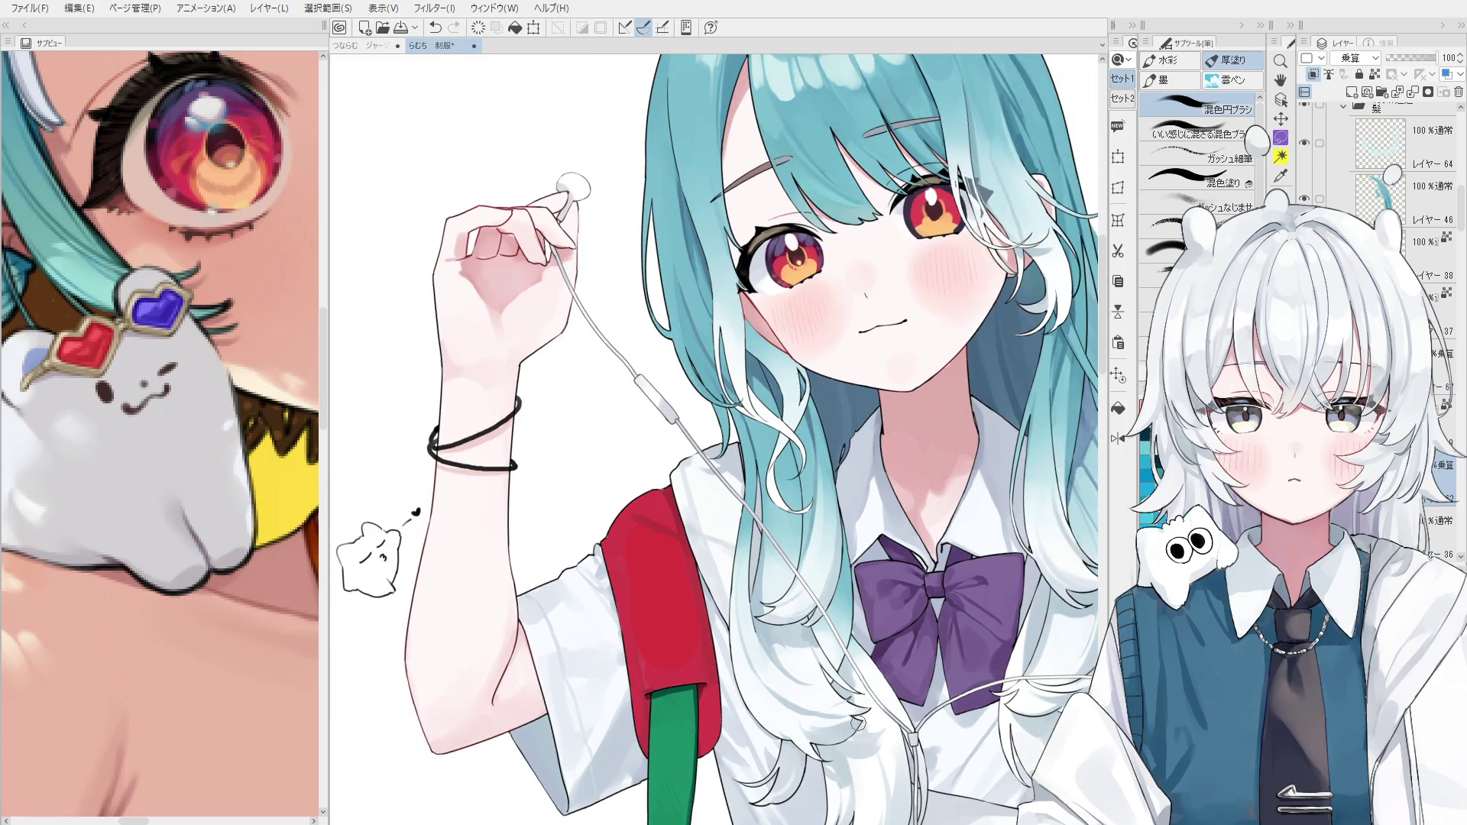
{"action": "key", "text": "ctrl+z"}
{"action": "key", "text": "ctrl+y"}
{"action": "key", "text": "ctrl+z"}
{"action": "key", "text": "ctrl+y"}
{"action": "key", "text": "ctrl+z"}
{"action": "key", "text": "ctrl+y"}
Zoom out to the whole figure and select layer 46, then the lower multiply shading layer.
{"action": "scroll", "coordinate": [849, 702], "scroll_direction": "up", "scroll_amount": 1}
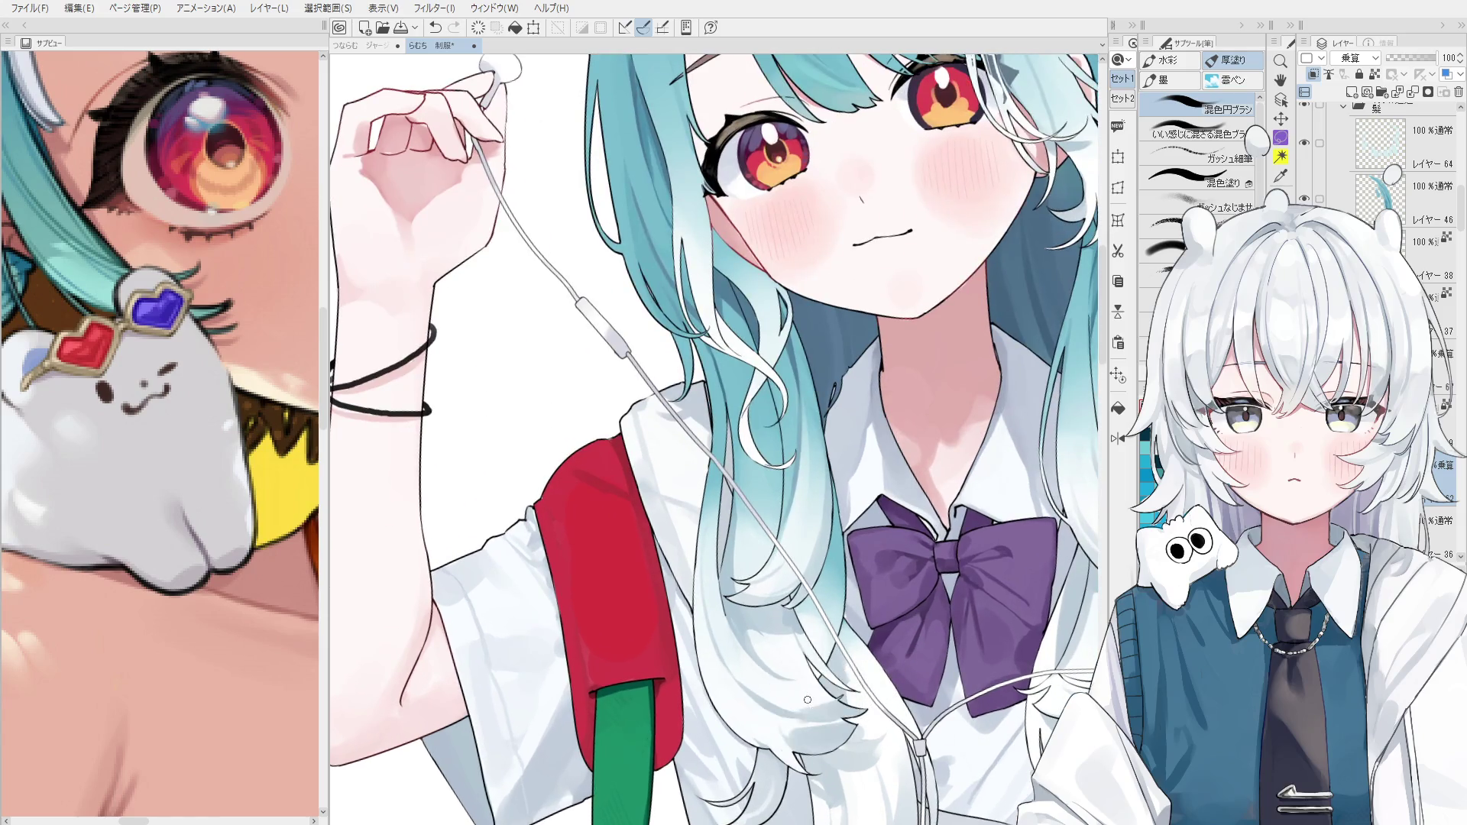
{"action": "scroll", "coordinate": [850, 701], "scroll_direction": "up", "scroll_amount": 1}
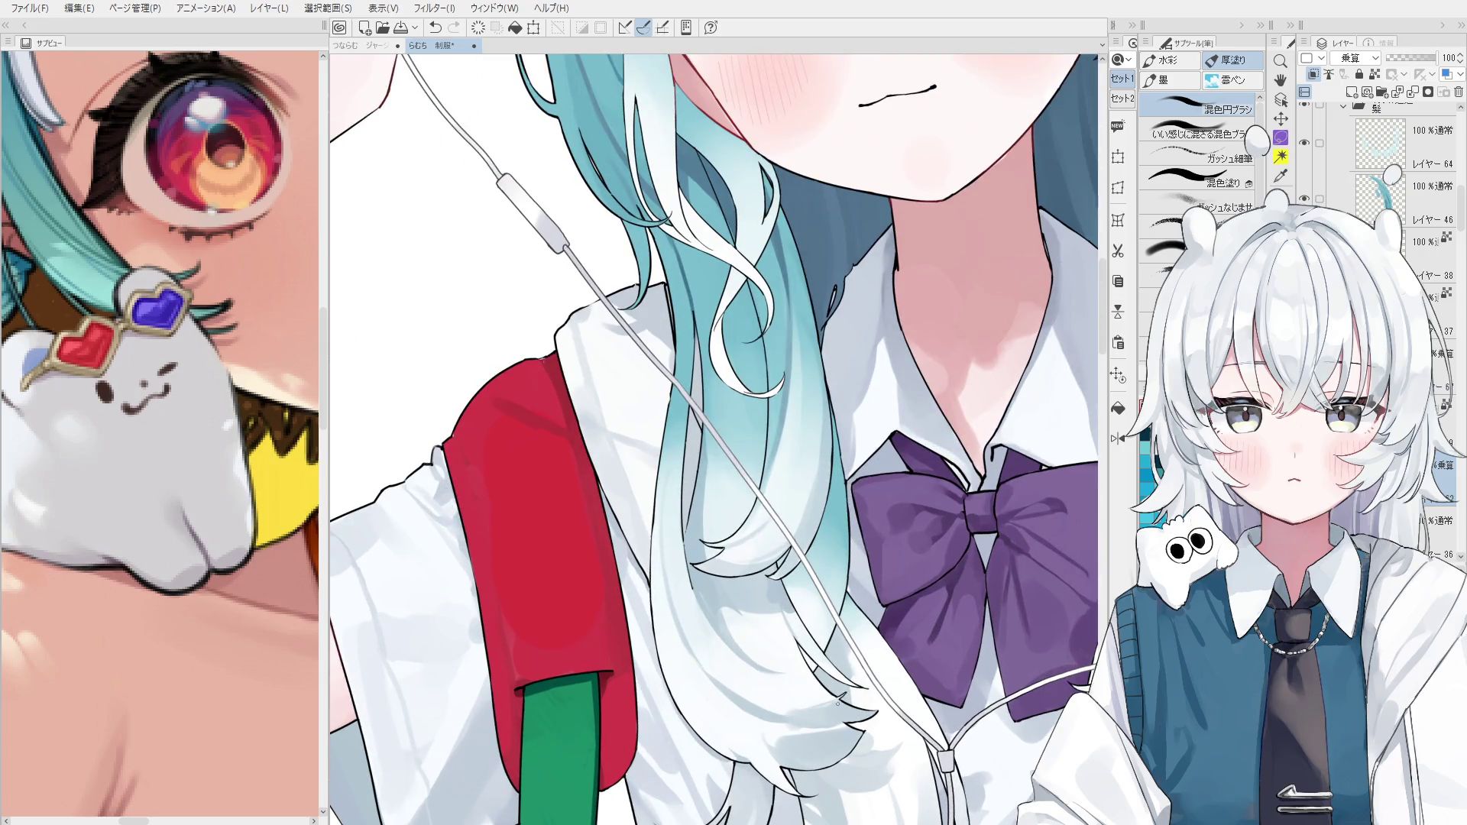
{"action": "scroll", "coordinate": [838, 701], "scroll_direction": "down", "scroll_amount": 1}
{"action": "scroll", "coordinate": [827, 697], "scroll_direction": "down", "scroll_amount": 2}
{"action": "left_click_drag", "start_coordinate": [436, 373], "coordinate": [458, 357]}
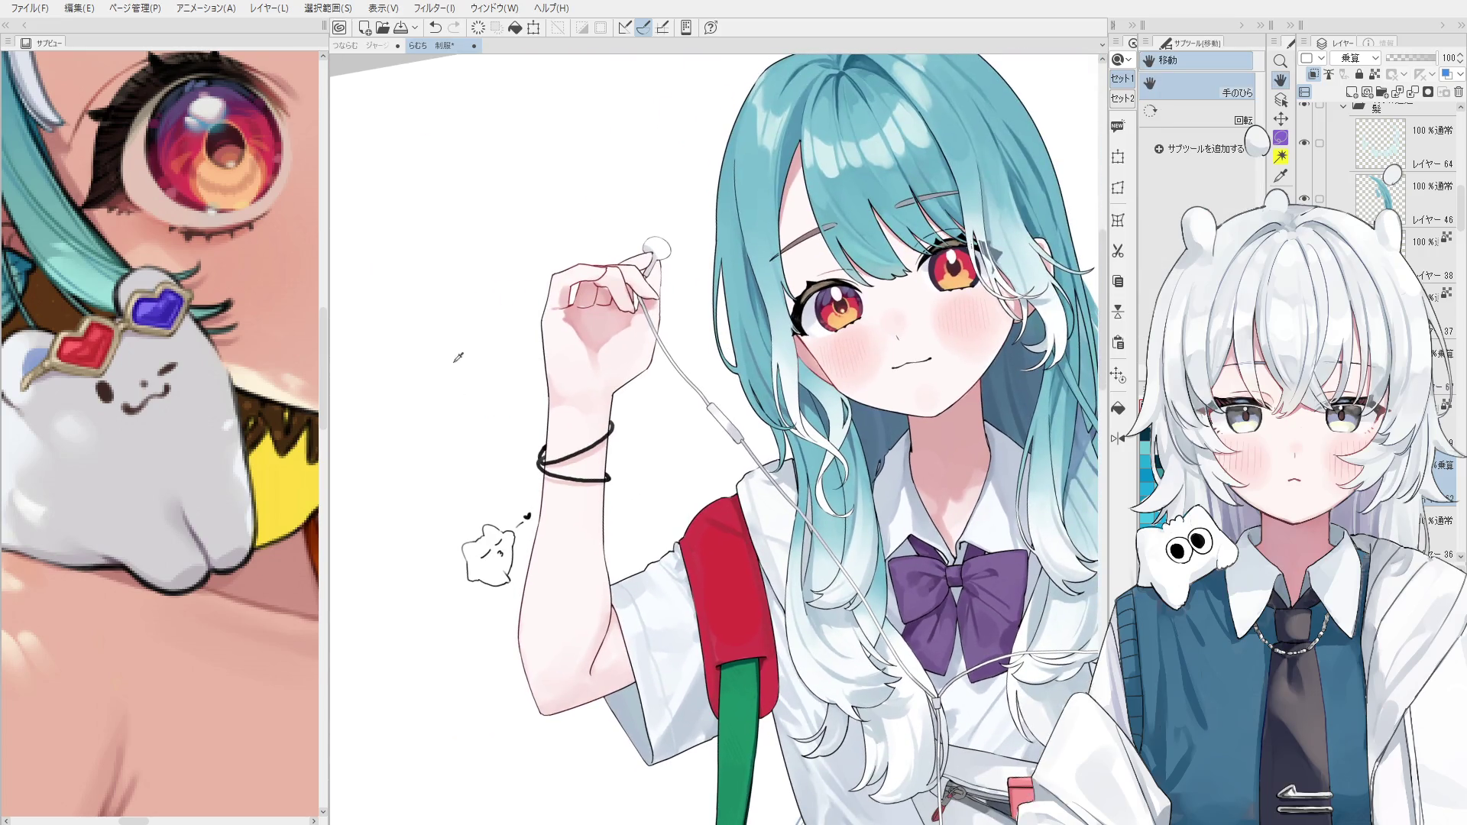
{"action": "left_click", "coordinate": [1378, 181]}
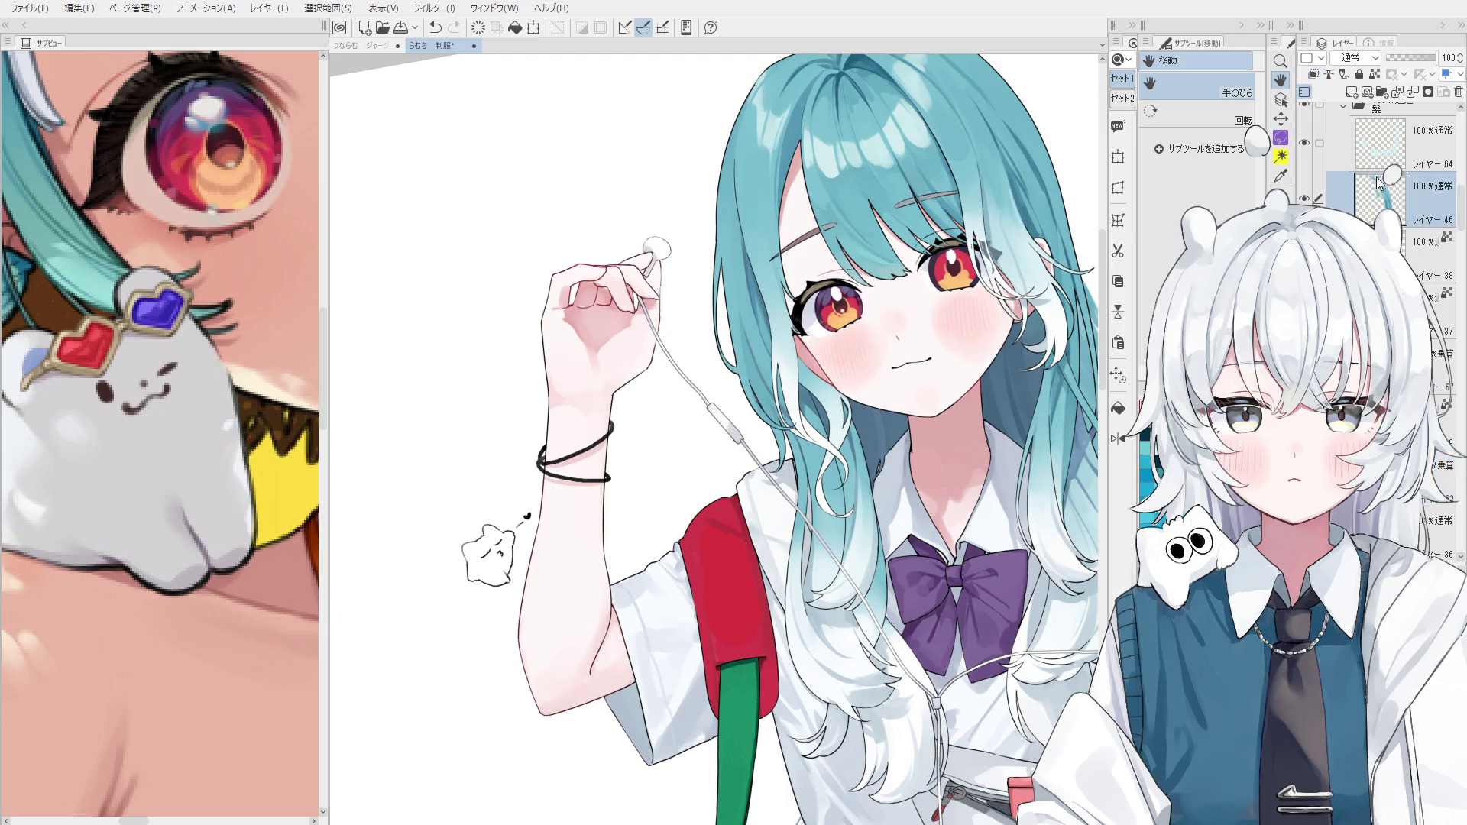
{"action": "key", "text": "b"}
{"action": "left_click", "coordinate": [855, 693], "text": "ctrl+shift"}
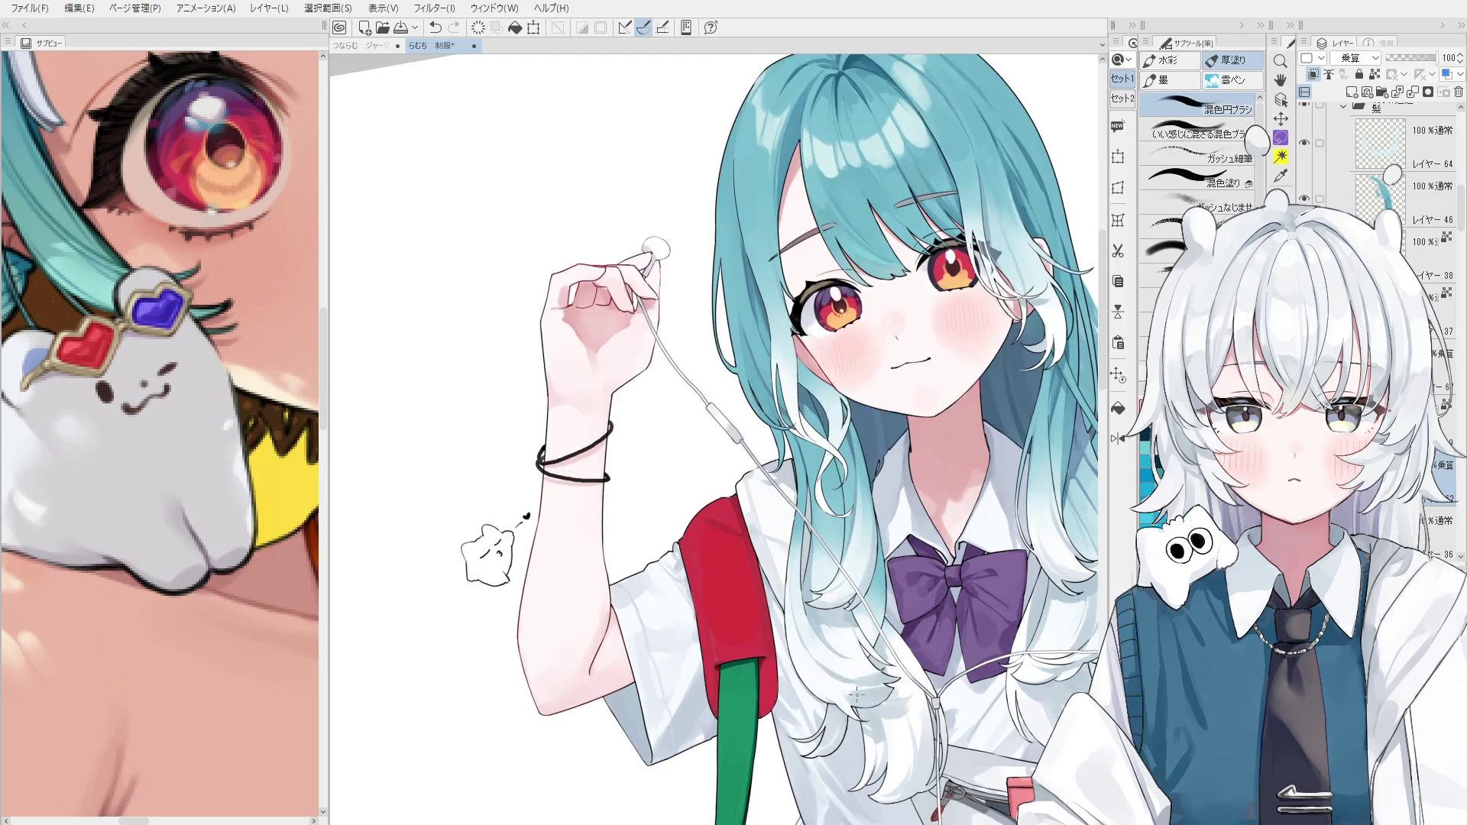
Enlarge the brush, compare the last stroke, and undo the whitish brushed area near the hair.
{"action": "key", "text": "ctrl+z"}
{"action": "key", "text": "bracketright"}
{"action": "key", "text": "ctrl+y"}
{"action": "key", "text": "ctrl+z"}
{"action": "key", "text": "ctrl+y"}
{"action": "key", "text": "ctrl+y"}
{"action": "key", "text": "ctrl+z"}
{"action": "key", "text": "ctrl+y"}
{"action": "key", "text": "ctrl+z"}
Undo more hair shading, test and discard one new blend stroke, and sample the white hair colour.
{"action": "scroll", "coordinate": [810, 673], "scroll_direction": "up", "scroll_amount": 2}
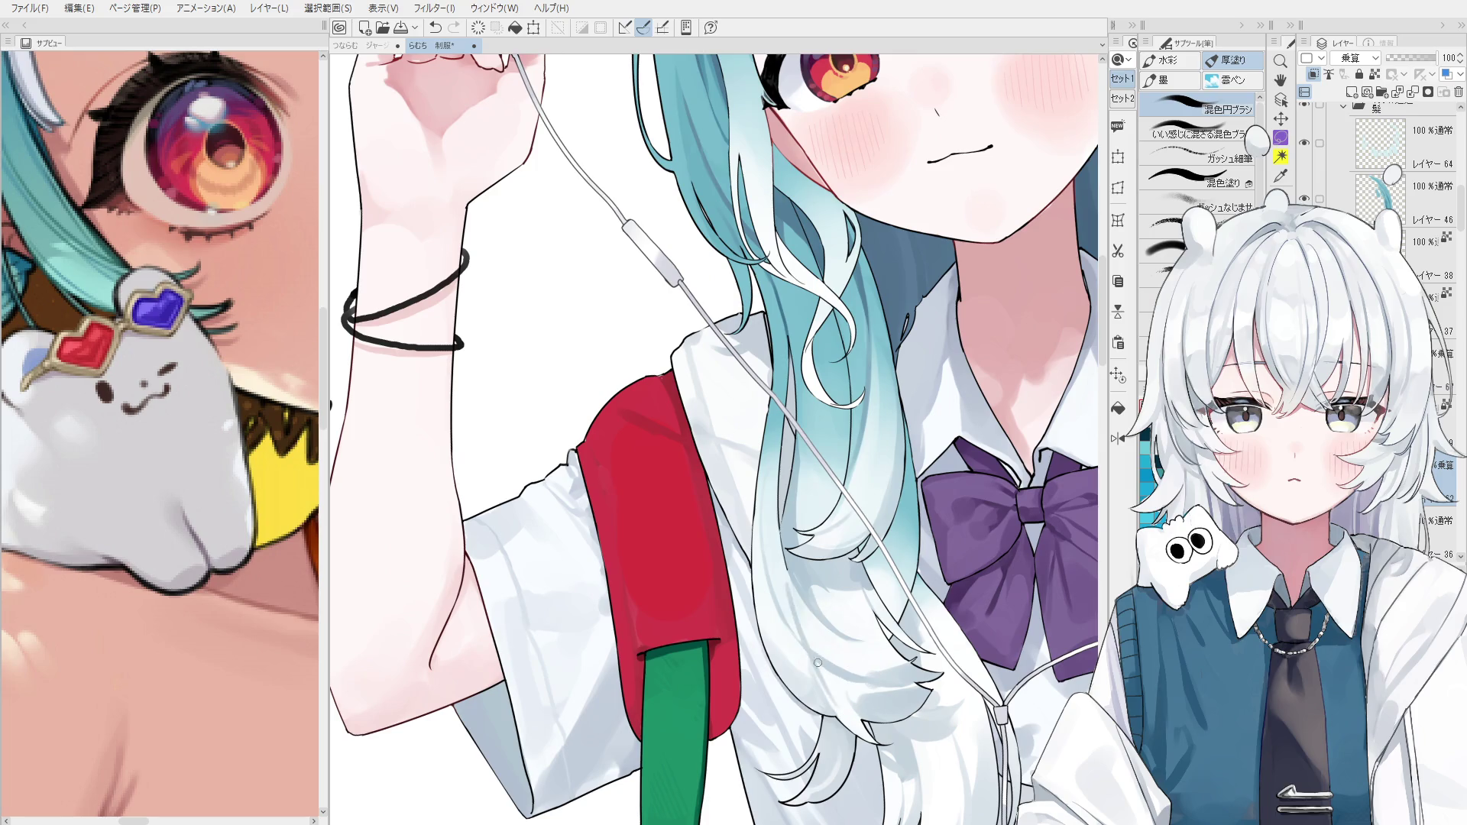
{"action": "key", "text": "ctrl+z"}
{"action": "key", "text": "ctrl+z"}
{"action": "key", "text": "ctrl+z"}
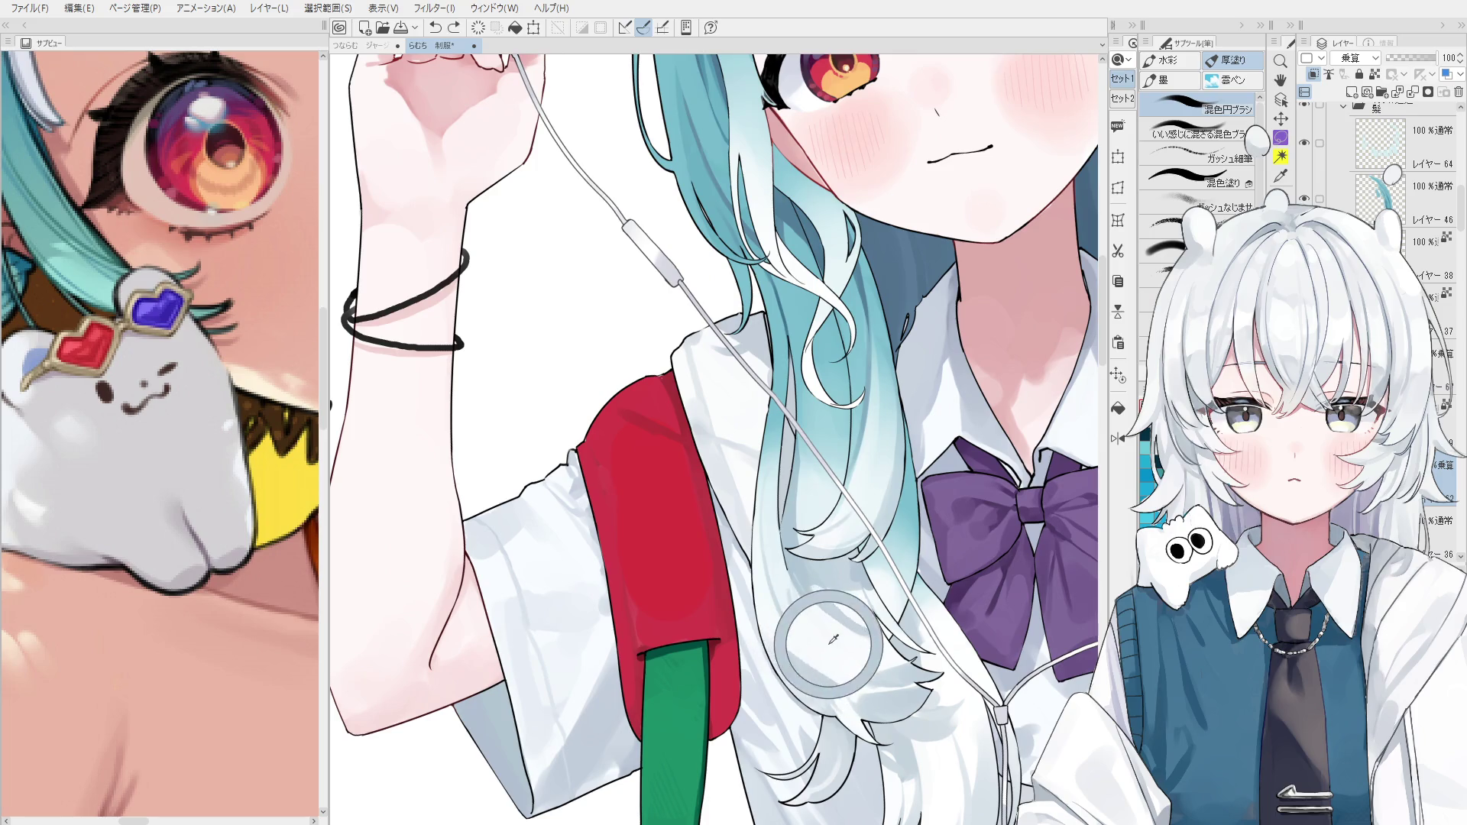
{"action": "left_click_drag", "start_coordinate": [794, 604], "coordinate": [810, 657]}
{"action": "key", "text": "ctrl+z"}
{"action": "left_click", "coordinate": [814, 628], "text": "alt"}
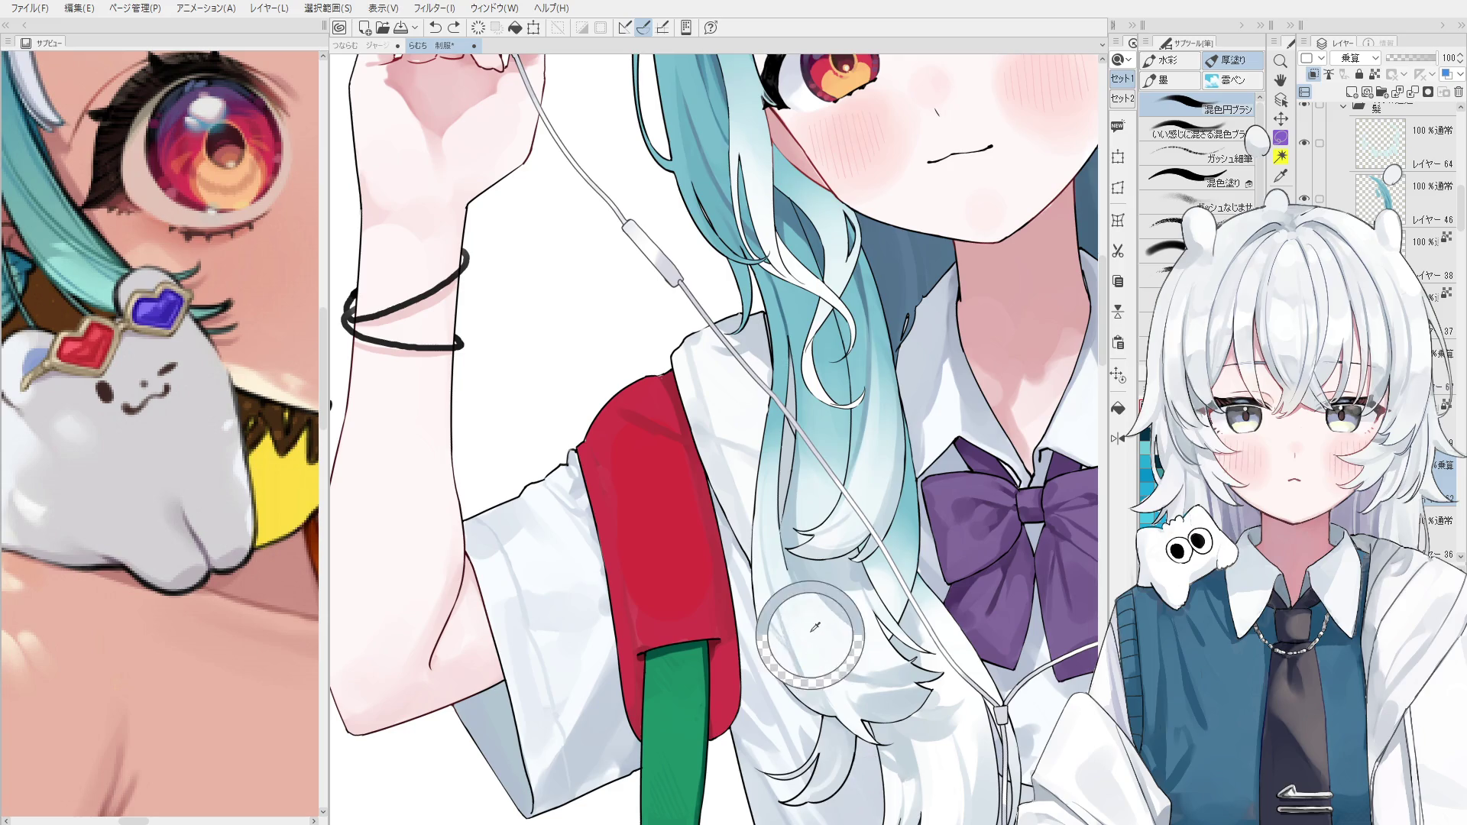
{"action": "scroll", "coordinate": [814, 628], "scroll_direction": "up", "scroll_amount": 2}
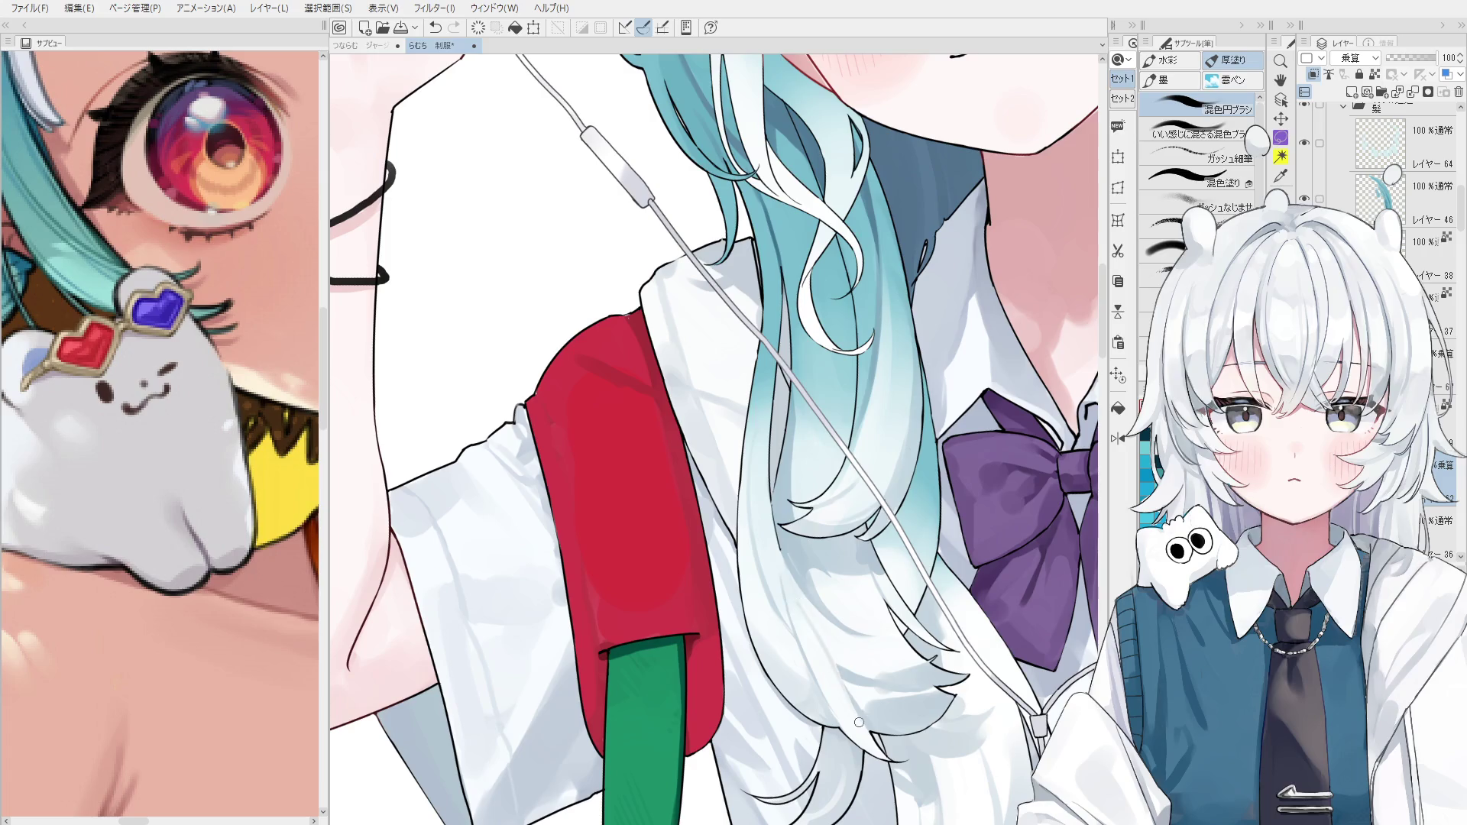
{"action": "scroll", "coordinate": [835, 672], "scroll_direction": "down", "scroll_amount": 1}
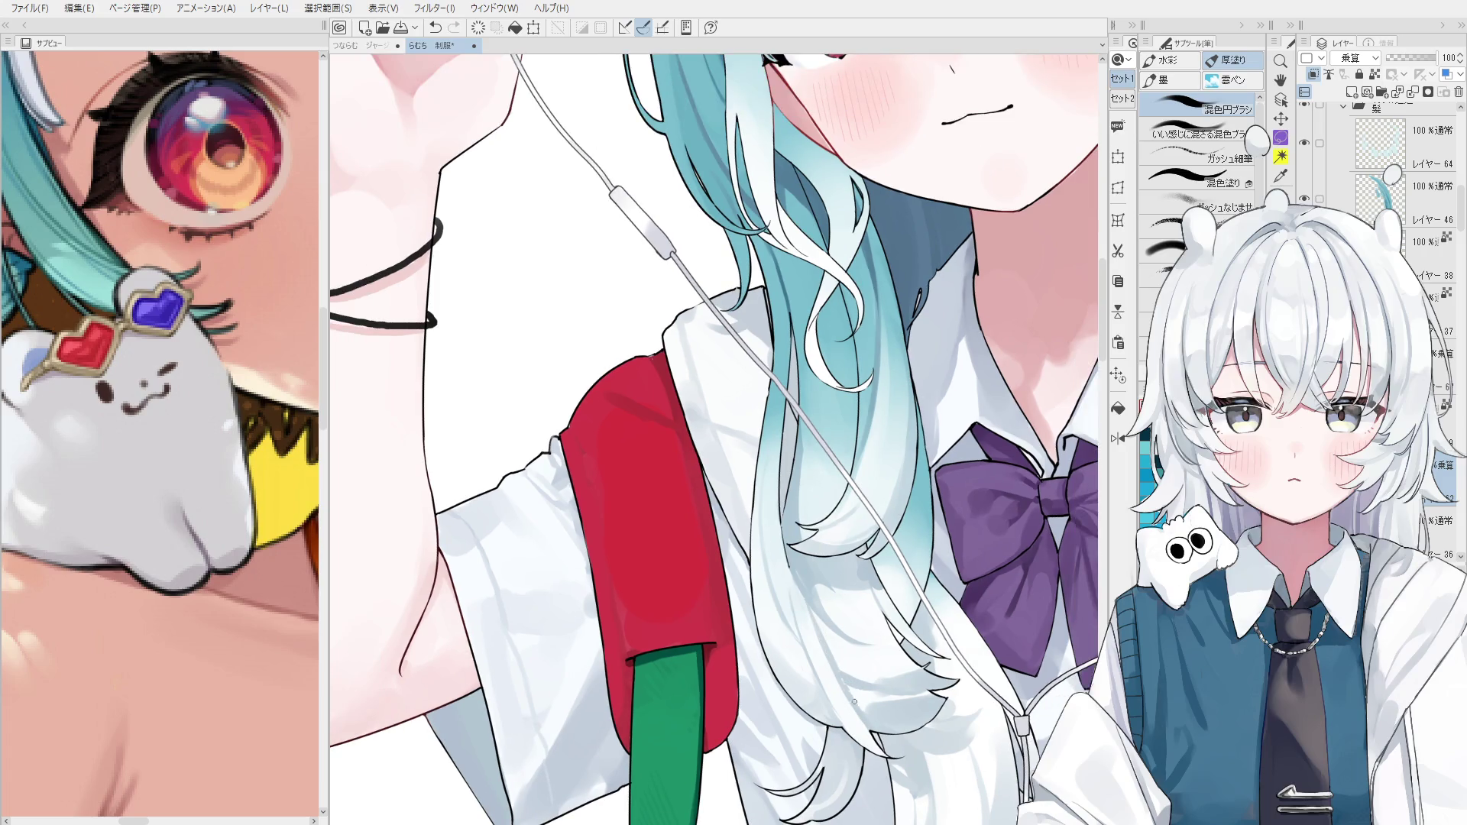
Paint subtle strokes over the white hair ends beside the strap, keeping the ones that work.
{"action": "scroll", "coordinate": [869, 658], "scroll_direction": "up", "scroll_amount": 2}
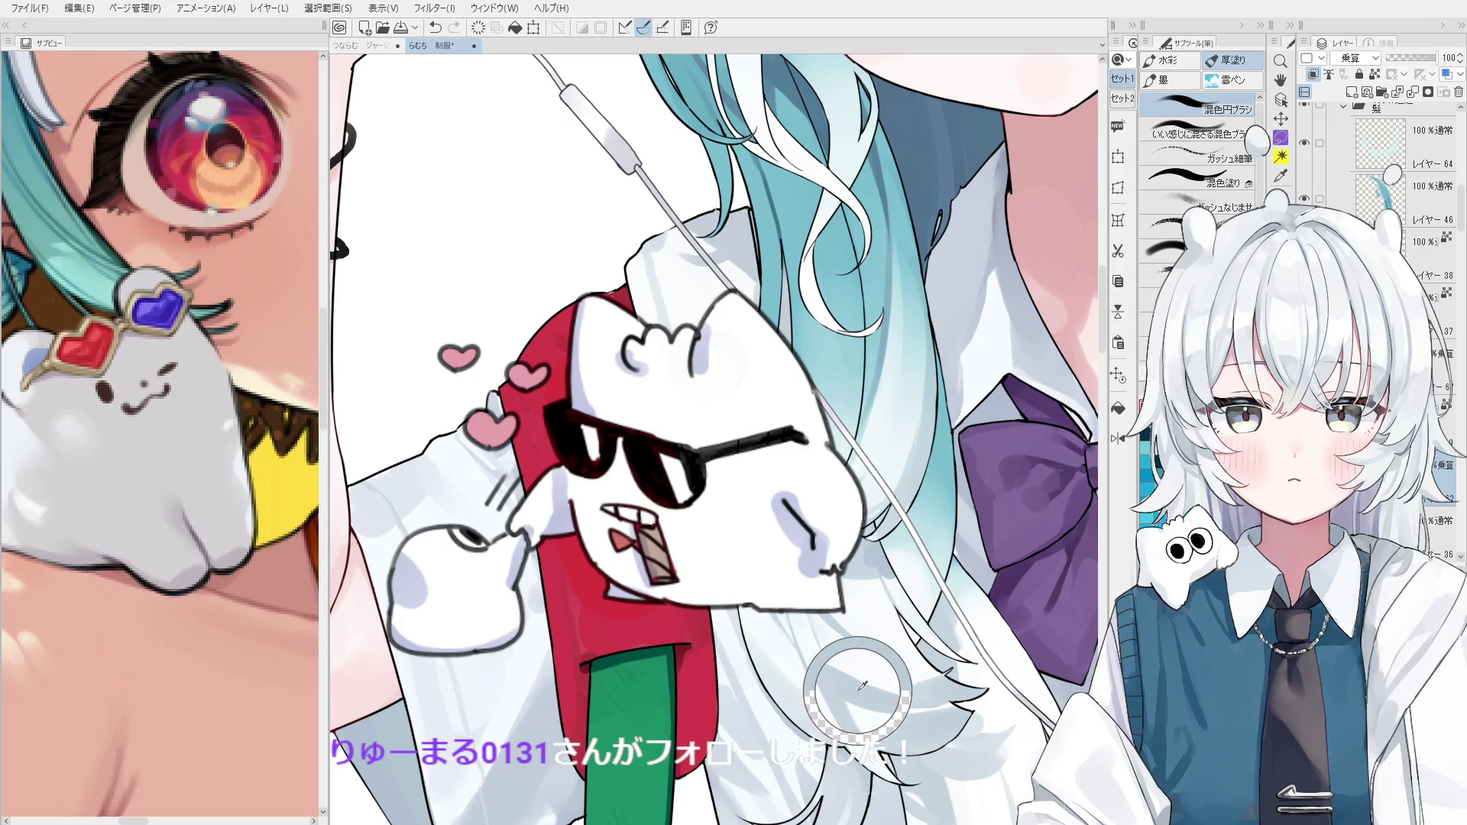
{"action": "left_click_drag", "start_coordinate": [905, 642], "coordinate": [855, 596]}
{"action": "key", "text": "ctrl+z"}
{"action": "key", "text": "ctrl+y"}
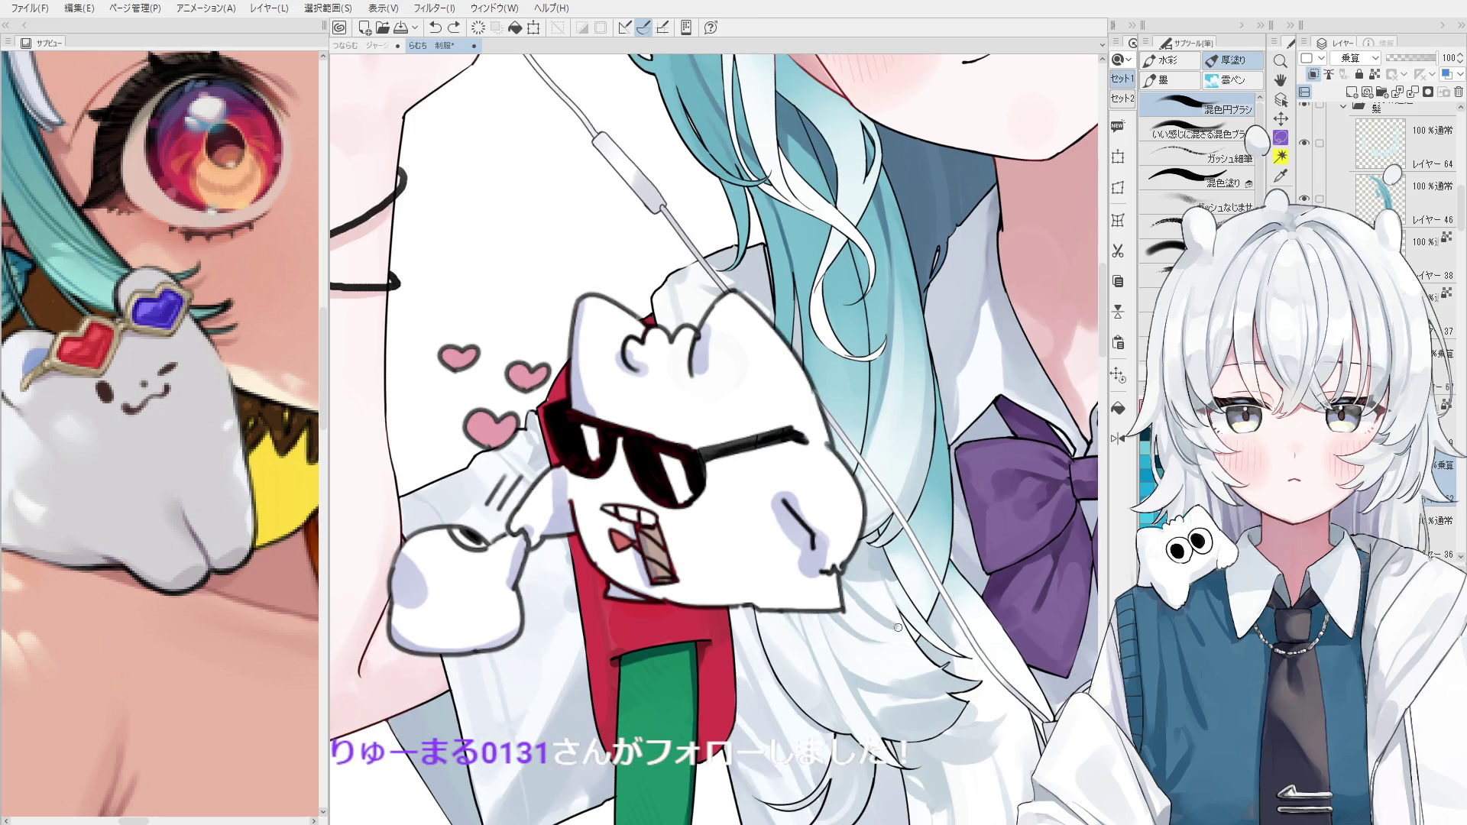
{"action": "key", "text": "ctrl+z"}
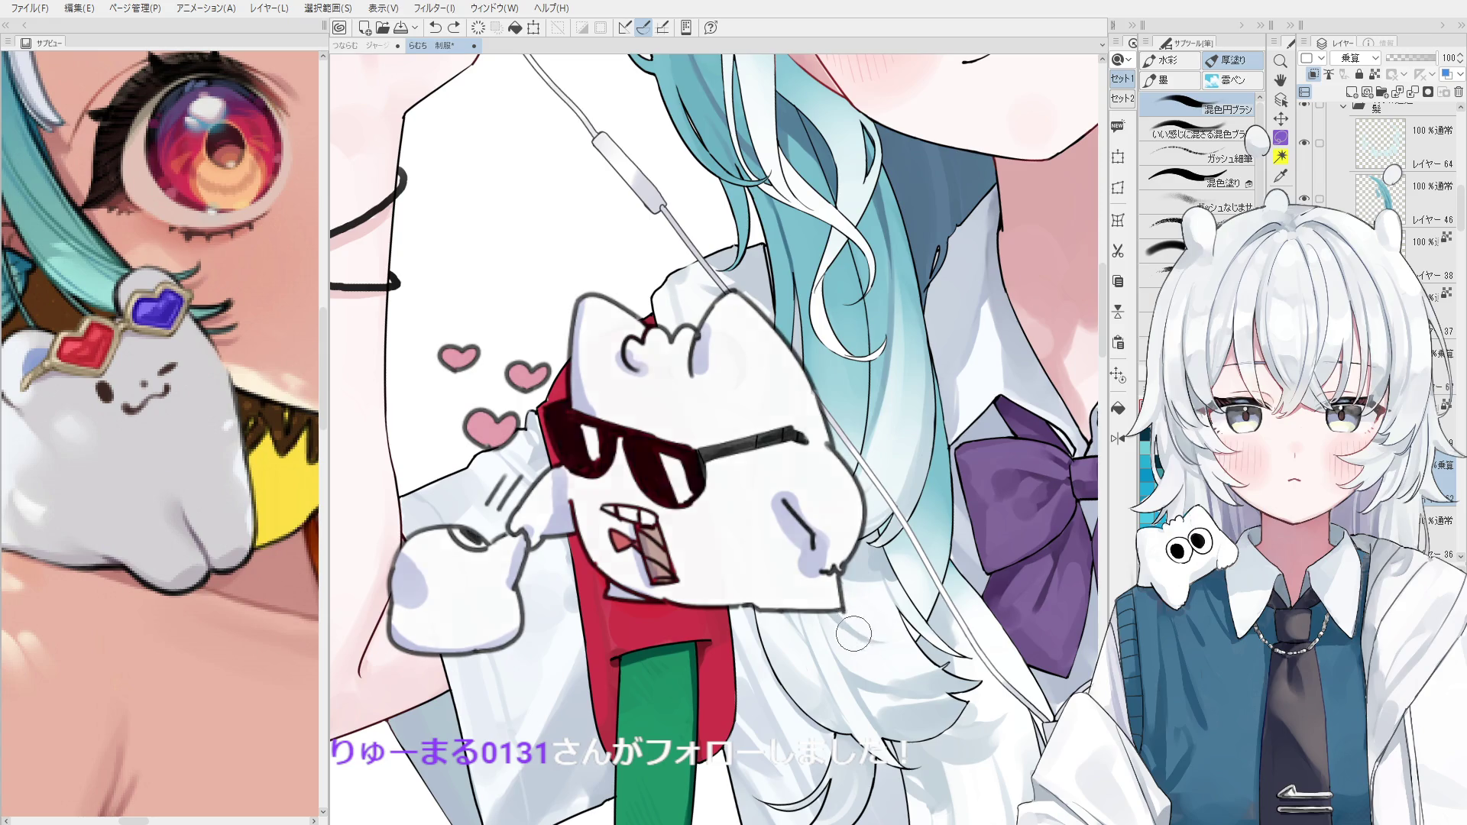
{"action": "key", "text": "ctrl+y"}
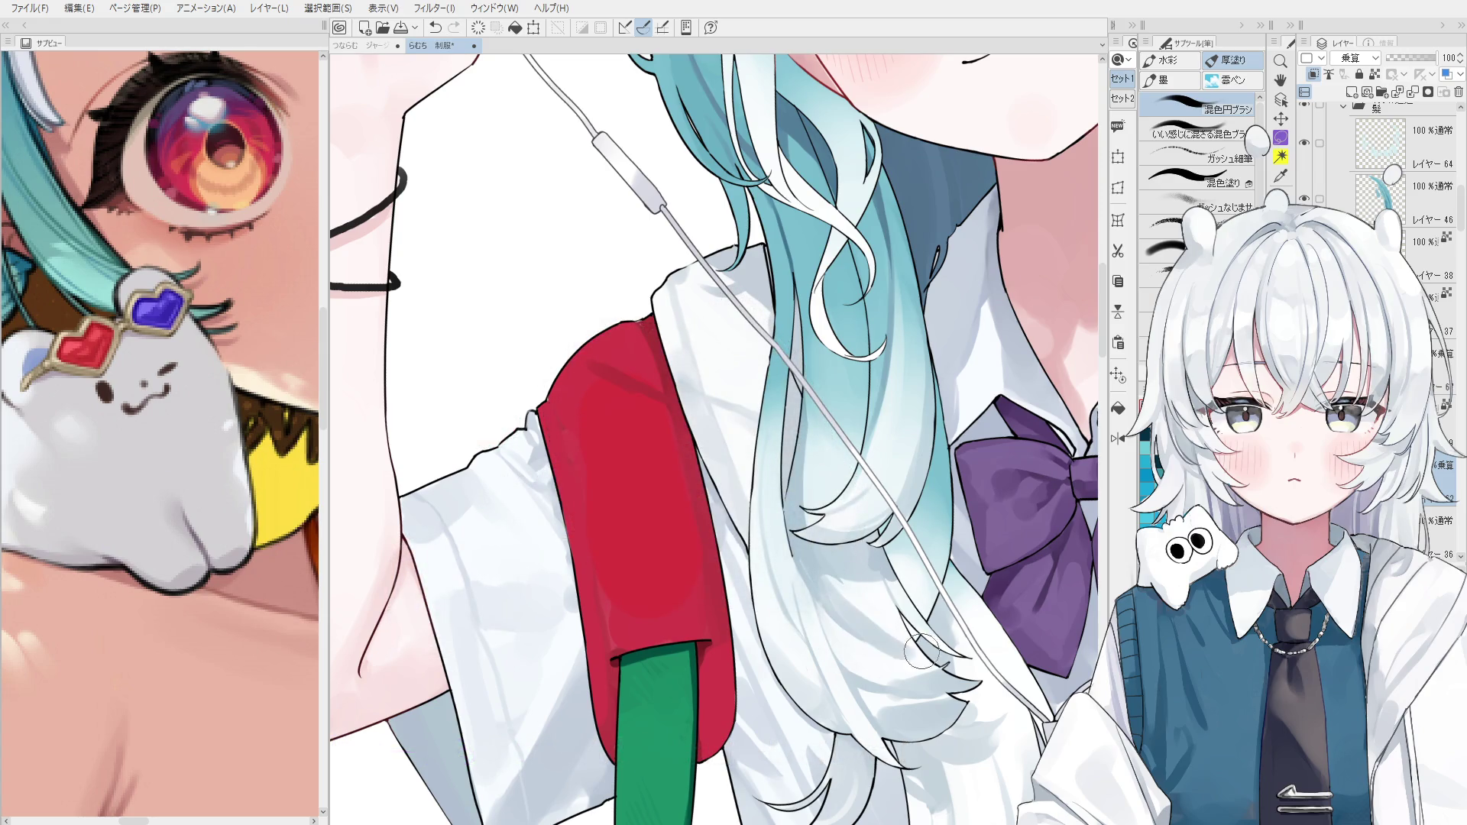
{"action": "left_click_drag", "start_coordinate": [881, 615], "coordinate": [874, 608]}
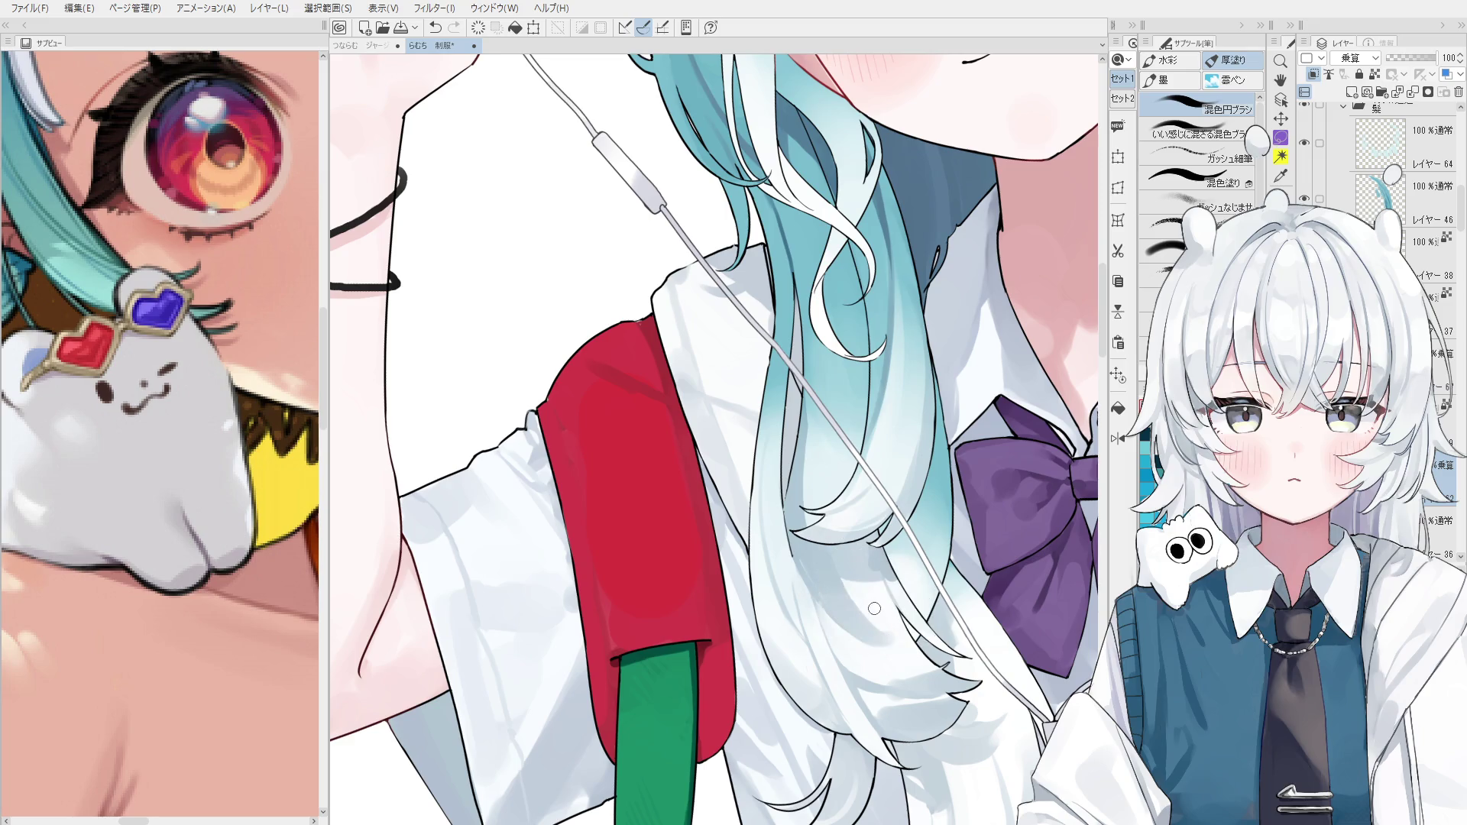
{"action": "key", "text": "ctrl+z"}
{"action": "mouse_move", "coordinate": [822, 520]}
{"action": "left_mouse_down"}
{"action": "mouse_move", "coordinate": [848, 535]}
{"action": "mouse_move", "coordinate": [864, 605]}
{"action": "left_mouse_up"}
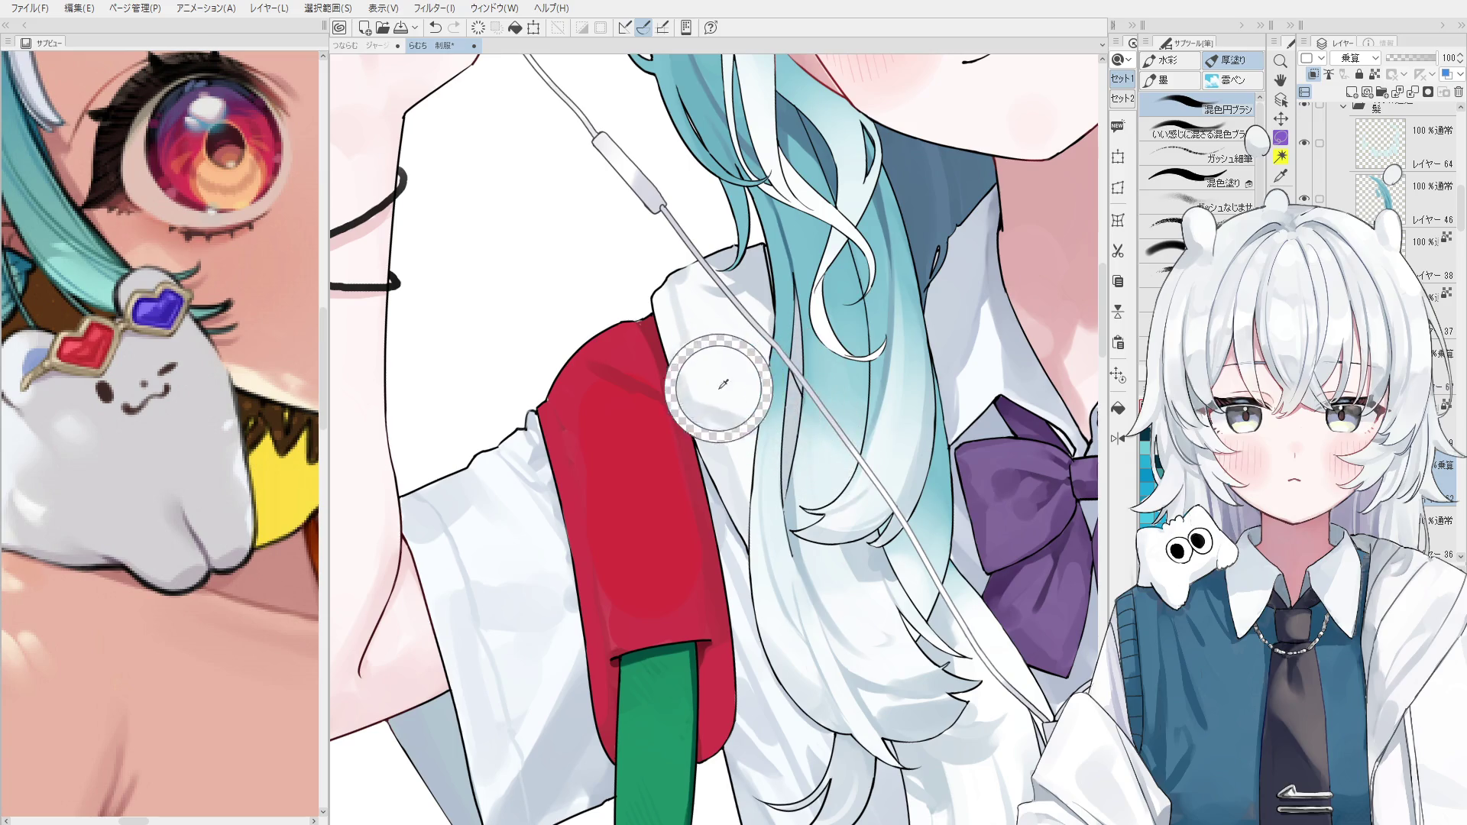
Switch between the gouache fine brush and round mixing brush, comparing and keeping the last stroke.
{"action": "key", "text": "period"}
{"action": "key", "text": "comma"}
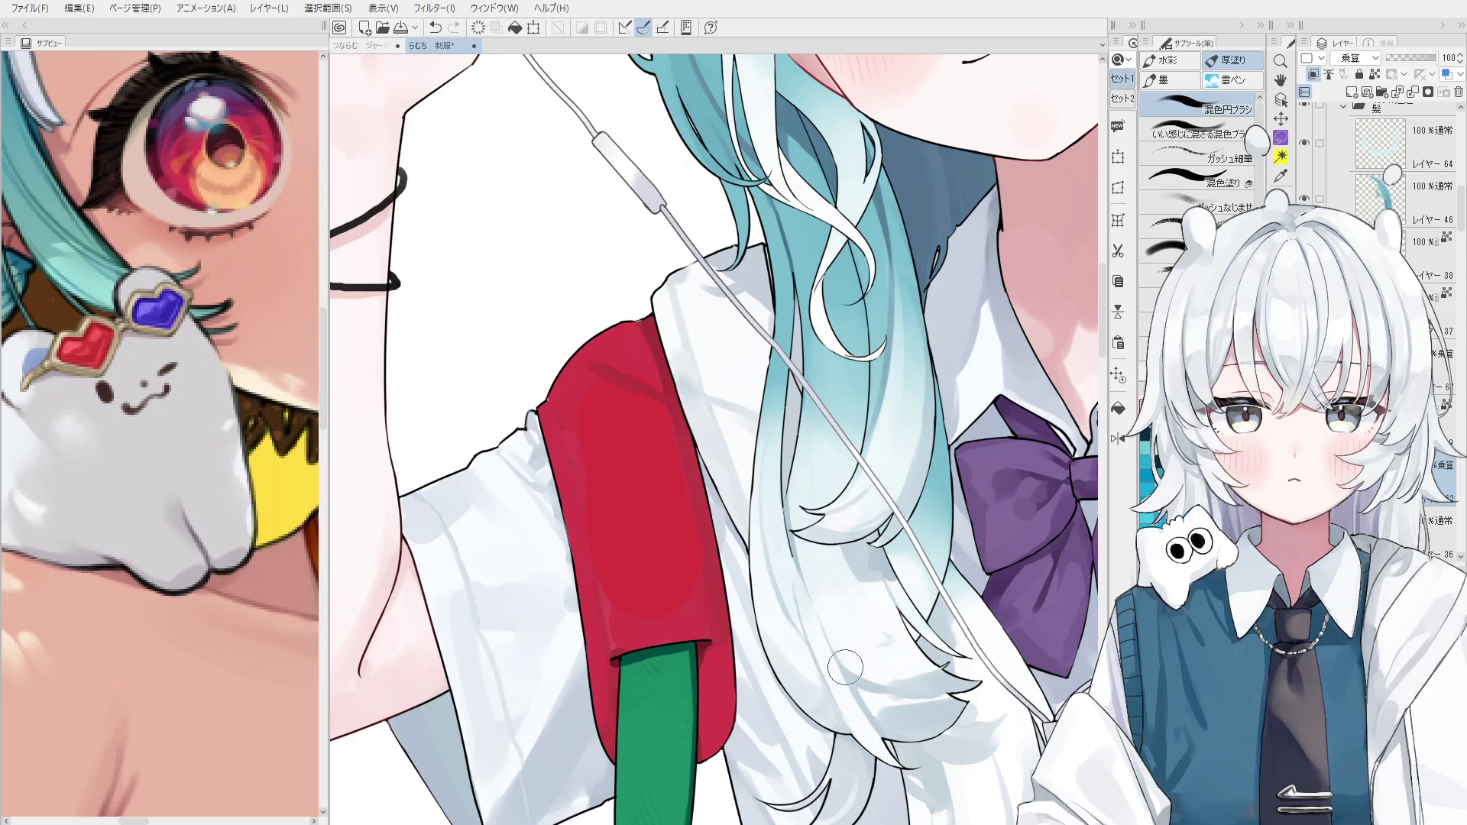
{"action": "key", "text": "ctrl+z"}
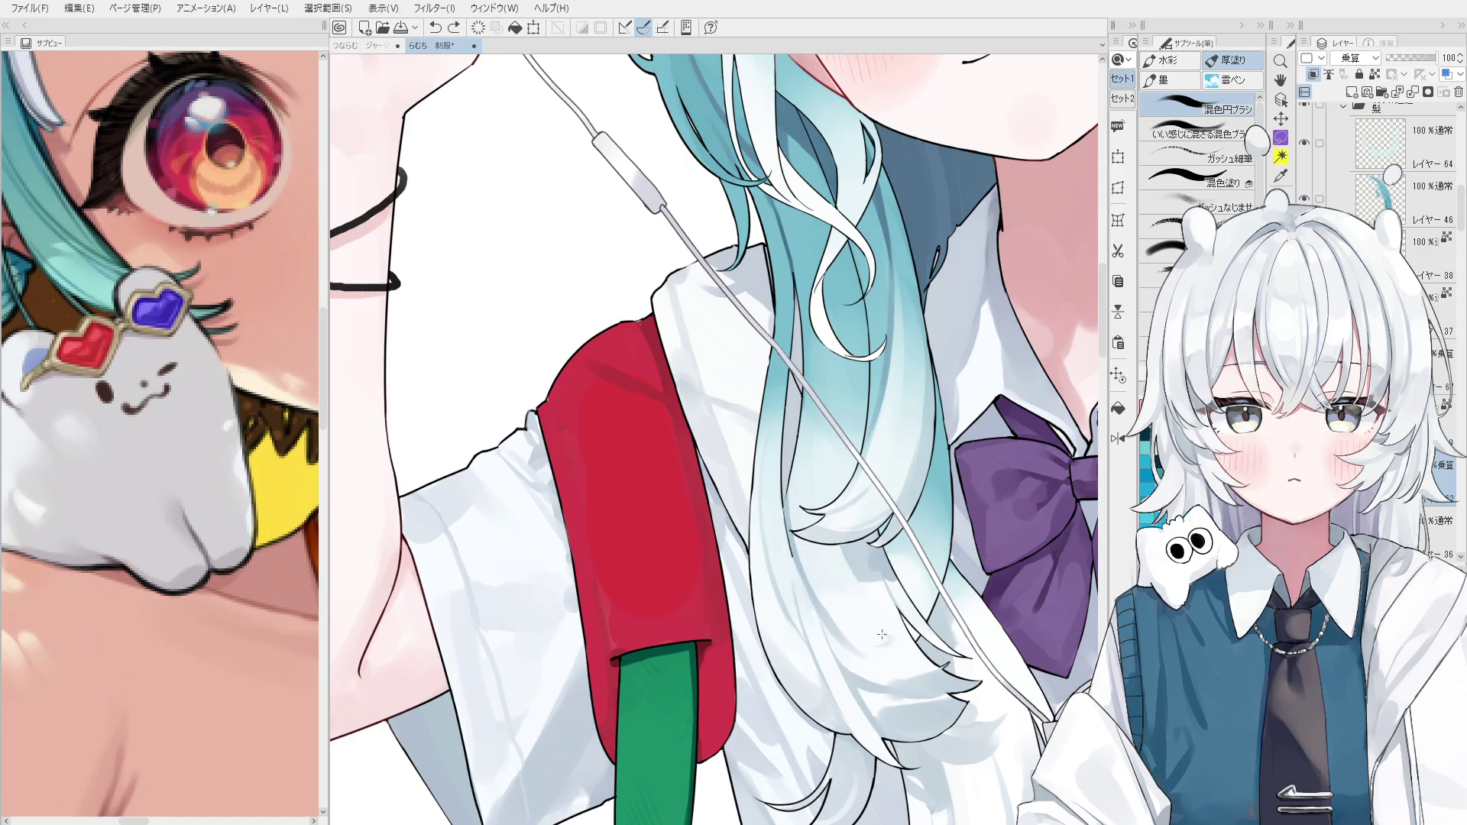
{"action": "key", "text": "ctrl+y"}
{"action": "key", "text": "ctrl+z"}
{"action": "key", "text": "ctrl+y"}
{"action": "scroll", "coordinate": [880, 630], "scroll_direction": "up", "scroll_amount": 3}
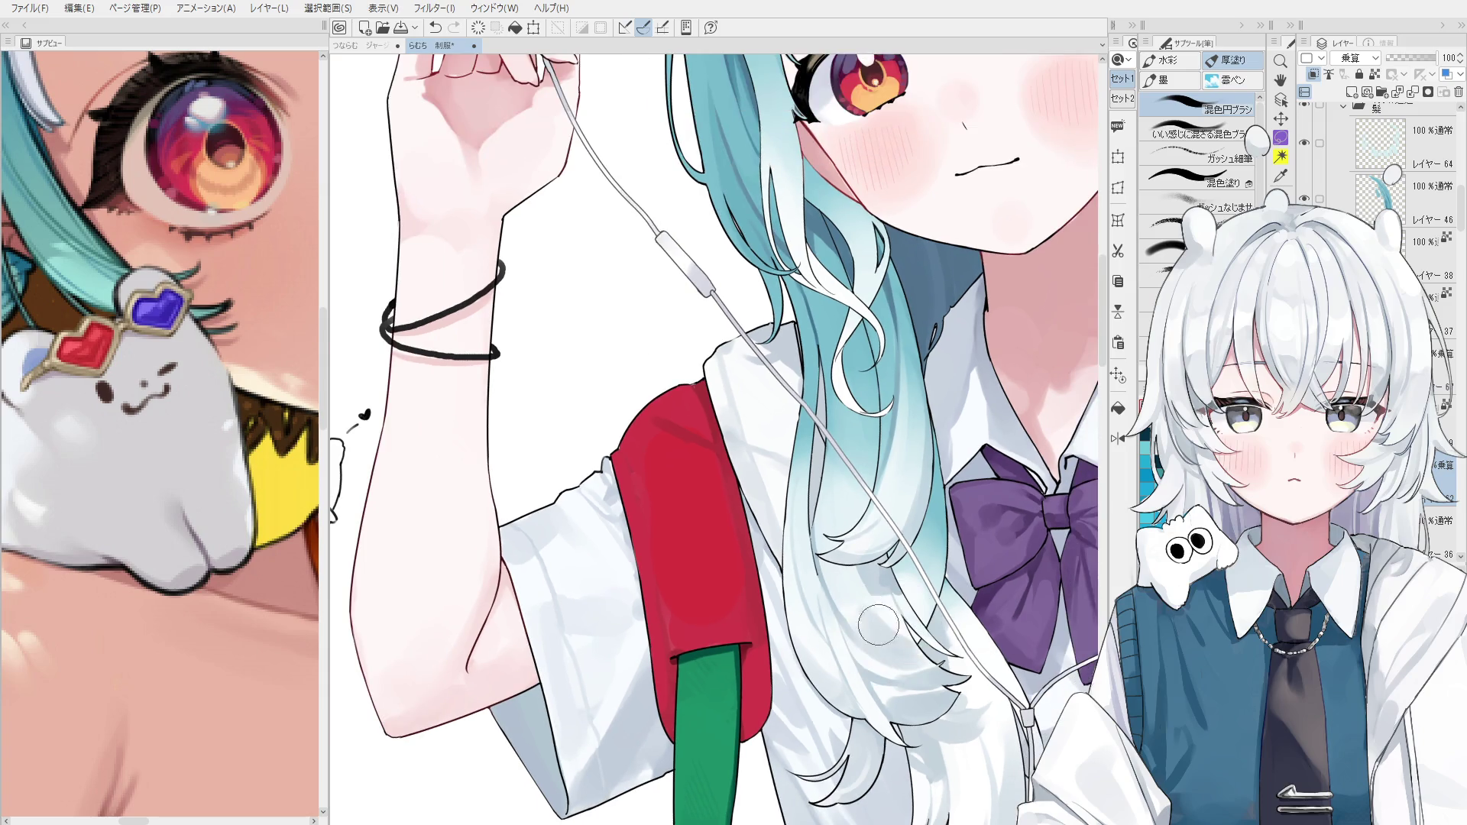
{"action": "key", "text": "ctrl+z"}
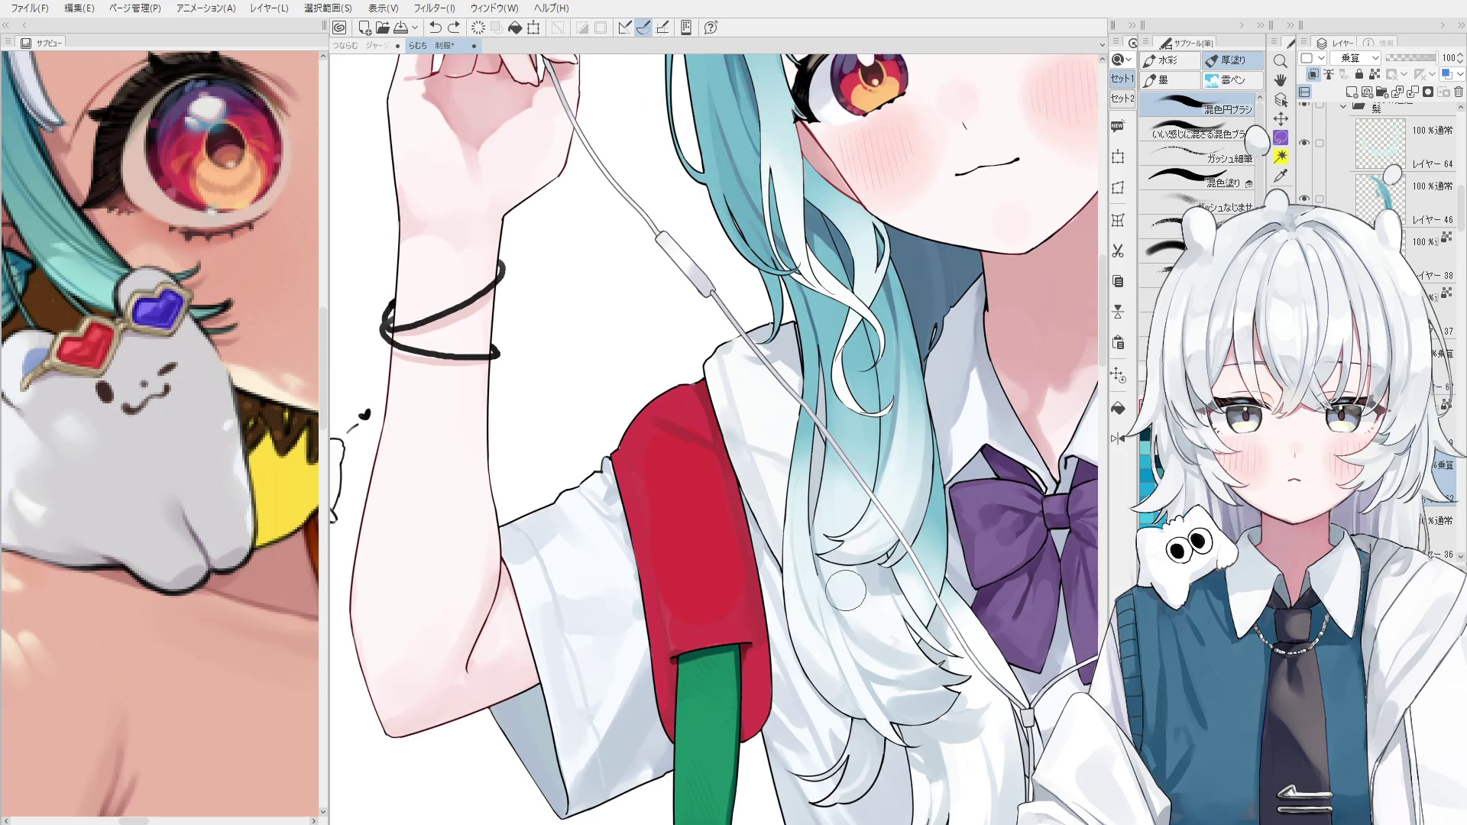
{"action": "key", "text": "ctrl+y"}
{"action": "scroll", "coordinate": [863, 596], "scroll_direction": "up", "scroll_amount": 1}
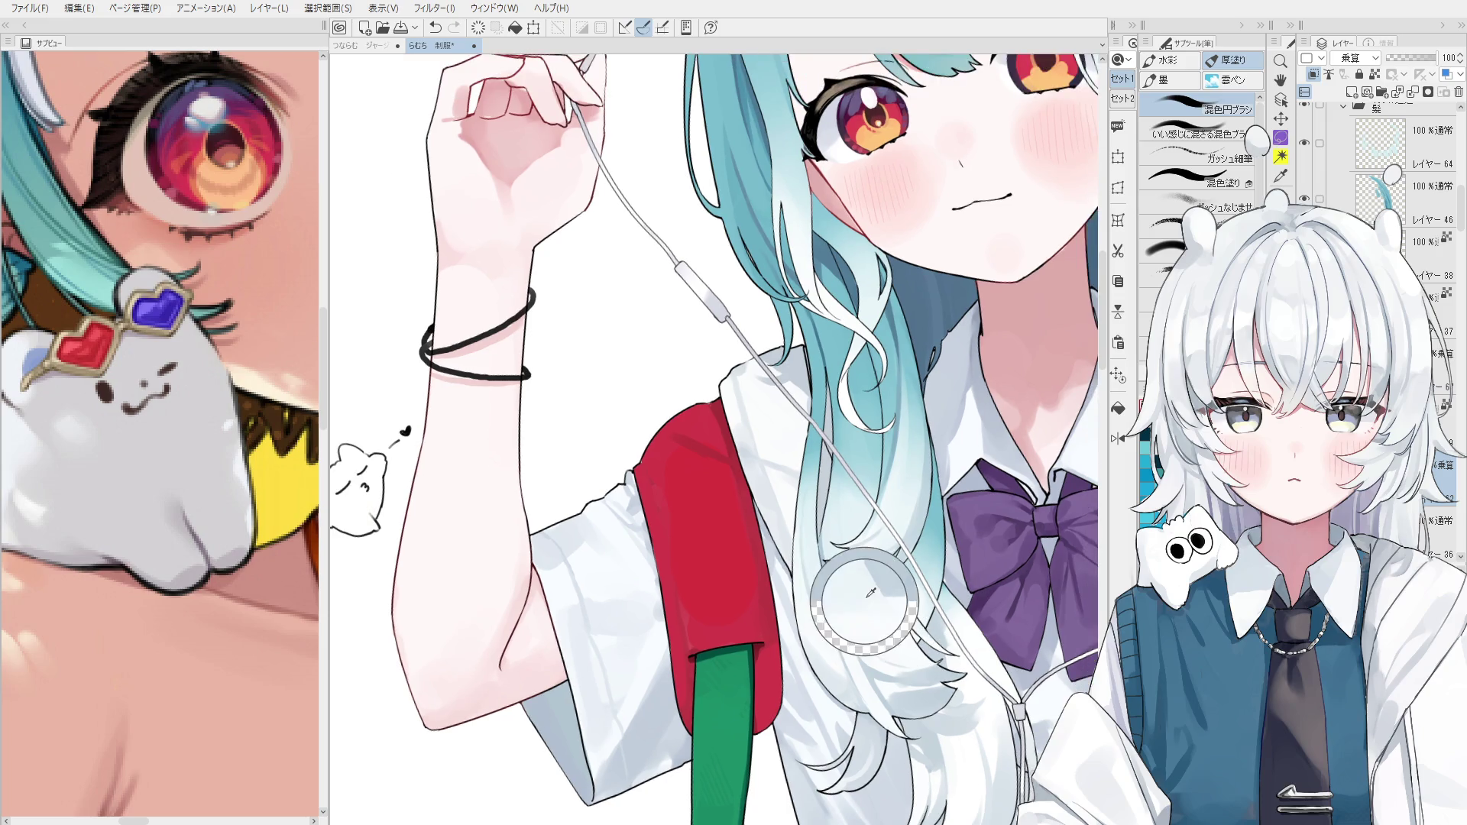
Try darker strand lines in the hair, discard them, and mirror the view to check.
{"action": "left_click_drag", "start_coordinate": [810, 435], "coordinate": [821, 500]}
{"action": "key", "text": "ctrl+z"}
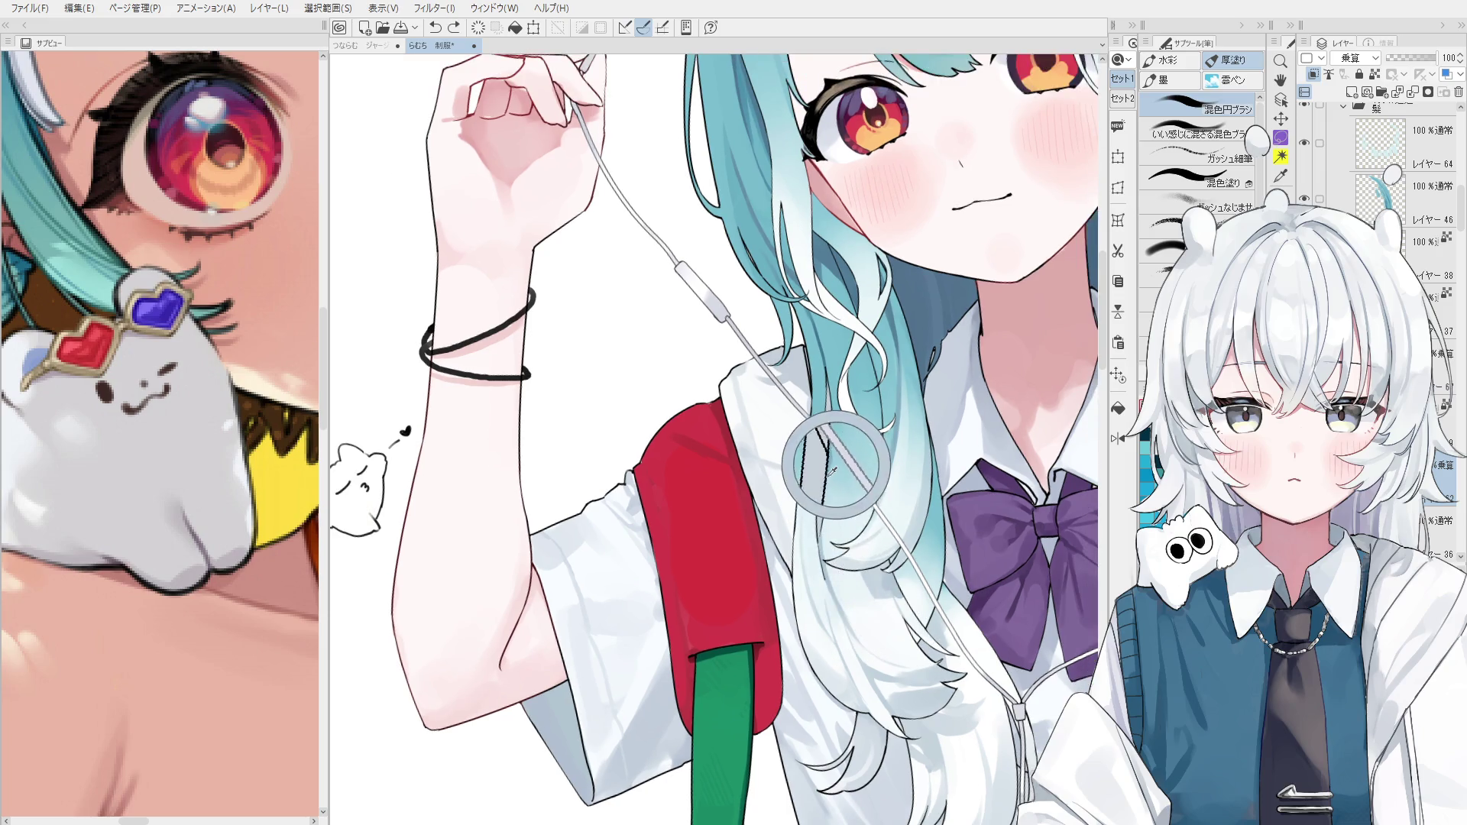
{"action": "key", "text": "h"}
{"action": "scroll", "coordinate": [840, 627], "scroll_direction": "down", "scroll_amount": 1}
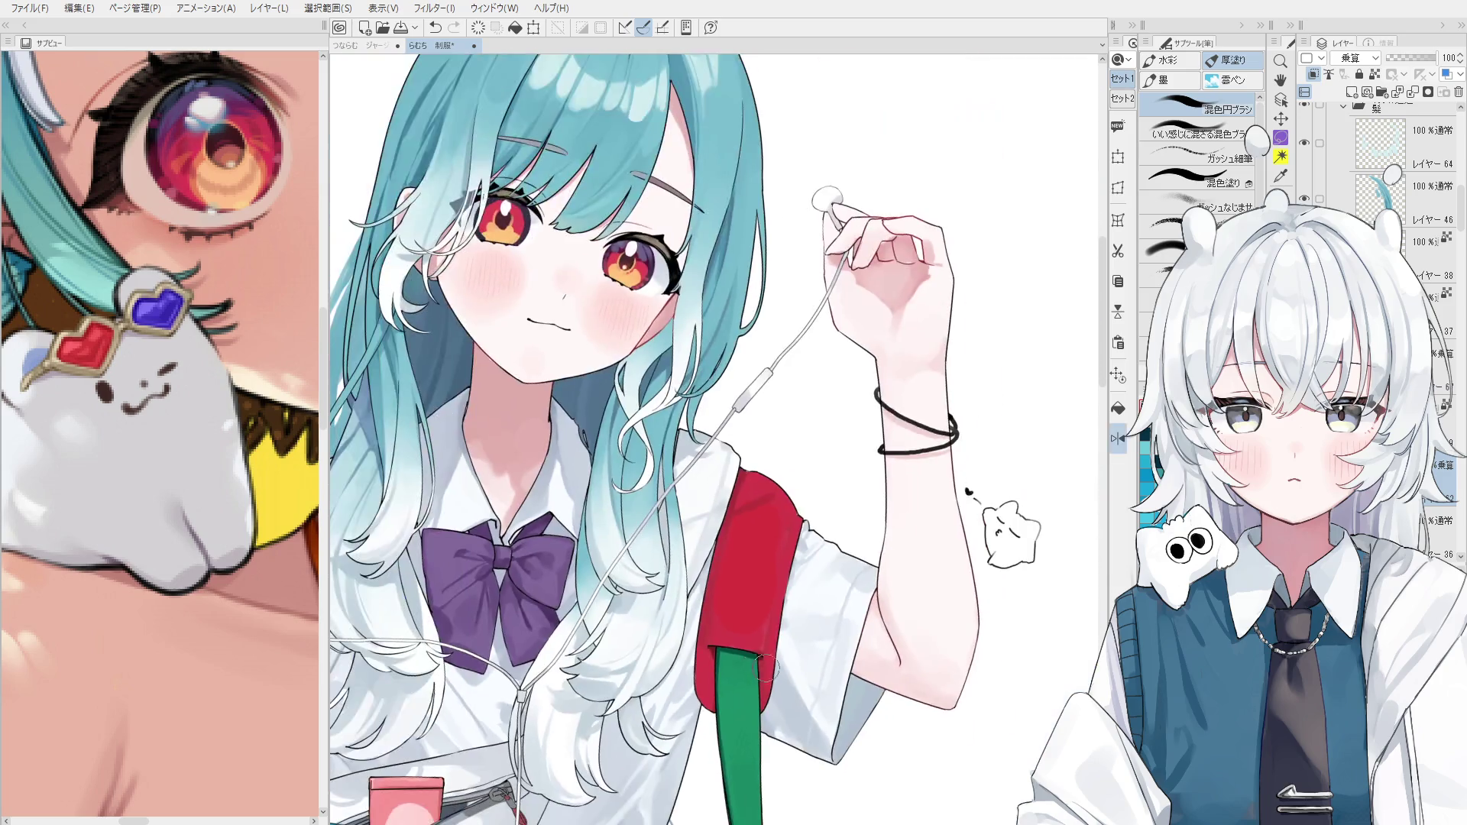
Pick the hair layer from the canvas, add Layer 72, and clip it to the layer below.
{"action": "key", "text": "minus"}
{"action": "scroll", "coordinate": [698, 653], "scroll_direction": "up", "scroll_amount": 2}
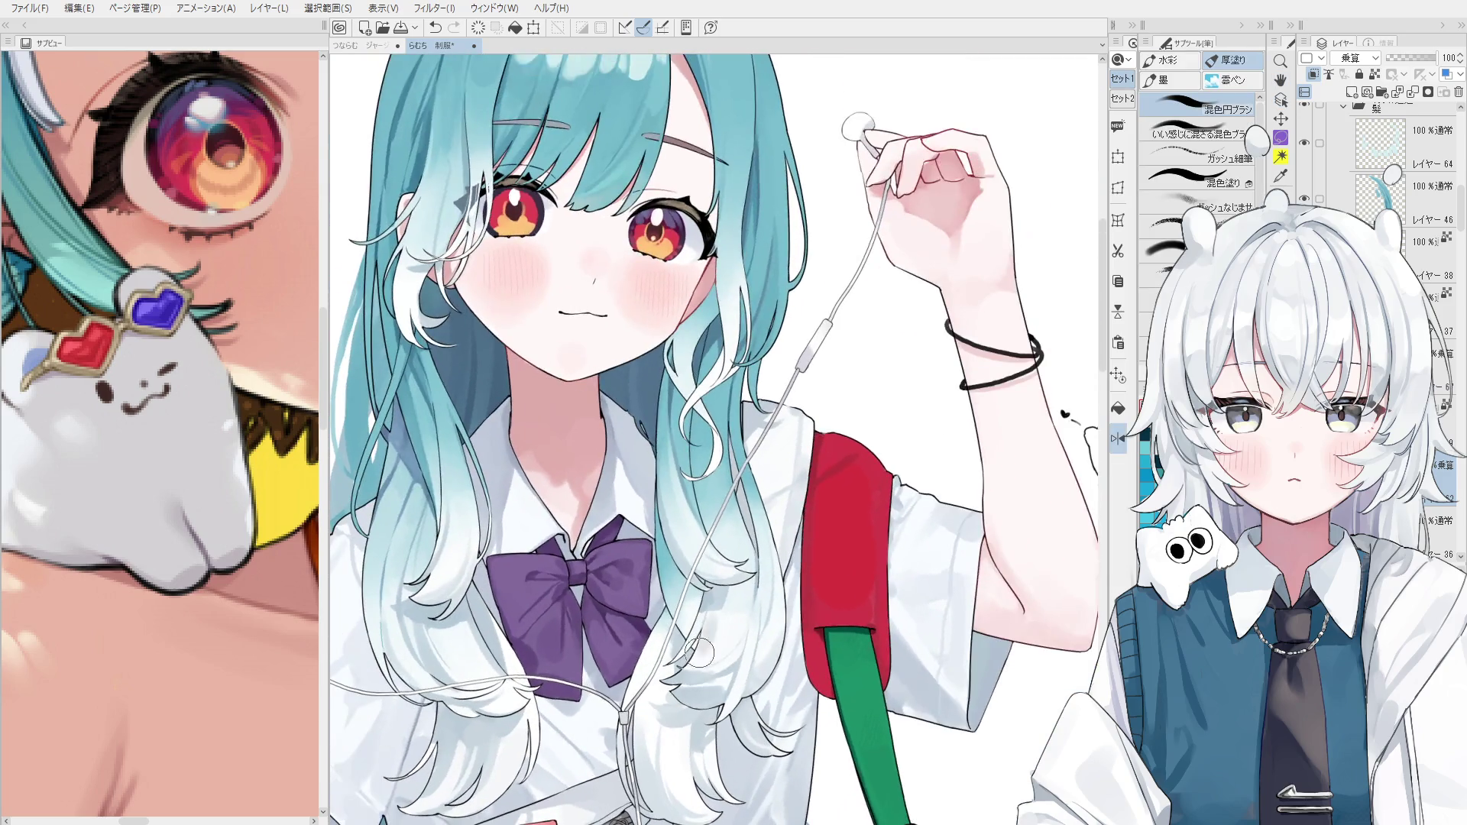
{"action": "scroll", "coordinate": [699, 653], "scroll_direction": "down", "scroll_amount": 1}
{"action": "scroll", "coordinate": [665, 634], "scroll_direction": "down", "scroll_amount": 1}
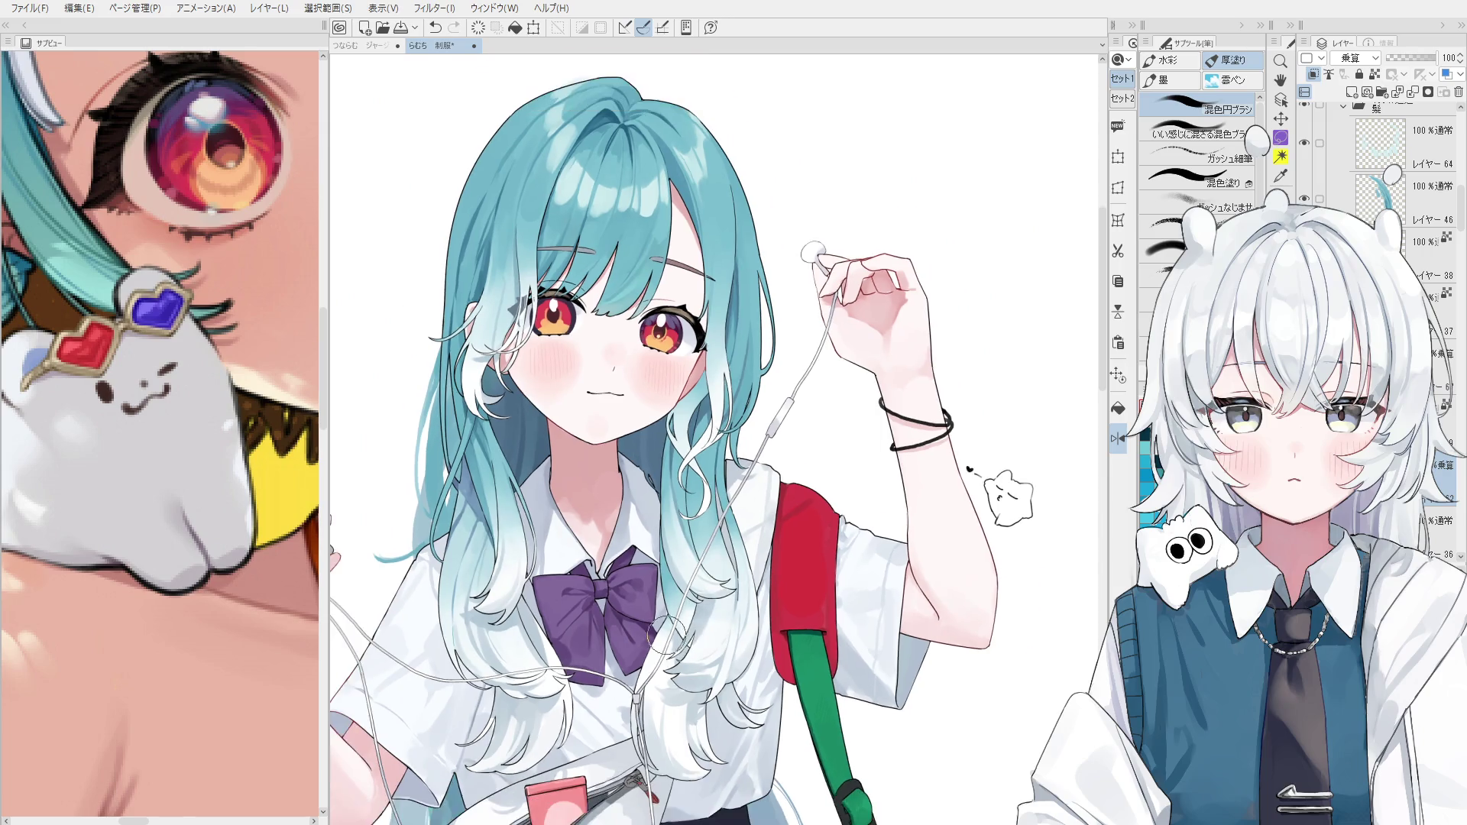
{"action": "scroll", "coordinate": [665, 635], "scroll_direction": "up", "scroll_amount": 3}
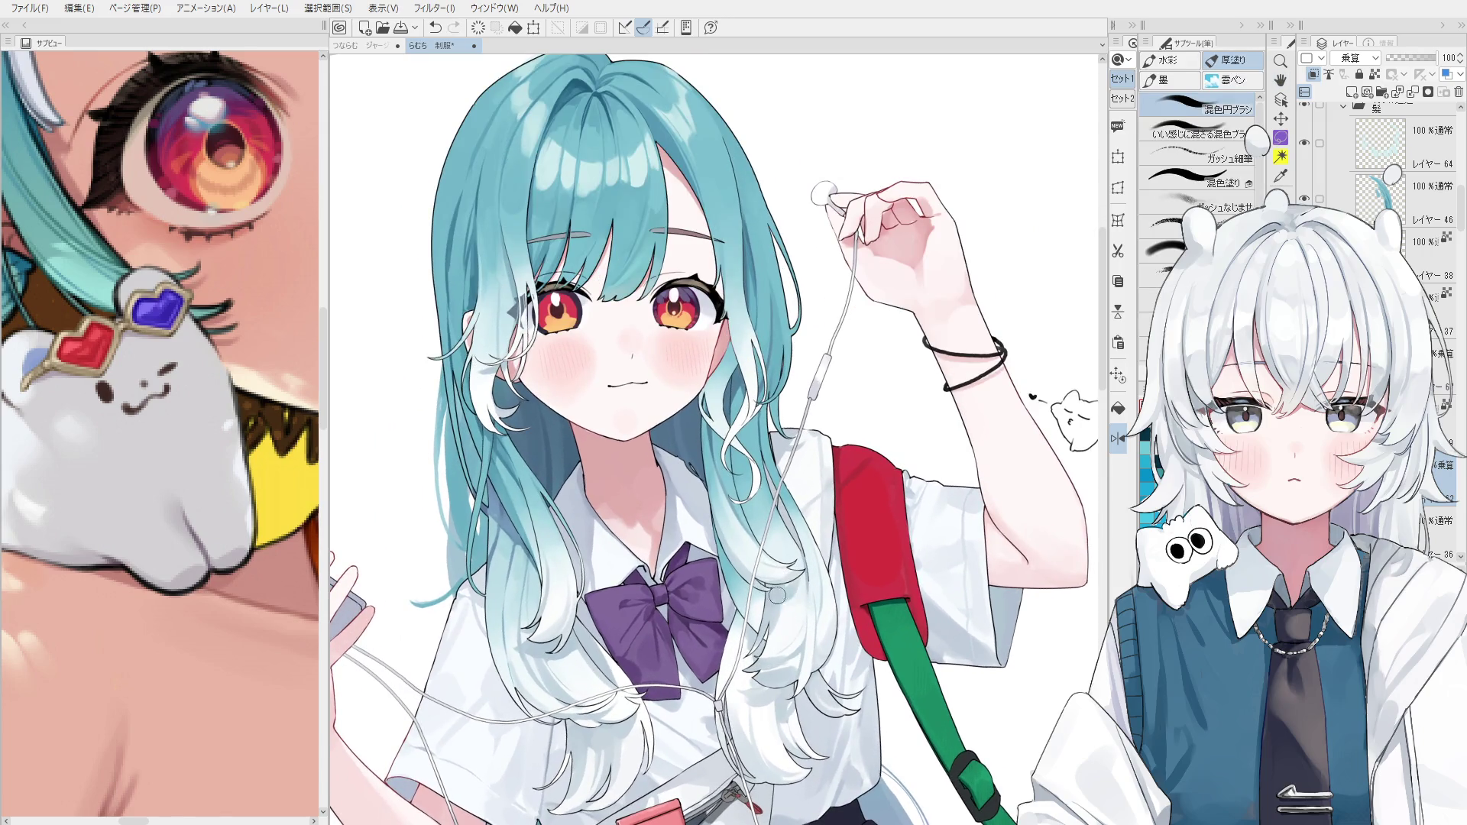
{"action": "key", "text": "minus"}
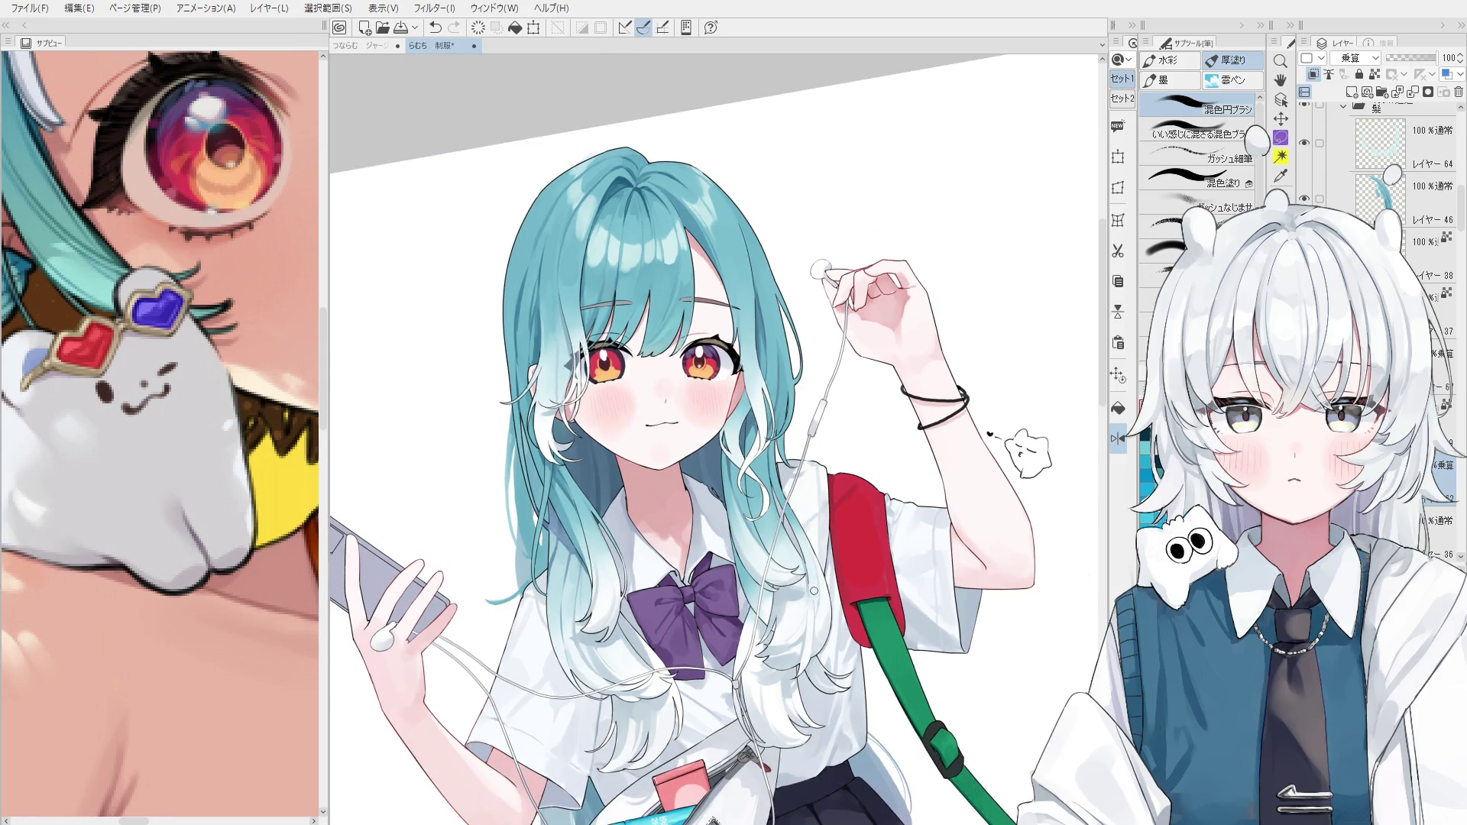
{"action": "key", "text": "at"}
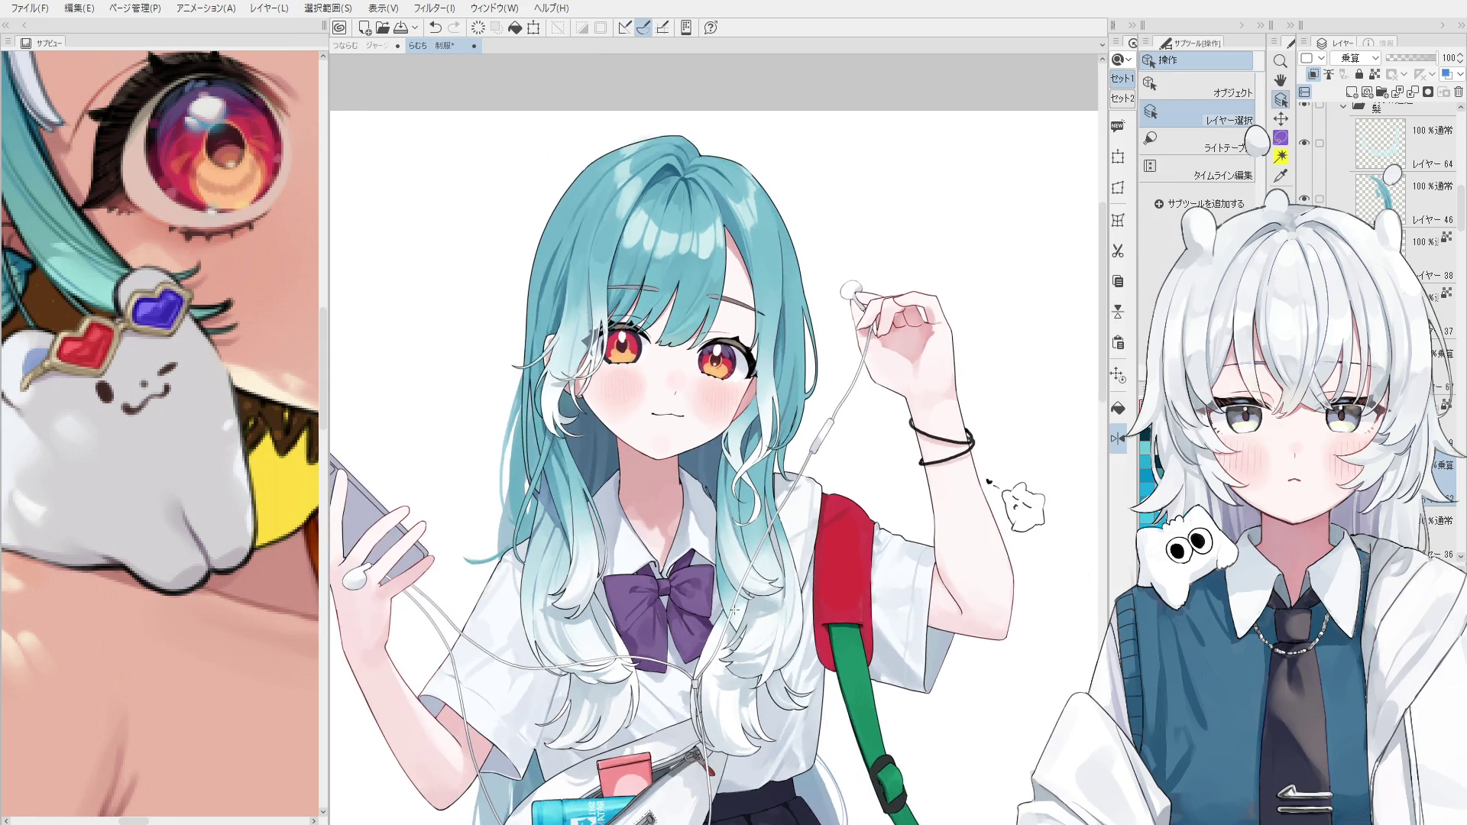
{"action": "left_click", "coordinate": [729, 596], "text": "ctrl+shift"}
{"action": "left_click", "coordinate": [1351, 93]}
{"action": "left_click", "coordinate": [1313, 76]}
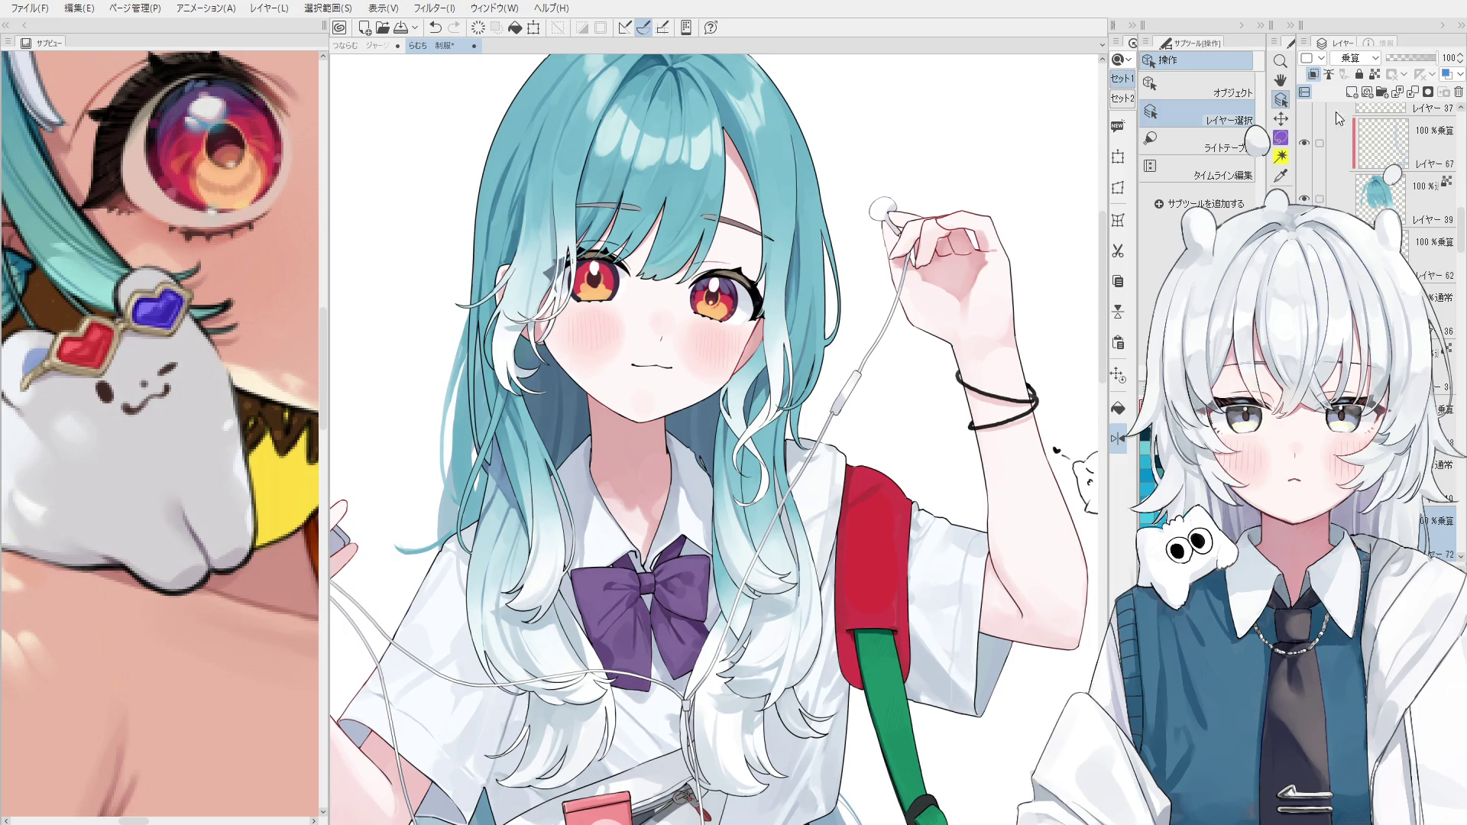
With the brush, sample a hair colour and blend a strand near the purple bow.
{"action": "key", "text": "b"}
{"action": "scroll", "coordinate": [779, 623], "scroll_direction": "up", "scroll_amount": 3}
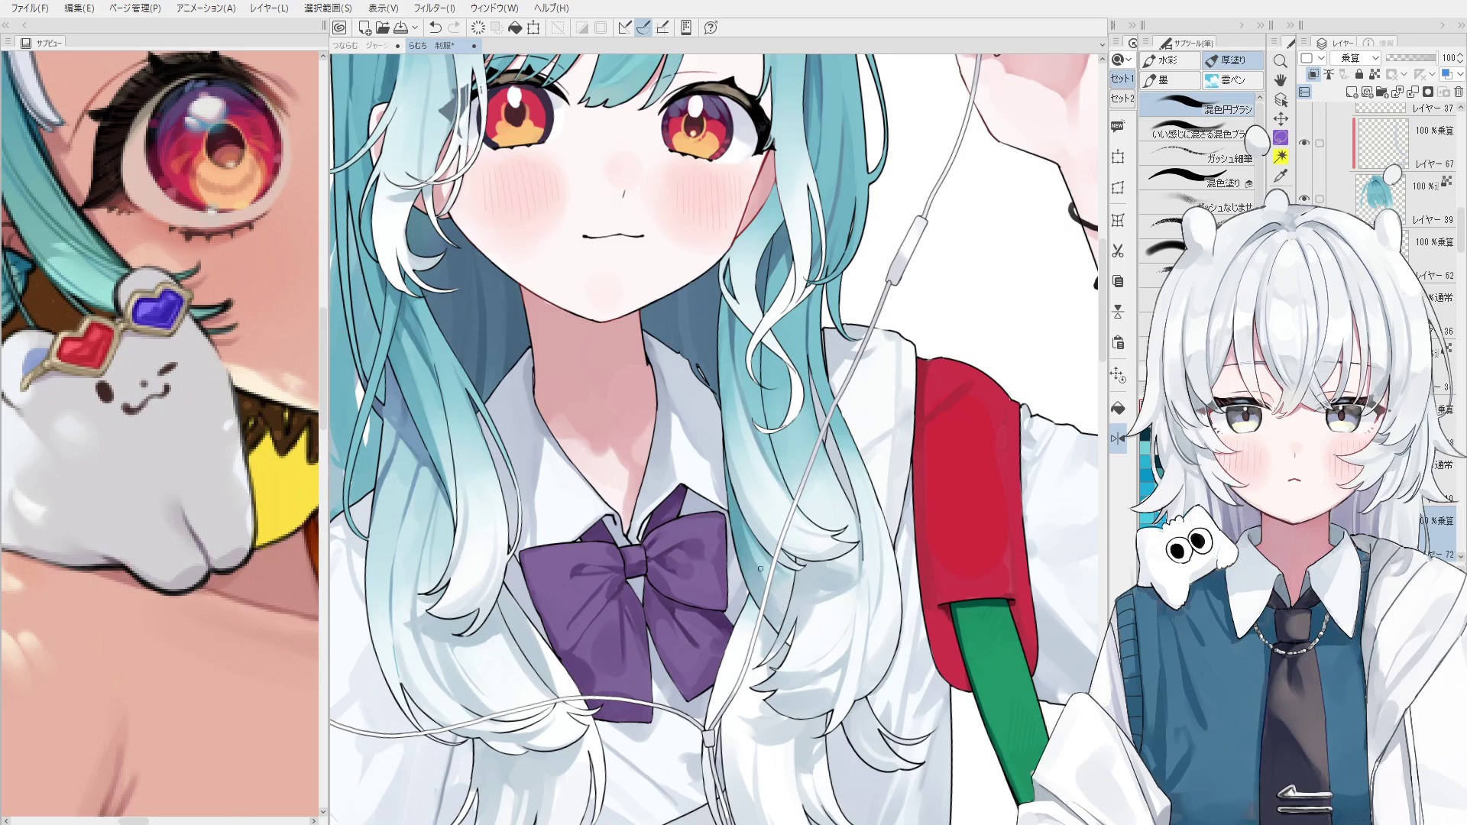
{"action": "left_click_drag", "start_coordinate": [773, 586], "coordinate": [724, 634]}
{"action": "scroll", "coordinate": [790, 625], "scroll_direction": "down", "scroll_amount": 1}
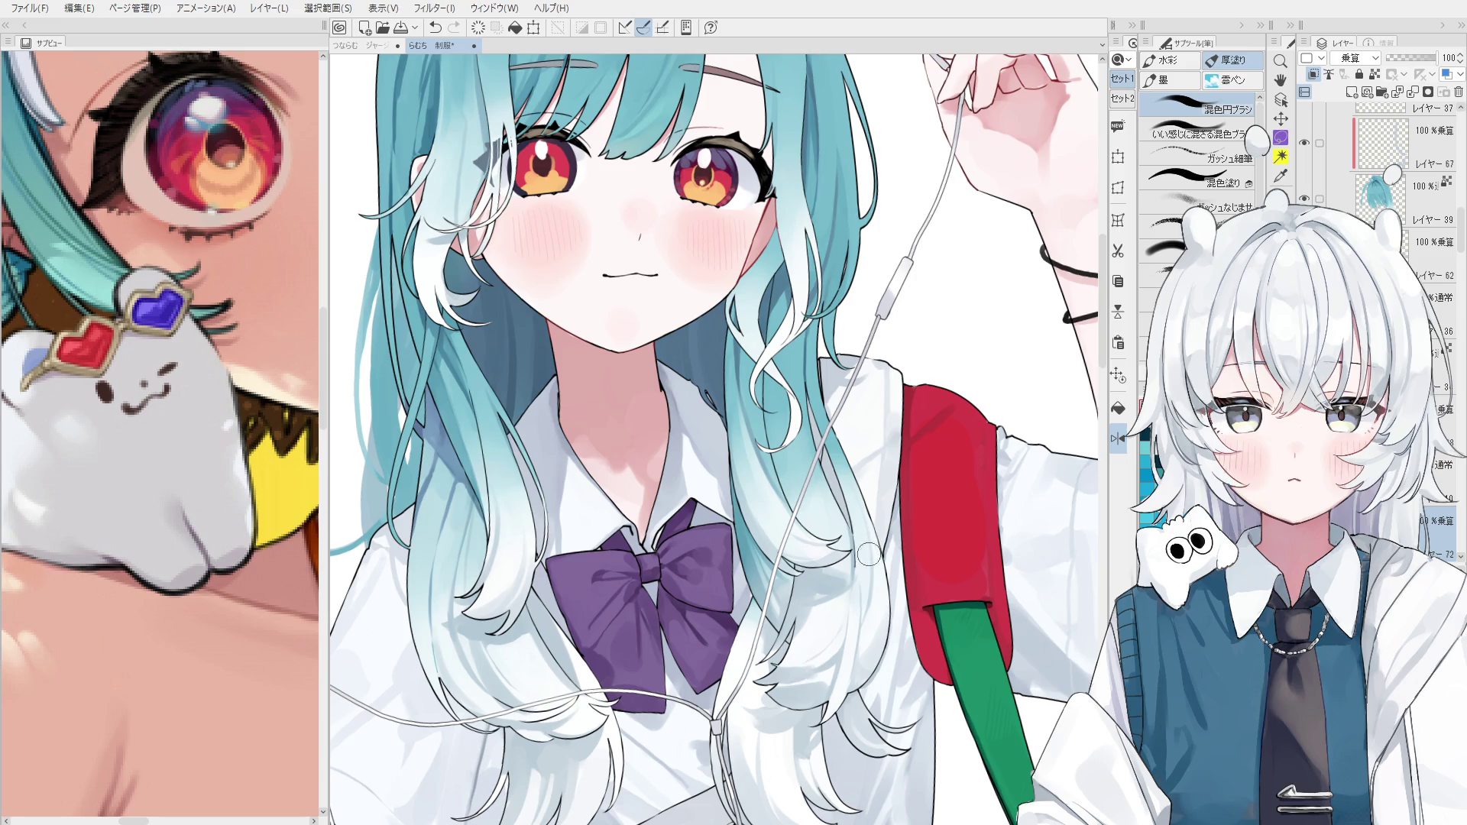
{"action": "scroll", "coordinate": [791, 540], "scroll_direction": "up", "scroll_amount": 1}
{"action": "scroll", "coordinate": [780, 606], "scroll_direction": "up", "scroll_amount": 1}
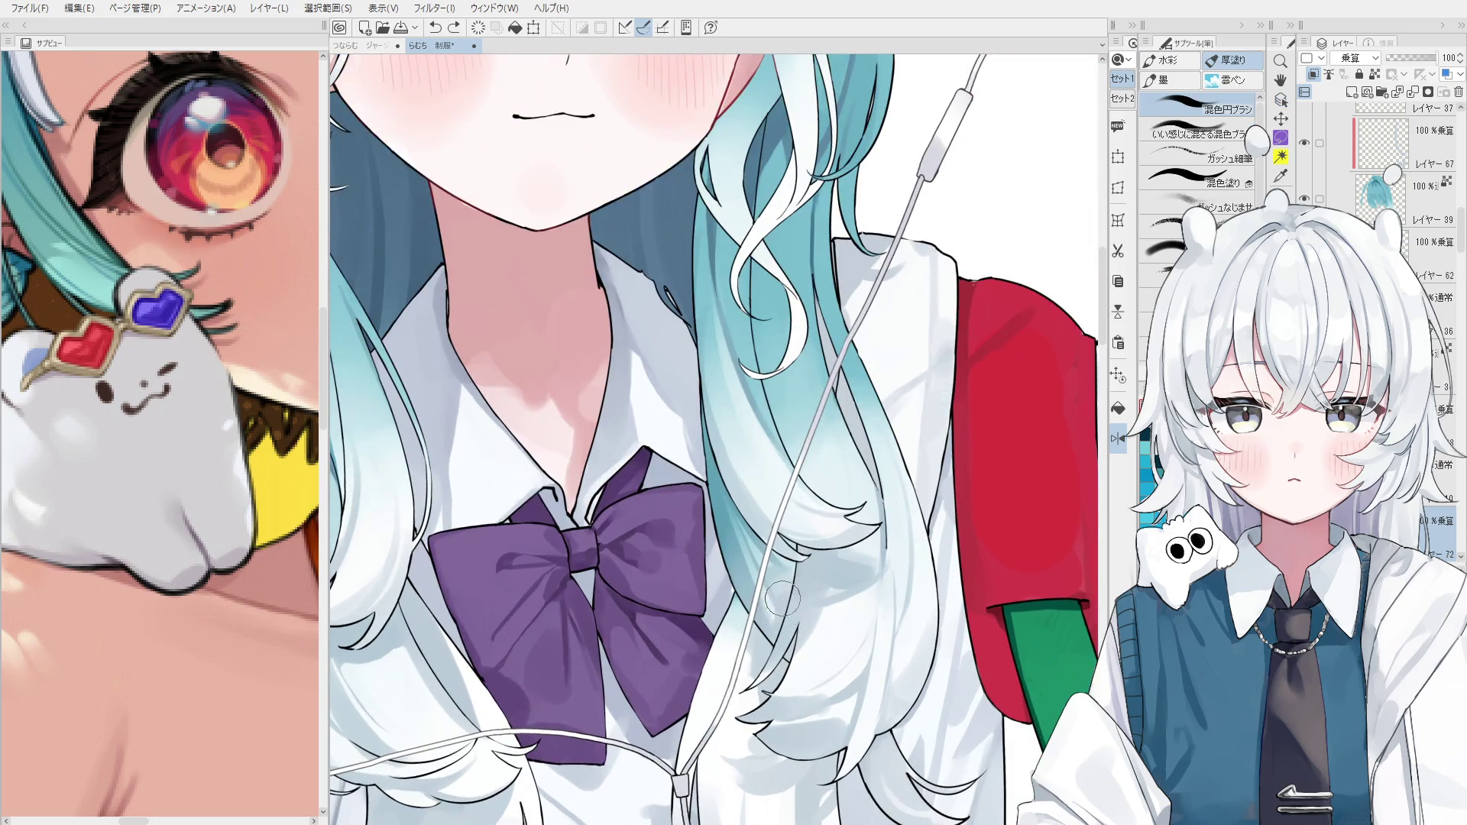
{"action": "scroll", "coordinate": [781, 600], "scroll_direction": "down", "scroll_amount": 1}
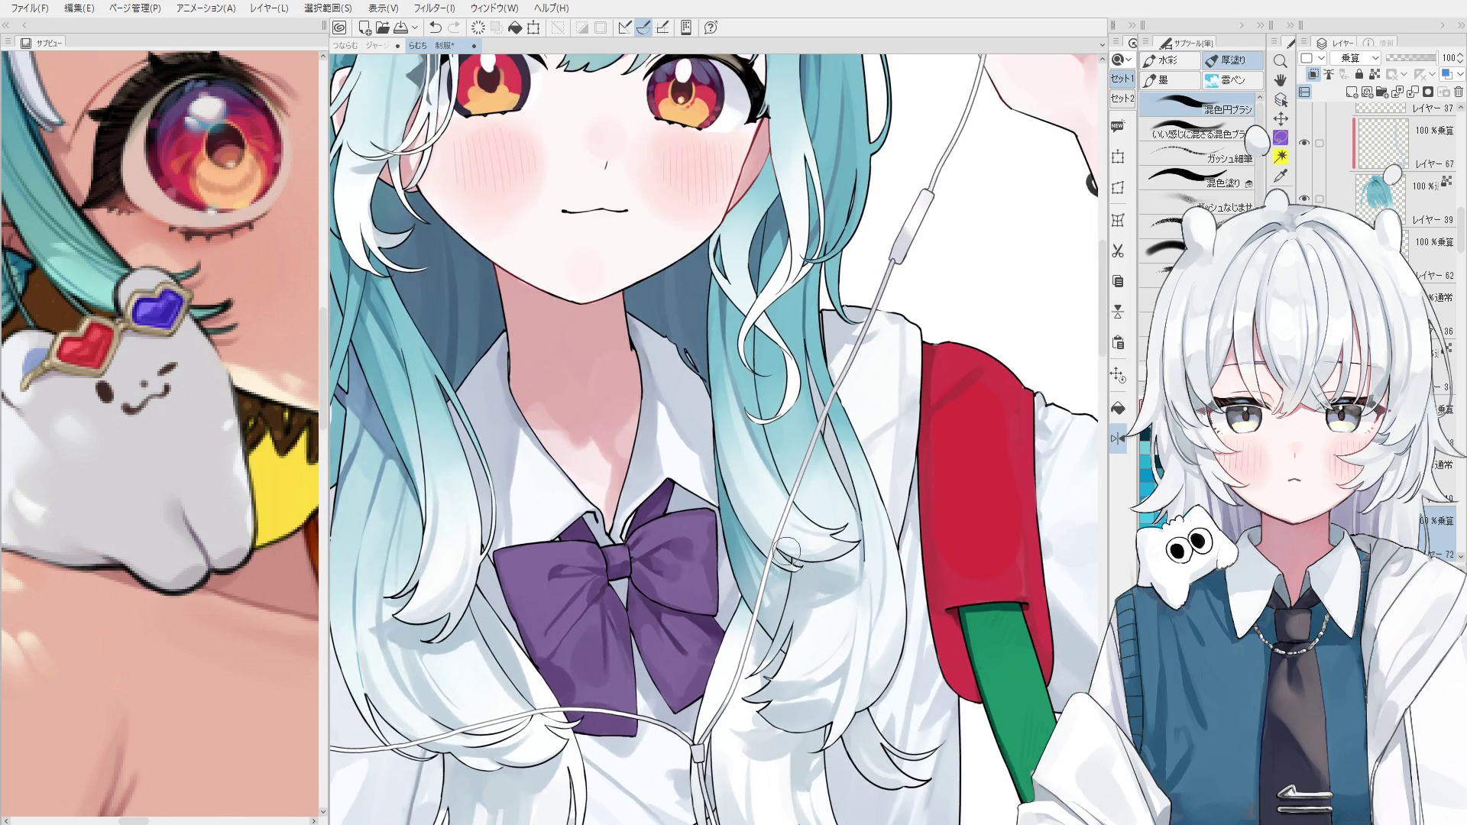
{"action": "scroll", "coordinate": [785, 554], "scroll_direction": "down", "scroll_amount": 1}
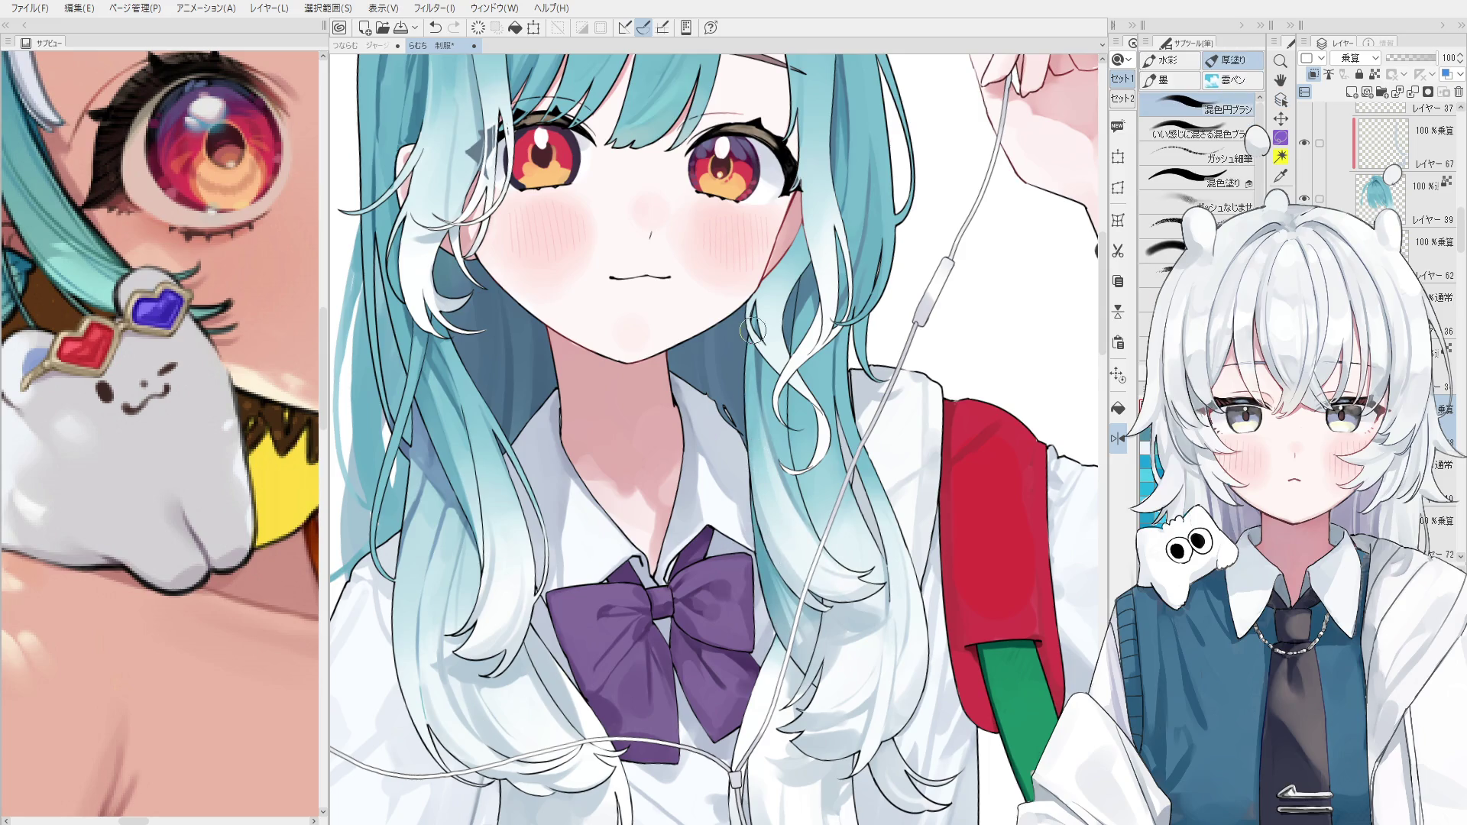
{"action": "scroll", "coordinate": [756, 466], "scroll_direction": "down", "scroll_amount": 1}
{"action": "left_click_drag", "start_coordinate": [770, 374], "coordinate": [772, 501]}
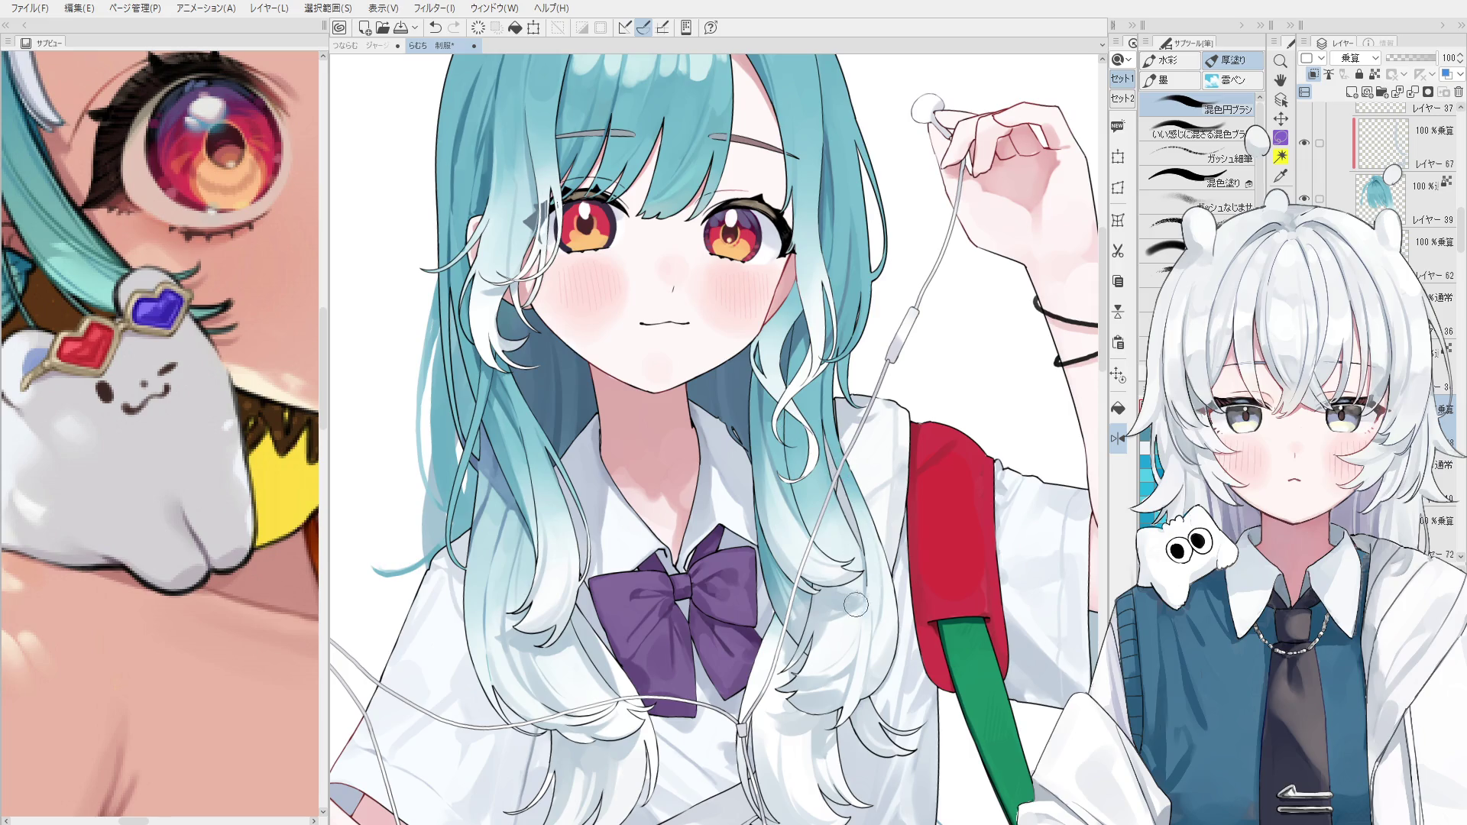
Sample more hair colours, recentre on the face, switch layers, and undo a faint white-hair stroke.
{"action": "scroll", "coordinate": [798, 609], "scroll_direction": "up", "scroll_amount": 1}
{"action": "left_click", "coordinate": [798, 609], "text": "alt"}
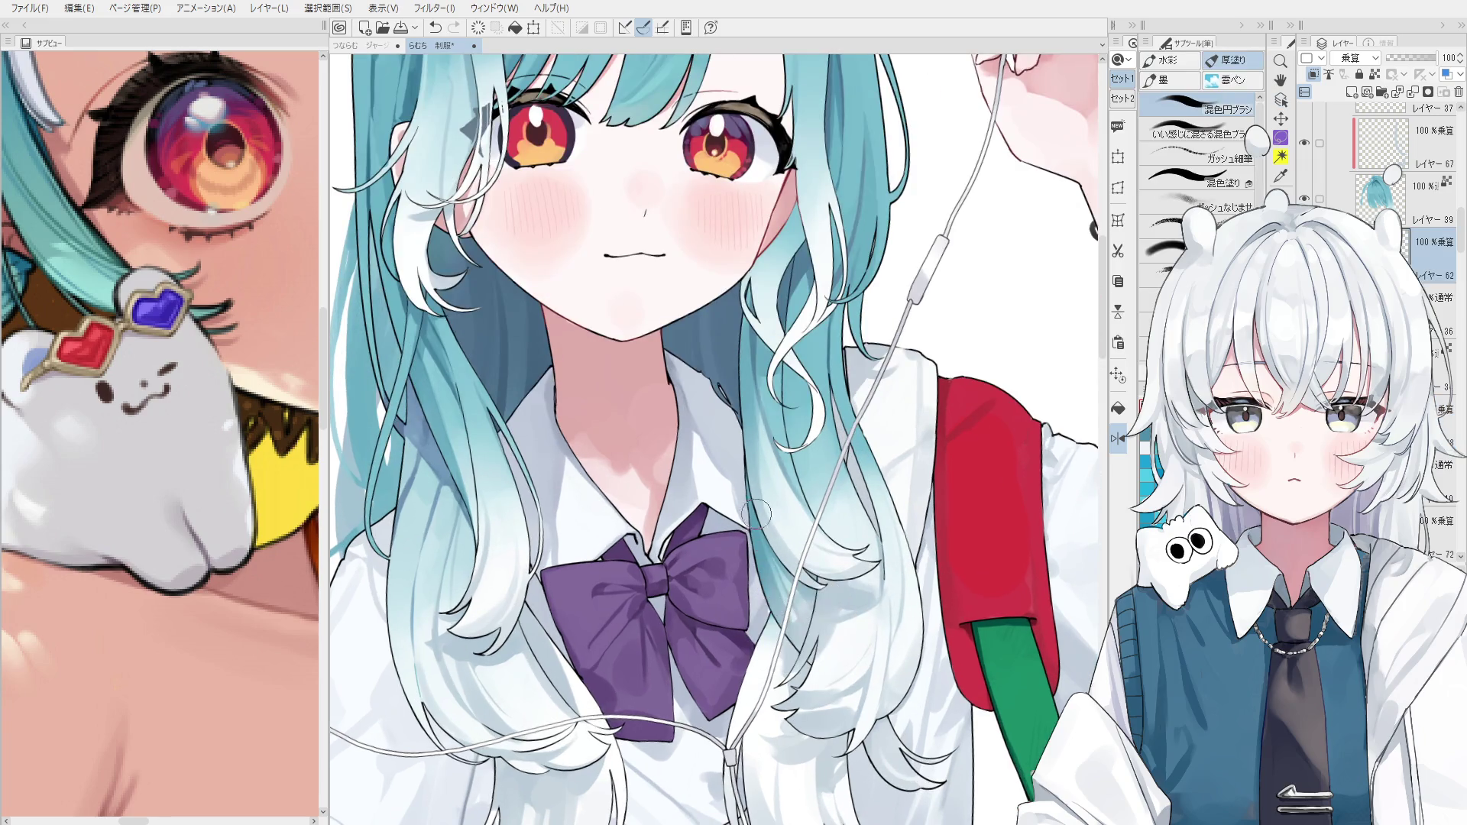
{"action": "left_click", "coordinate": [770, 584], "text": "alt"}
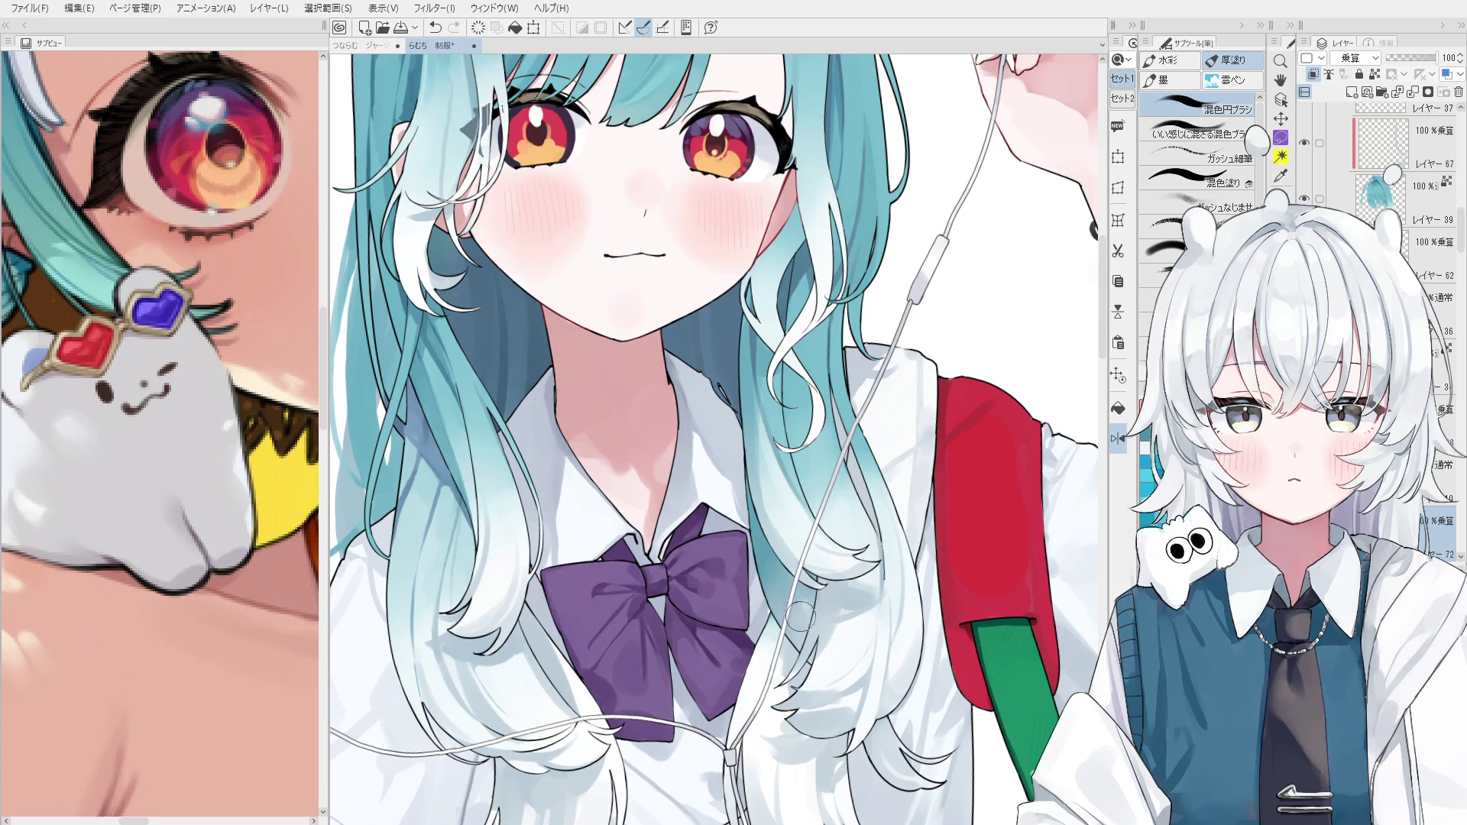
{"action": "scroll", "coordinate": [785, 590], "scroll_direction": "down", "scroll_amount": 2}
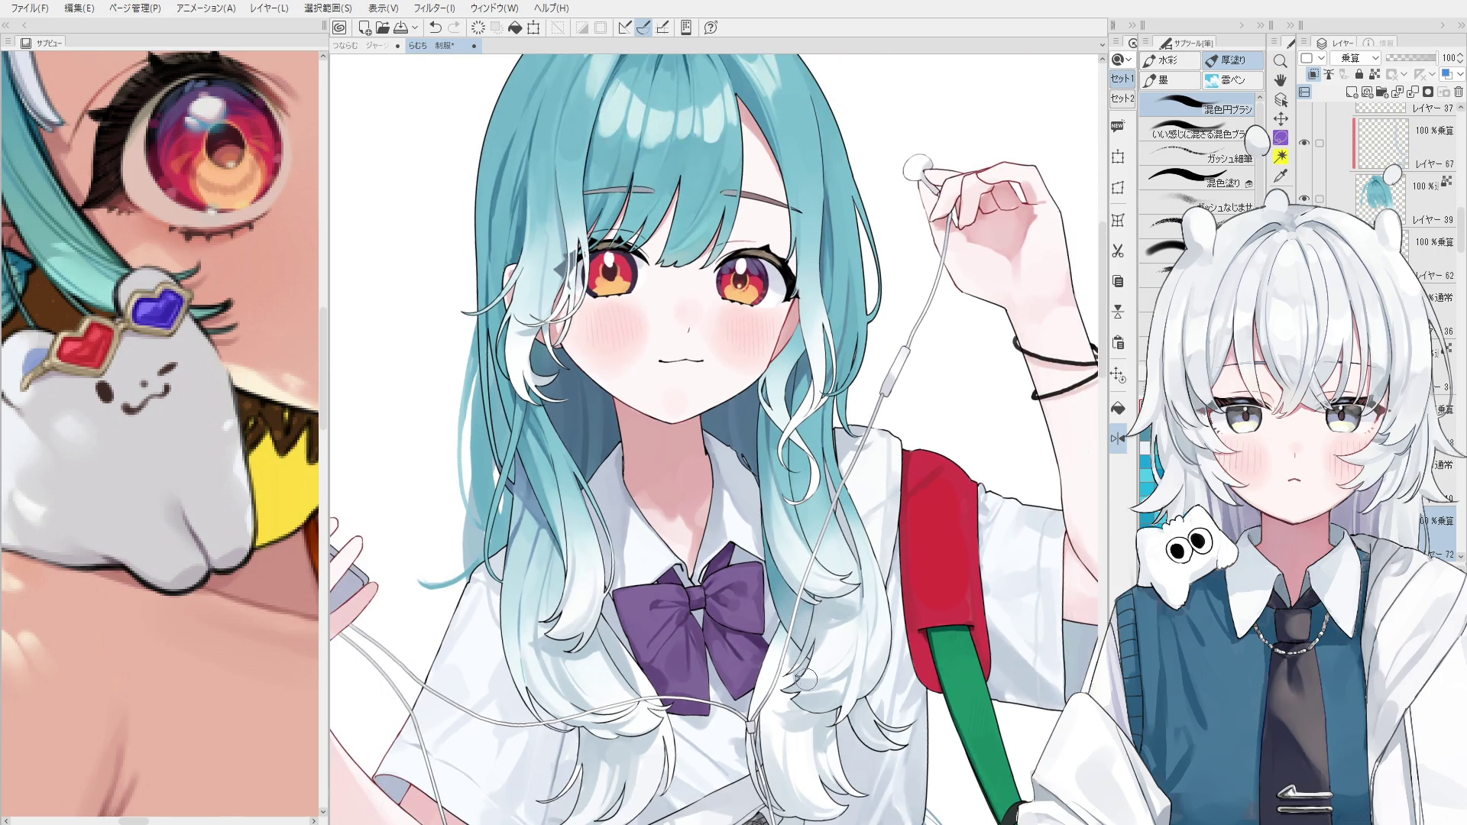
{"action": "left_click_drag", "start_coordinate": [804, 677], "coordinate": [842, 639]}
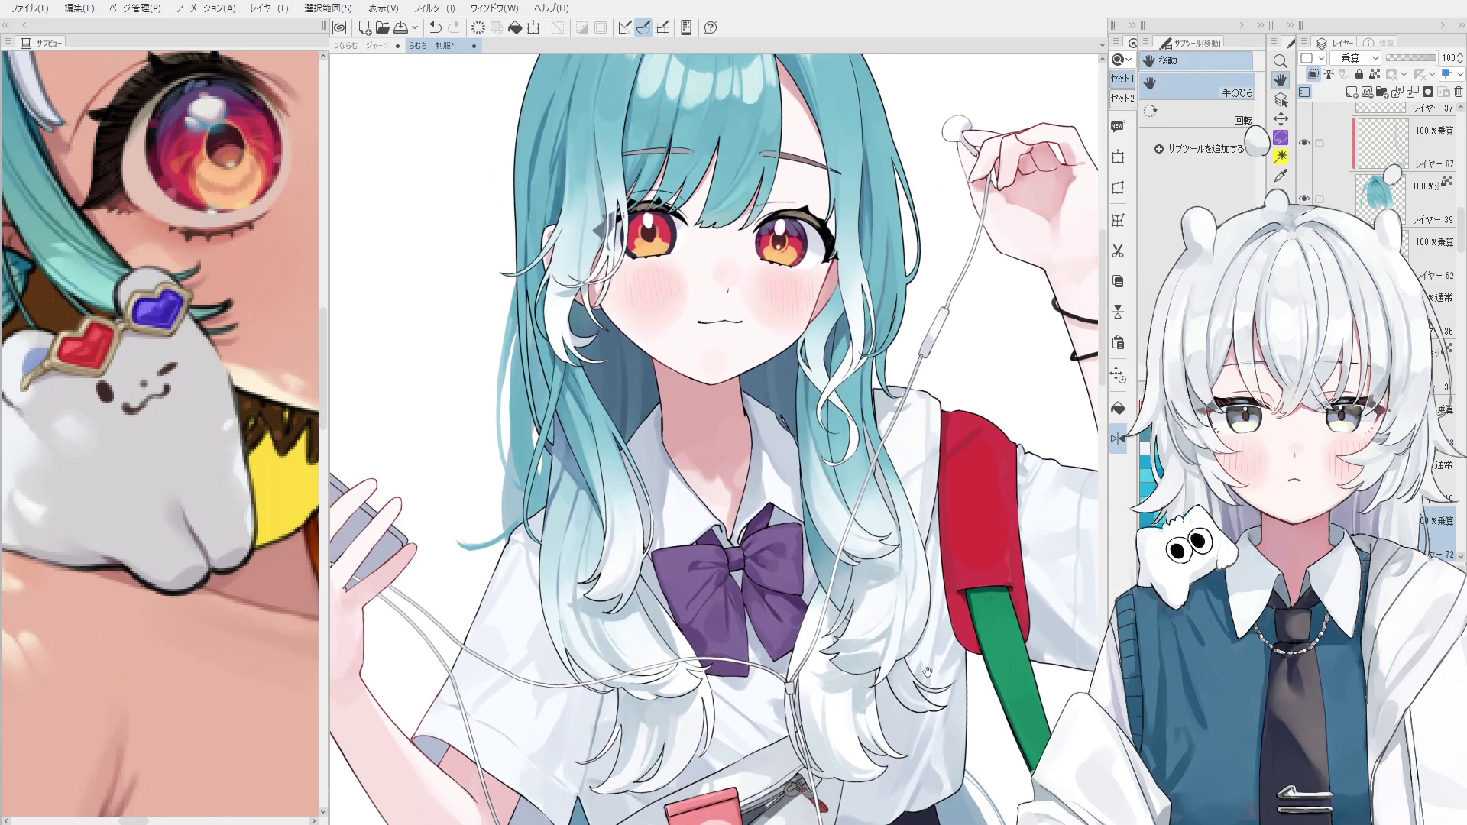
{"action": "left_click", "coordinate": [816, 654], "text": "ctrl+shift"}
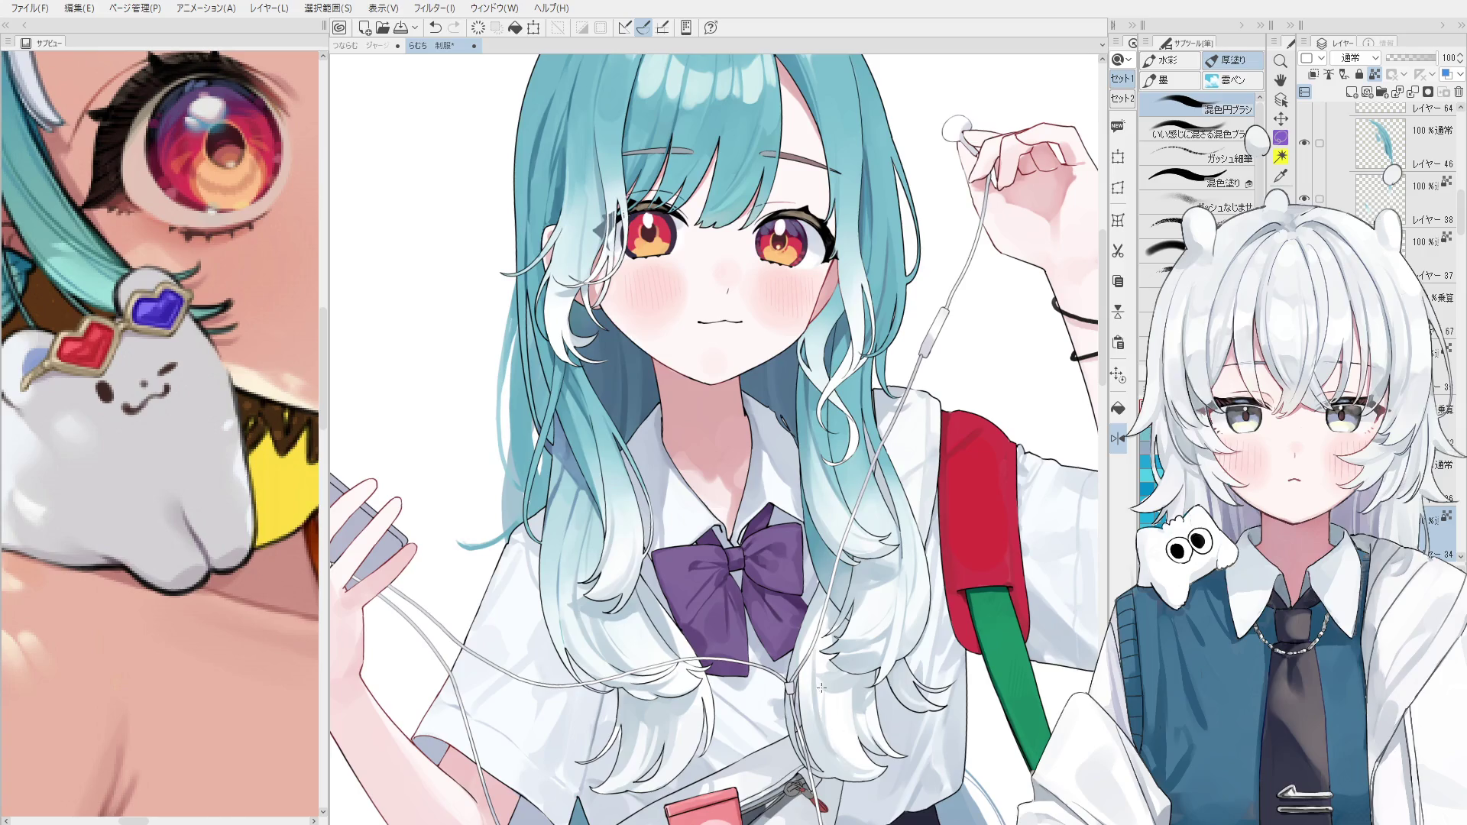
{"action": "key", "text": "ctrl+z"}
Eyedrop a hair colour and paint light shading across the white hair tips.
{"action": "scroll", "coordinate": [842, 704], "scroll_direction": "up", "scroll_amount": 2}
{"action": "left_click_drag", "start_coordinate": [809, 672], "coordinate": [836, 764]}
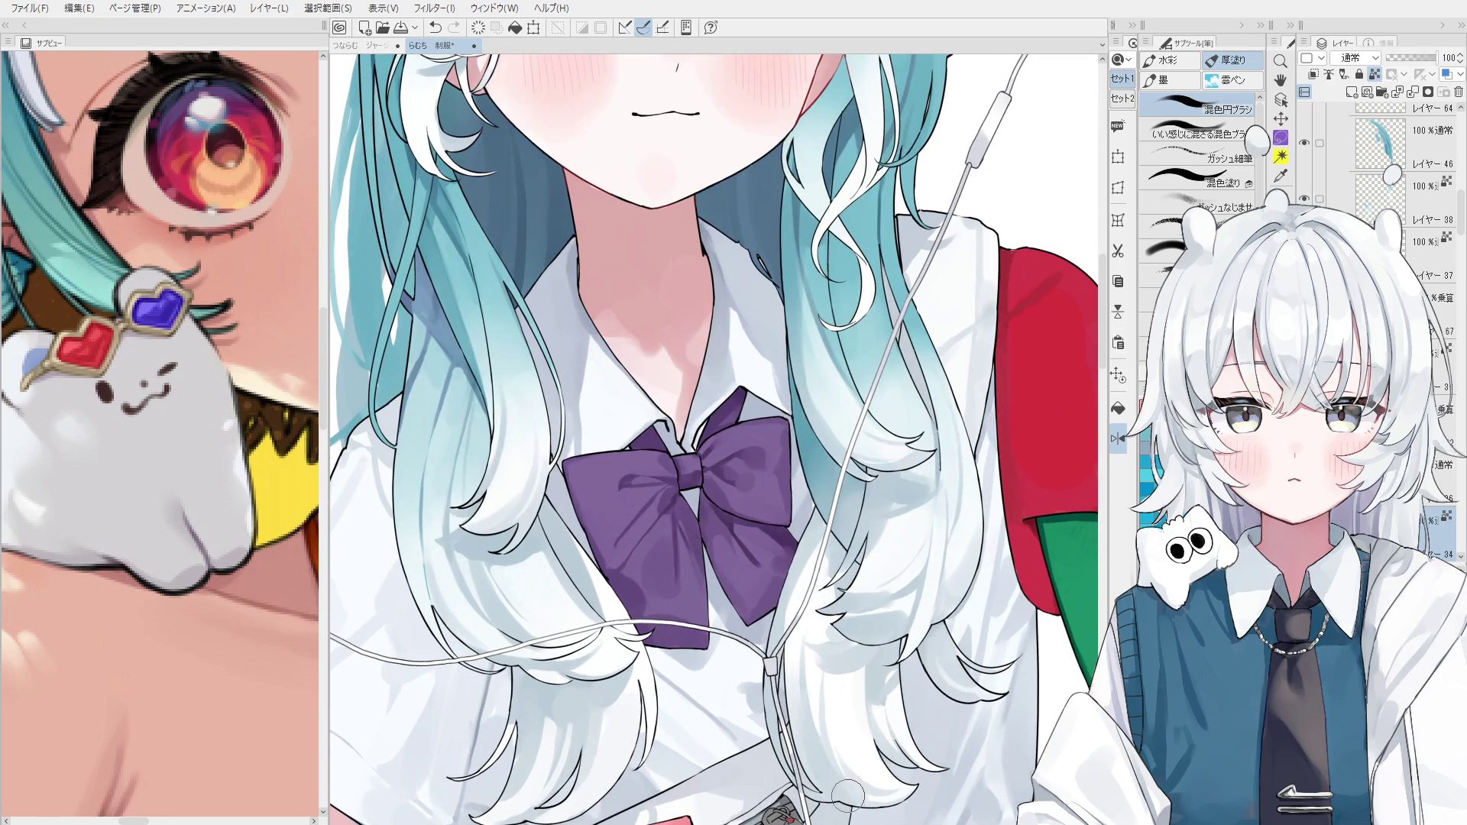
{"action": "left_click", "coordinate": [854, 727], "text": "alt"}
{"action": "mouse_move", "coordinate": [822, 753]}
{"action": "left_mouse_down"}
{"action": "mouse_move", "coordinate": [886, 791]}
{"action": "mouse_move", "coordinate": [867, 806]}
{"action": "mouse_move", "coordinate": [875, 768]}
{"action": "mouse_move", "coordinate": [954, 754]}
{"action": "mouse_move", "coordinate": [940, 761]}
{"action": "left_mouse_up"}
{"action": "scroll", "coordinate": [940, 762], "scroll_direction": "up", "scroll_amount": 2}
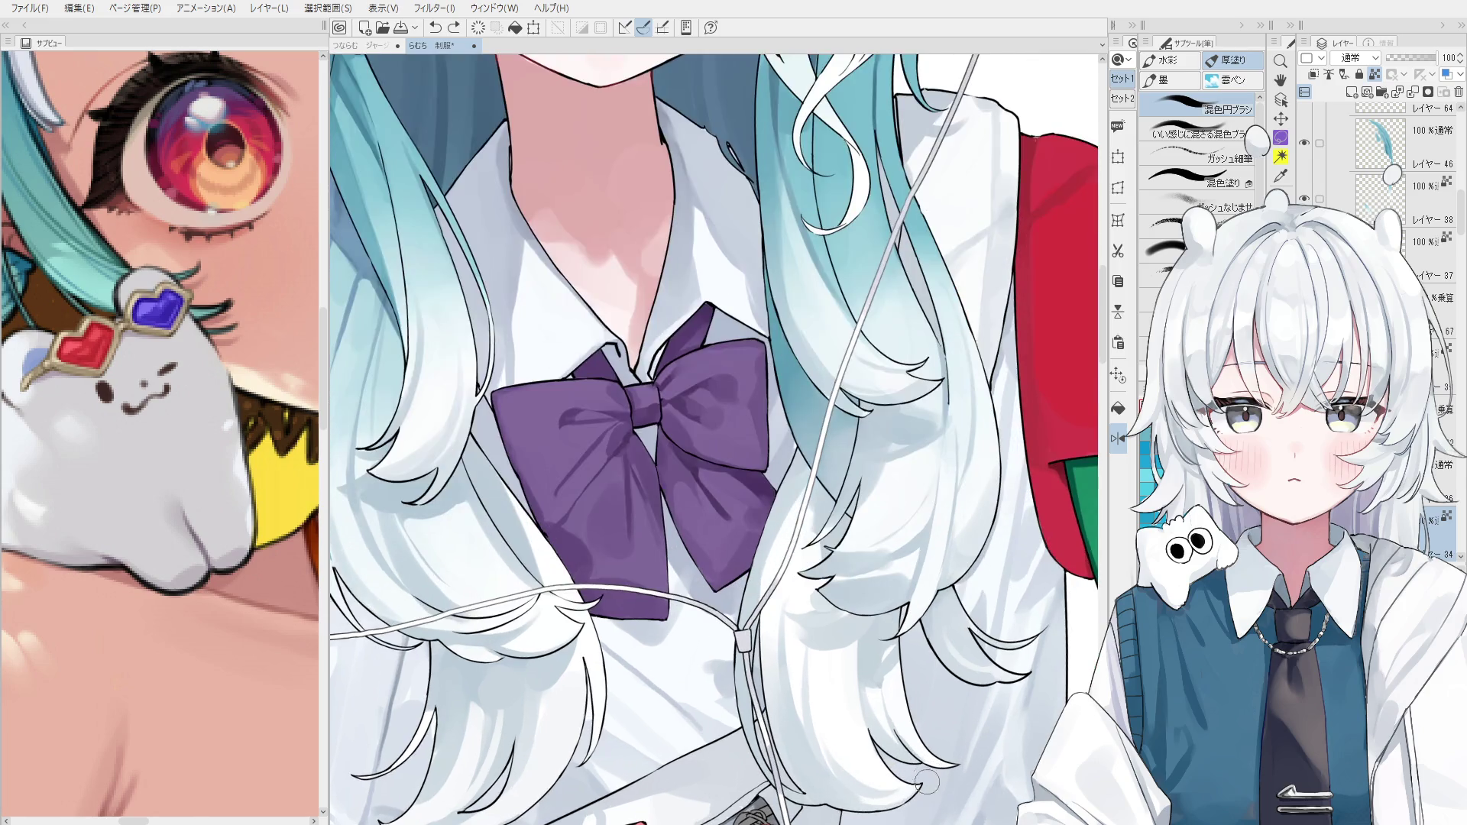
{"action": "key", "text": "ctrl+z"}
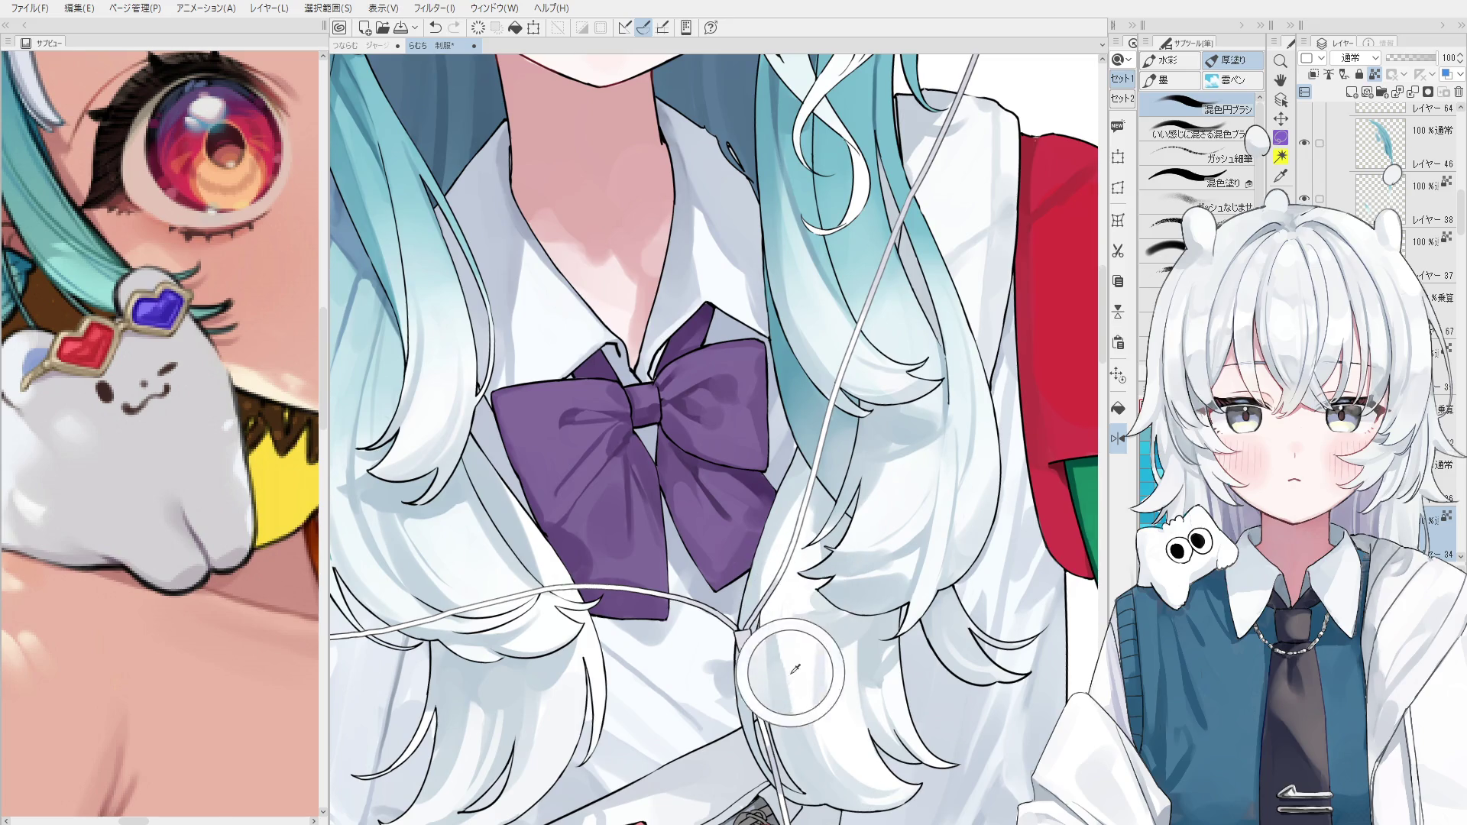
Undo the trial vertical hair strokes, then flip the canvas horizontally to check.
{"action": "left_click_drag", "start_coordinate": [795, 557], "coordinate": [796, 710]}
{"action": "key", "text": "ctrl+z"}
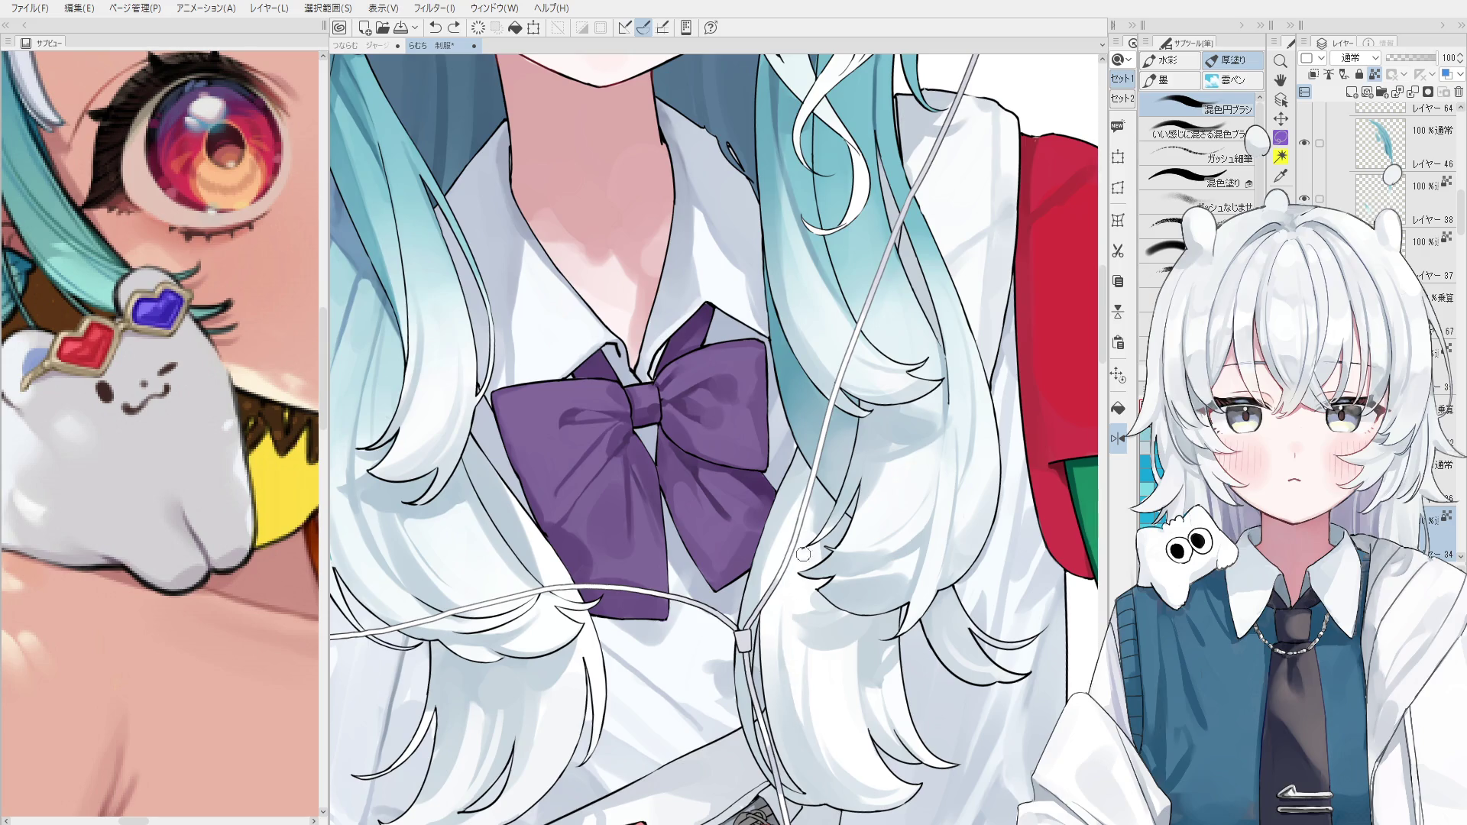
{"action": "mouse_move", "coordinate": [781, 577]}
{"action": "left_mouse_down"}
{"action": "mouse_move", "coordinate": [781, 648]}
{"action": "mouse_move", "coordinate": [787, 527]}
{"action": "mouse_move", "coordinate": [783, 610]}
{"action": "left_mouse_up"}
{"action": "scroll", "coordinate": [796, 715], "scroll_direction": "down", "scroll_amount": 1}
{"action": "key", "text": "ctrl+z"}
{"action": "key", "text": "ctrl+z"}
{"action": "key", "text": "h"}
Undo the trial strokes along the earphone cable and flip the canvas back.
{"action": "scroll", "coordinate": [804, 640], "scroll_direction": "up", "scroll_amount": 2}
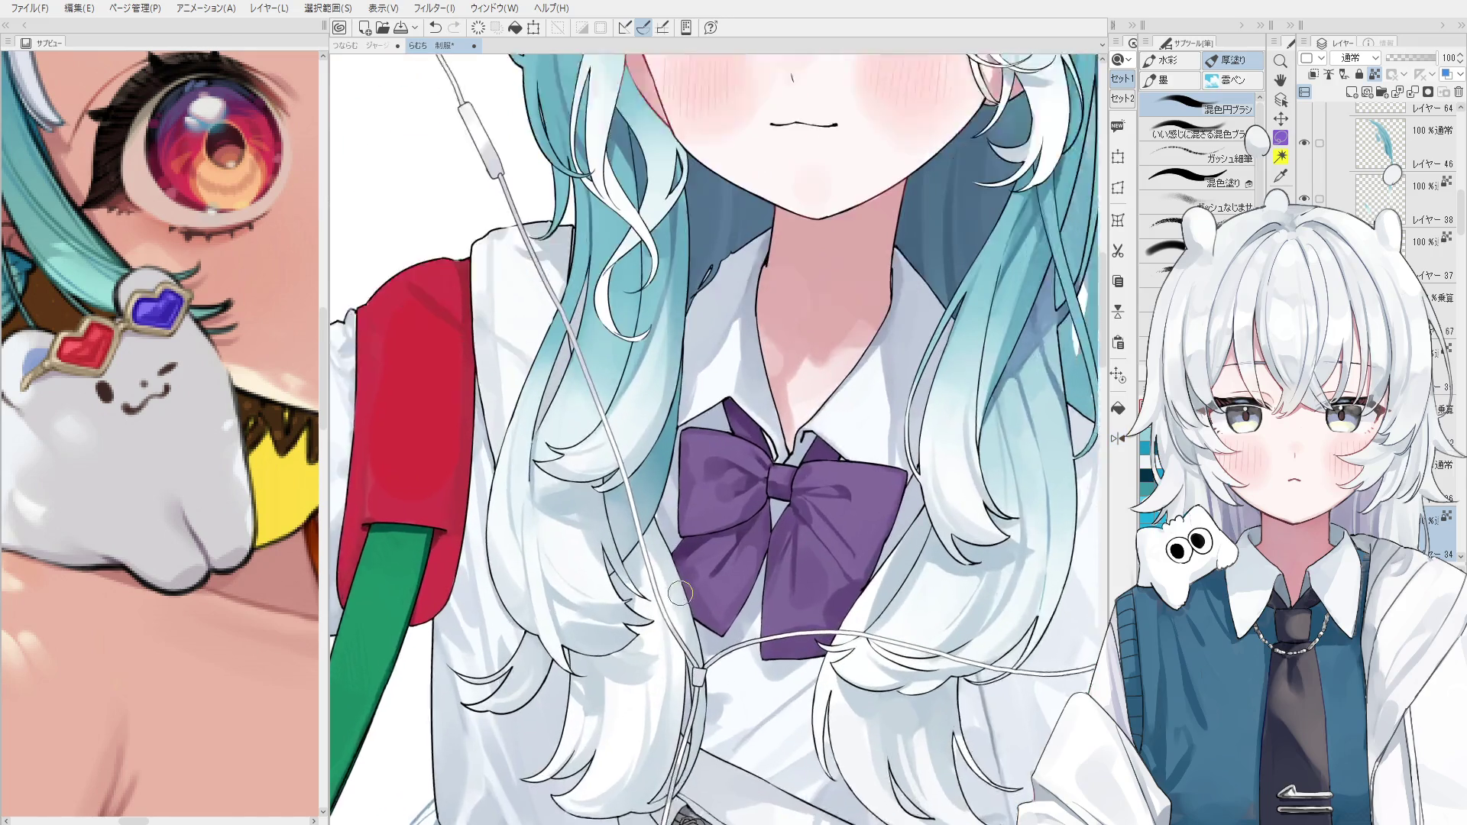
{"action": "scroll", "coordinate": [642, 573], "scroll_direction": "up", "scroll_amount": 1}
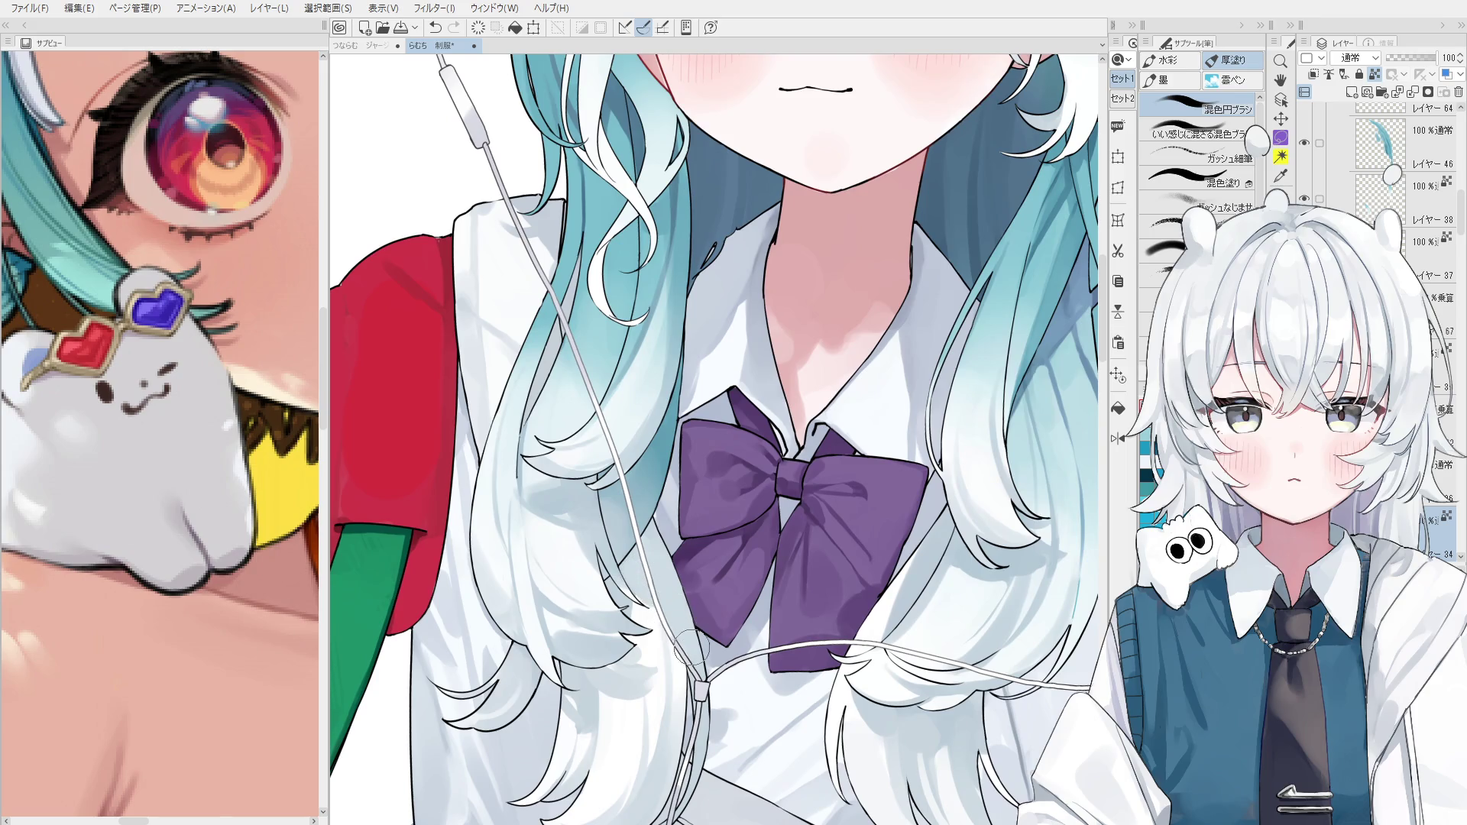
{"action": "scroll", "coordinate": [682, 634], "scroll_direction": "down", "scroll_amount": 1}
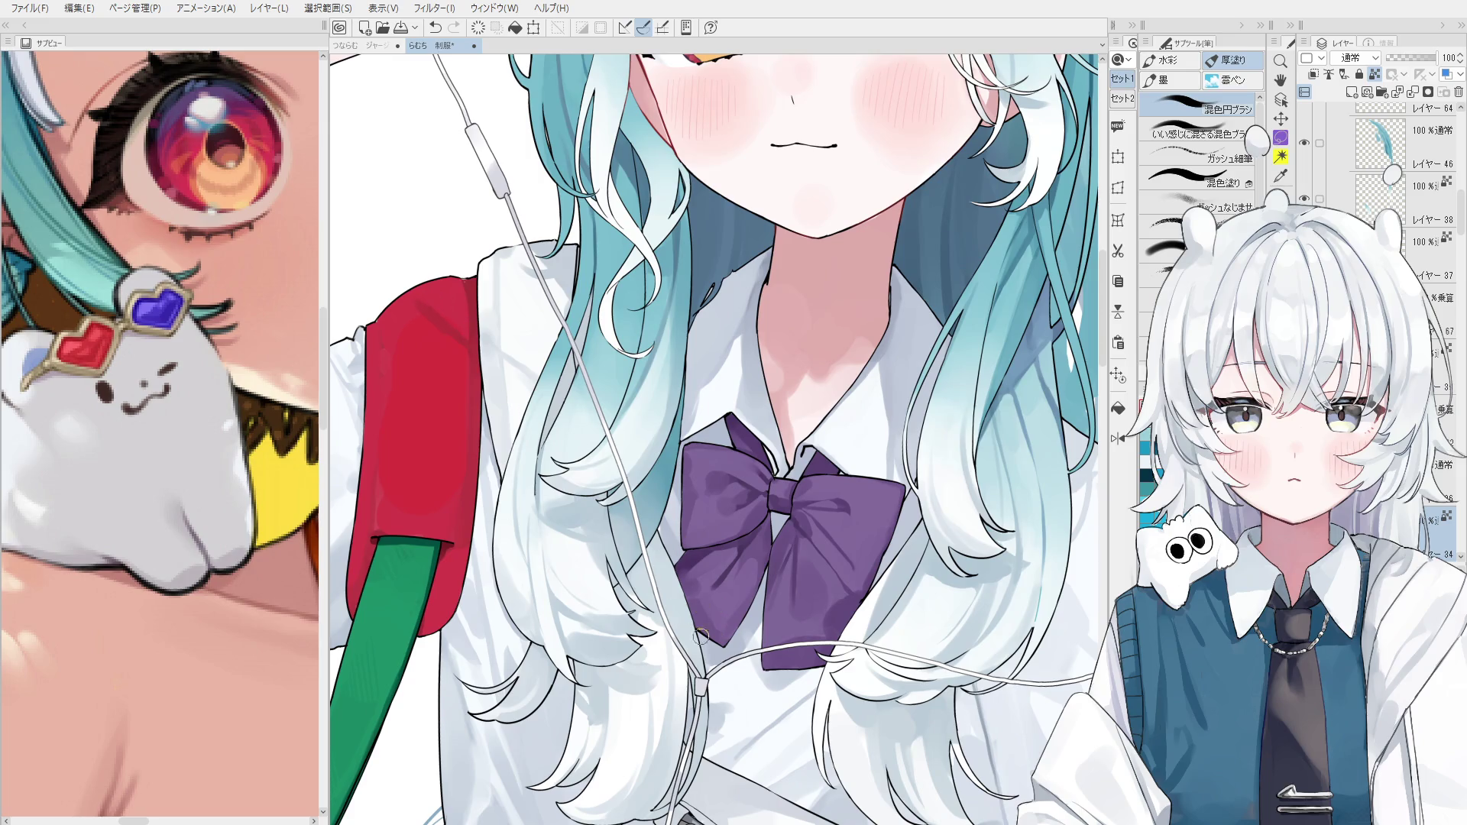
{"action": "key", "text": "ctrl+z"}
{"action": "mouse_move", "coordinate": [639, 551]}
{"action": "left_mouse_down"}
{"action": "mouse_move", "coordinate": [667, 648]}
{"action": "mouse_move", "coordinate": [646, 544]}
{"action": "left_mouse_up"}
{"action": "key", "text": "ctrl+z"}
{"action": "key", "text": "ctrl+z"}
{"action": "left_click_drag", "start_coordinate": [697, 653], "coordinate": [615, 526]}
{"action": "key", "text": "ctrl+z"}
{"action": "key", "text": "h"}
{"action": "key", "text": "ctrl+z"}
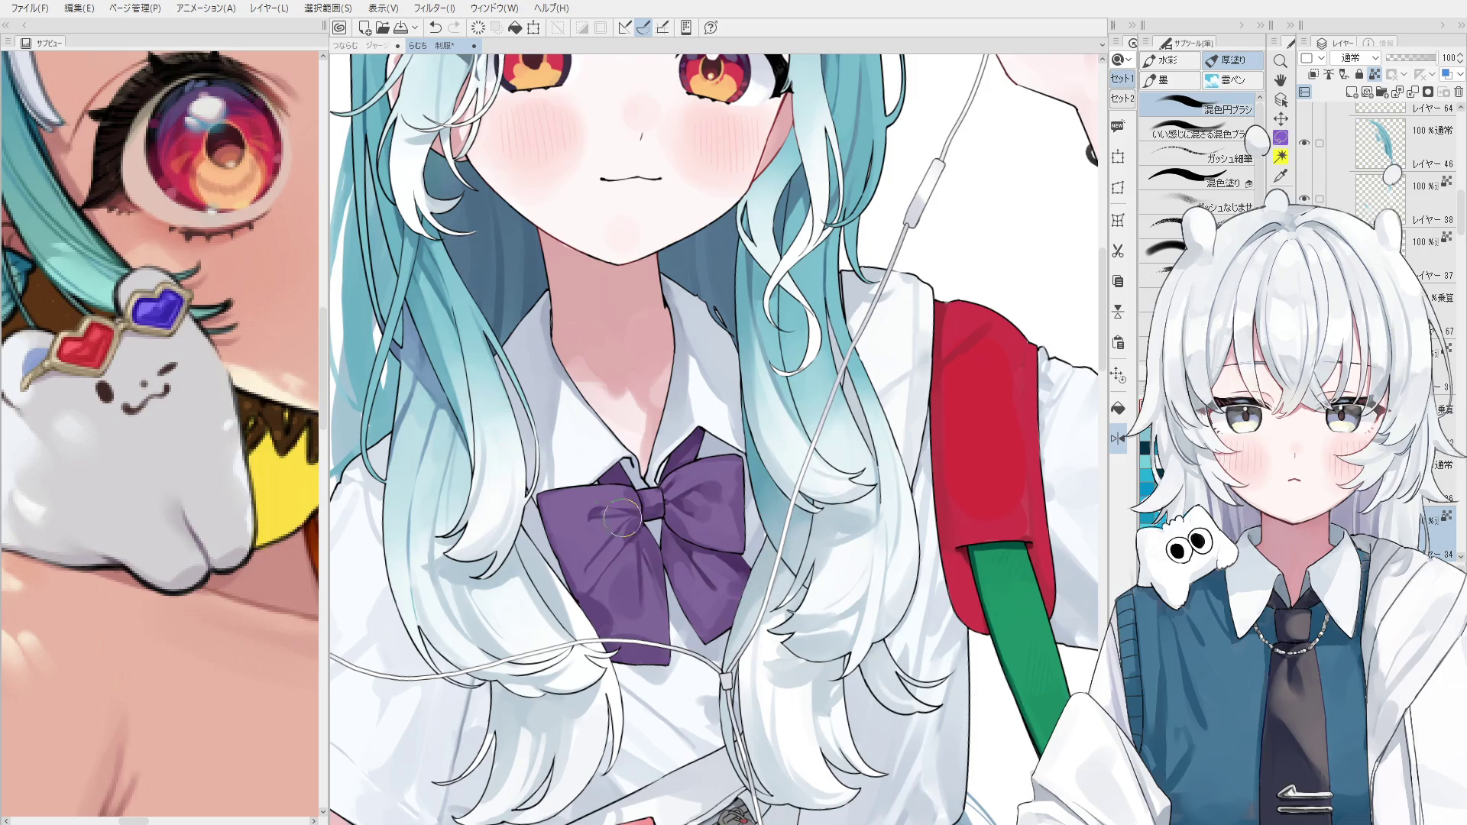
Select Layer 34 from the canvas and paint light blue shading on the strands beside the bow.
{"action": "left_click", "coordinate": [706, 613], "text": "ctrl+shift"}
{"action": "left_click", "coordinate": [743, 599]}
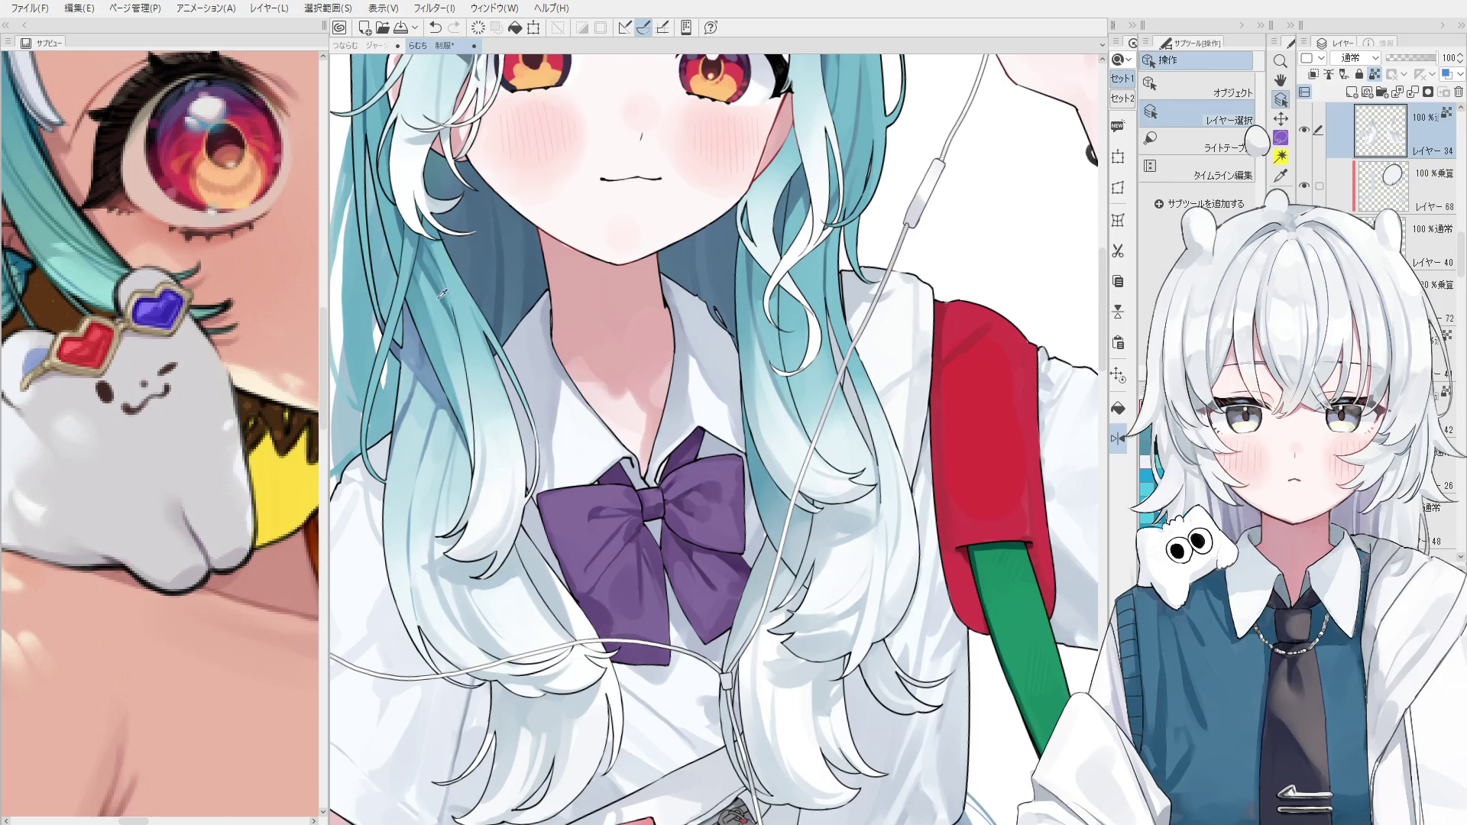
{"action": "key", "text": "b"}
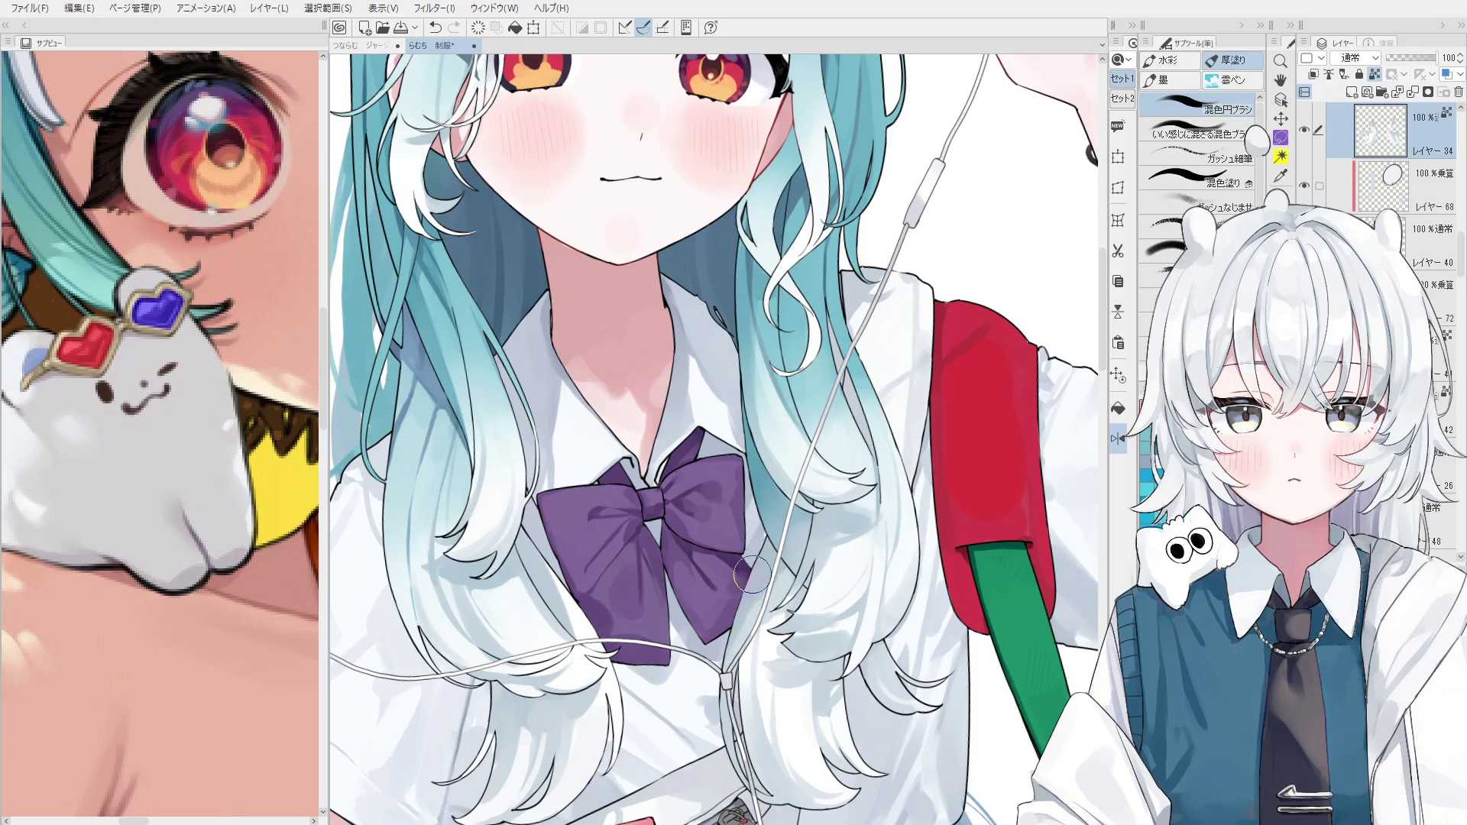
{"action": "scroll", "coordinate": [752, 573], "scroll_direction": "up", "scroll_amount": 1}
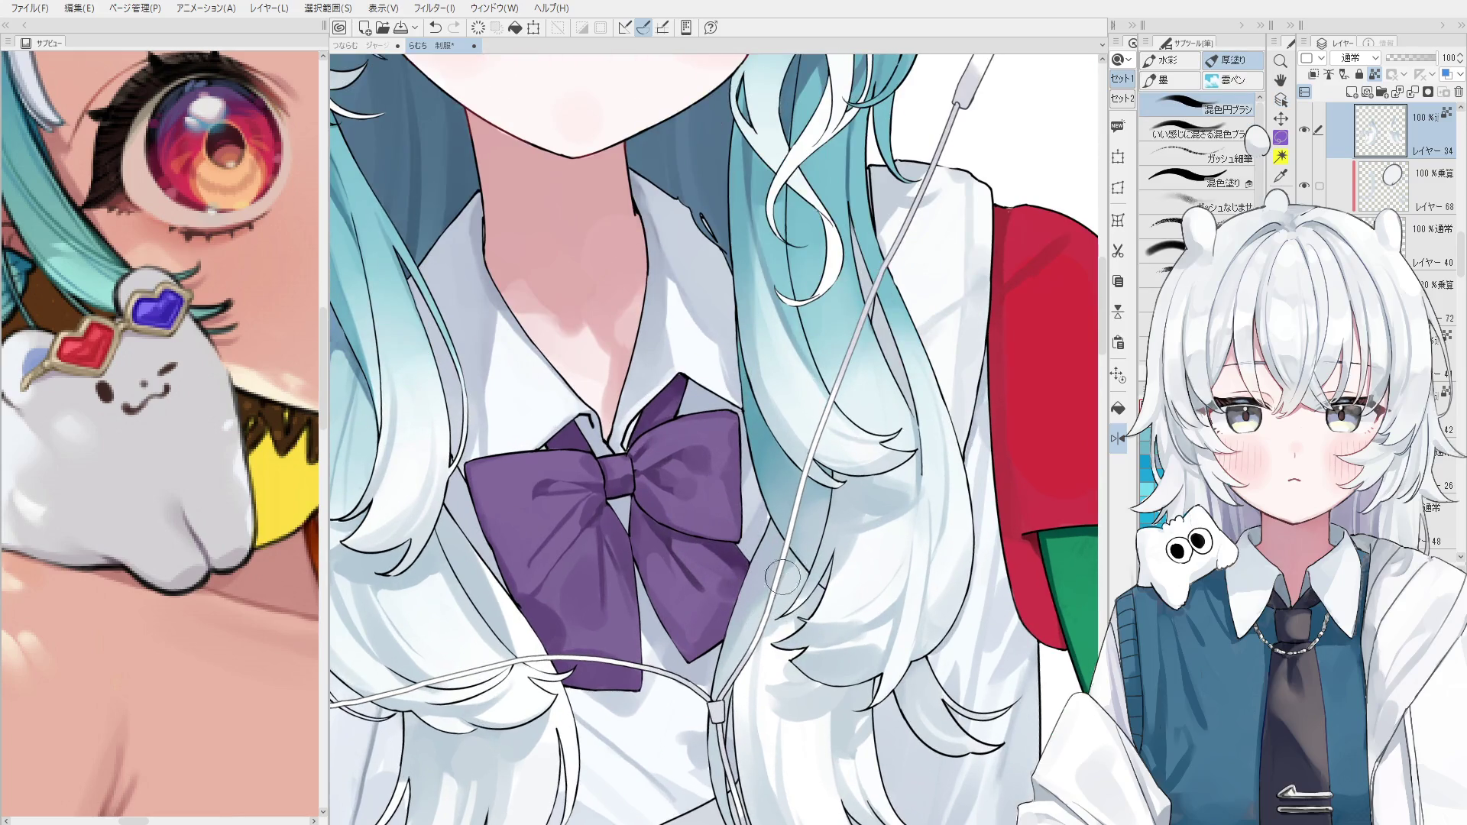
{"action": "mouse_move", "coordinate": [738, 643]}
{"action": "left_mouse_down"}
{"action": "mouse_move", "coordinate": [775, 578]}
{"action": "mouse_move", "coordinate": [740, 628]}
{"action": "mouse_move", "coordinate": [781, 513]}
{"action": "left_mouse_up"}
{"action": "left_click", "coordinate": [780, 511], "text": "ctrl+shift"}
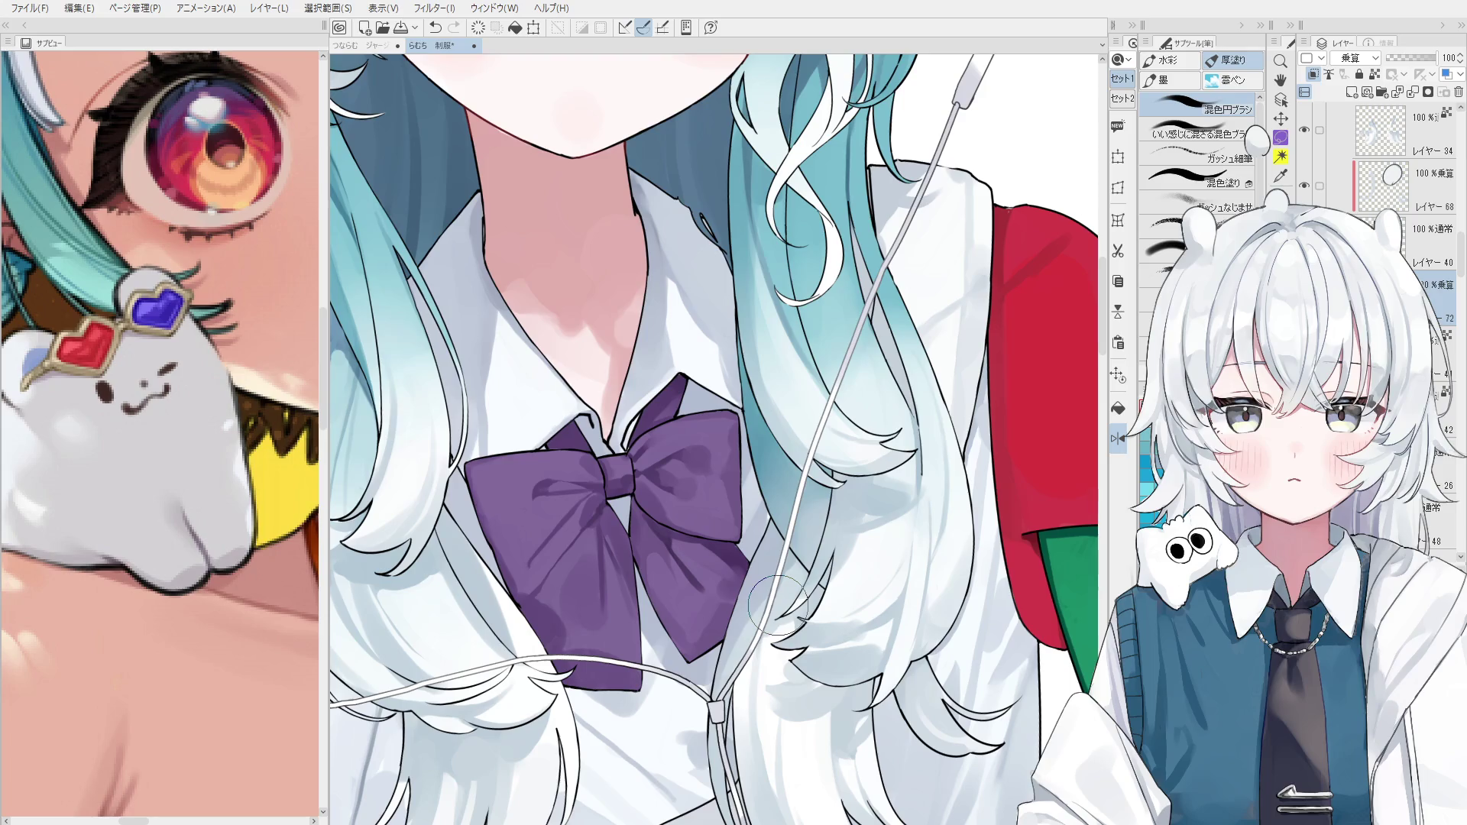
Select the skin layer from the canvas and blend the shading around the collarbone.
{"action": "key", "text": "o"}
{"action": "scroll", "coordinate": [774, 525], "scroll_direction": "down", "scroll_amount": 3}
{"action": "left_click", "coordinate": [773, 525]}
{"action": "key", "text": "b"}
{"action": "scroll", "coordinate": [774, 521], "scroll_direction": "up", "scroll_amount": 4}
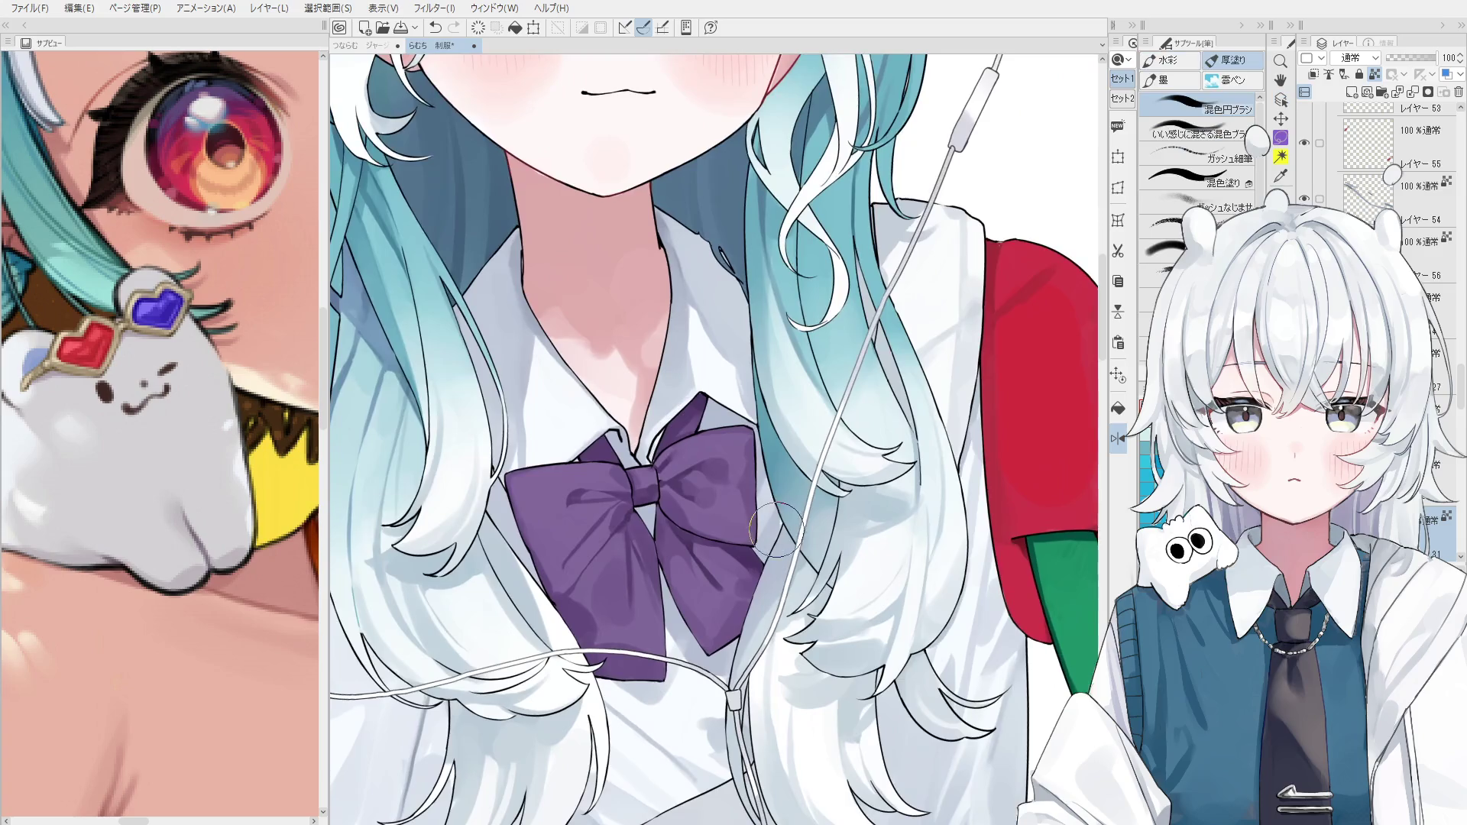
{"action": "scroll", "coordinate": [776, 516], "scroll_direction": "down", "scroll_amount": 3}
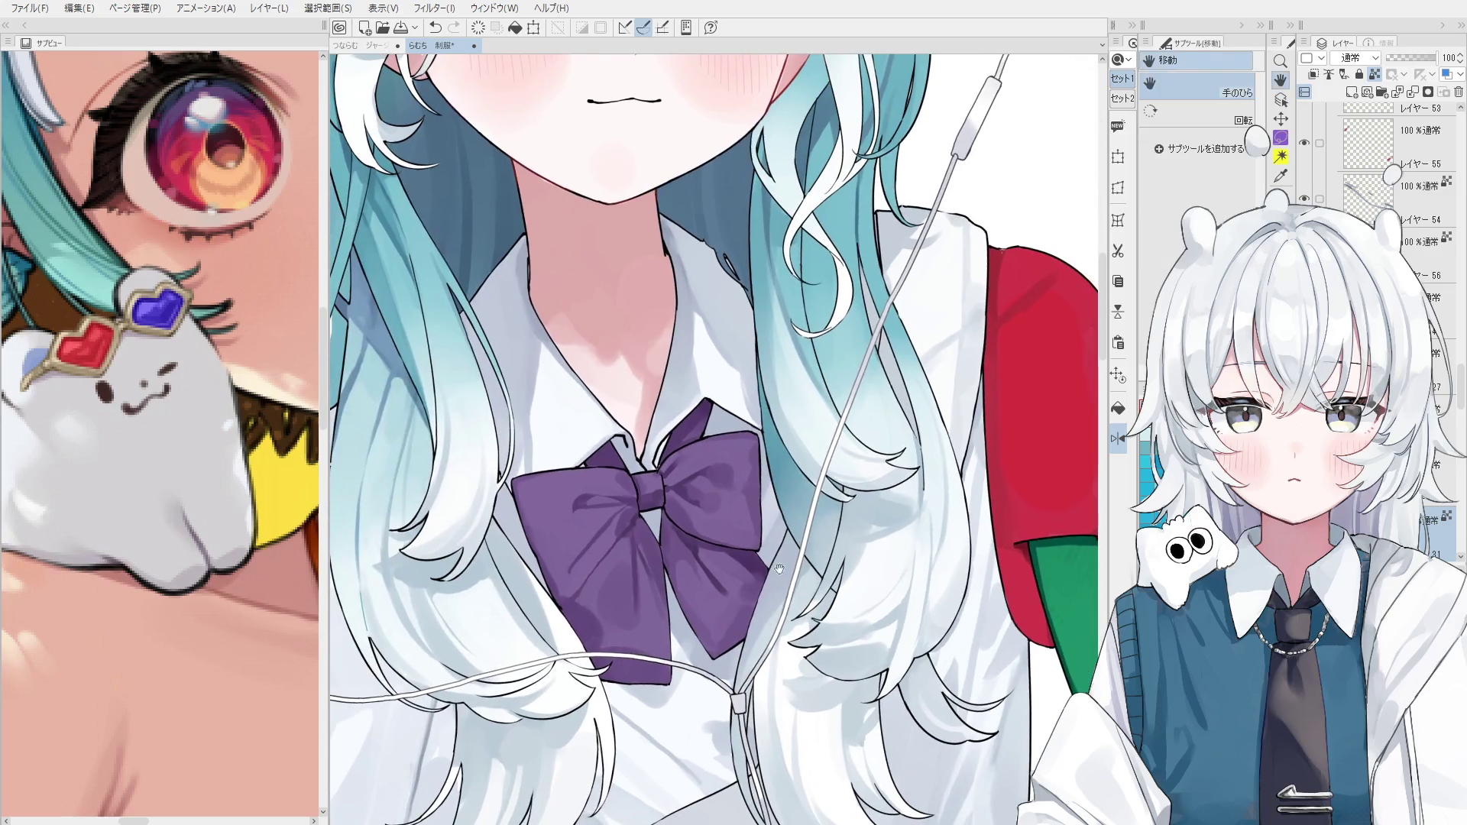
{"action": "key", "text": "ctrl+z"}
{"action": "scroll", "coordinate": [775, 539], "scroll_direction": "down", "scroll_amount": 3}
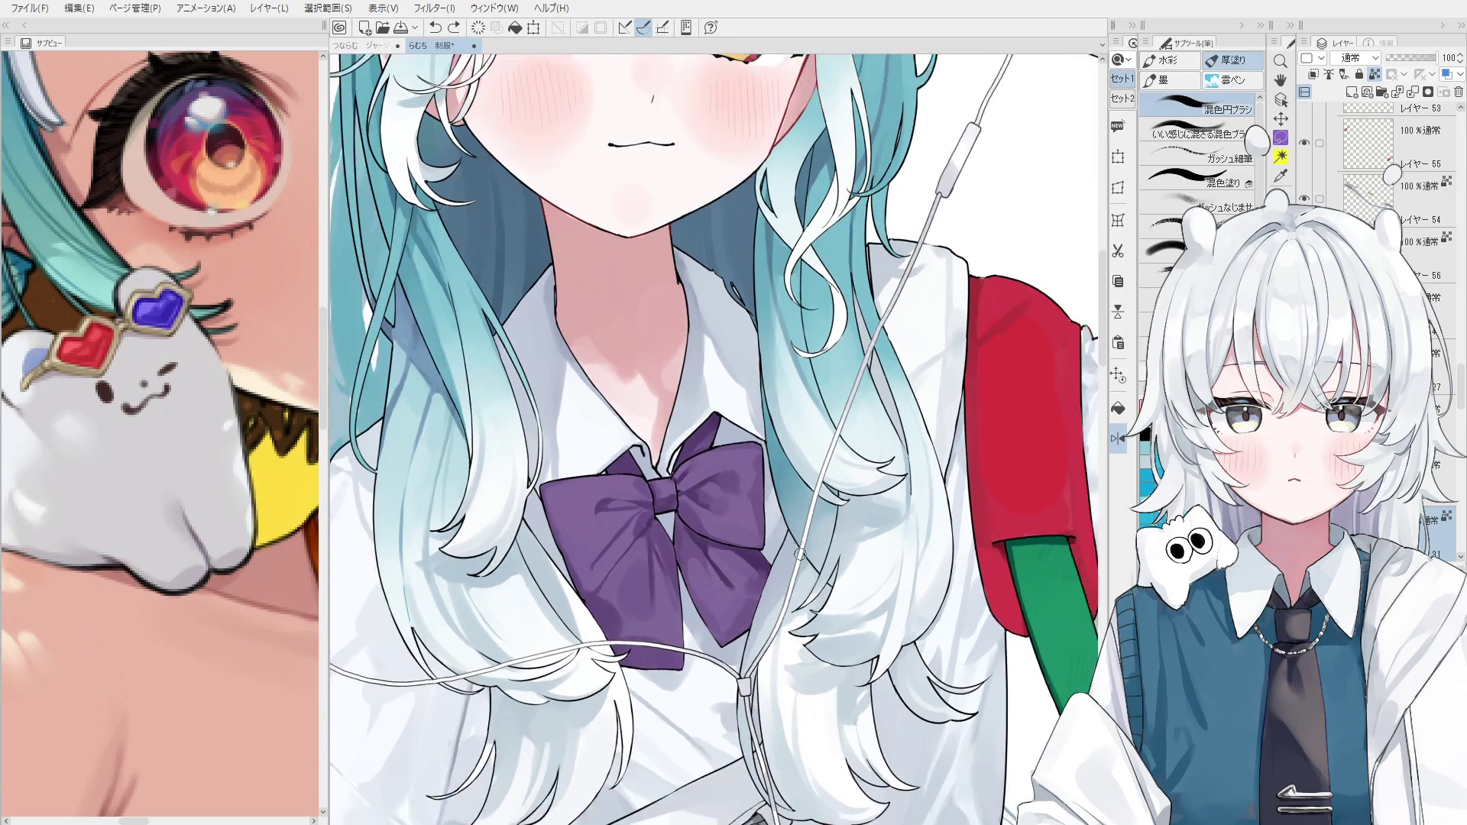
{"action": "key", "text": "o"}
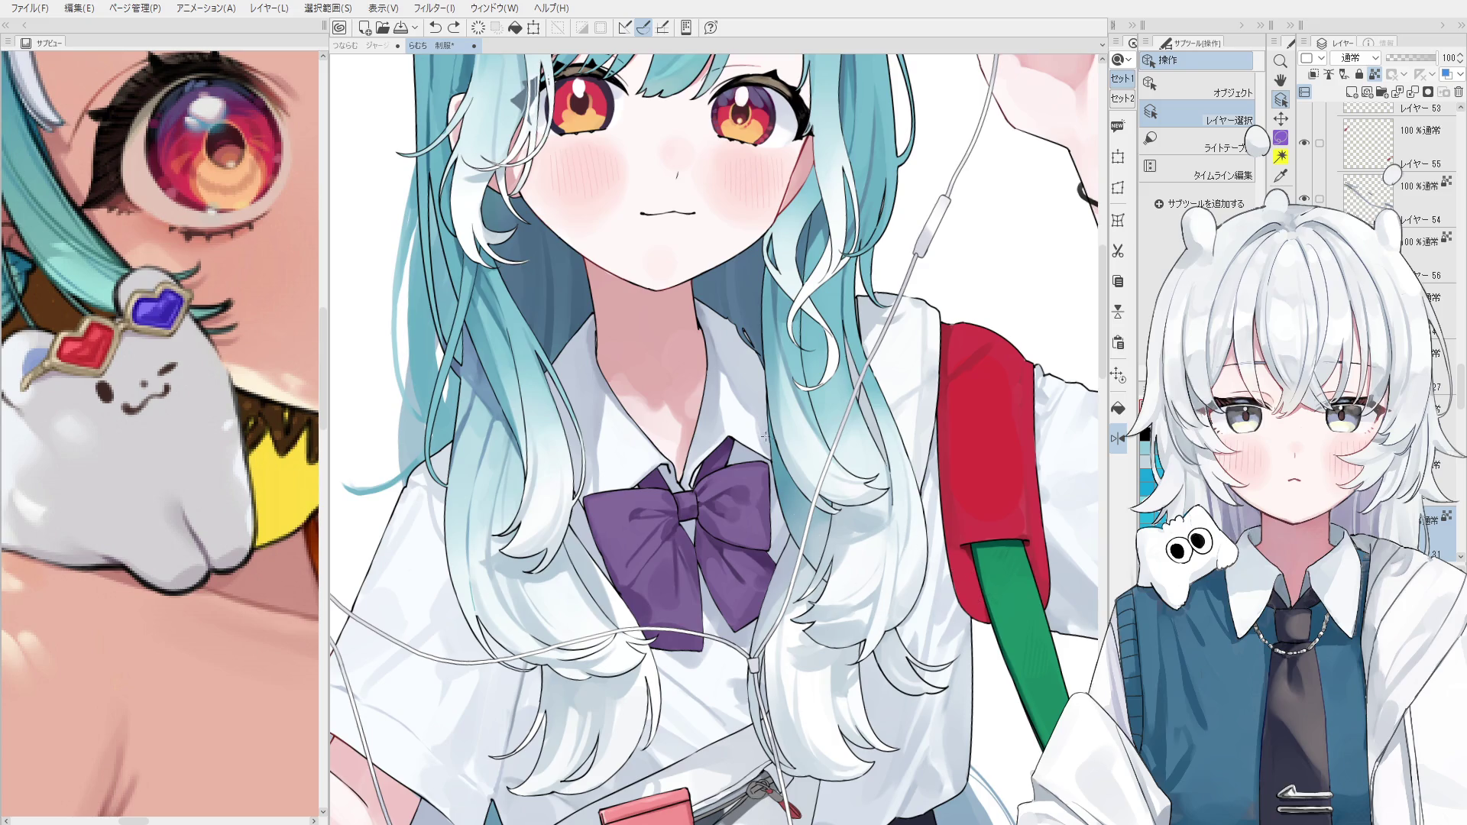
{"action": "left_click_drag", "start_coordinate": [715, 389], "coordinate": [731, 408]}
Select Layer 62 at the bow and repaint a hair strand beside it.
{"action": "left_click_drag", "start_coordinate": [860, 397], "coordinate": [909, 527]}
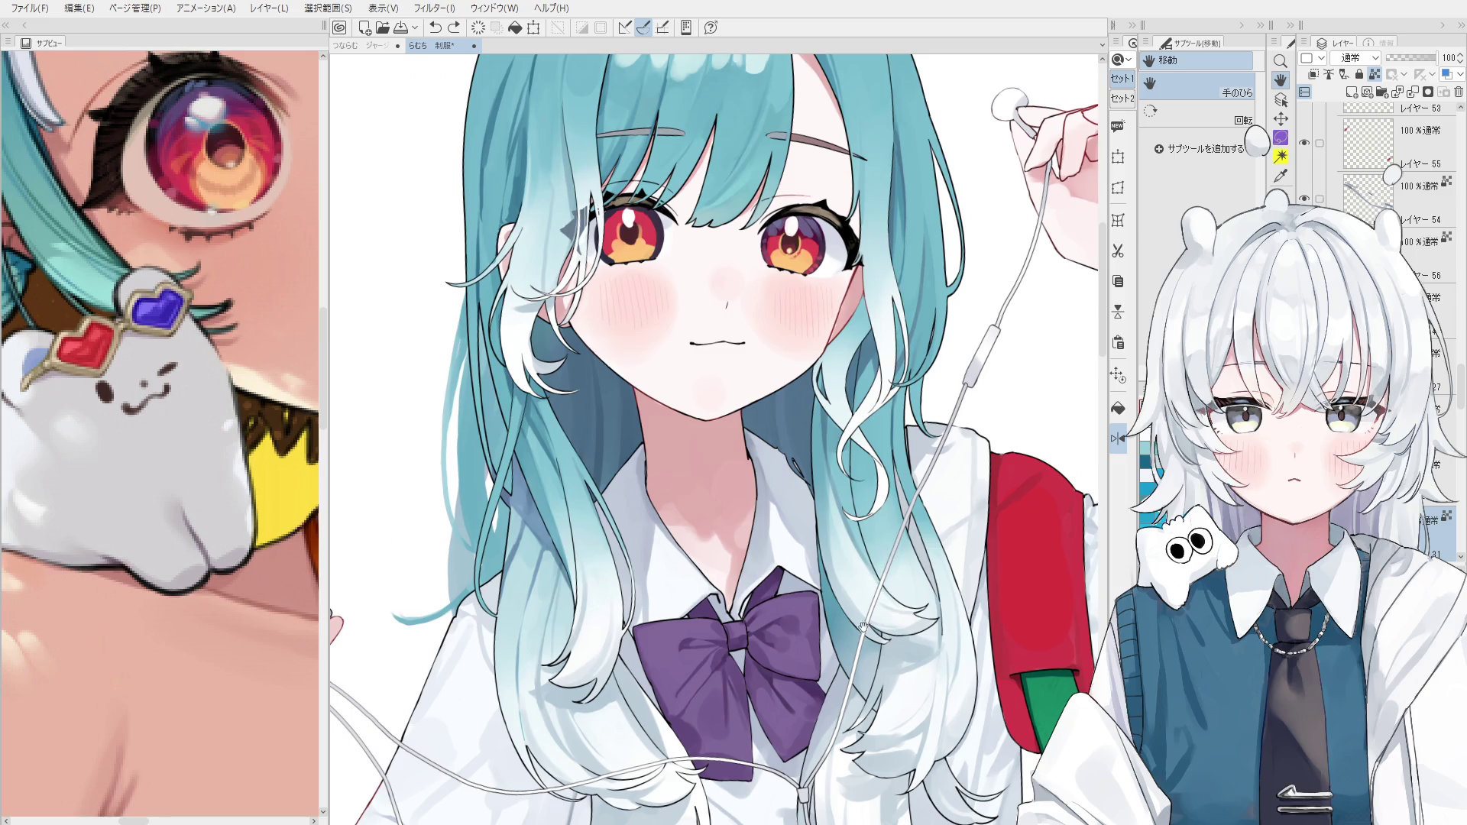
{"action": "left_click_drag", "start_coordinate": [874, 784], "coordinate": [883, 662]}
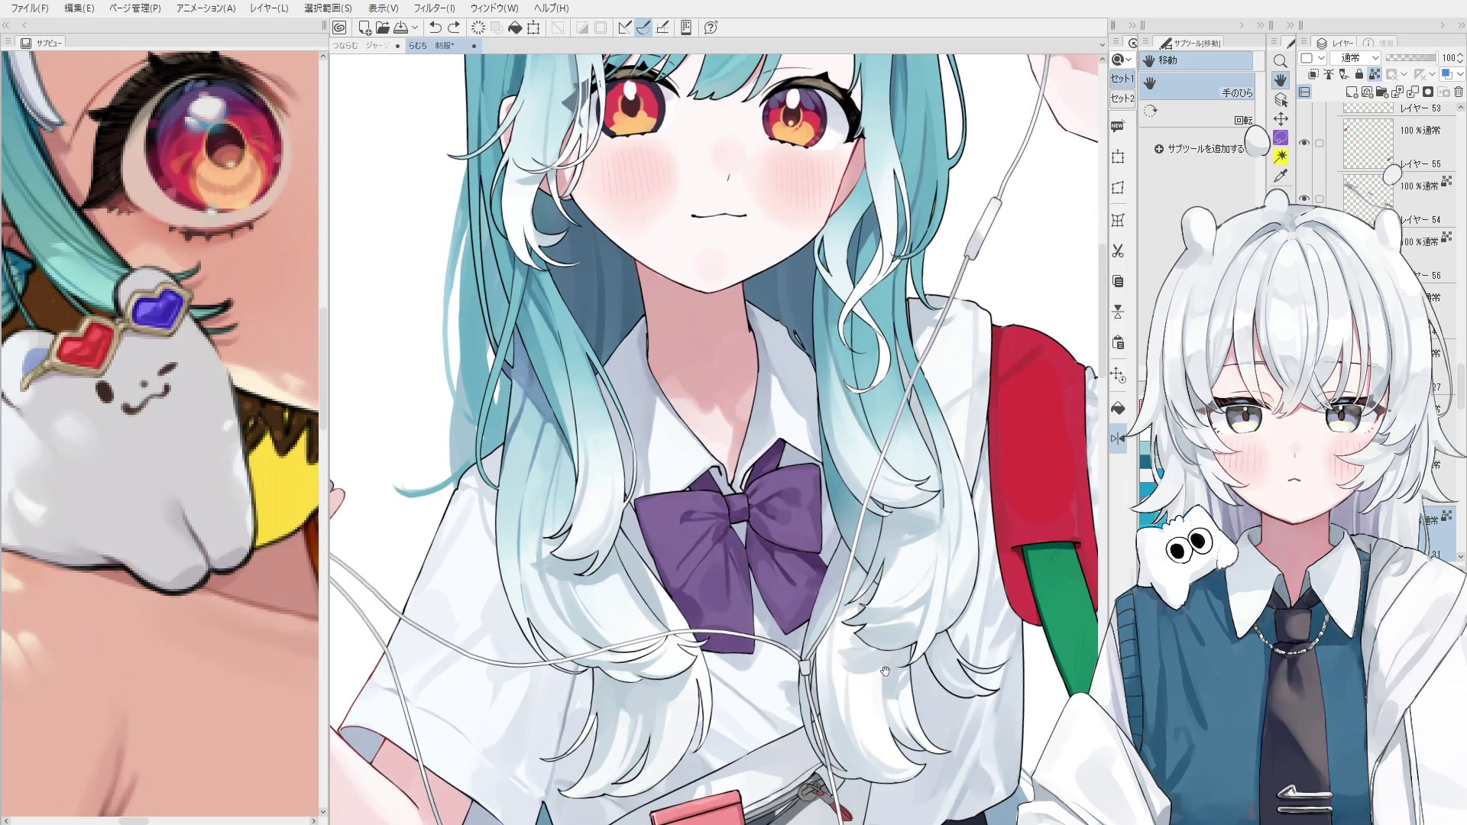
{"action": "left_click", "coordinate": [894, 535], "text": "ctrl+shift"}
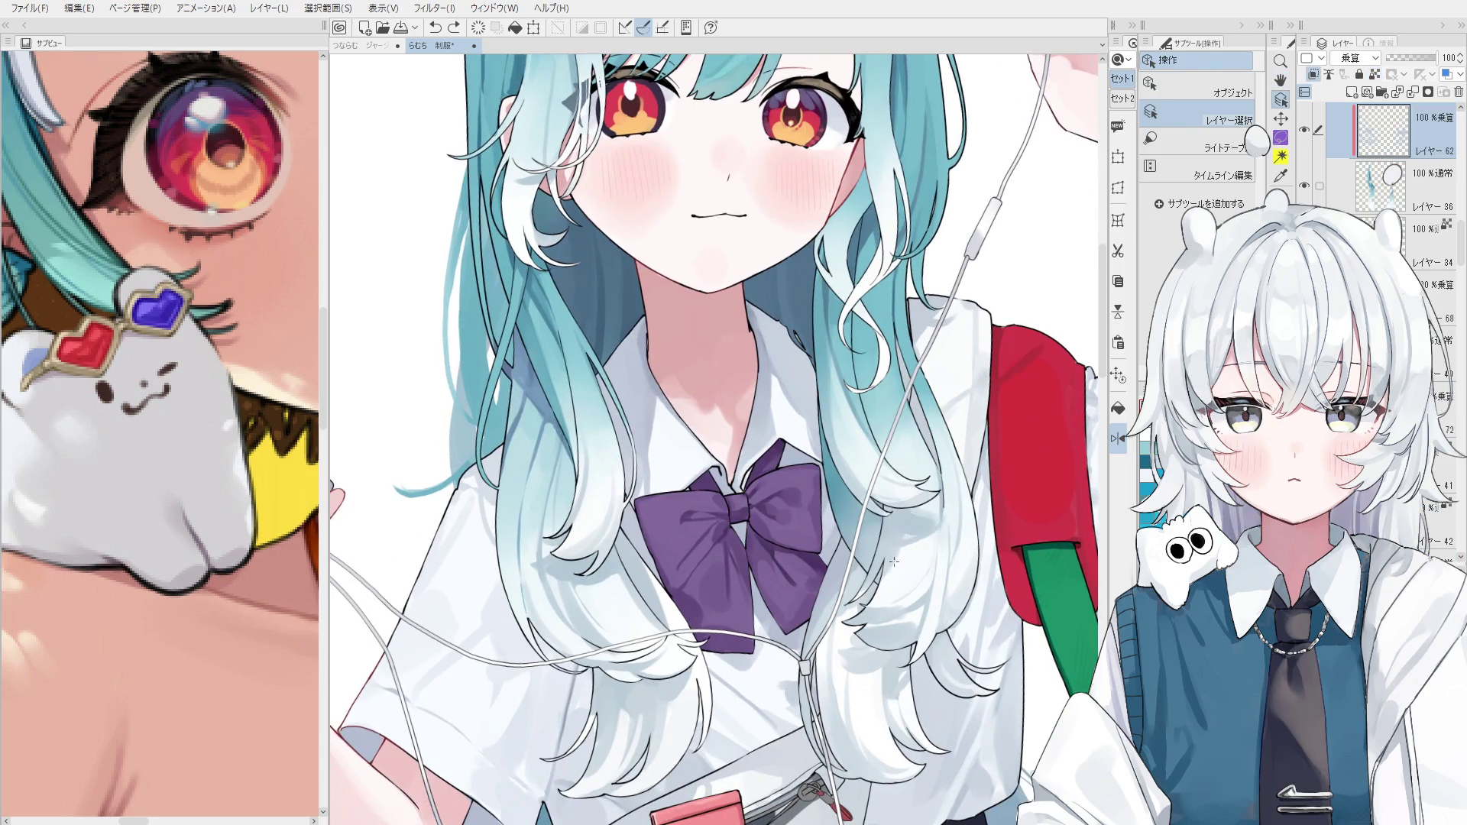
{"action": "scroll", "coordinate": [863, 562], "scroll_direction": "up", "scroll_amount": 1}
{"action": "left_click_drag", "start_coordinate": [897, 630], "coordinate": [875, 590]}
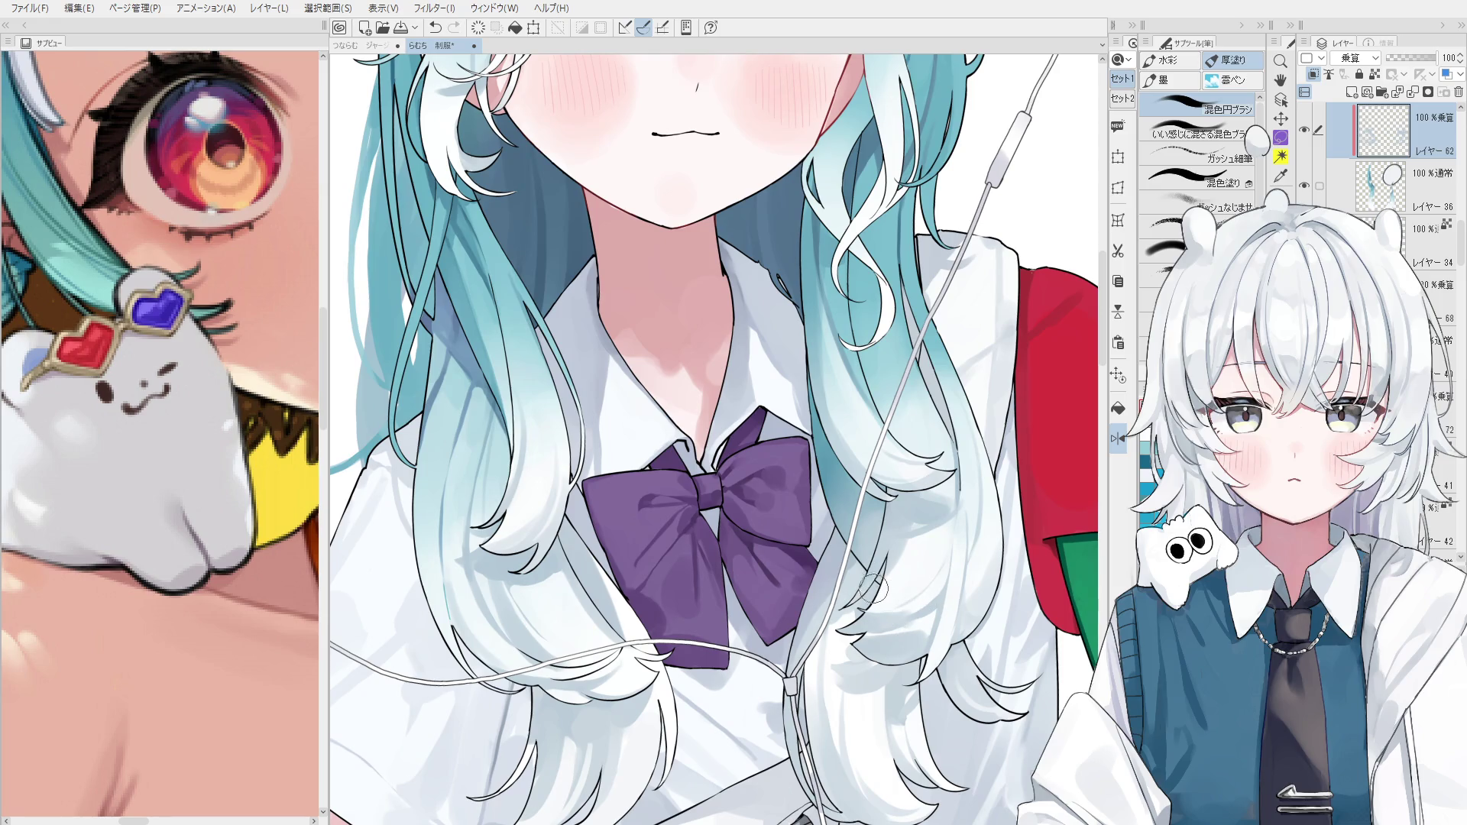
Toggle the last hair stroke with undo and redo to compare before and after.
{"action": "key", "text": "ctrl+z"}
{"action": "scroll", "coordinate": [886, 607], "scroll_direction": "up", "scroll_amount": 1}
{"action": "key", "text": "ctrl+y"}
{"action": "key", "text": "ctrl+z"}
{"action": "key", "text": "ctrl+y"}
{"action": "key", "text": "ctrl+z"}
{"action": "key", "text": "ctrl+y"}
{"action": "key", "text": "ctrl+z"}
{"action": "key", "text": "ctrl+y"}
{"action": "key", "text": "ctrl+z"}
{"action": "key", "text": "ctrl+y"}
{"action": "key", "text": "ctrl+z"}
{"action": "key", "text": "ctrl+y"}
{"action": "key", "text": "ctrl+z"}
{"action": "key", "text": "ctrl+y"}
{"action": "key", "text": "ctrl+z"}
{"action": "key", "text": "ctrl+y"}
{"action": "key", "text": "ctrl+z"}
{"action": "key", "text": "ctrl+y"}
{"action": "key", "text": "ctrl+z"}
{"action": "key", "text": "ctrl+y"}
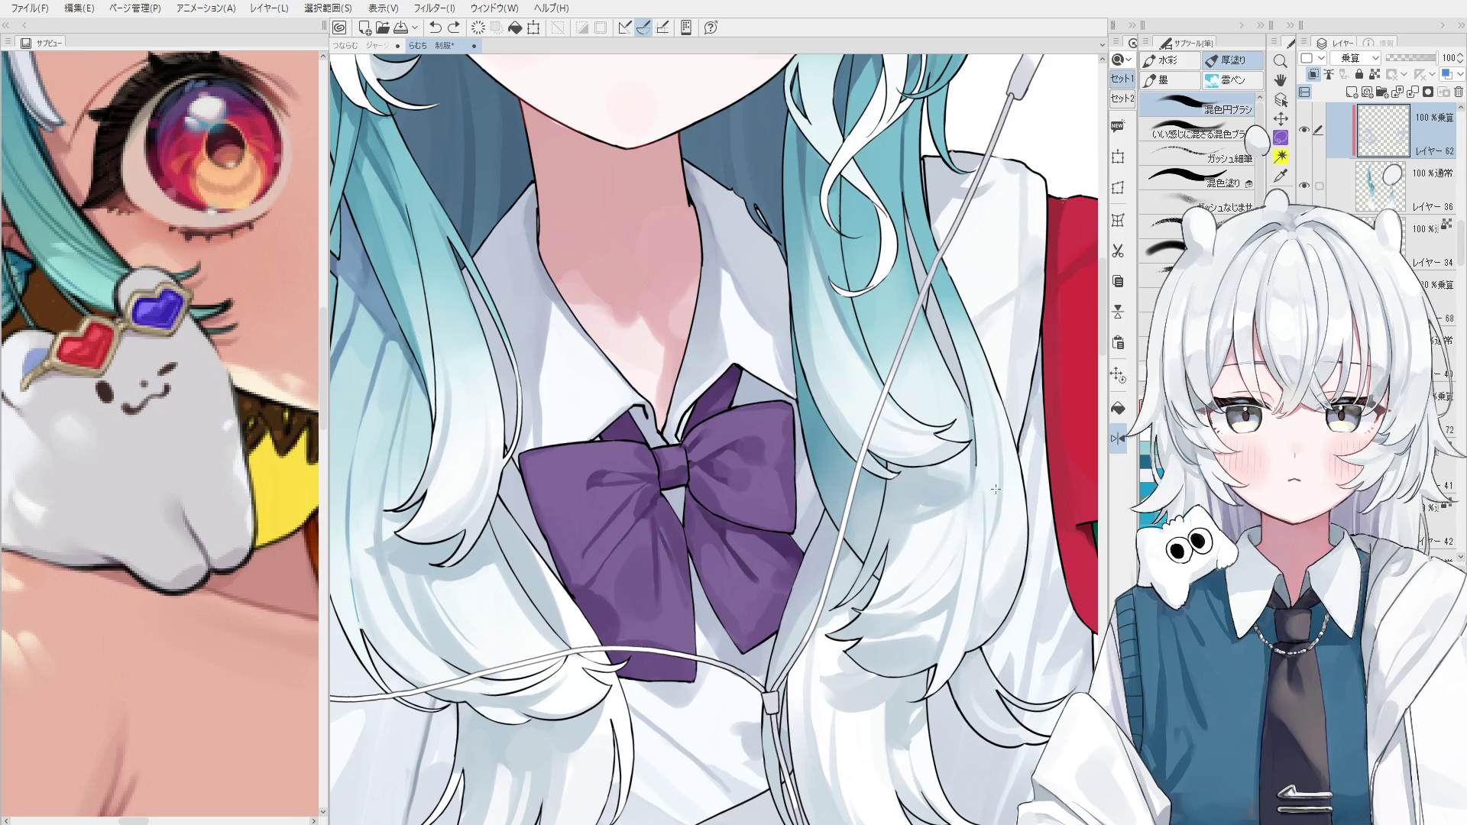
{"action": "scroll", "coordinate": [960, 567], "scroll_direction": "down", "scroll_amount": 2}
{"action": "scroll", "coordinate": [688, 566], "scroll_direction": "up", "scroll_amount": 2}
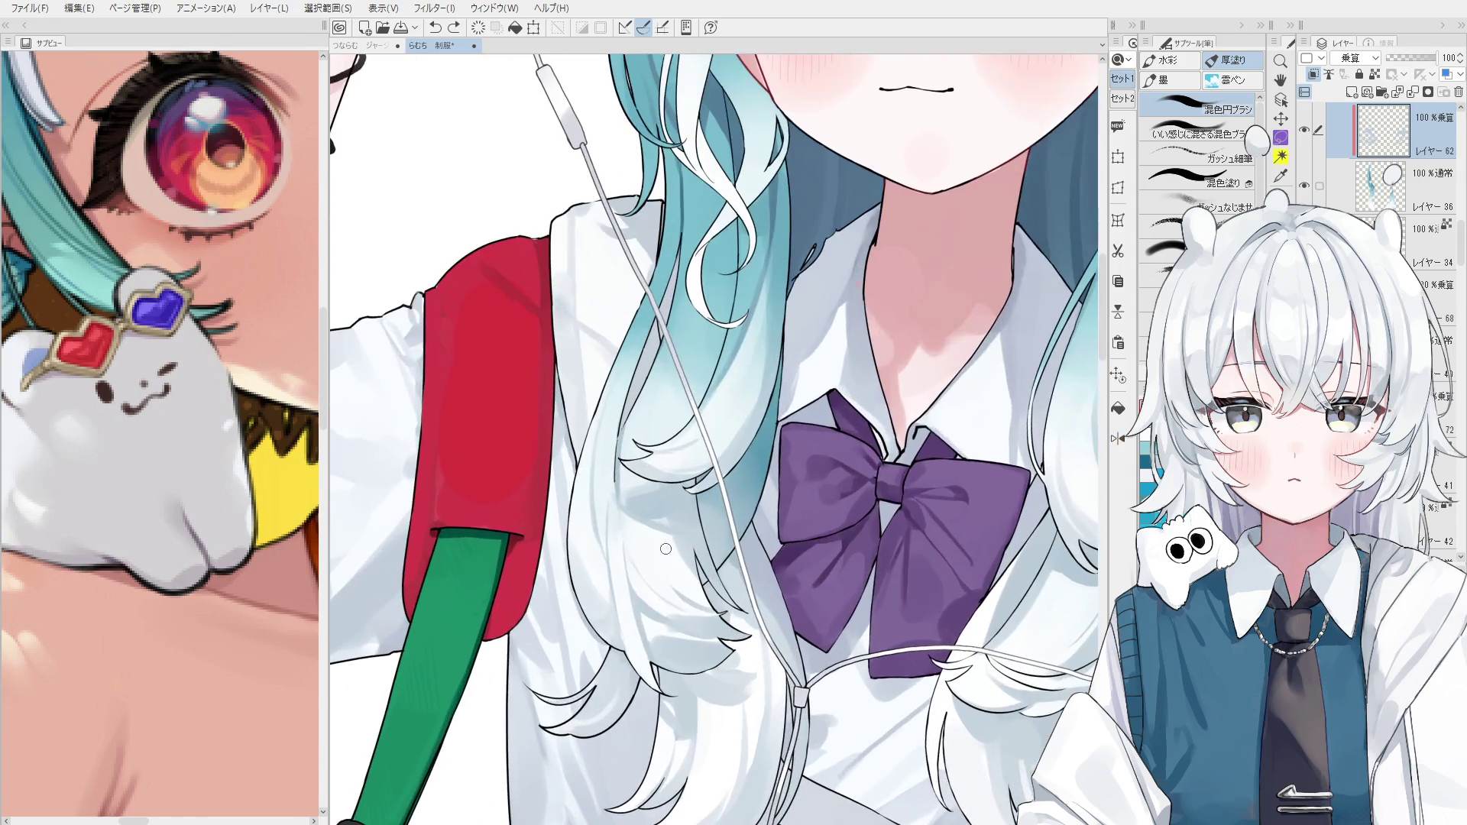
{"action": "key", "text": "ctrl+z"}
{"action": "key", "text": "ctrl+y"}
{"action": "key", "text": "ctrl+z"}
Sample the hair colour and add small touch-up strokes to the white strands.
{"action": "left_click_drag", "start_coordinate": [665, 562], "coordinate": [669, 575]}
{"action": "scroll", "coordinate": [657, 504], "scroll_direction": "down", "scroll_amount": 1}
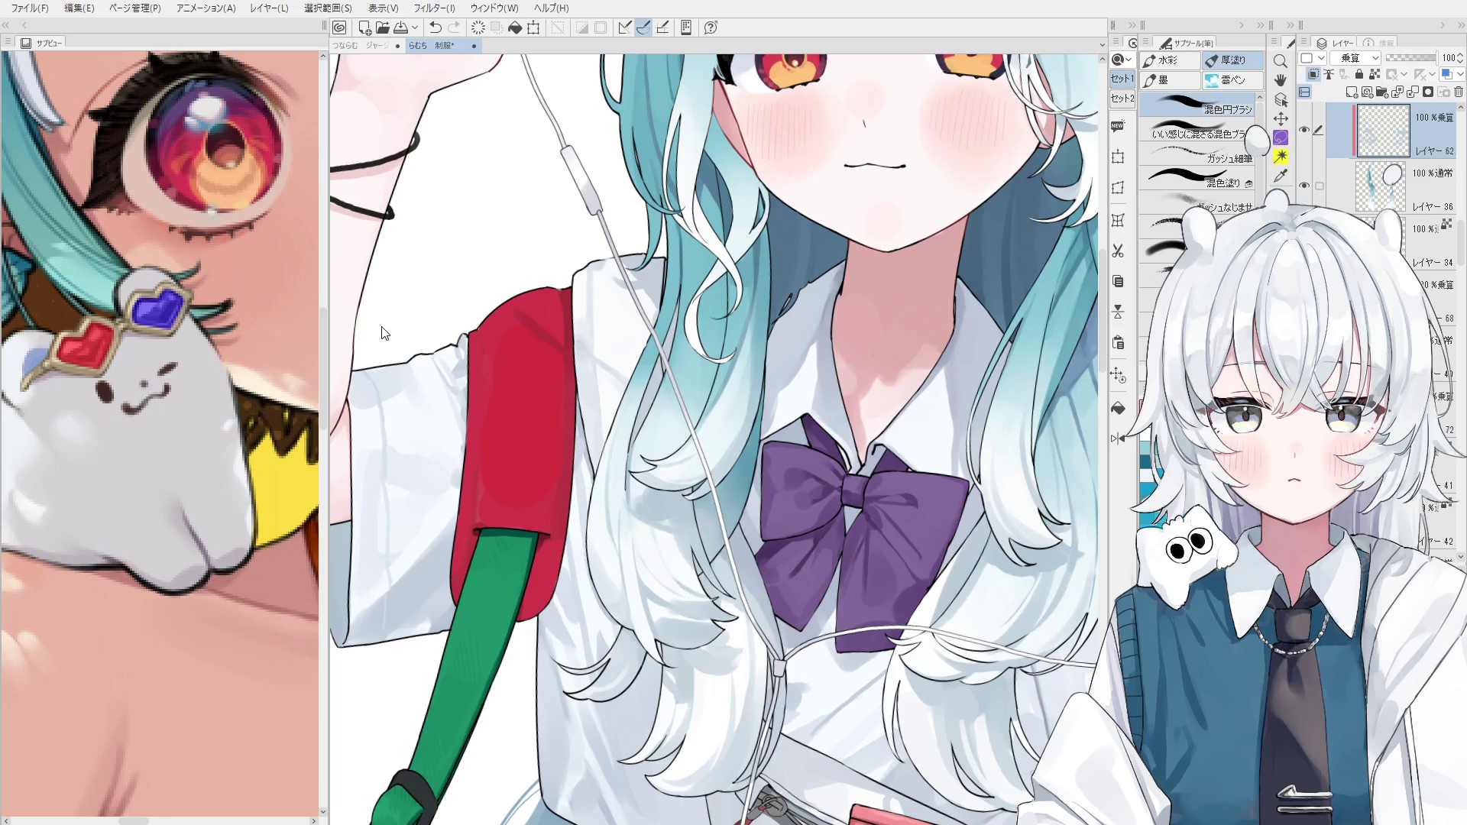
{"action": "left_click", "coordinate": [681, 524], "text": "alt"}
{"action": "key", "text": "ctrl+z"}
{"action": "left_click", "coordinate": [685, 635], "text": "alt"}
{"action": "left_click_drag", "start_coordinate": [688, 634], "coordinate": [708, 654]}
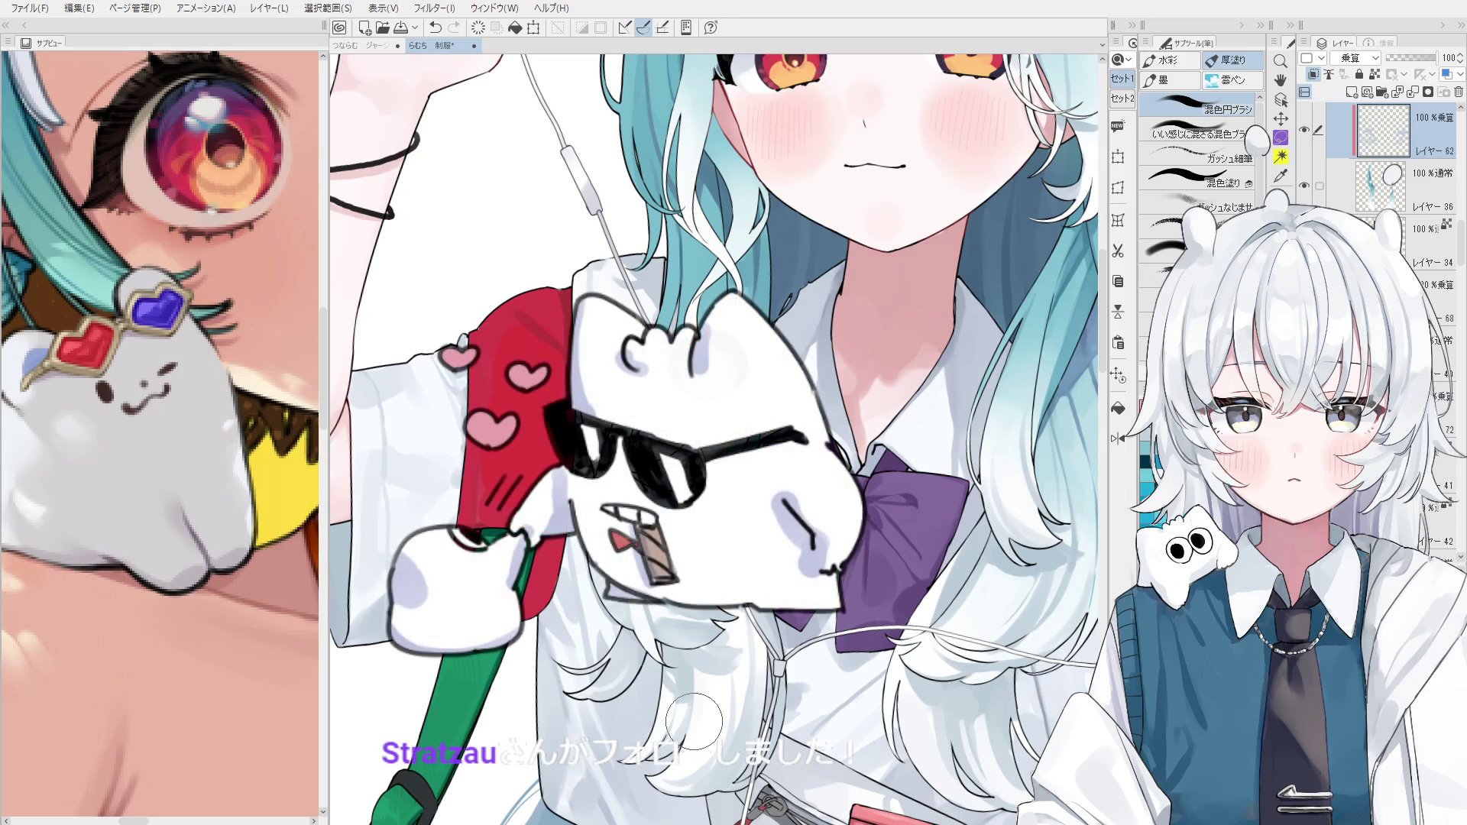
Save the current illustration file with Ctrl+S.
{"action": "key", "text": "ctrl+s"}
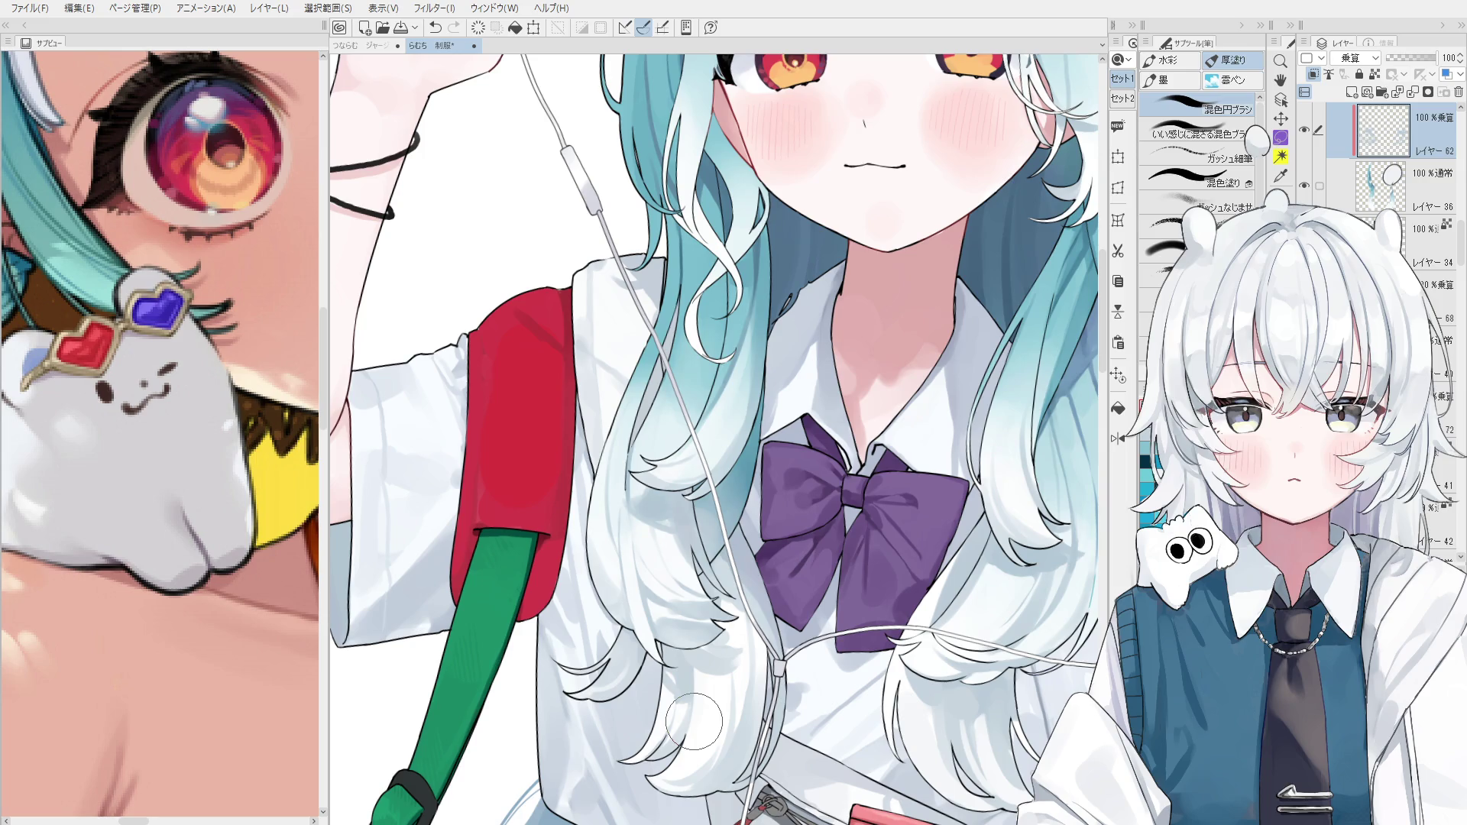
Select Layer 34 from the hair on the canvas and zoom in on the white strands.
{"action": "key", "text": "o"}
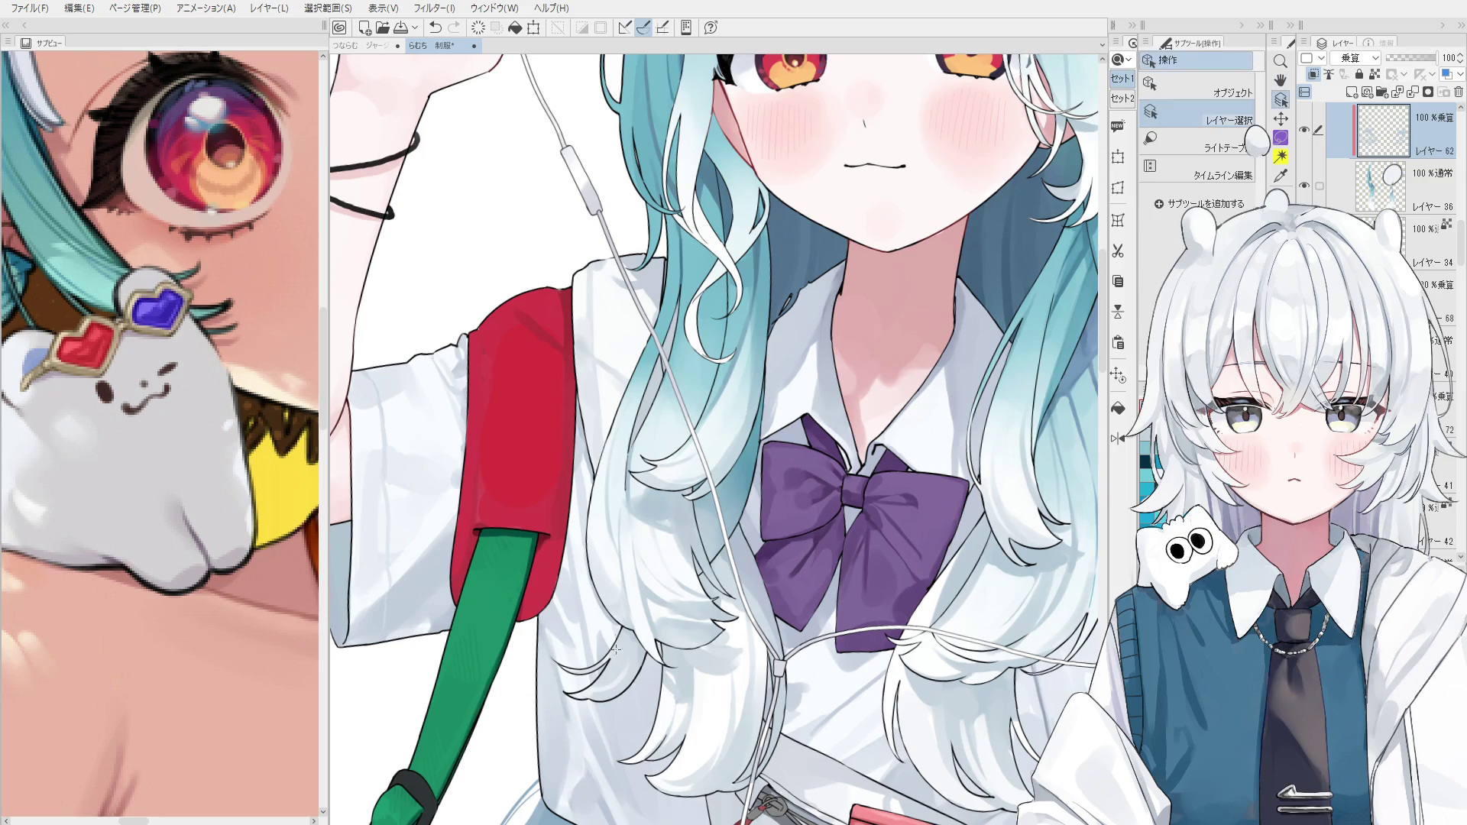
{"action": "left_click", "coordinate": [628, 679]}
{"action": "key", "text": "b"}
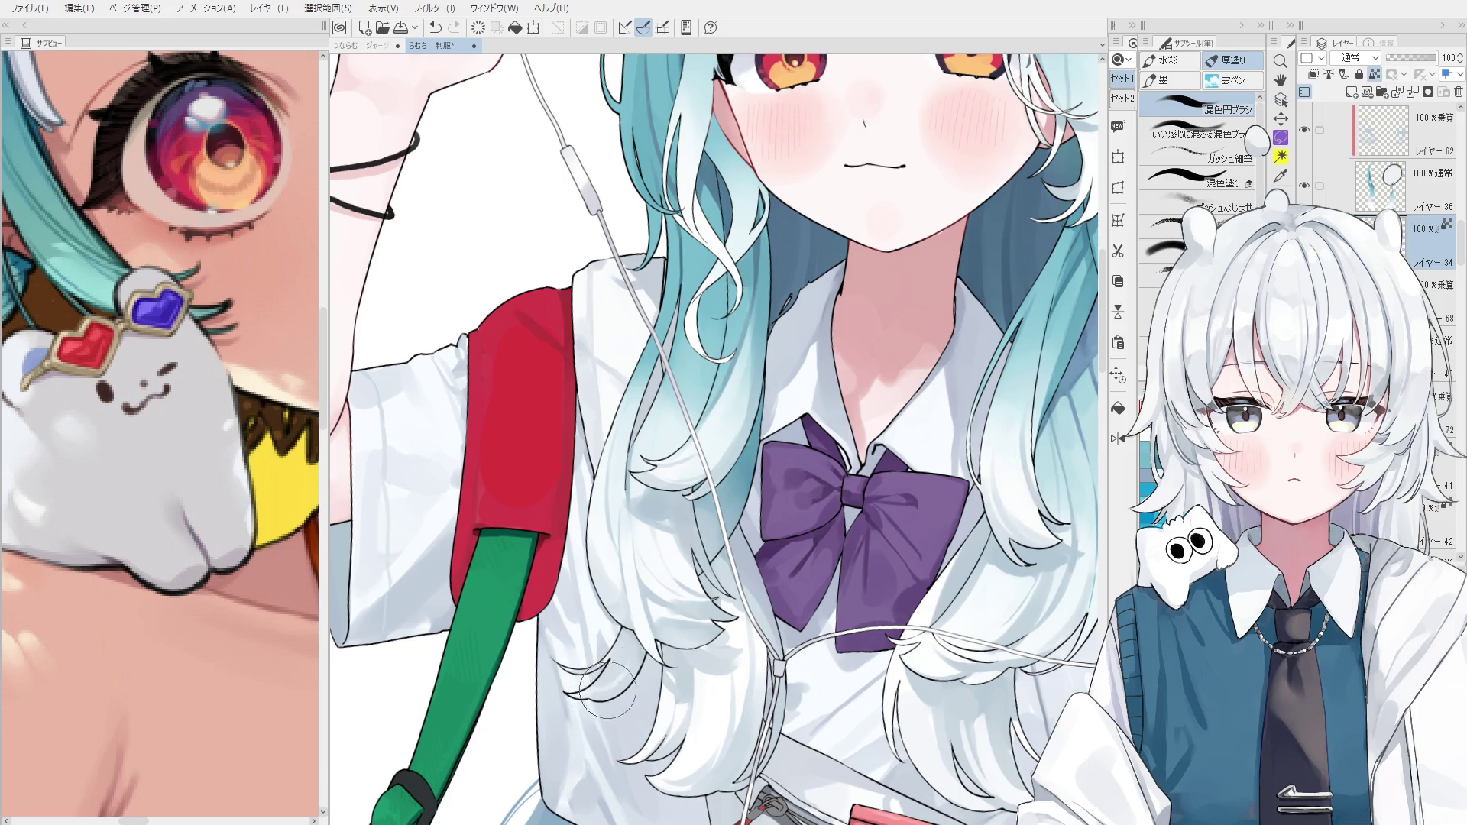
{"action": "key", "text": "h"}
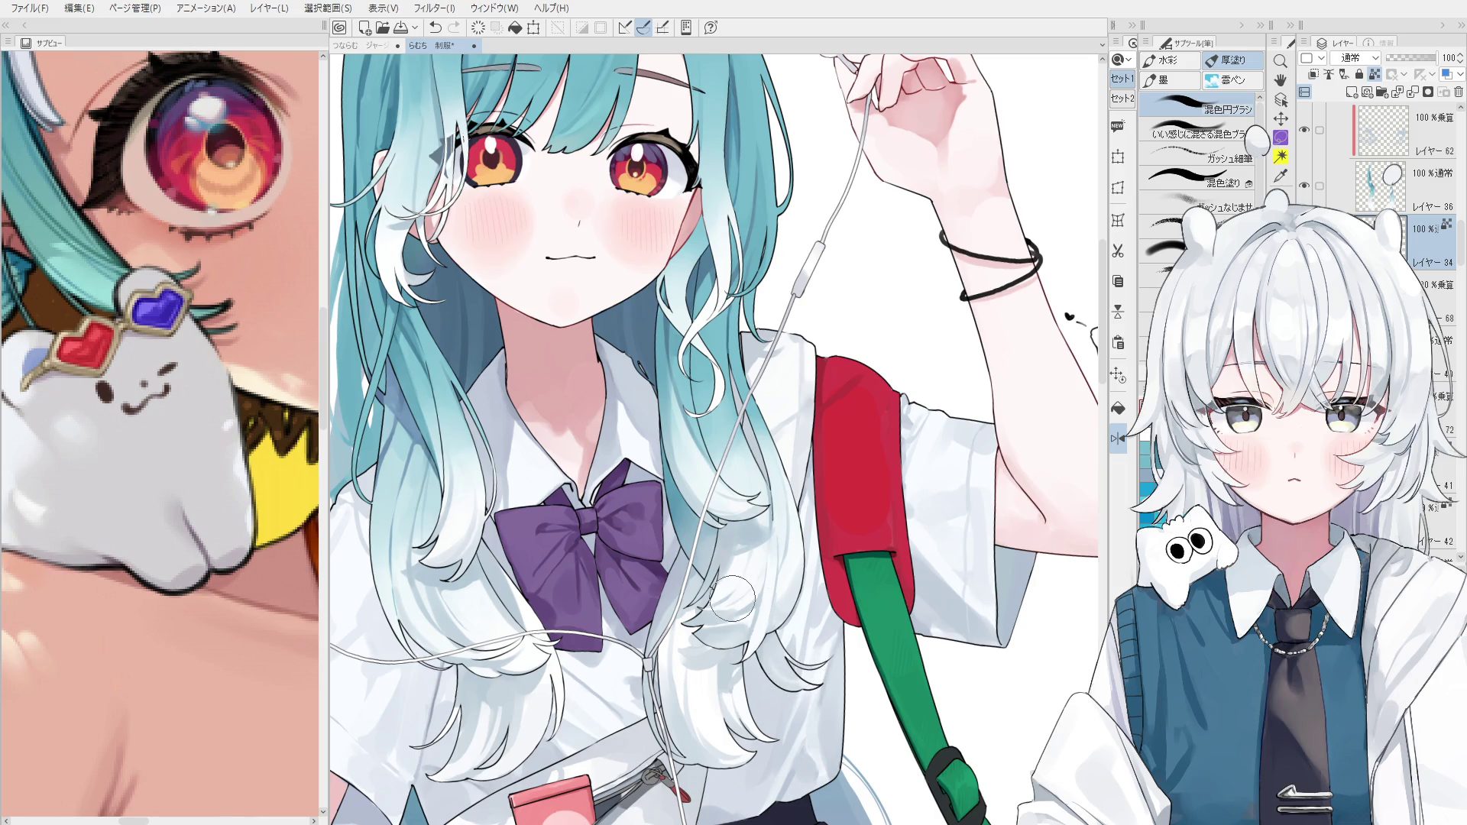
{"action": "scroll", "coordinate": [764, 619], "scroll_direction": "down", "scroll_amount": 1}
{"action": "key", "text": "space"}
{"action": "left_click_drag", "start_coordinate": [783, 634], "coordinate": [774, 641]}
{"action": "key", "text": "alt+]"}
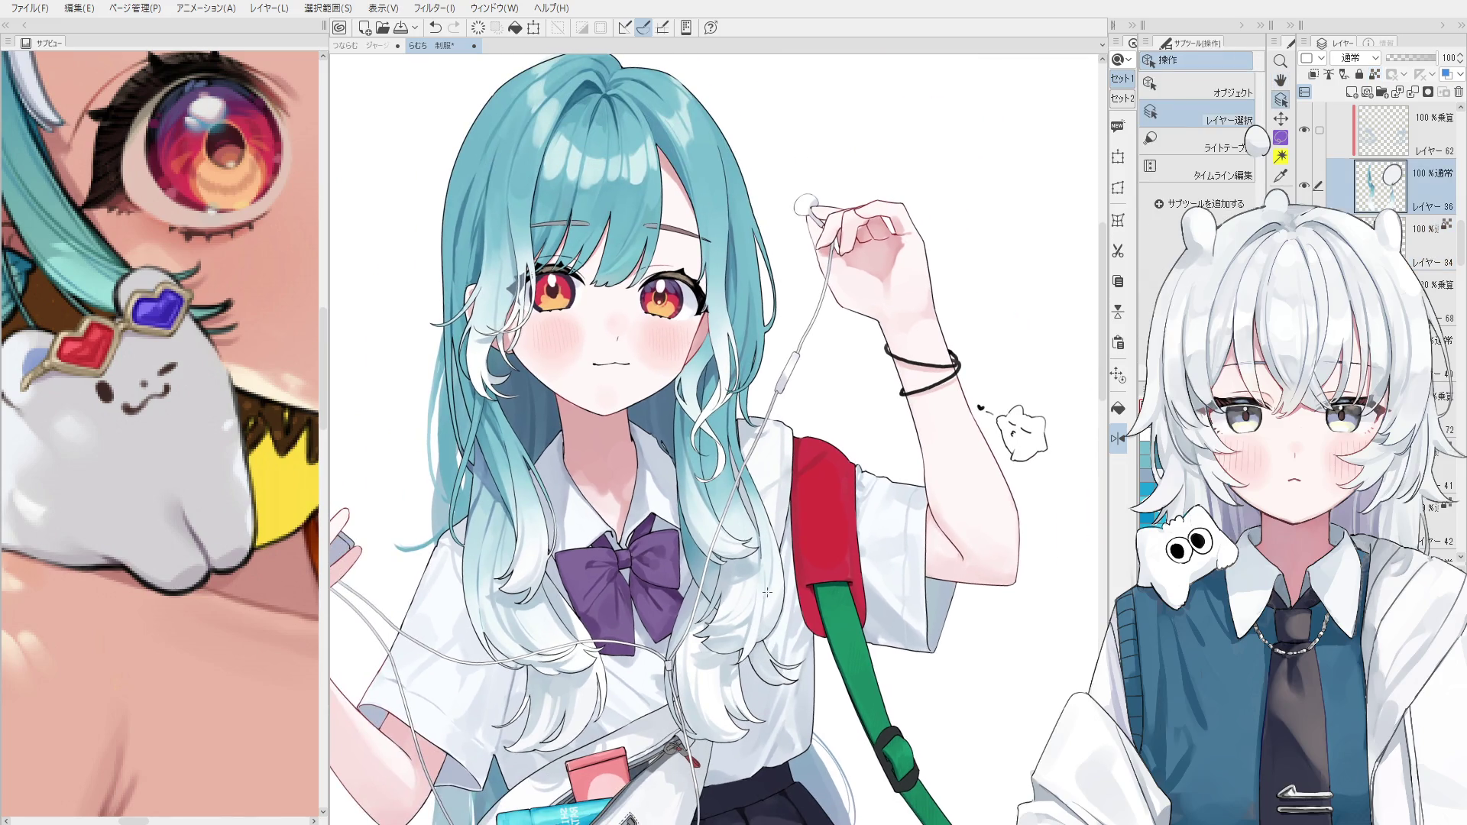
{"action": "scroll", "coordinate": [780, 668], "scroll_direction": "up", "scroll_amount": 1}
{"action": "scroll", "coordinate": [783, 665], "scroll_direction": "up", "scroll_amount": 1}
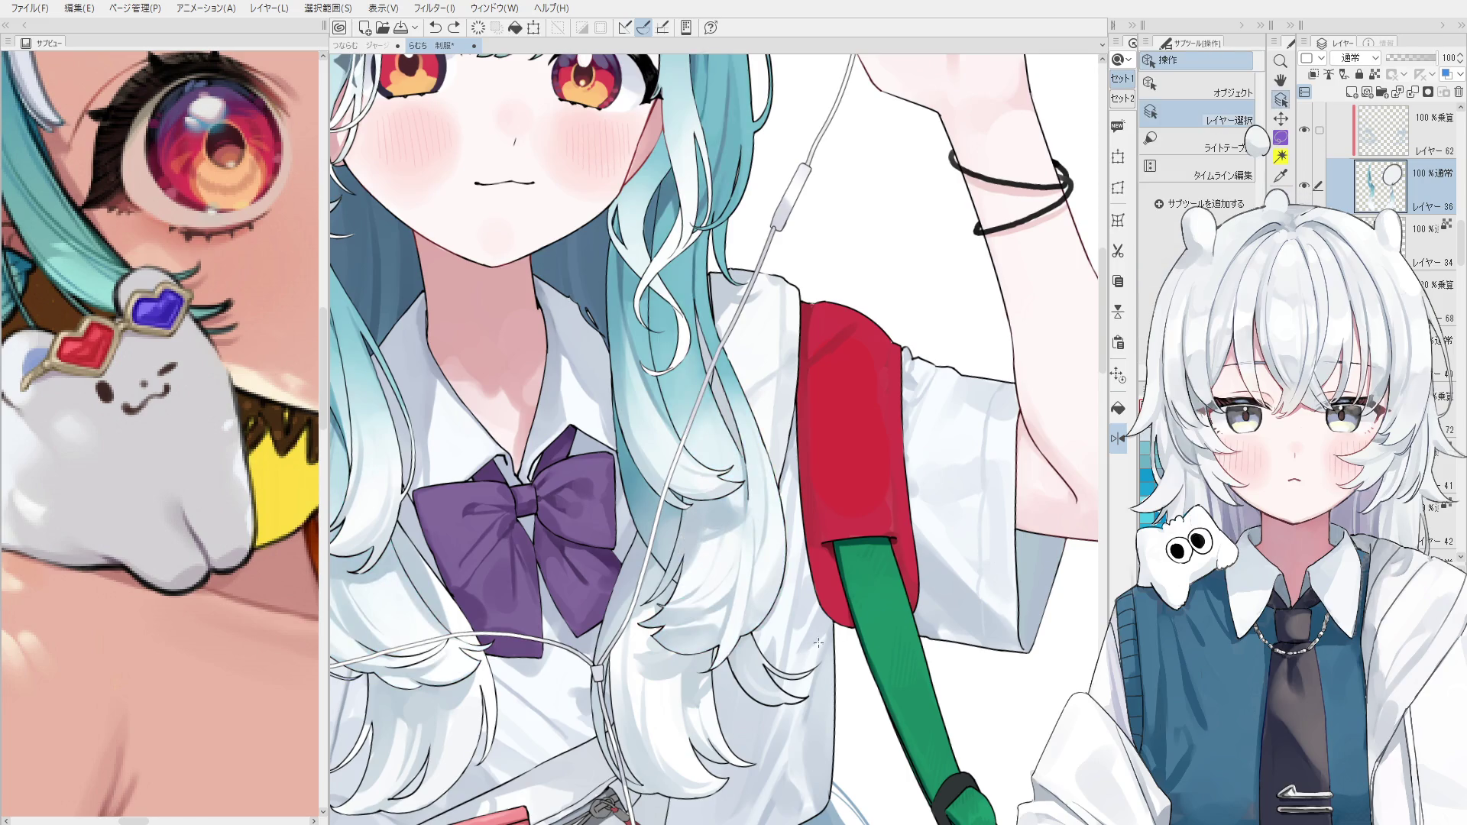
{"action": "left_click", "coordinate": [753, 661], "text": "ctrl+shift"}
{"action": "scroll", "coordinate": [756, 663], "scroll_direction": "up", "scroll_amount": 1}
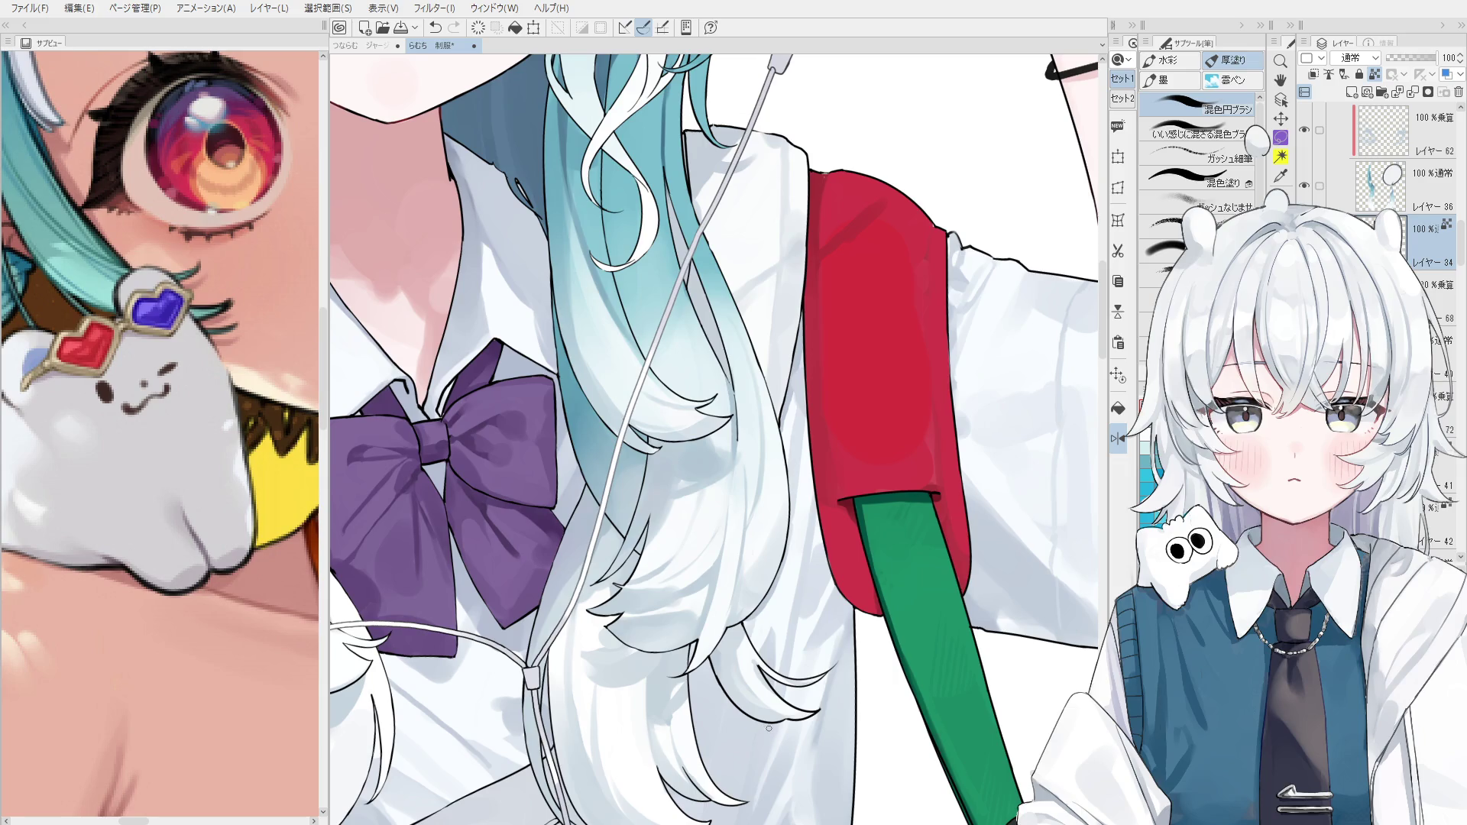
Select the Multiply shading Layer 62 for the white hair ends.
{"action": "key", "text": "o"}
{"action": "key", "text": "o"}
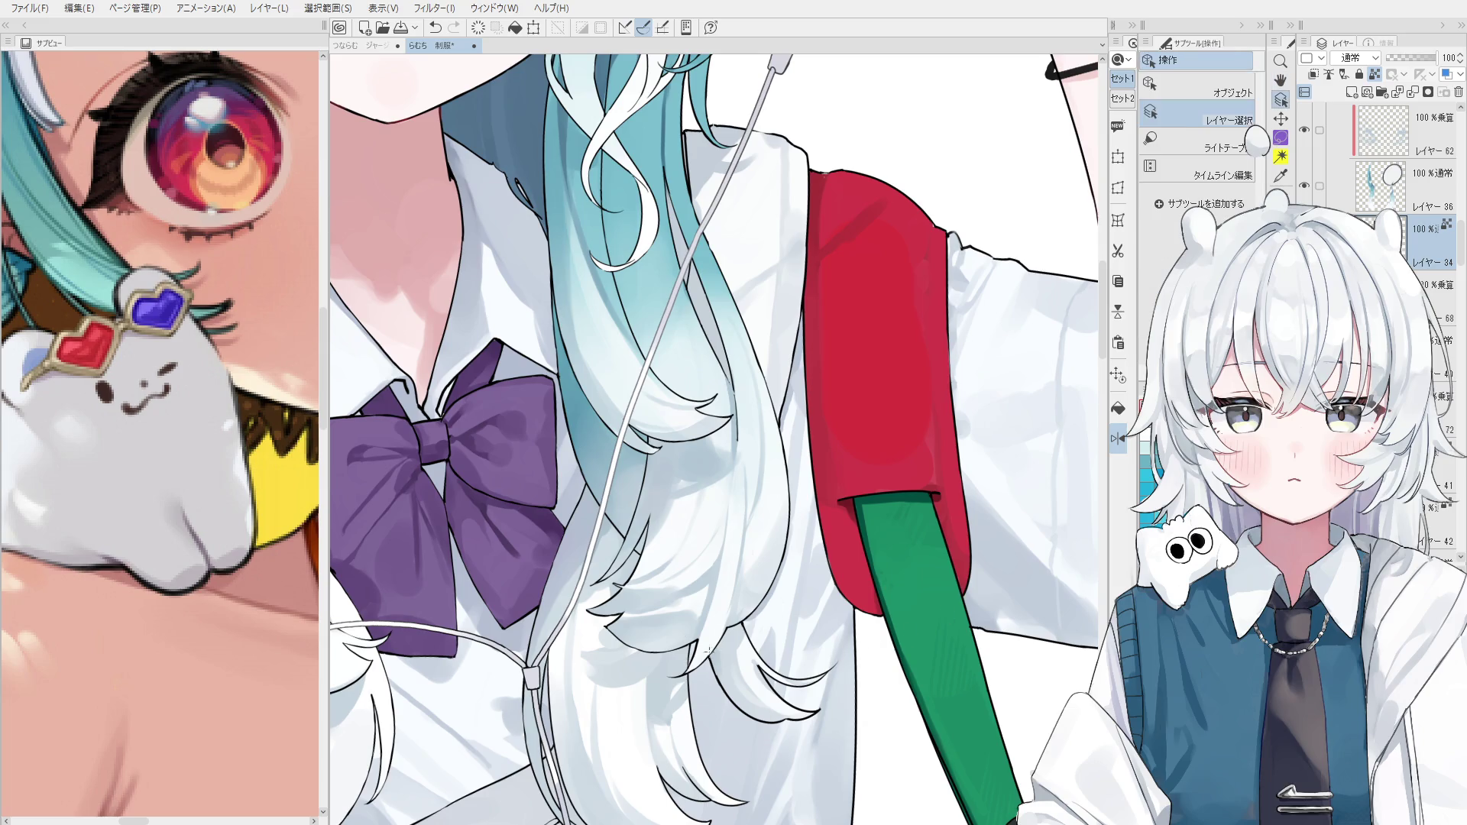
{"action": "left_click", "coordinate": [661, 630]}
{"action": "left_click", "coordinate": [691, 596]}
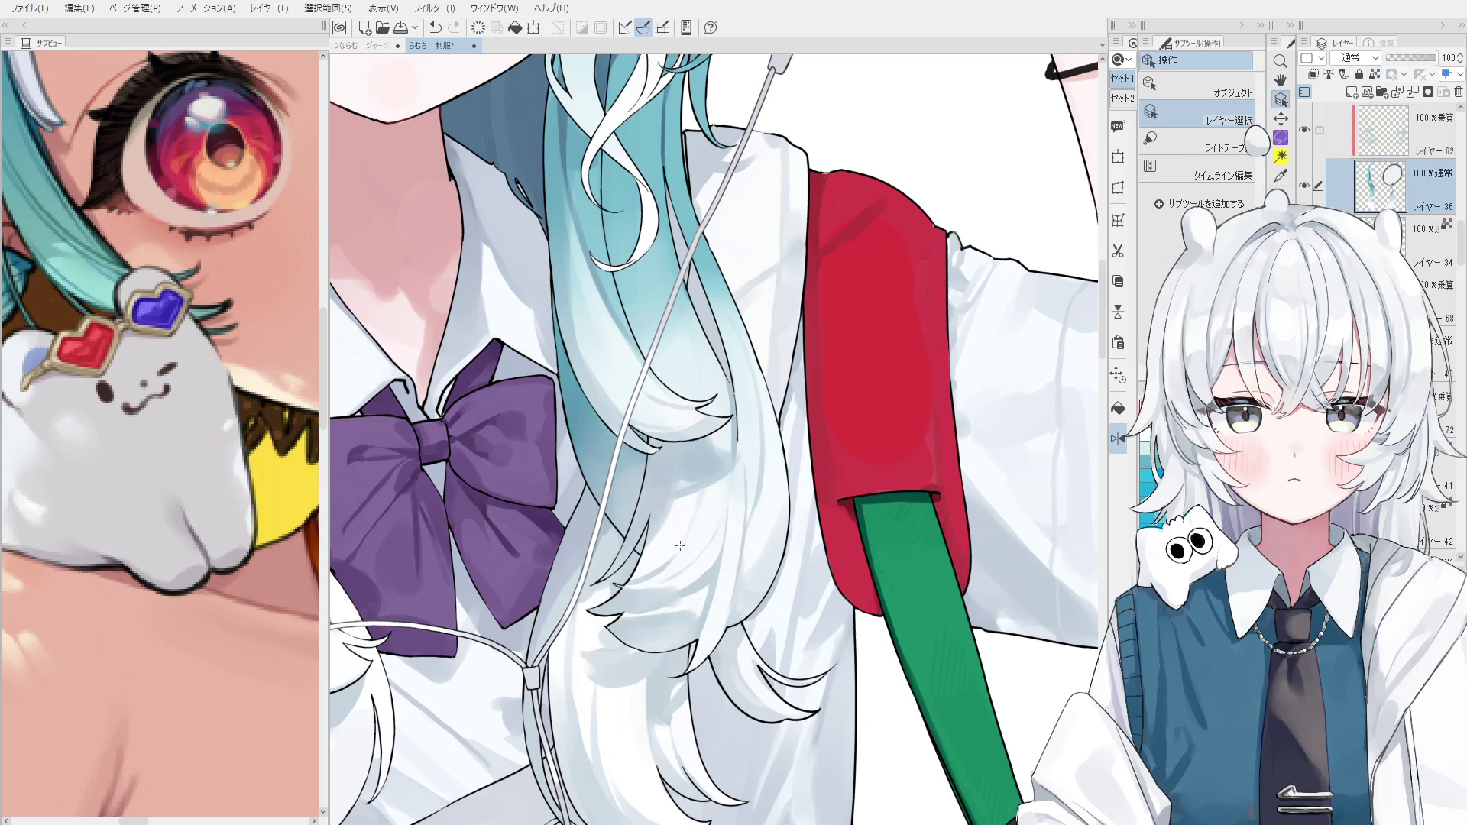
{"action": "key", "text": "ctrl+z"}
{"action": "key", "text": "b"}
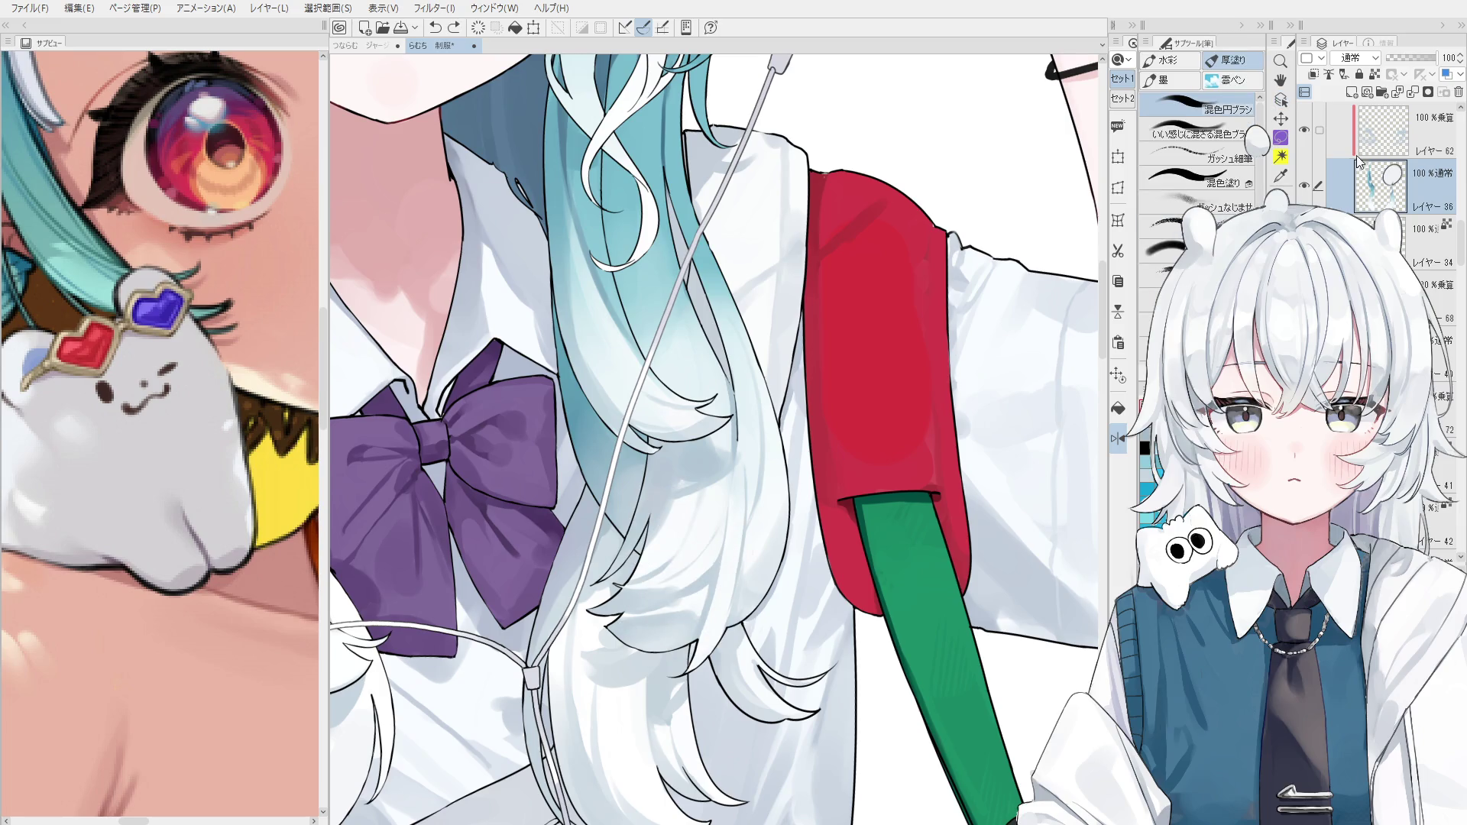
{"action": "left_click", "coordinate": [974, 420], "text": "ctrl+shift"}
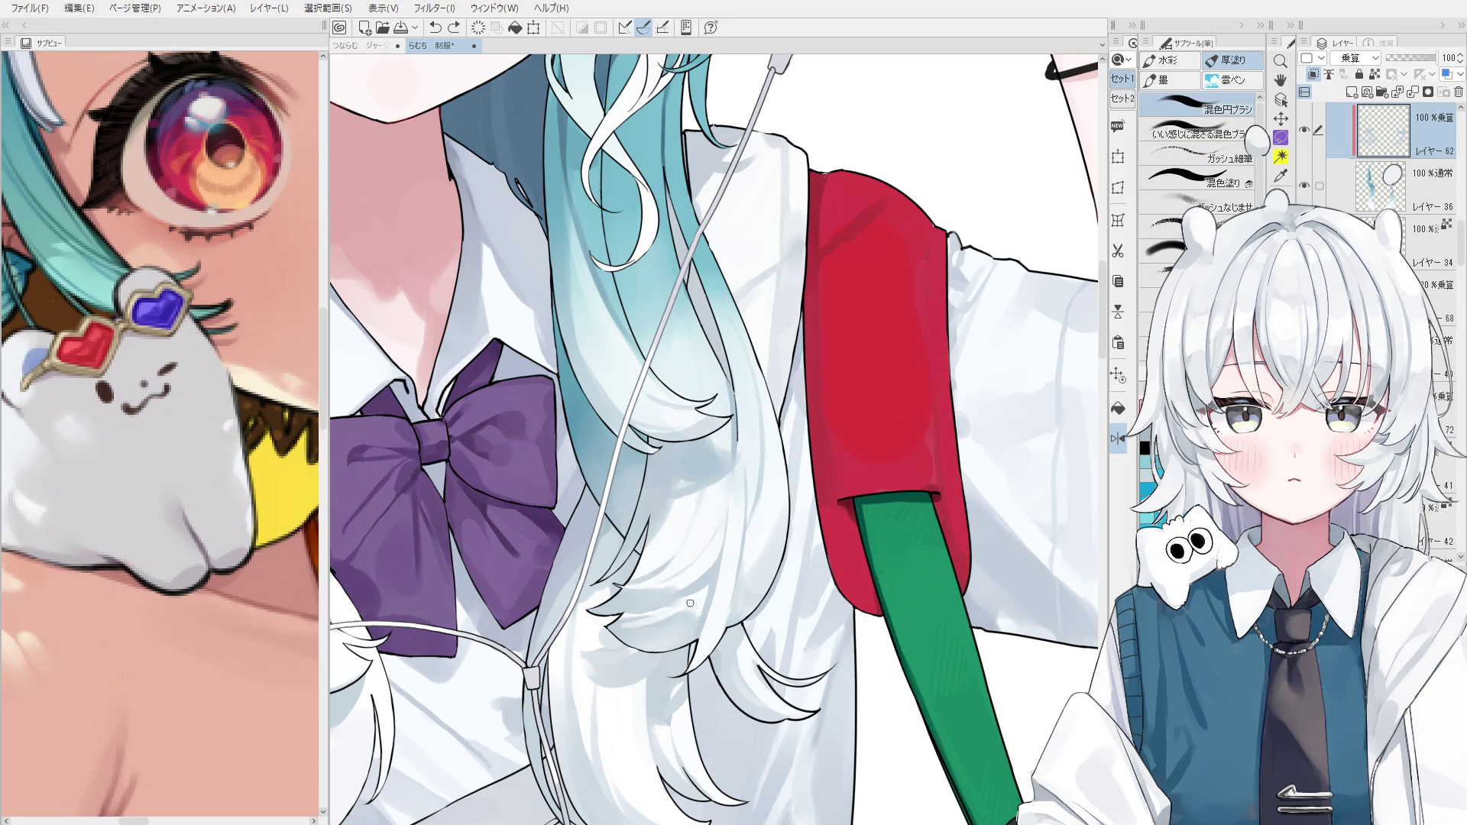
{"action": "left_click", "coordinate": [659, 622]}
{"action": "key", "text": "h"}
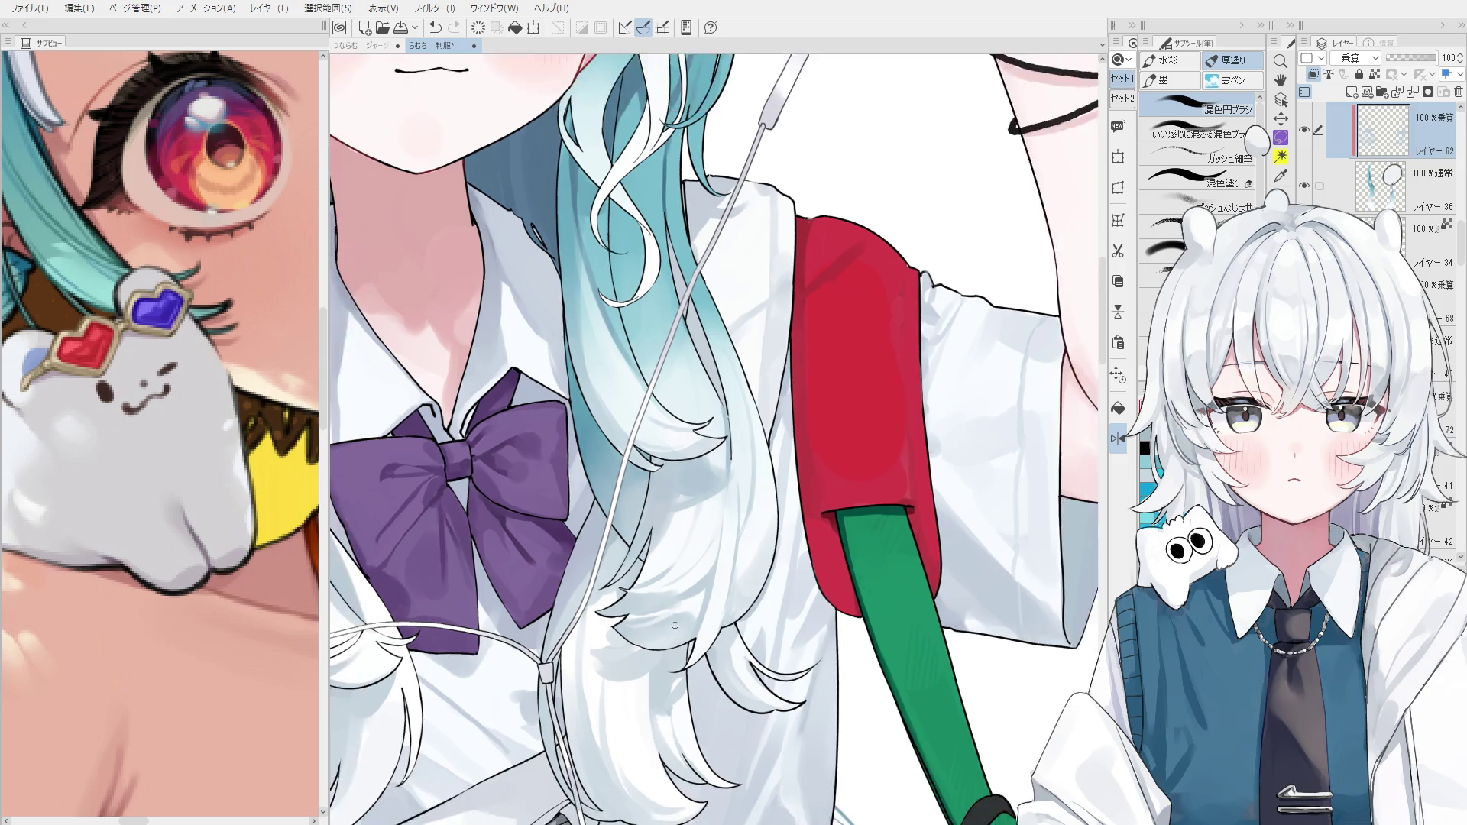
{"action": "key", "text": "ctrl+z"}
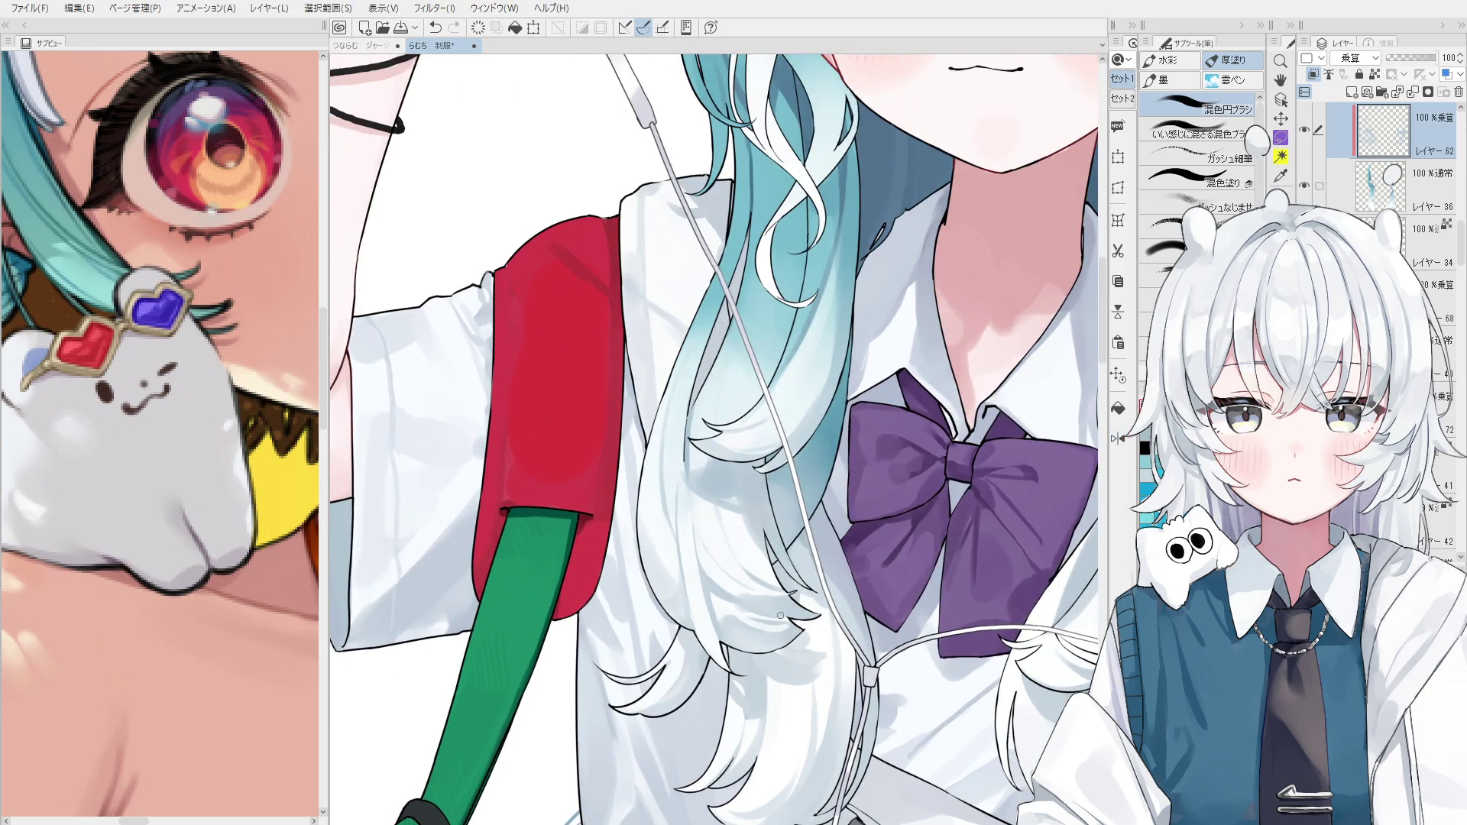
{"action": "key", "text": "ctrl+z"}
{"action": "key", "text": "ctrl+z"}
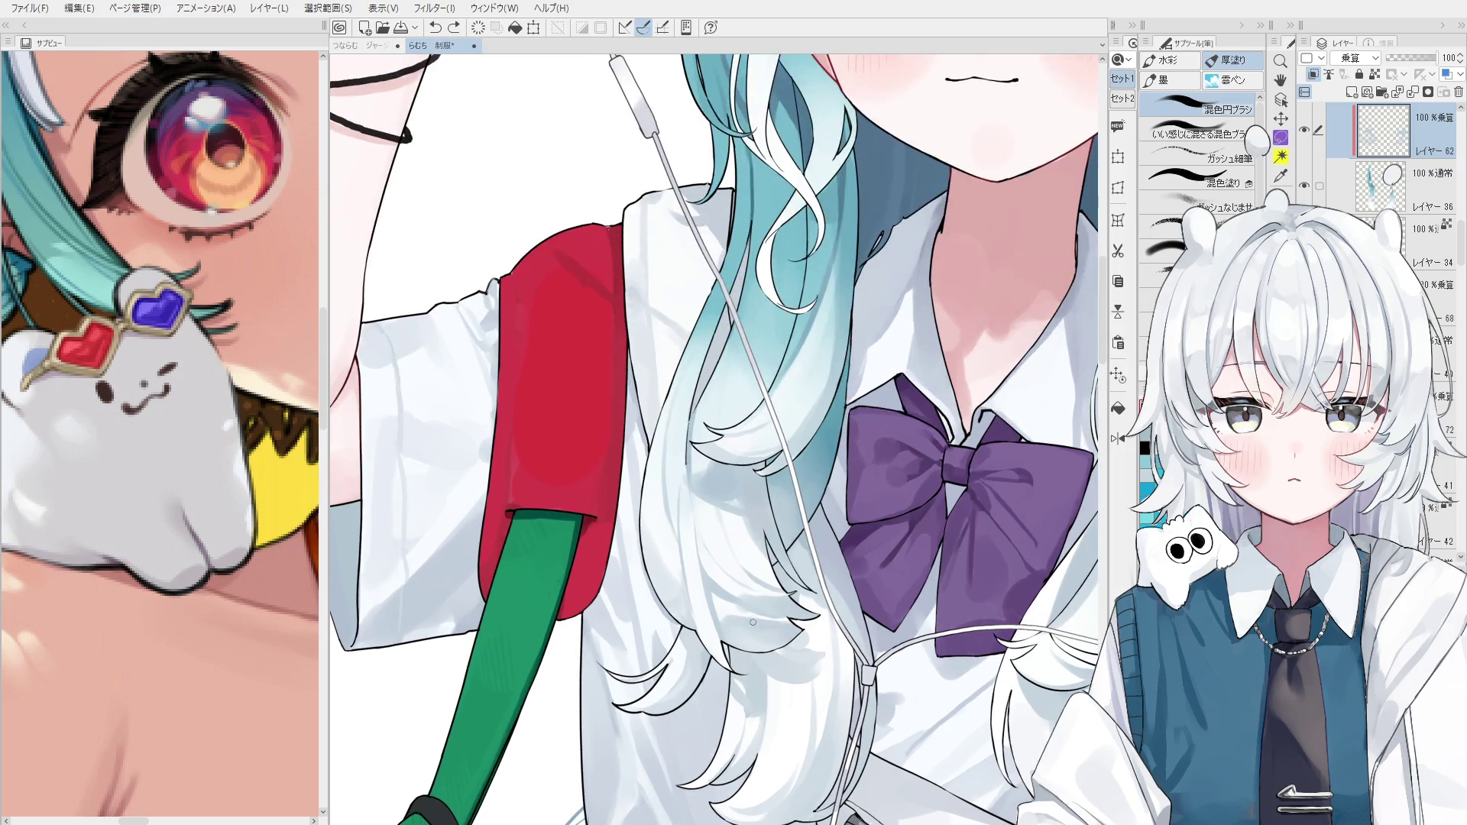
Rotate the view and blend the shading on the white hair with the 厚塗り brush.
{"action": "scroll", "coordinate": [790, 613], "scroll_direction": "down", "scroll_amount": 2}
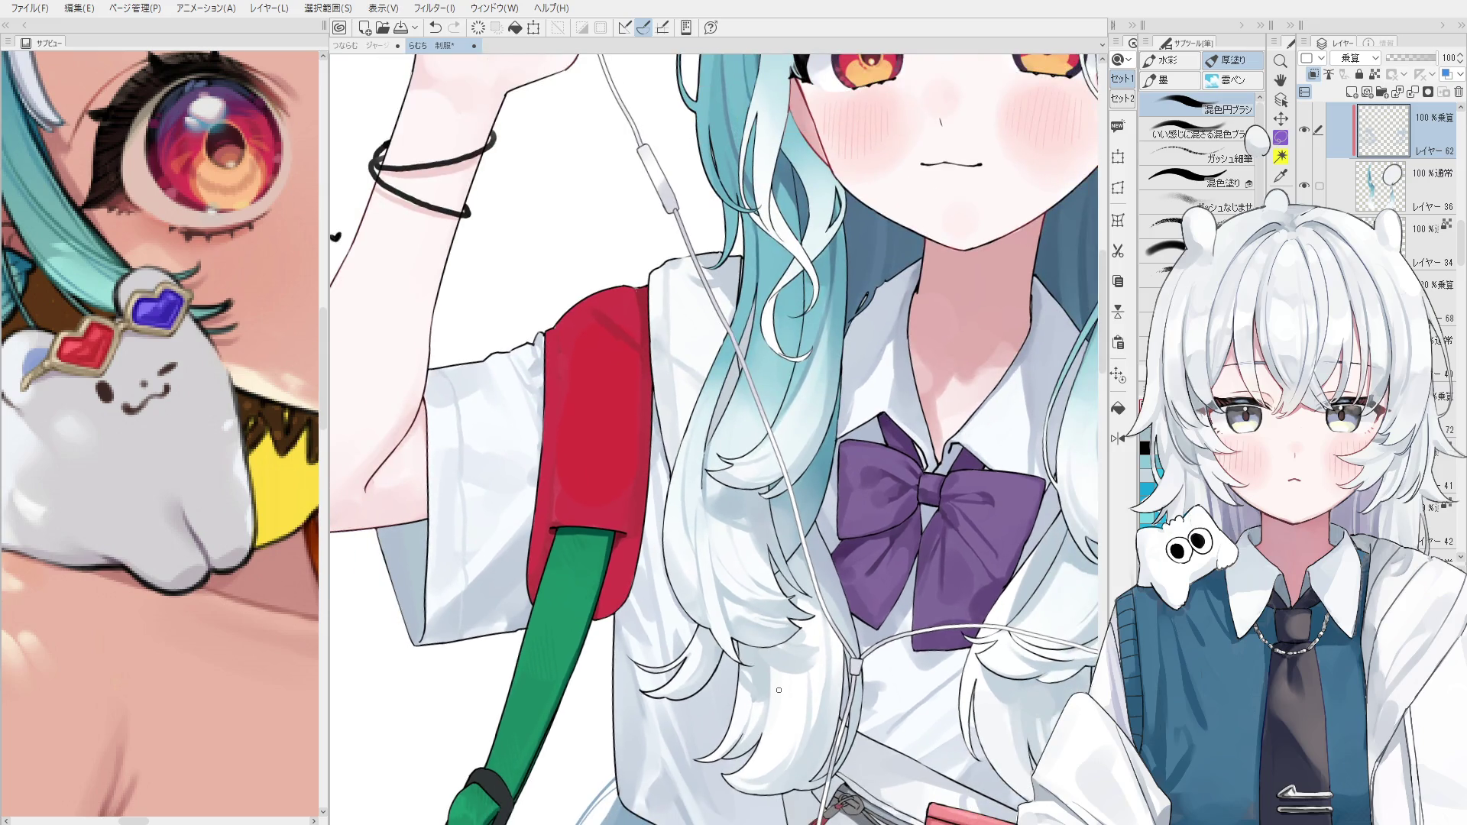
{"action": "scroll", "coordinate": [778, 690], "scroll_direction": "up", "scroll_amount": 2}
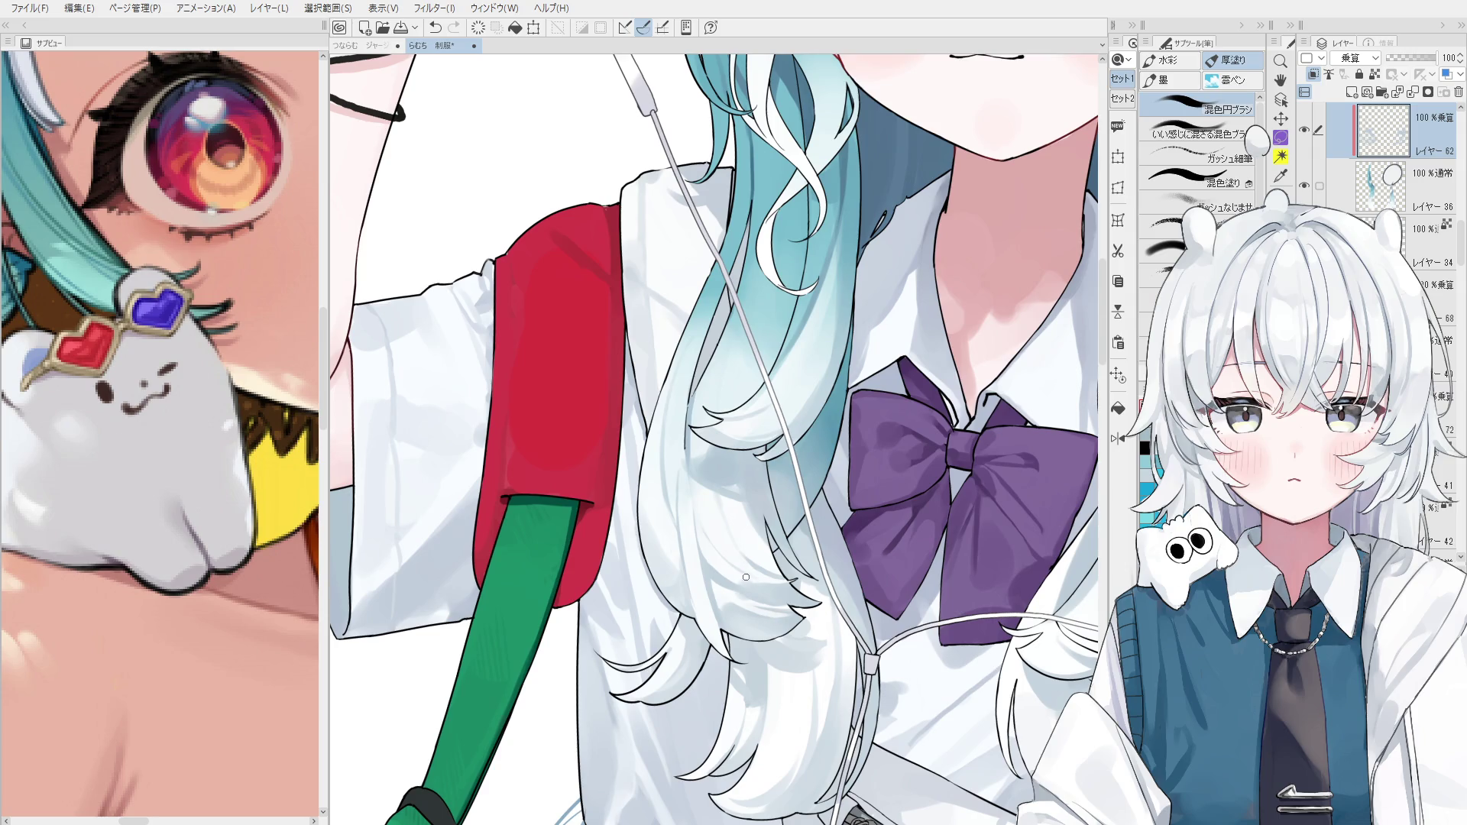
{"action": "scroll", "coordinate": [746, 577], "scroll_direction": "up", "scroll_amount": 1}
{"action": "key", "text": "asciicircum"}
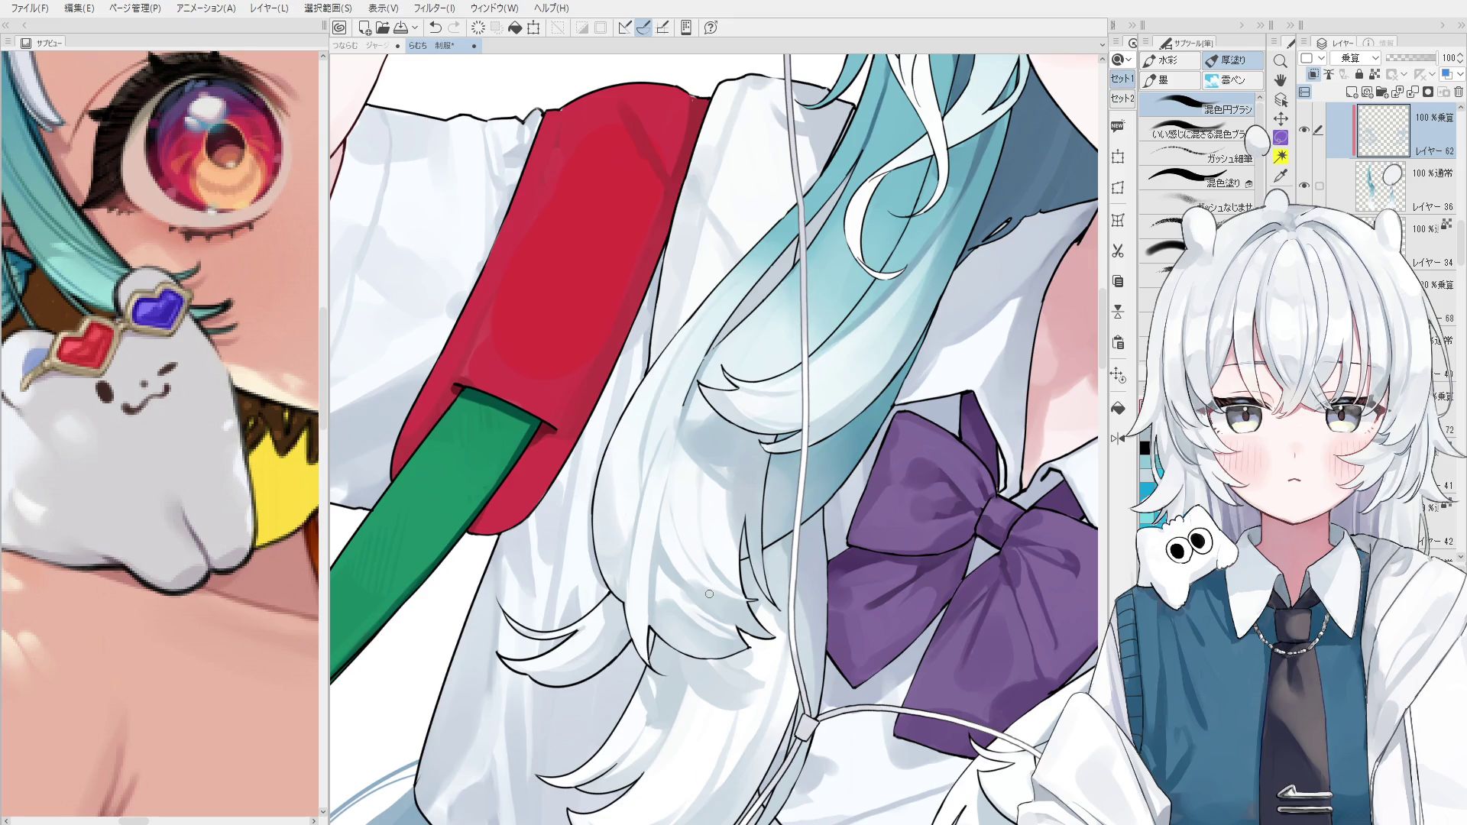
{"action": "scroll", "coordinate": [703, 590], "scroll_direction": "up", "scroll_amount": 2}
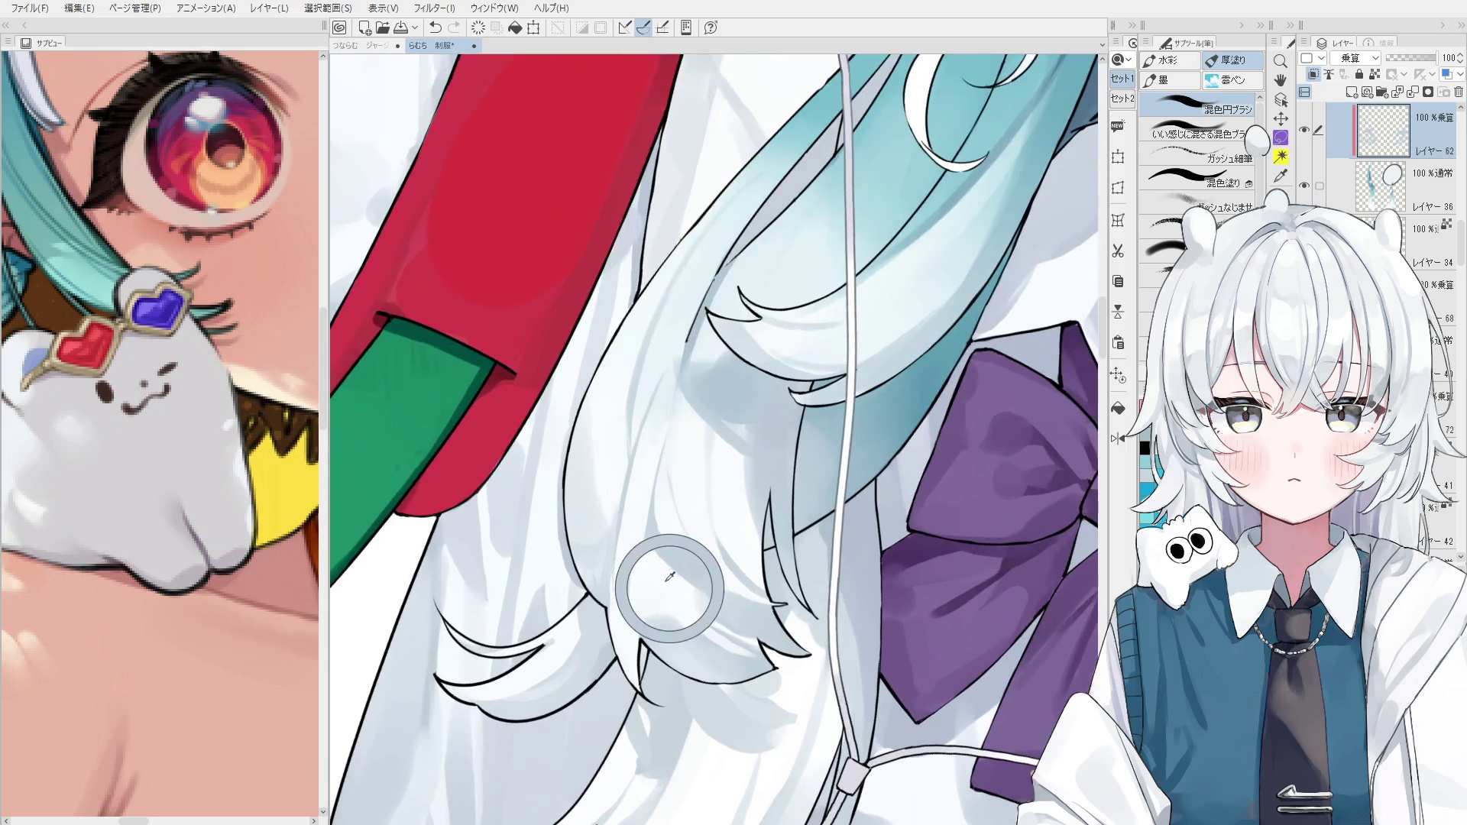
{"action": "scroll", "coordinate": [672, 588], "scroll_direction": "up", "scroll_amount": 1}
{"action": "mouse_move", "coordinate": [692, 488]}
{"action": "left_mouse_down"}
{"action": "mouse_move", "coordinate": [726, 409]}
{"action": "mouse_move", "coordinate": [678, 301]}
{"action": "mouse_move", "coordinate": [686, 257]}
{"action": "left_mouse_up"}
Erase and redraw the hair-tip outline more cleanly with the 線画 pen.
{"action": "key", "text": "^"}
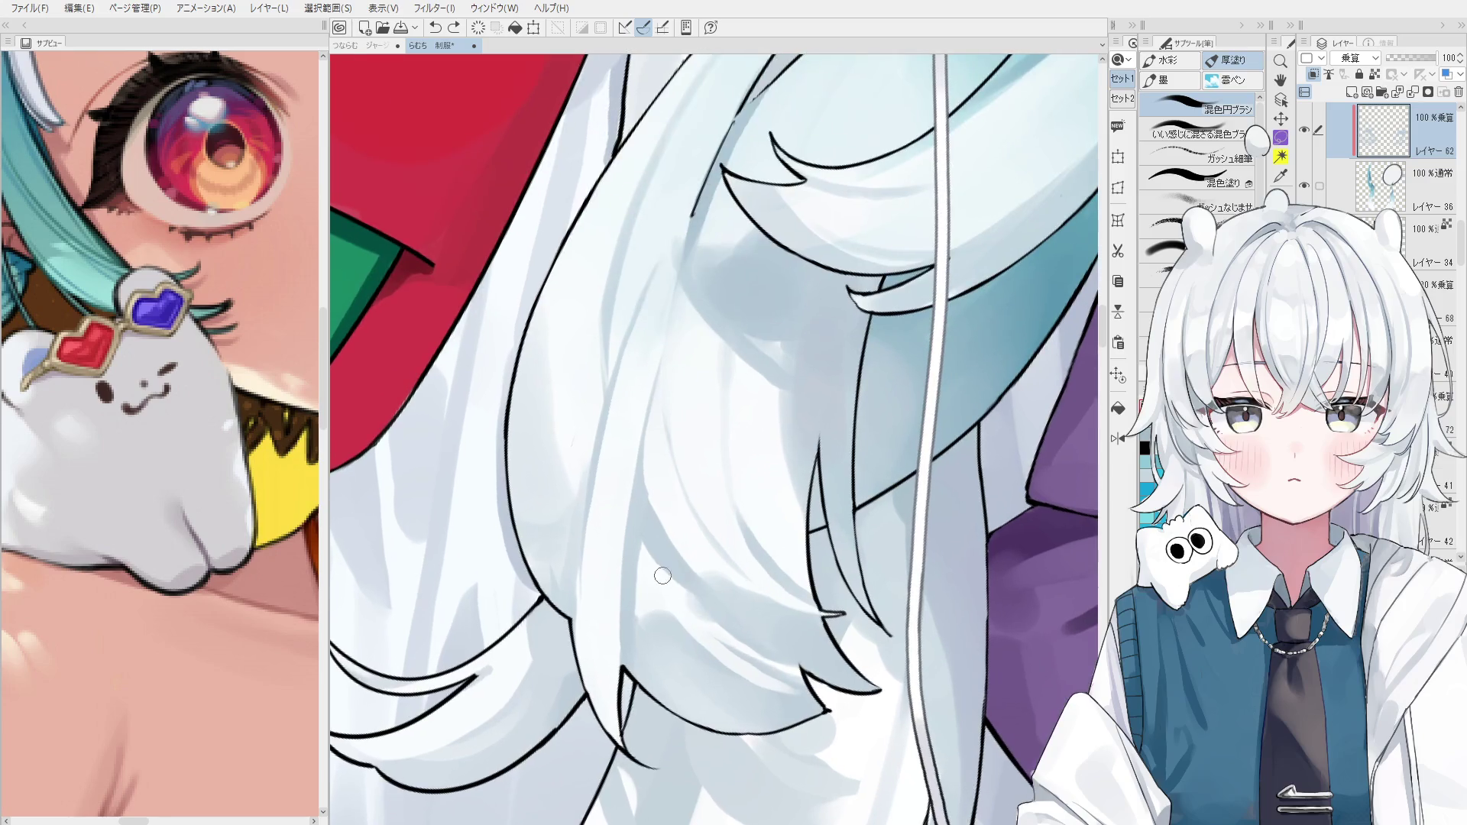
{"action": "key", "text": "^"}
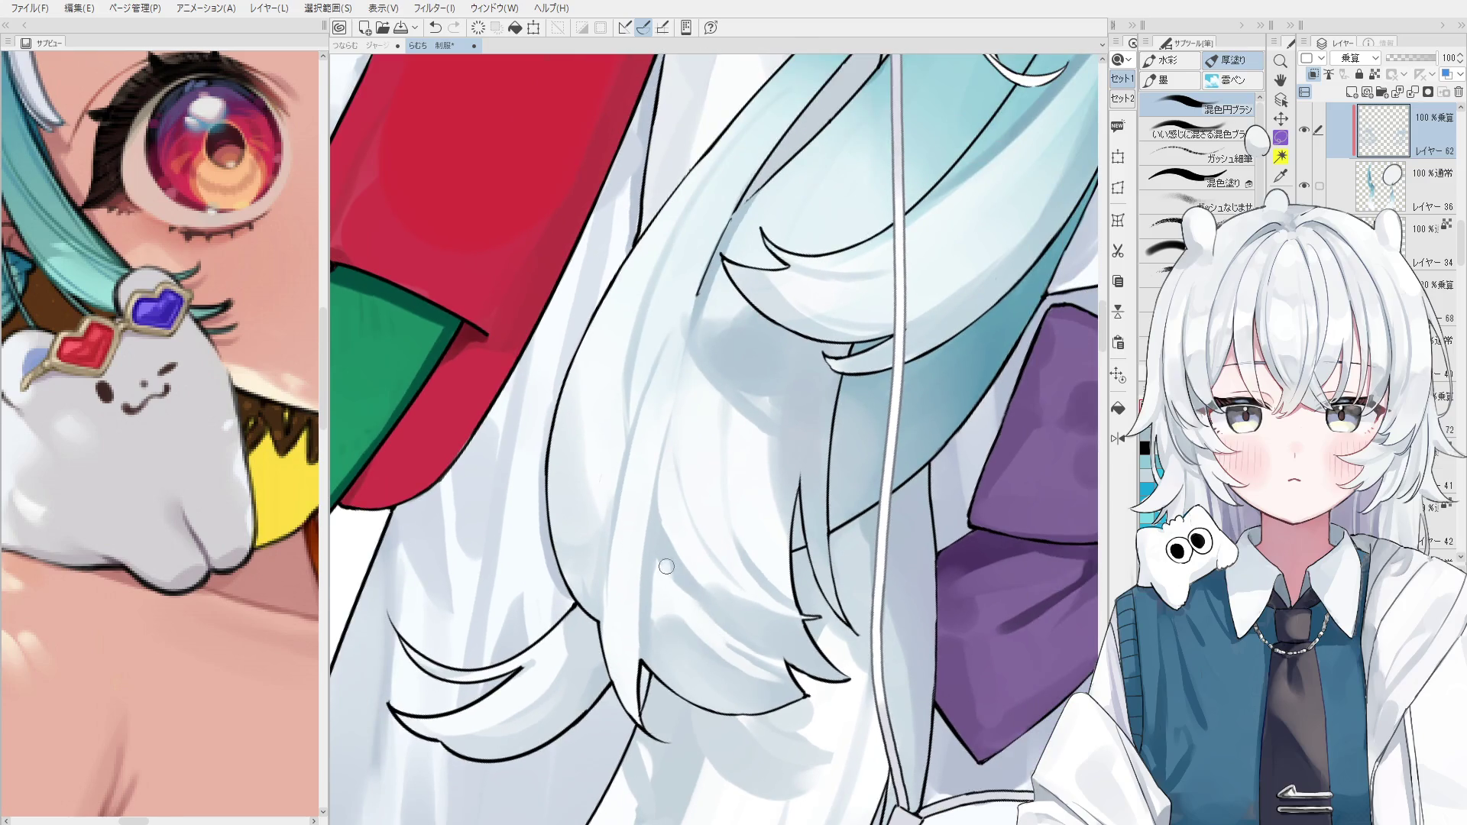
{"action": "key", "text": "^"}
{"action": "key", "text": "^"}
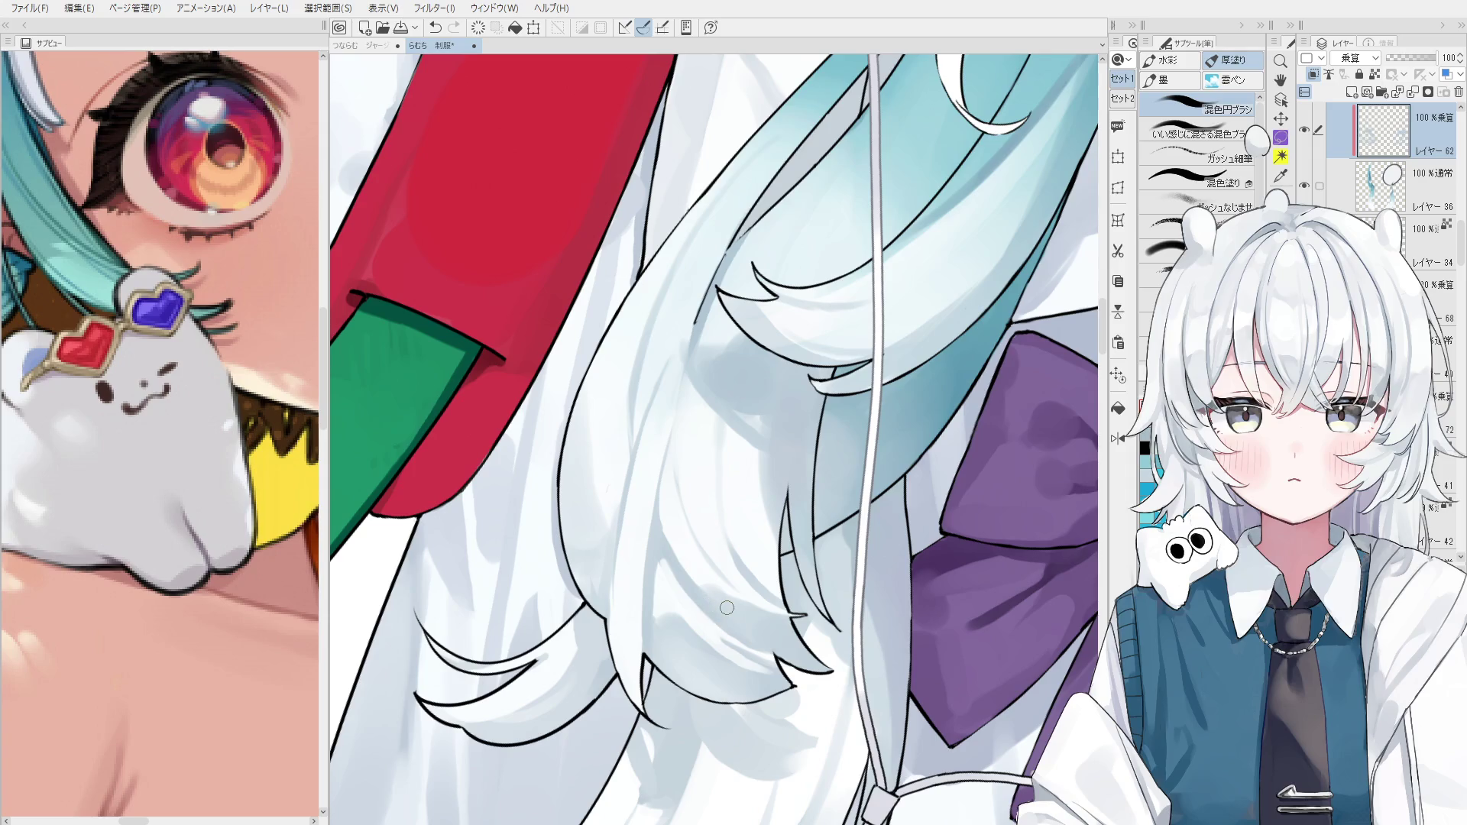
{"action": "key", "text": "^"}
{"action": "key", "text": "^"}
{"action": "scroll", "coordinate": [806, 675], "scroll_direction": "up", "scroll_amount": 2}
{"action": "key", "text": "^"}
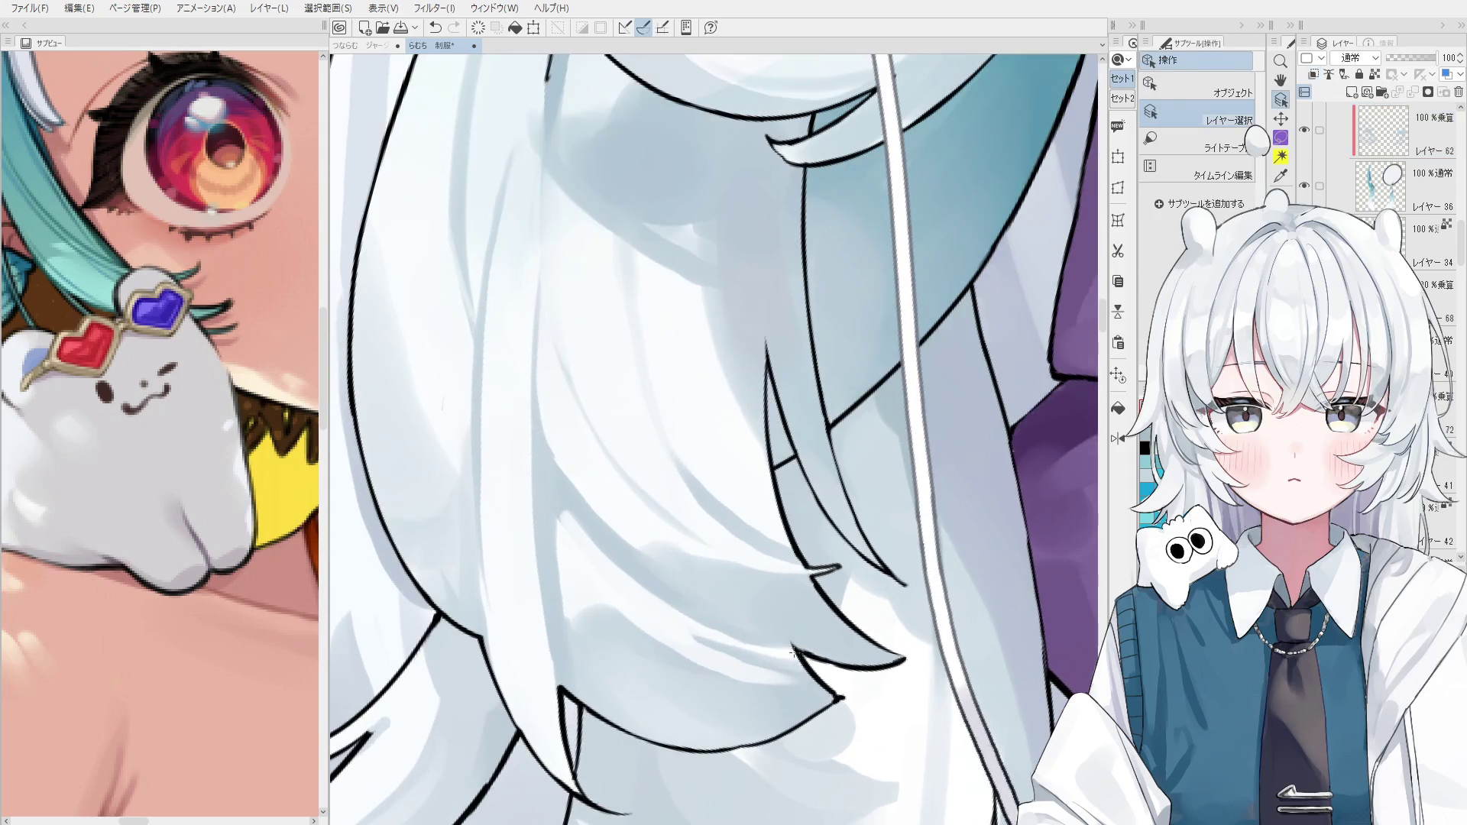
{"action": "key", "text": "e"}
{"action": "key", "text": "^"}
{"action": "key", "text": "^"}
{"action": "key", "text": "^"}
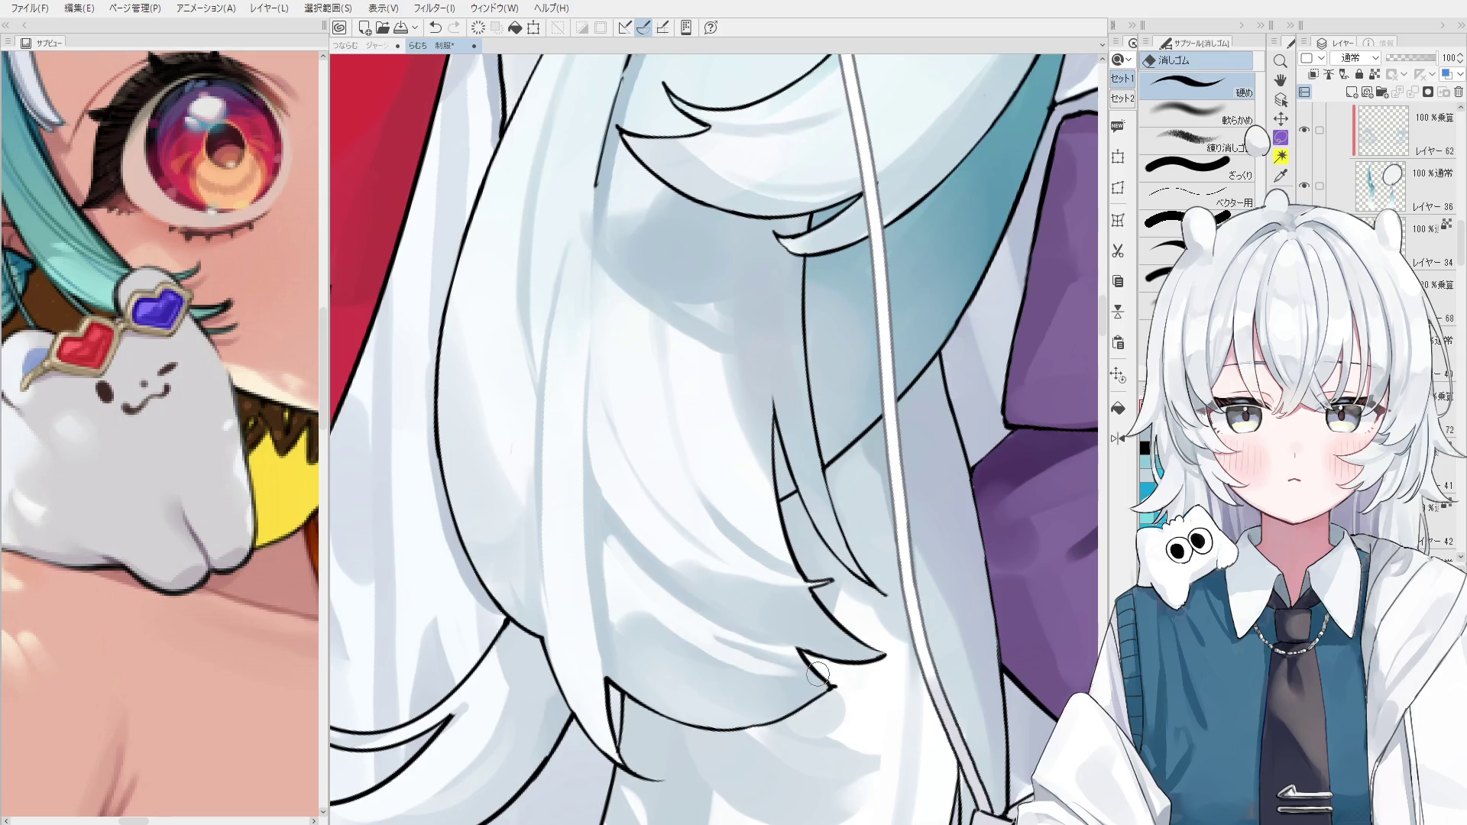
{"action": "key", "text": "^"}
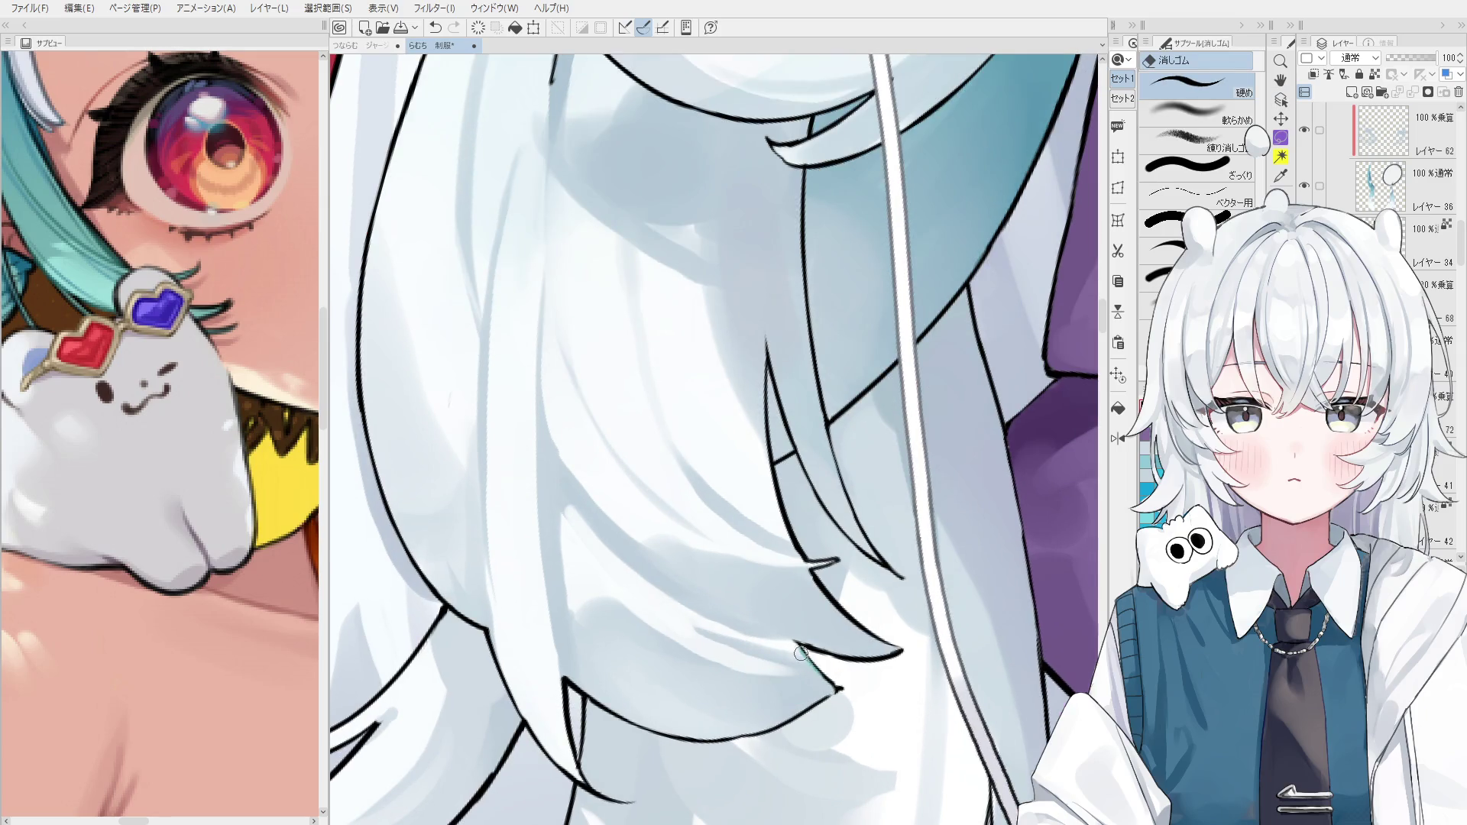
{"action": "key", "text": "^"}
{"action": "key", "text": "p"}
{"action": "key", "text": "ctrl+z"}
{"action": "left_click_drag", "start_coordinate": [795, 640], "coordinate": [851, 697]}
{"action": "key", "text": "^"}
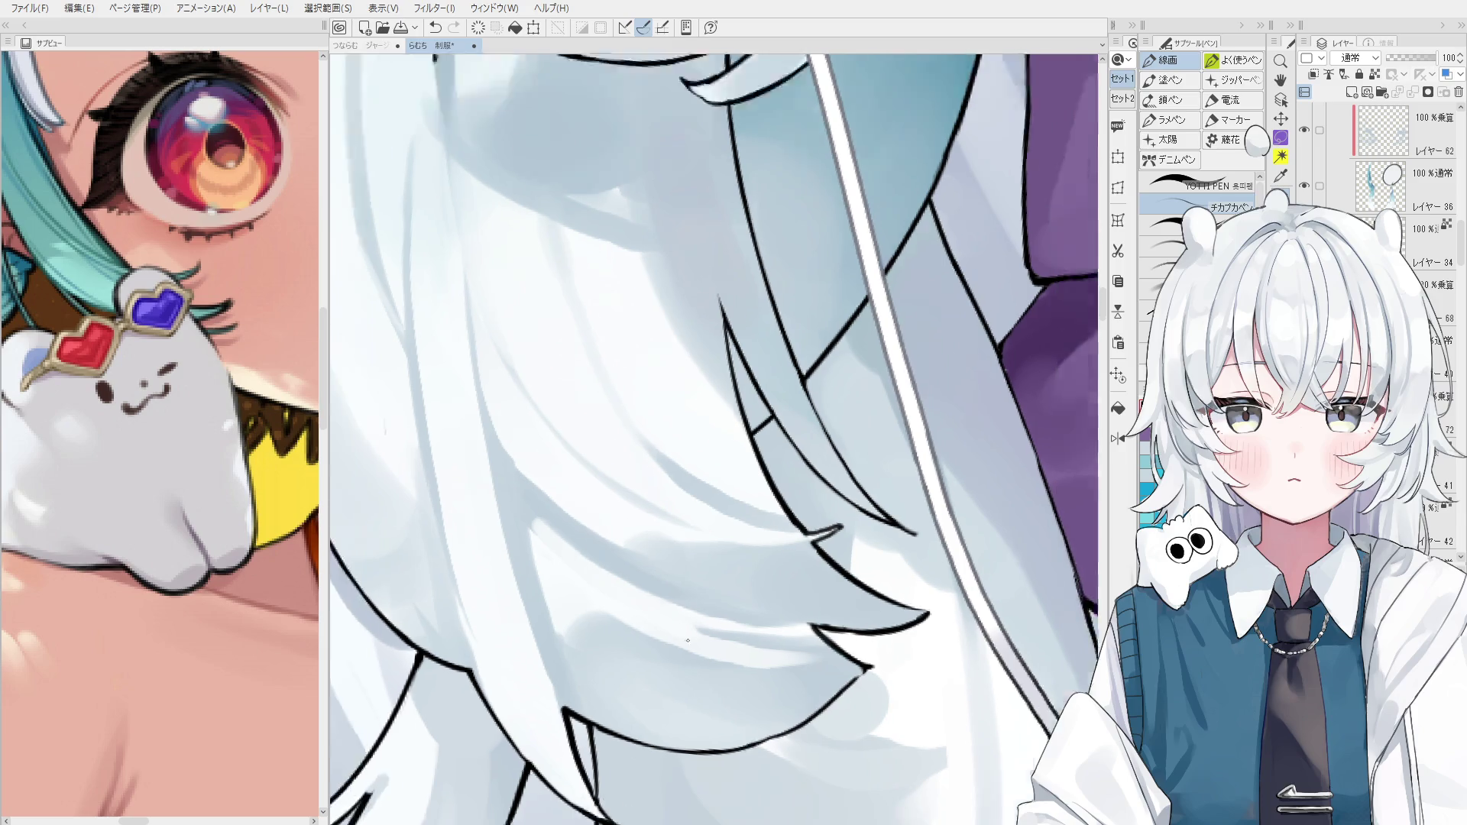
Pick Layer 62 from the canvas near the hair ends.
{"action": "scroll", "coordinate": [702, 600], "scroll_direction": "down", "scroll_amount": 5}
{"action": "left_click", "coordinate": [670, 647], "text": "ctrl+shift"}
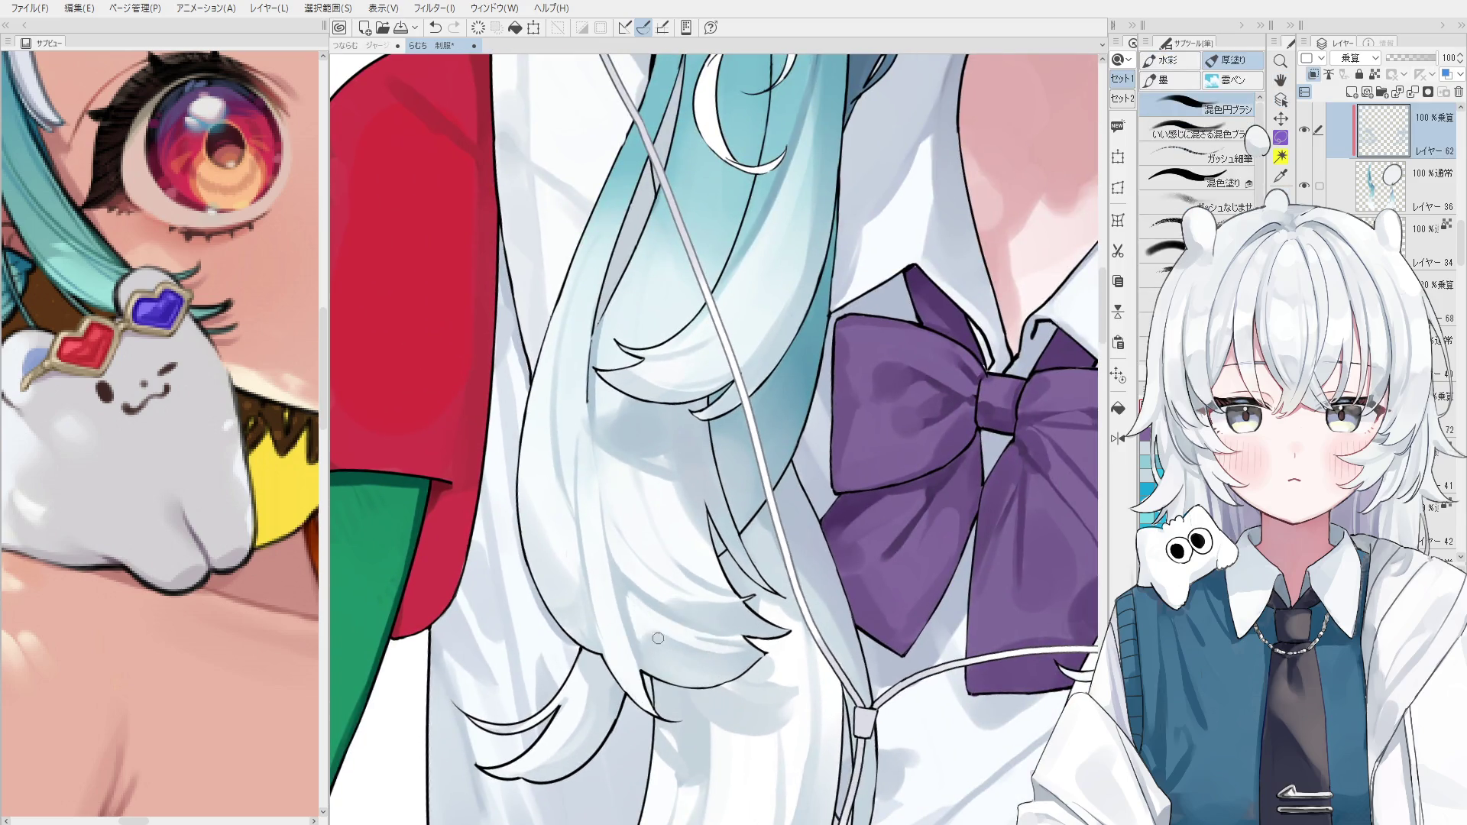
{"action": "scroll", "coordinate": [669, 609], "scroll_direction": "down", "scroll_amount": 1}
{"action": "scroll", "coordinate": [668, 609], "scroll_direction": "down", "scroll_amount": 2}
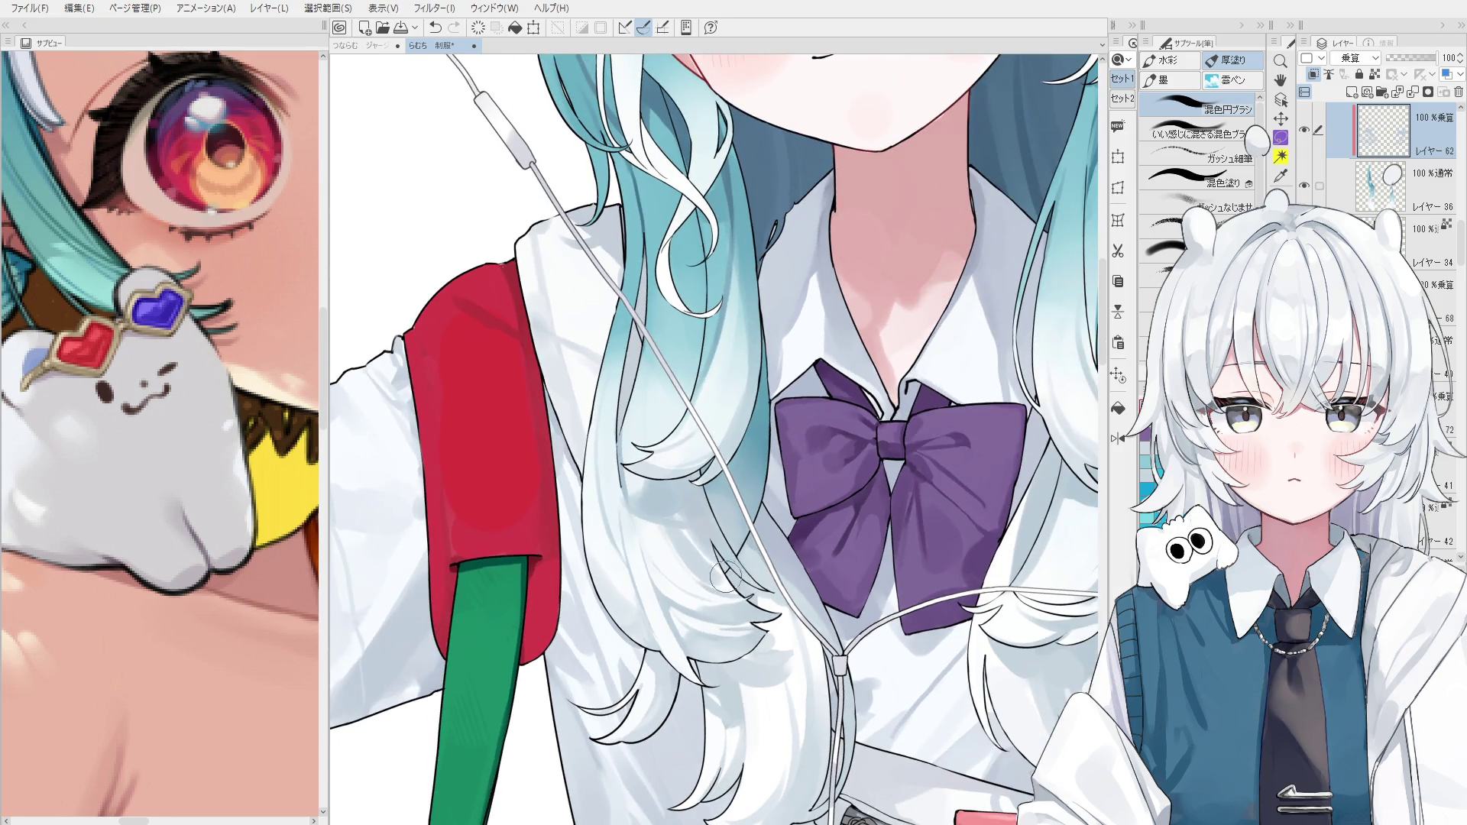
{"action": "scroll", "coordinate": [710, 565], "scroll_direction": "up", "scroll_amount": 1}
Compare the latest stroke with undo and redo, keep it, and zoom out to the face.
{"action": "key", "text": "ctrl+z"}
{"action": "scroll", "coordinate": [706, 560], "scroll_direction": "down", "scroll_amount": 1}
{"action": "key", "text": "ctrl+y"}
{"action": "key", "text": "ctrl+z"}
{"action": "key", "text": "ctrl+y"}
{"action": "key", "text": "ctrl+z"}
{"action": "key", "text": "ctrl+y"}
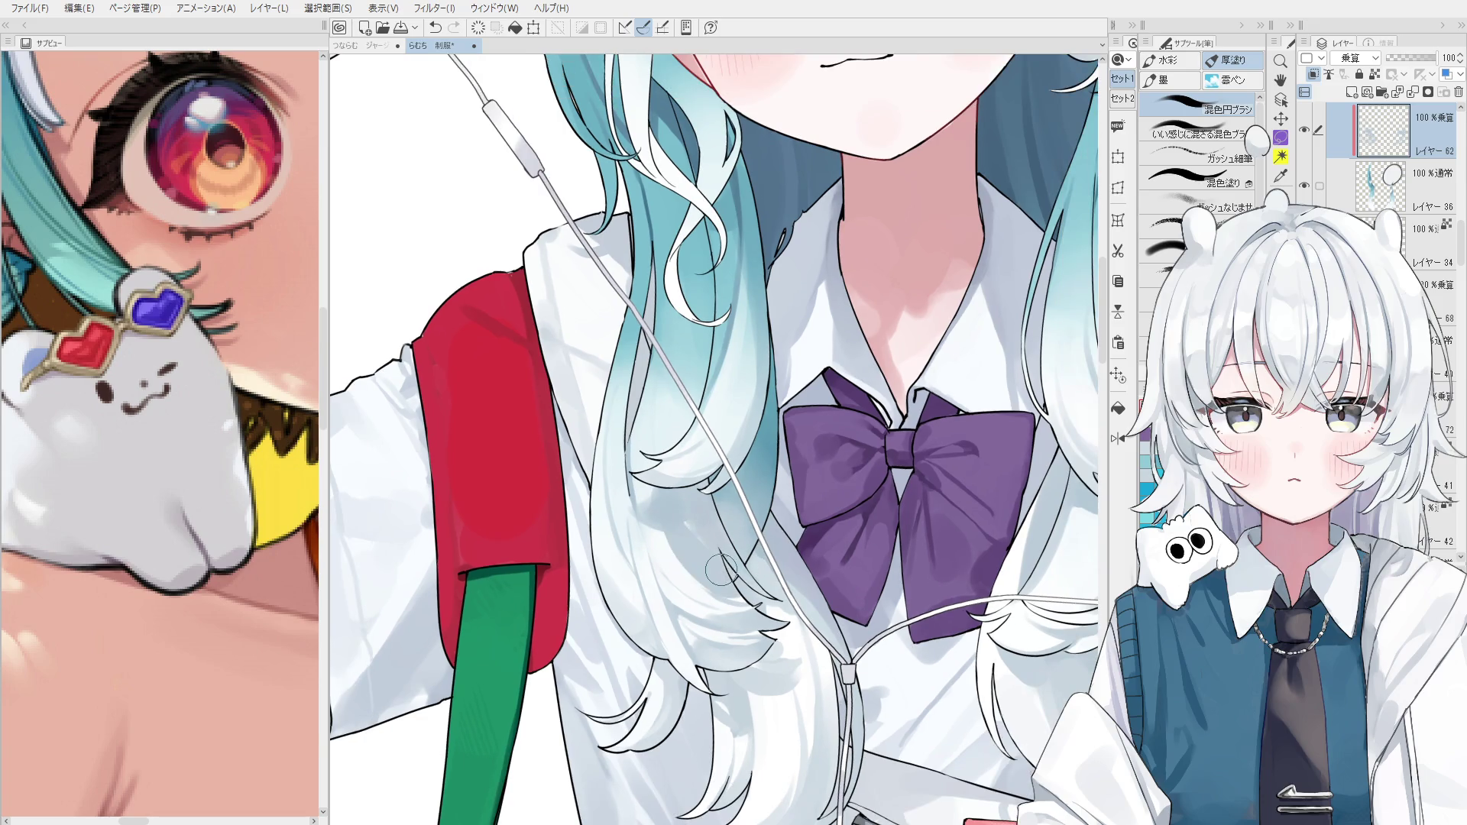
{"action": "scroll", "coordinate": [711, 558], "scroll_direction": "up", "scroll_amount": 1}
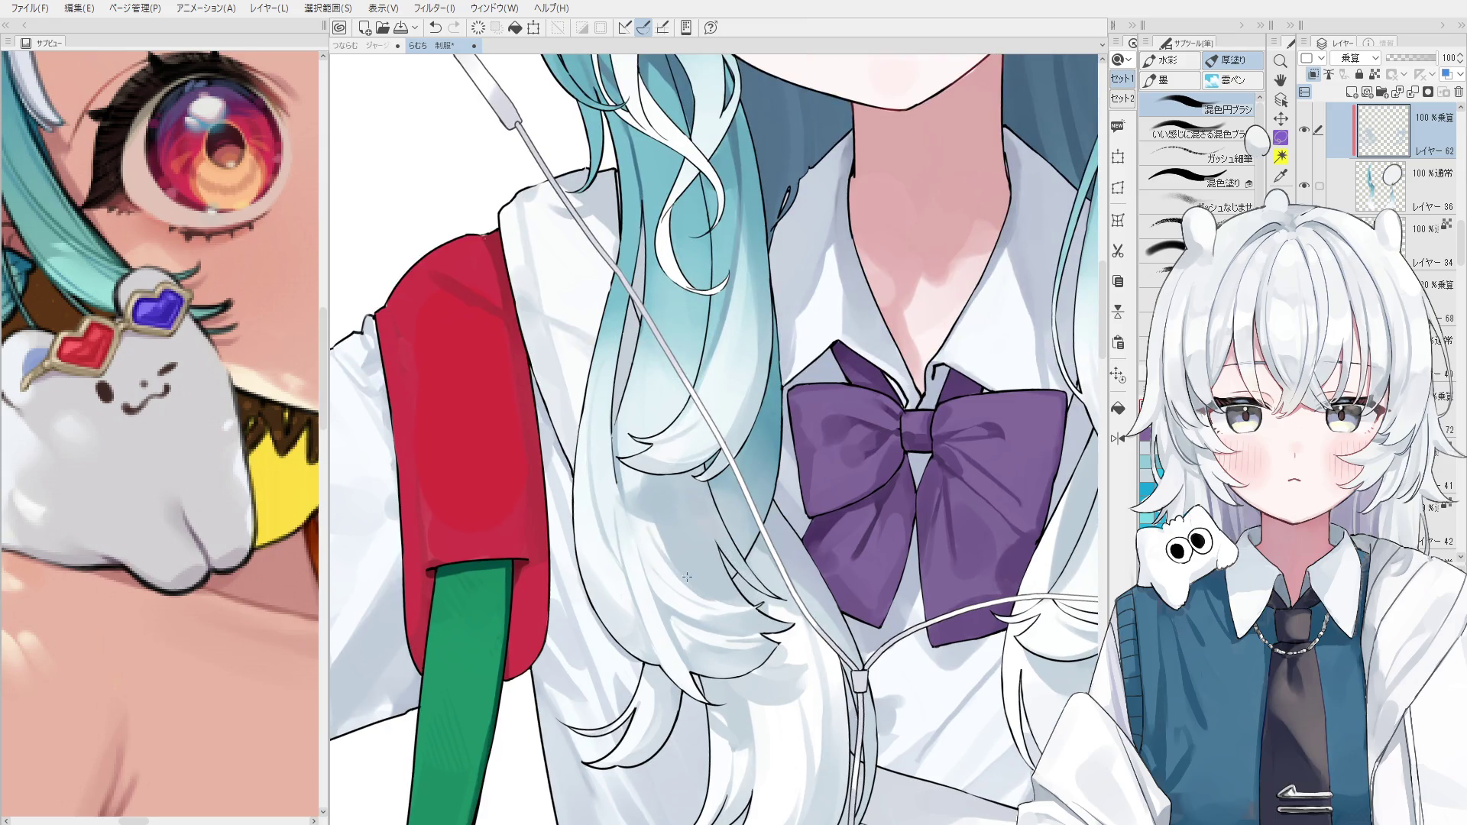
{"action": "scroll", "coordinate": [669, 570], "scroll_direction": "down", "scroll_amount": 3}
{"action": "scroll", "coordinate": [774, 632], "scroll_direction": "up", "scroll_amount": 1}
{"action": "scroll", "coordinate": [774, 633], "scroll_direction": "up", "scroll_amount": 2}
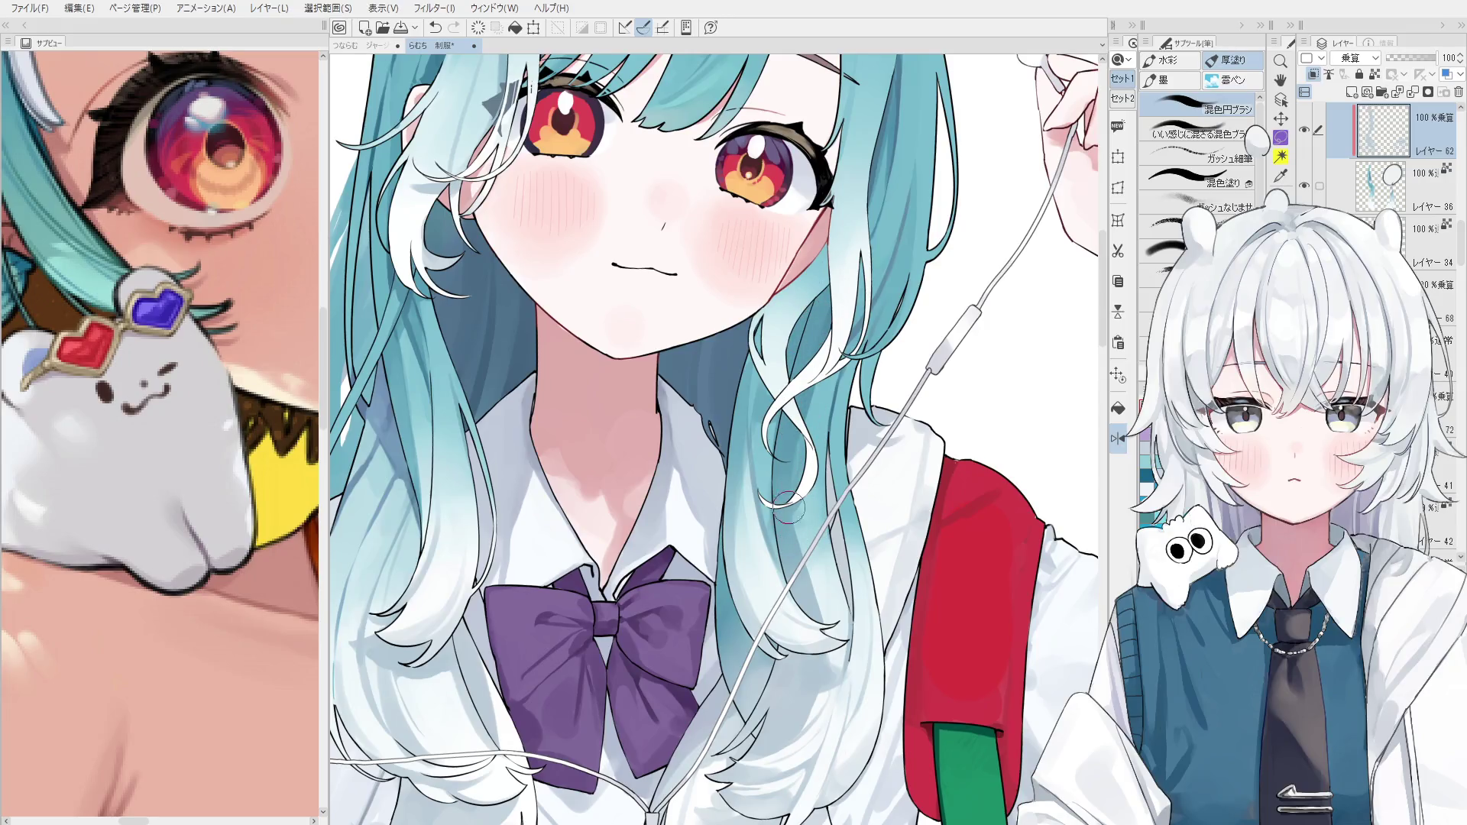
Rotate the view slightly and reselect the multiply shading layer 62 from the canvas.
{"action": "key", "text": "minus"}
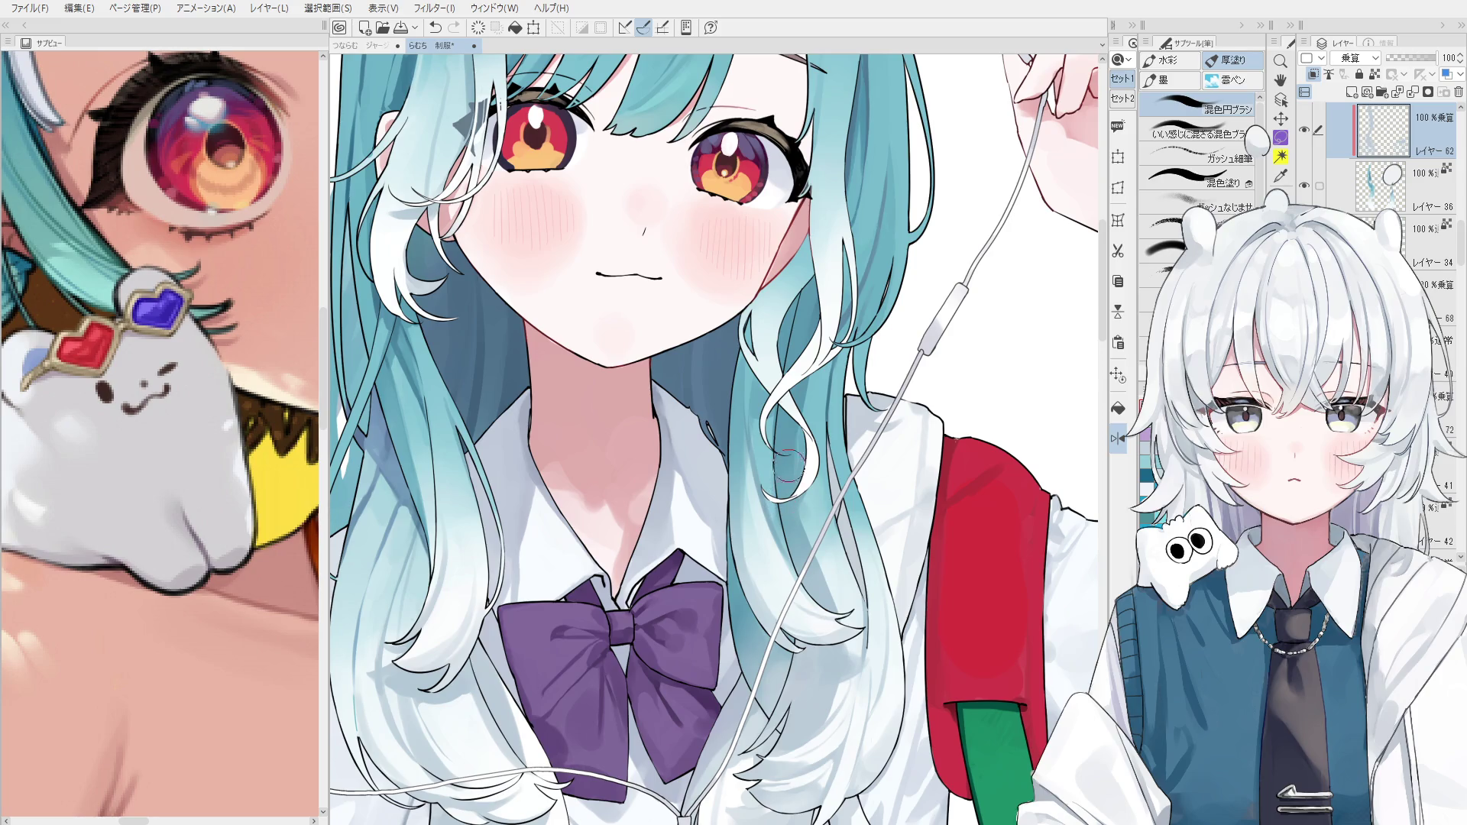
{"action": "left_click", "coordinate": [814, 417], "text": "ctrl+shift"}
{"action": "scroll", "coordinate": [823, 421], "scroll_direction": "up", "scroll_amount": 2}
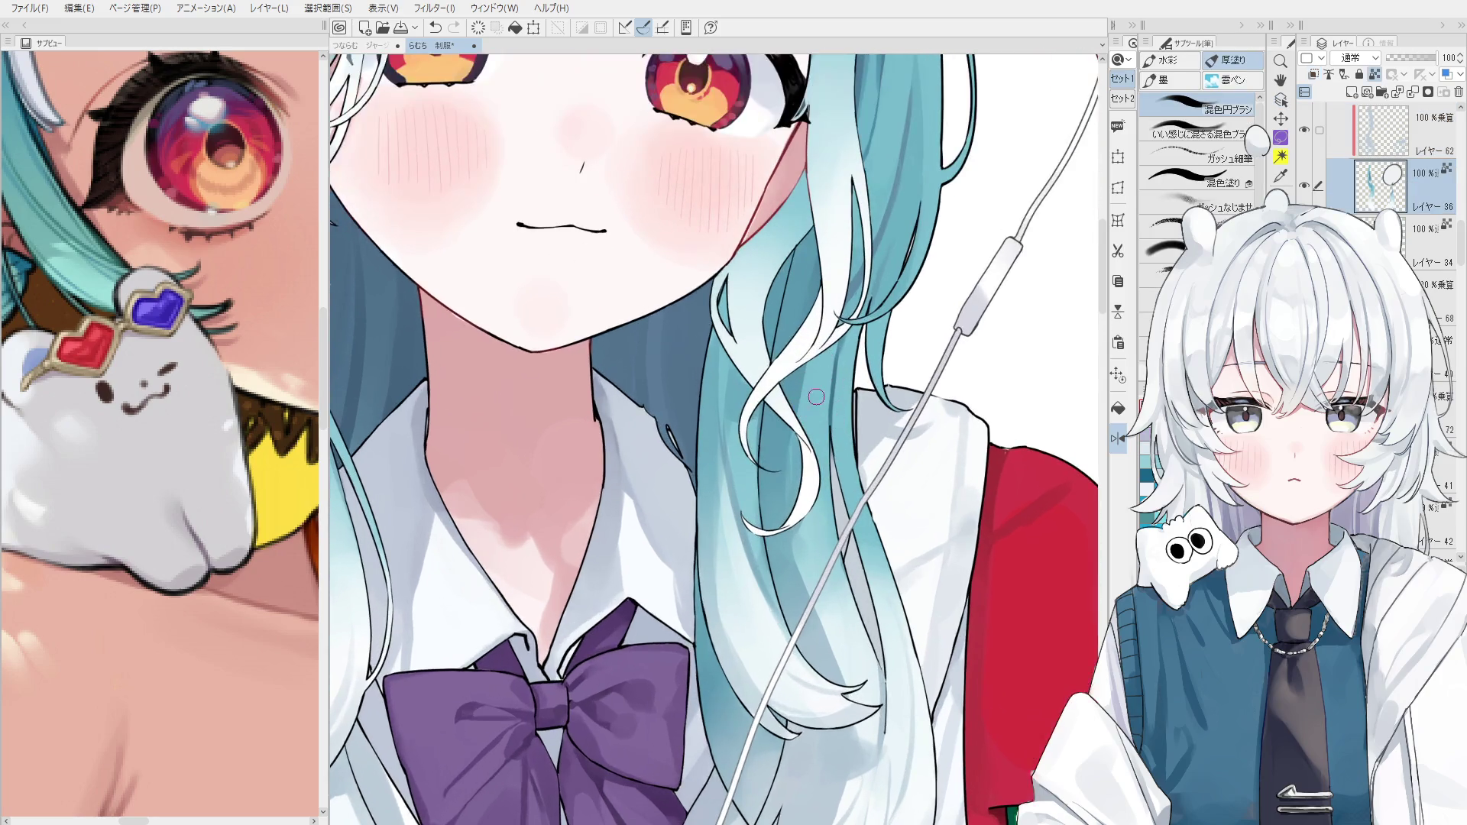
{"action": "scroll", "coordinate": [805, 523], "scroll_direction": "down", "scroll_amount": 1}
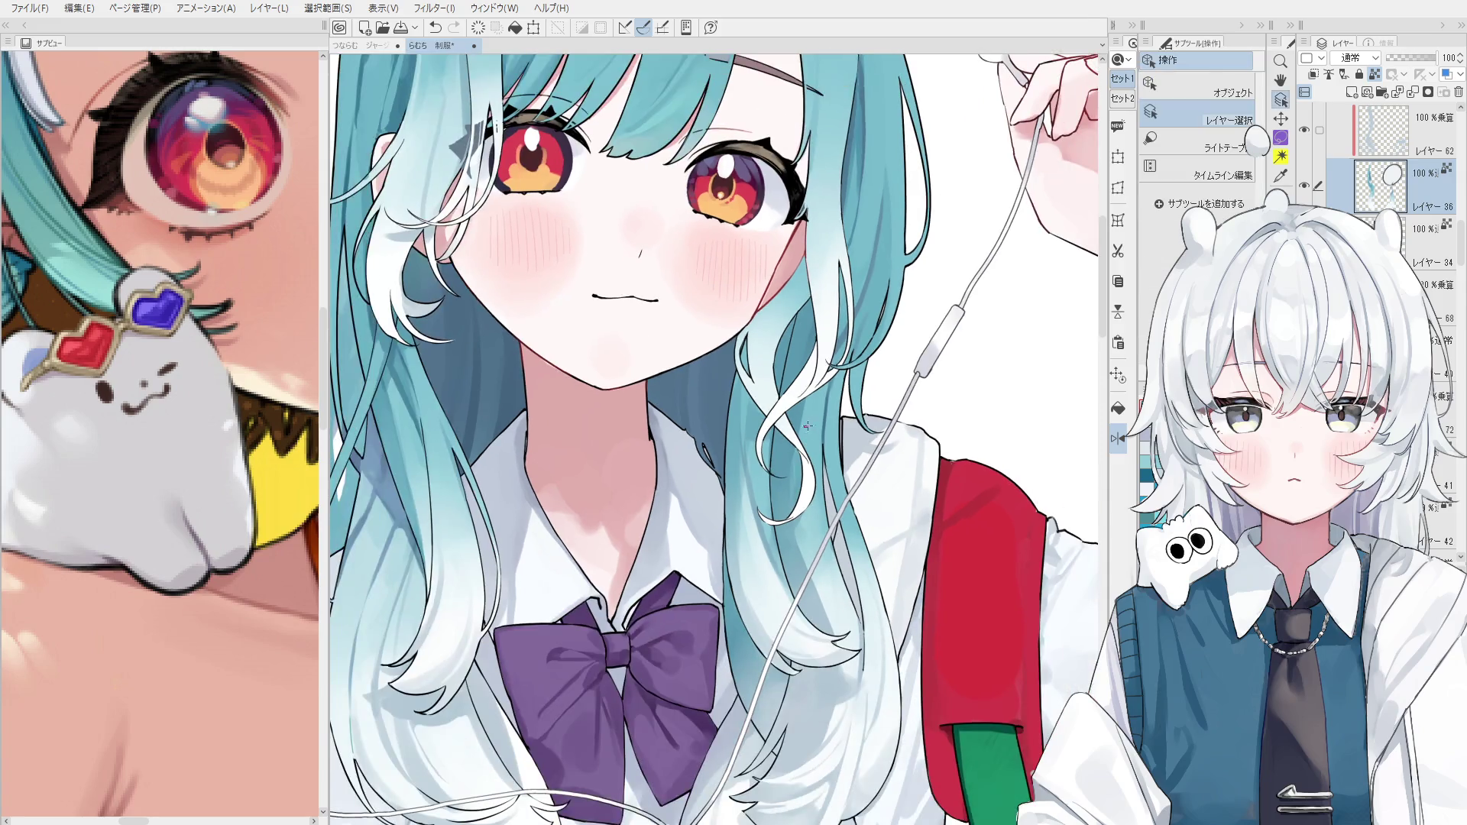
{"action": "left_click", "coordinate": [807, 420], "text": "ctrl+shift"}
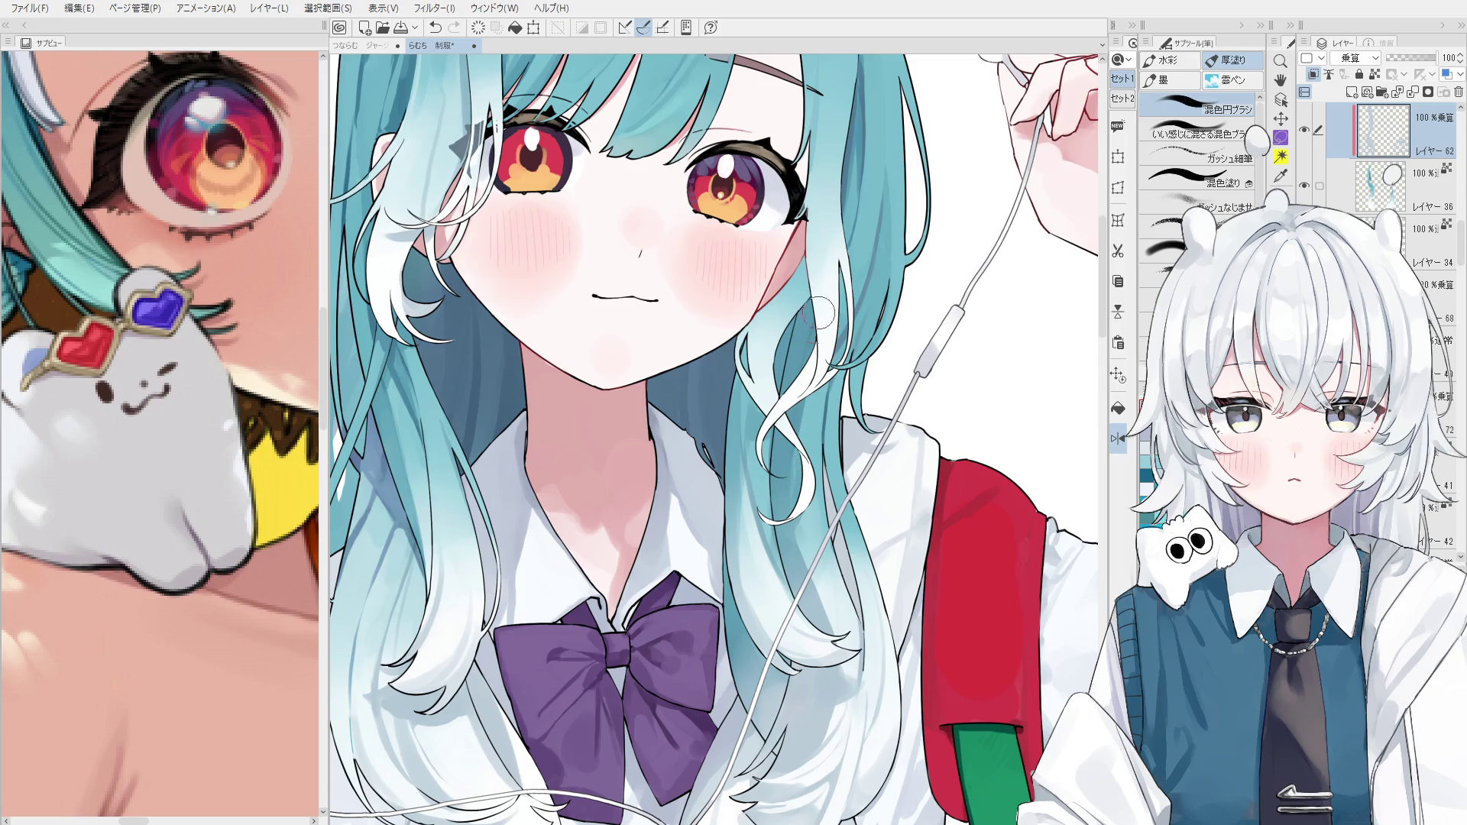
Paint faint shading strokes along the lower hair strands, eyedropping the hair colour.
{"action": "scroll", "coordinate": [805, 405], "scroll_direction": "down", "scroll_amount": 1}
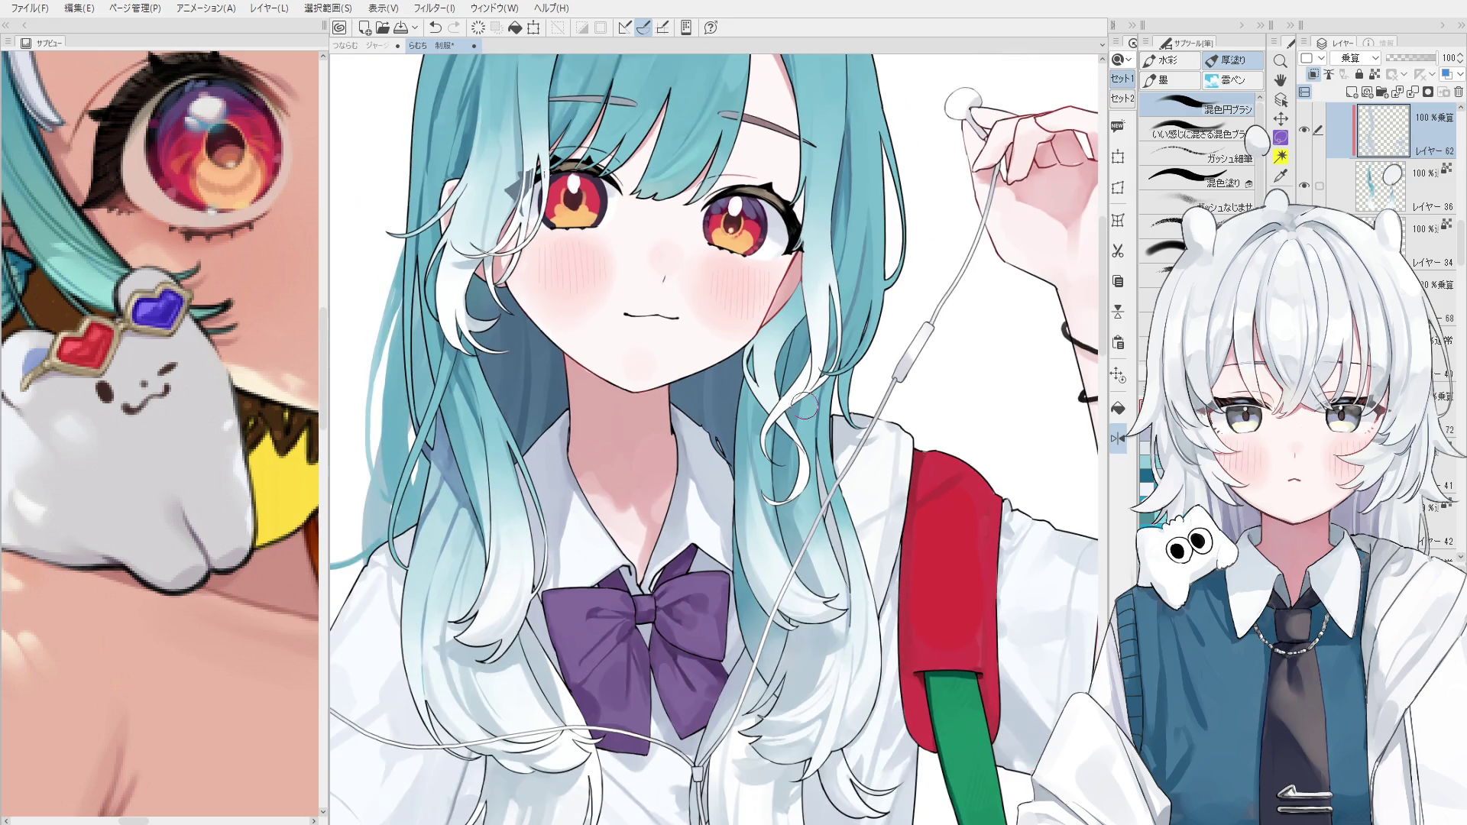
{"action": "left_click_drag", "start_coordinate": [797, 501], "coordinate": [794, 535]}
{"action": "scroll", "coordinate": [802, 525], "scroll_direction": "up", "scroll_amount": 2}
{"action": "left_click", "coordinate": [806, 481], "text": "alt"}
{"action": "mouse_move", "coordinate": [797, 359]}
{"action": "left_mouse_down"}
{"action": "mouse_move", "coordinate": [797, 527]}
{"action": "mouse_move", "coordinate": [822, 612]}
{"action": "mouse_move", "coordinate": [825, 585]}
{"action": "left_mouse_up"}
{"action": "left_click", "coordinate": [785, 506], "text": "alt"}
Undo two hair strokes, repaint the strand with small strokes, and flip the view to check.
{"action": "scroll", "coordinate": [817, 566], "scroll_direction": "down", "scroll_amount": 1}
{"action": "key", "text": "ctrl+z"}
{"action": "scroll", "coordinate": [817, 566], "scroll_direction": "down", "scroll_amount": 1}
{"action": "key", "text": "ctrl+z"}
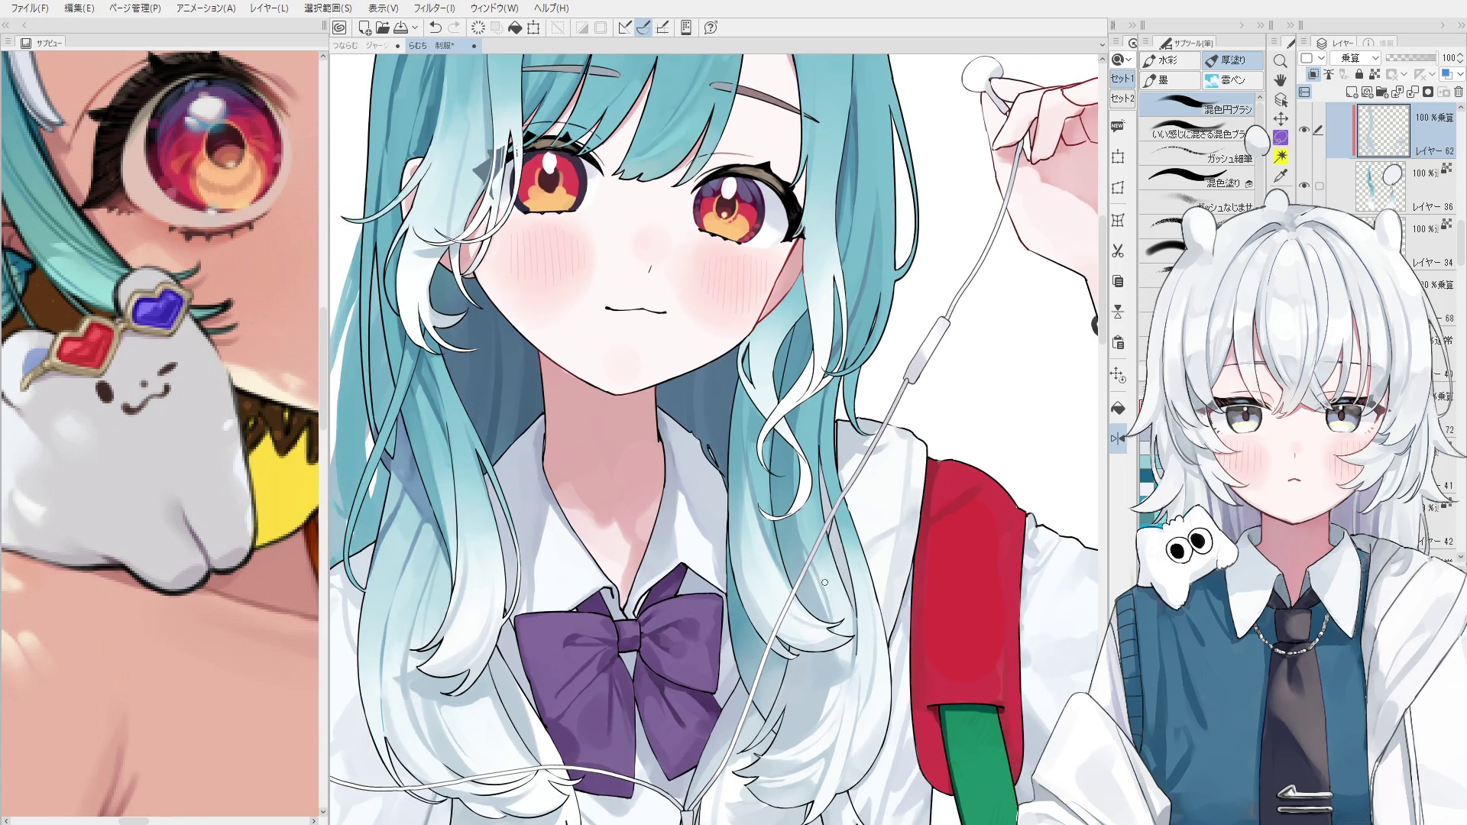
{"action": "left_click_drag", "start_coordinate": [808, 444], "coordinate": [801, 398]}
{"action": "key", "text": "h"}
{"action": "scroll", "coordinate": [735, 417], "scroll_direction": "up", "scroll_amount": 3}
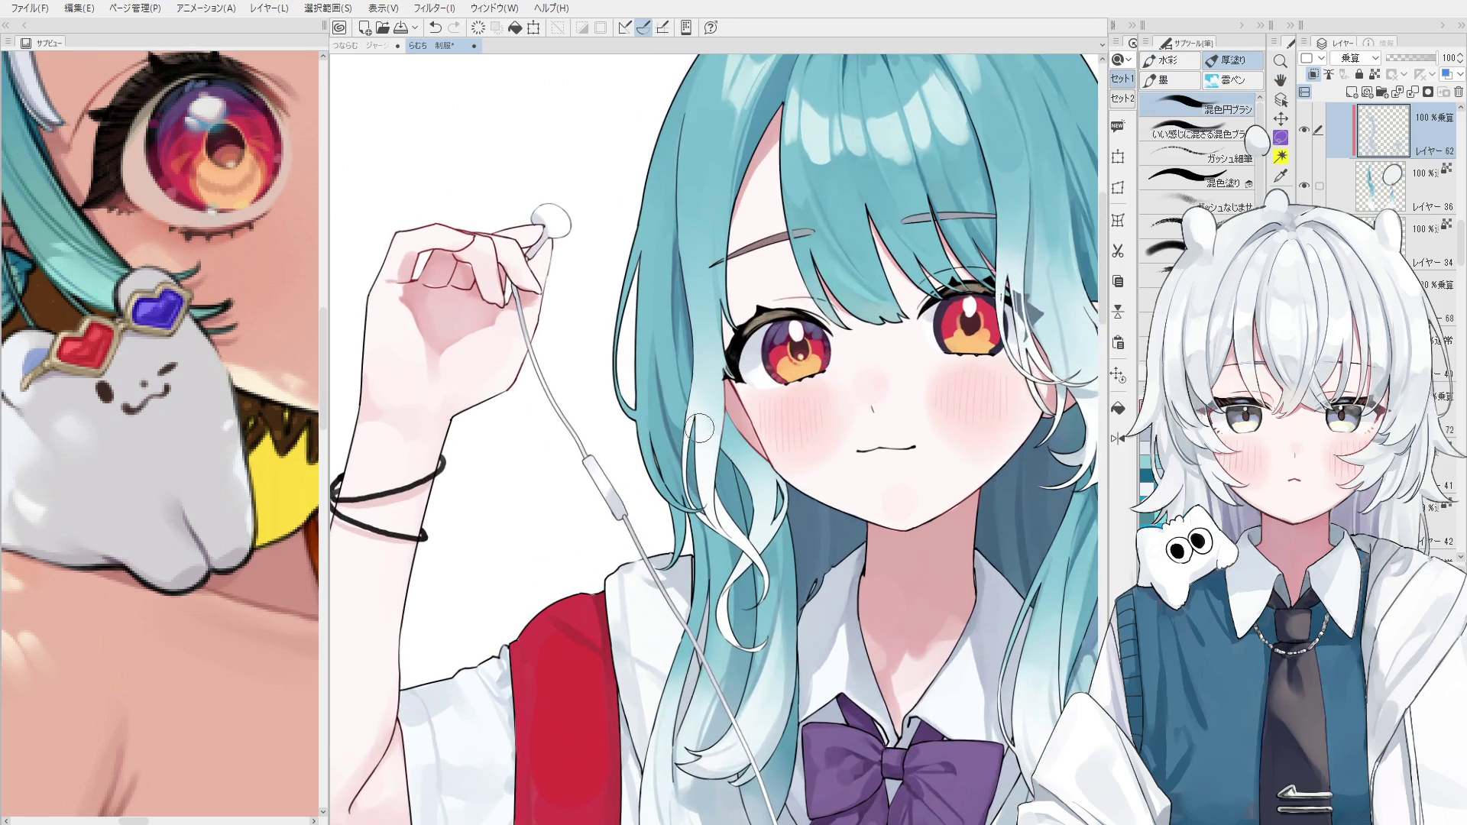
Level the face with a view rotation and paint a lighter streak along the left hair edge.
{"action": "key", "text": "o"}
{"action": "key", "text": "b"}
{"action": "key", "text": "asciicircum"}
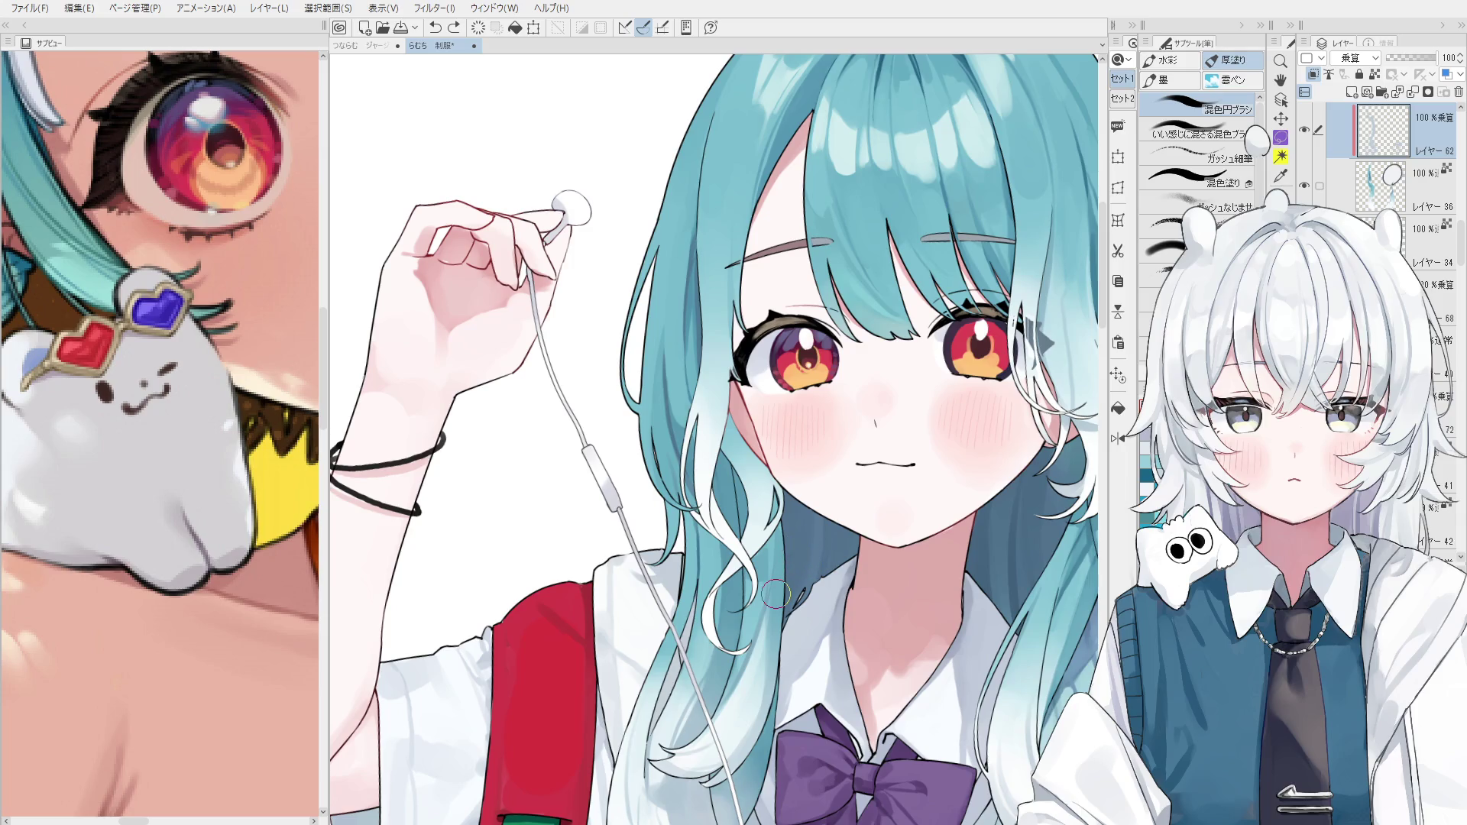
{"action": "left_click_drag", "start_coordinate": [672, 363], "coordinate": [690, 451]}
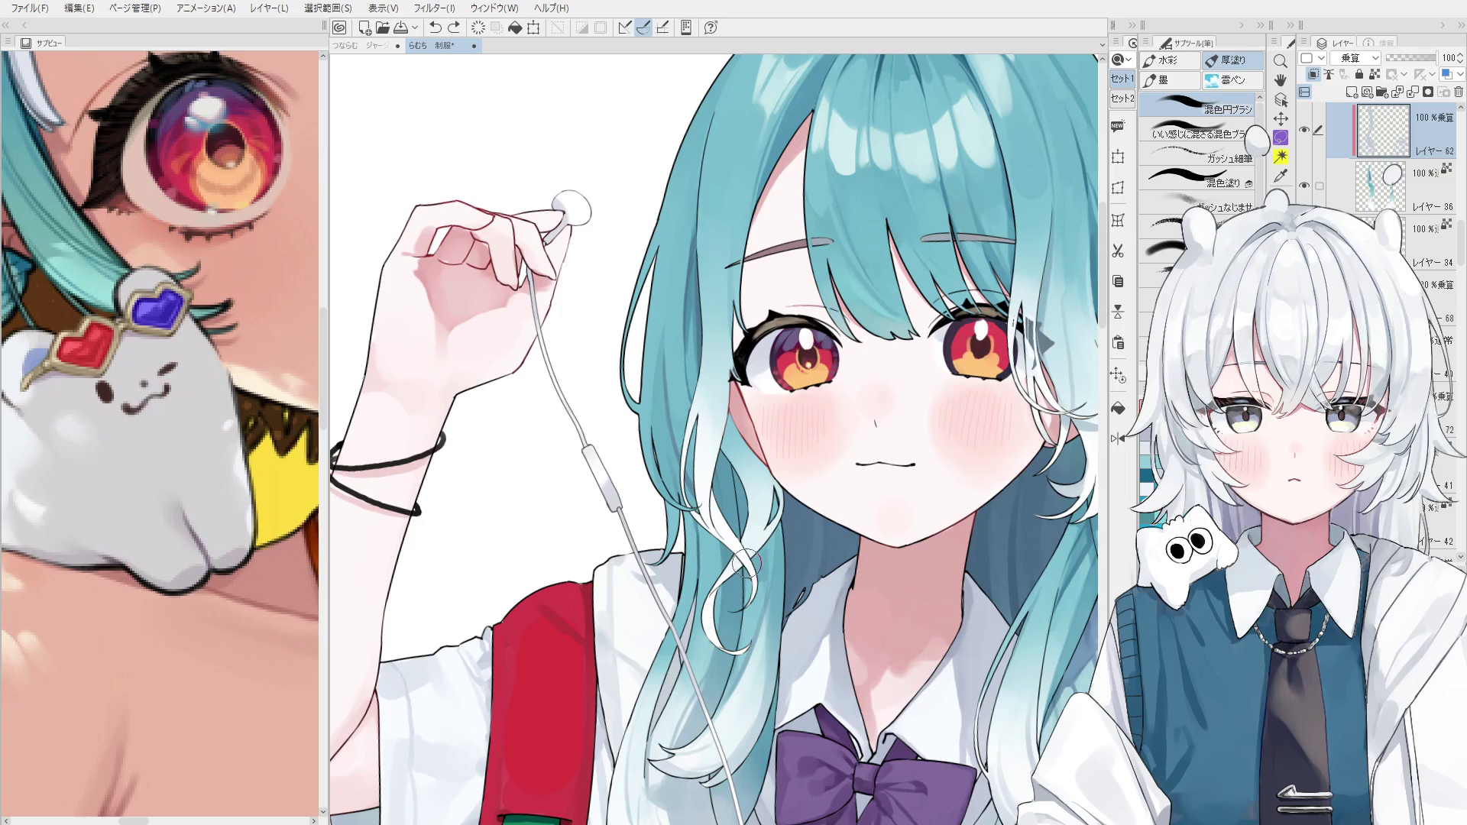
Switch between Layers 36 and 62, then pick Layer 37 from the hair.
{"action": "left_click", "coordinate": [676, 403], "text": "ctrl+shift"}
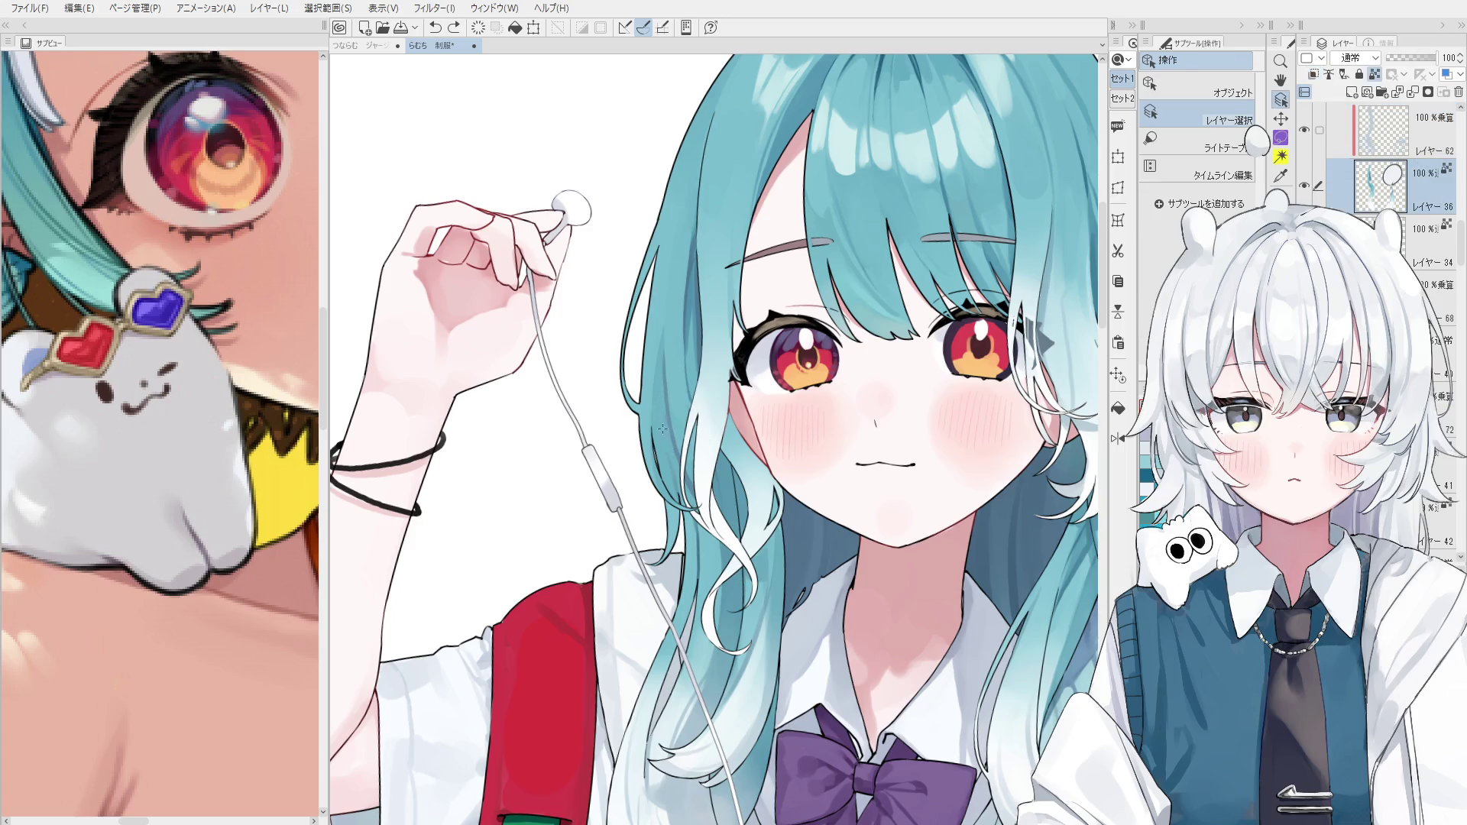
{"action": "key", "text": "b"}
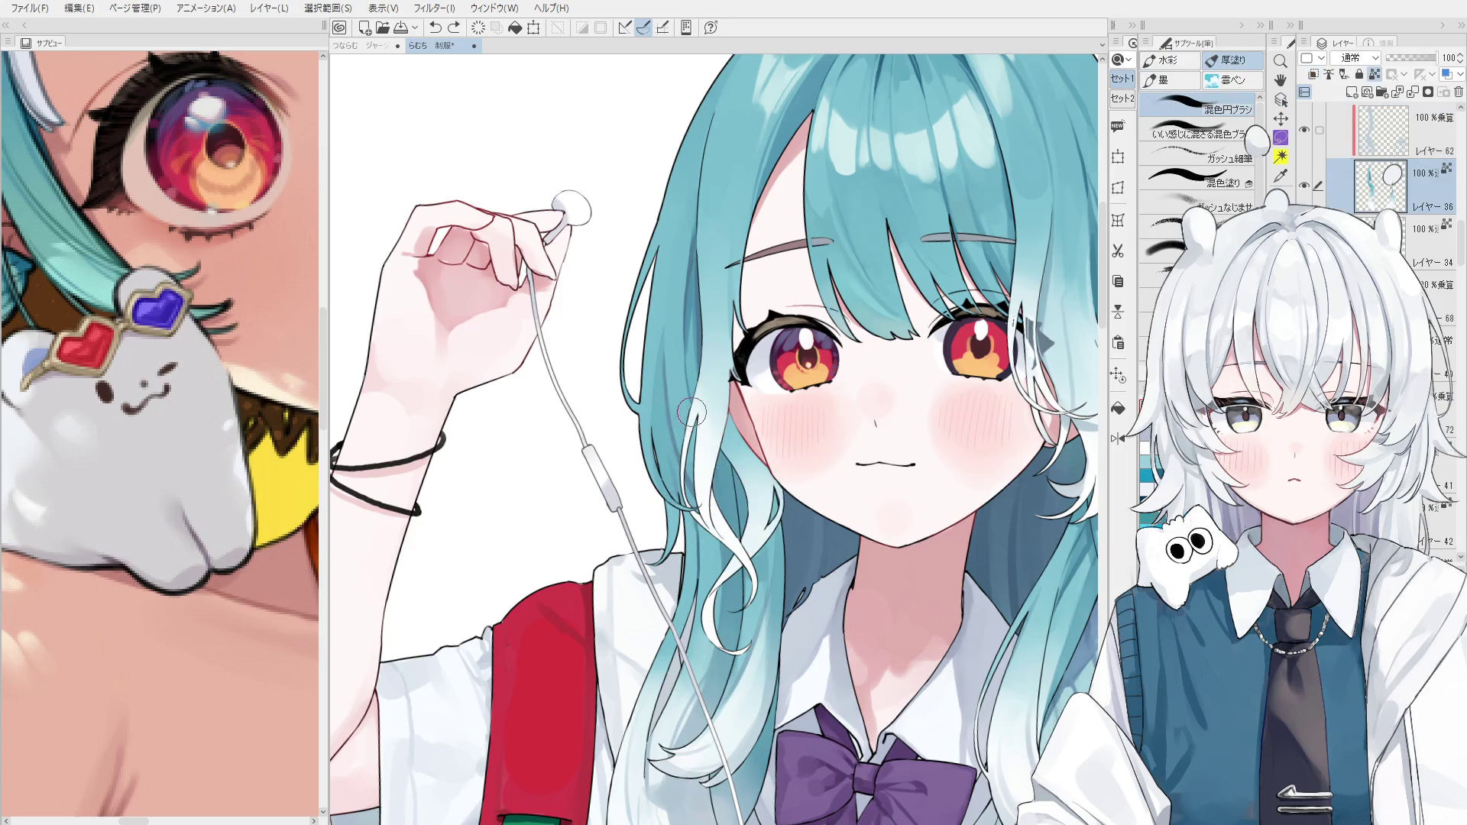
{"action": "left_click", "coordinate": [687, 417], "text": "ctrl+shift"}
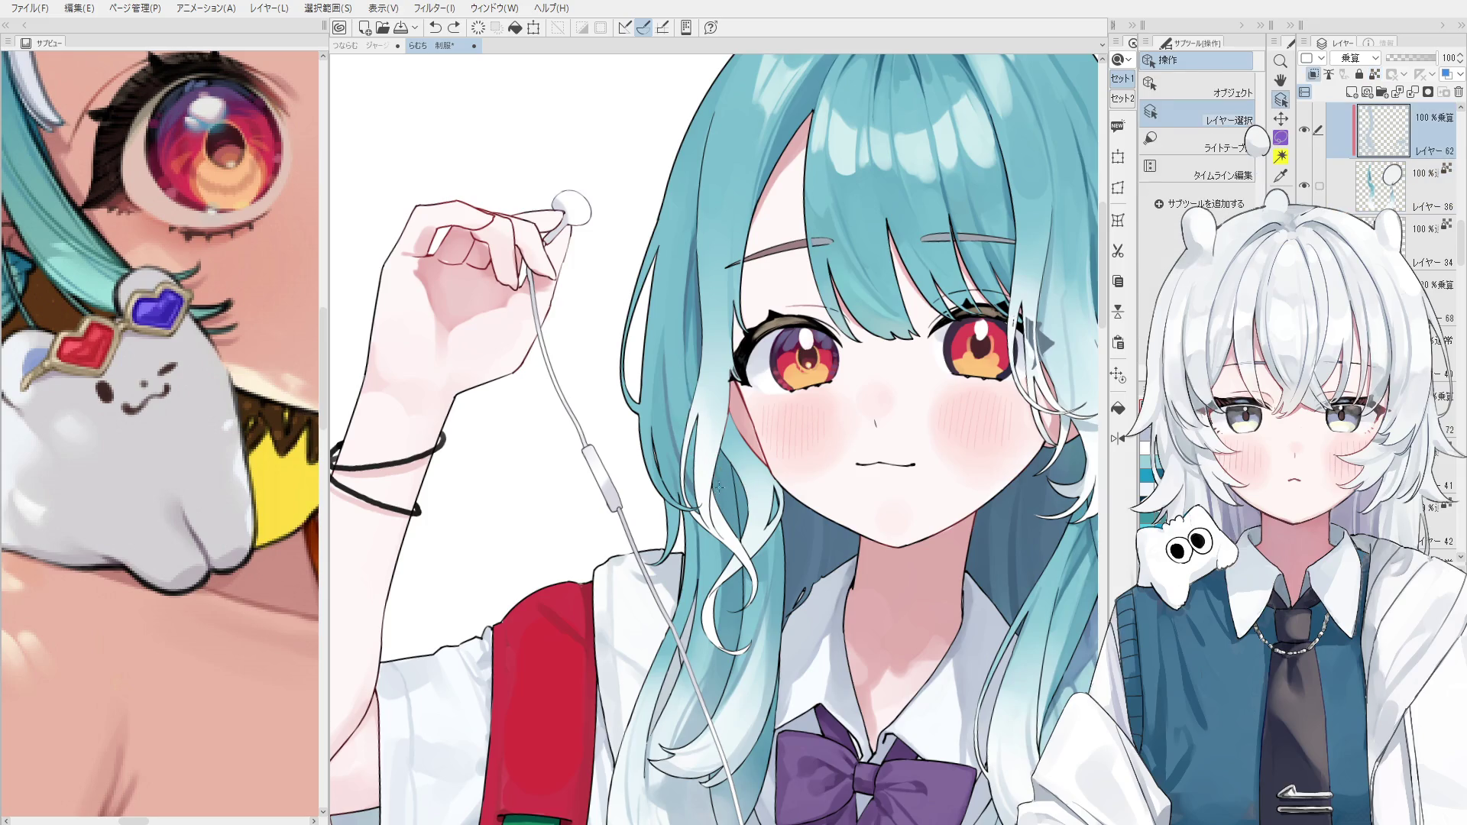
{"action": "left_click", "coordinate": [680, 405], "text": "ctrl+shift"}
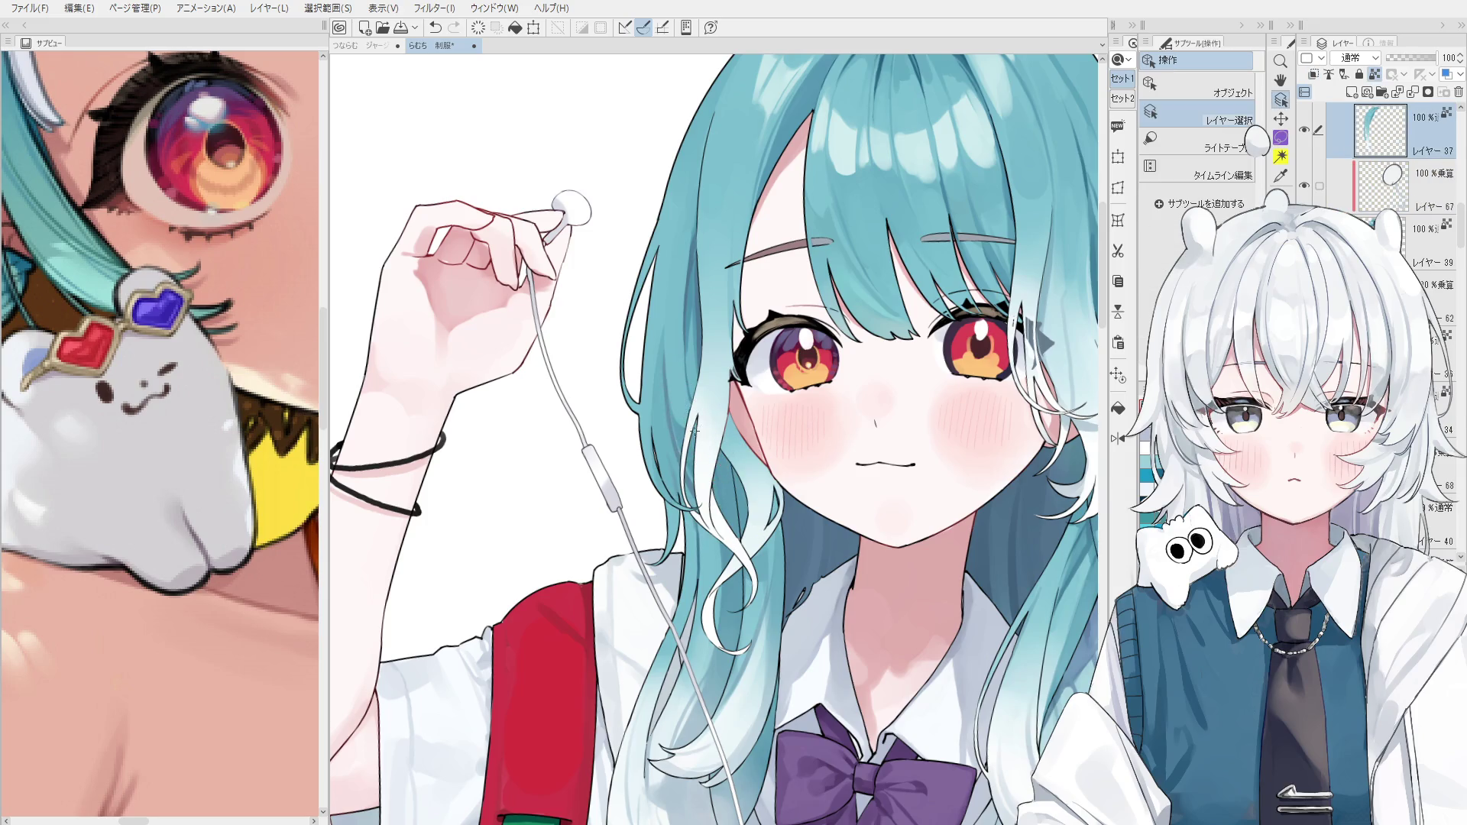
{"action": "scroll", "coordinate": [1371, 184], "scroll_direction": "up", "scroll_amount": 2}
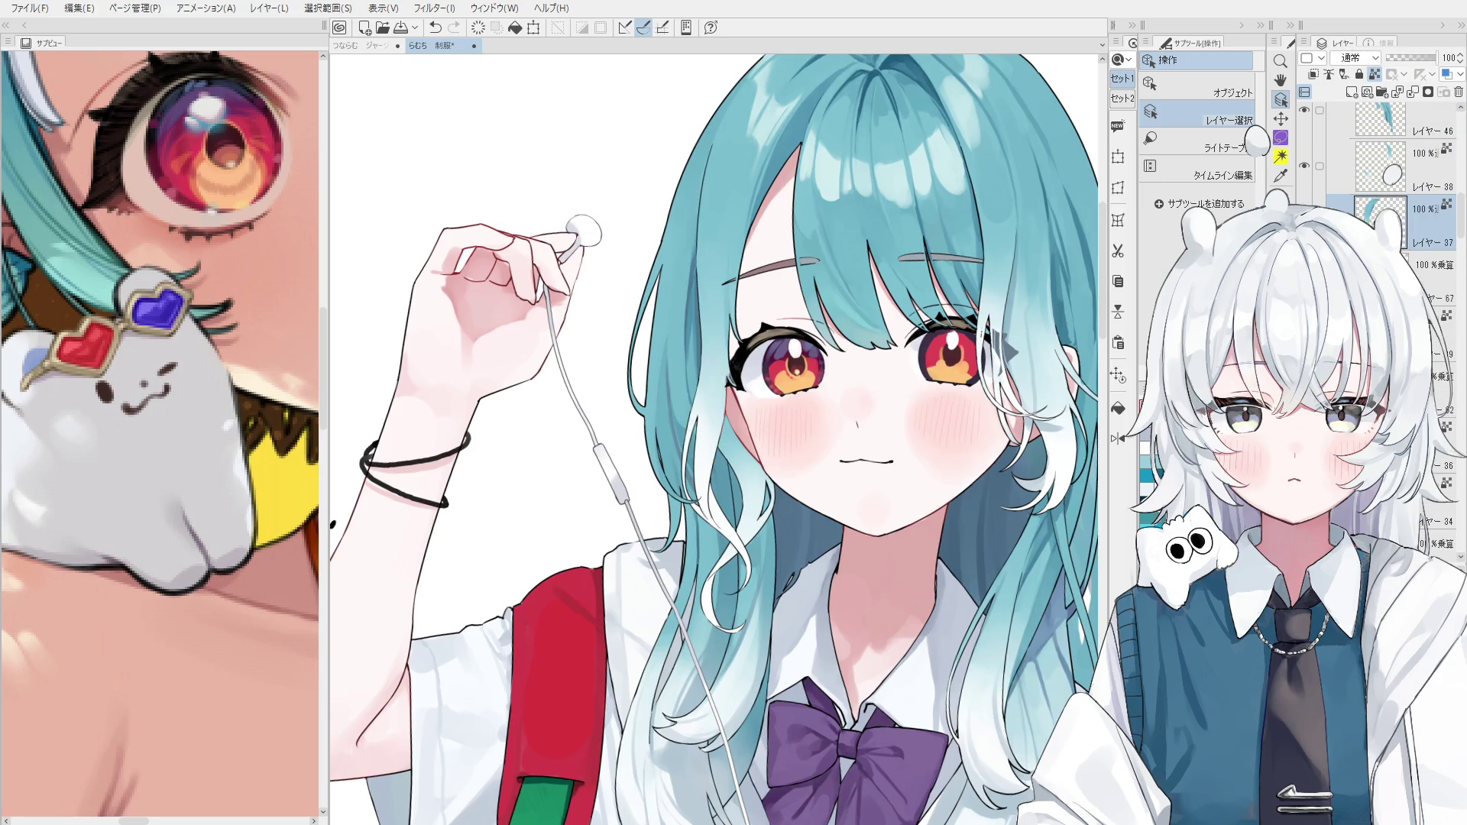
Test the hard eraser on the hair and undo the stroke.
{"action": "key", "text": "e"}
{"action": "scroll", "coordinate": [668, 405], "scroll_direction": "up", "scroll_amount": 4}
{"action": "key", "text": "ctrl+z"}
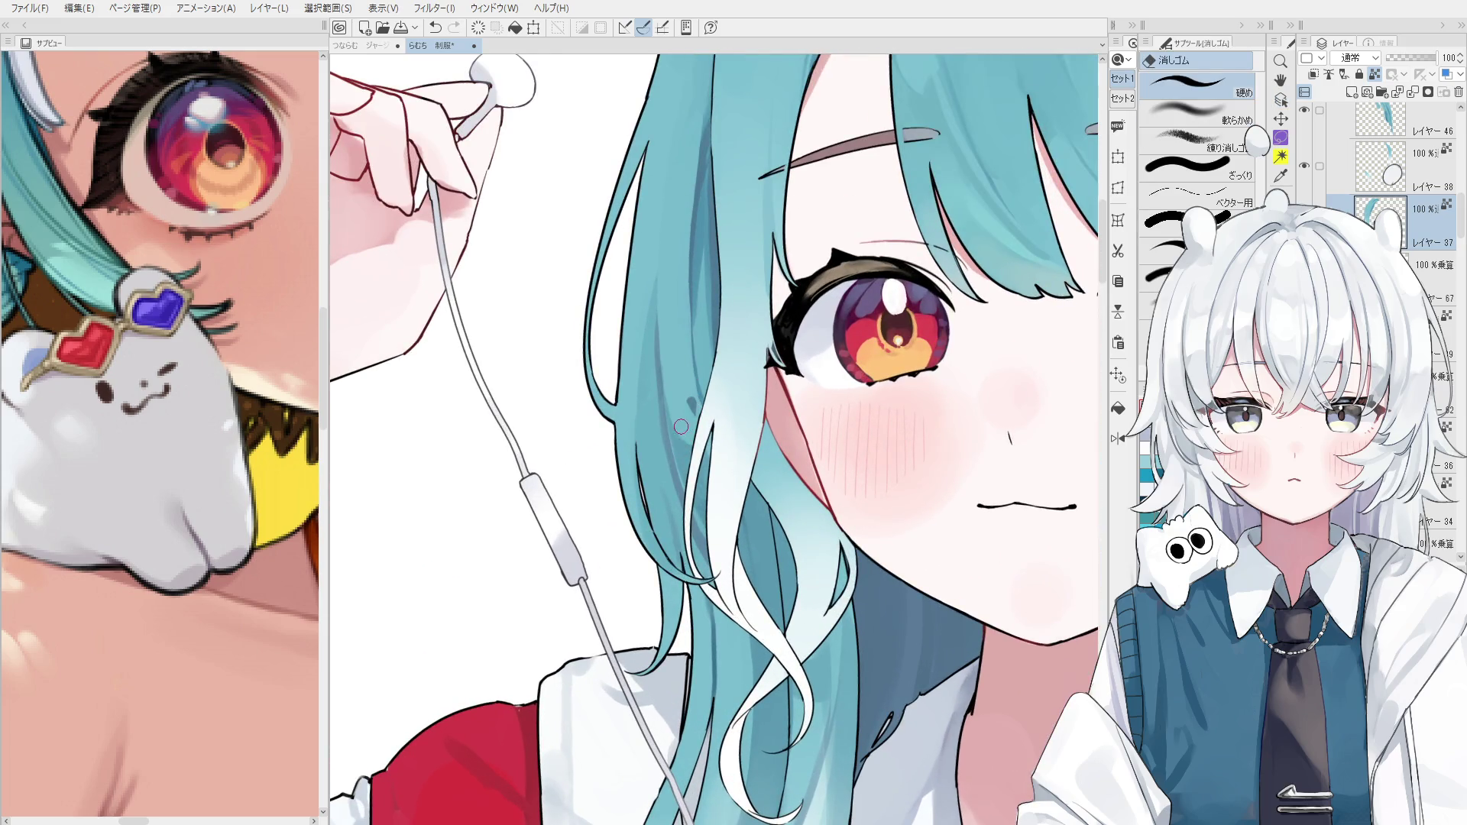
{"action": "key", "text": "o"}
{"action": "key", "text": "e"}
Reselect Layer 37, erase part of the light strand near the eye, then undo it.
{"action": "key", "text": "o"}
{"action": "left_click", "coordinate": [687, 441]}
{"action": "key", "text": "e"}
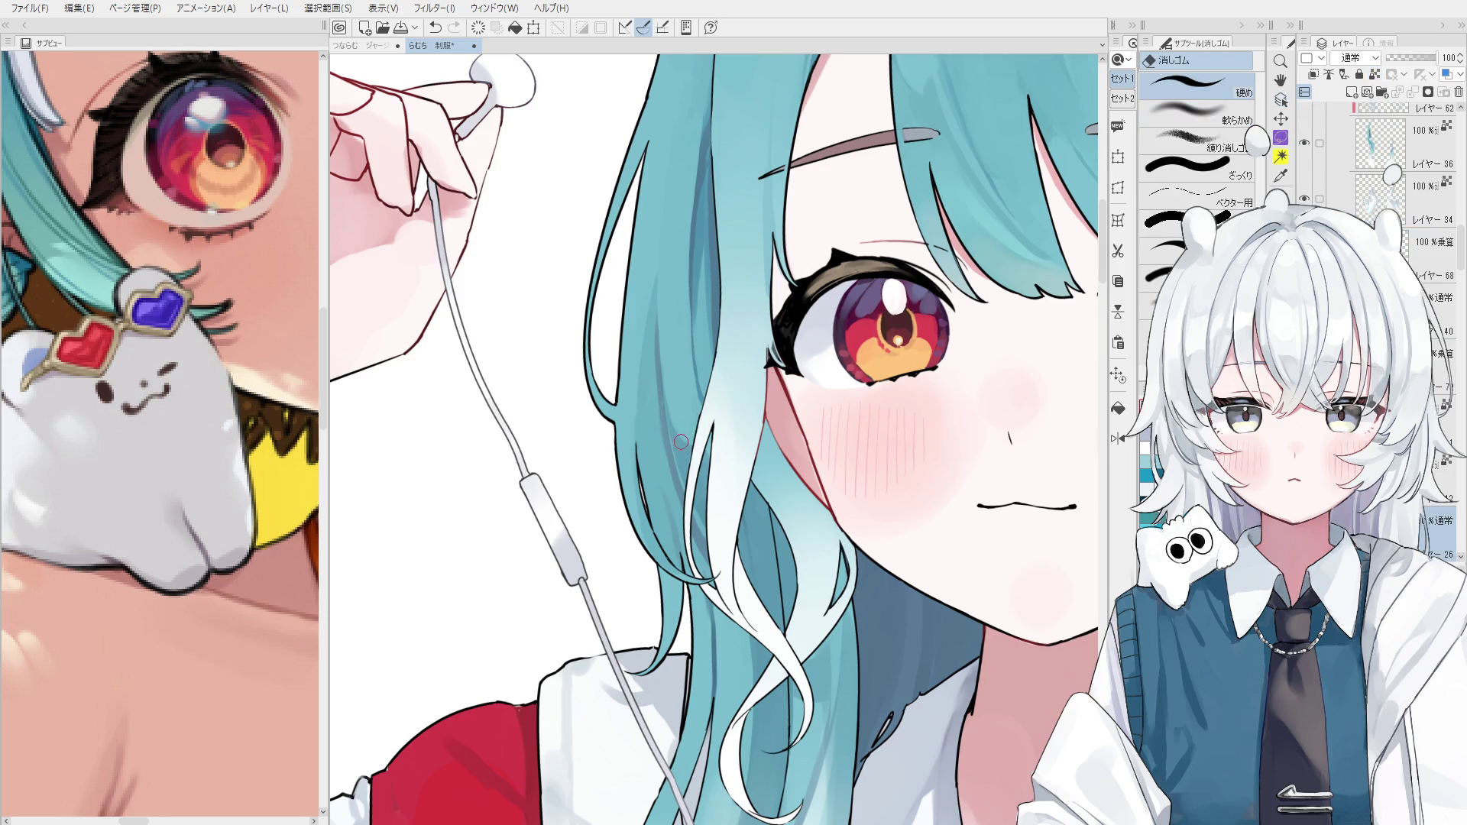
{"action": "key", "text": "ctrl+z"}
{"action": "key", "text": "o"}
{"action": "left_click", "coordinate": [681, 388]}
{"action": "key", "text": "e"}
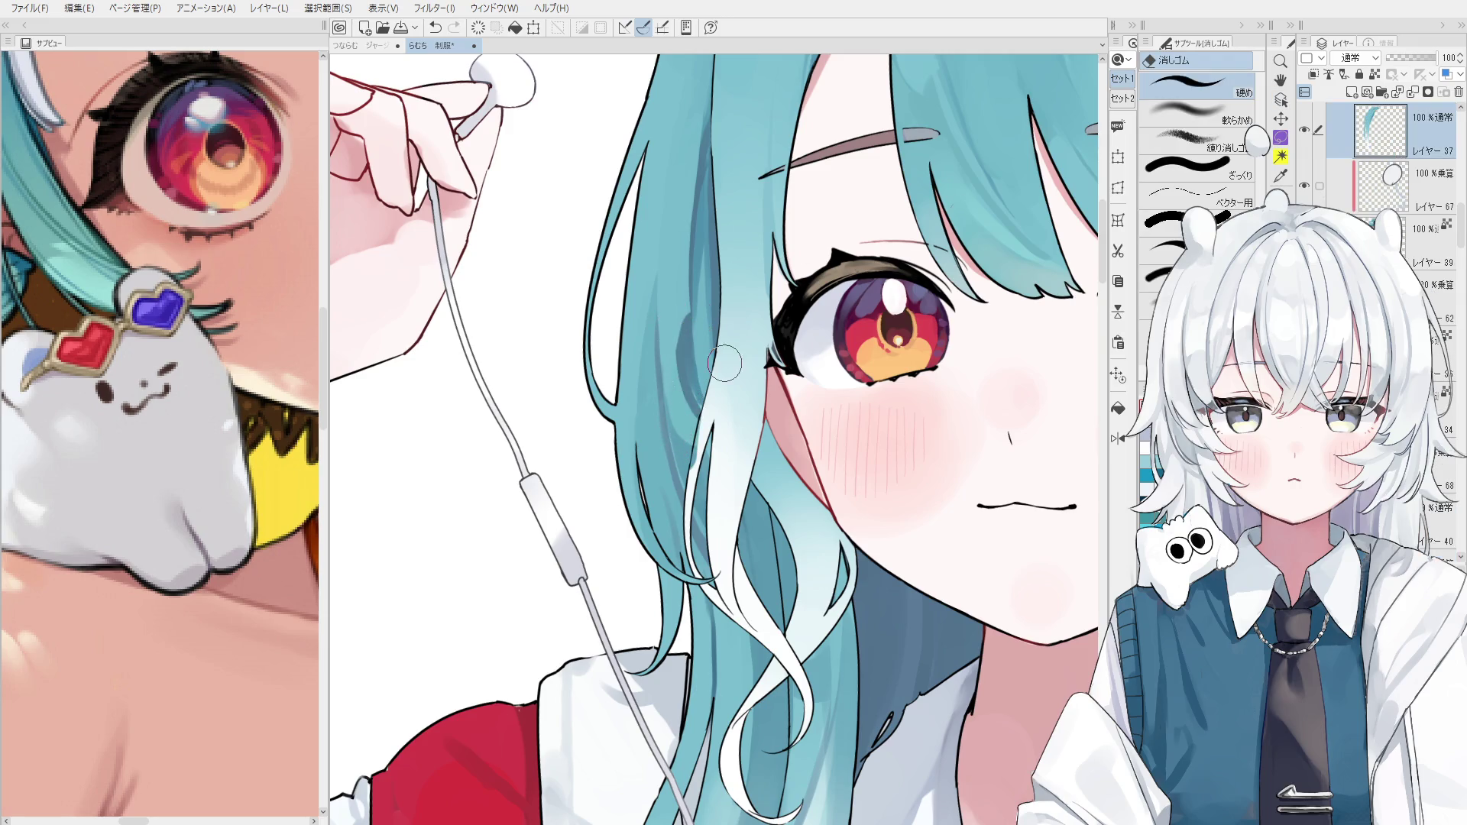
{"action": "left_click_drag", "start_coordinate": [682, 405], "coordinate": [680, 299]}
{"action": "key", "text": "ctrl+z"}
{"action": "key", "text": "ctrl+z"}
{"action": "key", "text": "ctrl+z"}
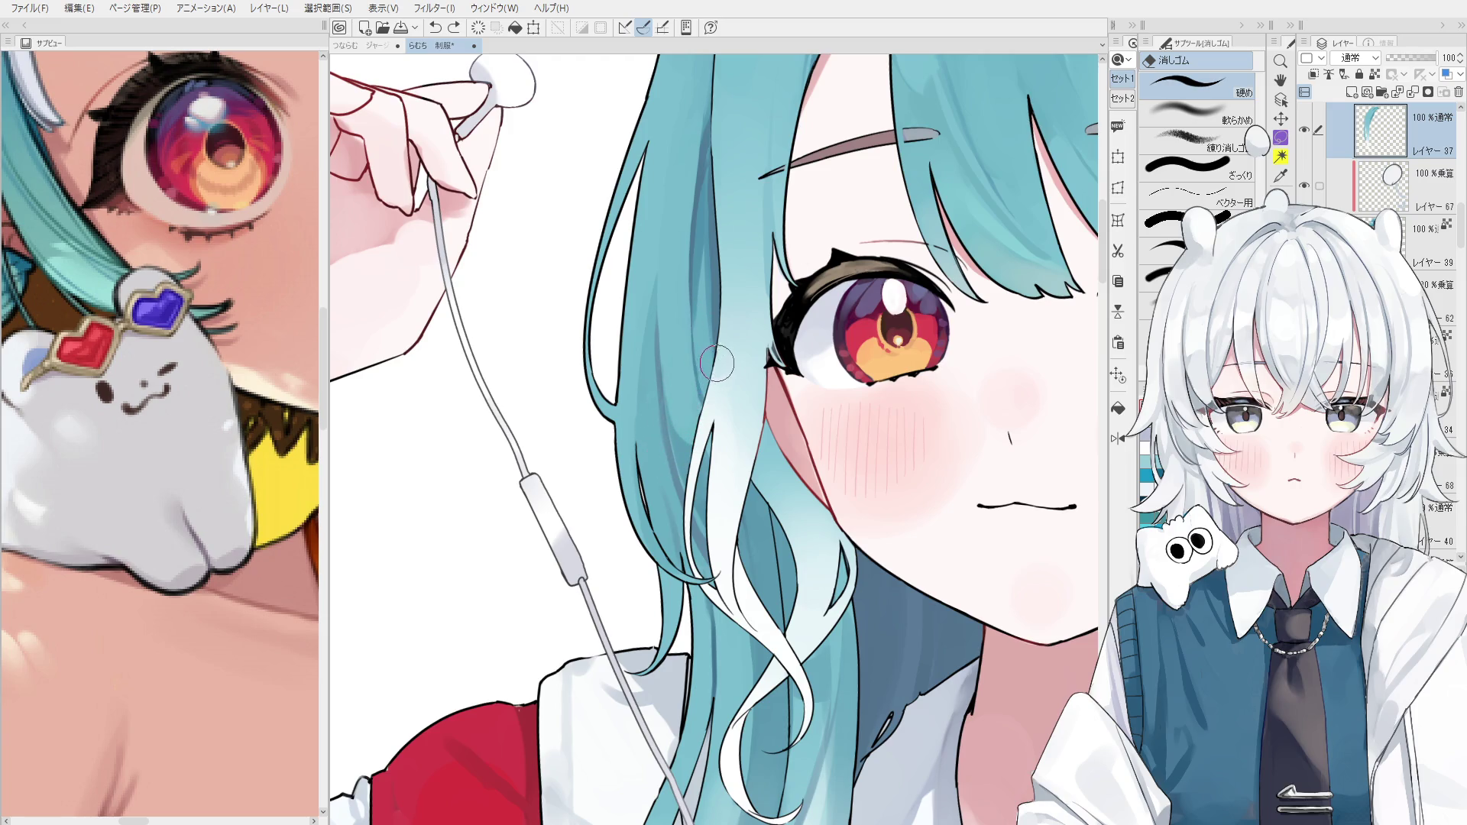
Toggle Layer 37's visibility to compare the hair, then select its contents.
{"action": "left_click", "coordinate": [1373, 74]}
{"action": "left_click", "coordinate": [1303, 131]}
{"action": "left_click", "coordinate": [1304, 131]}
{"action": "left_click", "coordinate": [1303, 133]}
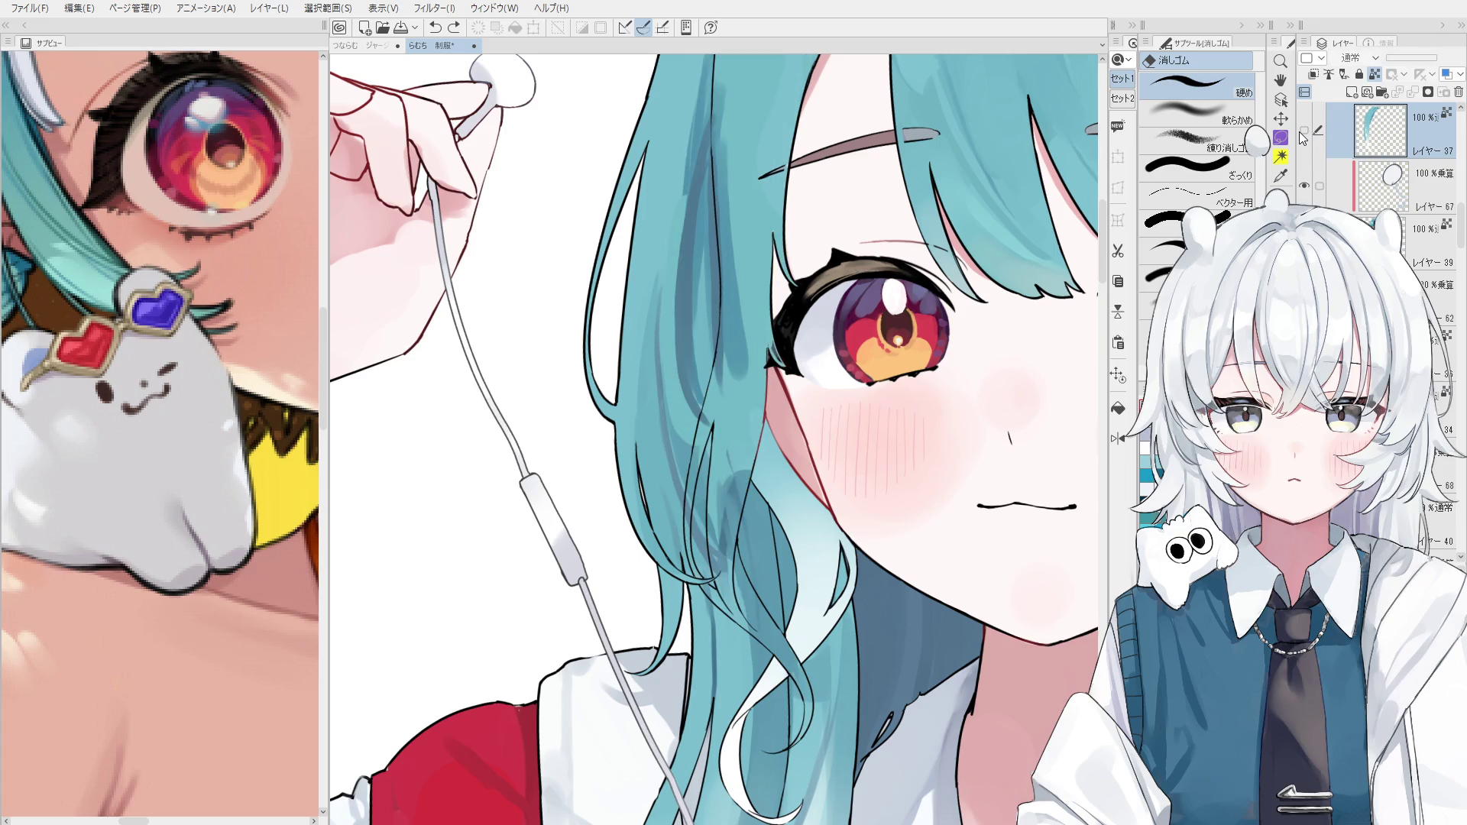
{"action": "left_click", "coordinate": [1304, 131]}
{"action": "left_click", "coordinate": [1381, 131], "text": "ctrl"}
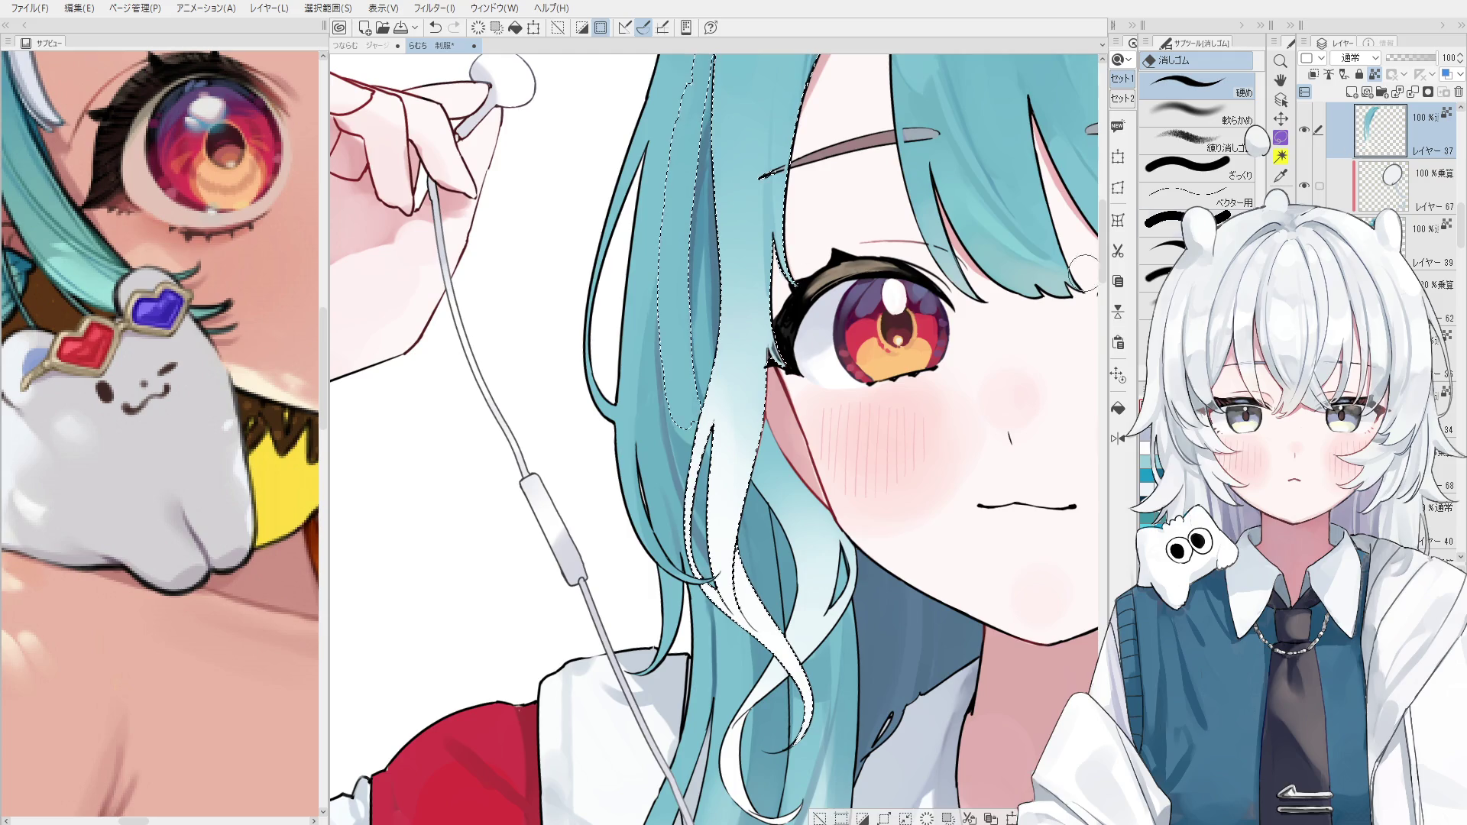
Erase dark teal shading inside the Layer 37 selection, then deselect.
{"action": "scroll", "coordinate": [703, 464], "scroll_direction": "down", "scroll_amount": 3}
{"action": "scroll", "coordinate": [703, 464], "scroll_direction": "up", "scroll_amount": 3}
{"action": "left_click_drag", "start_coordinate": [703, 466], "coordinate": [697, 489]}
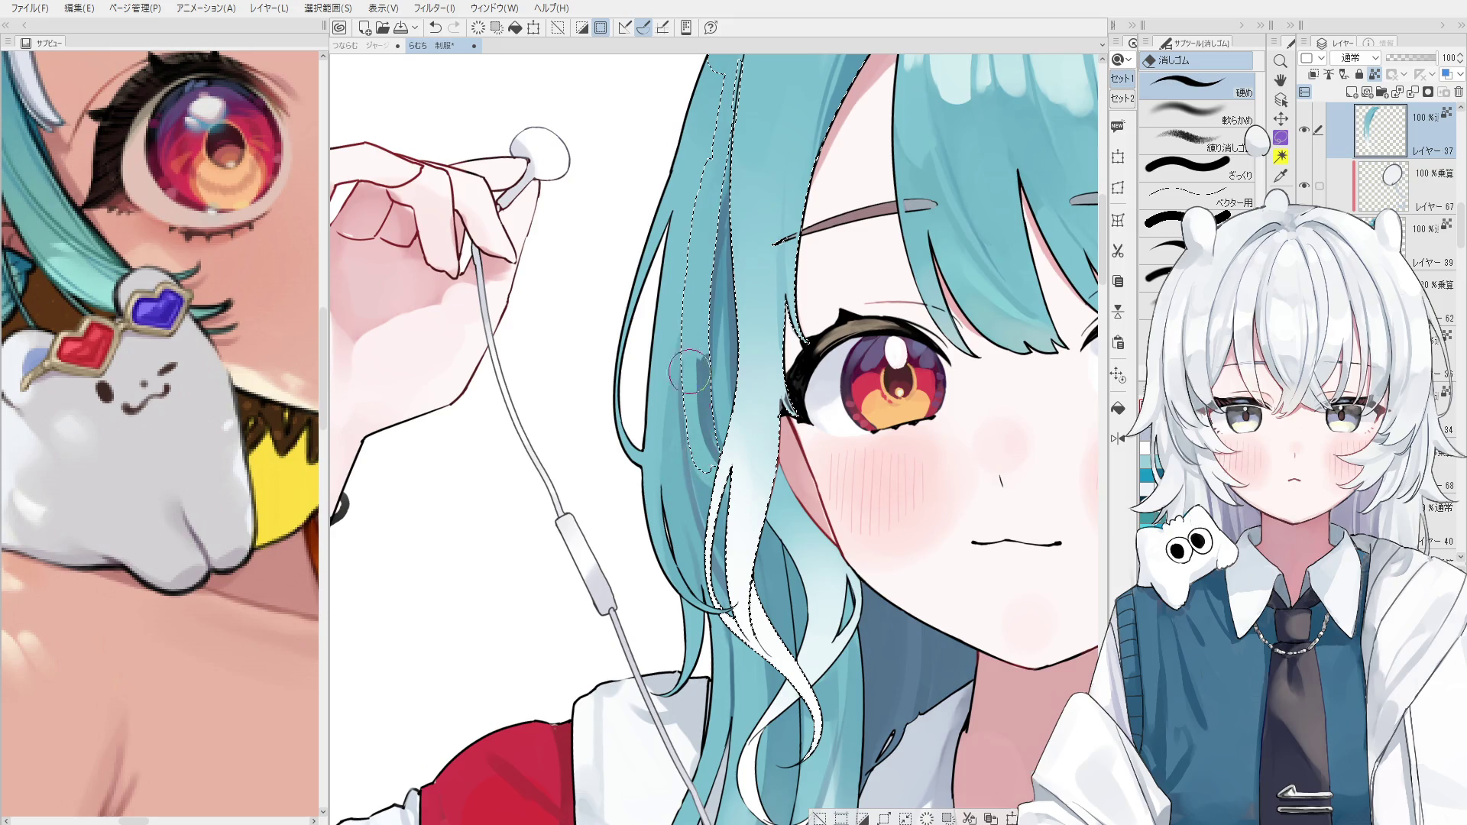
{"action": "scroll", "coordinate": [687, 382], "scroll_direction": "up", "scroll_amount": 3}
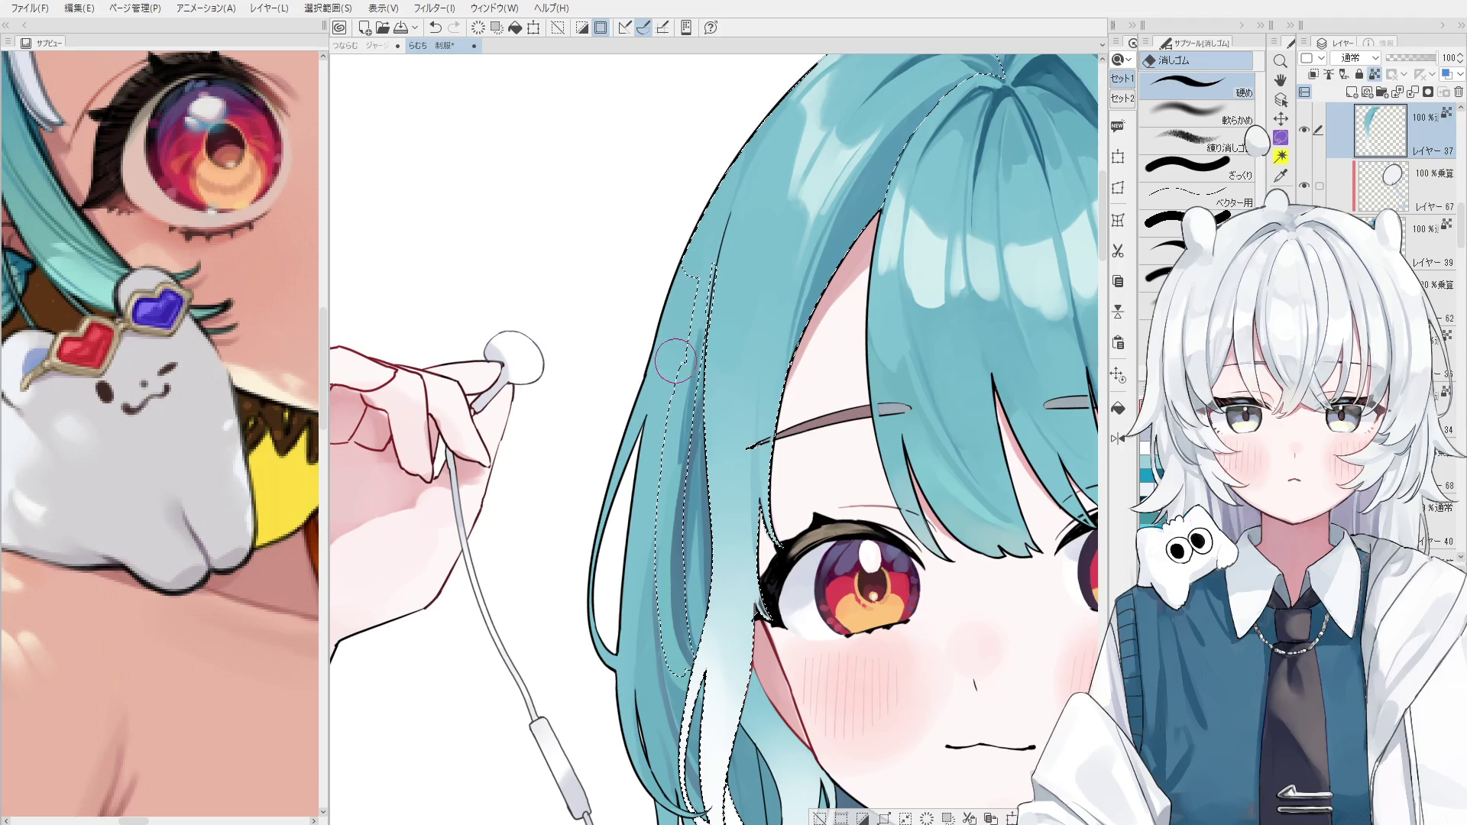
{"action": "key", "text": "ctrl+d"}
Flip the canvas view horizontally and return to the blending brush.
{"action": "key", "text": "o"}
{"action": "scroll", "coordinate": [658, 453], "scroll_direction": "down", "scroll_amount": 3}
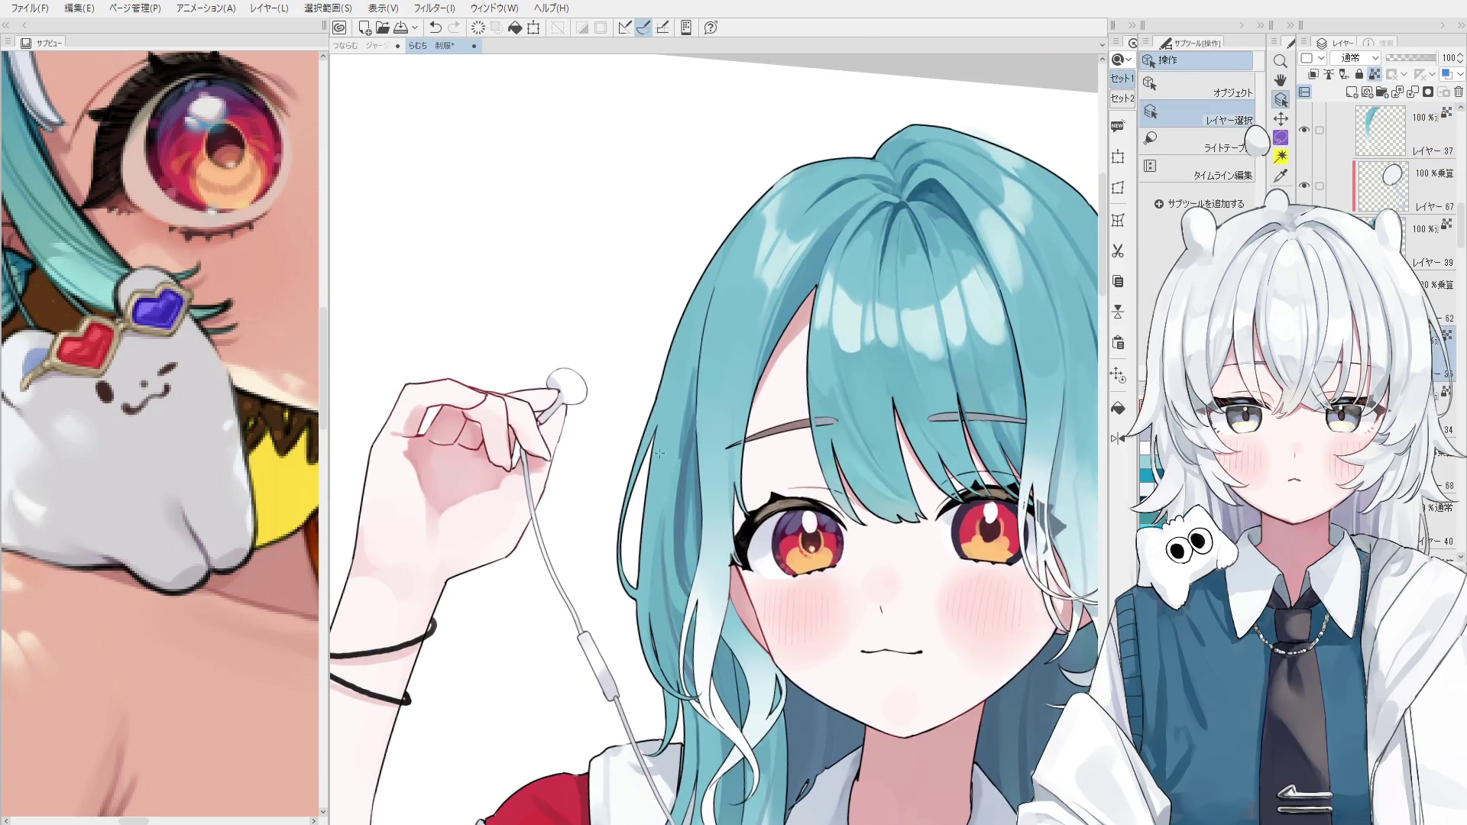
{"action": "key", "text": "b"}
{"action": "scroll", "coordinate": [658, 453], "scroll_direction": "up", "scroll_amount": 2}
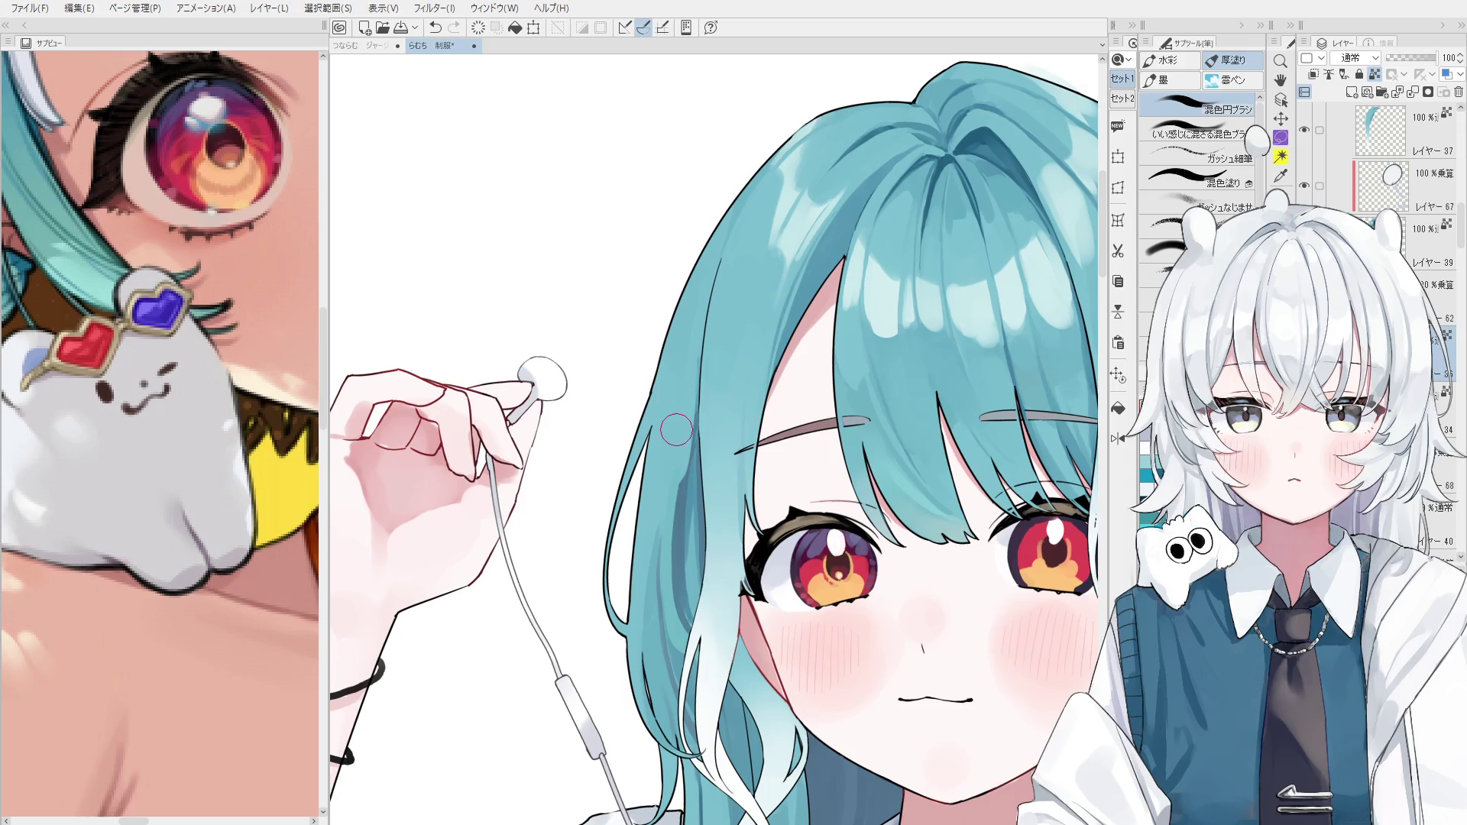
{"action": "key", "text": "h"}
{"action": "key", "text": "o"}
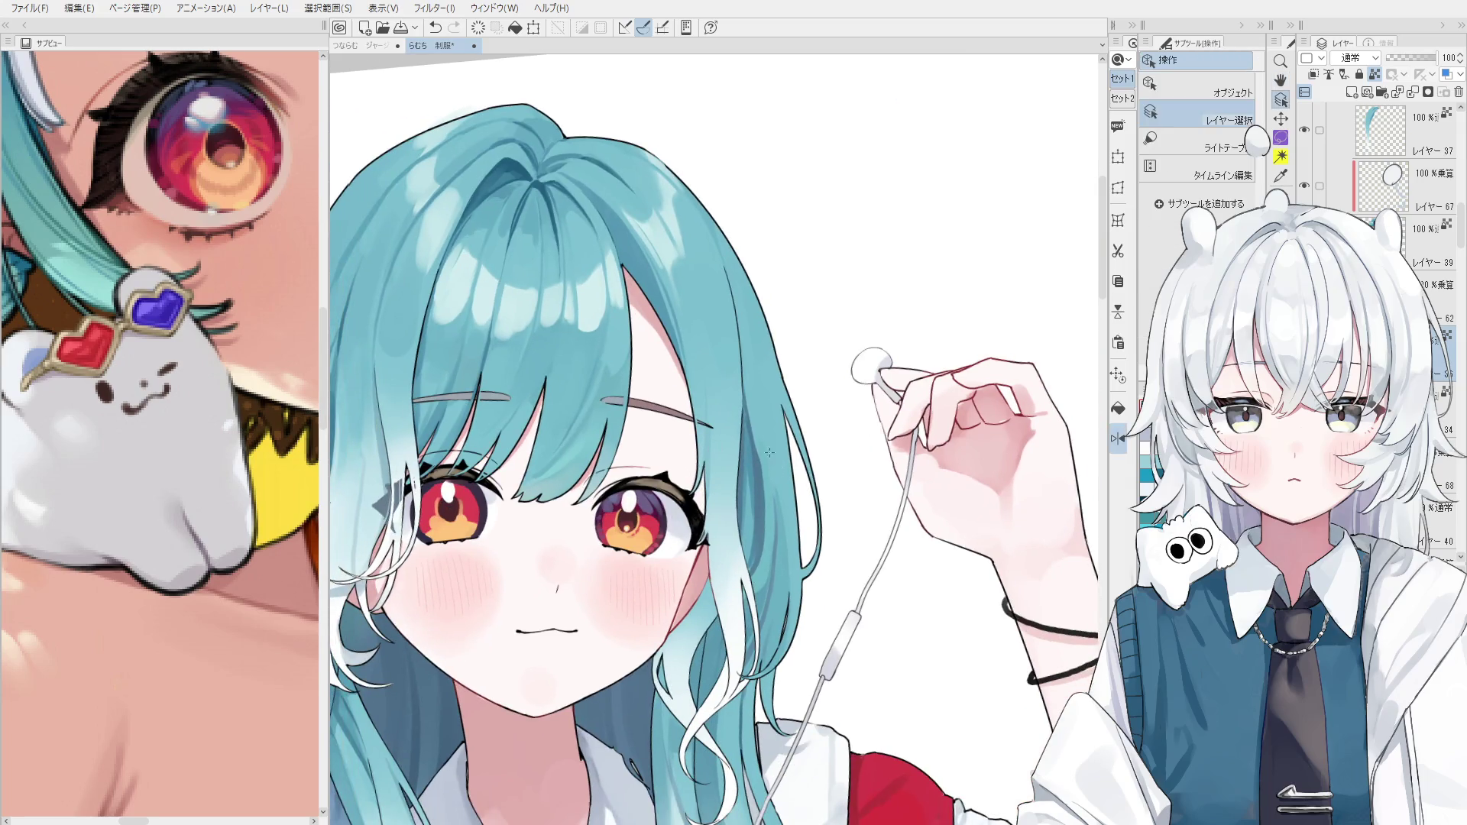
{"action": "key", "text": "b"}
Try three strokes along the hair edge, undoing each one.
{"action": "left_click_drag", "start_coordinate": [764, 489], "coordinate": [762, 550]}
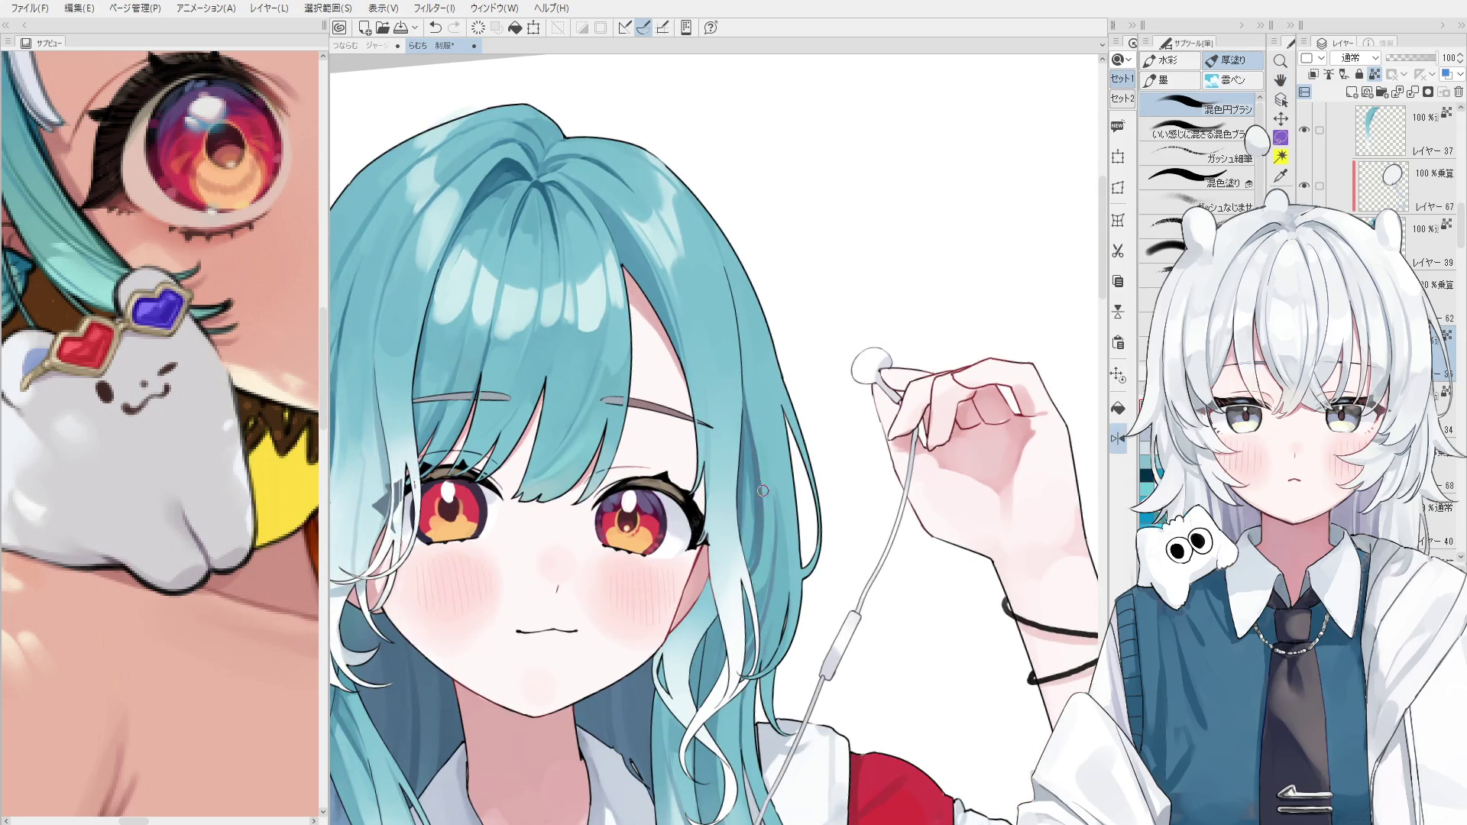
{"action": "key", "text": "ctrl+z"}
{"action": "left_click_drag", "start_coordinate": [761, 461], "coordinate": [758, 550]}
{"action": "key", "text": "ctrl+z"}
{"action": "key", "text": "ctrl+z"}
{"action": "left_click_drag", "start_coordinate": [764, 497], "coordinate": [774, 554]}
{"action": "key", "text": "ctrl+z"}
{"action": "key", "text": "ctrl+z"}
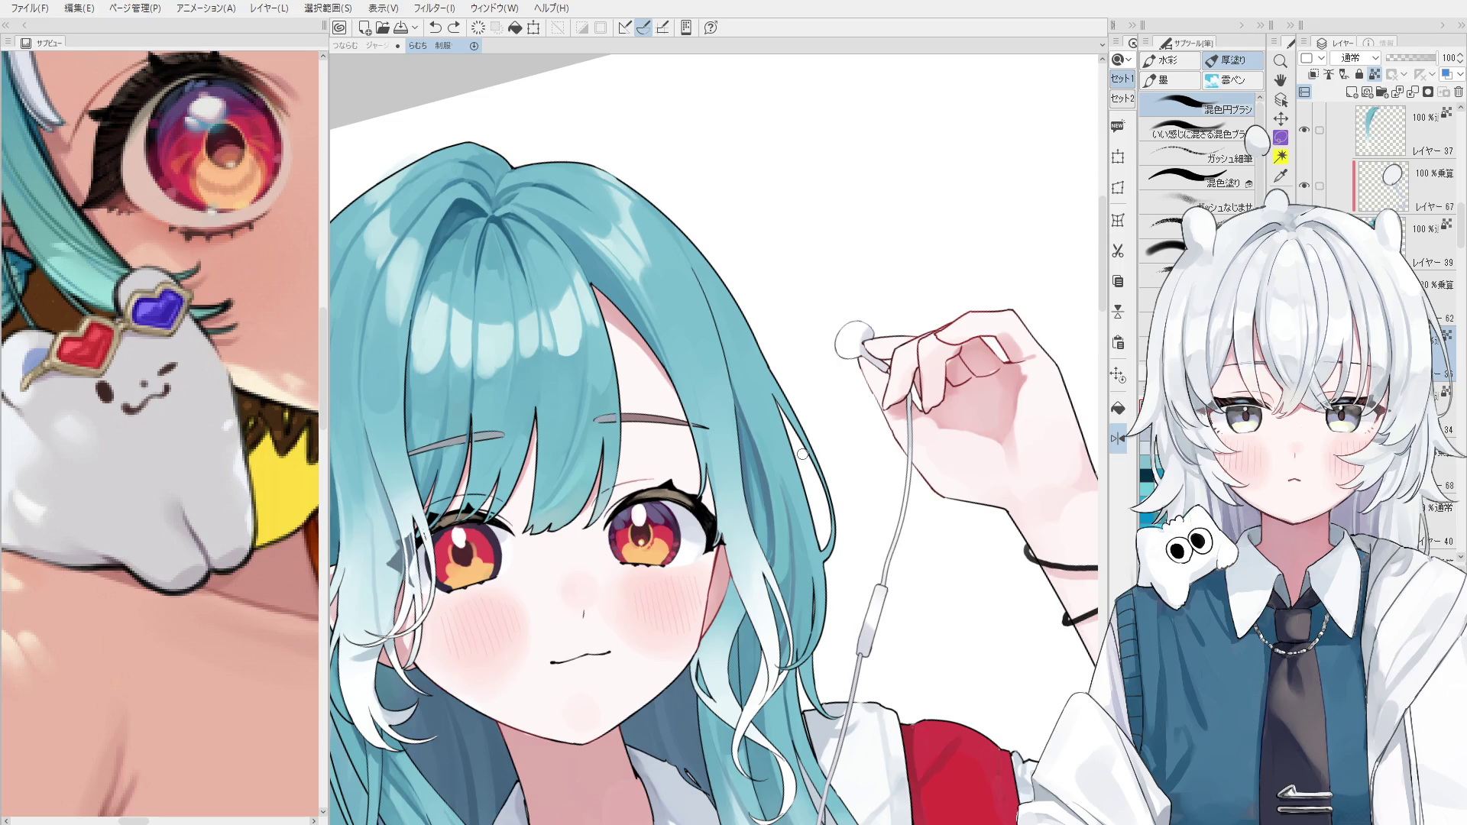
Select the teal hair layer from the artwork and sample the hair colour.
{"action": "key", "text": "o"}
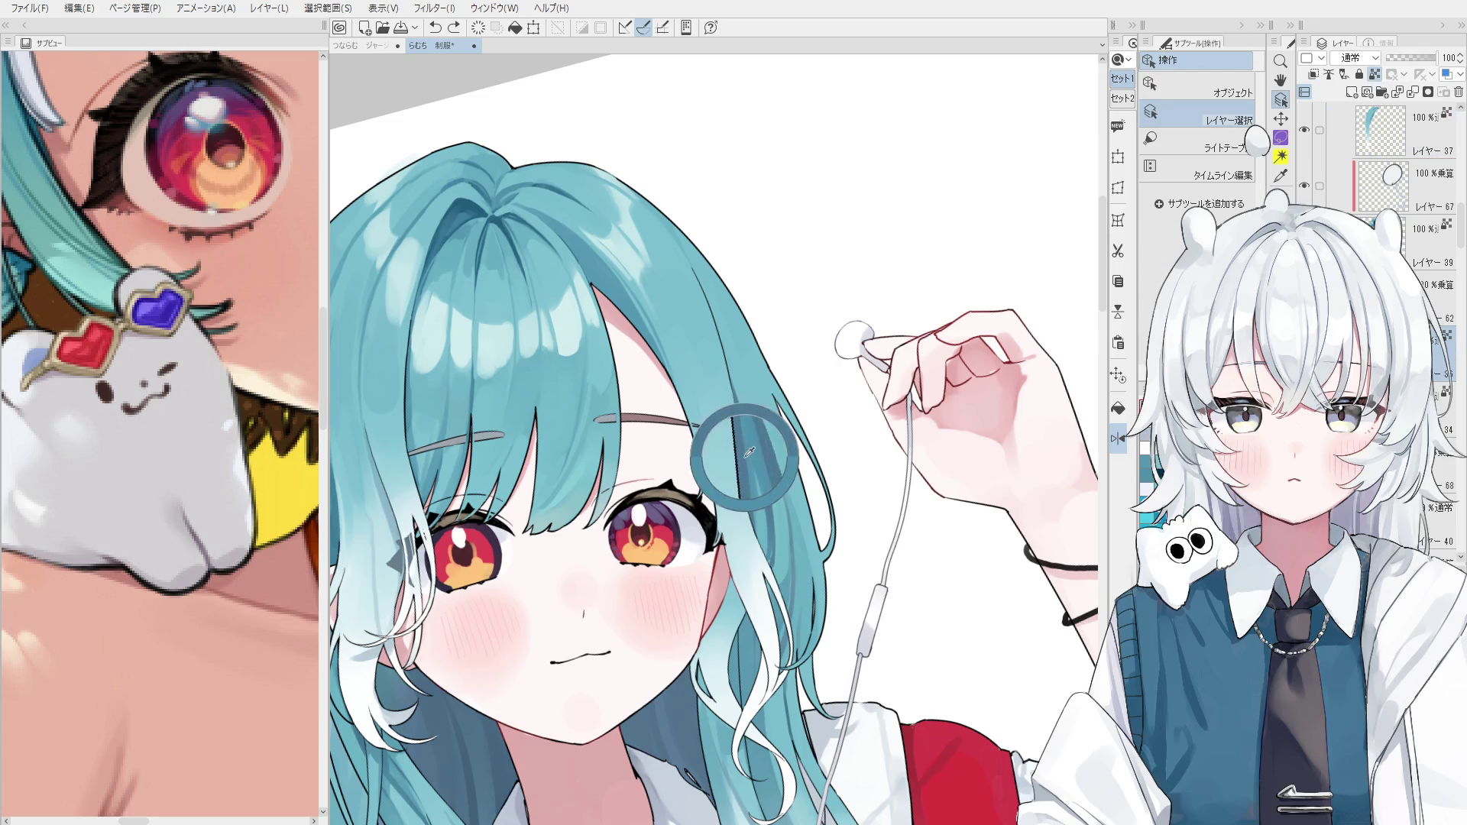
{"action": "key", "text": "b"}
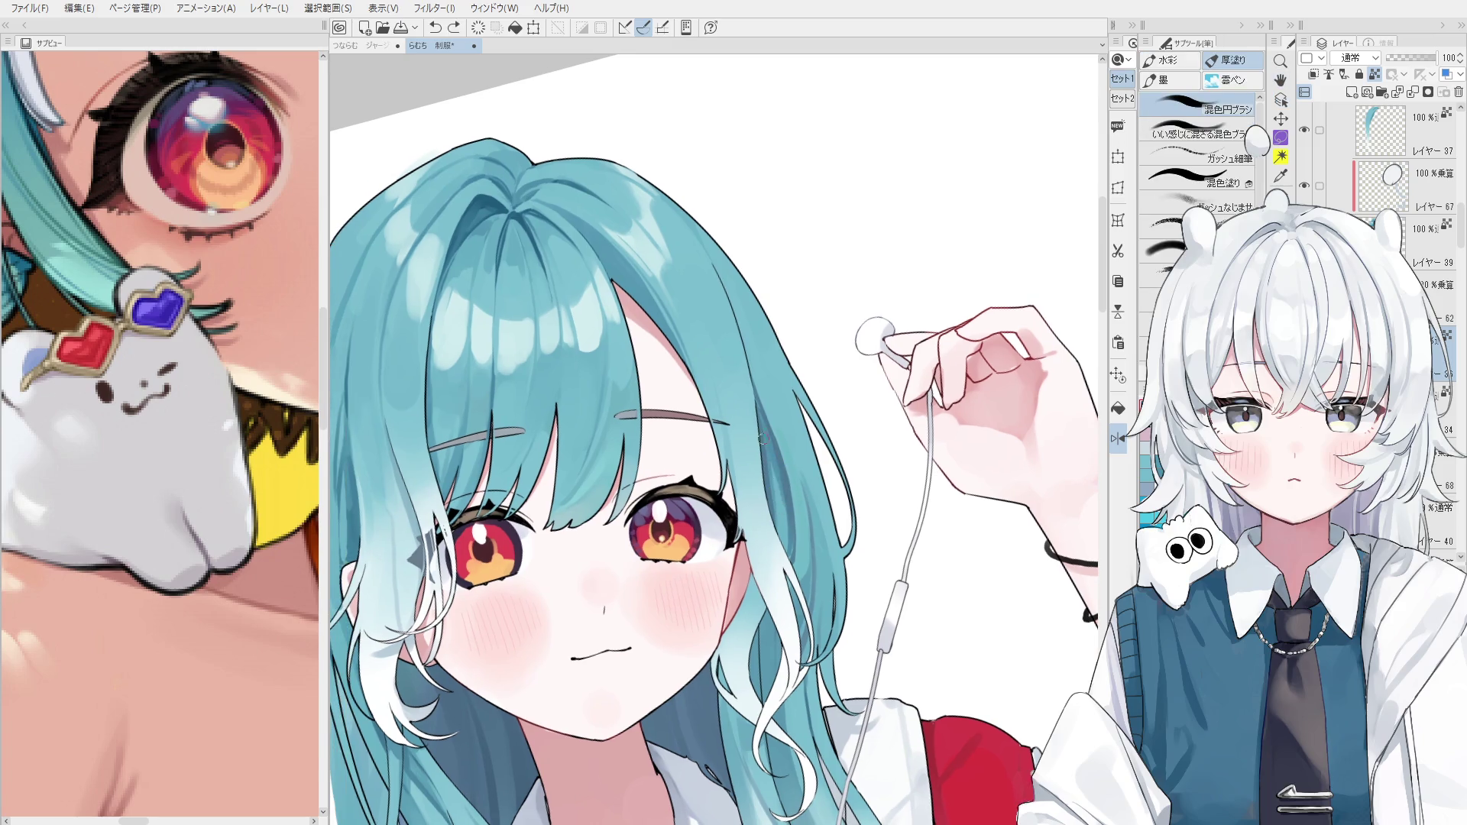
{"action": "scroll", "coordinate": [760, 438], "scroll_direction": "down", "scroll_amount": 1}
{"action": "scroll", "coordinate": [780, 487], "scroll_direction": "down", "scroll_amount": 1}
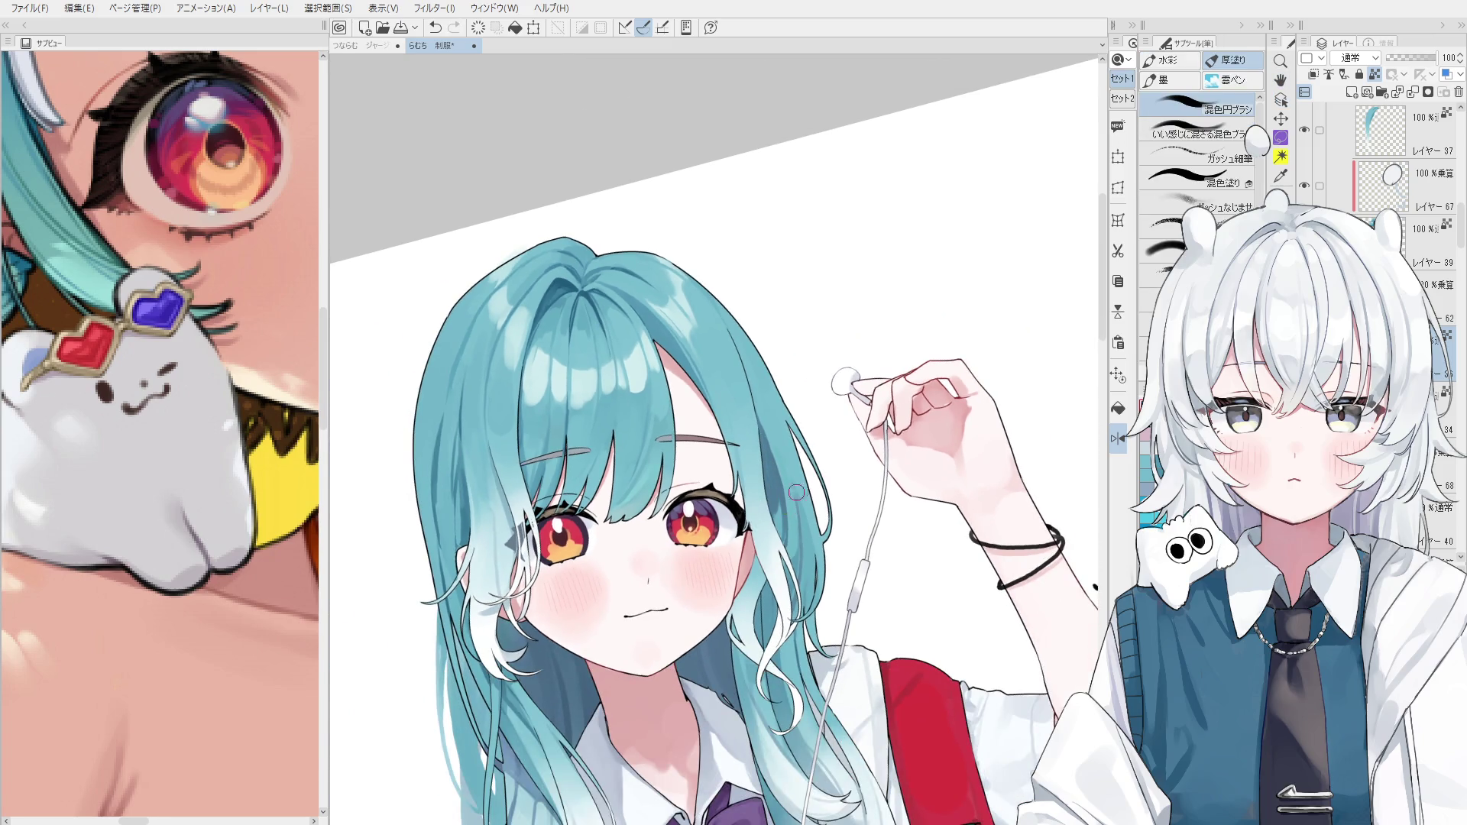
{"action": "left_click", "coordinate": [793, 481], "text": "ctrl+shift"}
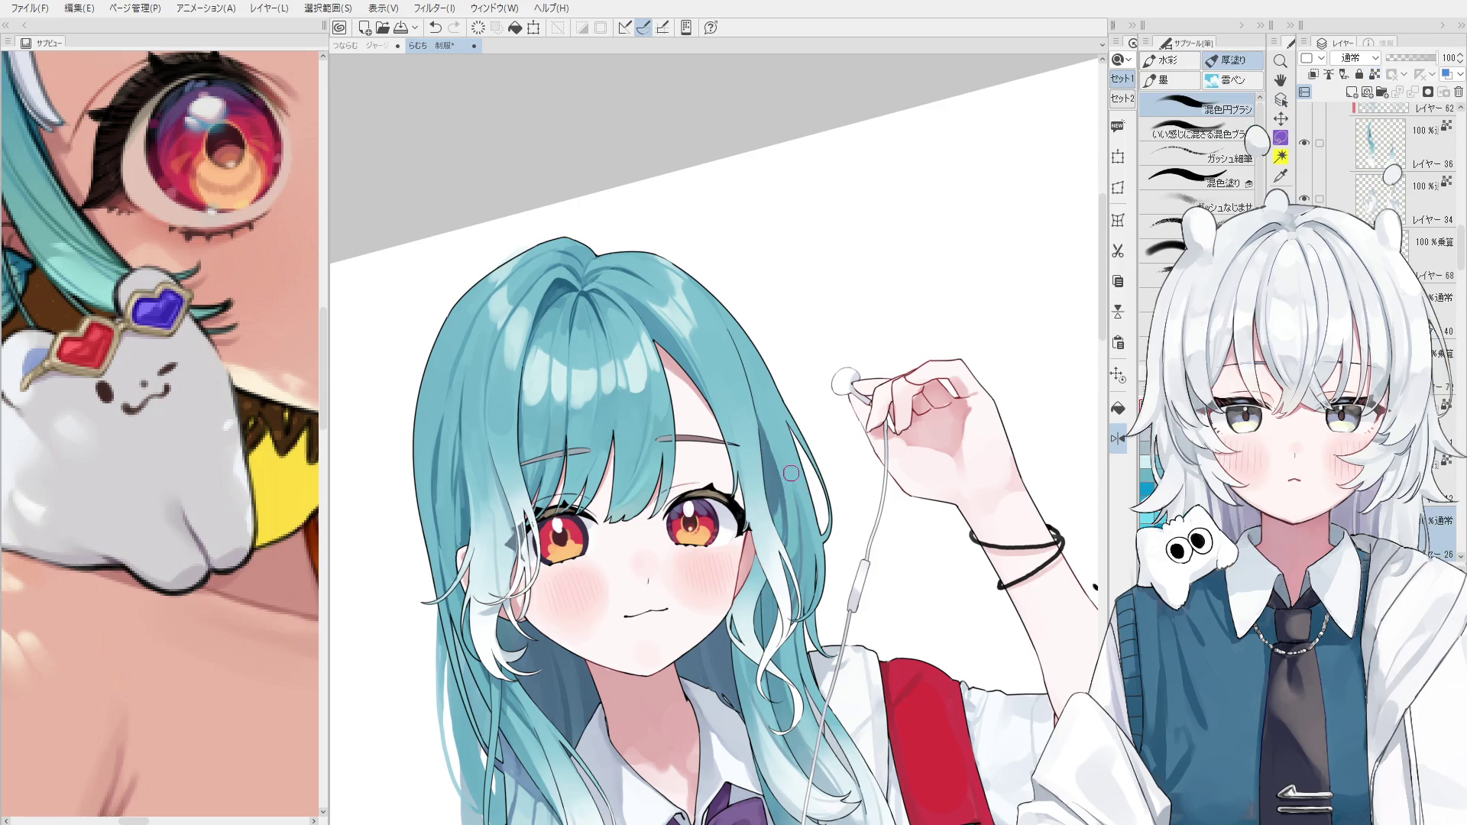
{"action": "scroll", "coordinate": [790, 473], "scroll_direction": "up", "scroll_amount": 1}
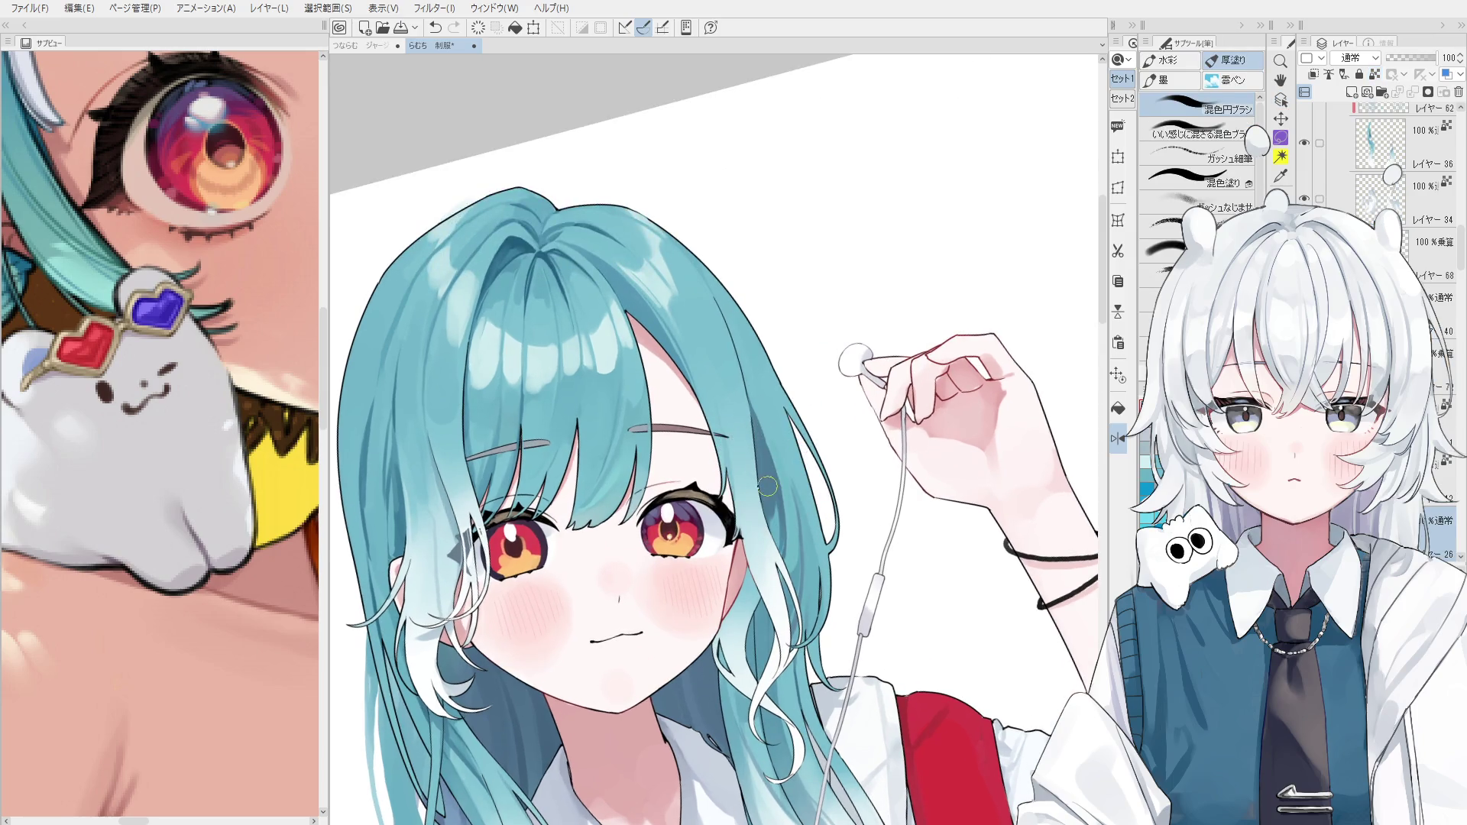
{"action": "left_click", "coordinate": [760, 471], "text": "ctrl+shift"}
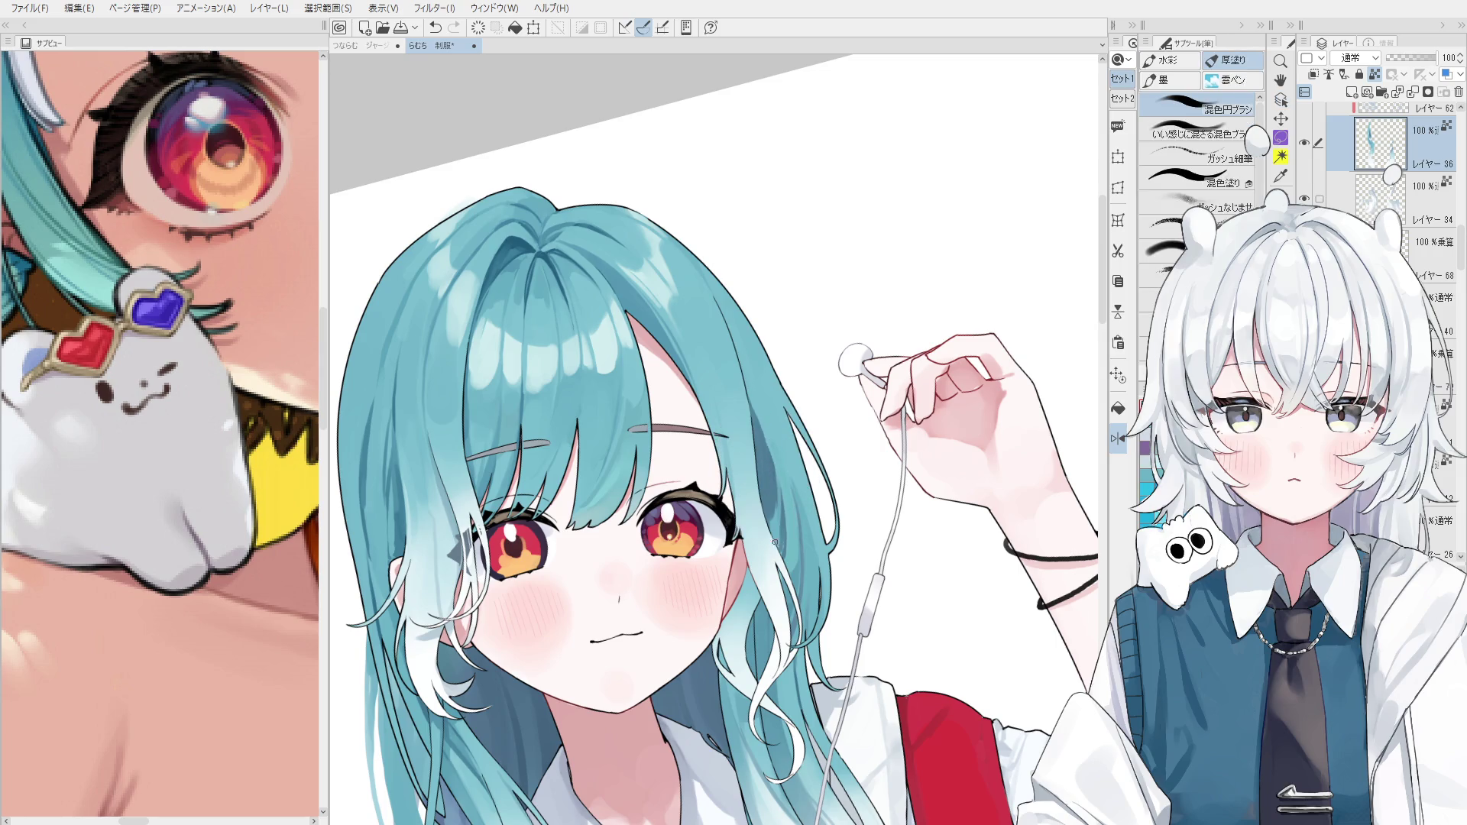
{"action": "scroll", "coordinate": [780, 558], "scroll_direction": "down", "scroll_amount": 2}
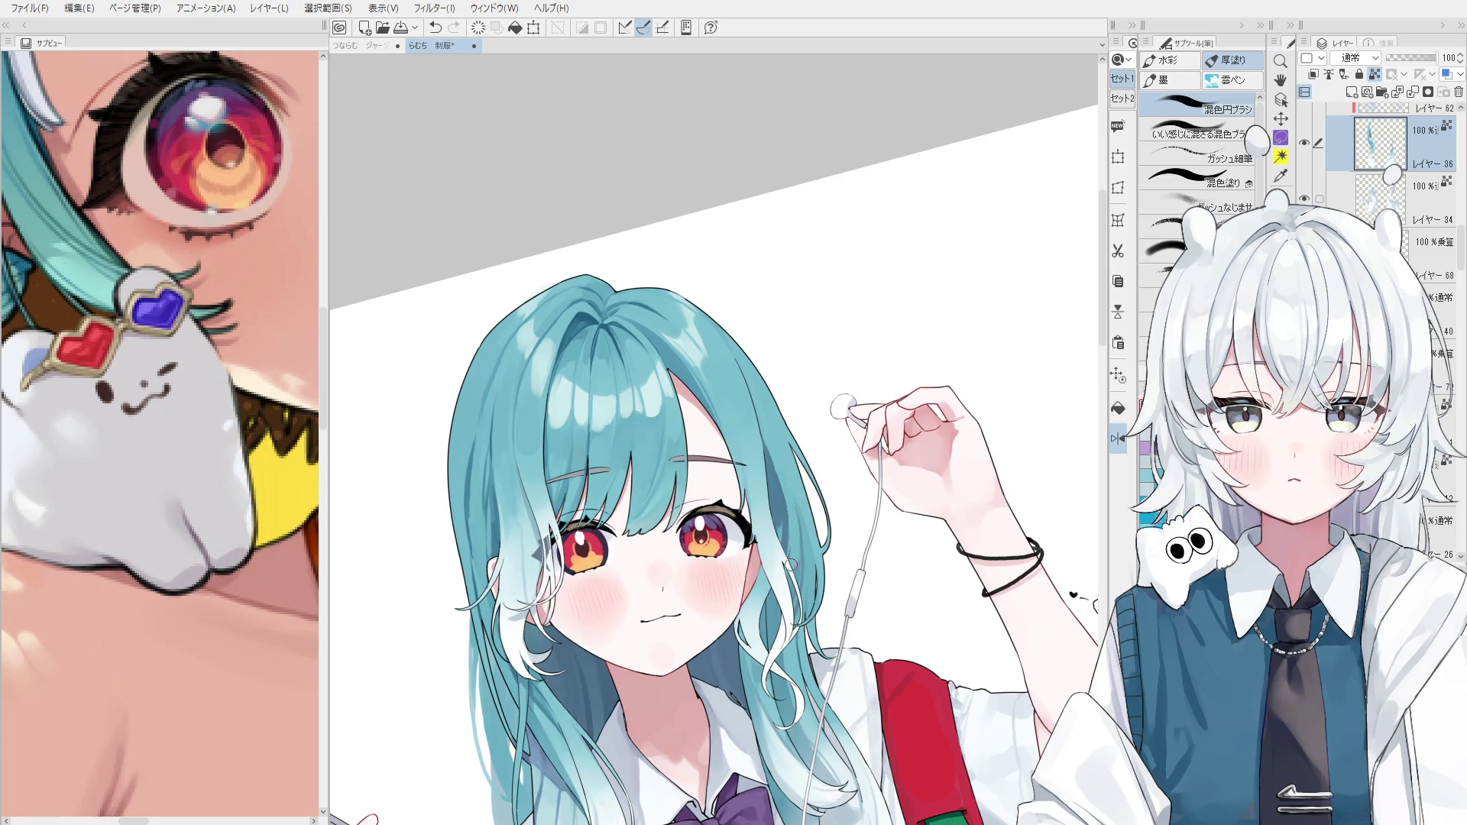
{"action": "scroll", "coordinate": [787, 557], "scroll_direction": "up", "scroll_amount": 2}
{"action": "left_click", "coordinate": [780, 454], "text": "alt"}
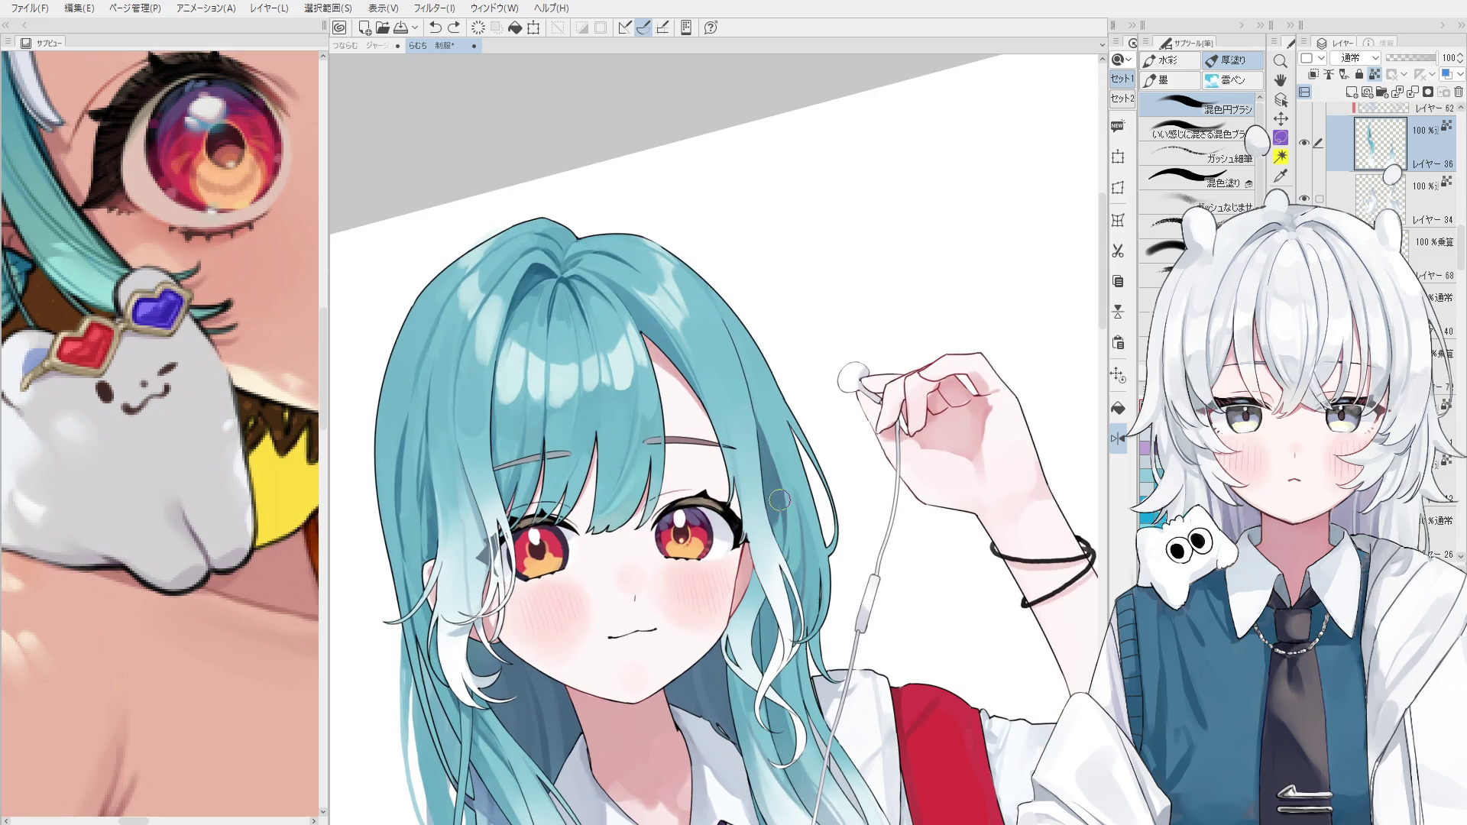
Paint a stroke on the hair strand beside the face, checking it mirrored and rotated.
{"action": "key", "text": "ctrl+shift"}
{"action": "left_click_drag", "start_coordinate": [771, 458], "coordinate": [768, 527]}
{"action": "key", "text": "h"}
{"action": "scroll", "coordinate": [787, 526], "scroll_direction": "up", "scroll_amount": 2}
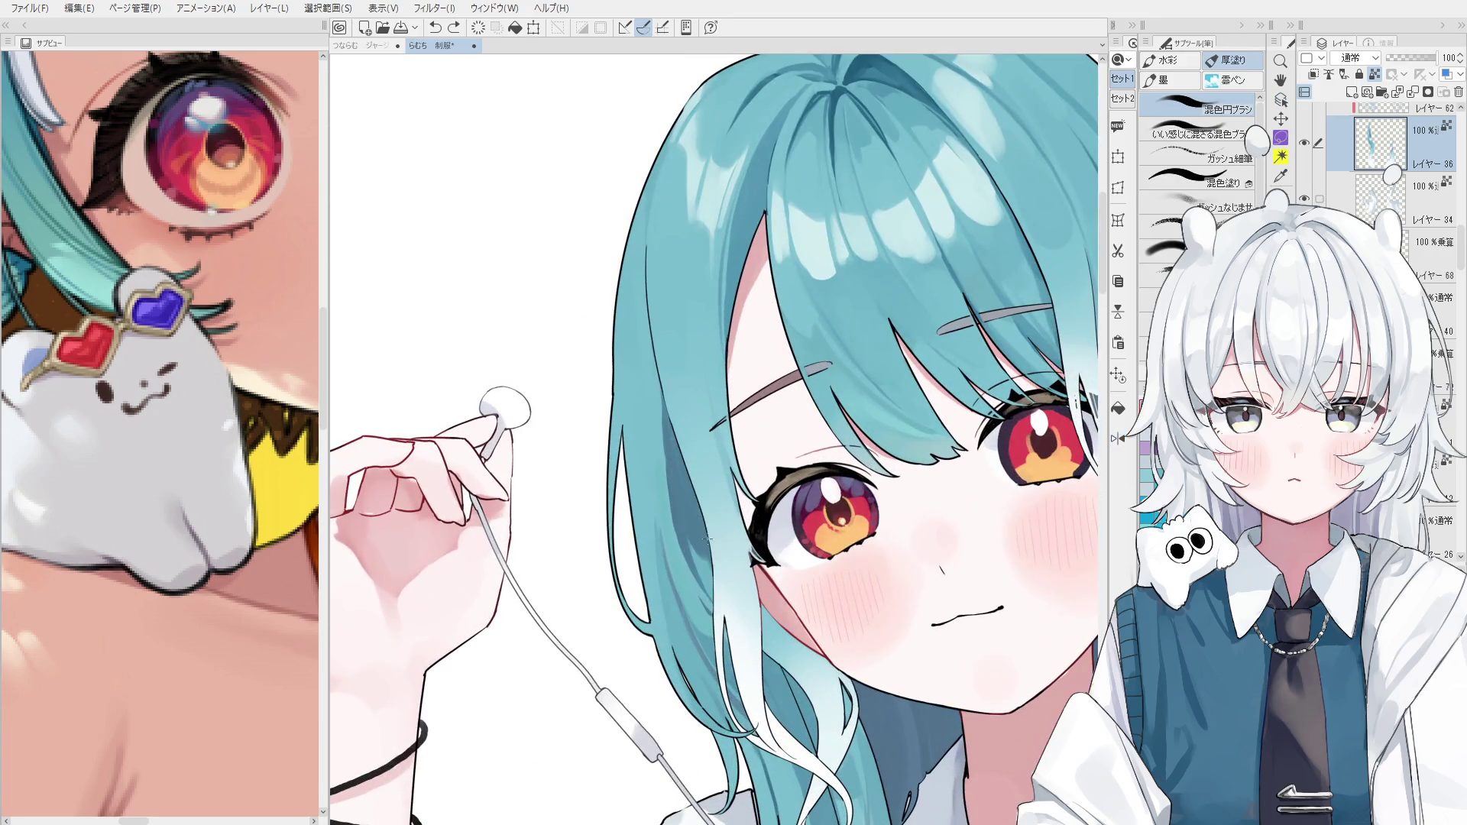
{"action": "key", "text": "asciicircum"}
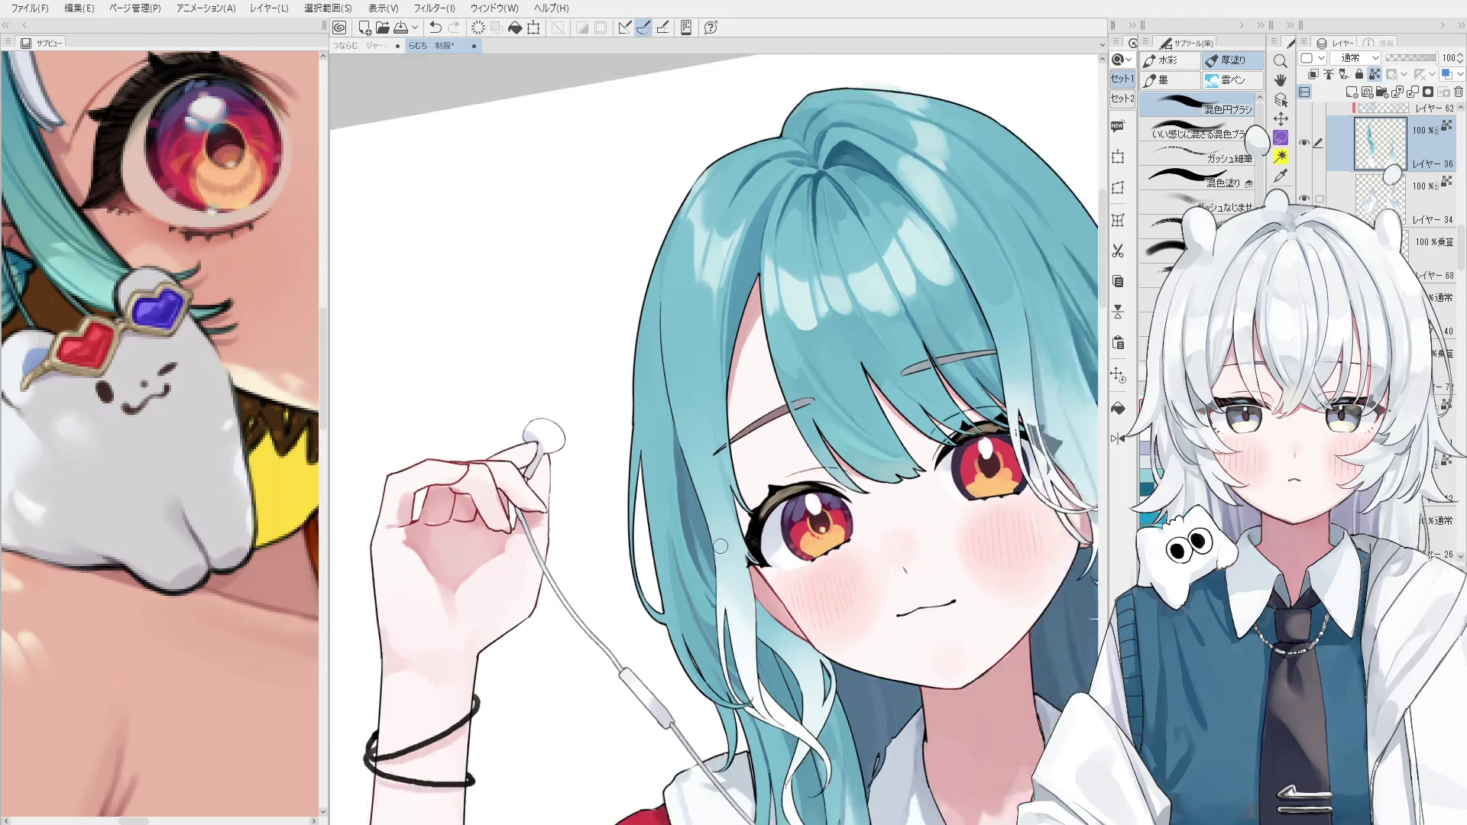
{"action": "scroll", "coordinate": [691, 520], "scroll_direction": "down", "scroll_amount": 1}
{"action": "key", "text": "minus"}
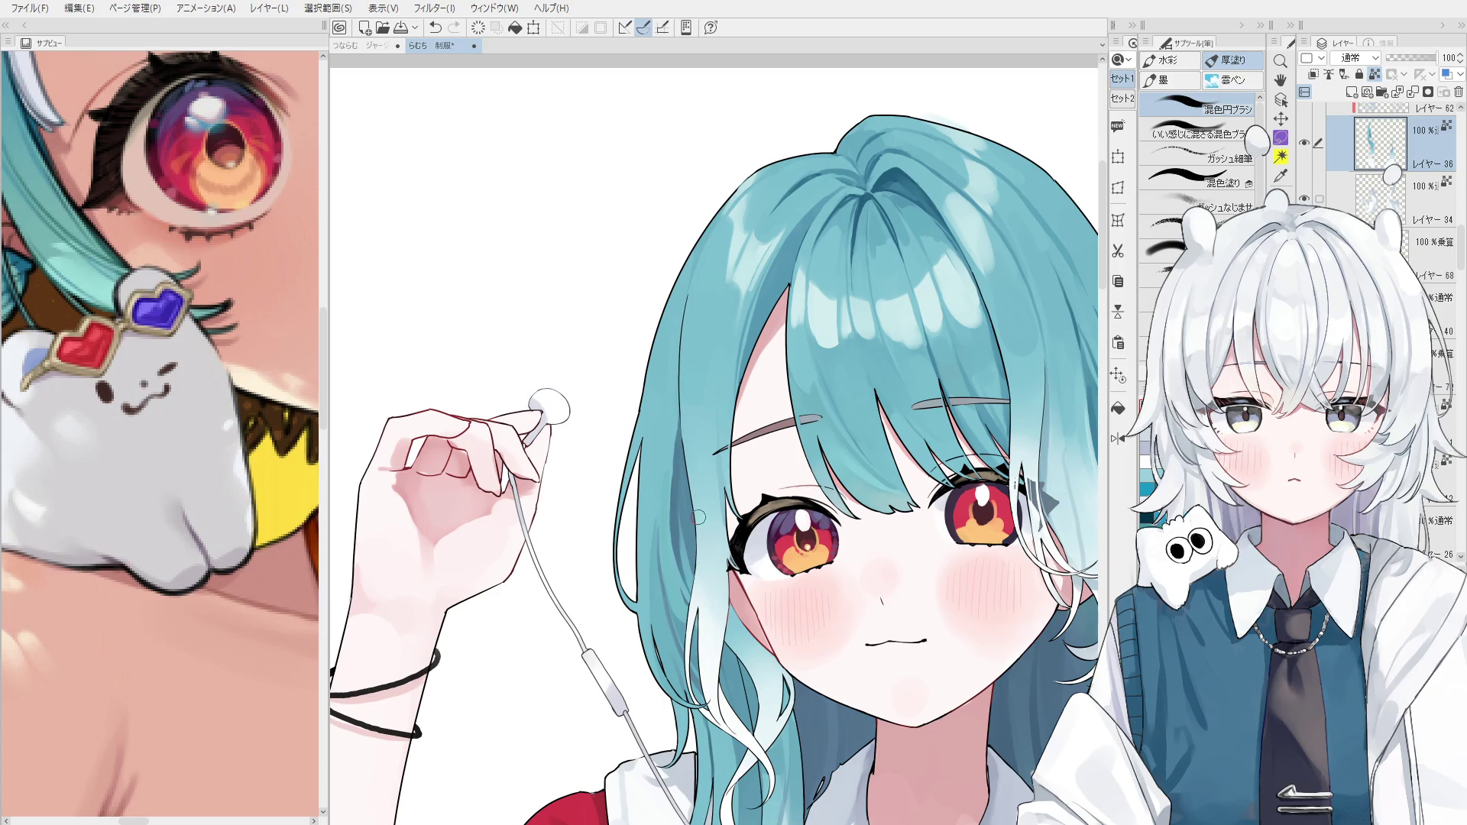
{"action": "scroll", "coordinate": [672, 520], "scroll_direction": "up", "scroll_amount": 2}
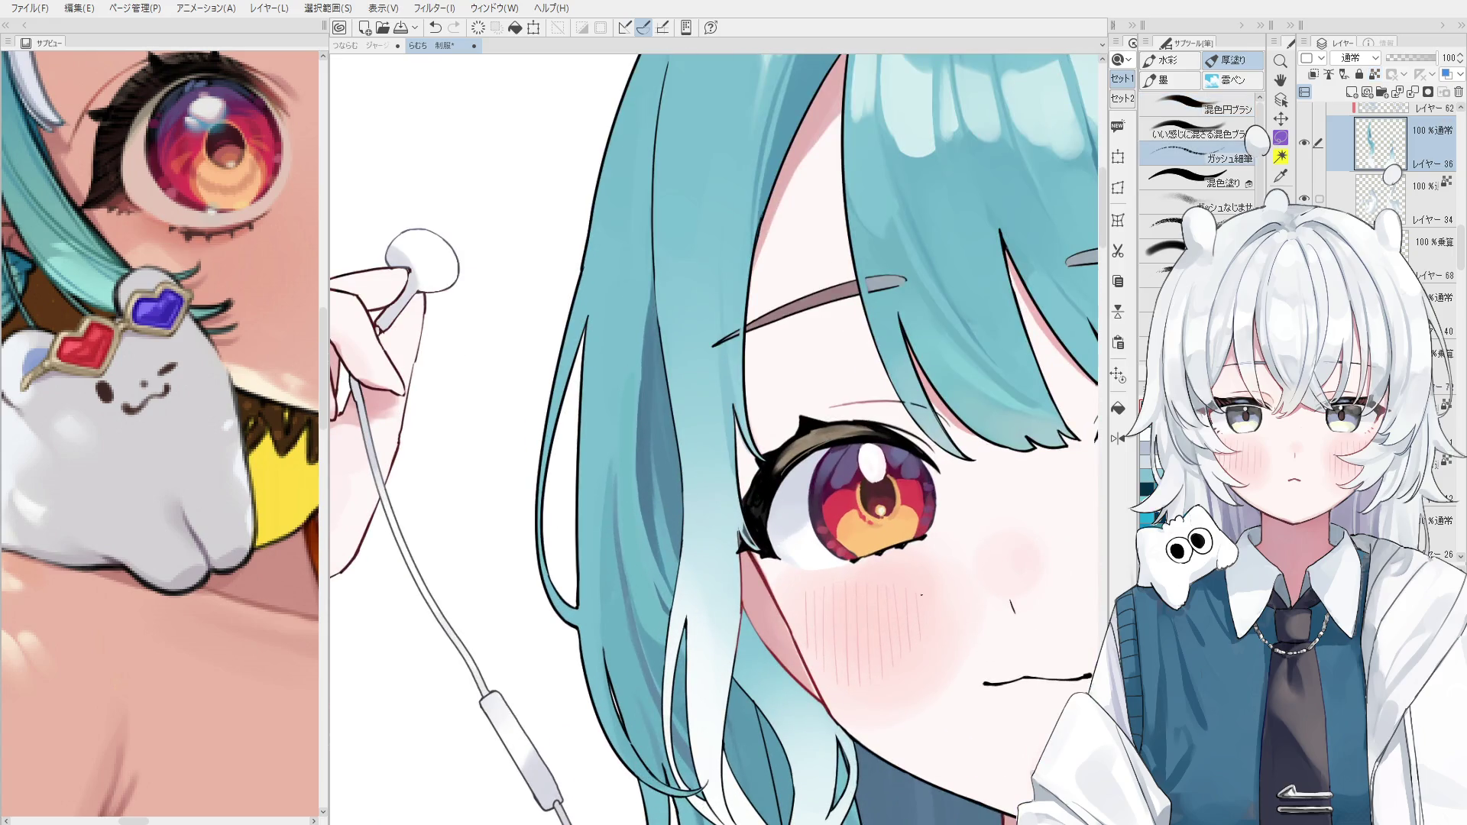
Pick the hair layer under the lower strand with Layer Select.
{"action": "key", "text": "o"}
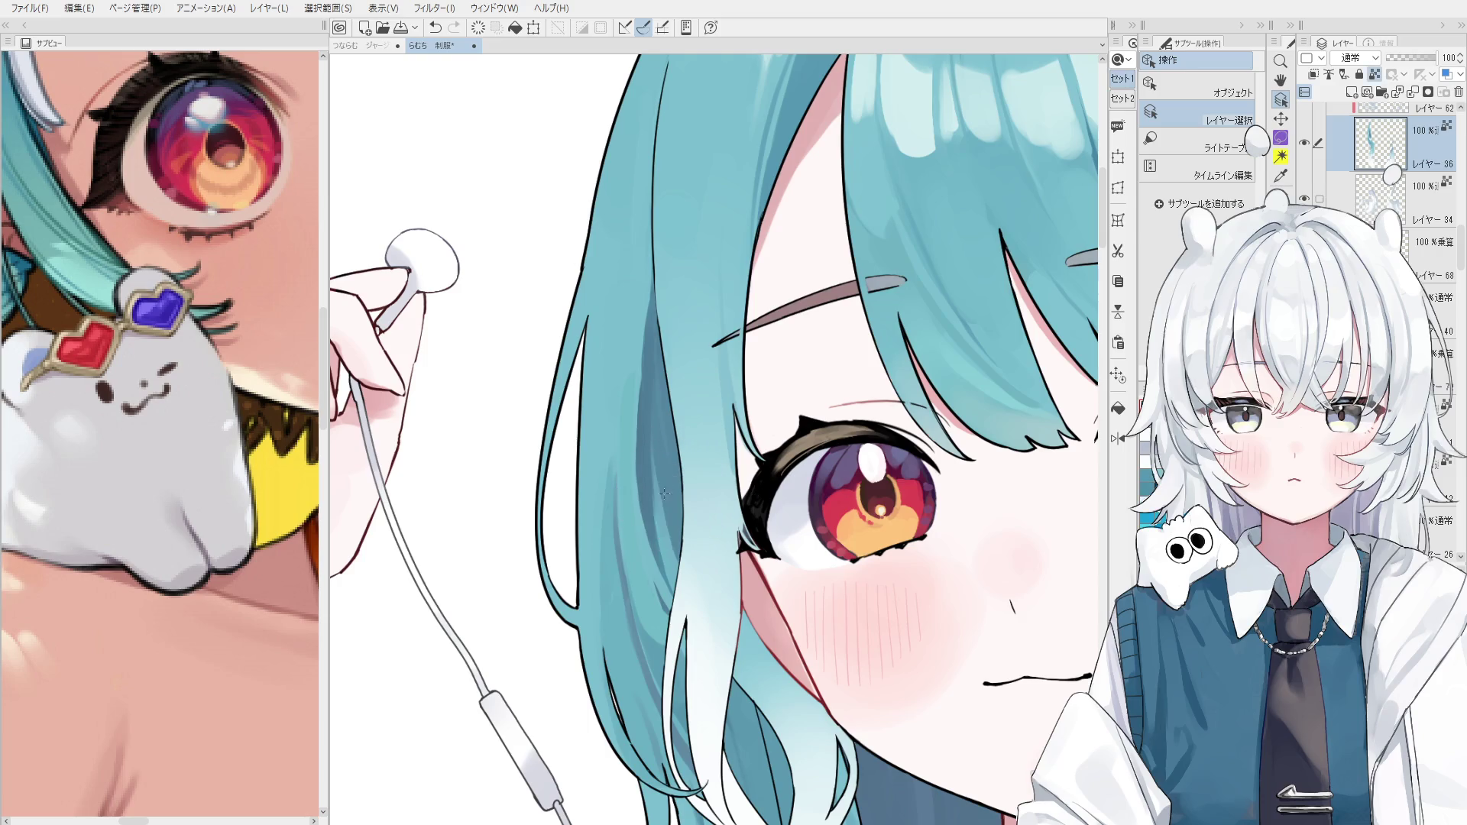
{"action": "key", "text": "b"}
{"action": "scroll", "coordinate": [746, 611], "scroll_direction": "down", "scroll_amount": 2}
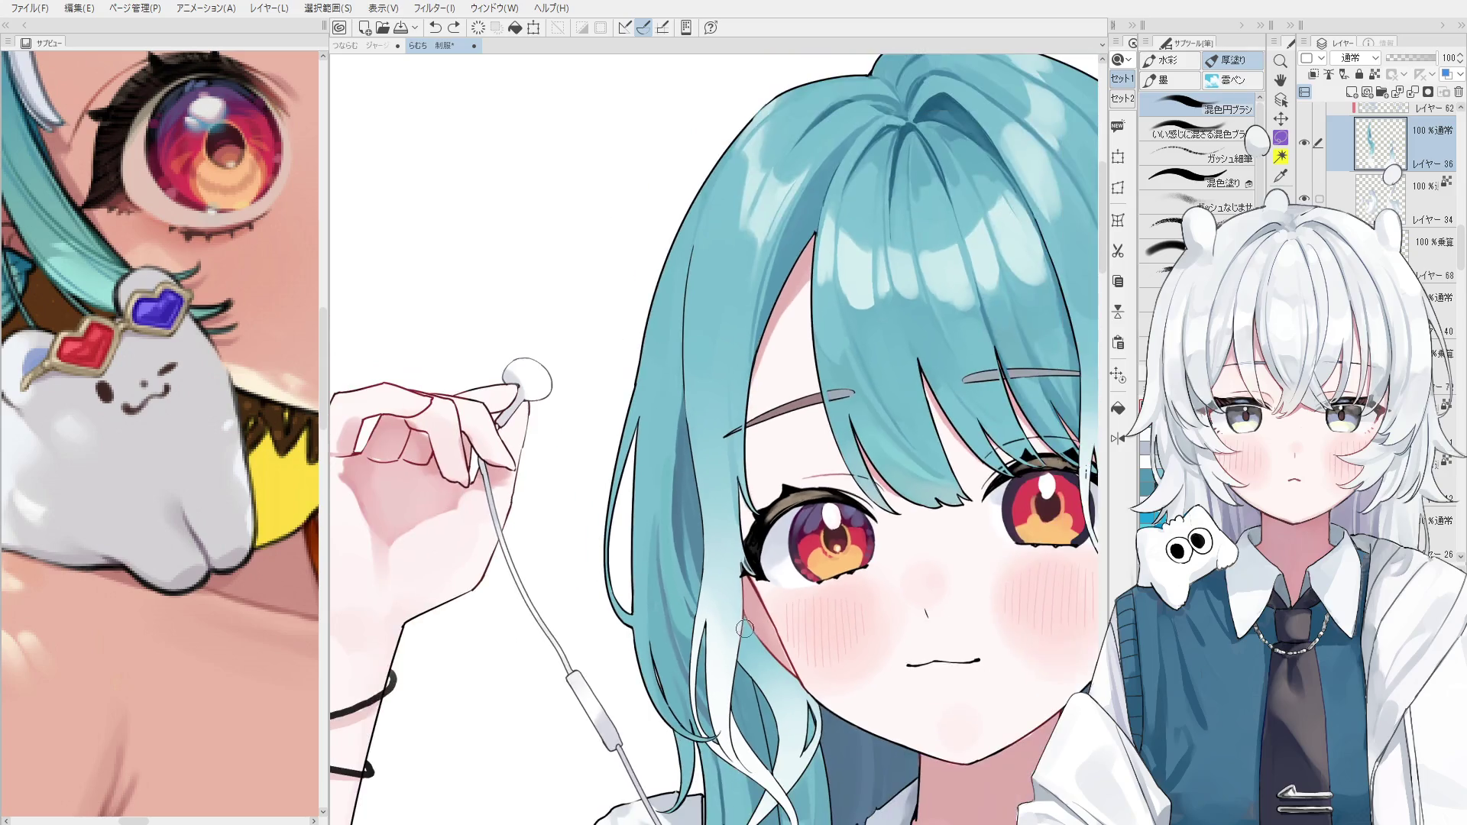
{"action": "key", "text": "o"}
{"action": "left_click", "coordinate": [756, 646]}
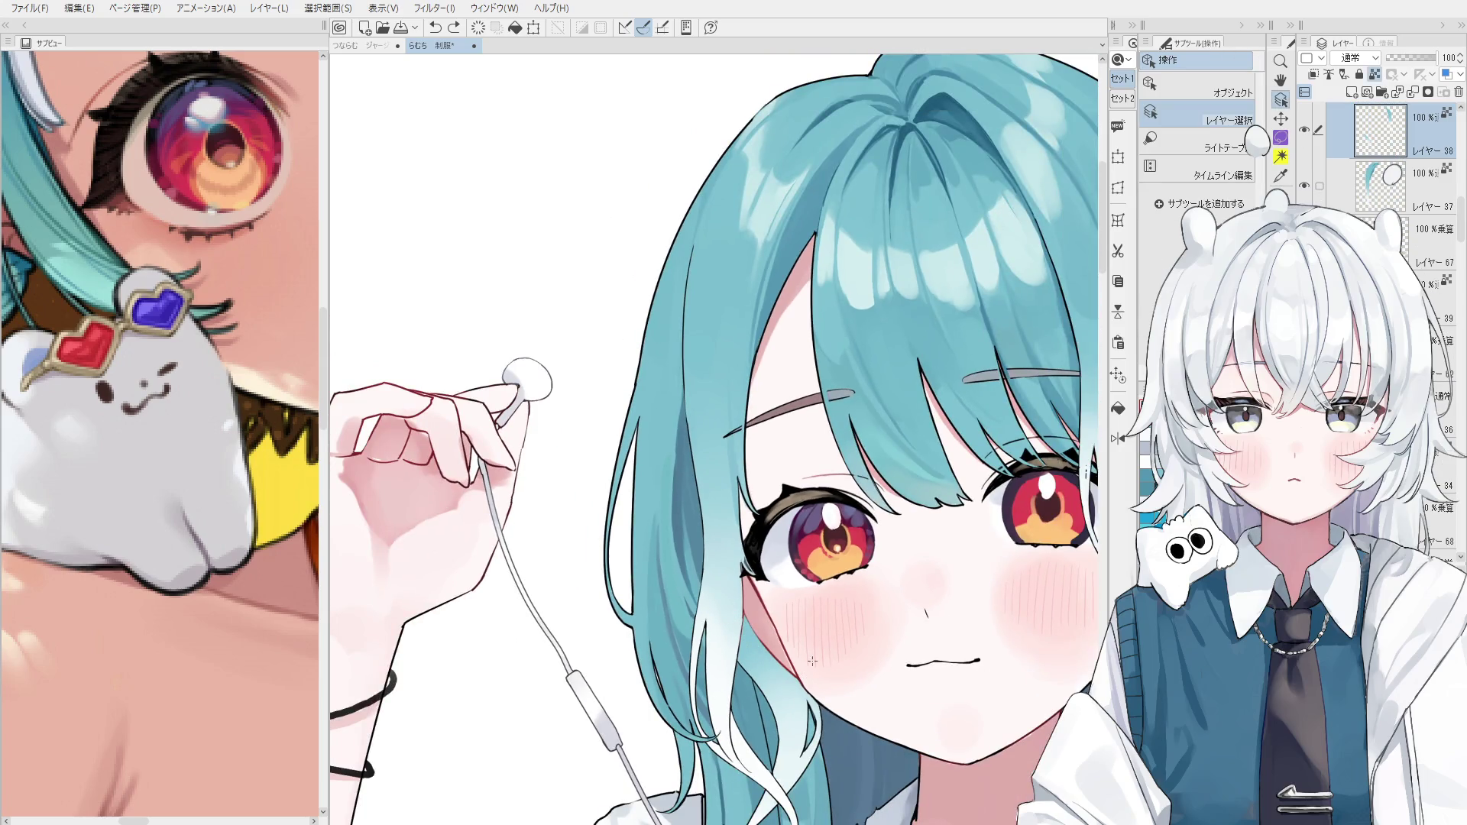
{"action": "scroll", "coordinate": [1381, 175], "scroll_direction": "up", "scroll_amount": 2}
Add a Multiply layer clipped to the hair and brush a soft shadow up the strand.
{"action": "left_click", "coordinate": [1378, 92]}
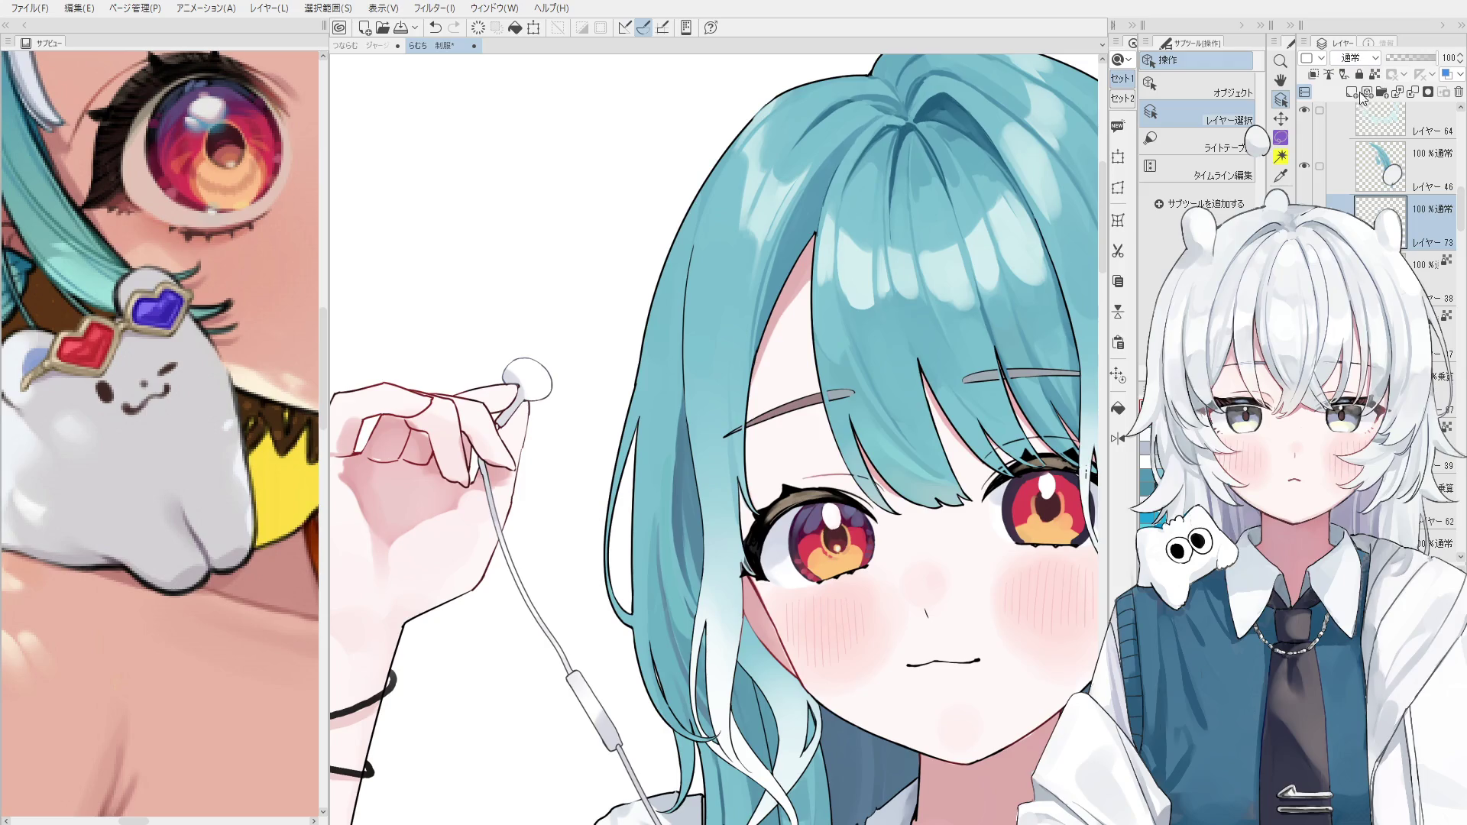
{"action": "left_click", "coordinate": [1313, 74]}
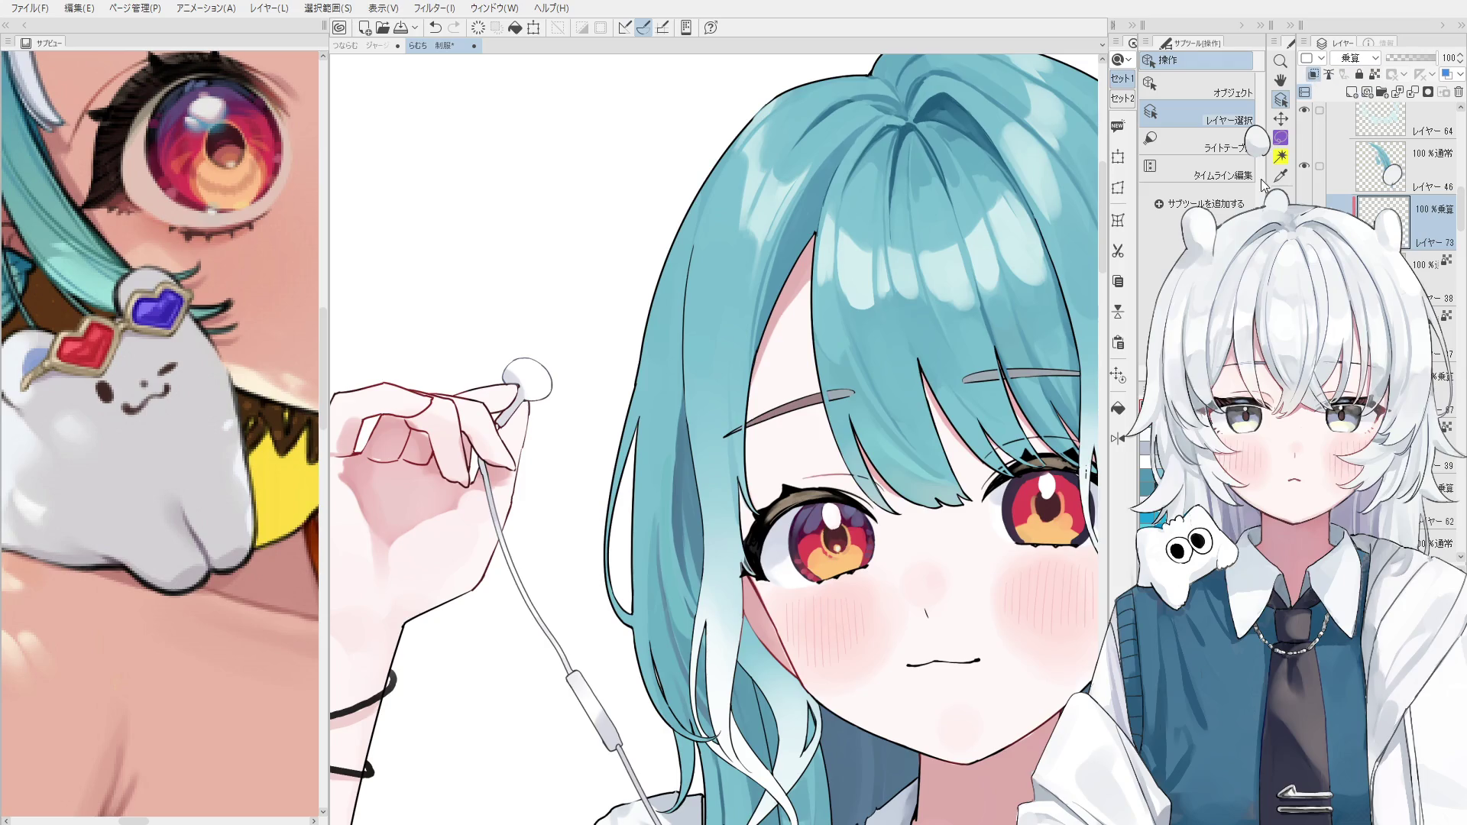
{"action": "key", "text": "space"}
{"action": "scroll", "coordinate": [835, 593], "scroll_direction": "down", "scroll_amount": 1}
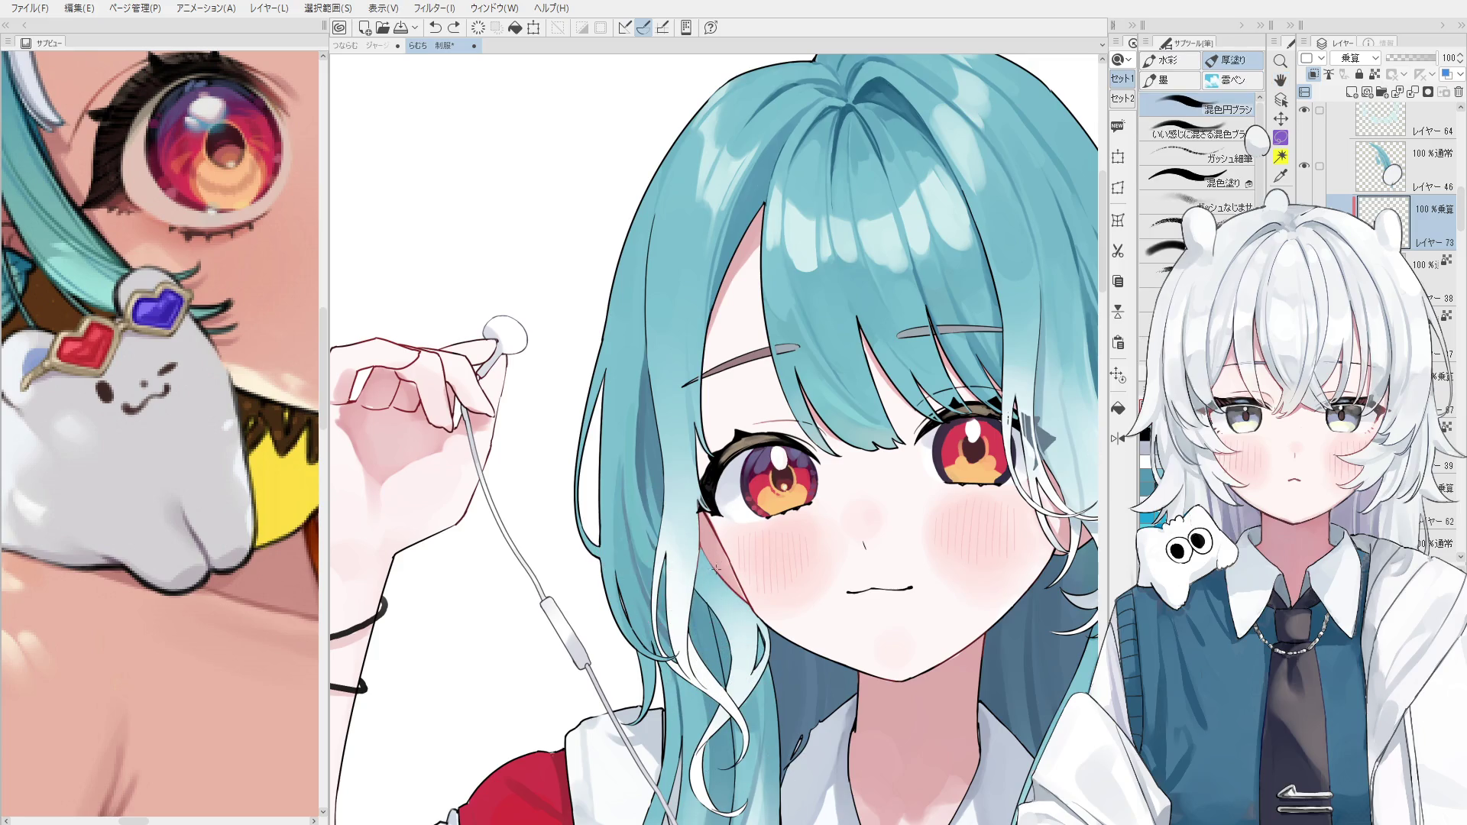
{"action": "scroll", "coordinate": [727, 598], "scroll_direction": "down", "scroll_amount": 1}
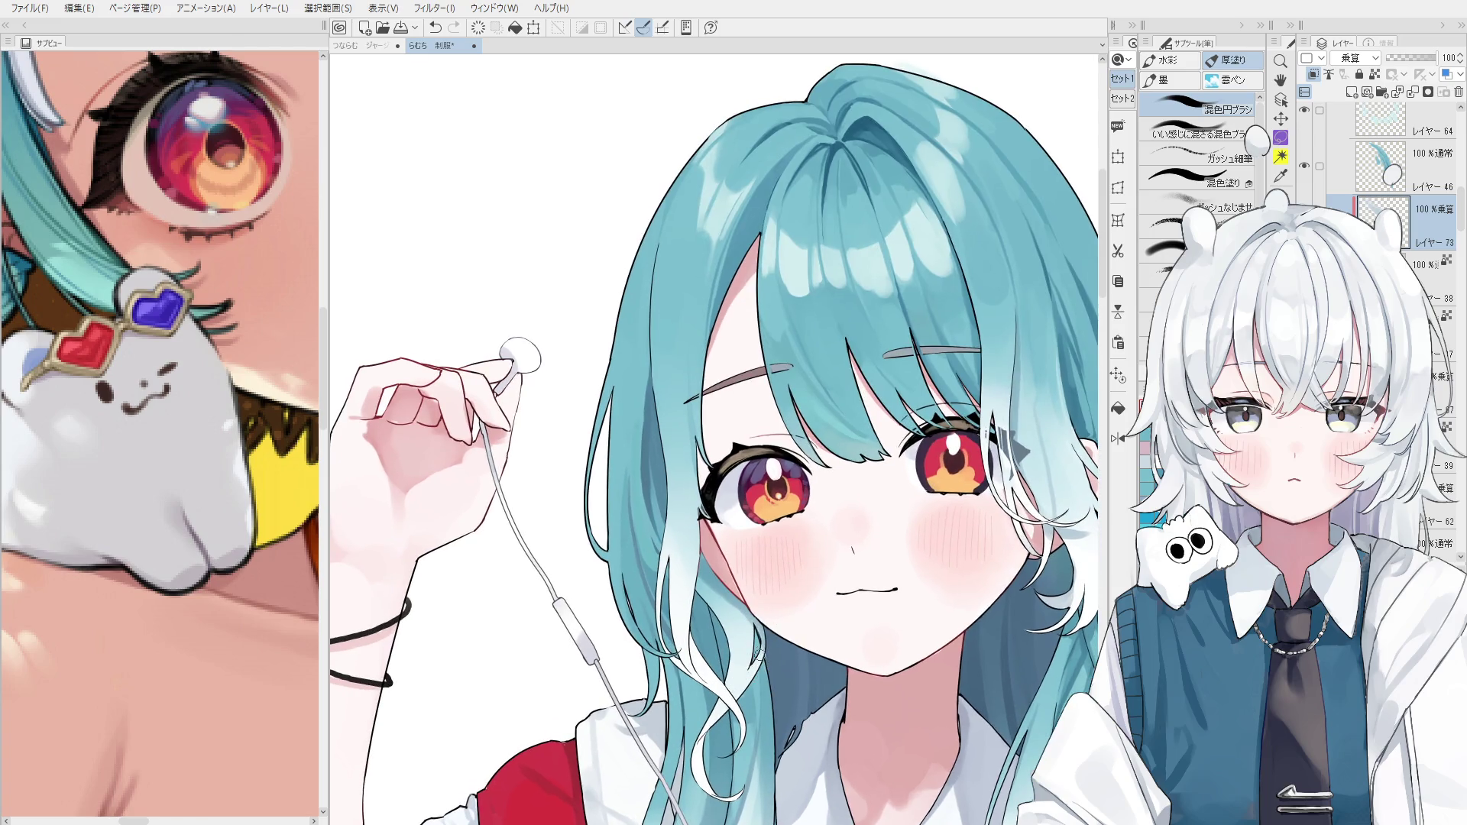
{"action": "key", "text": "ctrl+z"}
{"action": "left_click_drag", "start_coordinate": [688, 558], "coordinate": [735, 634]}
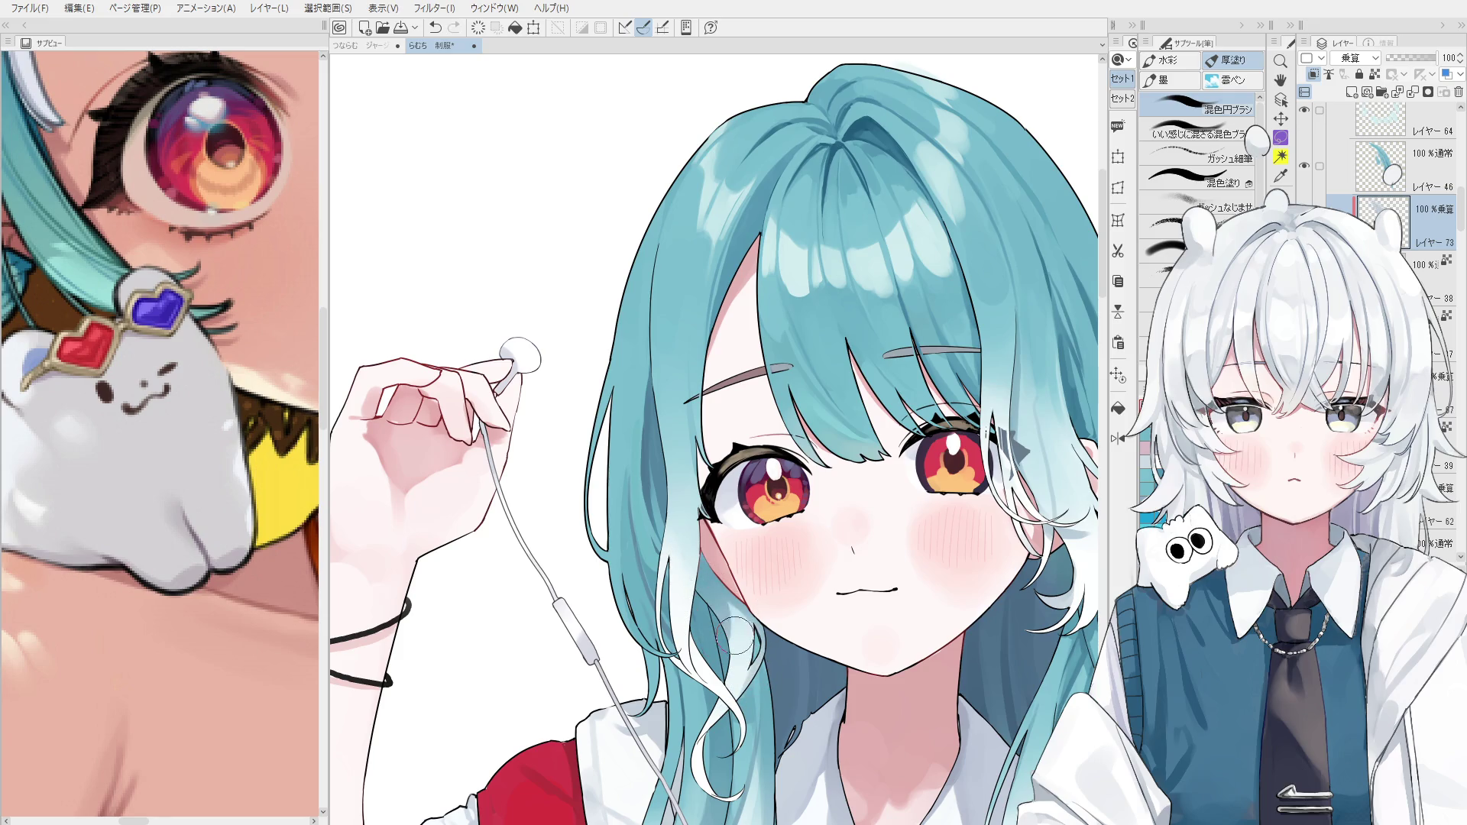
In mirrored view, shade the pale strand below the chin, redrawing strokes until it fits.
{"action": "key", "text": "h"}
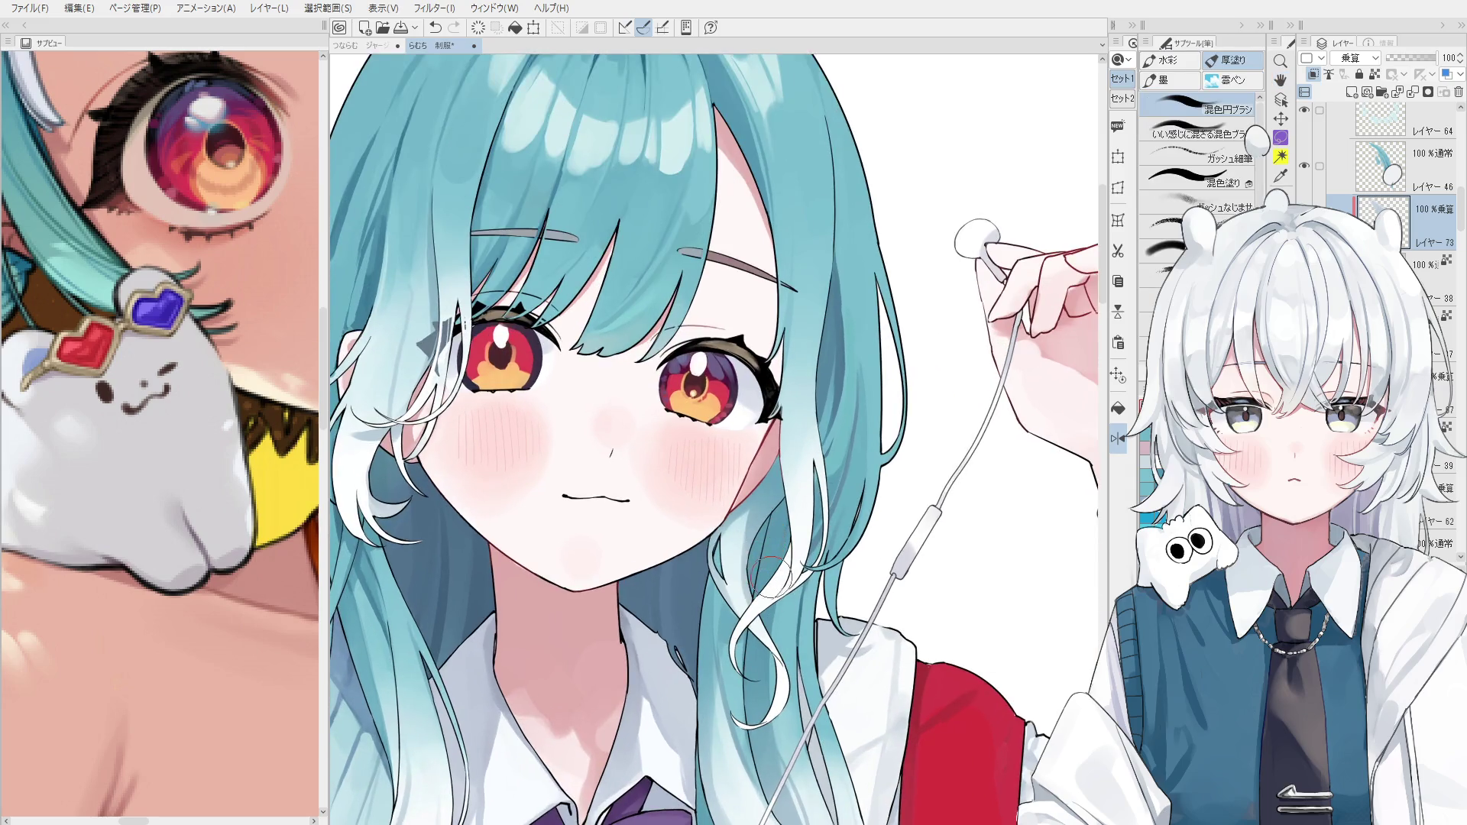
{"action": "scroll", "coordinate": [748, 564], "scroll_direction": "up", "scroll_amount": 1}
{"action": "left_click_drag", "start_coordinate": [745, 527], "coordinate": [752, 615]}
{"action": "key", "text": "ctrl+z"}
{"action": "mouse_move", "coordinate": [737, 520]}
{"action": "left_mouse_down"}
{"action": "mouse_move", "coordinate": [752, 627]}
{"action": "mouse_move", "coordinate": [735, 512]}
{"action": "left_mouse_up"}
{"action": "scroll", "coordinate": [756, 594], "scroll_direction": "up", "scroll_amount": 1}
{"action": "key", "text": "ctrl+z"}
{"action": "key", "text": "ctrl+z"}
{"action": "key", "text": "ctrl+z"}
{"action": "mouse_move", "coordinate": [756, 618]}
{"action": "left_mouse_down"}
{"action": "mouse_move", "coordinate": [738, 507]}
{"action": "mouse_move", "coordinate": [765, 604]}
{"action": "left_mouse_up"}
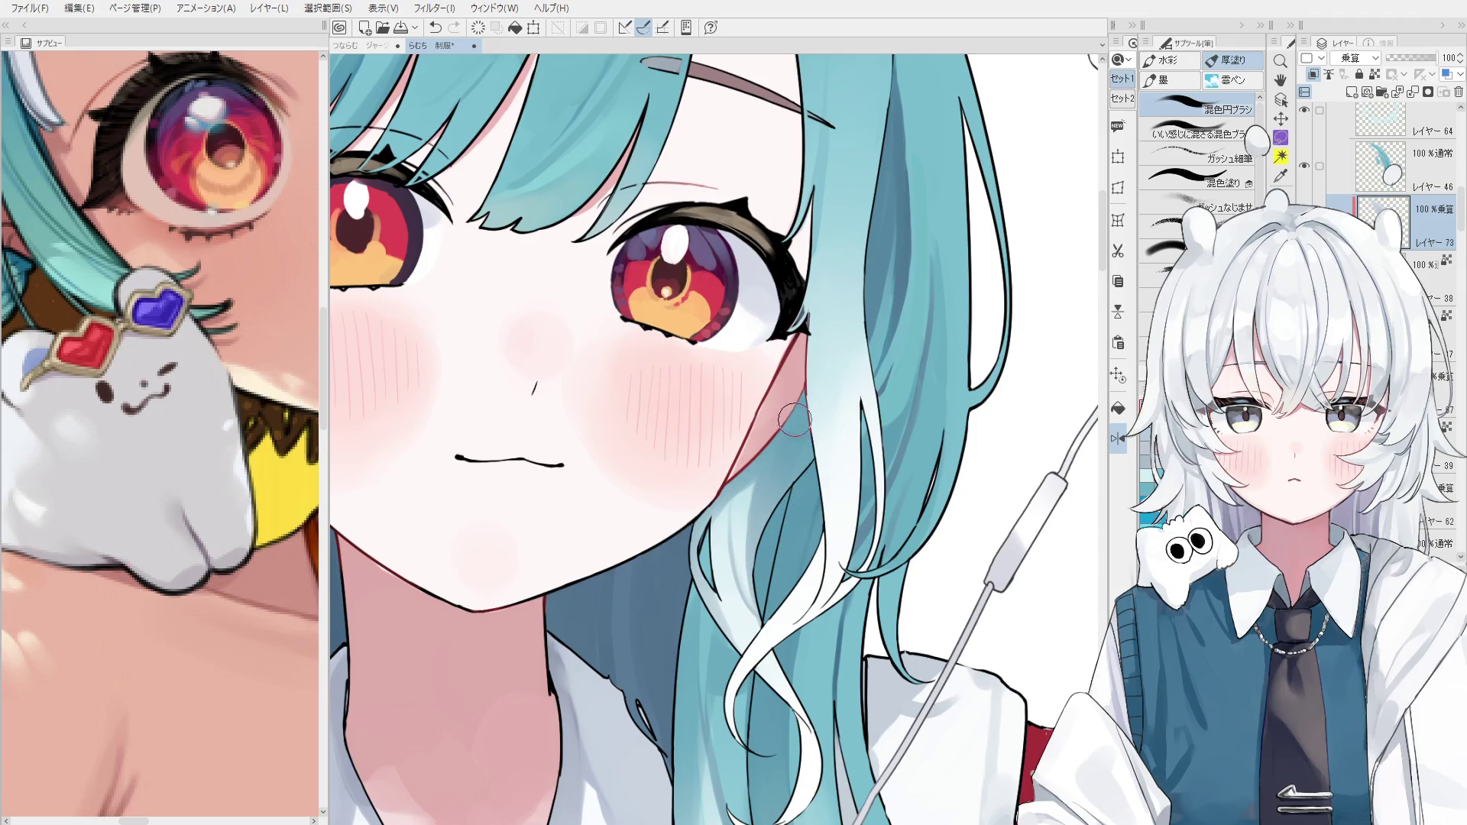
{"action": "key", "text": "ctrl+z"}
{"action": "left_click_drag", "start_coordinate": [707, 554], "coordinate": [737, 634]}
{"action": "key", "text": "ctrl+z"}
{"action": "left_click_drag", "start_coordinate": [704, 547], "coordinate": [745, 623]}
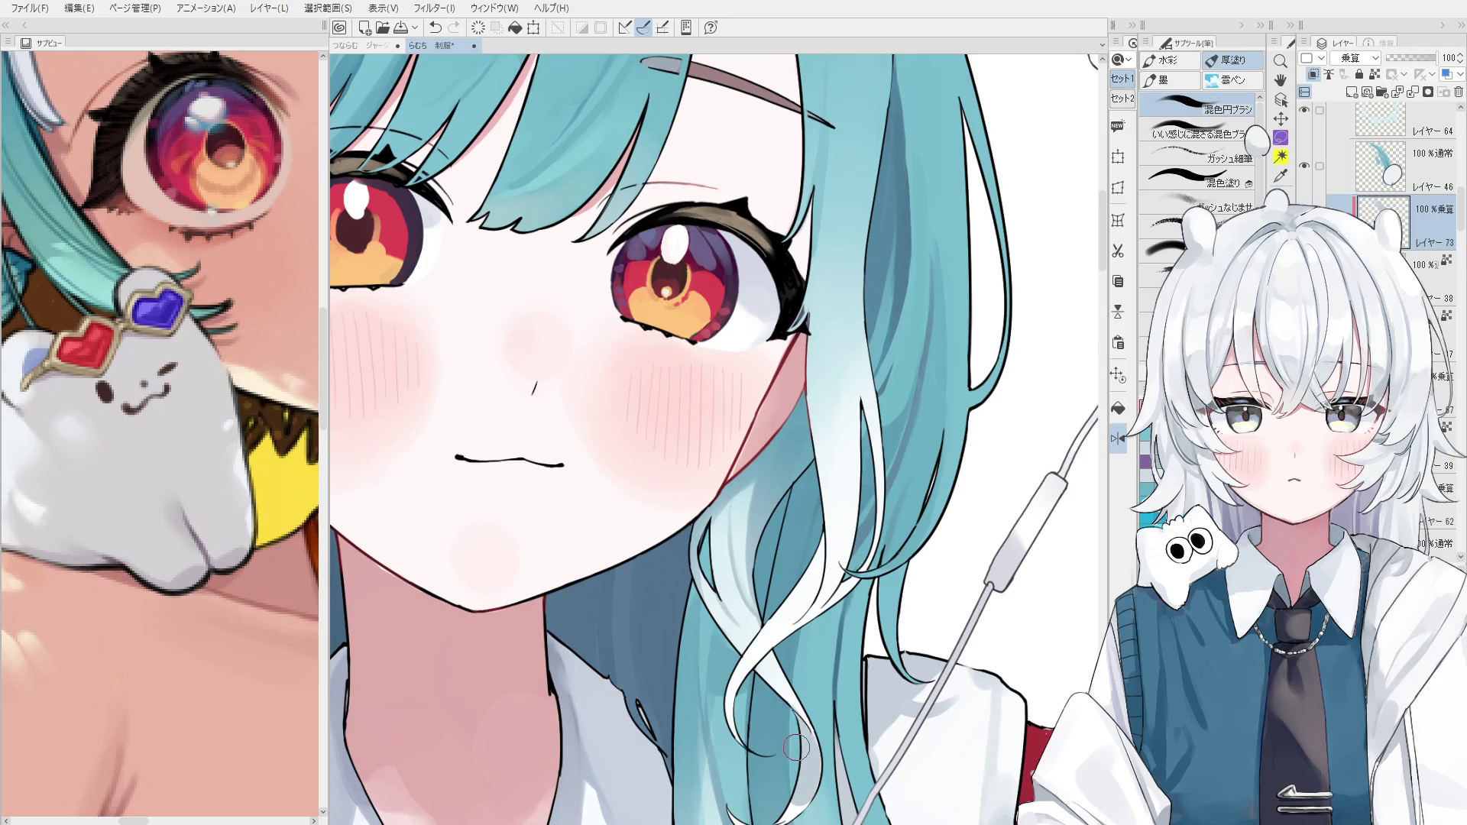
Move the view up over the face and remove a small stray mark.
{"action": "scroll", "coordinate": [799, 753], "scroll_direction": "down", "scroll_amount": 1}
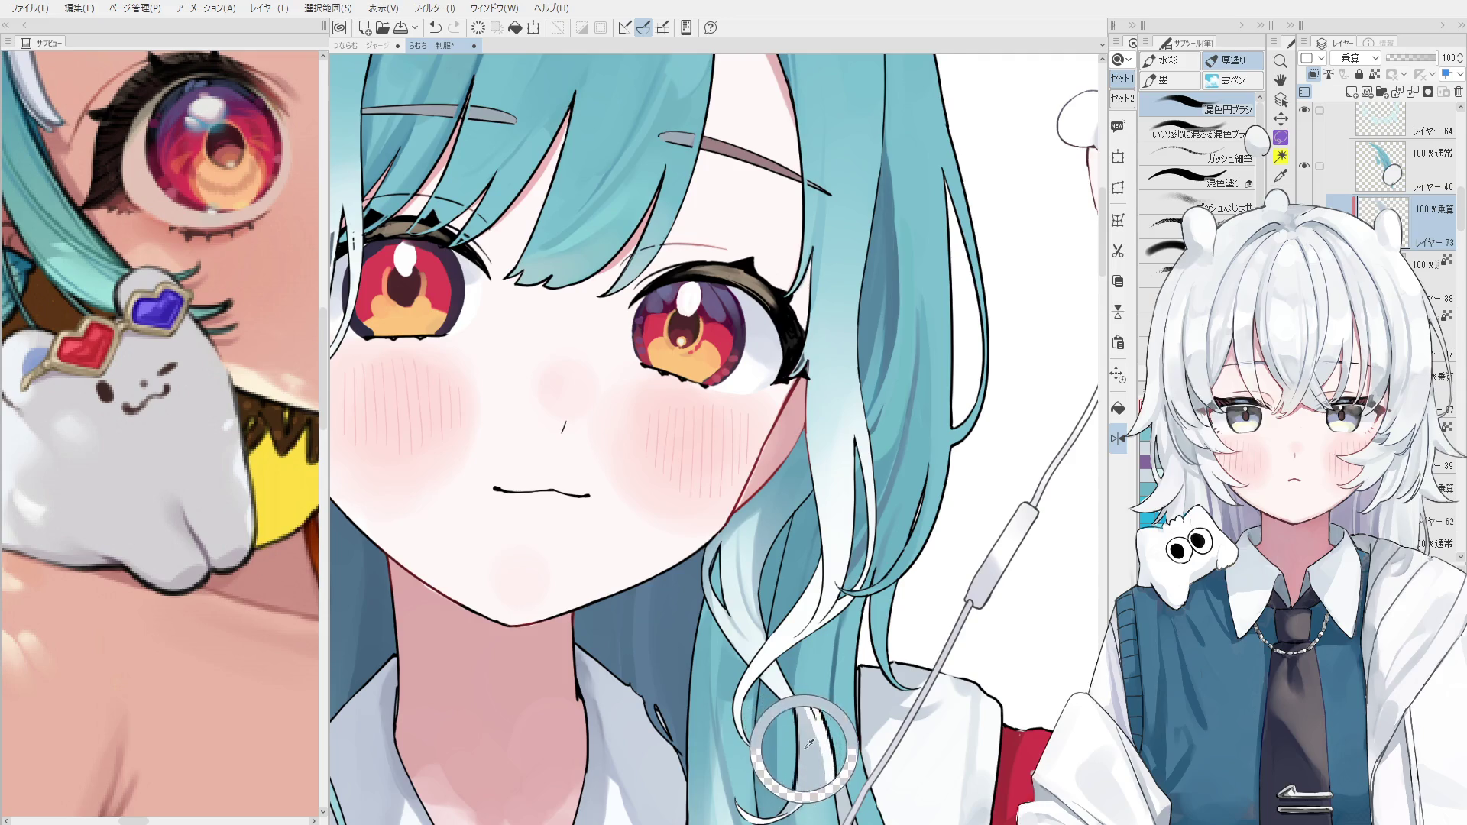
{"action": "scroll", "coordinate": [794, 741], "scroll_direction": "up", "scroll_amount": 1}
{"action": "scroll", "coordinate": [803, 757], "scroll_direction": "down", "scroll_amount": 1}
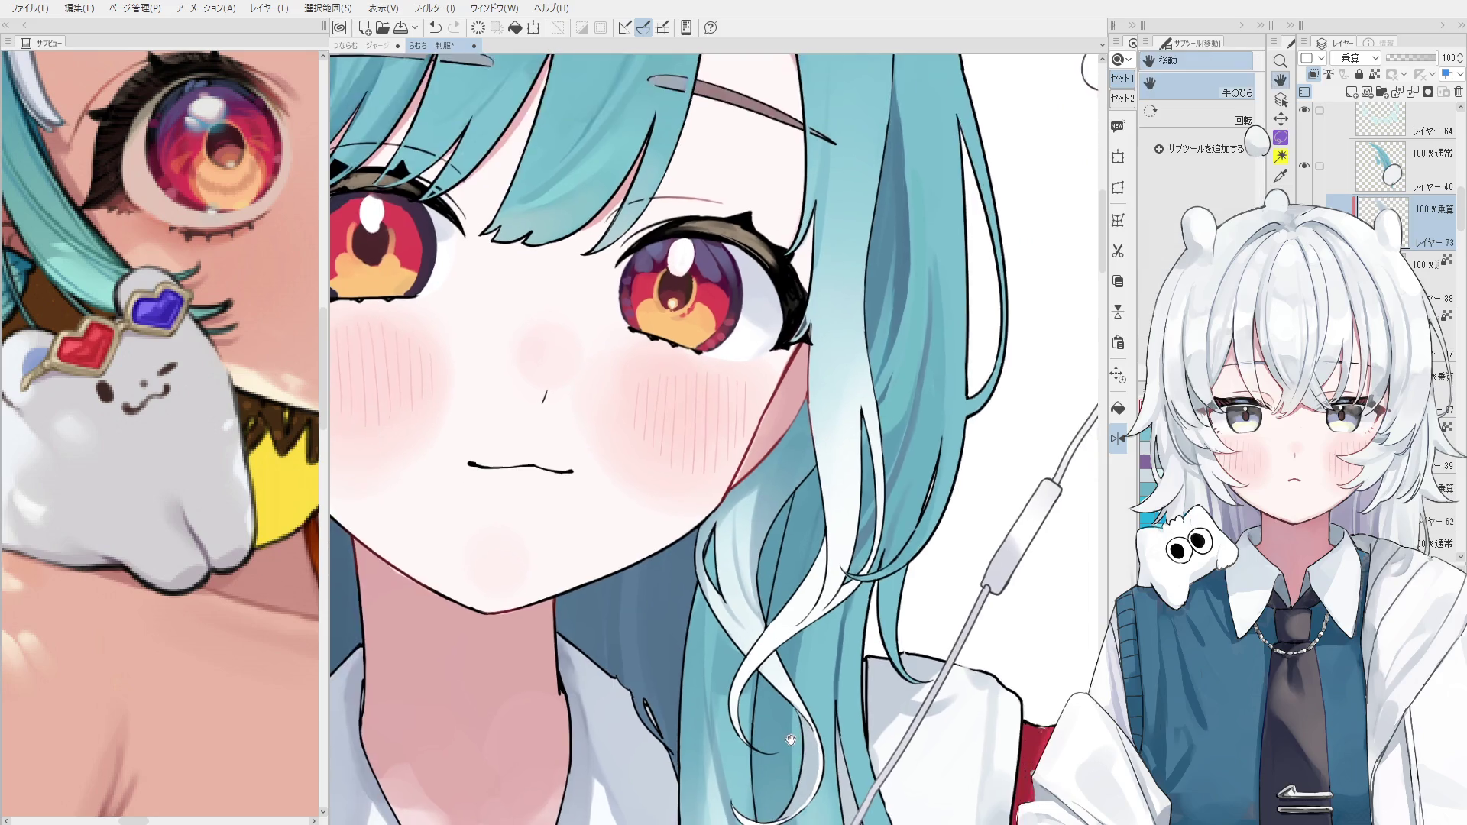
{"action": "left_click_drag", "start_coordinate": [803, 756], "coordinate": [795, 671]}
{"action": "key", "text": "b"}
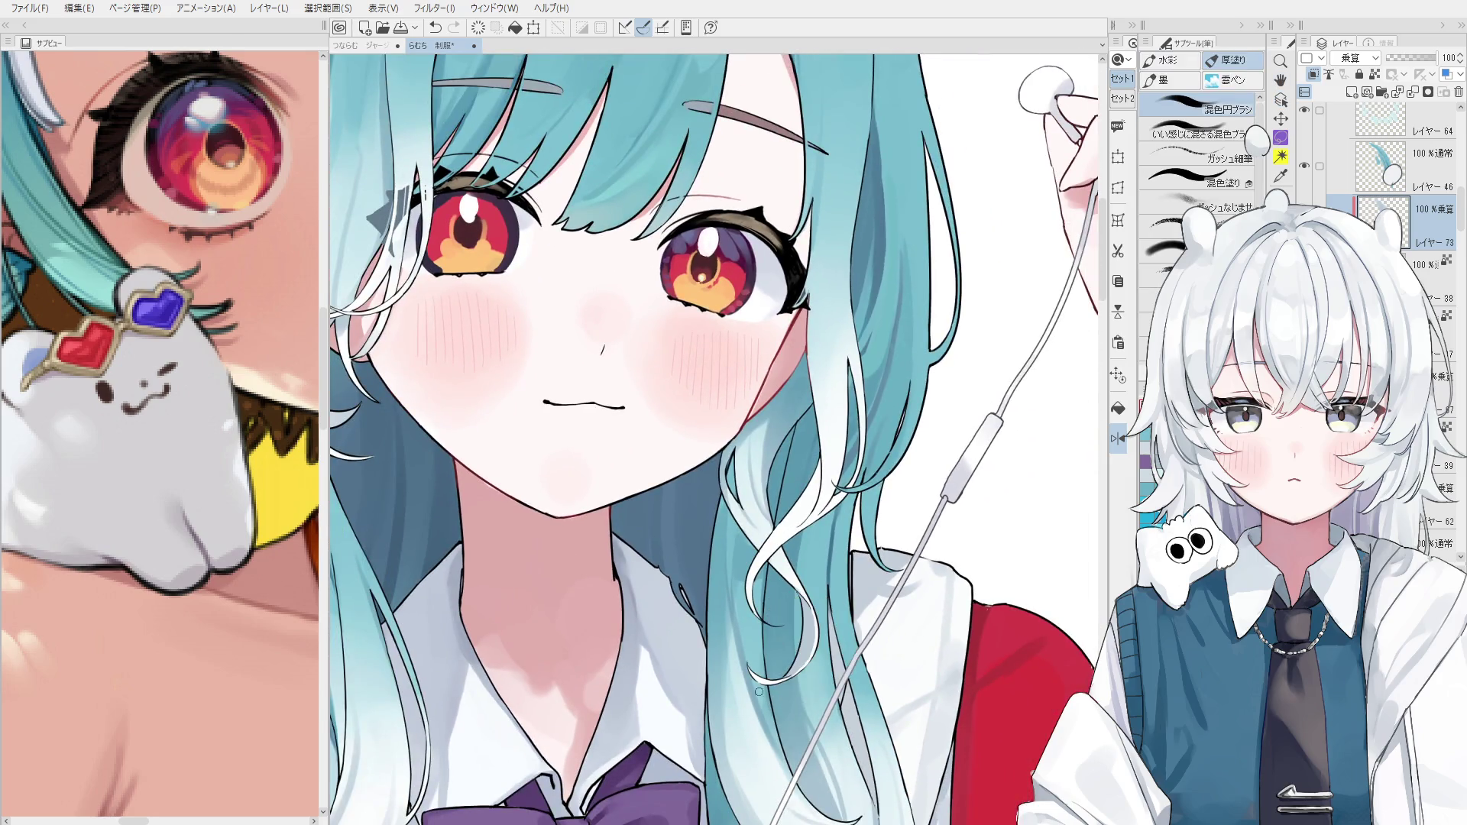
{"action": "key", "text": "ctrl+z"}
Select the normal-mode hair layer and make it the reference layer.
{"action": "key", "text": "o"}
{"action": "scroll", "coordinate": [798, 626], "scroll_direction": "up", "scroll_amount": 1}
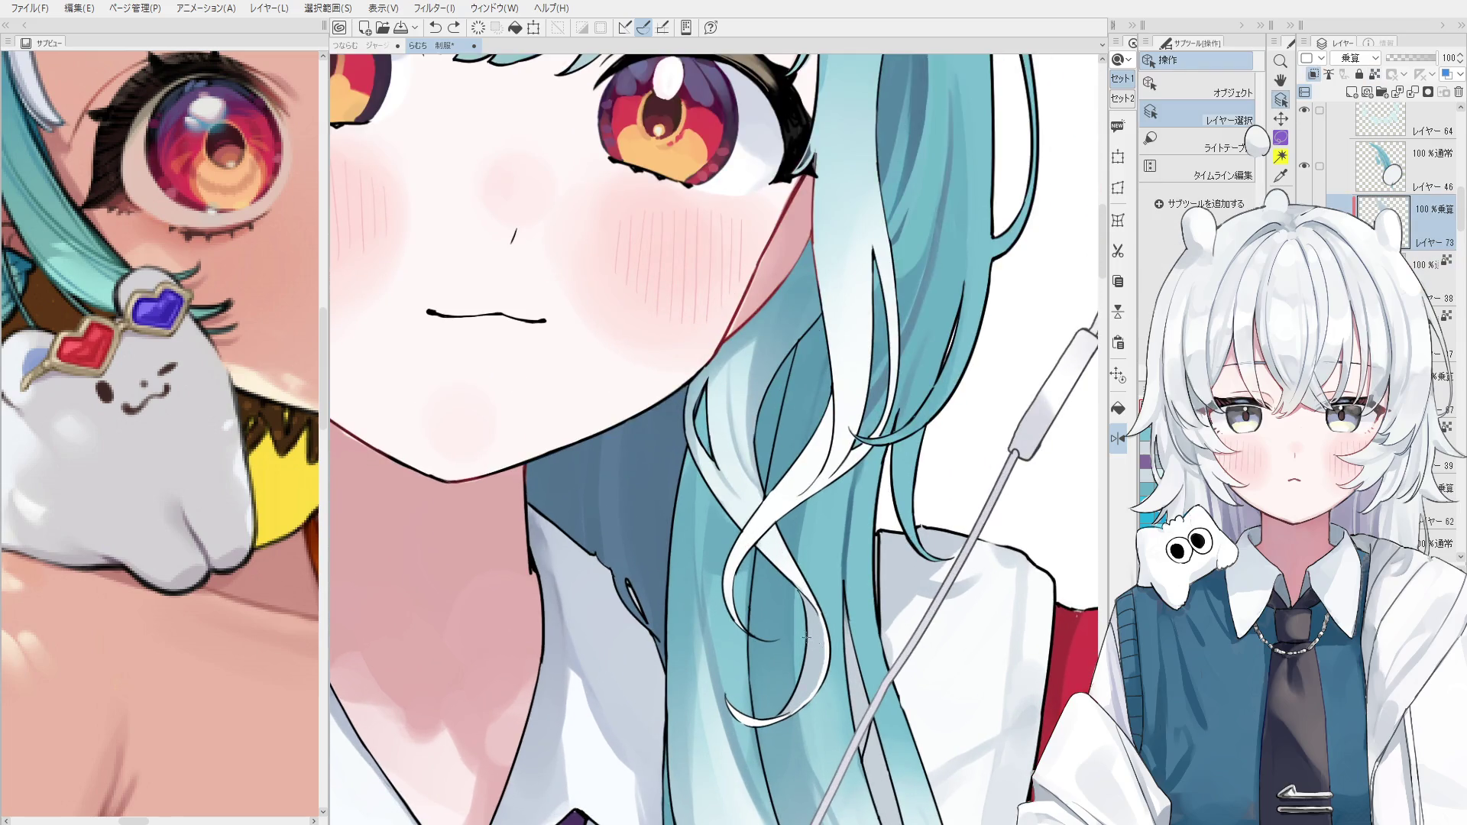
{"action": "key", "text": "b"}
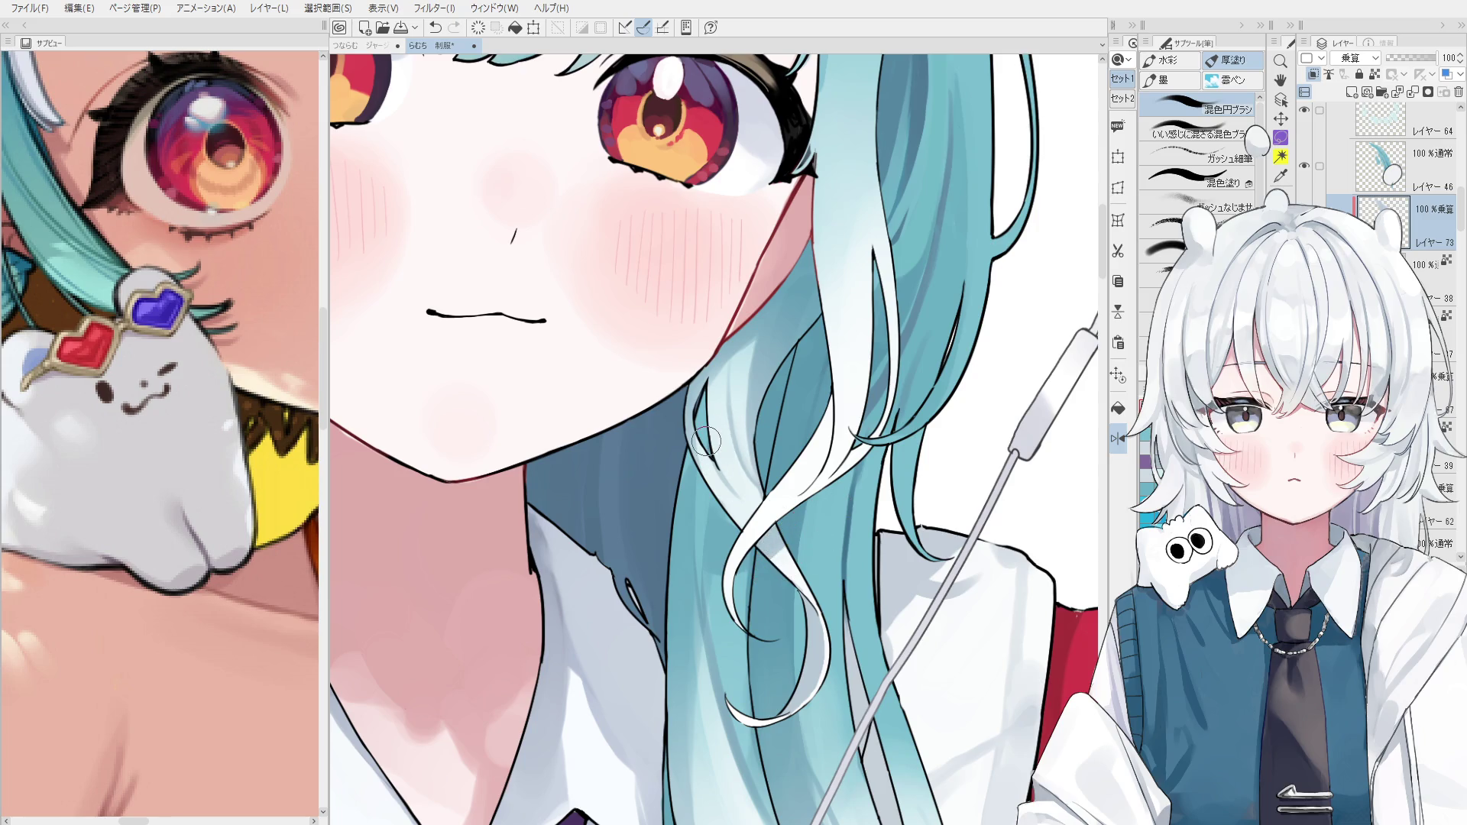
{"action": "scroll", "coordinate": [778, 525], "scroll_direction": "up", "scroll_amount": 1}
{"action": "key", "text": "o"}
{"action": "left_click", "coordinate": [804, 452], "text": "ctrl+shift"}
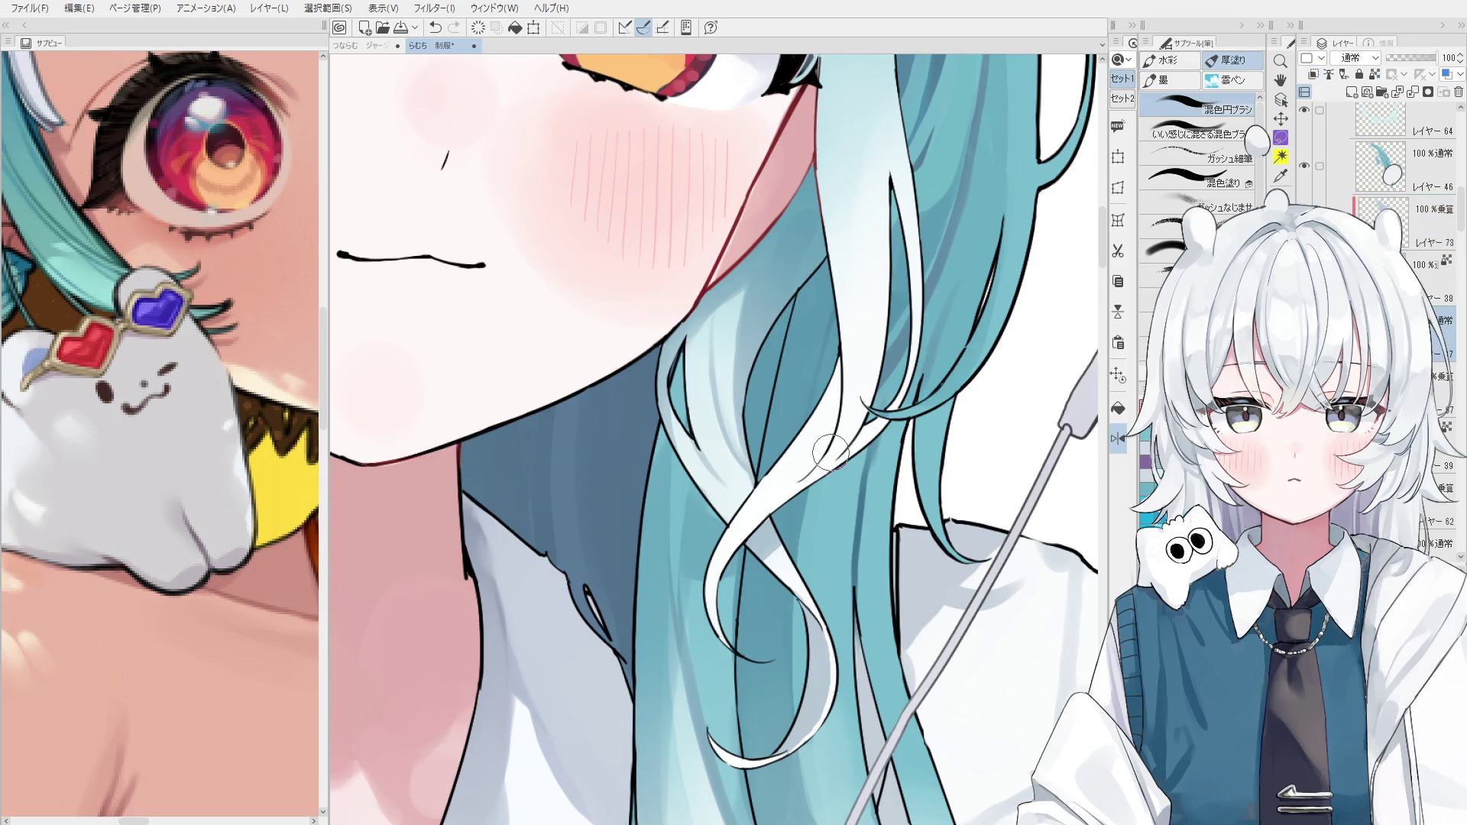
{"action": "left_click", "coordinate": [1313, 73]}
{"action": "key", "text": "b"}
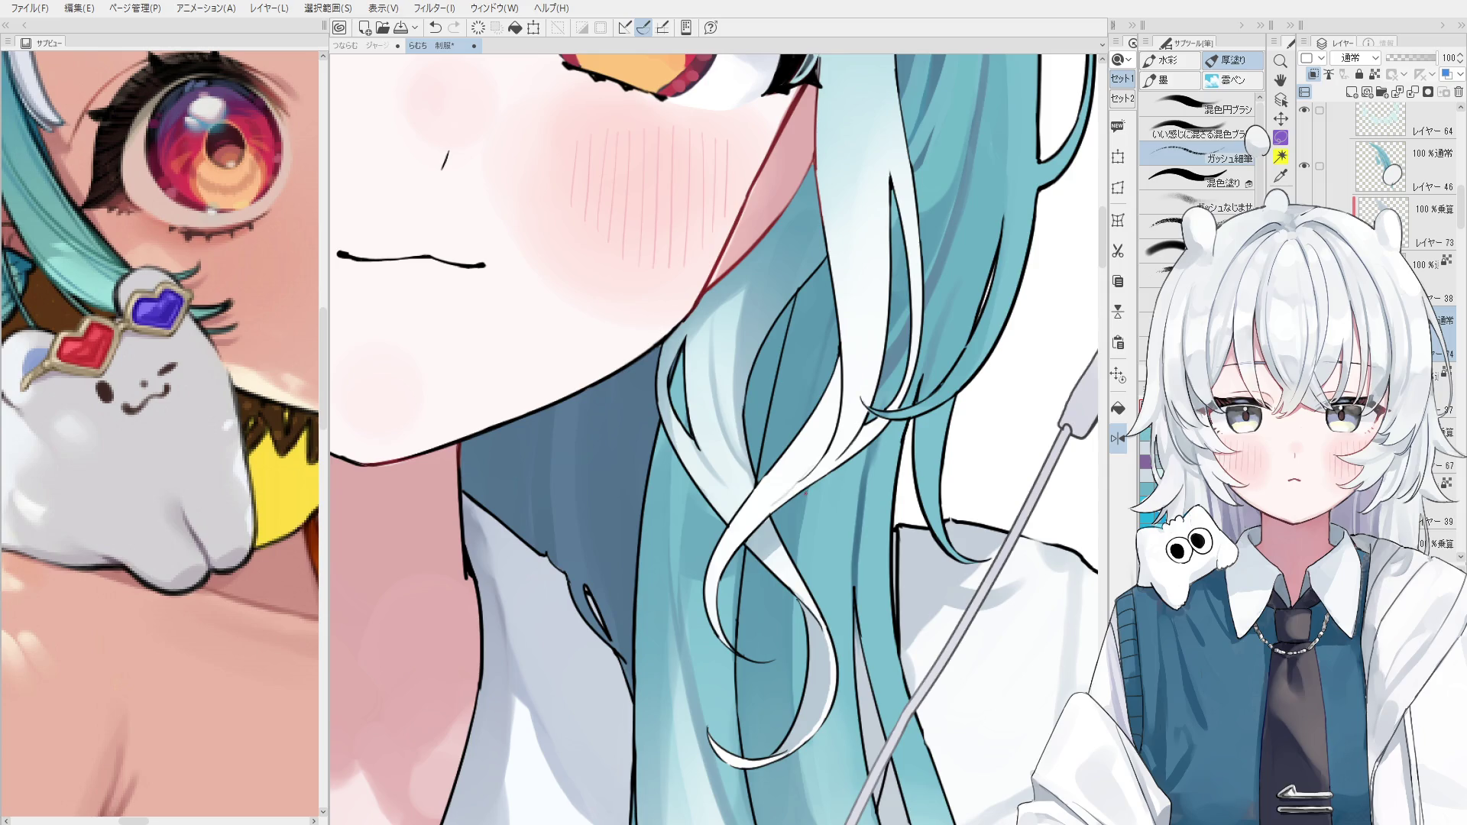
{"action": "key", "text": "ctrl+z"}
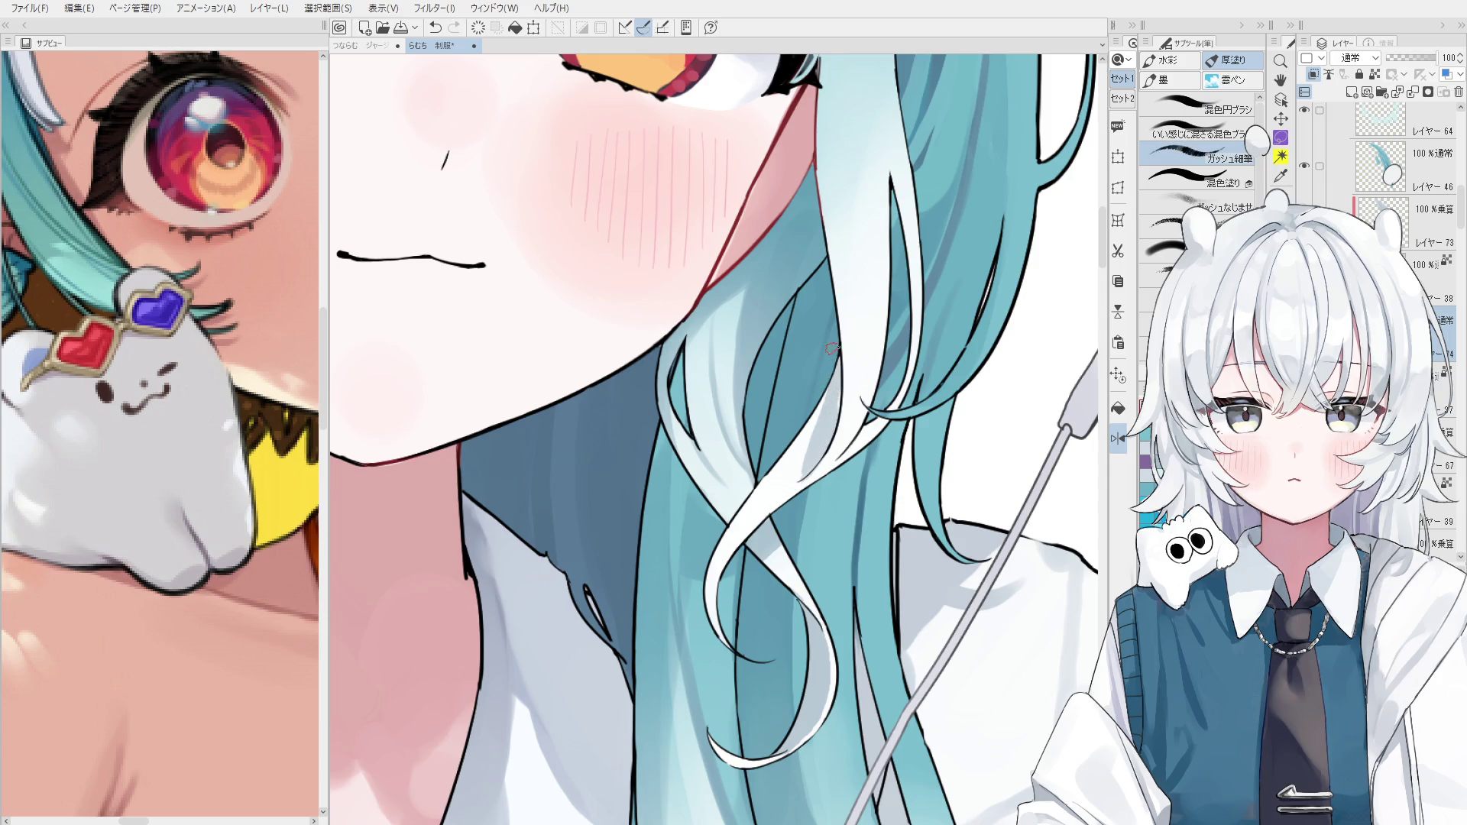
Turn off the mirrored view and test short strokes on the white hair strand.
{"action": "key", "text": "h"}
{"action": "key", "text": "b"}
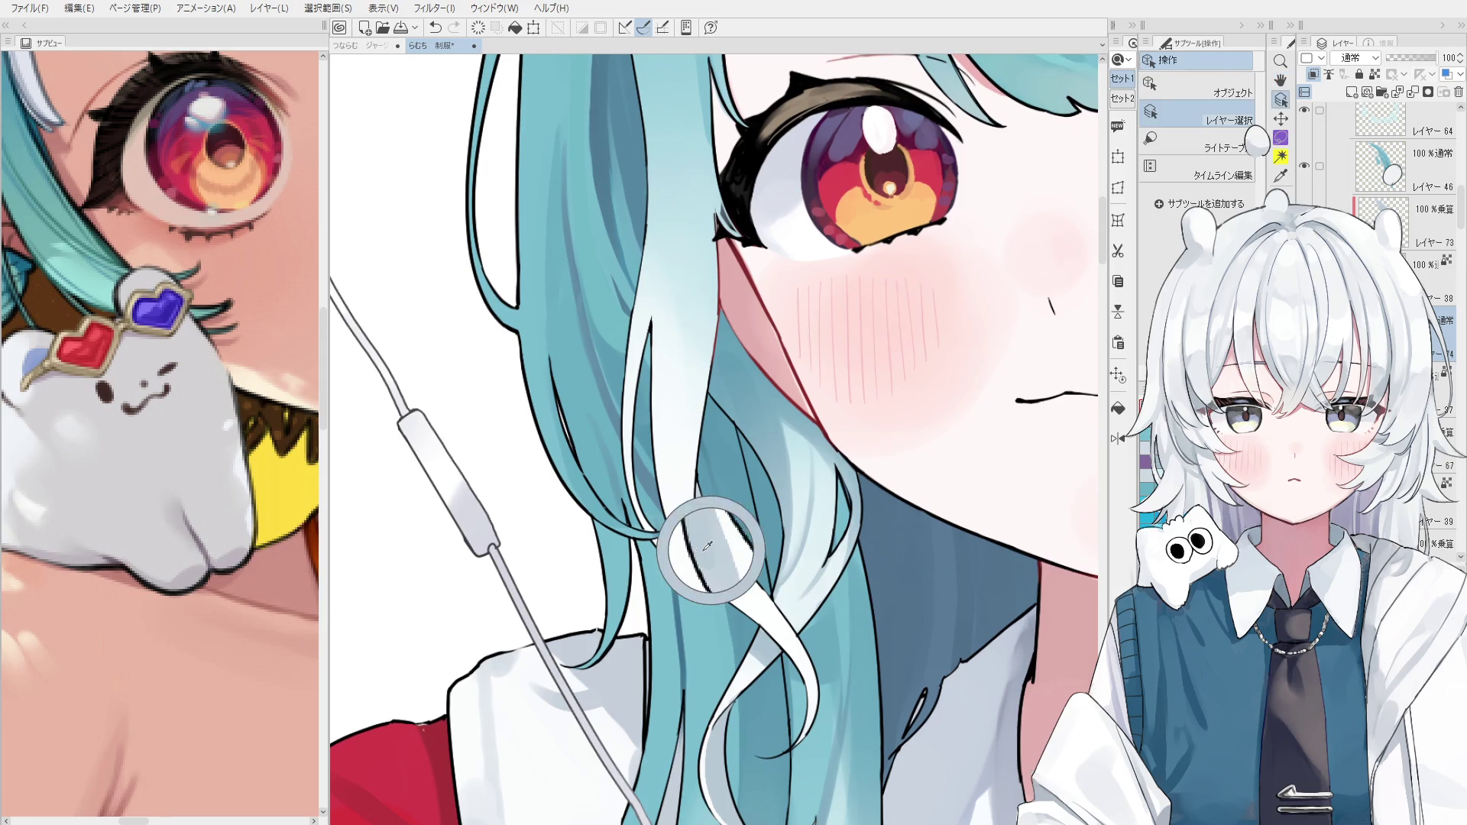
{"action": "scroll", "coordinate": [741, 554], "scroll_direction": "up", "scroll_amount": 2}
{"action": "left_click_drag", "start_coordinate": [700, 501], "coordinate": [773, 625]}
{"action": "key", "text": "ctrl+z"}
{"action": "scroll", "coordinate": [770, 617], "scroll_direction": "down", "scroll_amount": 1}
{"action": "mouse_move", "coordinate": [711, 512]}
{"action": "left_mouse_down"}
{"action": "mouse_move", "coordinate": [761, 623]}
{"action": "mouse_move", "coordinate": [749, 615]}
{"action": "left_mouse_up"}
{"action": "key", "text": "ctrl+z"}
Rework the shading on the white strand beside the earphone cord until it looks right.
{"action": "key", "text": "ctrl+z"}
{"action": "mouse_move", "coordinate": [710, 504]}
{"action": "left_mouse_down"}
{"action": "mouse_move", "coordinate": [704, 485]}
{"action": "mouse_move", "coordinate": [755, 614]}
{"action": "left_mouse_up"}
{"action": "key", "text": "ctrl+z"}
{"action": "left_click_drag", "start_coordinate": [731, 507], "coordinate": [756, 607]}
{"action": "key", "text": "ctrl+z"}
{"action": "left_click_drag", "start_coordinate": [745, 538], "coordinate": [752, 606]}
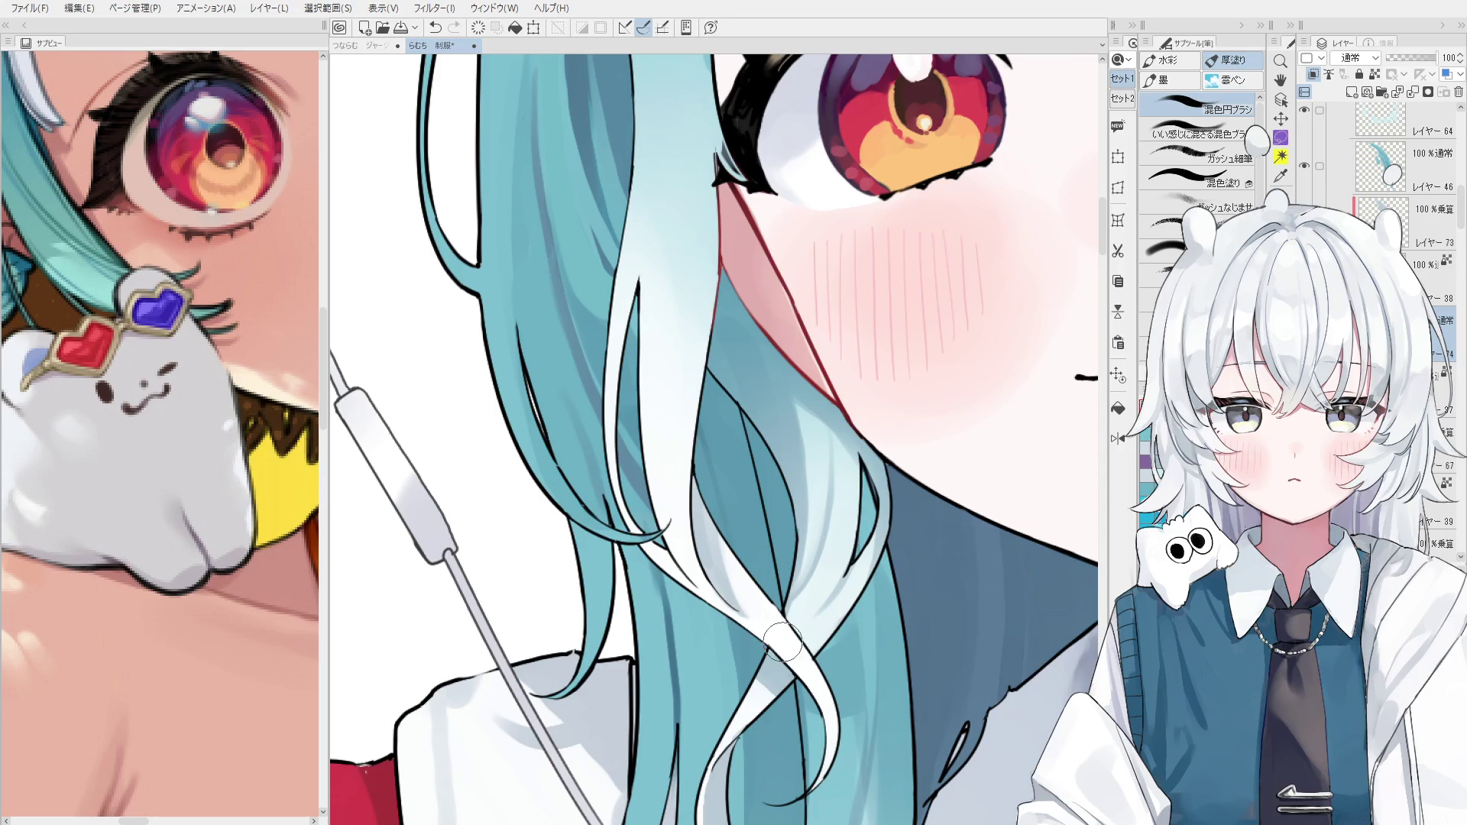
{"action": "scroll", "coordinate": [692, 522], "scroll_direction": "down", "scroll_amount": 1}
{"action": "key", "text": "ctrl+z"}
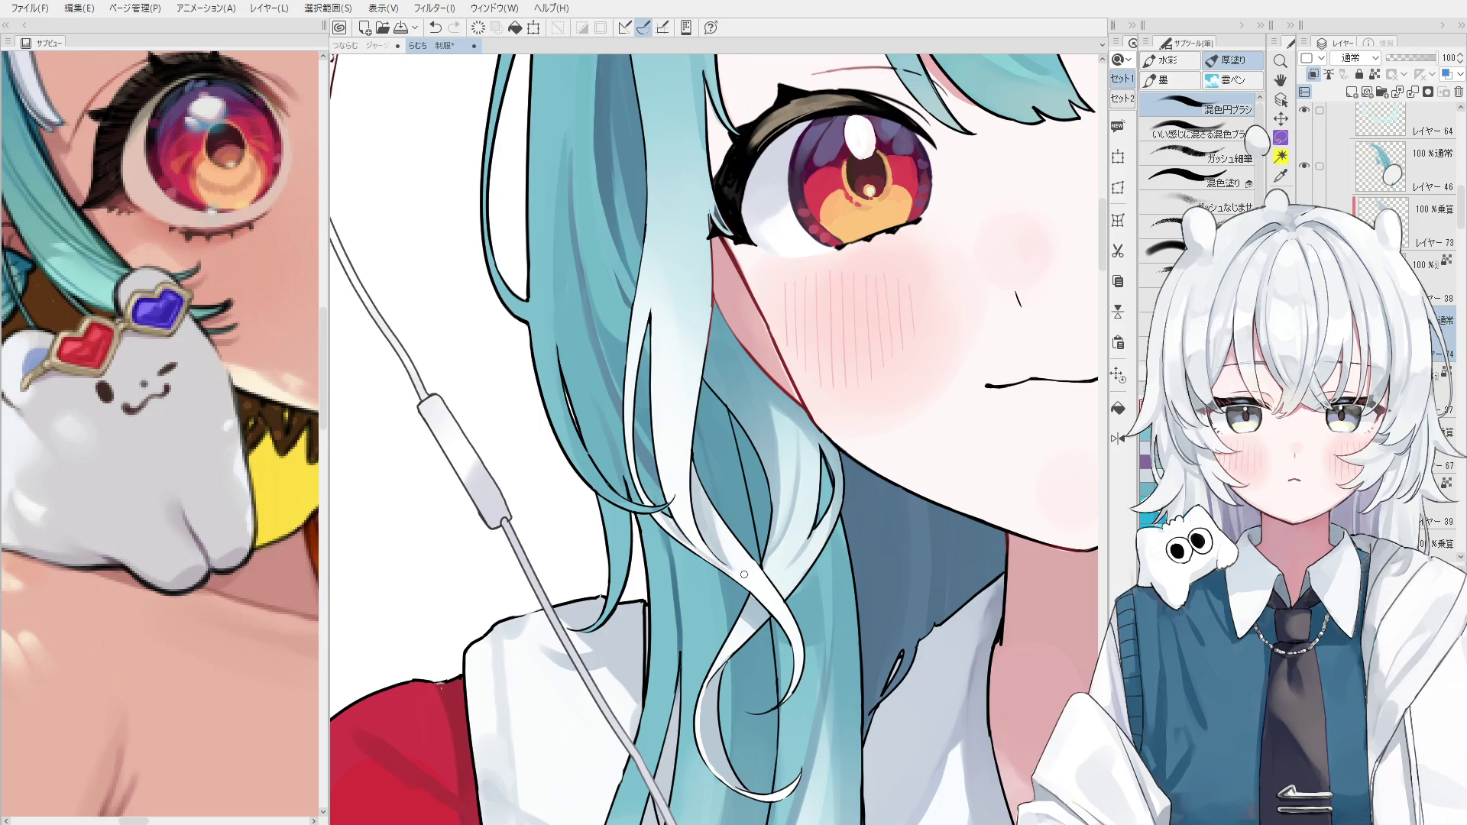
{"action": "scroll", "coordinate": [669, 523], "scroll_direction": "up", "scroll_amount": 1}
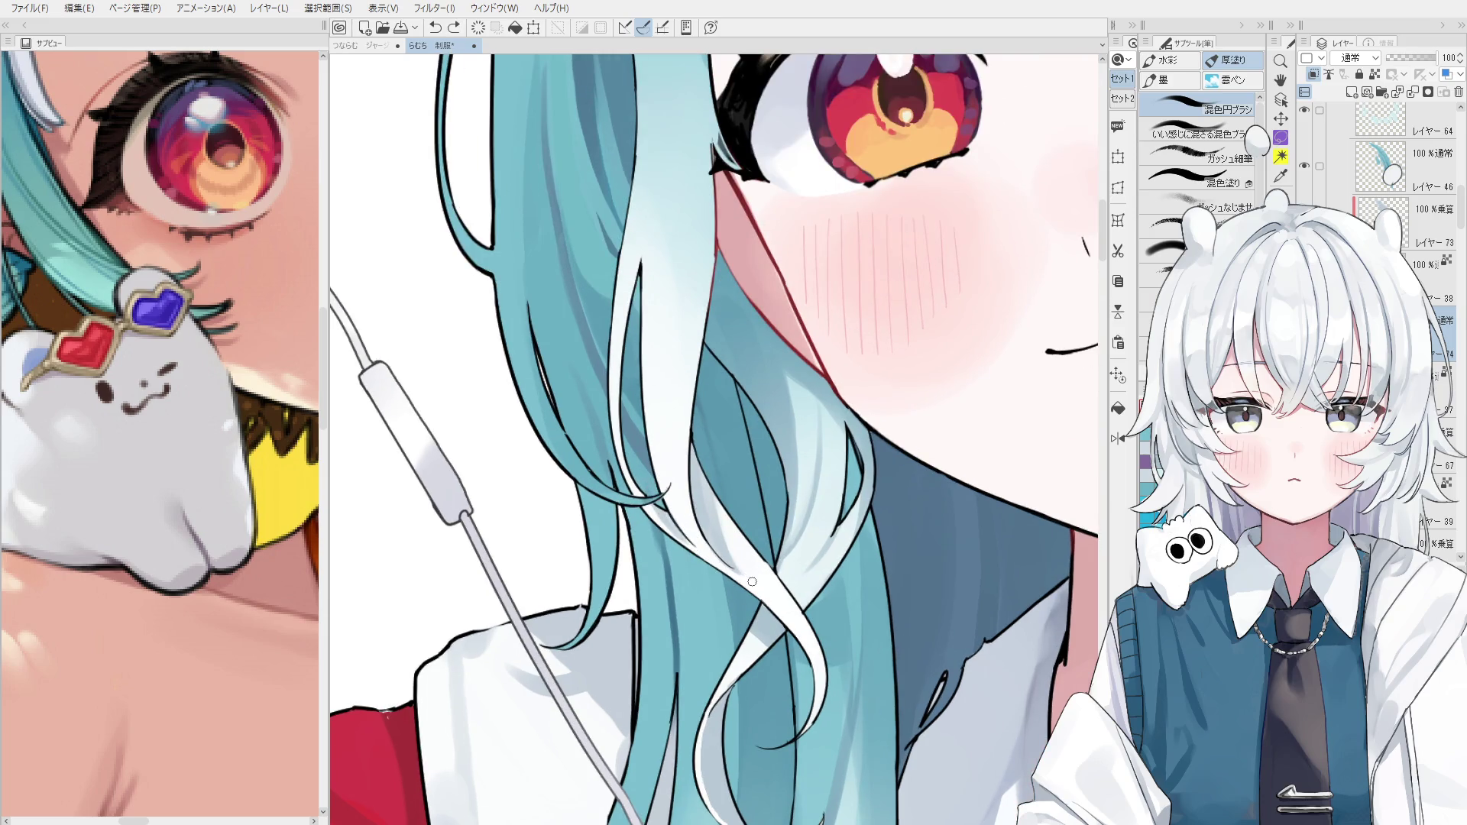
{"action": "key", "text": "e"}
{"action": "scroll", "coordinate": [724, 545], "scroll_direction": "up", "scroll_amount": 2}
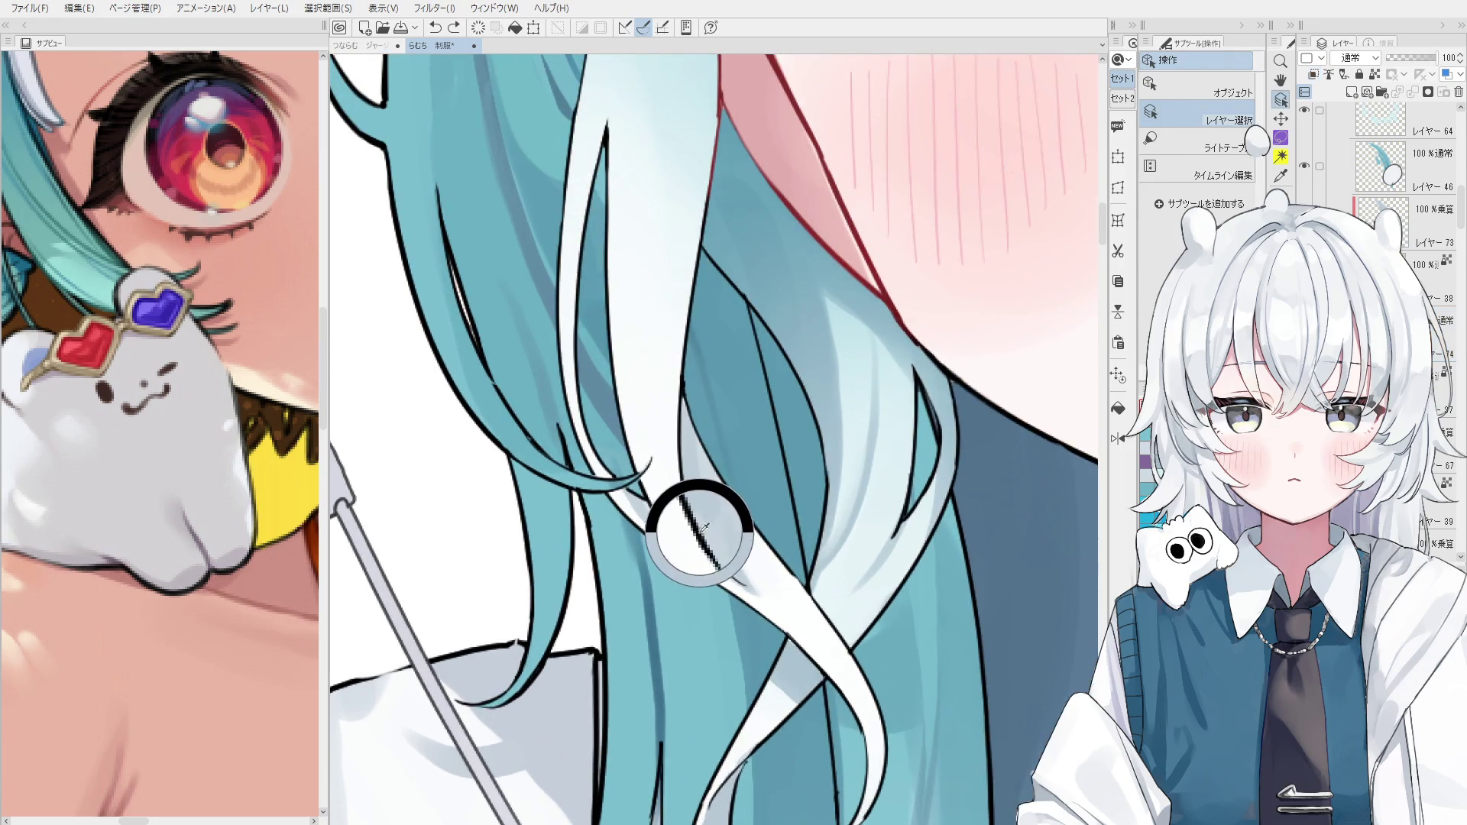
Erase the small dark mark where the pale strand crosses the darker hair.
{"action": "left_click_drag", "start_coordinate": [723, 556], "coordinate": [721, 547]}
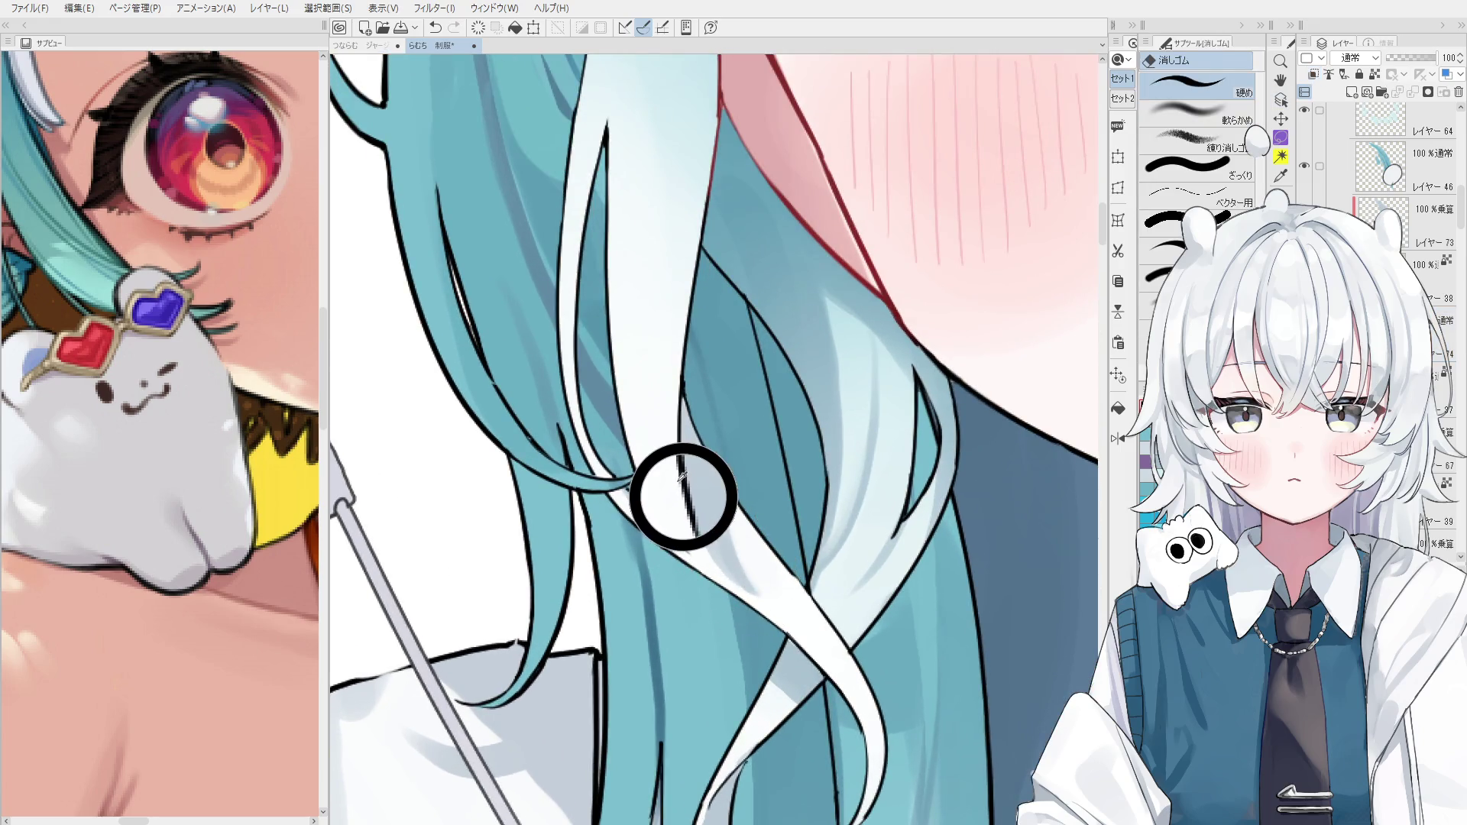
{"action": "key", "text": "p"}
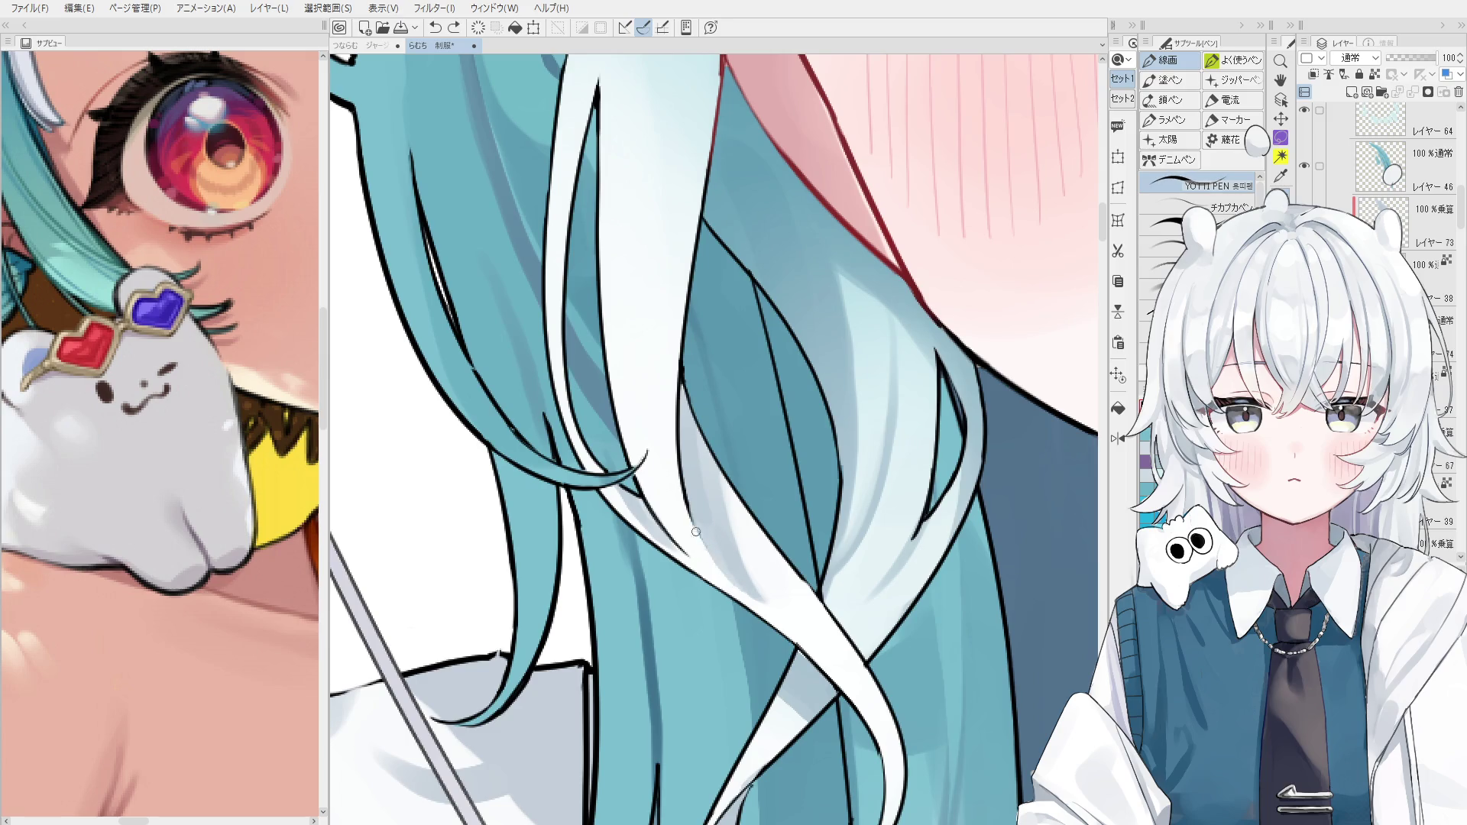
{"action": "scroll", "coordinate": [747, 570], "scroll_direction": "down", "scroll_amount": 1}
{"action": "scroll", "coordinate": [741, 552], "scroll_direction": "up", "scroll_amount": 1}
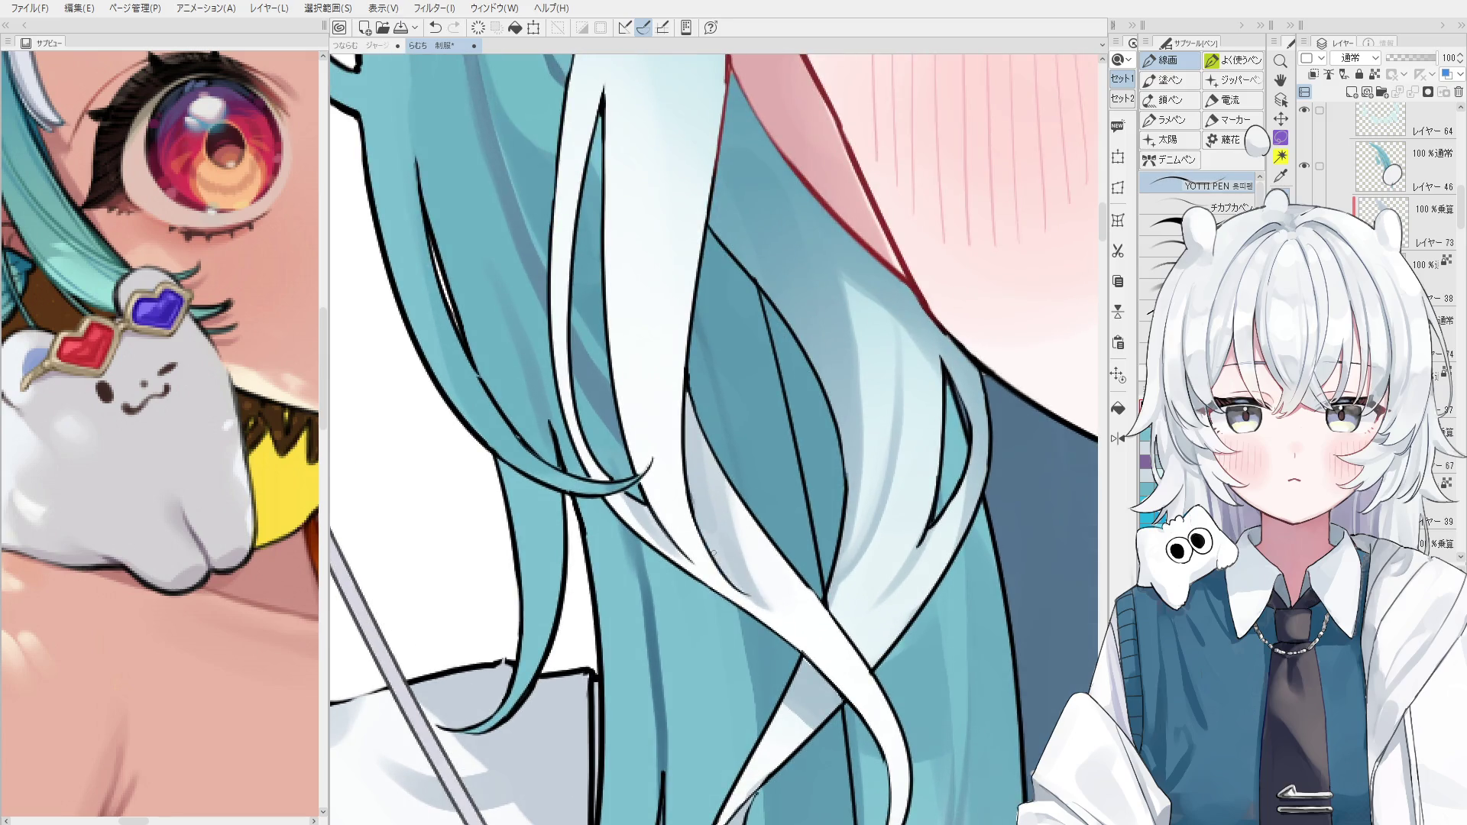
{"action": "scroll", "coordinate": [715, 558], "scroll_direction": "down", "scroll_amount": 1}
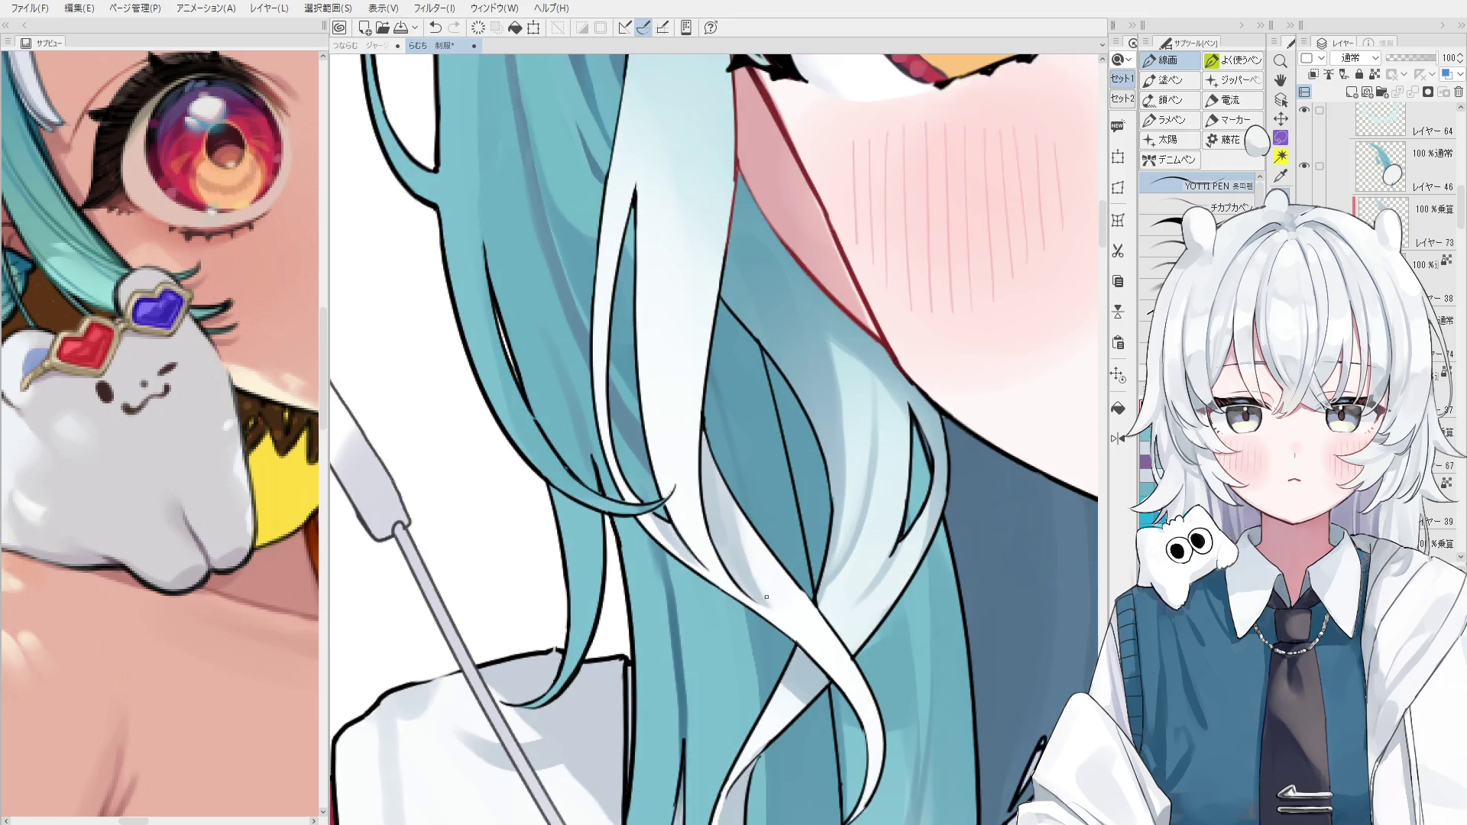
{"action": "left_click_drag", "start_coordinate": [736, 553], "coordinate": [776, 562]}
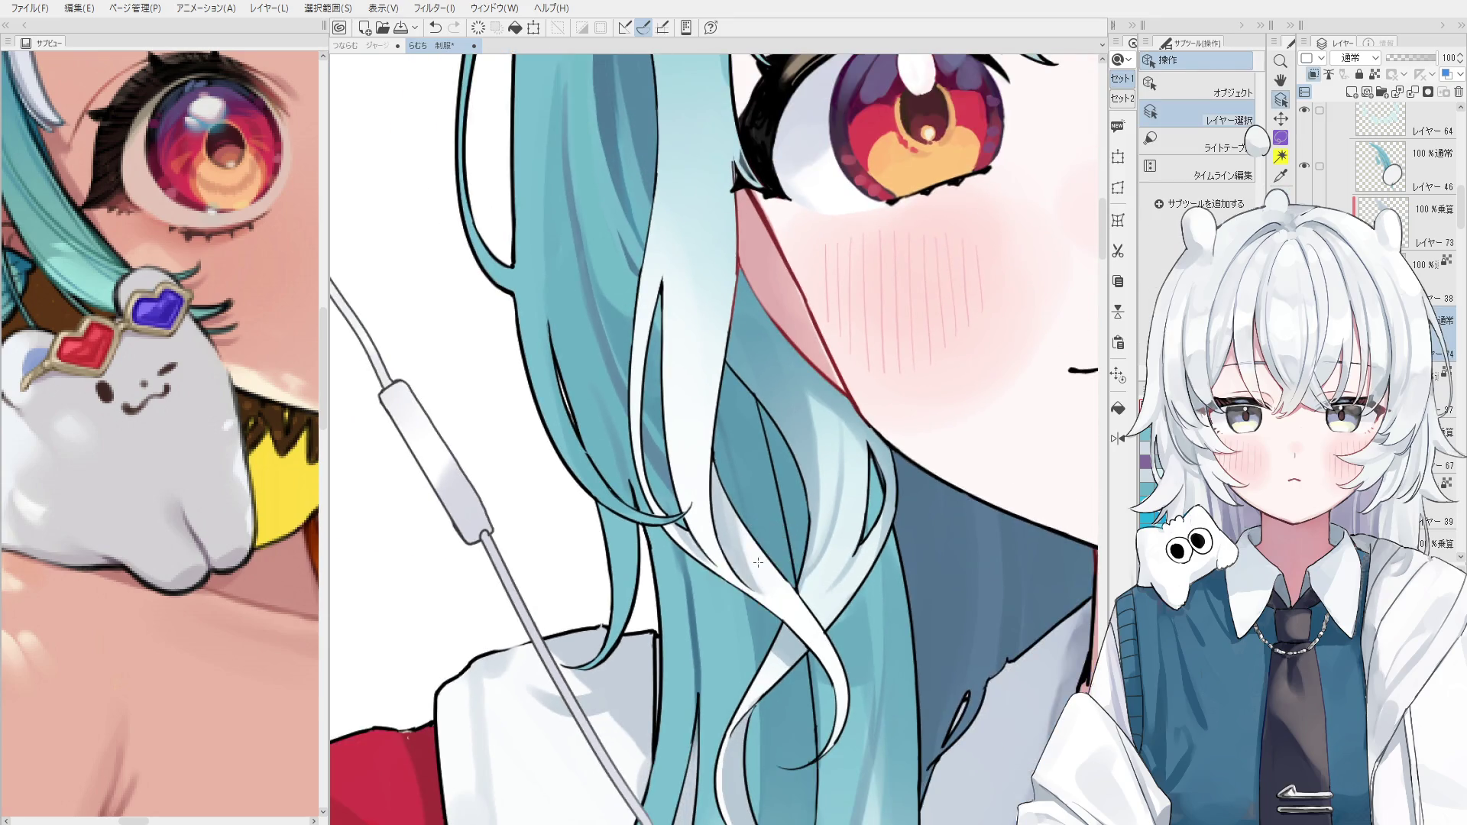
Darken the hair strand beside her cheek, toggling undo/redo to compare.
{"action": "key", "text": "b"}
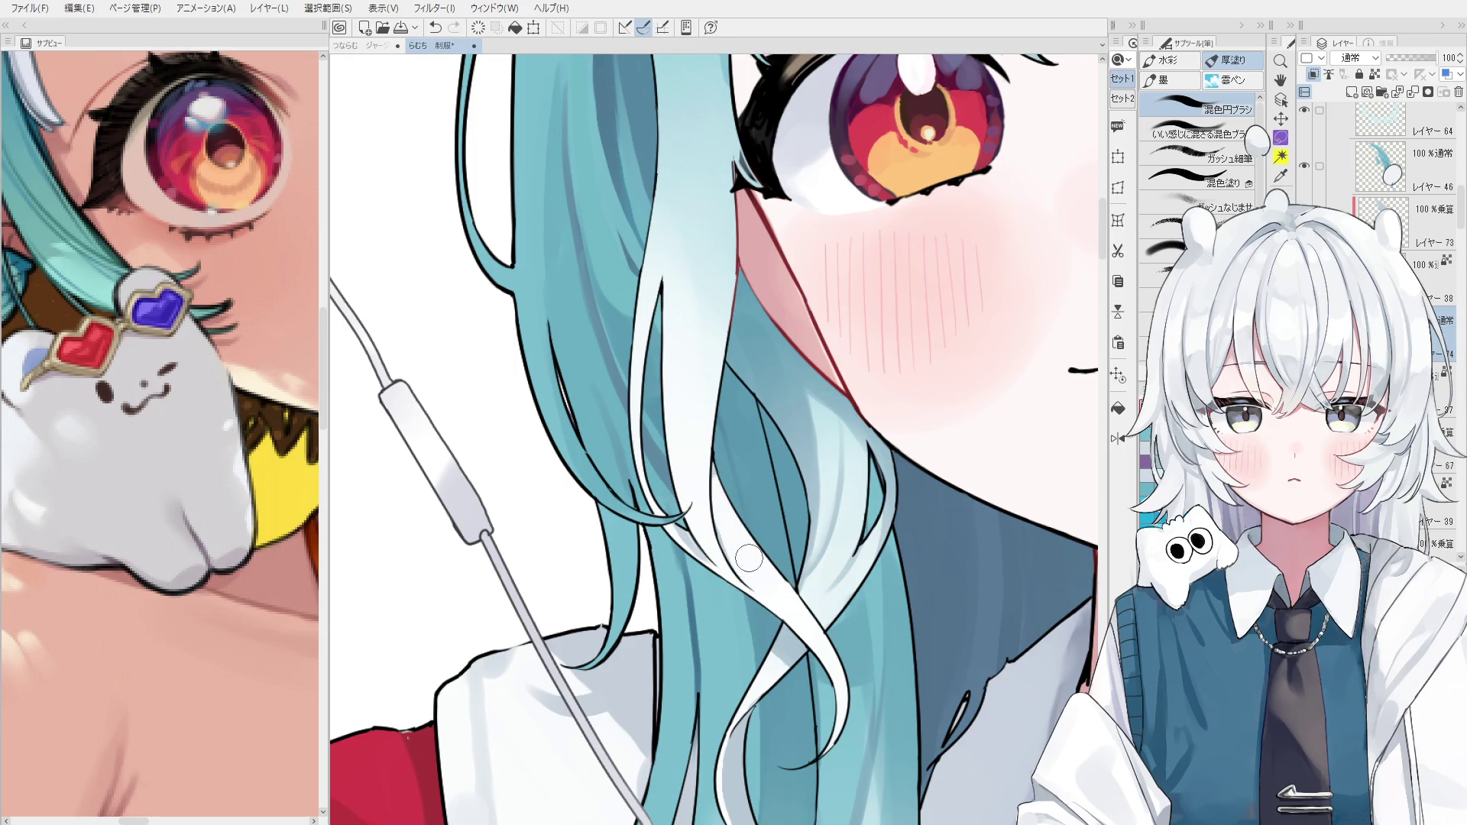
{"action": "left_click_drag", "start_coordinate": [745, 527], "coordinate": [687, 558]}
{"action": "key", "text": "ctrl+z"}
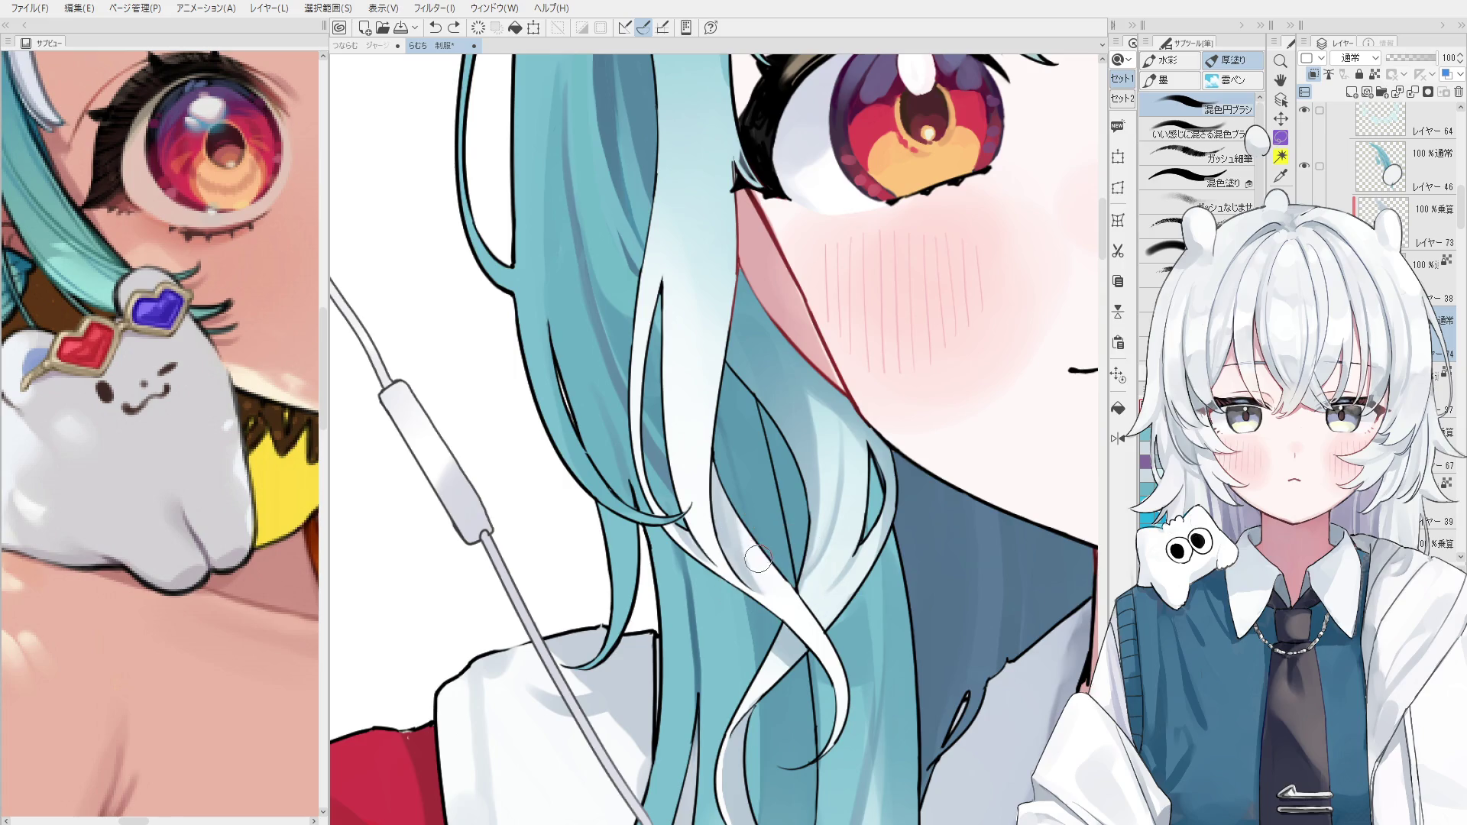
{"action": "left_click_drag", "start_coordinate": [666, 447], "coordinate": [677, 250]}
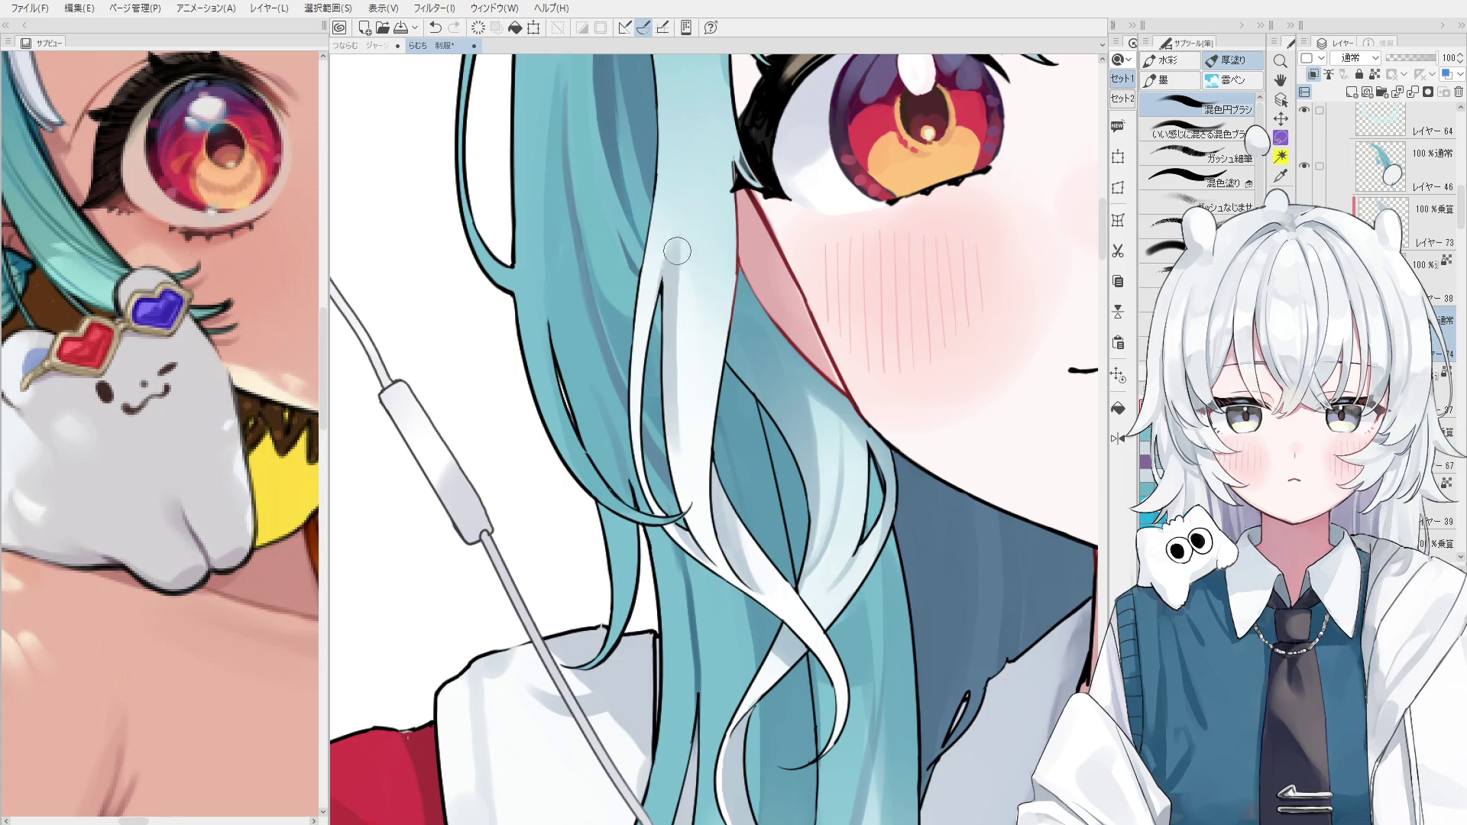
{"action": "key", "text": "ctrl+z"}
{"action": "key", "text": "ctrl+y"}
{"action": "key", "text": "ctrl+z"}
{"action": "key", "text": "ctrl+y"}
{"action": "key", "text": "ctrl+z"}
{"action": "key", "text": "ctrl+y"}
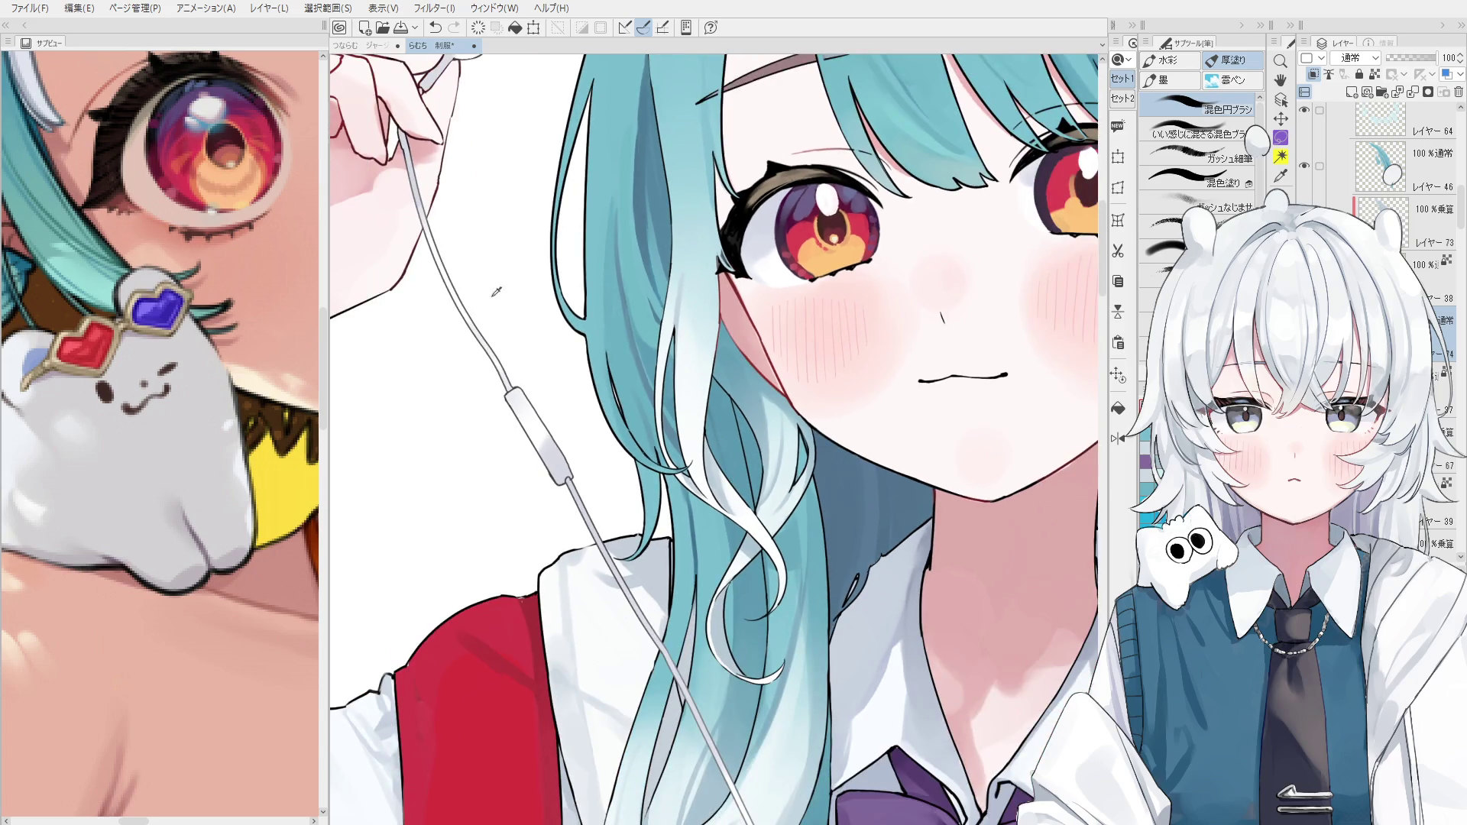
Add small strokes along the hair in sampled hair colours, discarding a whitish stroke.
{"action": "left_click_drag", "start_coordinate": [675, 304], "coordinate": [694, 358]}
{"action": "key", "text": "ctrl+z"}
{"action": "left_click_drag", "start_coordinate": [661, 260], "coordinate": [655, 336]}
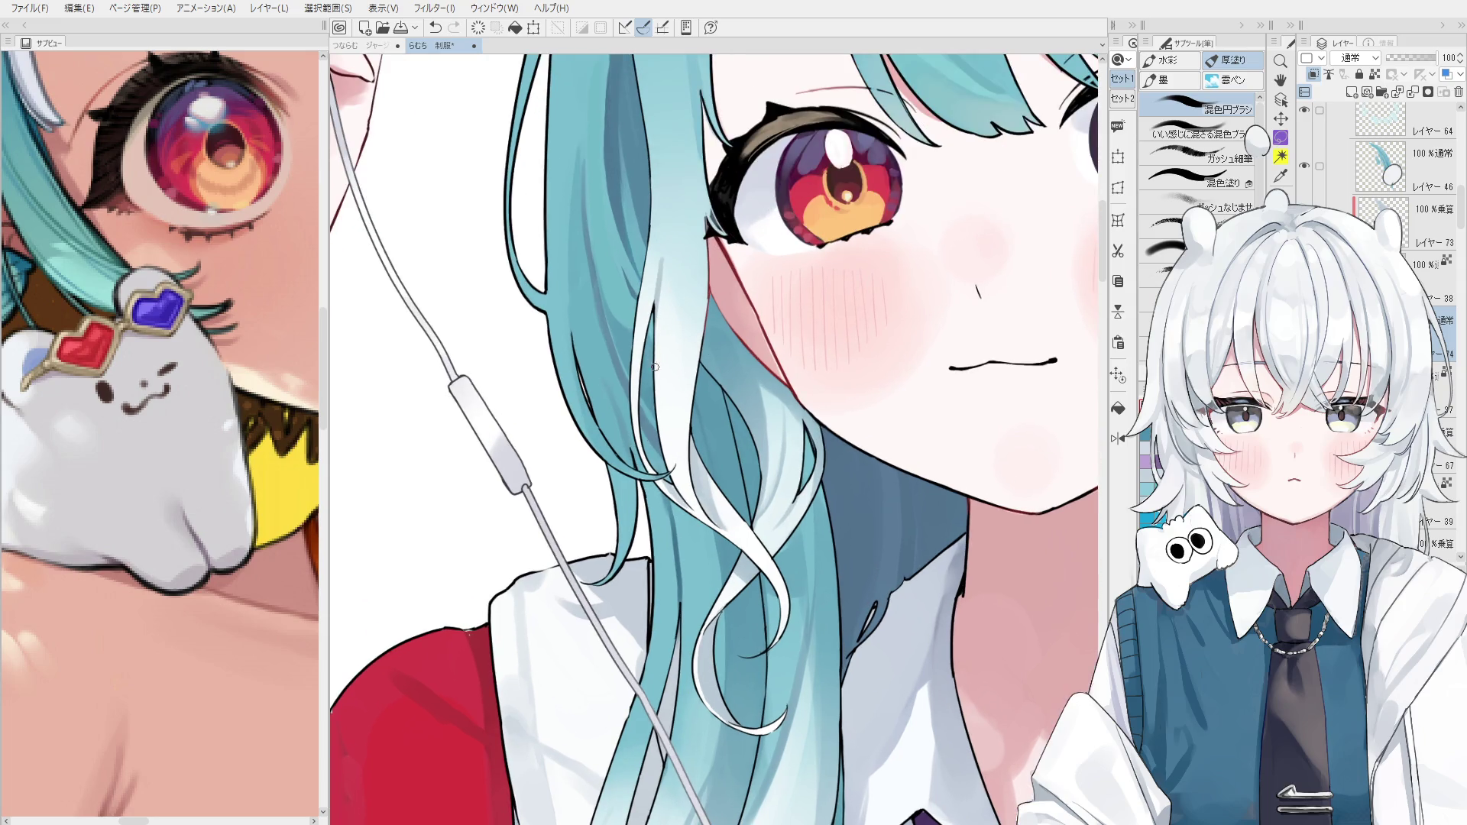
{"action": "left_click", "coordinate": [669, 298], "text": "alt"}
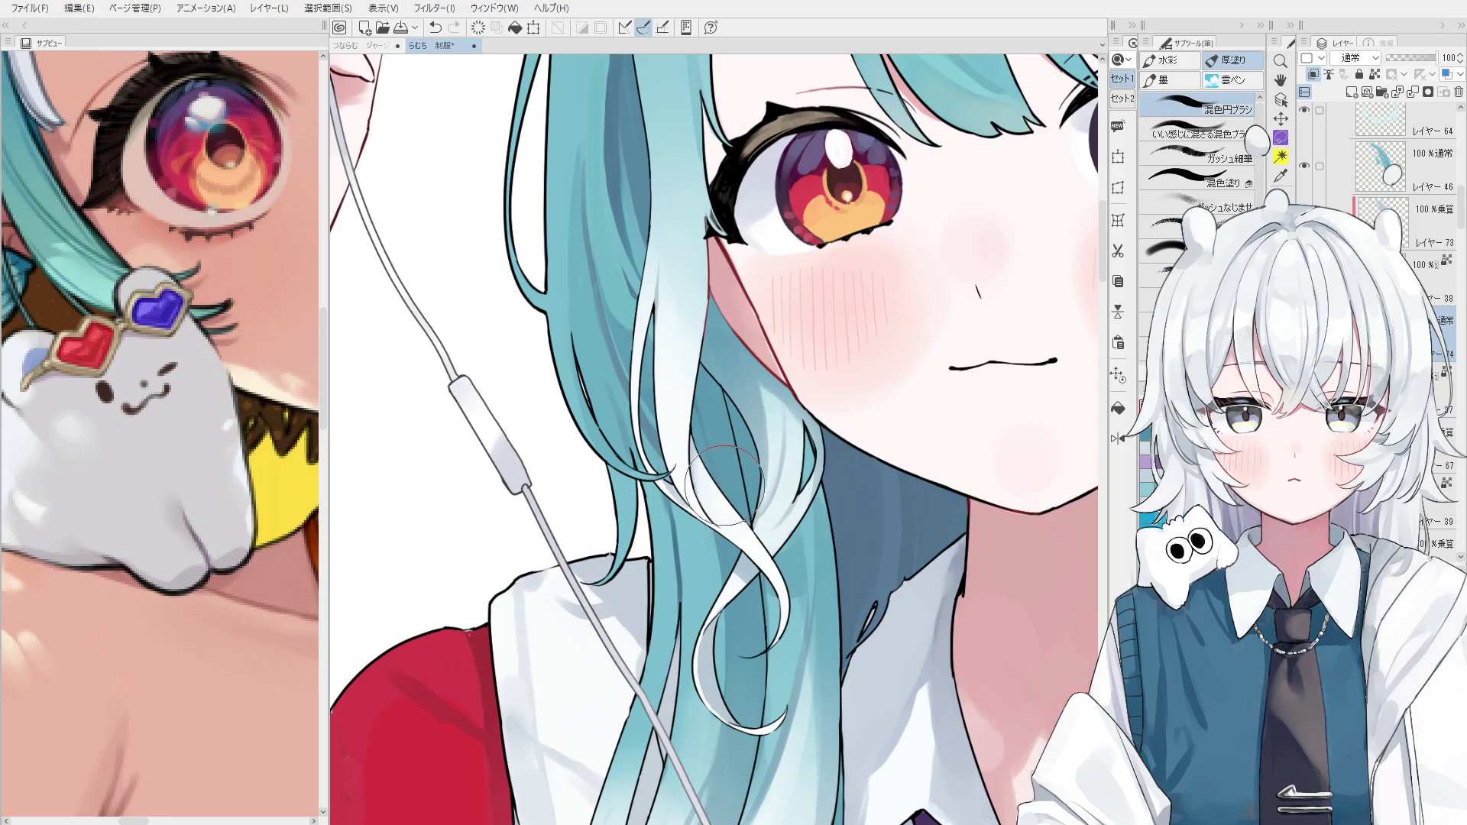
{"action": "left_click", "coordinate": [705, 467], "text": "alt"}
{"action": "key", "text": "asciicircum"}
{"action": "key", "text": "ctrl+z"}
{"action": "left_click_drag", "start_coordinate": [713, 443], "coordinate": [745, 524]}
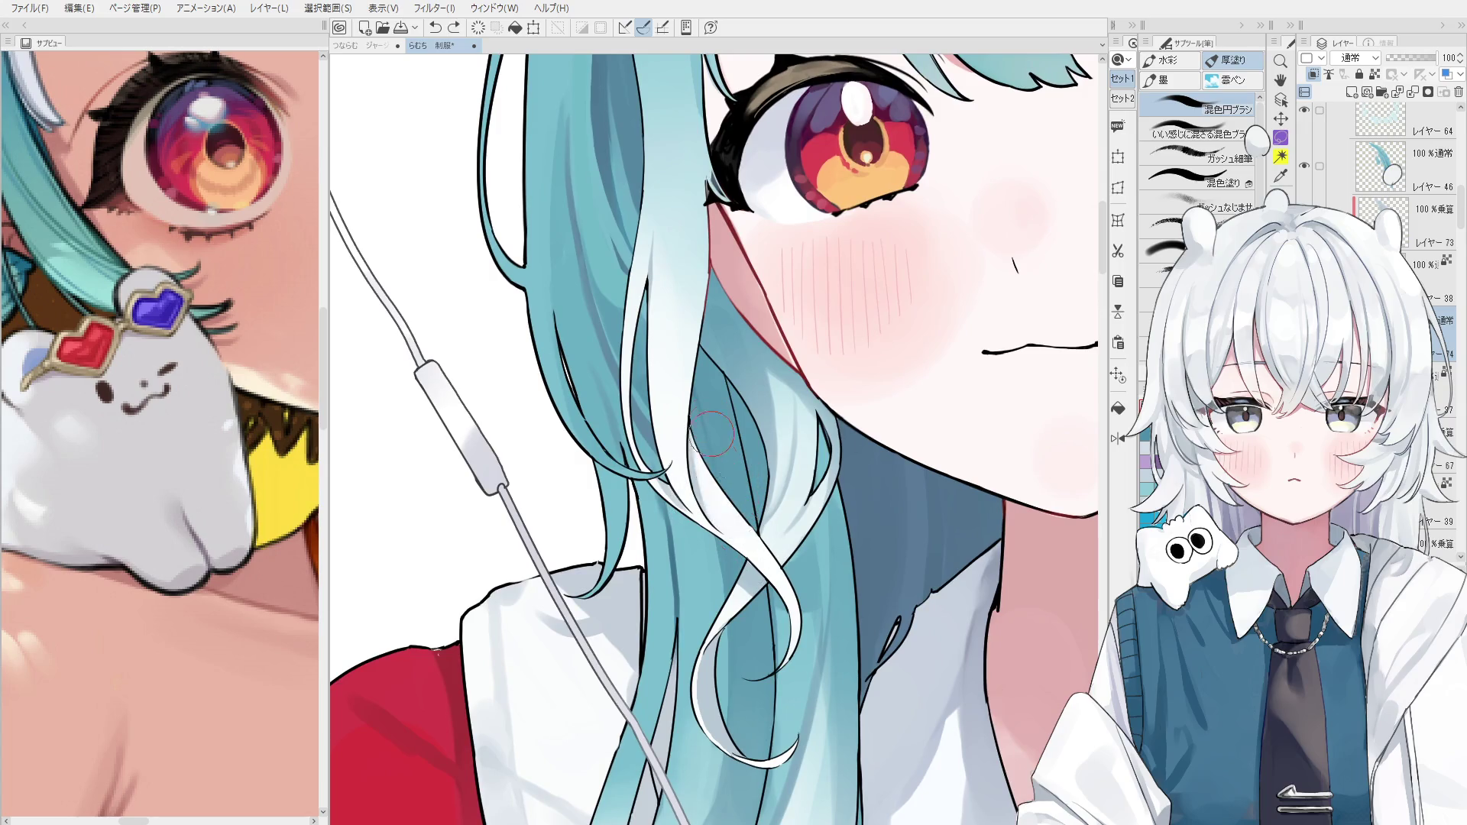
{"action": "key", "text": "ctrl+z"}
{"action": "key", "text": "asciicircum"}
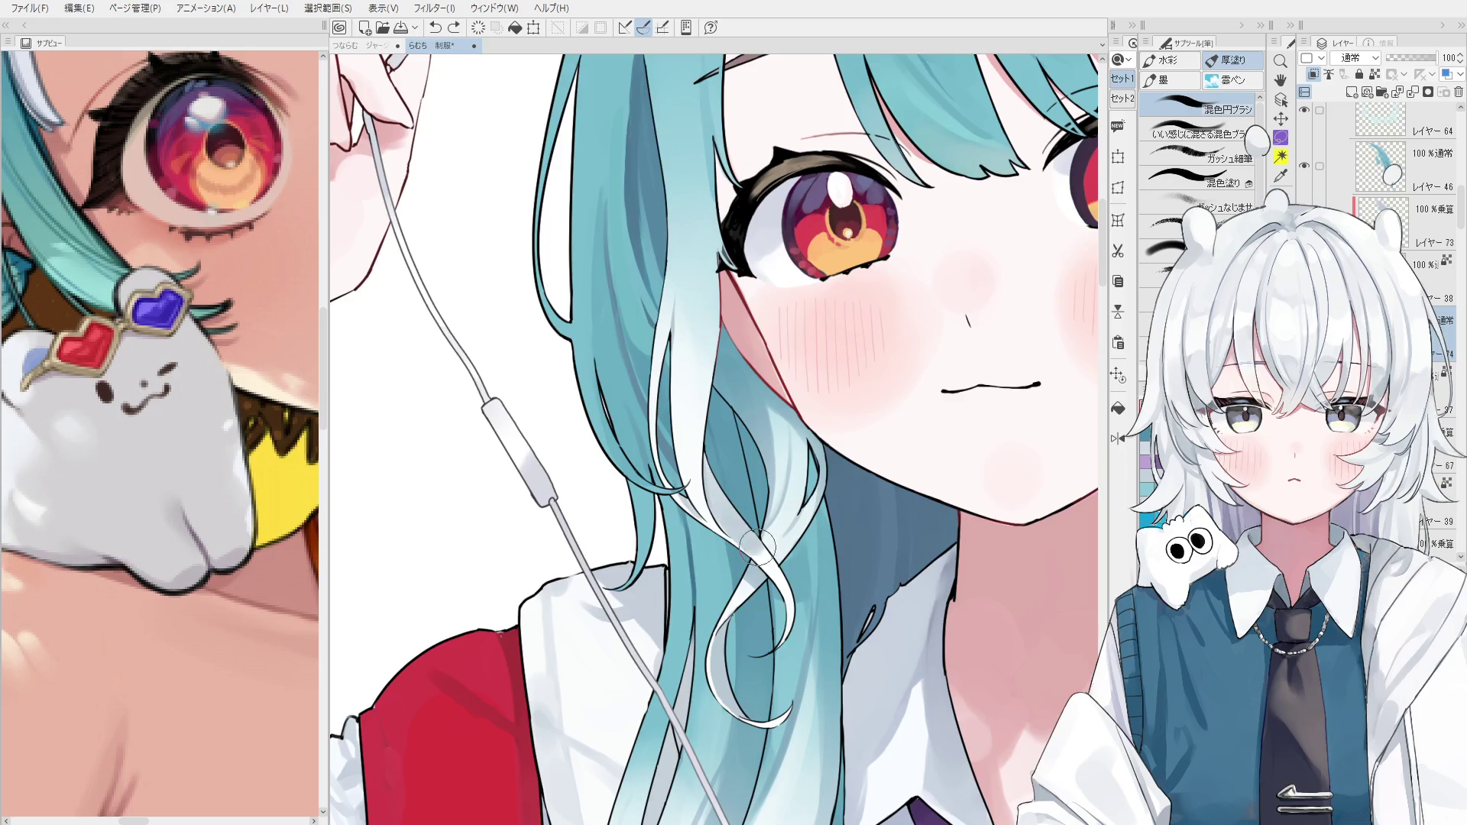
{"action": "key", "text": "asciicircum"}
Paint a new stroke on the hair near the earphone cord and check it mirrored.
{"action": "left_click_drag", "start_coordinate": [779, 554], "coordinate": [795, 618]}
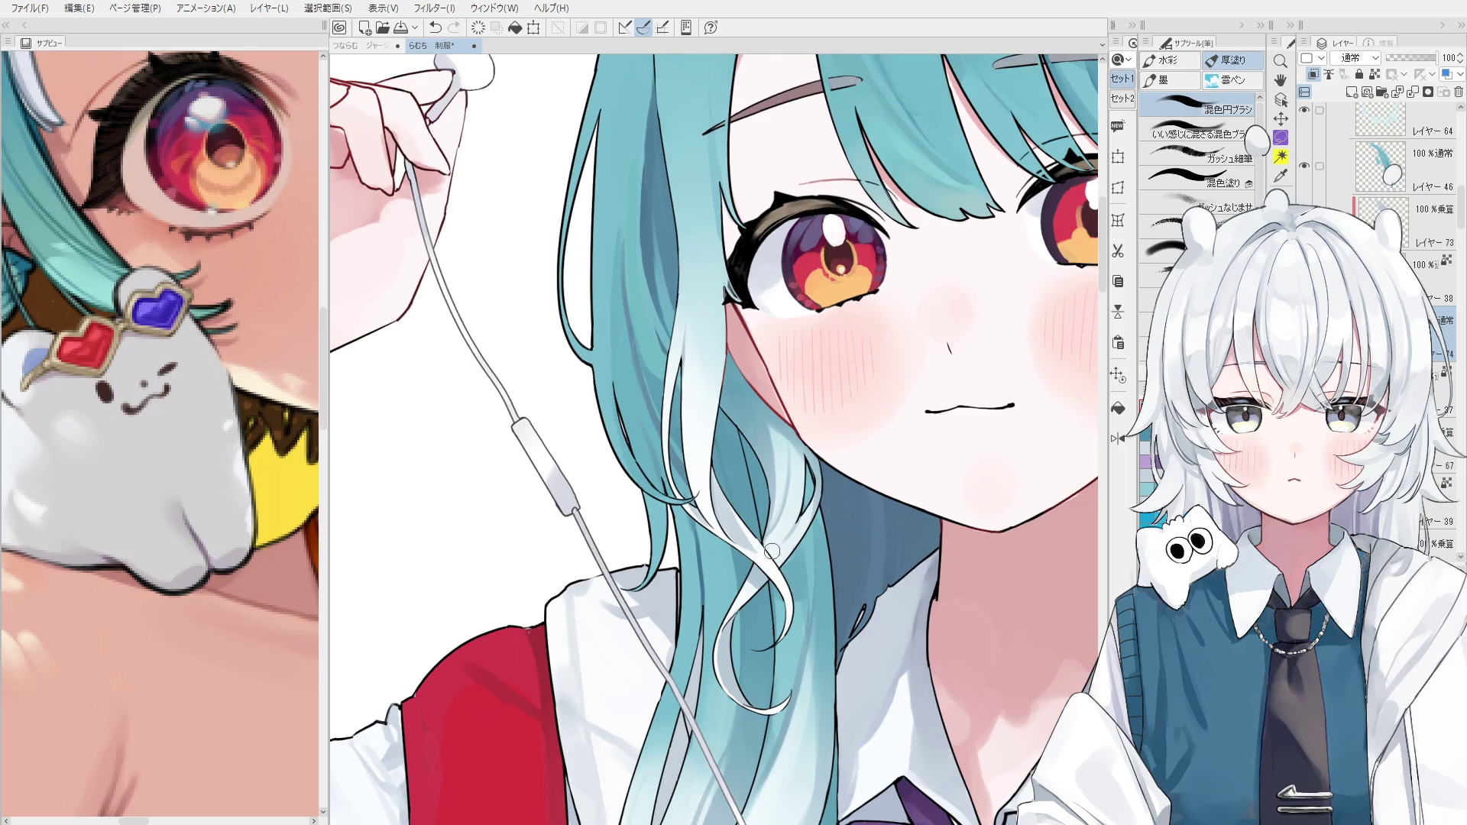
{"action": "key", "text": "asciicircum"}
{"action": "scroll", "coordinate": [704, 549], "scroll_direction": "up", "scroll_amount": 2}
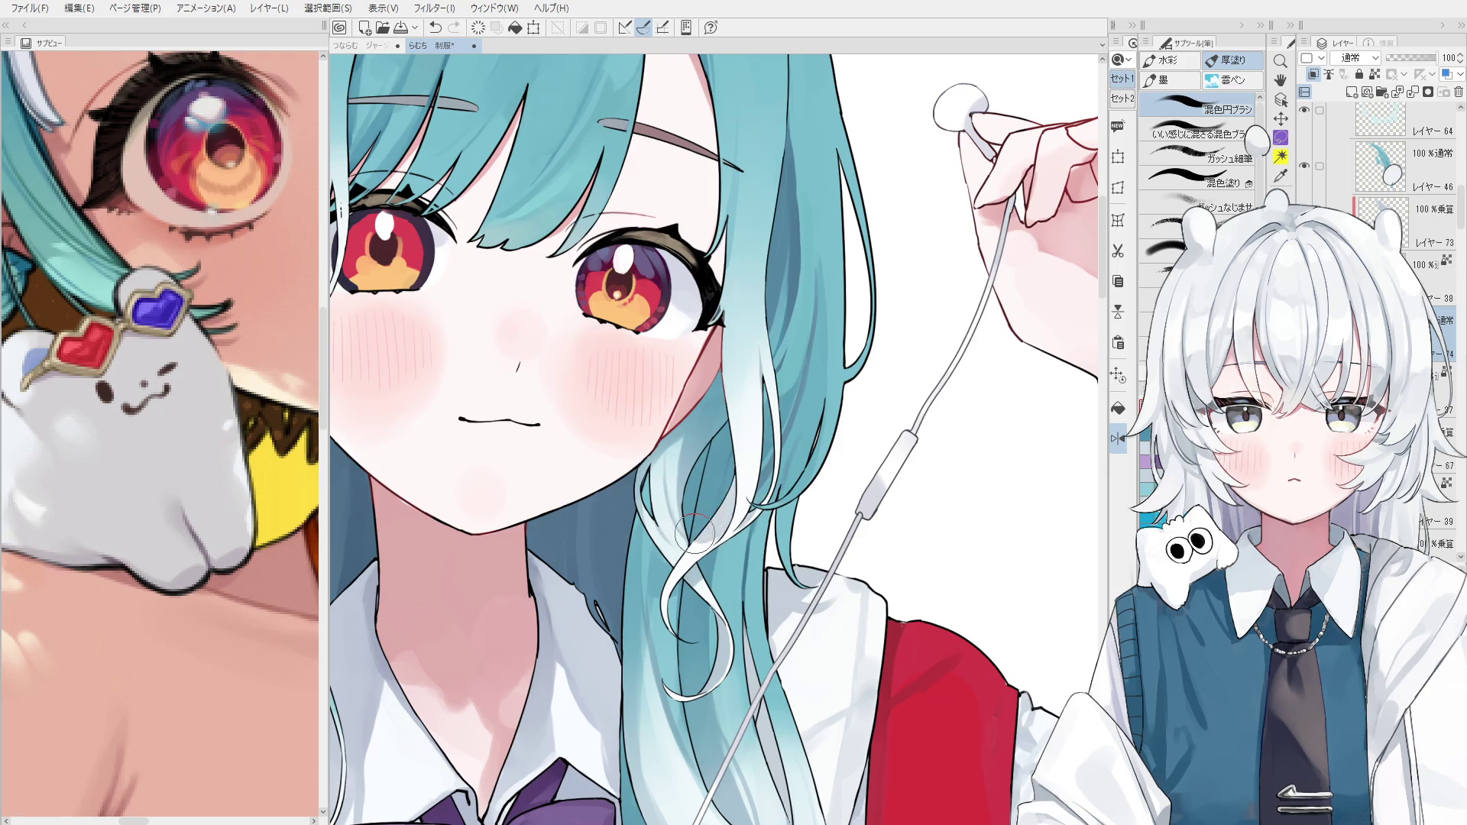
{"action": "key", "text": "h"}
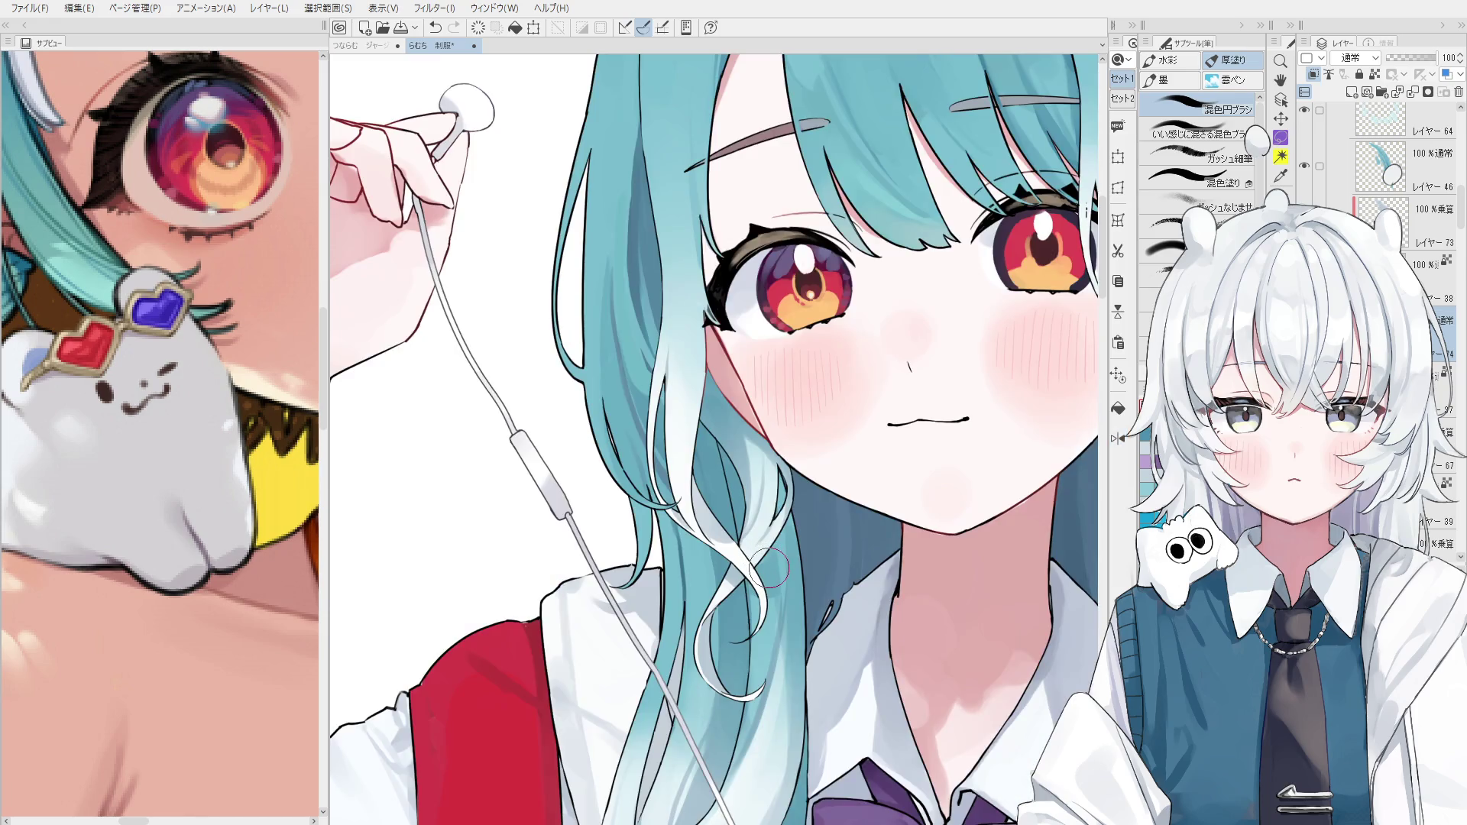
{"action": "scroll", "coordinate": [764, 569], "scroll_direction": "up", "scroll_amount": 2}
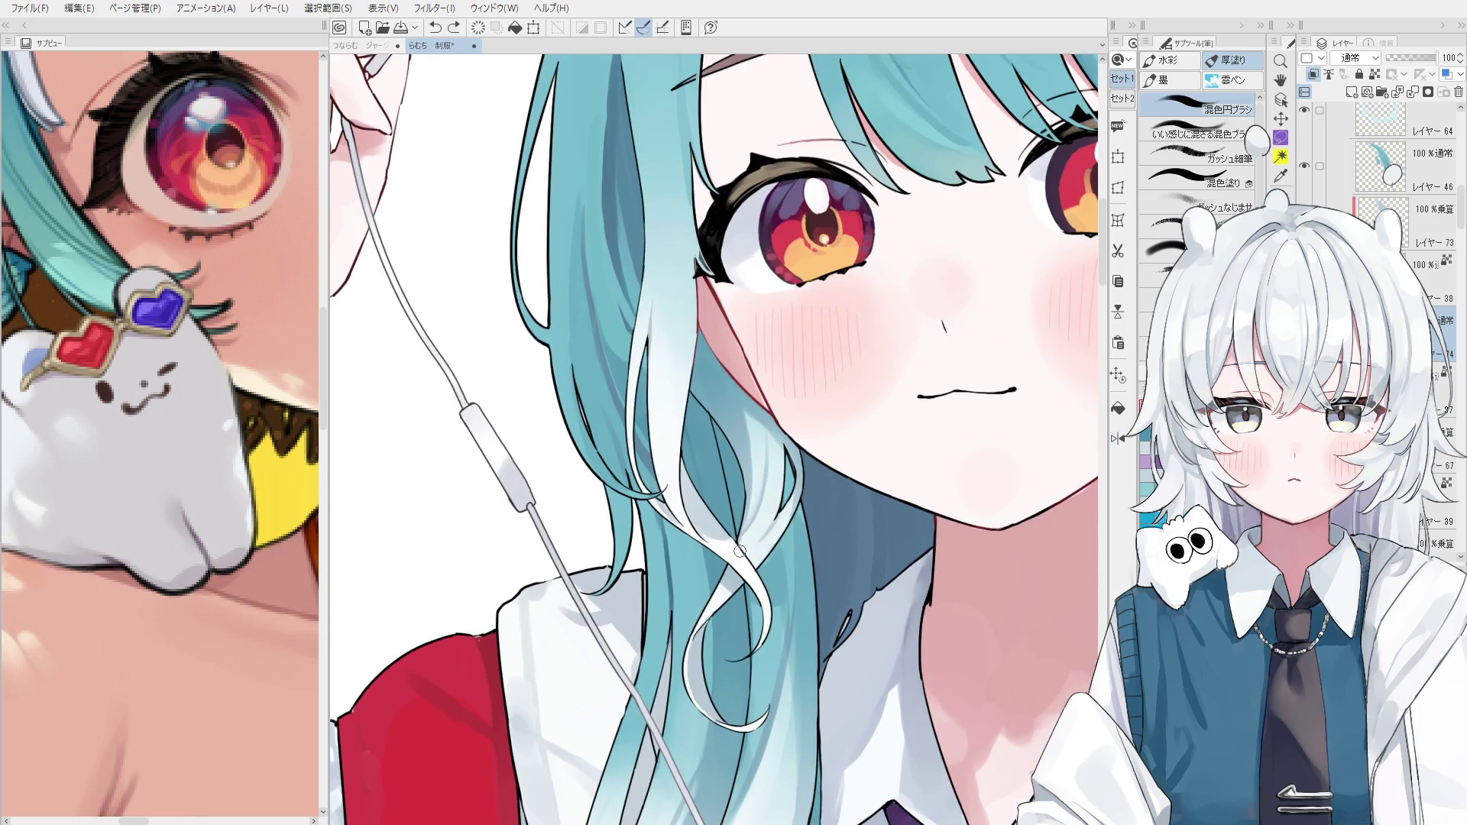
{"action": "scroll", "coordinate": [745, 549], "scroll_direction": "down", "scroll_amount": 1}
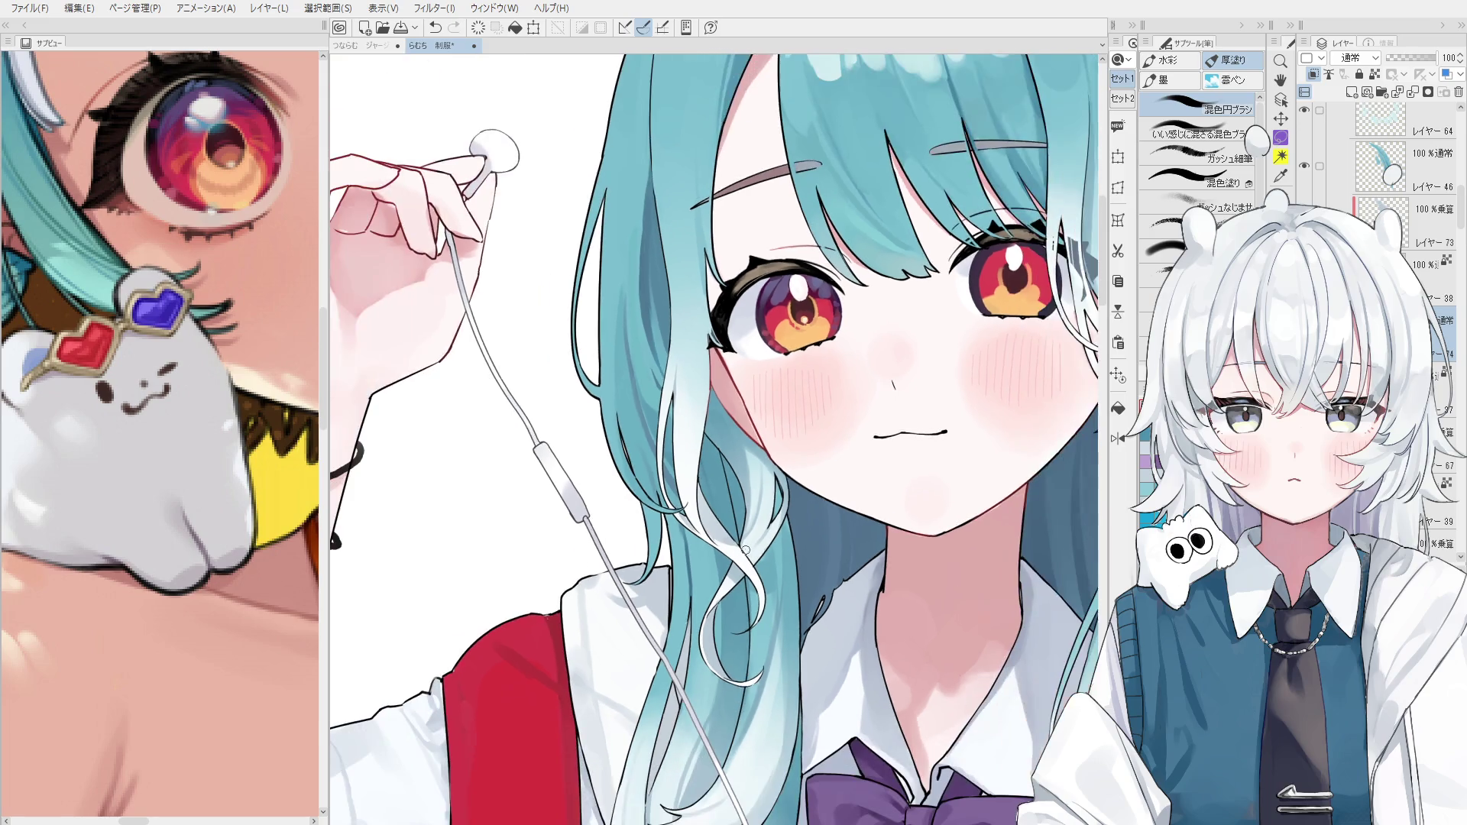
{"action": "scroll", "coordinate": [784, 549], "scroll_direction": "up", "scroll_amount": 1}
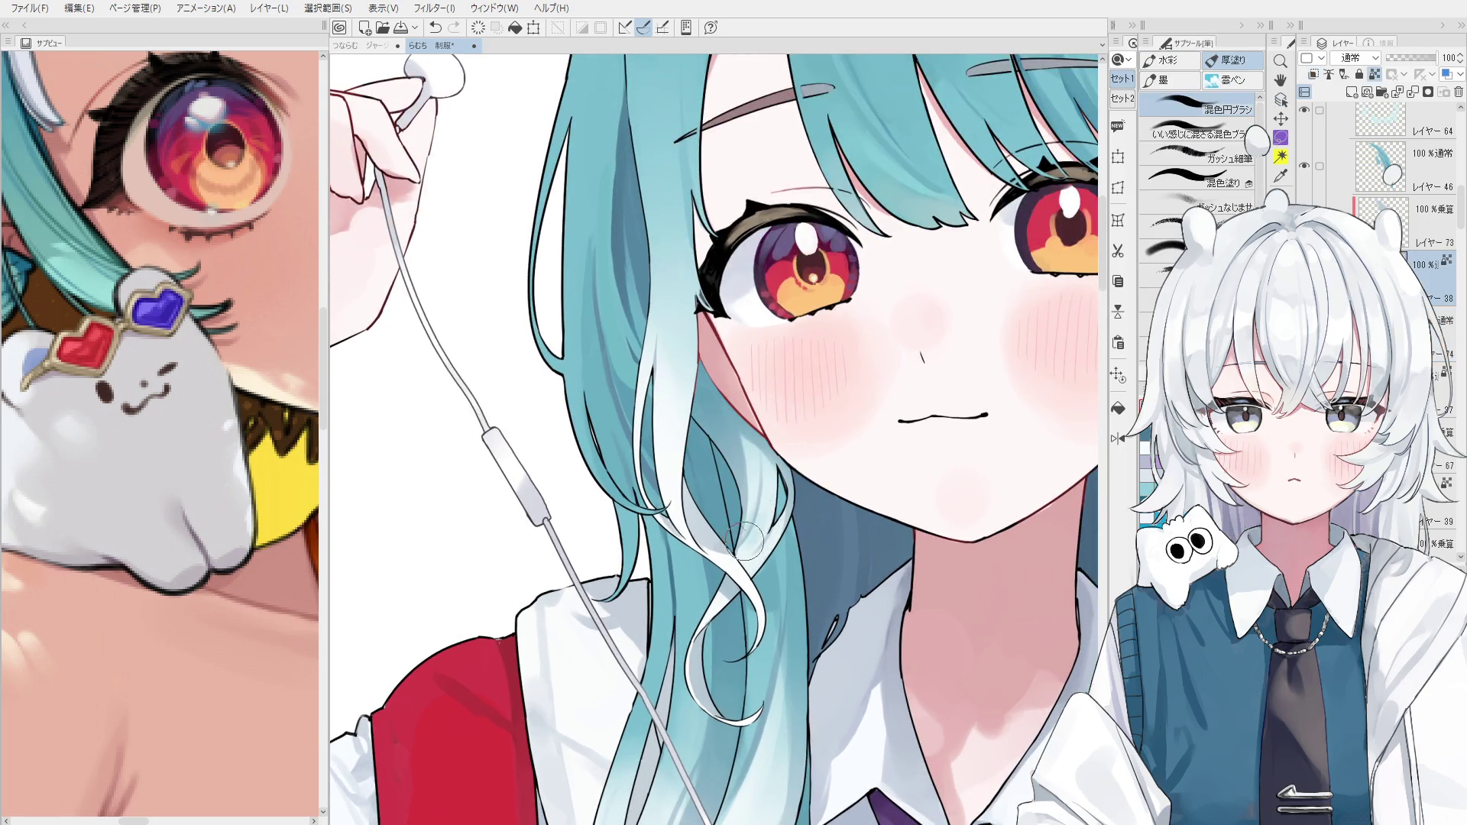
On multiply layer レイヤー 73, blend and lighten the hair strands beside her face.
{"action": "key", "text": "alt+bracketright"}
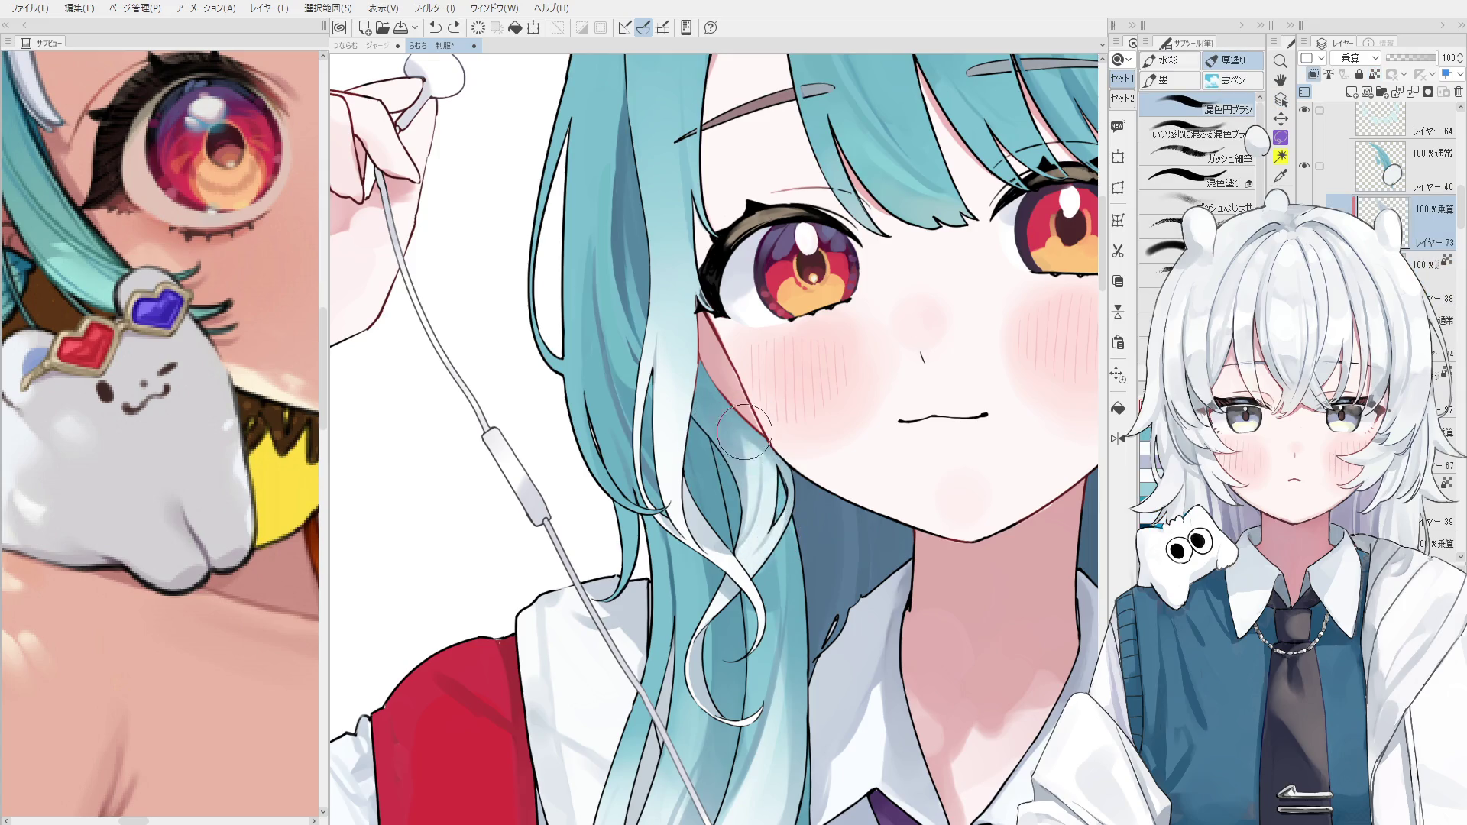
{"action": "scroll", "coordinate": [778, 549], "scroll_direction": "down", "scroll_amount": 1}
{"action": "mouse_move", "coordinate": [779, 557]}
{"action": "left_mouse_down"}
{"action": "mouse_move", "coordinate": [761, 504]}
{"action": "mouse_move", "coordinate": [769, 599]}
{"action": "left_mouse_up"}
{"action": "key", "text": "h"}
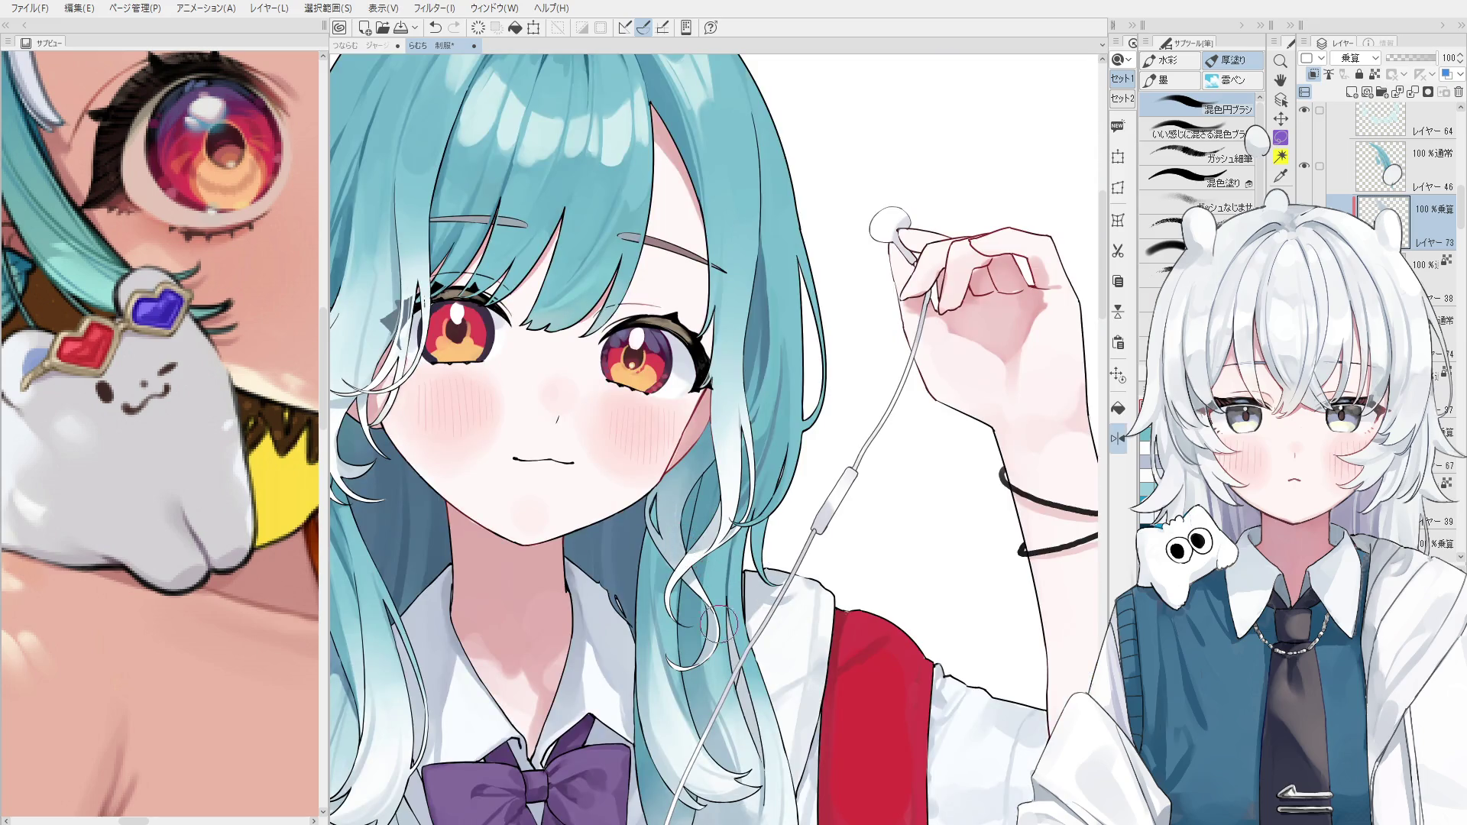
{"action": "scroll", "coordinate": [733, 611], "scroll_direction": "down", "scroll_amount": 1}
{"action": "scroll", "coordinate": [734, 615], "scroll_direction": "down", "scroll_amount": 2}
{"action": "left_click_drag", "start_coordinate": [802, 569], "coordinate": [841, 546]}
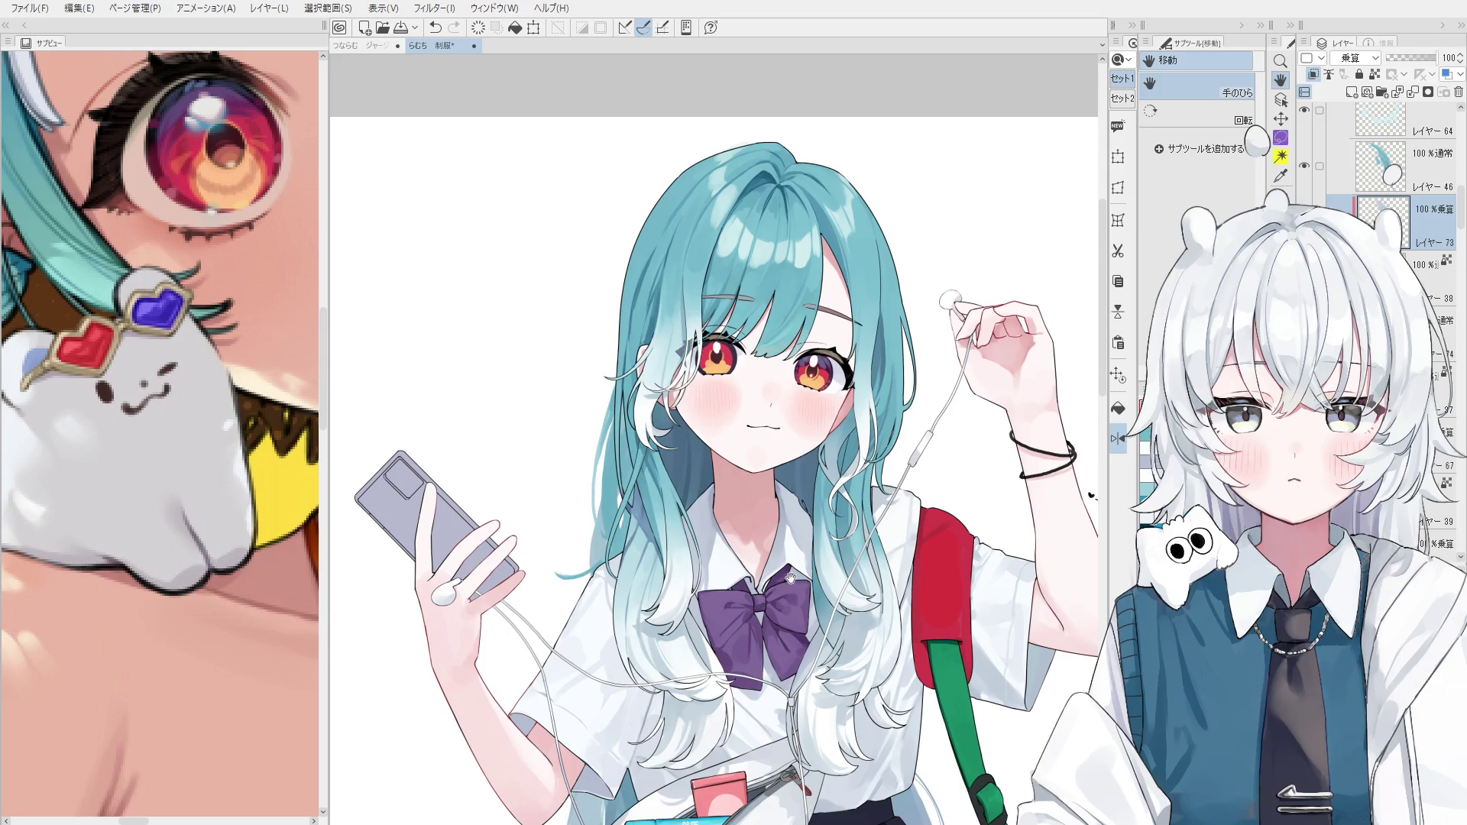
Pick the lower hair's layer from the artwork and test a stroke on it.
{"action": "scroll", "coordinate": [646, 558], "scroll_direction": "up", "scroll_amount": 4}
{"action": "key", "text": "o"}
{"action": "left_click", "coordinate": [646, 558]}
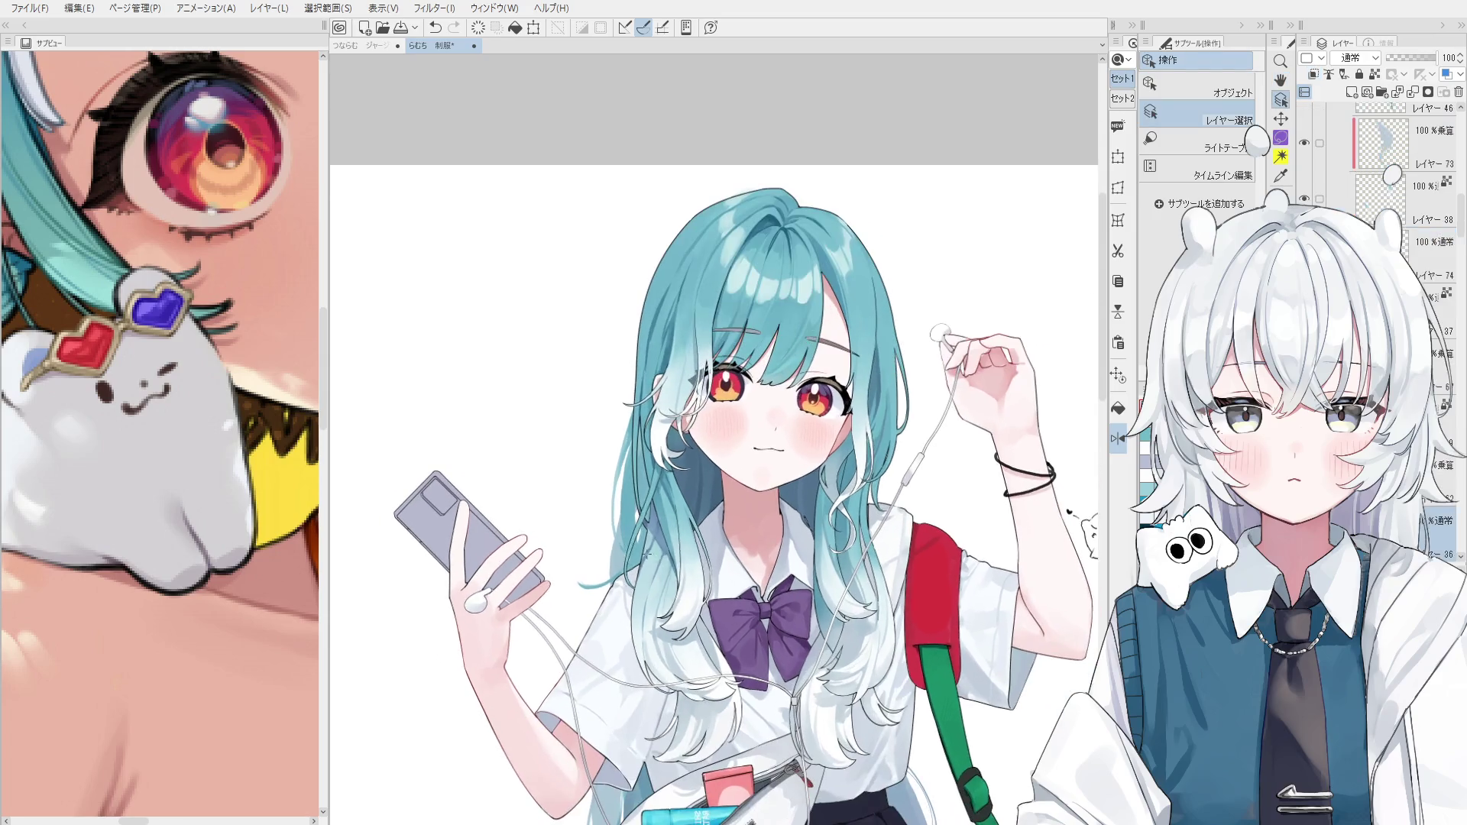
{"action": "scroll", "coordinate": [645, 558], "scroll_direction": "up", "scroll_amount": 3}
{"action": "key", "text": "b"}
{"action": "left_click_drag", "start_coordinate": [653, 470], "coordinate": [612, 596]}
Repaint the hair shading by the collar and lay lighter teal over the lower strands.
{"action": "key", "text": "ctrl+z"}
{"action": "left_click_drag", "start_coordinate": [649, 476], "coordinate": [605, 604]}
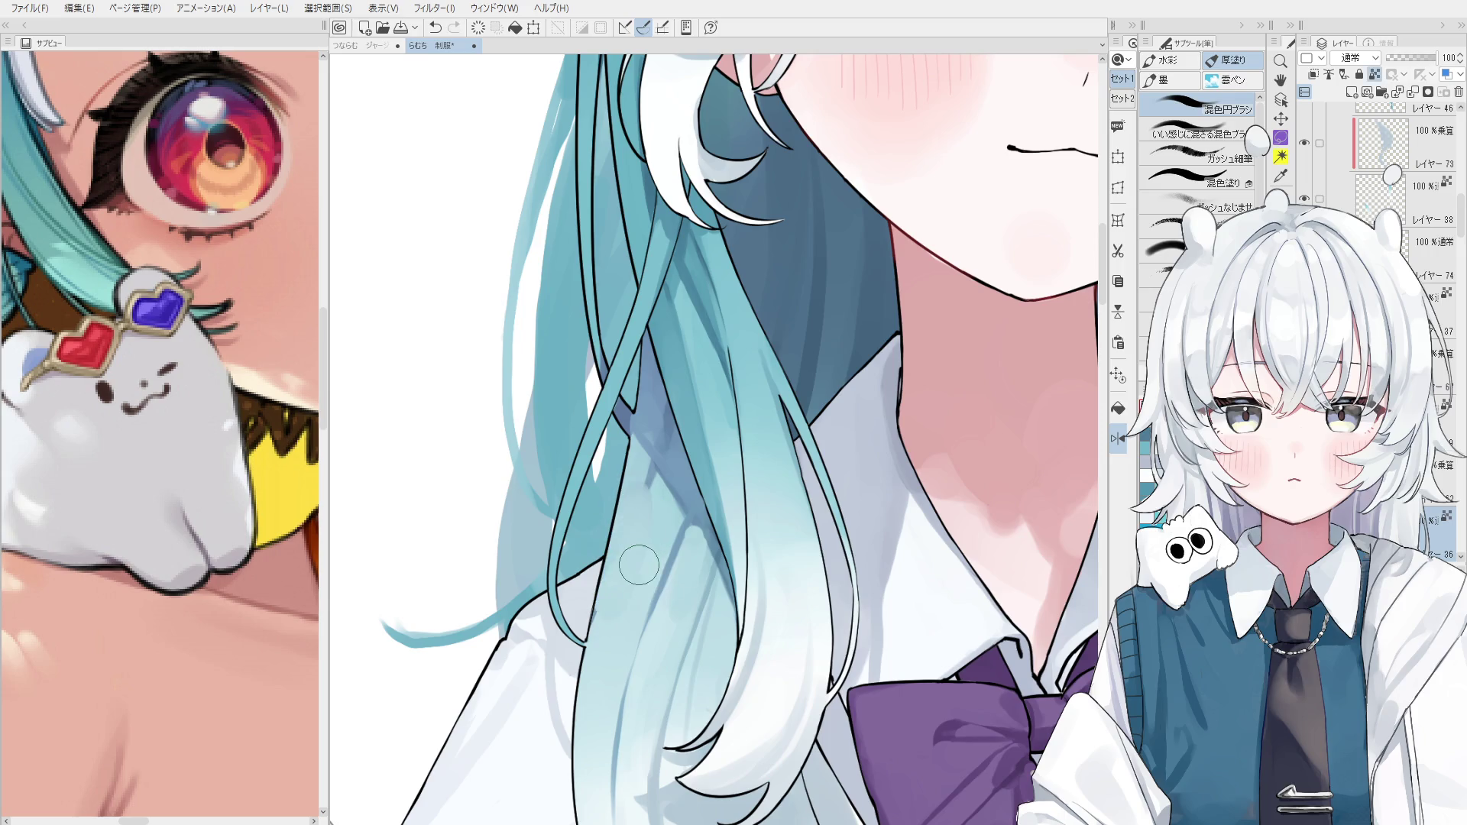
{"action": "scroll", "coordinate": [655, 524], "scroll_direction": "down", "scroll_amount": 4}
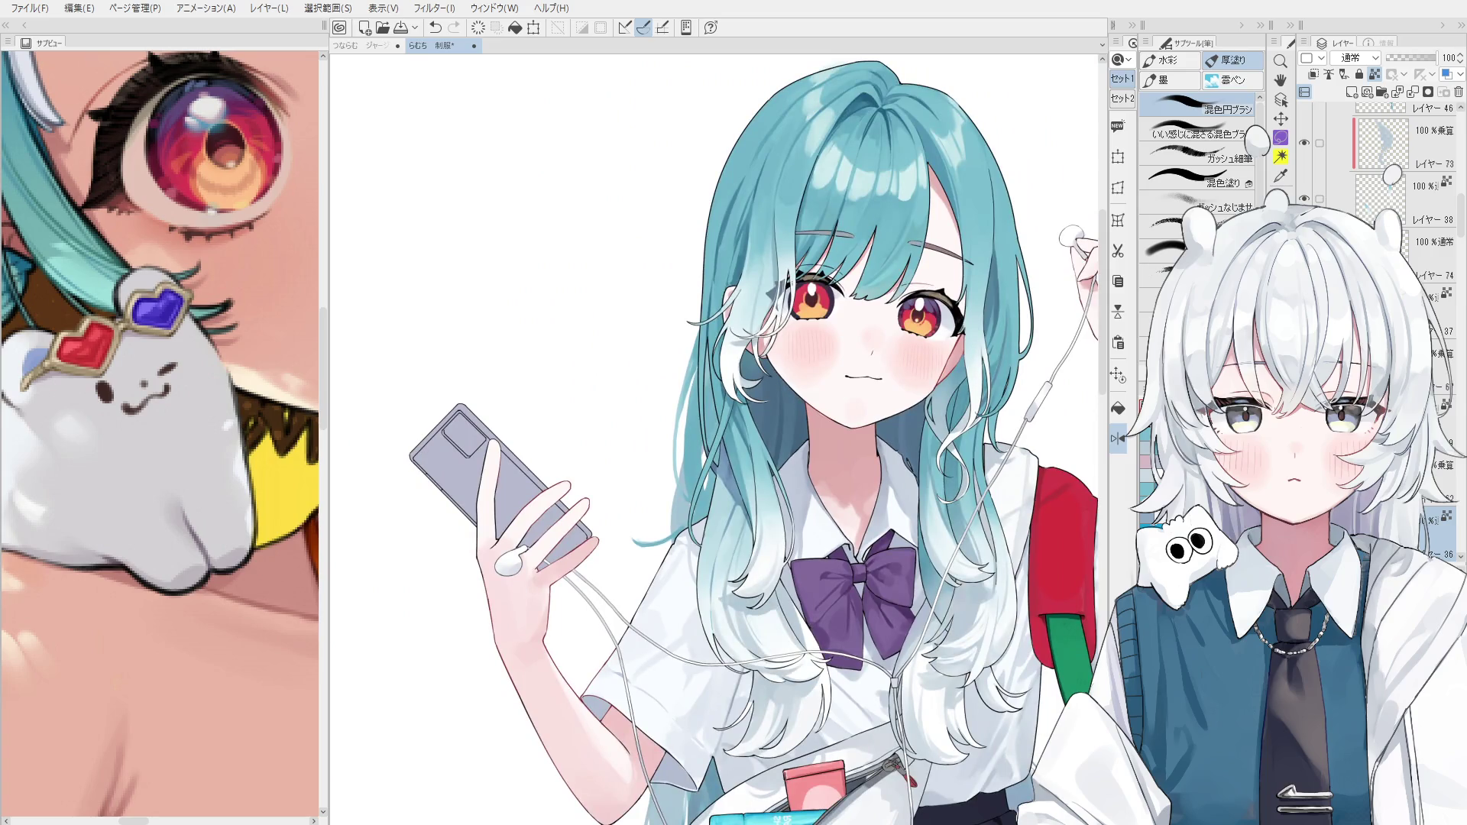
{"action": "scroll", "coordinate": [726, 512], "scroll_direction": "up", "scroll_amount": 3}
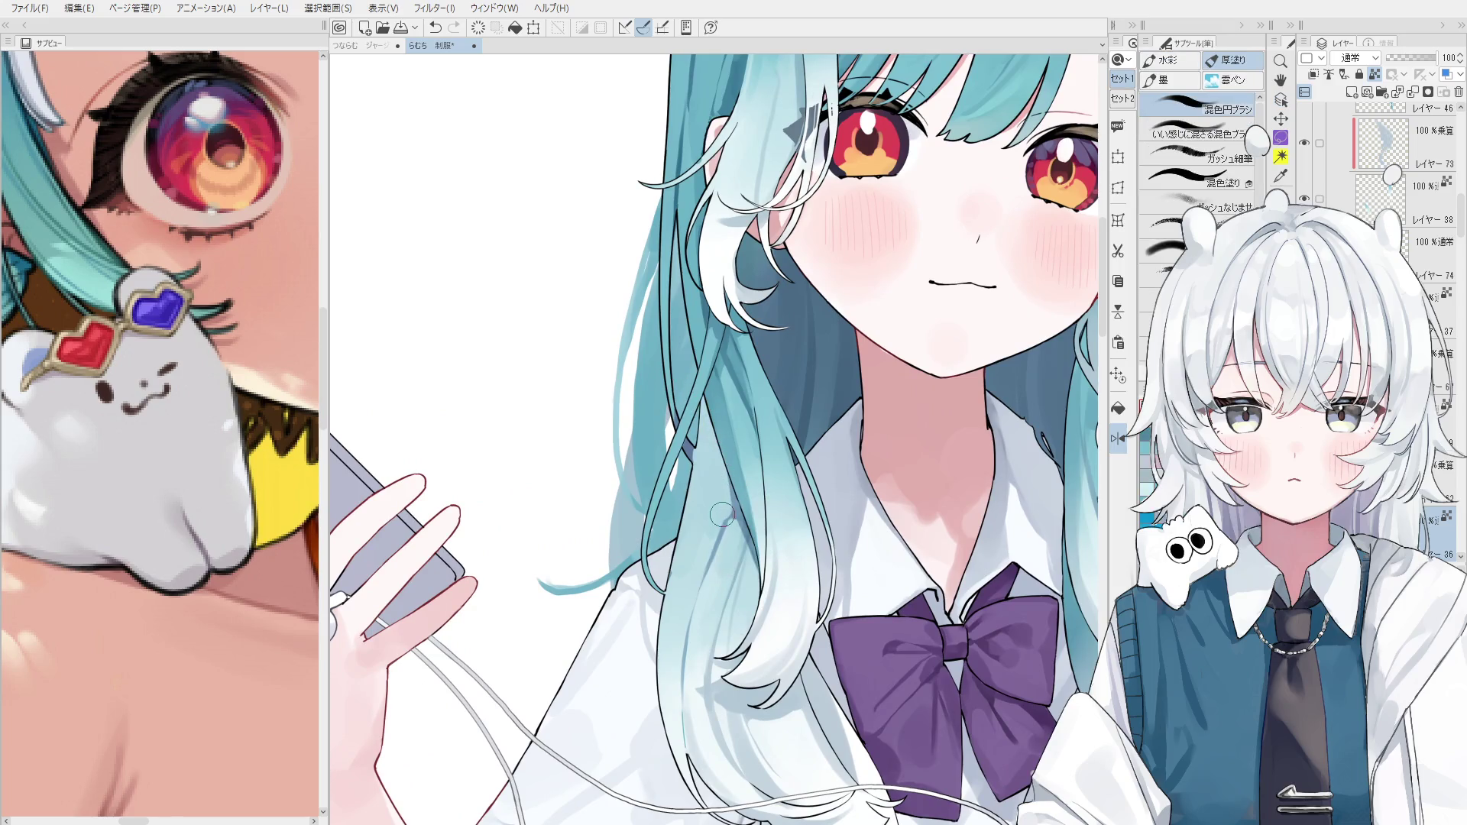
{"action": "key", "text": "ctrl+z"}
{"action": "mouse_move", "coordinate": [703, 543]}
{"action": "left_mouse_down"}
{"action": "mouse_move", "coordinate": [695, 626]}
{"action": "mouse_move", "coordinate": [745, 565]}
{"action": "mouse_move", "coordinate": [688, 710]}
{"action": "mouse_move", "coordinate": [692, 588]}
{"action": "mouse_move", "coordinate": [707, 772]}
{"action": "mouse_move", "coordinate": [691, 705]}
{"action": "left_mouse_up"}
{"action": "scroll", "coordinate": [691, 705], "scroll_direction": "up", "scroll_amount": 2}
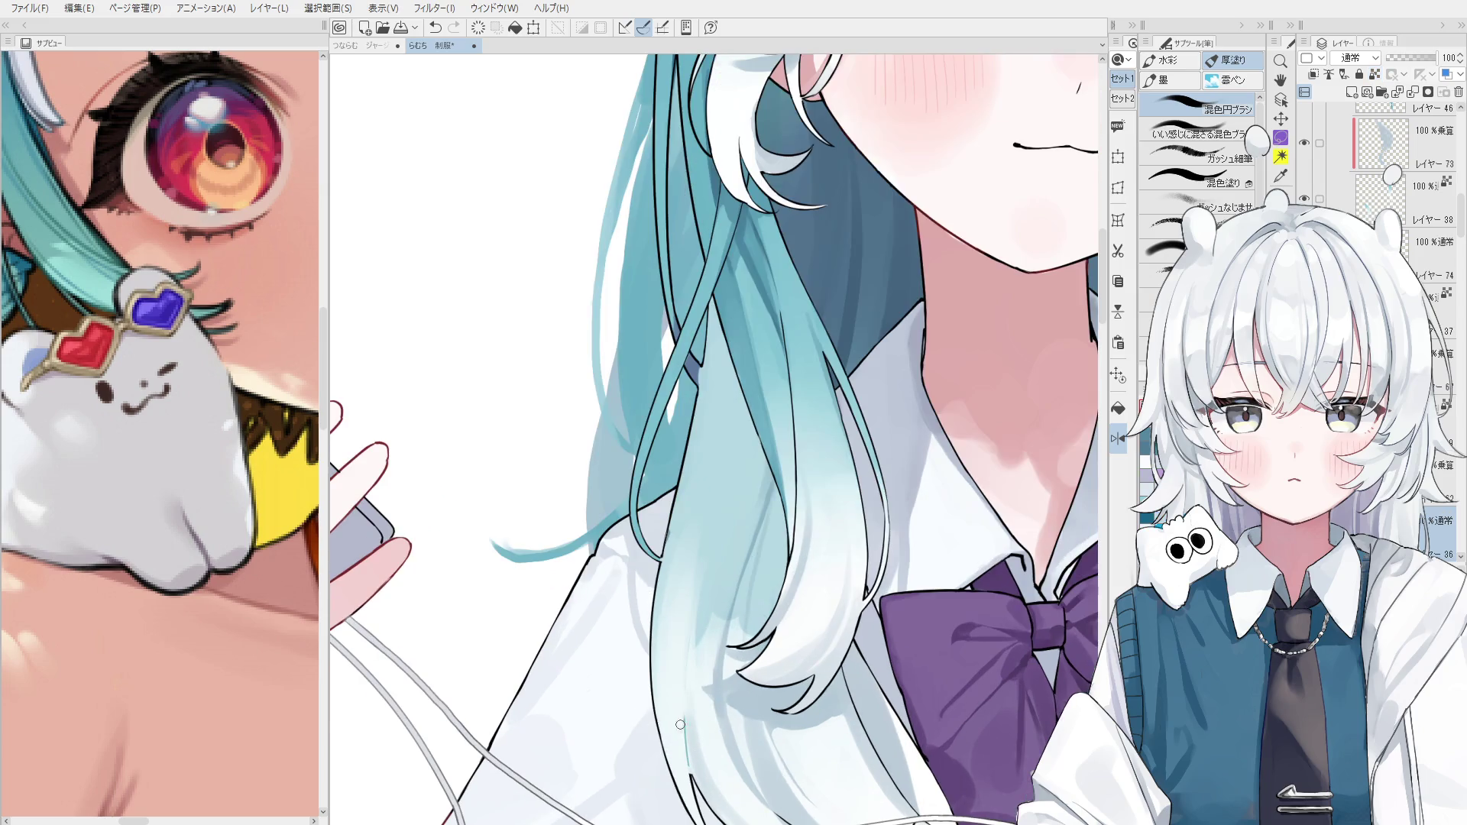
{"action": "scroll", "coordinate": [681, 718], "scroll_direction": "down", "scroll_amount": 2}
Eyedrop the lower strand's teal and lighten the hair strand above the purple bow.
{"action": "key", "text": "o"}
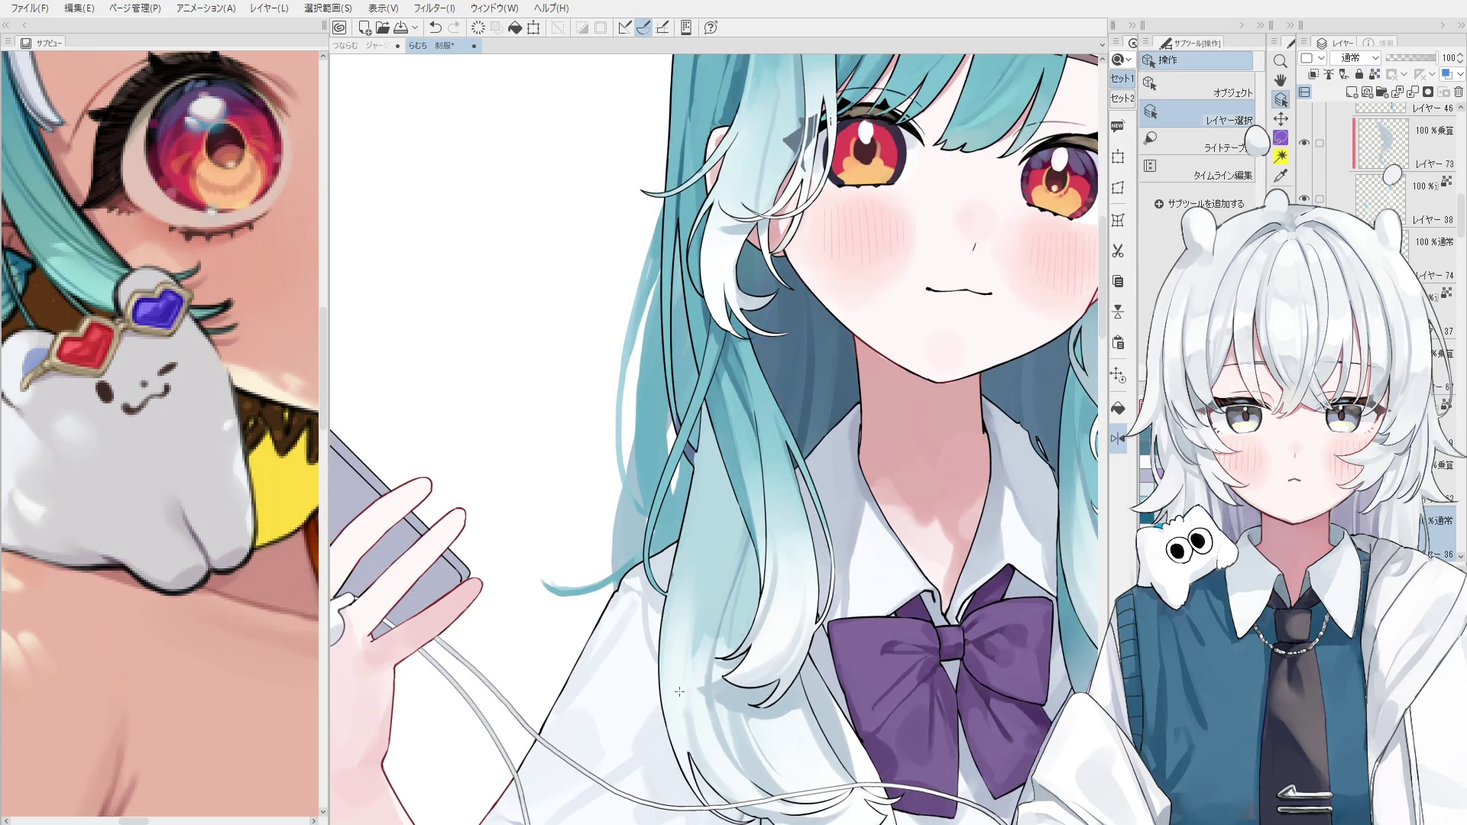
{"action": "key", "text": "b"}
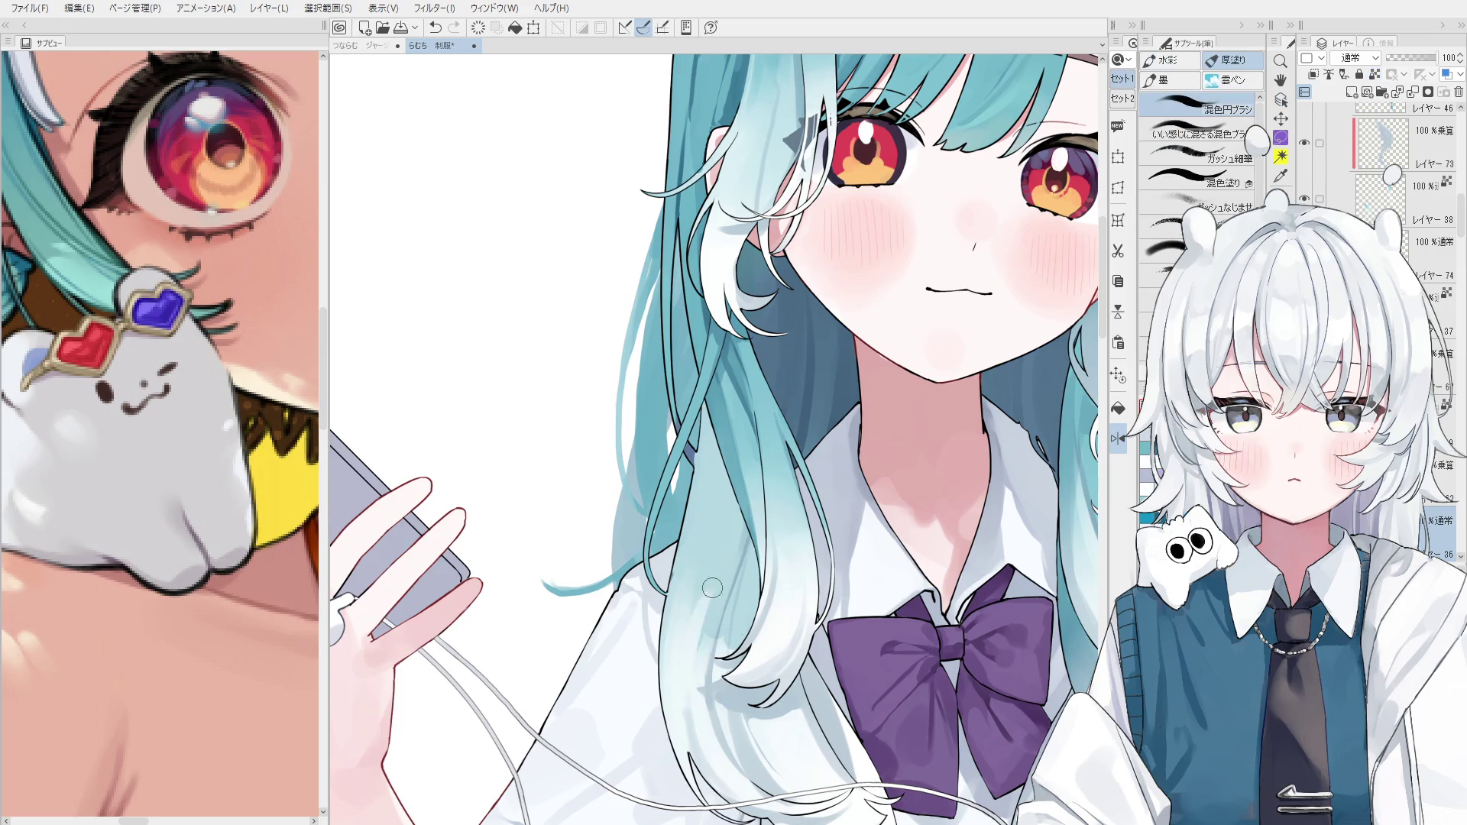
{"action": "left_click", "coordinate": [703, 608], "text": "alt"}
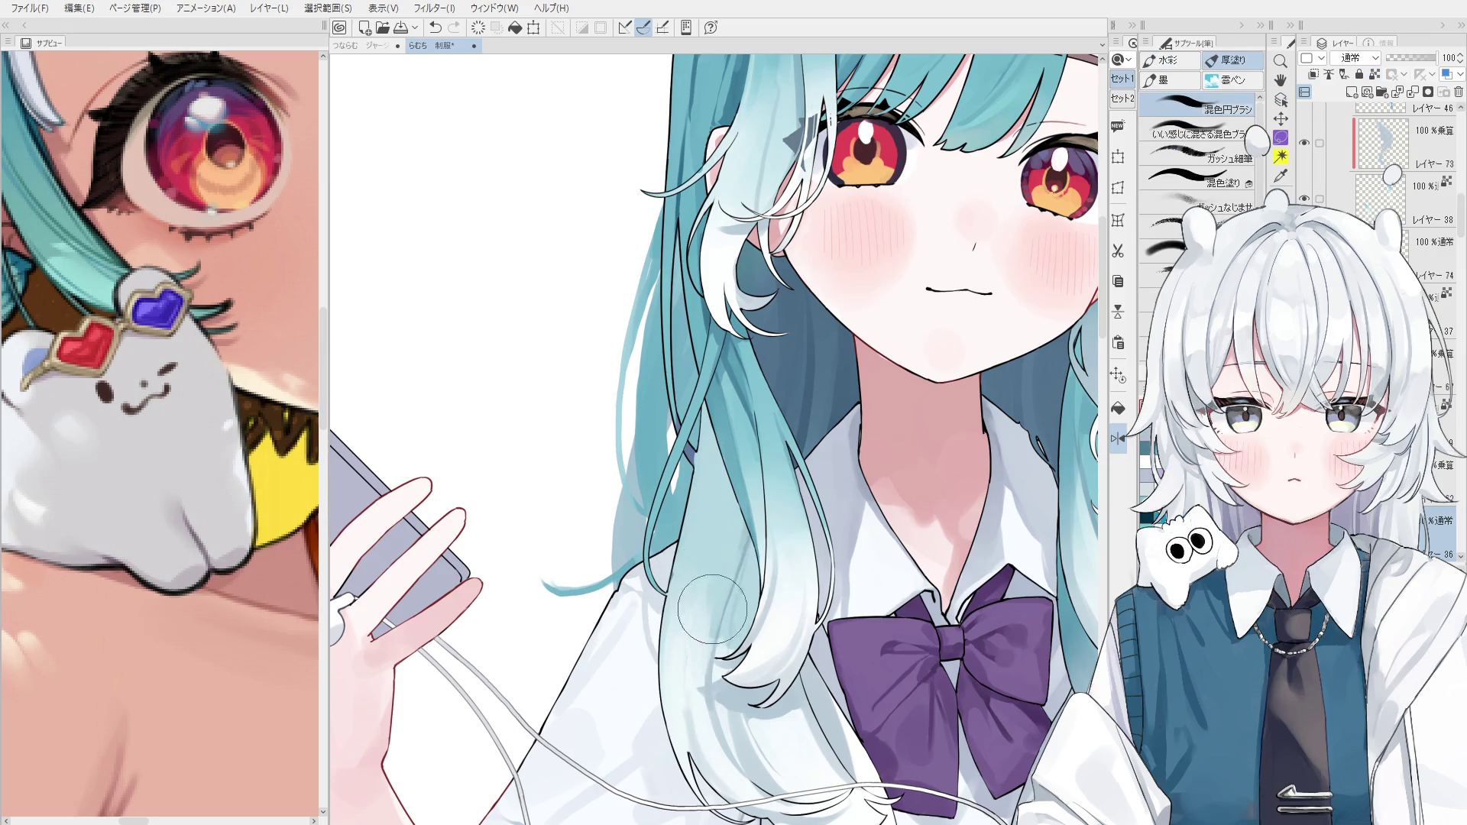
{"action": "key", "text": "ctrl+z"}
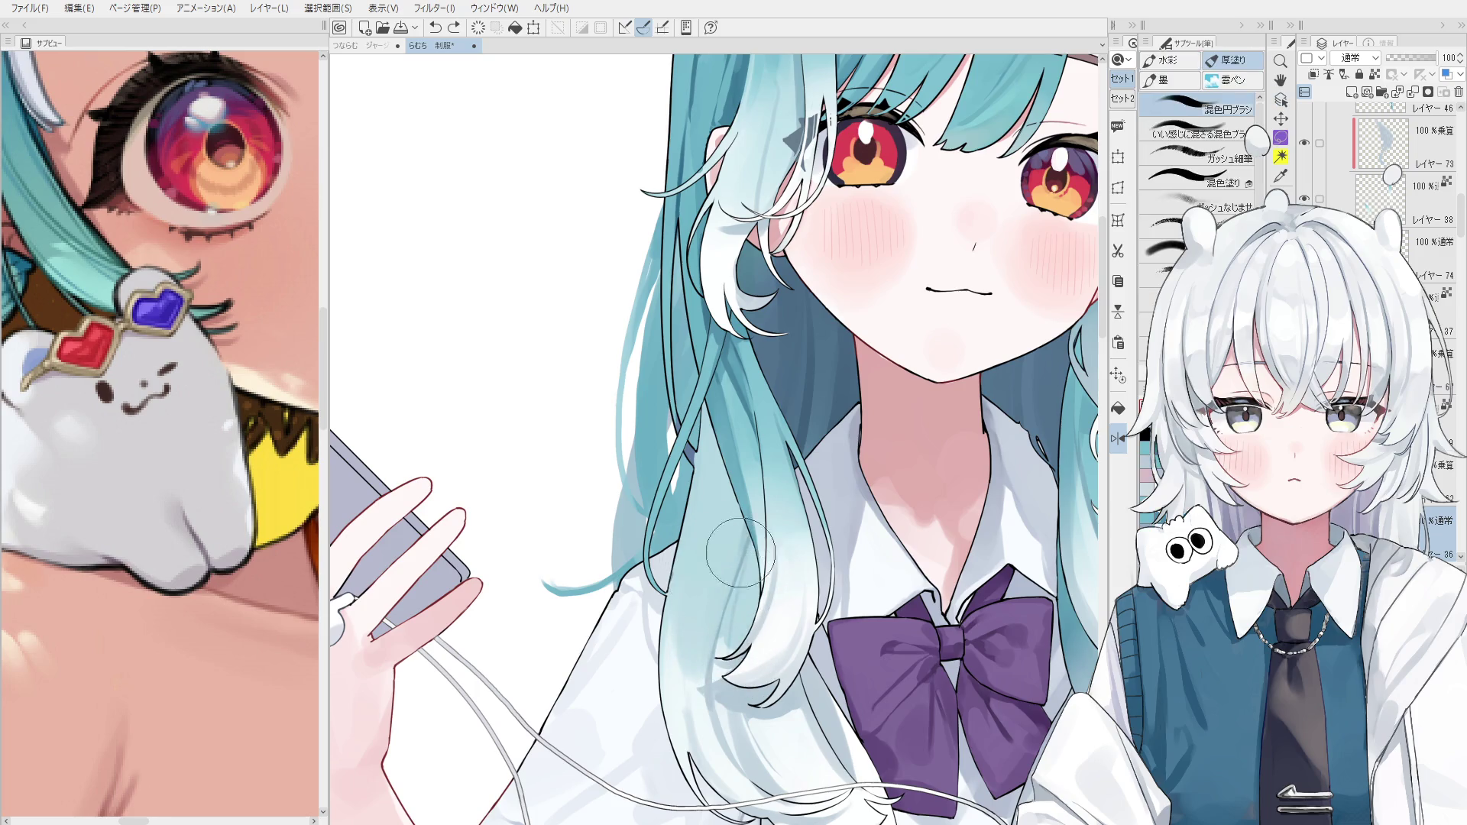
{"action": "left_click", "coordinate": [769, 729], "text": "alt"}
{"action": "left_click_drag", "start_coordinate": [730, 680], "coordinate": [746, 644]}
Extend the lighter strokes further up the same strand, redoing one stroke.
{"action": "scroll", "coordinate": [745, 680], "scroll_direction": "up", "scroll_amount": 1}
{"action": "mouse_move", "coordinate": [745, 680]}
{"action": "left_mouse_down"}
{"action": "mouse_move", "coordinate": [730, 653]}
{"action": "mouse_move", "coordinate": [741, 615]}
{"action": "left_mouse_up"}
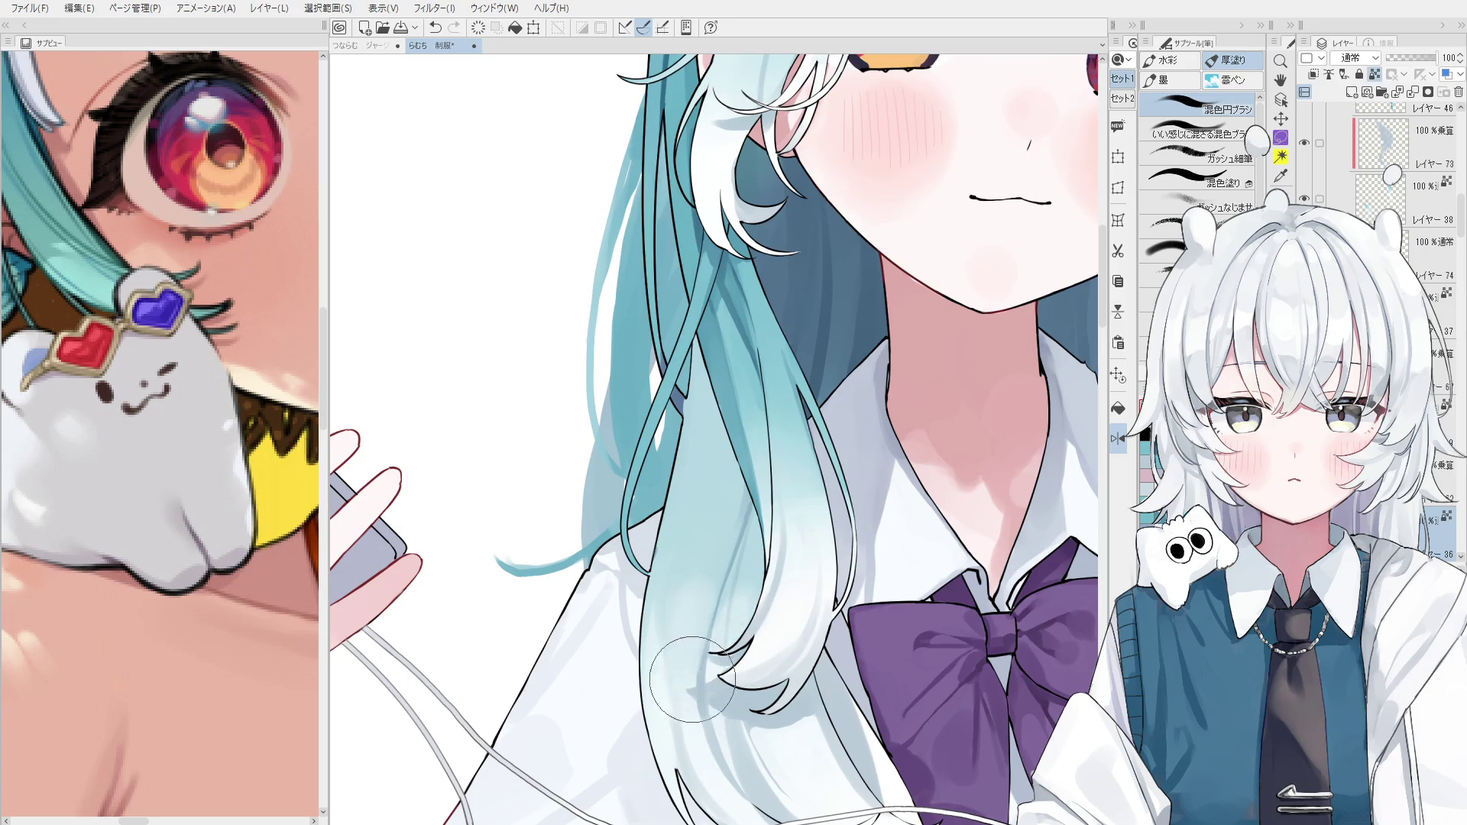
{"action": "scroll", "coordinate": [699, 633], "scroll_direction": "down", "scroll_amount": 1}
{"action": "key", "text": "ctrl+z"}
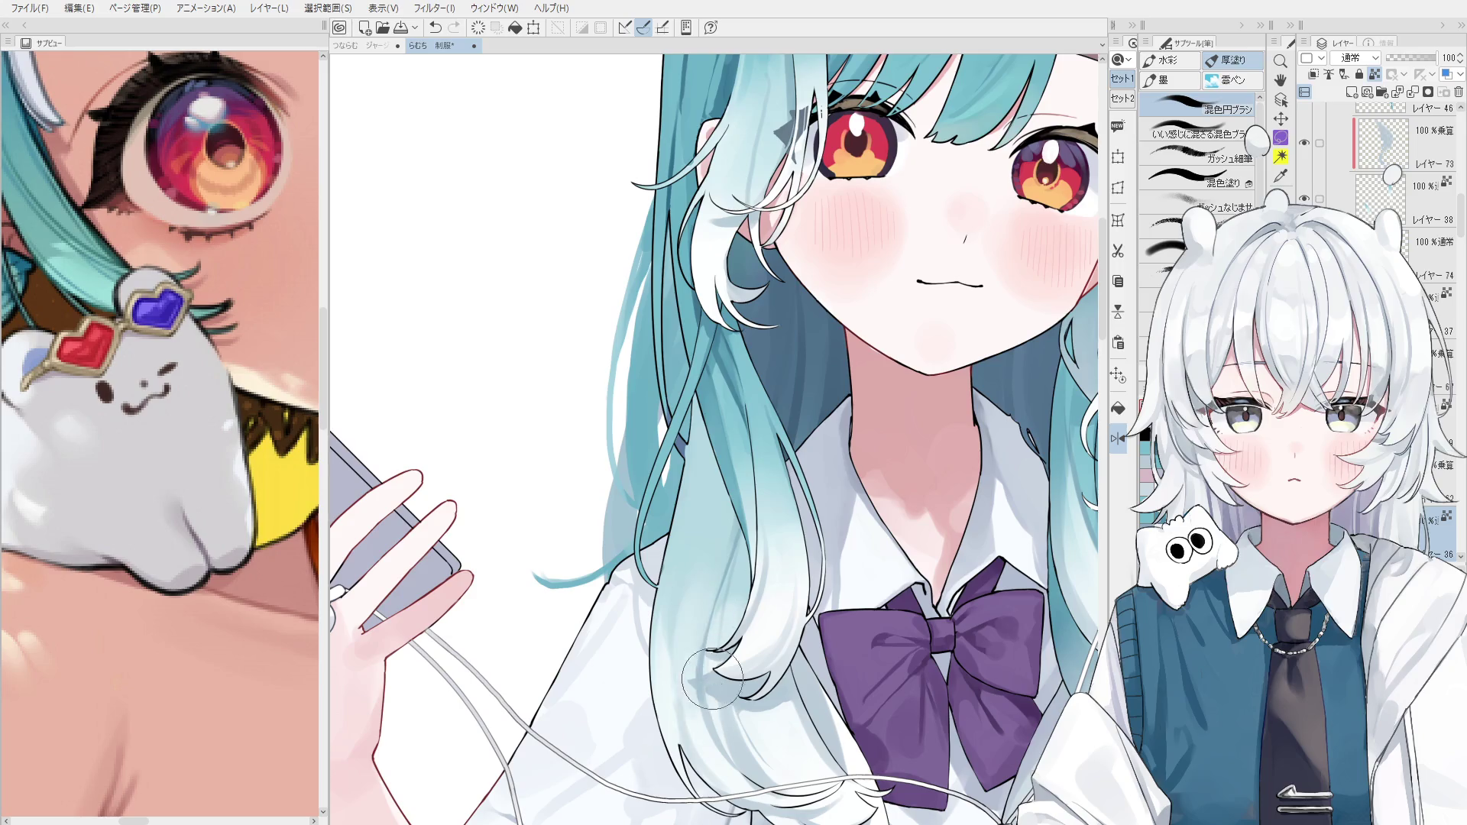
{"action": "left_click_drag", "start_coordinate": [702, 611], "coordinate": [684, 554]}
{"action": "scroll", "coordinate": [690, 615], "scroll_direction": "down", "scroll_amount": 1}
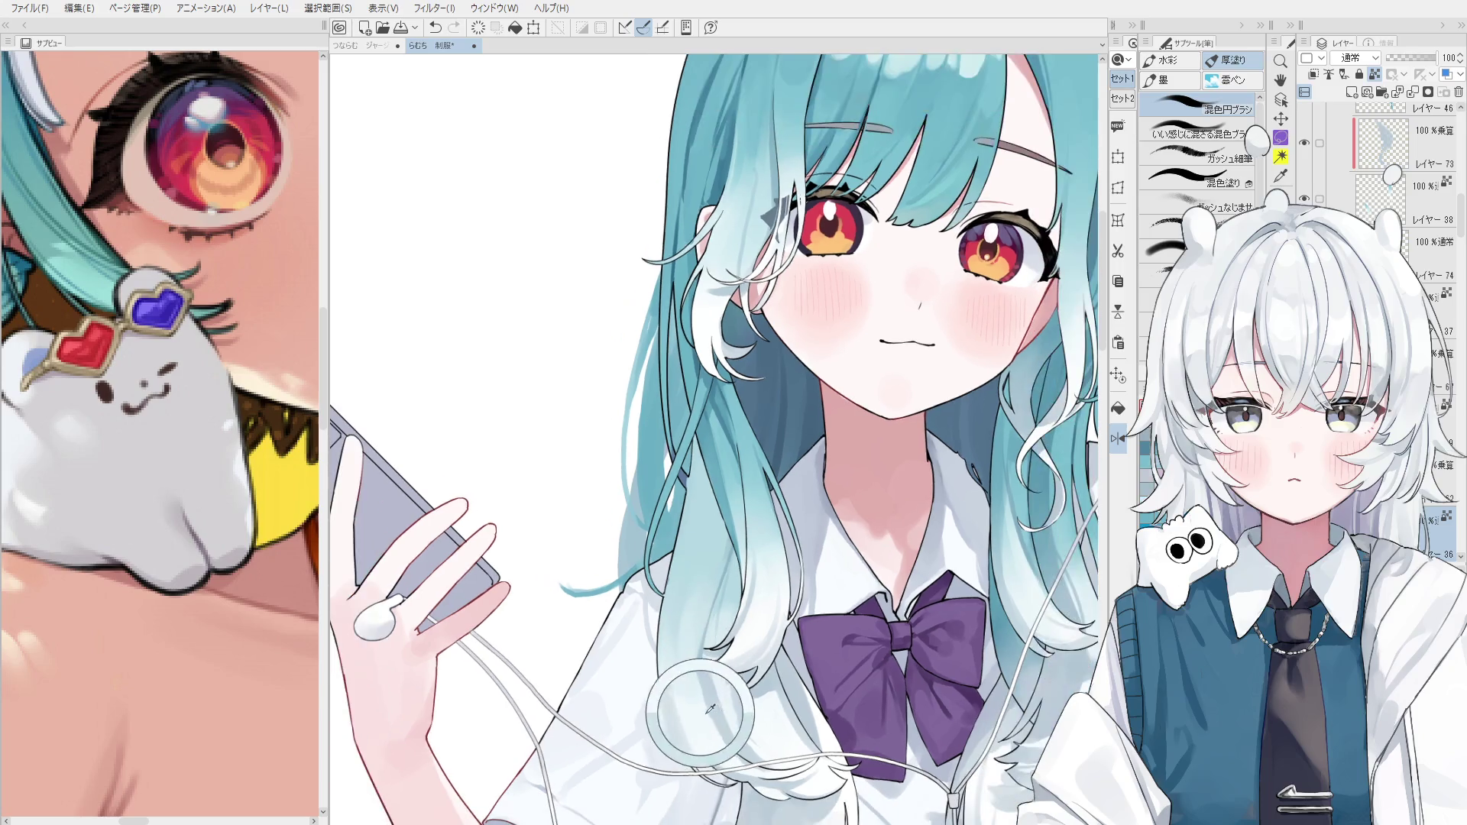
{"action": "scroll", "coordinate": [766, 702], "scroll_direction": "down", "scroll_amount": 1}
{"action": "scroll", "coordinate": [766, 702], "scroll_direction": "down", "scroll_amount": 1}
{"action": "left_click_drag", "start_coordinate": [766, 703], "coordinate": [734, 722]}
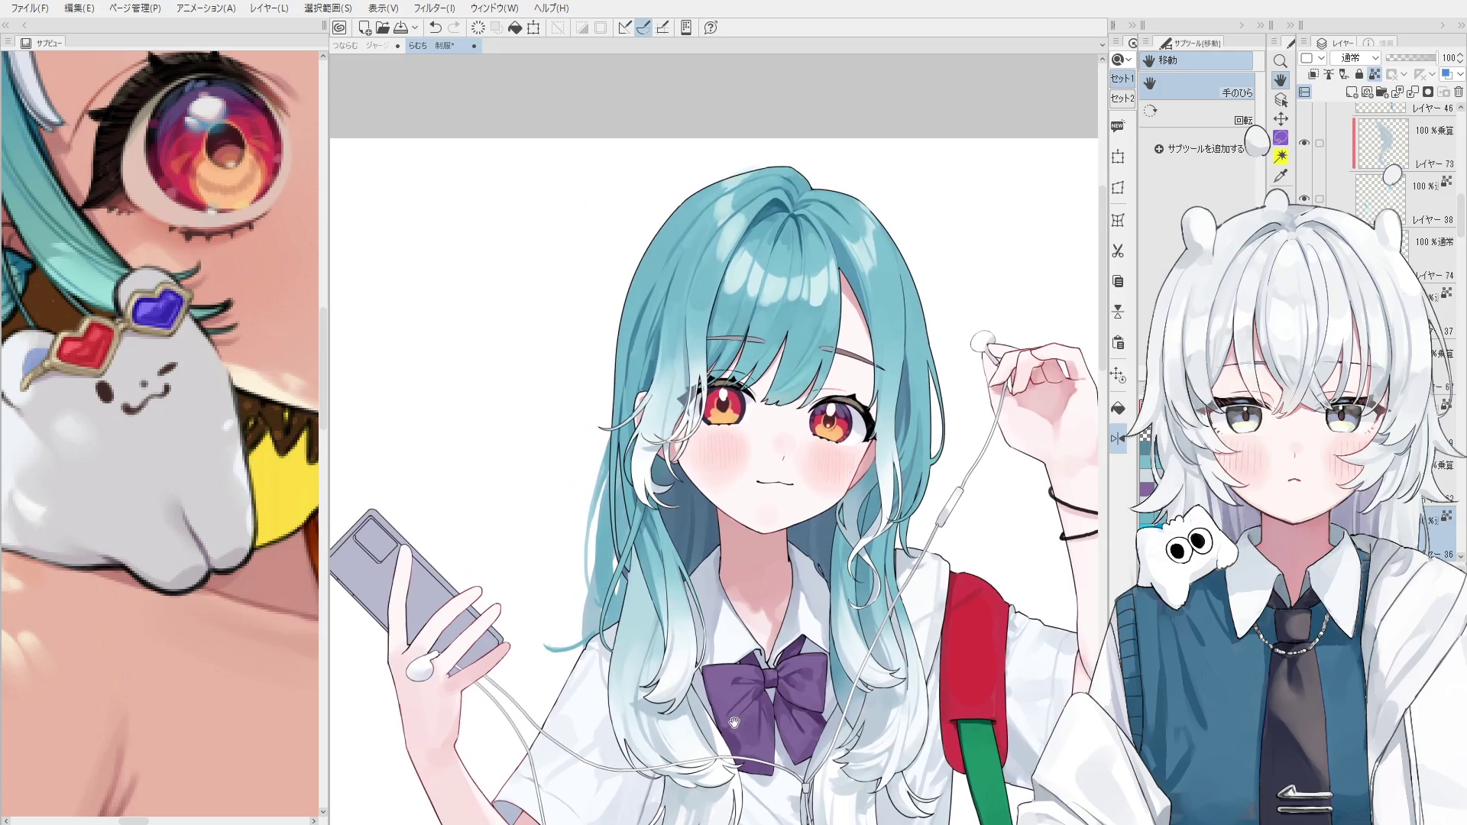
Select the hair layer beneath by clicking the hair with Layer Select.
{"action": "key", "text": "o"}
{"action": "scroll", "coordinate": [655, 581], "scroll_direction": "up", "scroll_amount": 2}
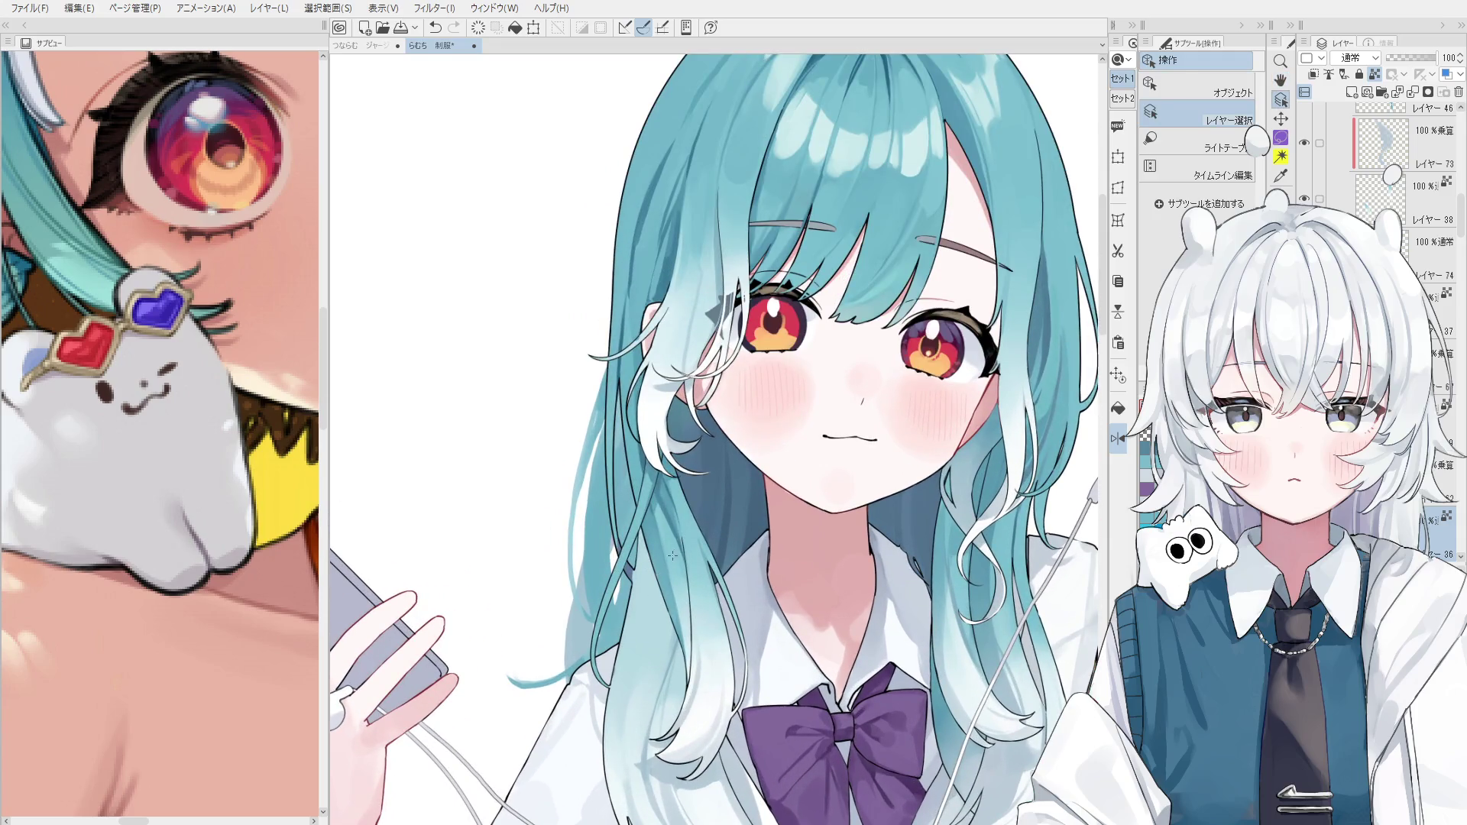
{"action": "left_click", "coordinate": [671, 555]}
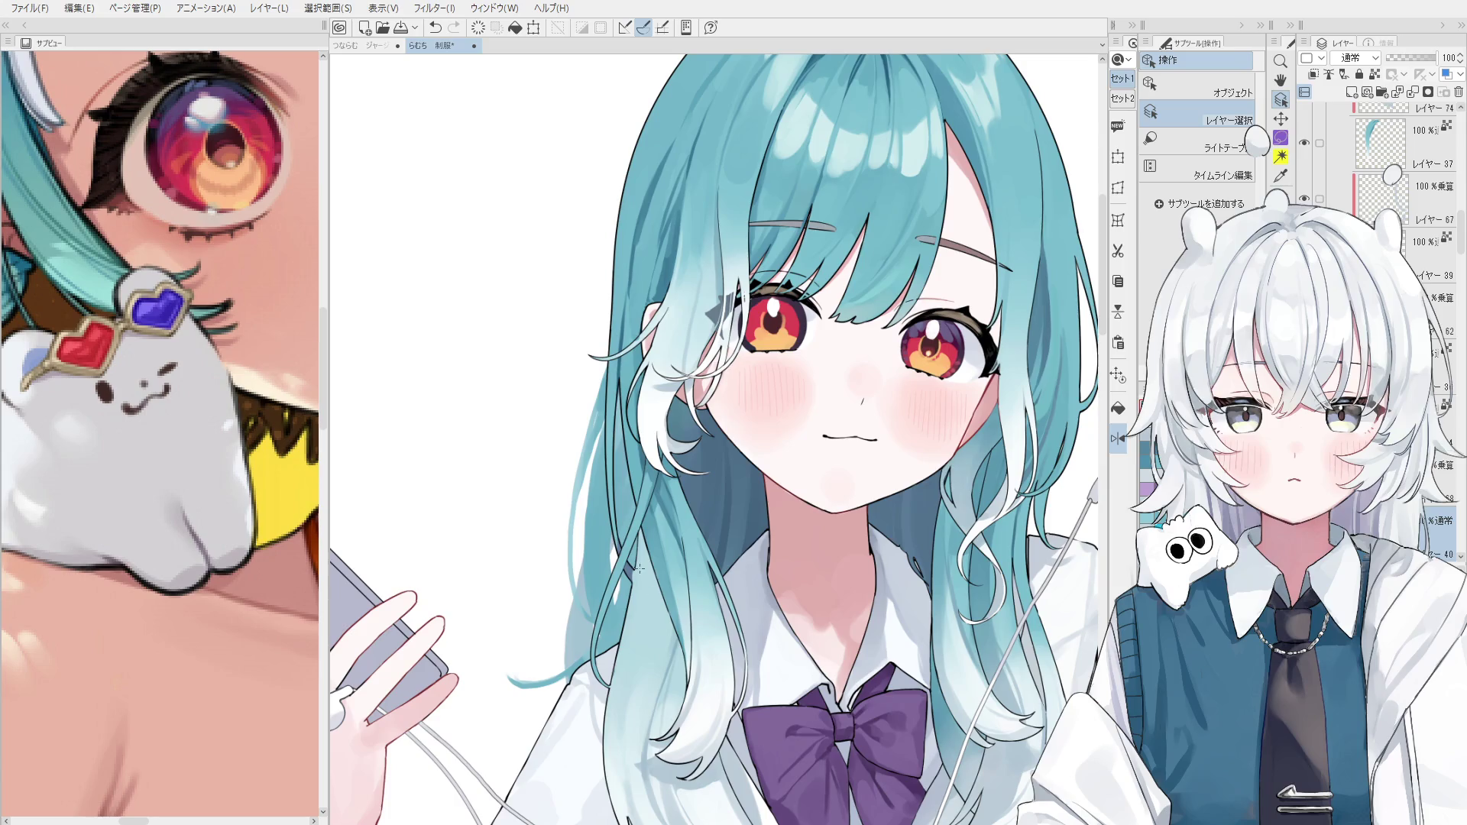
{"action": "left_click", "coordinate": [595, 544]}
{"action": "left_click", "coordinate": [755, 202]}
{"action": "left_click", "coordinate": [664, 656]}
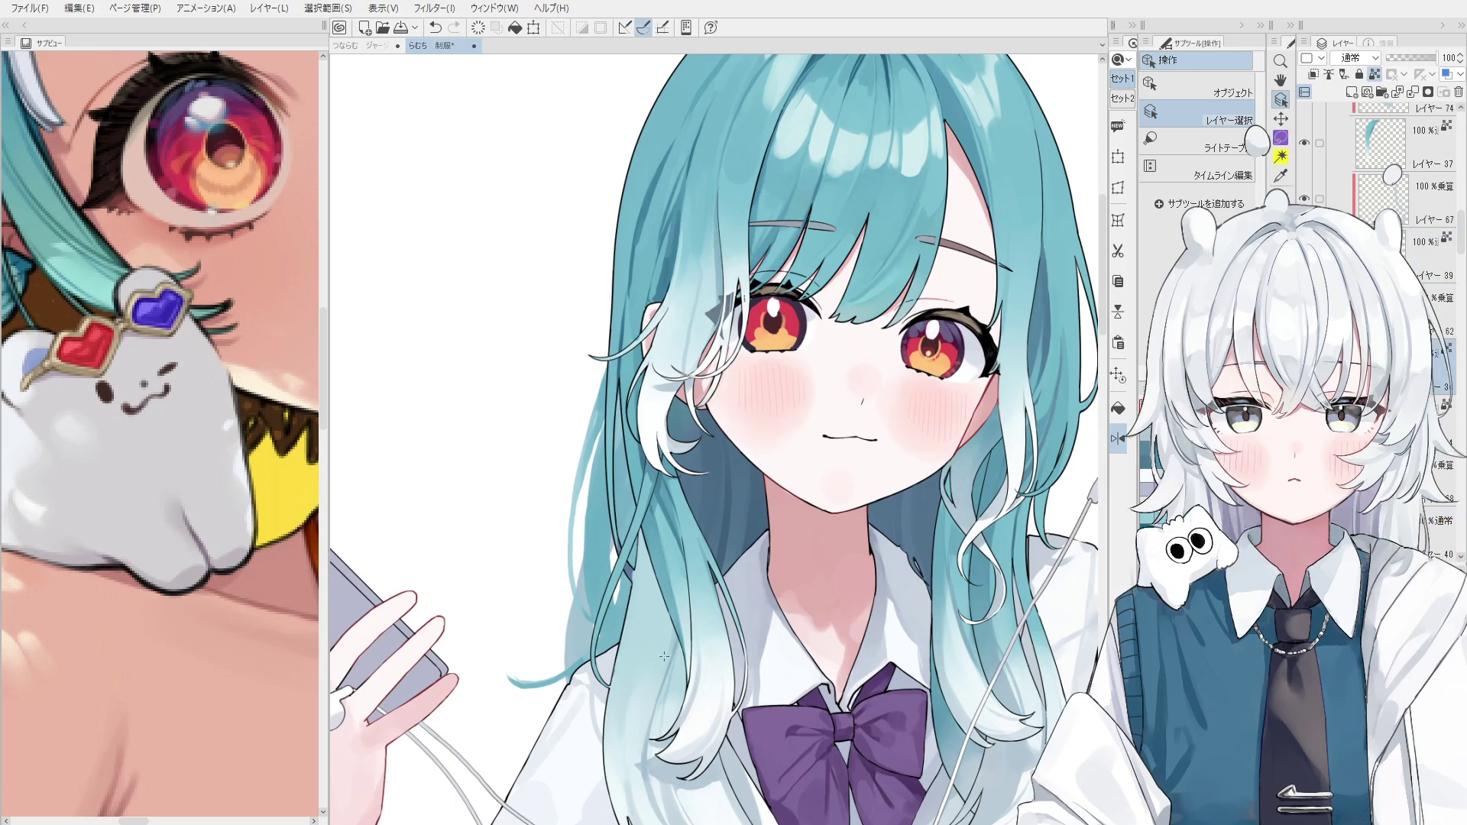
Eyedrop the light teal hair colour with the brush and save the 制服 document.
{"action": "key", "text": "b"}
{"action": "scroll", "coordinate": [642, 609], "scroll_direction": "down", "scroll_amount": 2}
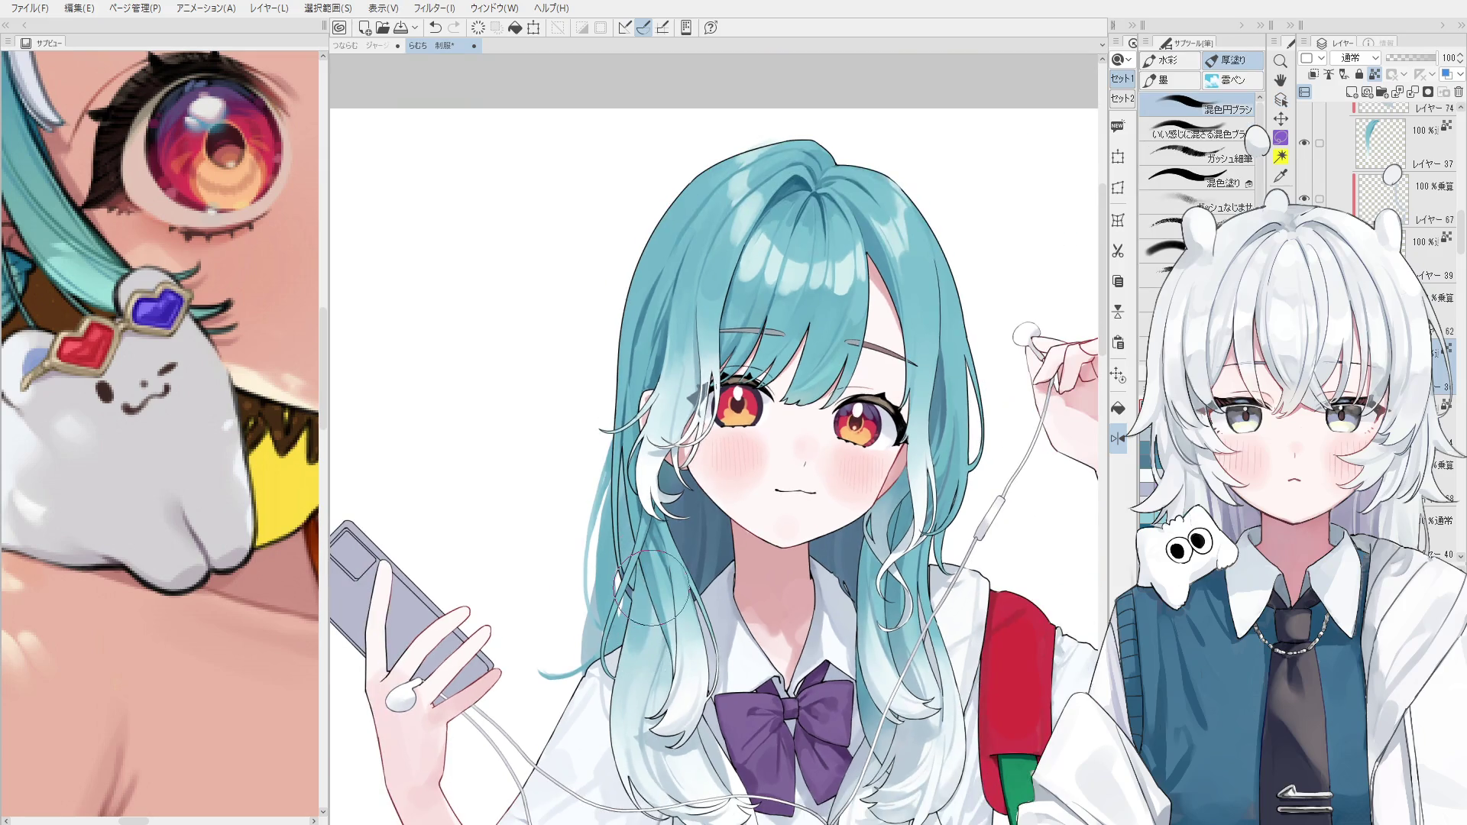
{"action": "left_click", "coordinate": [629, 694], "text": "alt"}
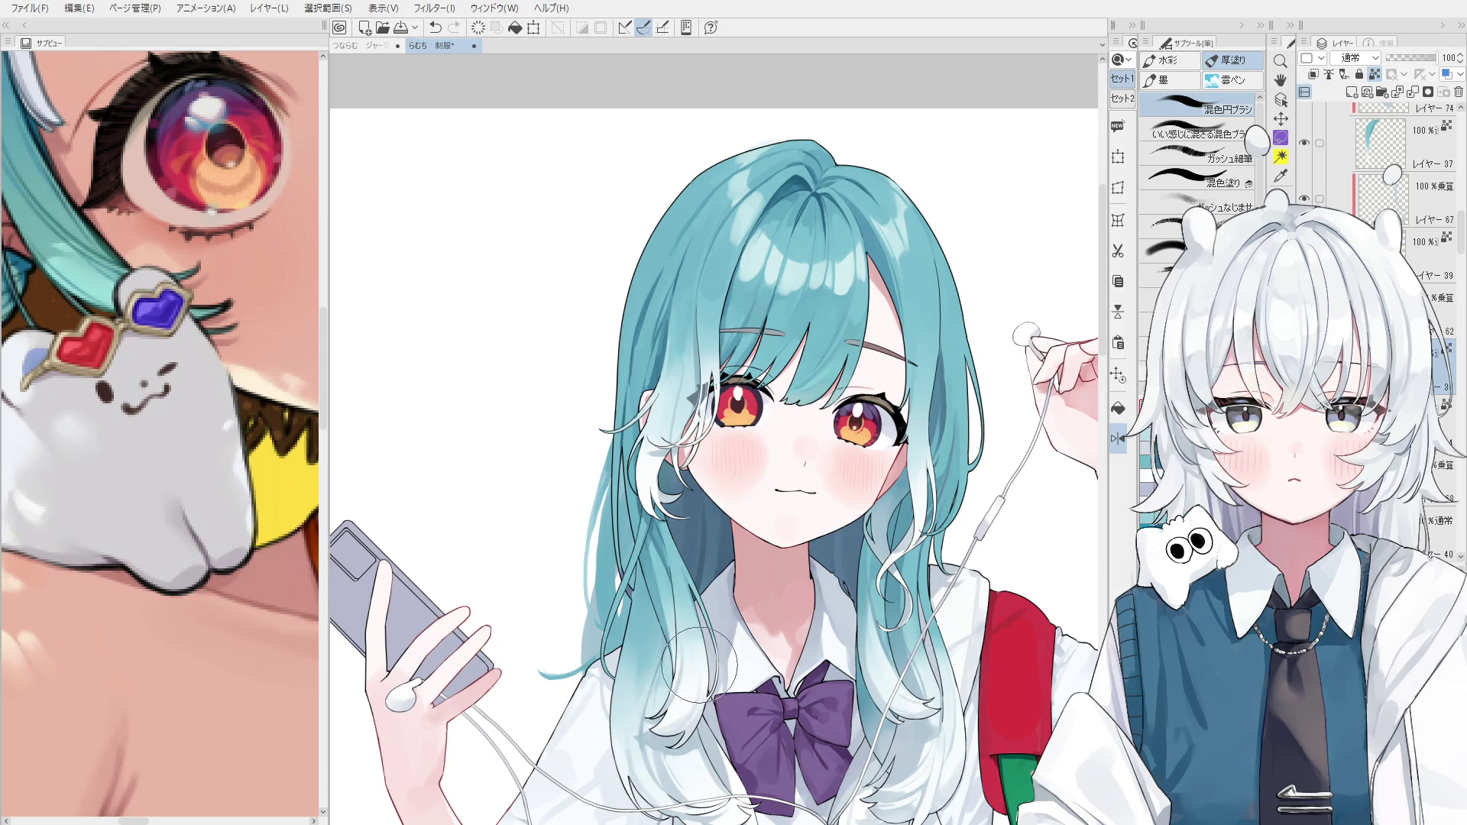
{"action": "key", "text": "ctrl+s"}
{"action": "scroll", "coordinate": [583, 304], "scroll_direction": "up", "scroll_amount": 5}
Pick the hair's multiply shading layer by clicking the strands beside the eye.
{"action": "key", "text": "o"}
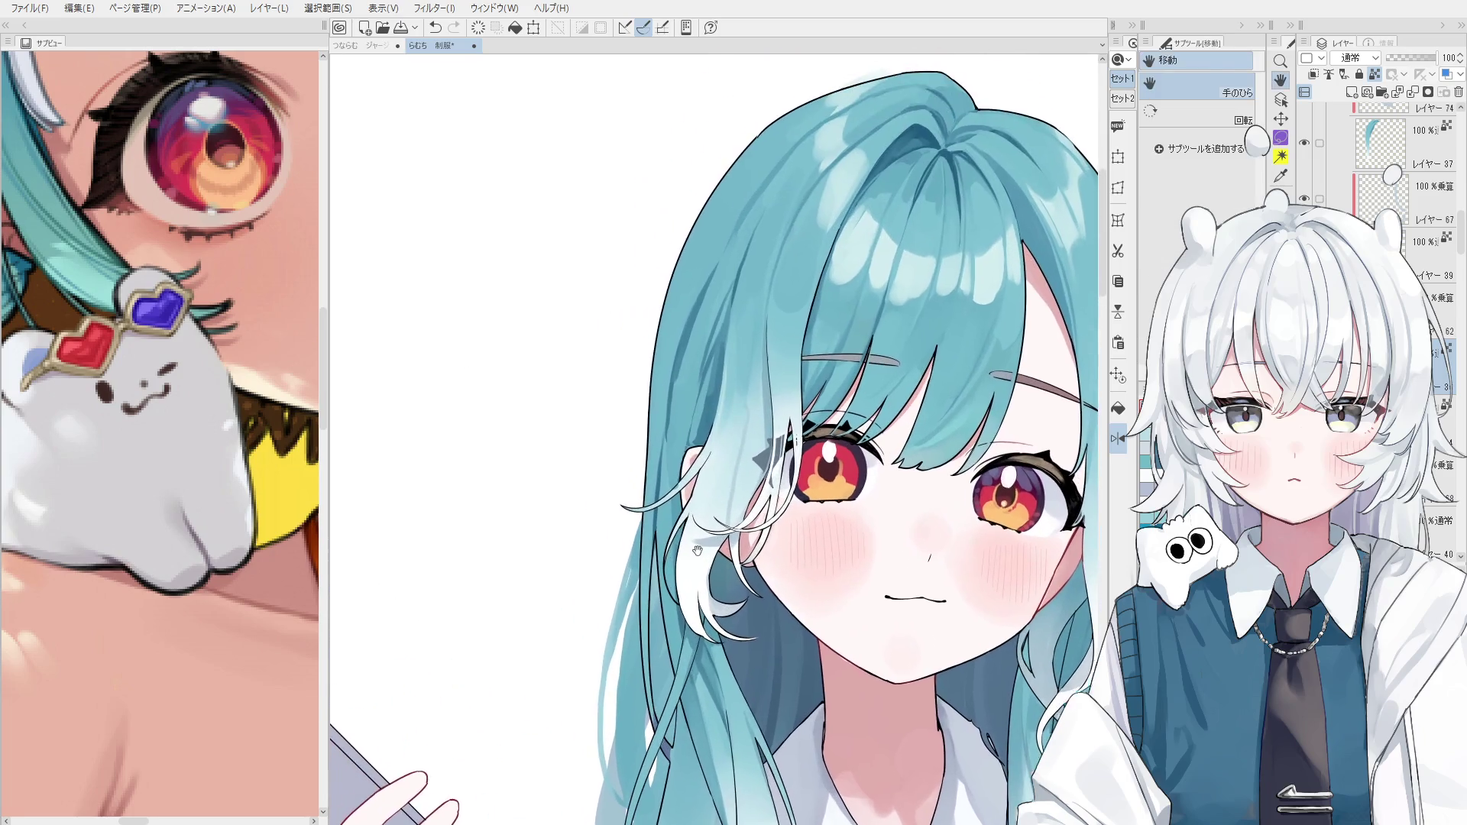
{"action": "key", "text": "b"}
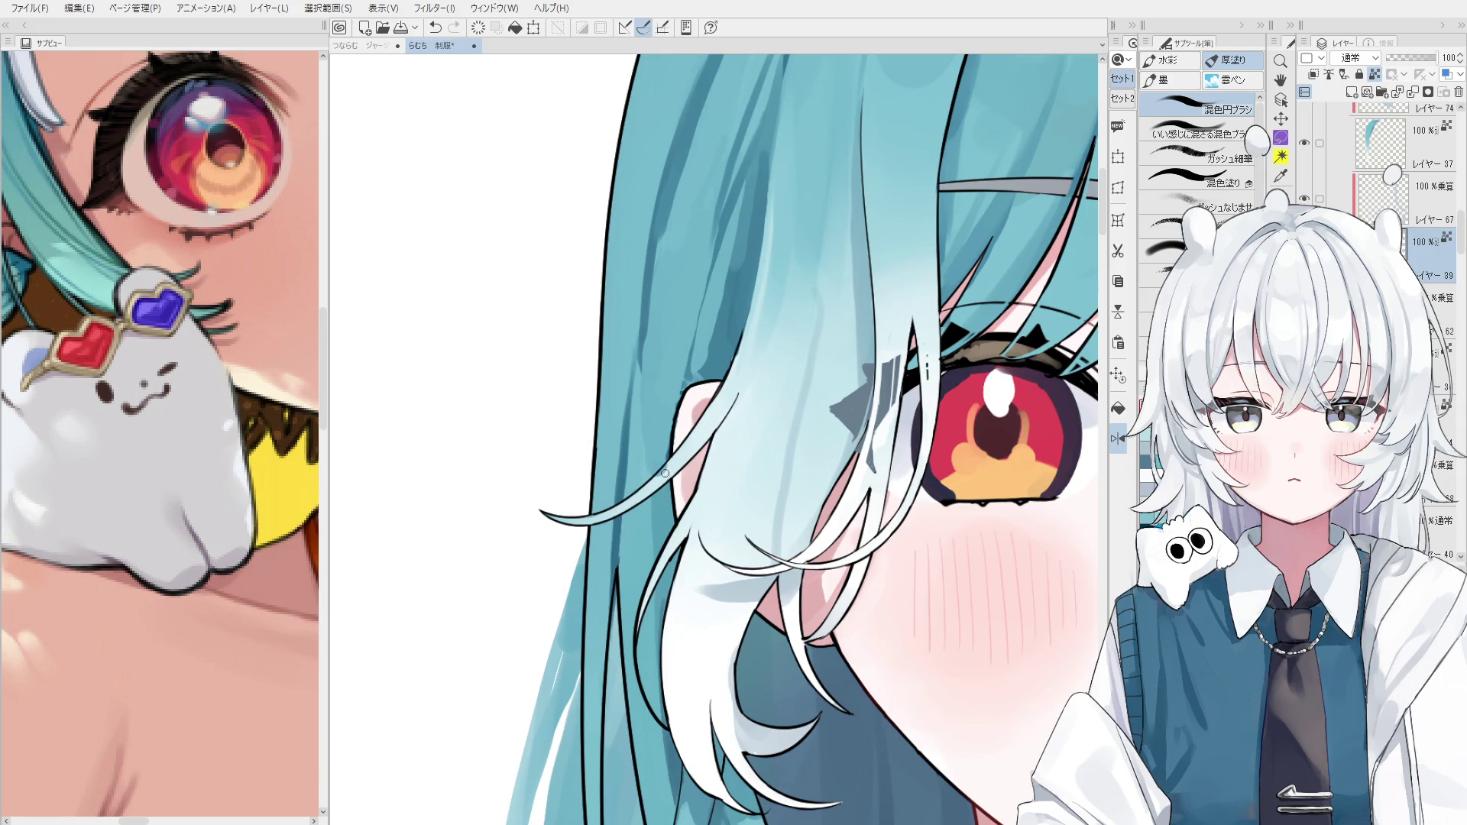
{"action": "key", "text": "o"}
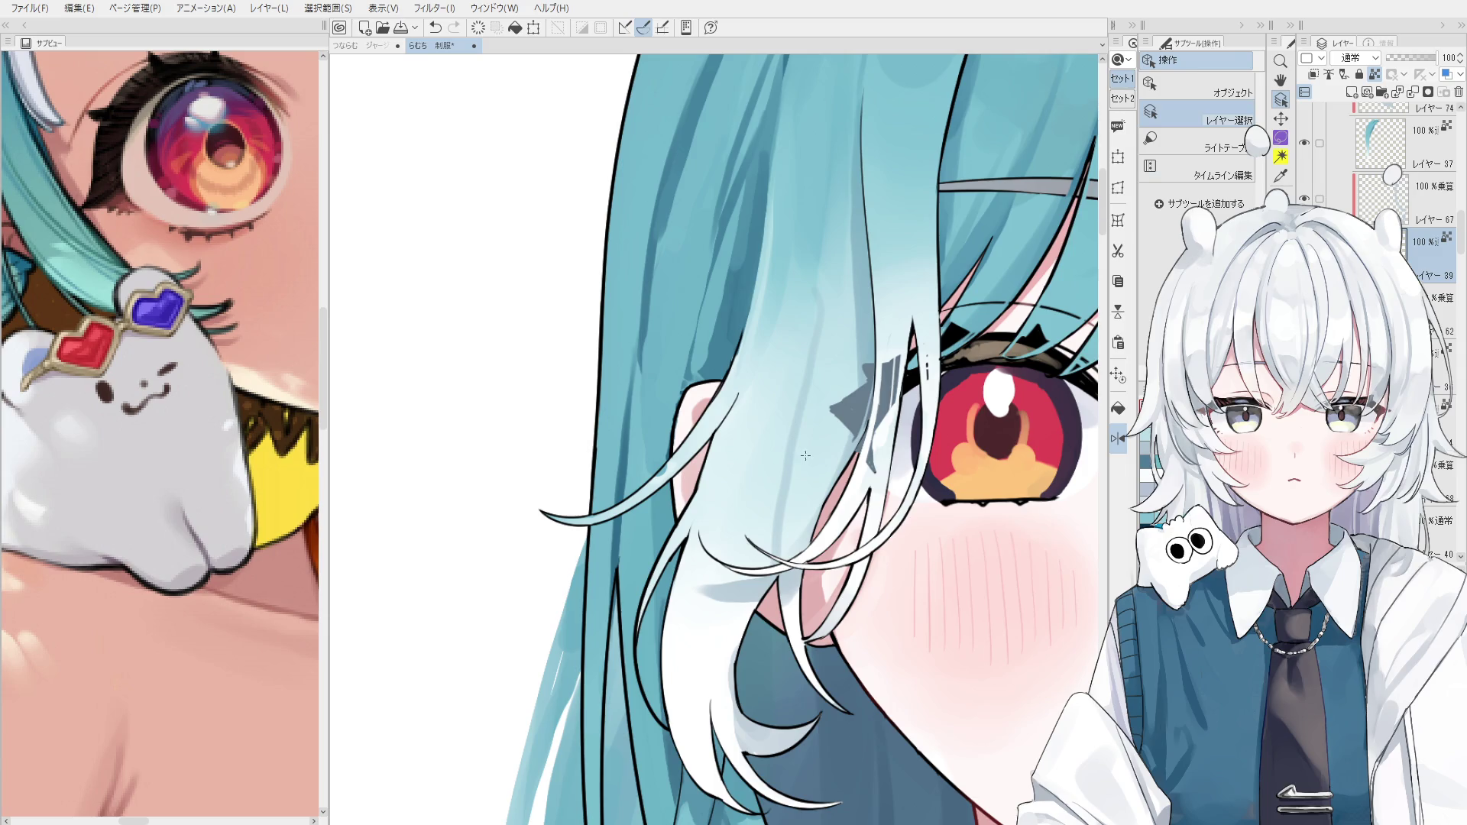
{"action": "scroll", "coordinate": [672, 461], "scroll_direction": "up", "scroll_amount": 2}
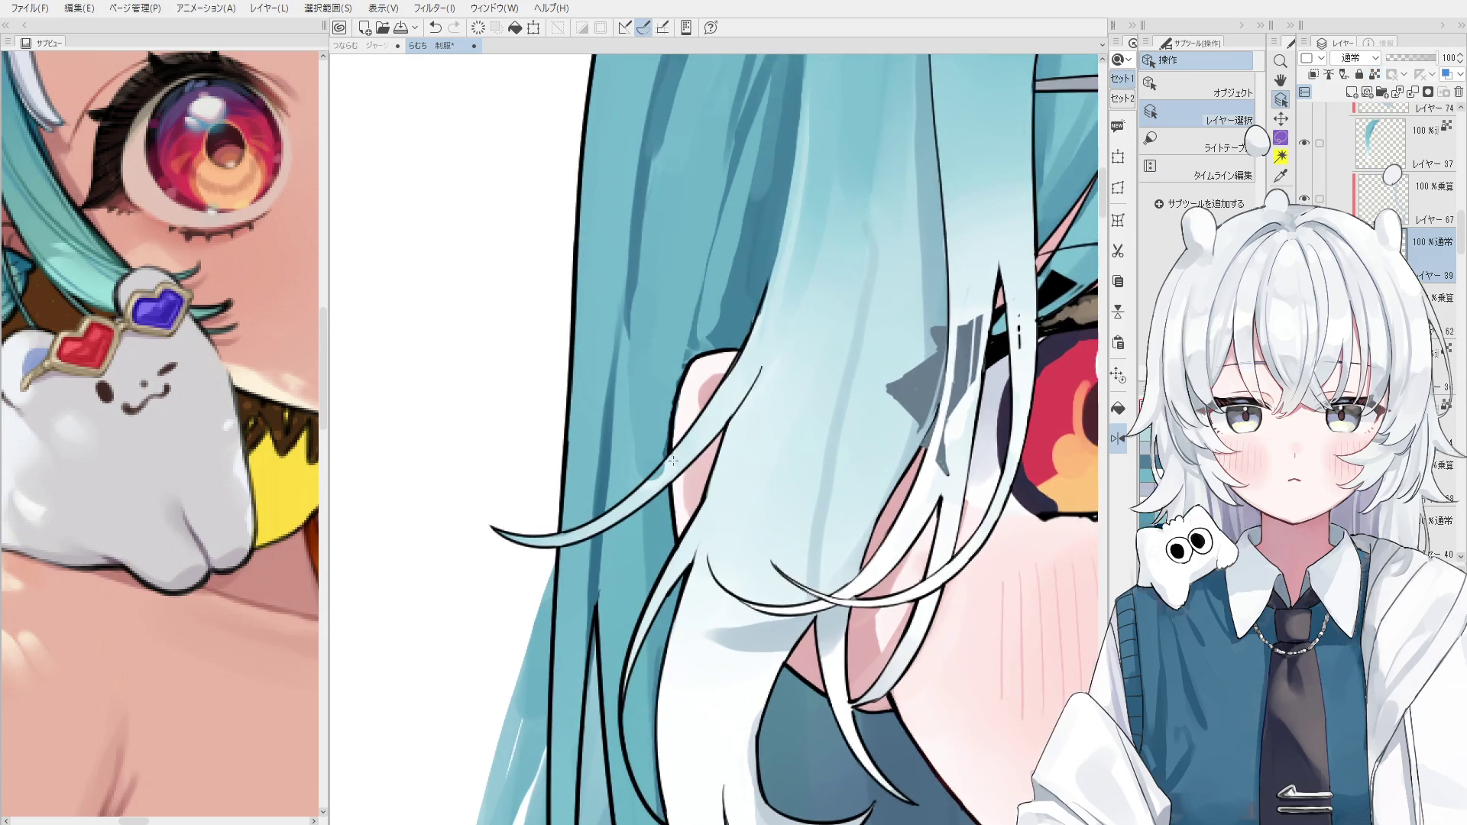
{"action": "left_click", "coordinate": [654, 478]}
{"action": "key", "text": "e"}
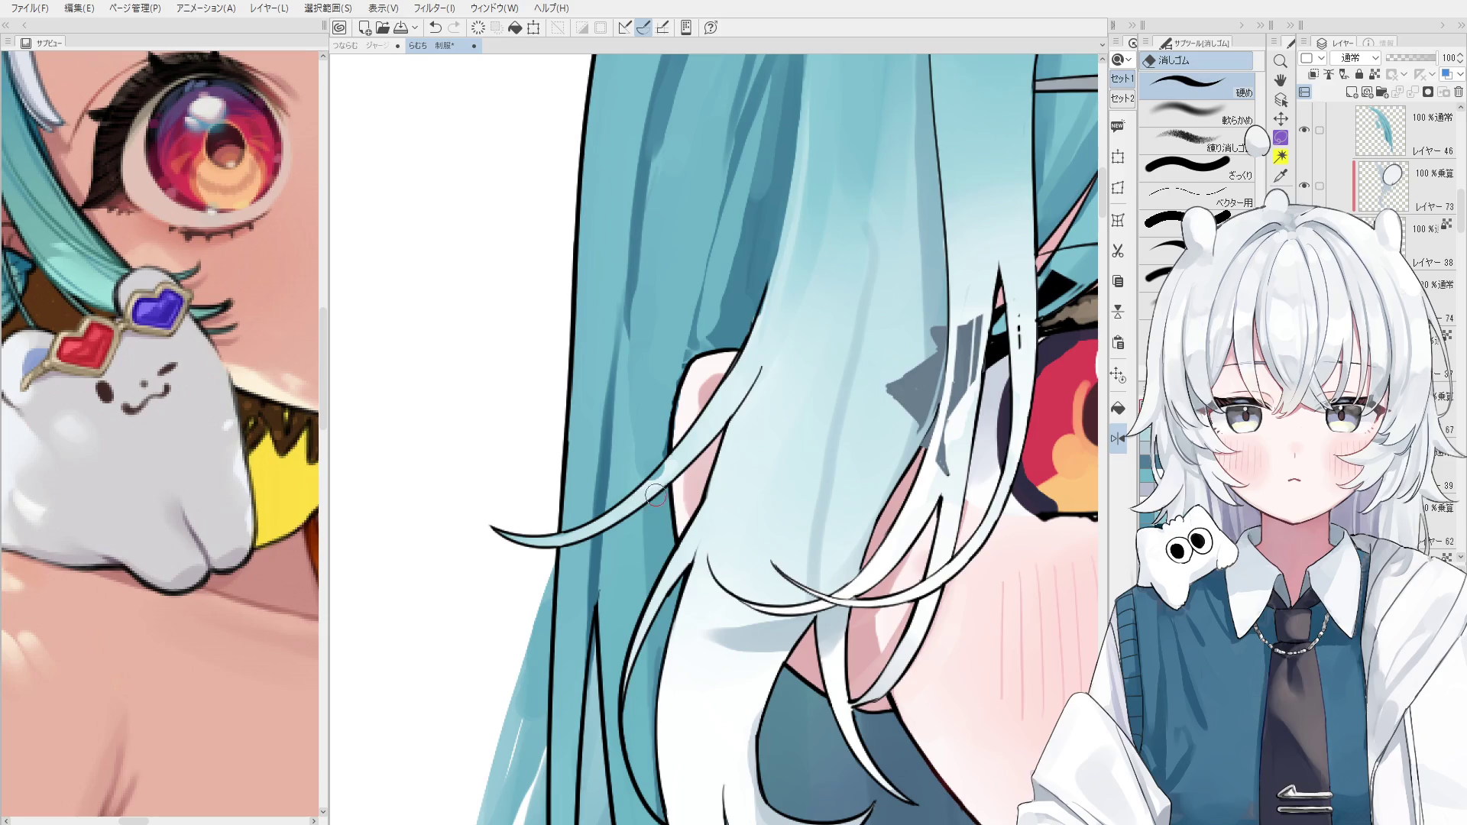
{"action": "left_click", "coordinate": [669, 471], "text": "ctrl+shift"}
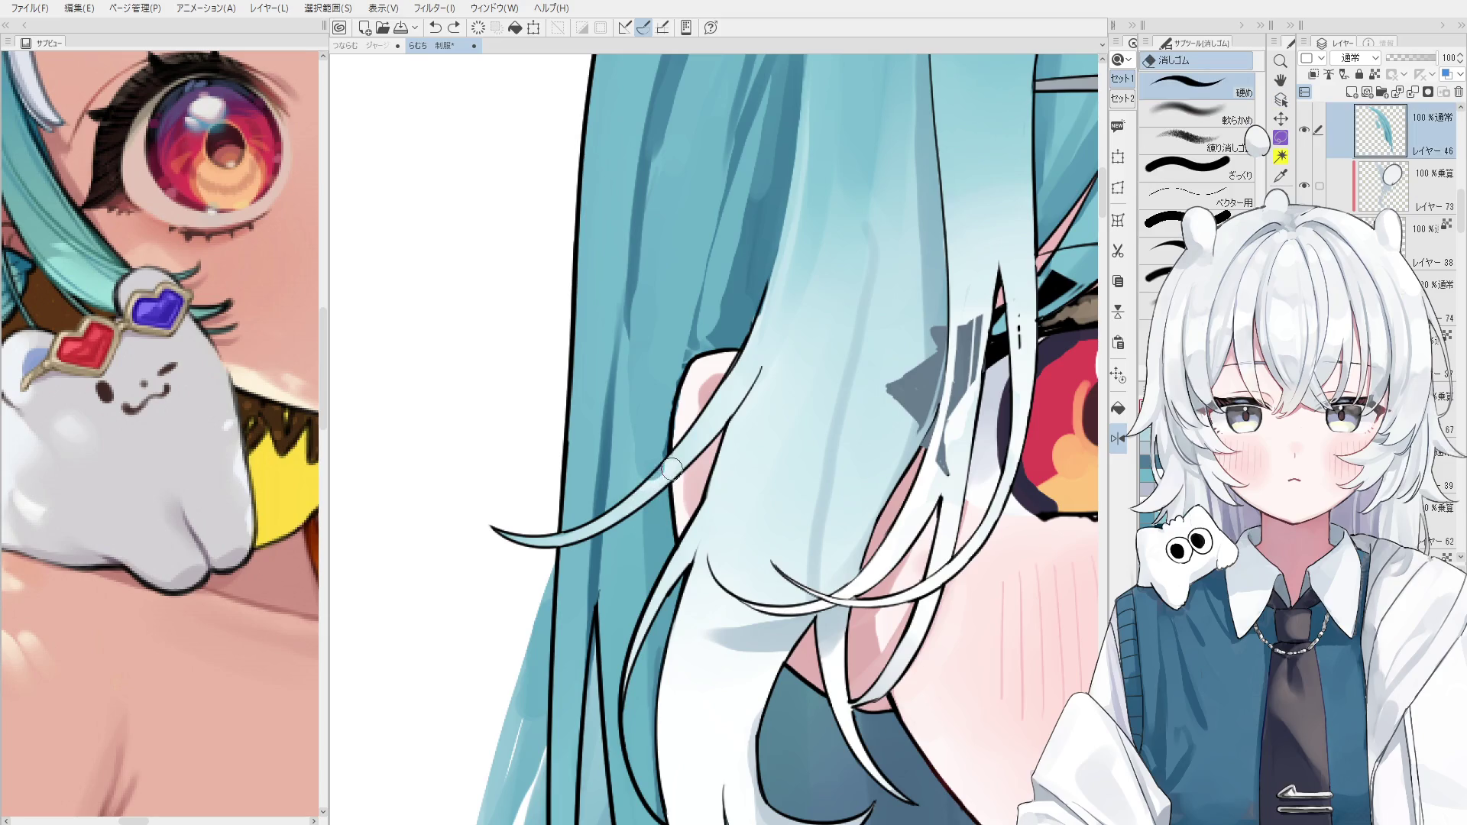
{"action": "scroll", "coordinate": [670, 461], "scroll_direction": "down", "scroll_amount": 2}
{"action": "key", "text": "o"}
{"action": "left_click", "coordinate": [650, 491]}
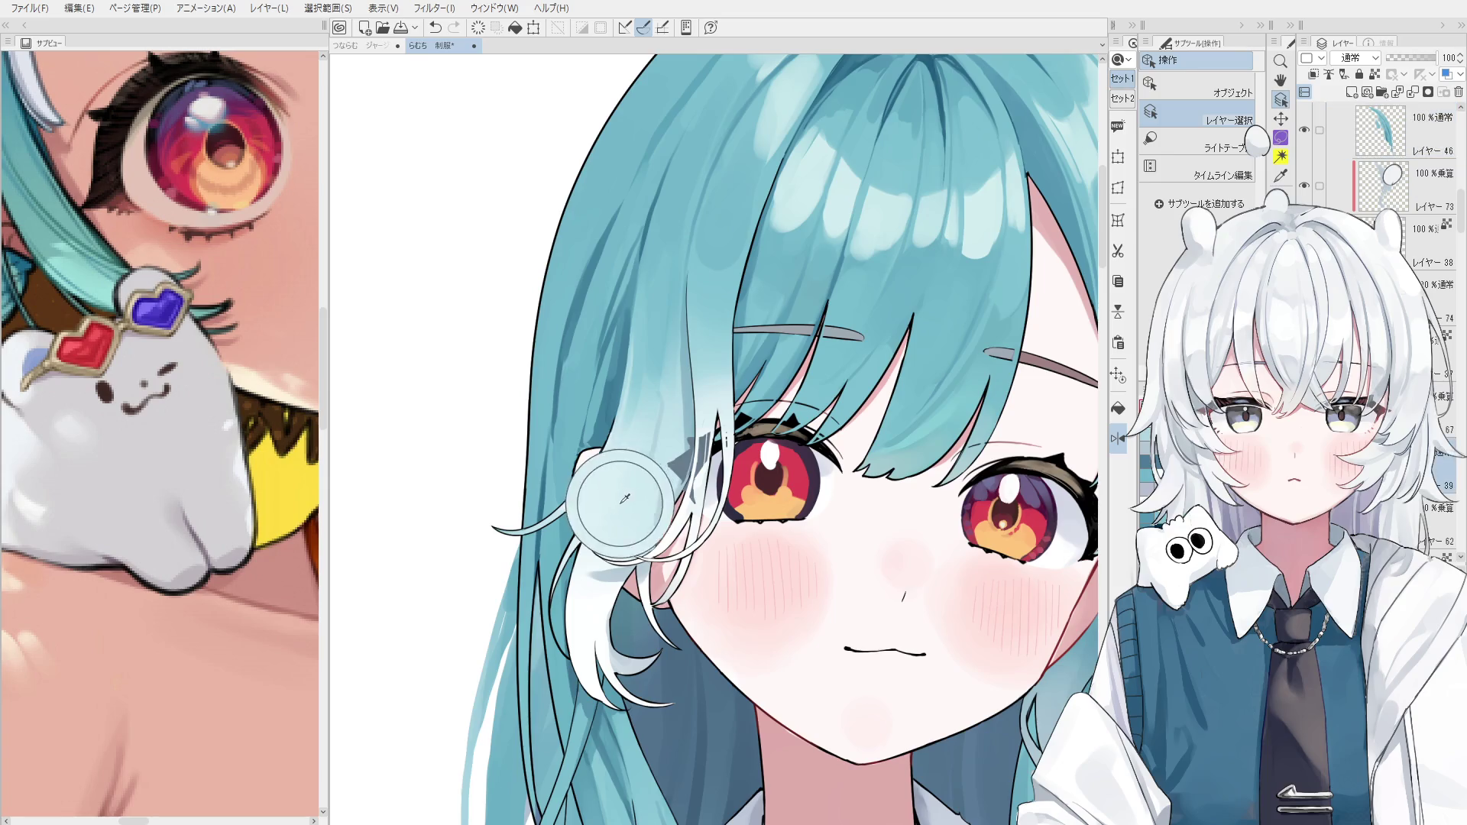
{"action": "left_click", "coordinate": [652, 500]}
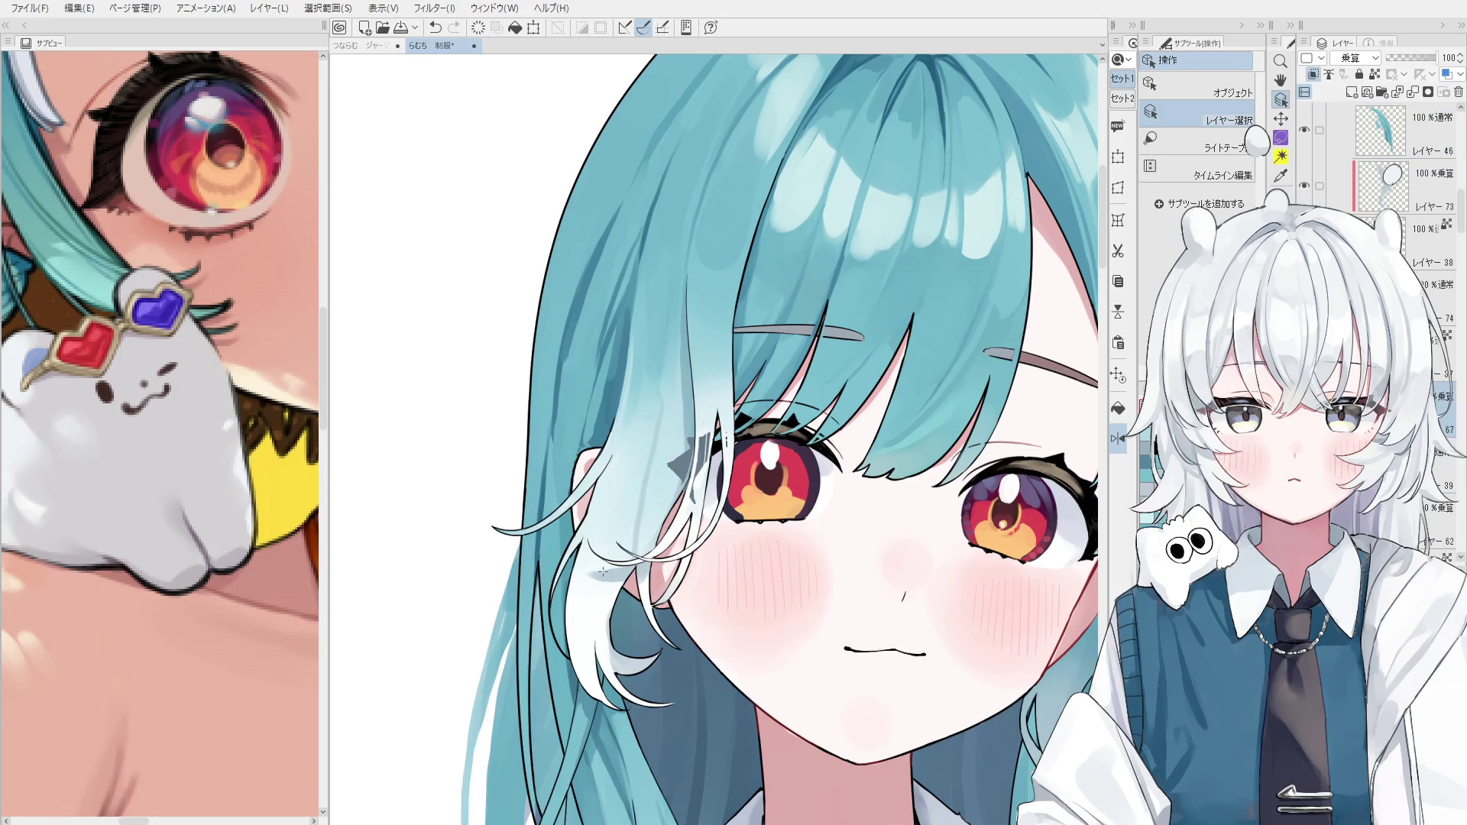
Paint darker streaks into the hair beside the eye with the blending brush.
{"action": "key", "text": "b"}
{"action": "left_click_drag", "start_coordinate": [651, 435], "coordinate": [638, 556]}
{"action": "key", "text": "ctrl+z"}
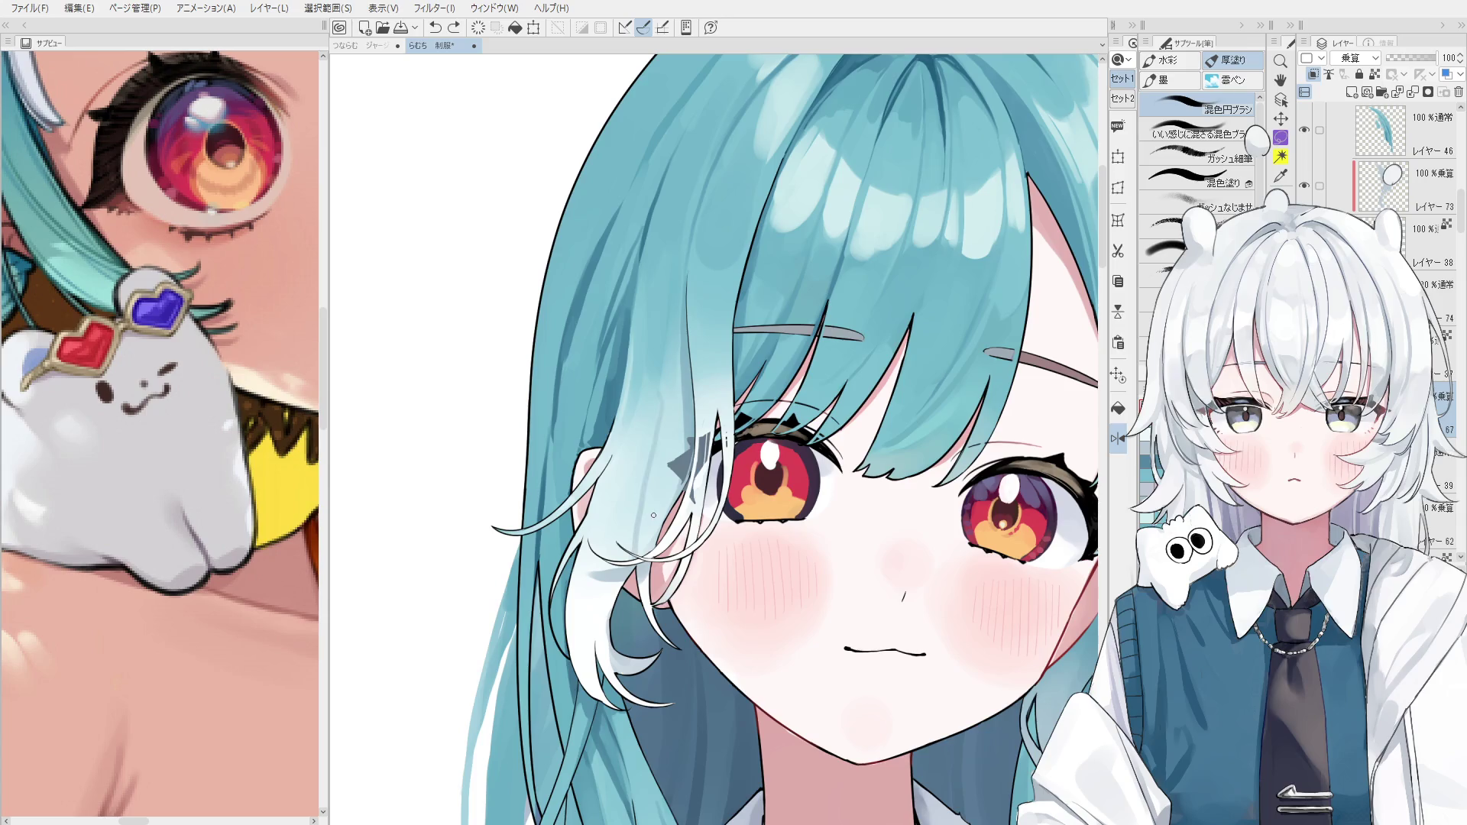
{"action": "left_click_drag", "start_coordinate": [651, 447], "coordinate": [638, 556]}
{"action": "key", "text": "ctrl+z"}
{"action": "left_click_drag", "start_coordinate": [649, 424], "coordinate": [638, 550]}
{"action": "scroll", "coordinate": [649, 474], "scroll_direction": "down", "scroll_amount": 1}
{"action": "scroll", "coordinate": [647, 588], "scroll_direction": "up", "scroll_amount": 1}
{"action": "scroll", "coordinate": [642, 586], "scroll_direction": "up", "scroll_amount": 1}
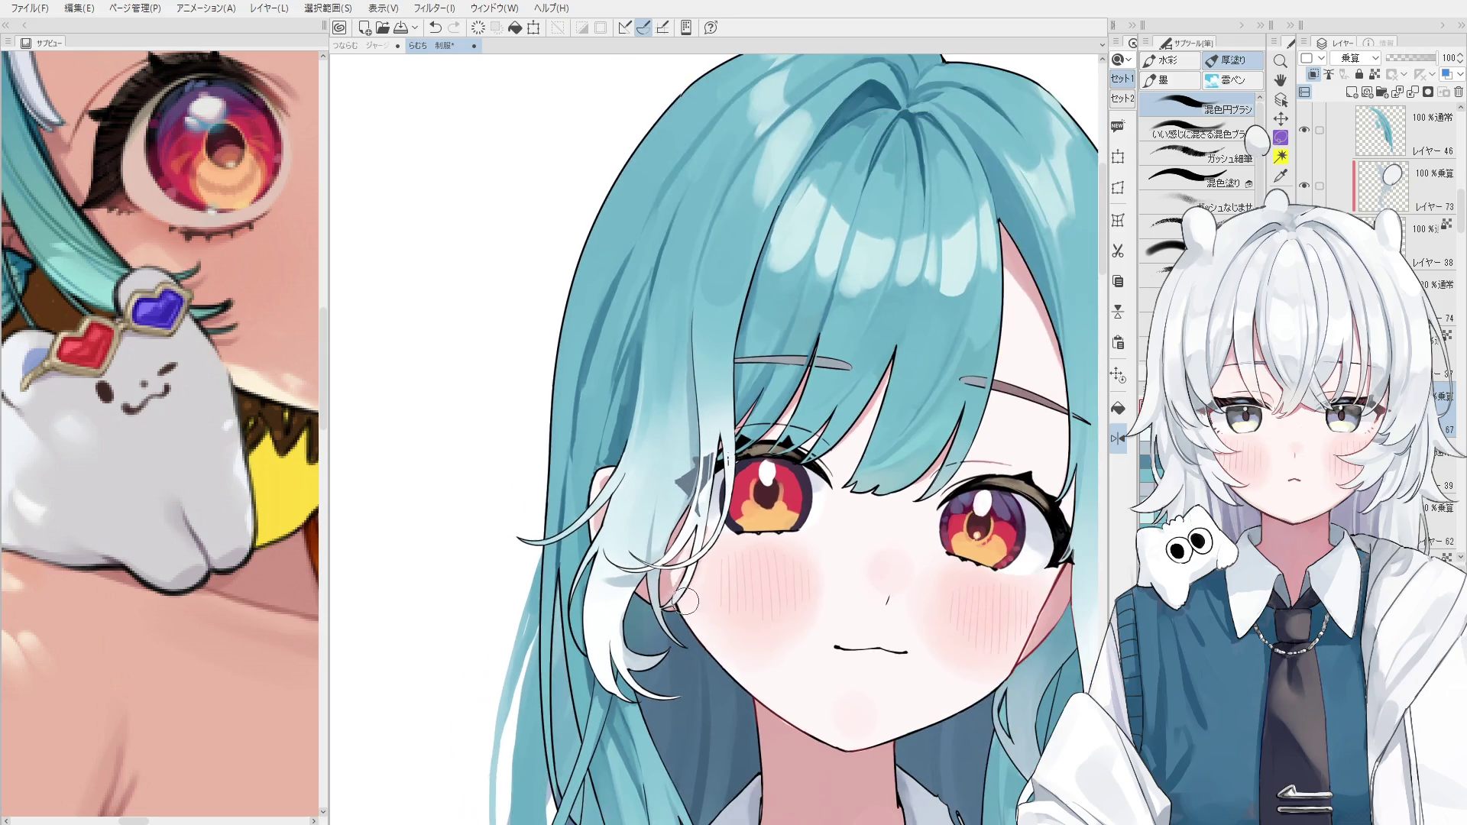
{"action": "scroll", "coordinate": [619, 584], "scroll_direction": "up", "scroll_amount": 1}
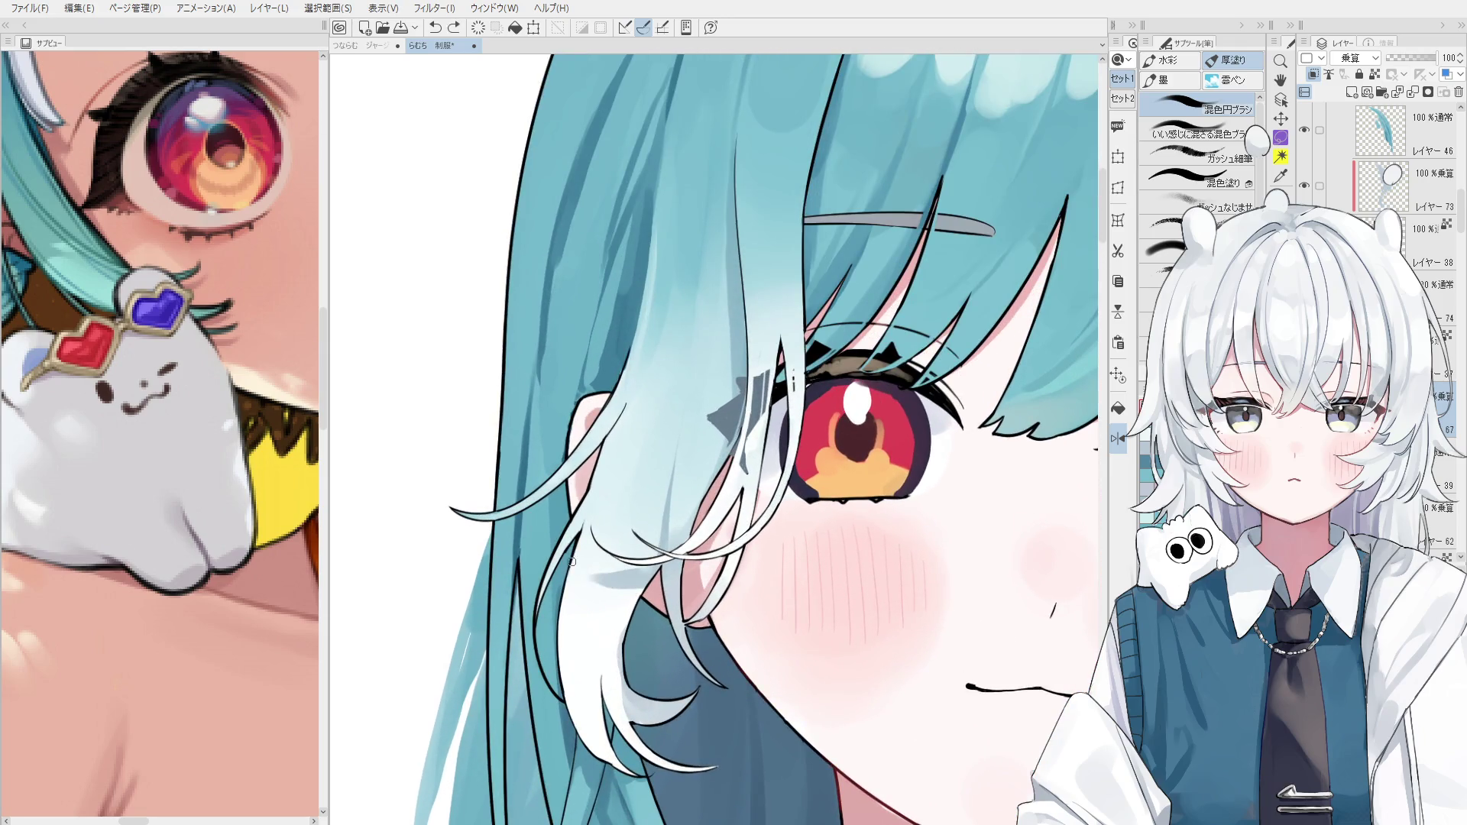
{"action": "scroll", "coordinate": [621, 586], "scroll_direction": "down", "scroll_amount": 1}
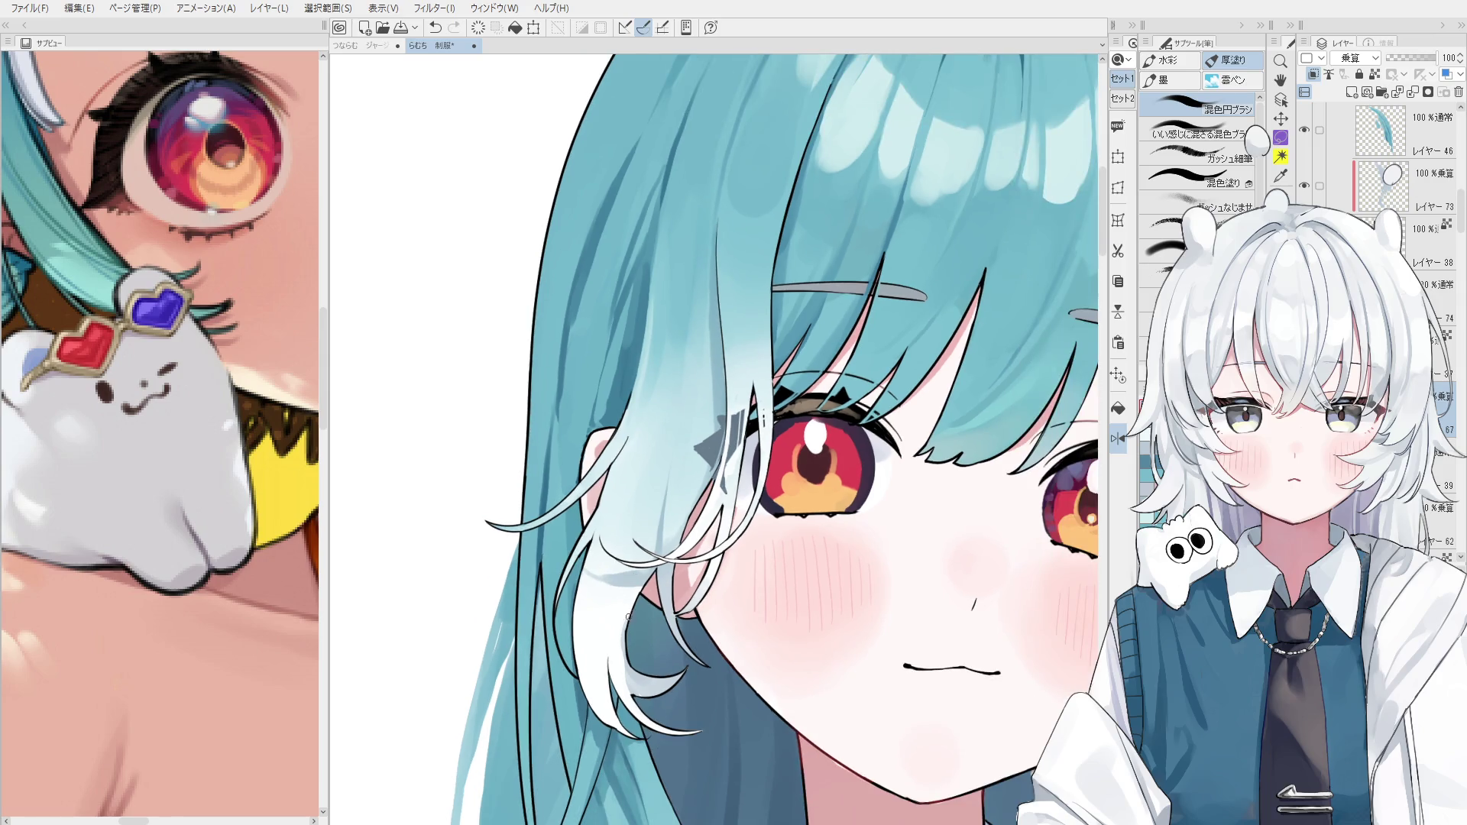
Add bluish shading over the white hair tips, toggling undo and redo to compare.
{"action": "left_click_drag", "start_coordinate": [614, 659], "coordinate": [650, 703]}
{"action": "key", "text": "ctrl+z"}
{"action": "mouse_move", "coordinate": [599, 585]}
{"action": "left_mouse_down"}
{"action": "mouse_move", "coordinate": [634, 611]}
{"action": "mouse_move", "coordinate": [657, 711]}
{"action": "mouse_move", "coordinate": [644, 656]}
{"action": "left_mouse_up"}
{"action": "key", "text": "ctrl+z"}
{"action": "key", "text": "ctrl+z"}
{"action": "key", "text": "ctrl+y"}
{"action": "key", "text": "ctrl+z"}
{"action": "key", "text": "ctrl+y"}
{"action": "left_click_drag", "start_coordinate": [581, 550], "coordinate": [642, 672]}
{"action": "key", "text": "ctrl+z"}
{"action": "key", "text": "ctrl+y"}
{"action": "key", "text": "ctrl+z"}
{"action": "key", "text": "ctrl+y"}
{"action": "key", "text": "ctrl+z"}
{"action": "key", "text": "ctrl+y"}
{"action": "key", "text": "ctrl+z"}
{"action": "key", "text": "ctrl+y"}
{"action": "scroll", "coordinate": [631, 624], "scroll_direction": "down", "scroll_amount": 2}
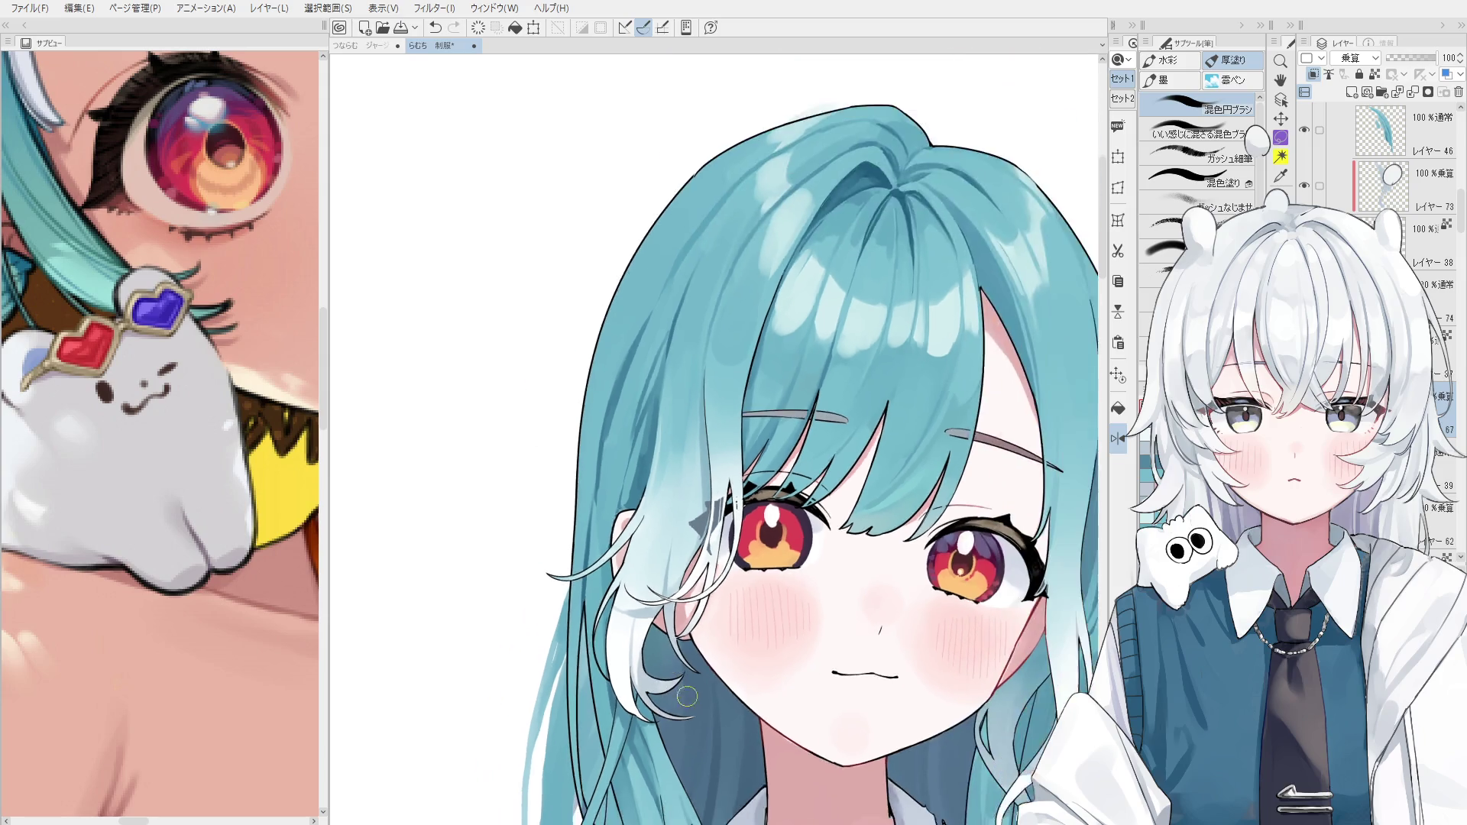
Rotate the canvas to view the face tilted and drop the last hair-tip stroke.
{"action": "mouse_move", "coordinate": [861, 567]}
{"action": "left_mouse_down"}
{"action": "mouse_move", "coordinate": [825, 527]}
{"action": "mouse_move", "coordinate": [1004, 469]}
{"action": "left_mouse_up"}
{"action": "key", "text": "b"}
{"action": "scroll", "coordinate": [680, 641], "scroll_direction": "up", "scroll_amount": 2}
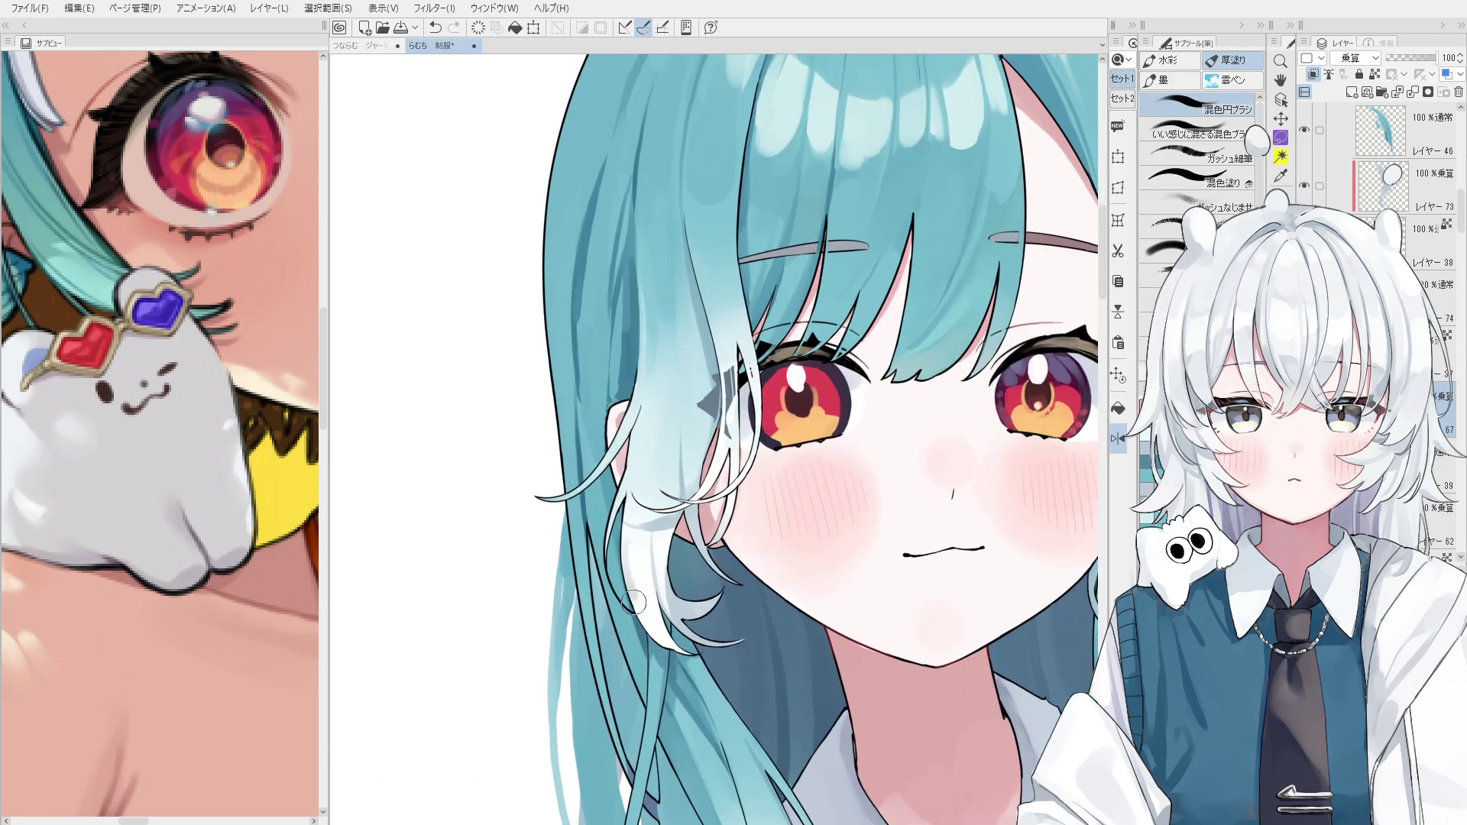
{"action": "key", "text": "ctrl+z"}
{"action": "scroll", "coordinate": [645, 624], "scroll_direction": "down", "scroll_amount": 3}
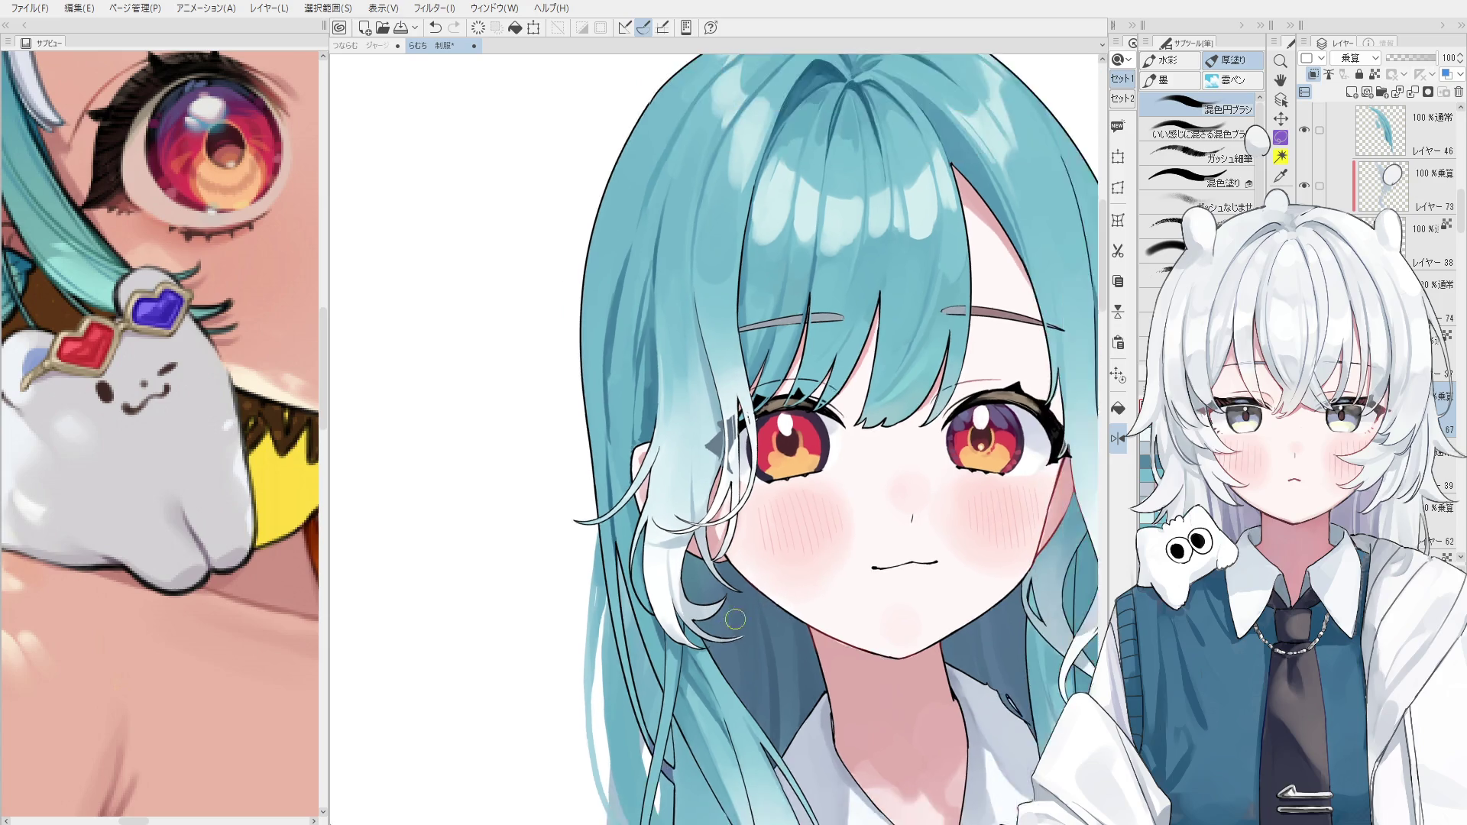
{"action": "mouse_move", "coordinate": [646, 623]}
{"action": "left_mouse_down"}
{"action": "mouse_move", "coordinate": [676, 608]}
{"action": "mouse_move", "coordinate": [674, 702]}
{"action": "left_mouse_up"}
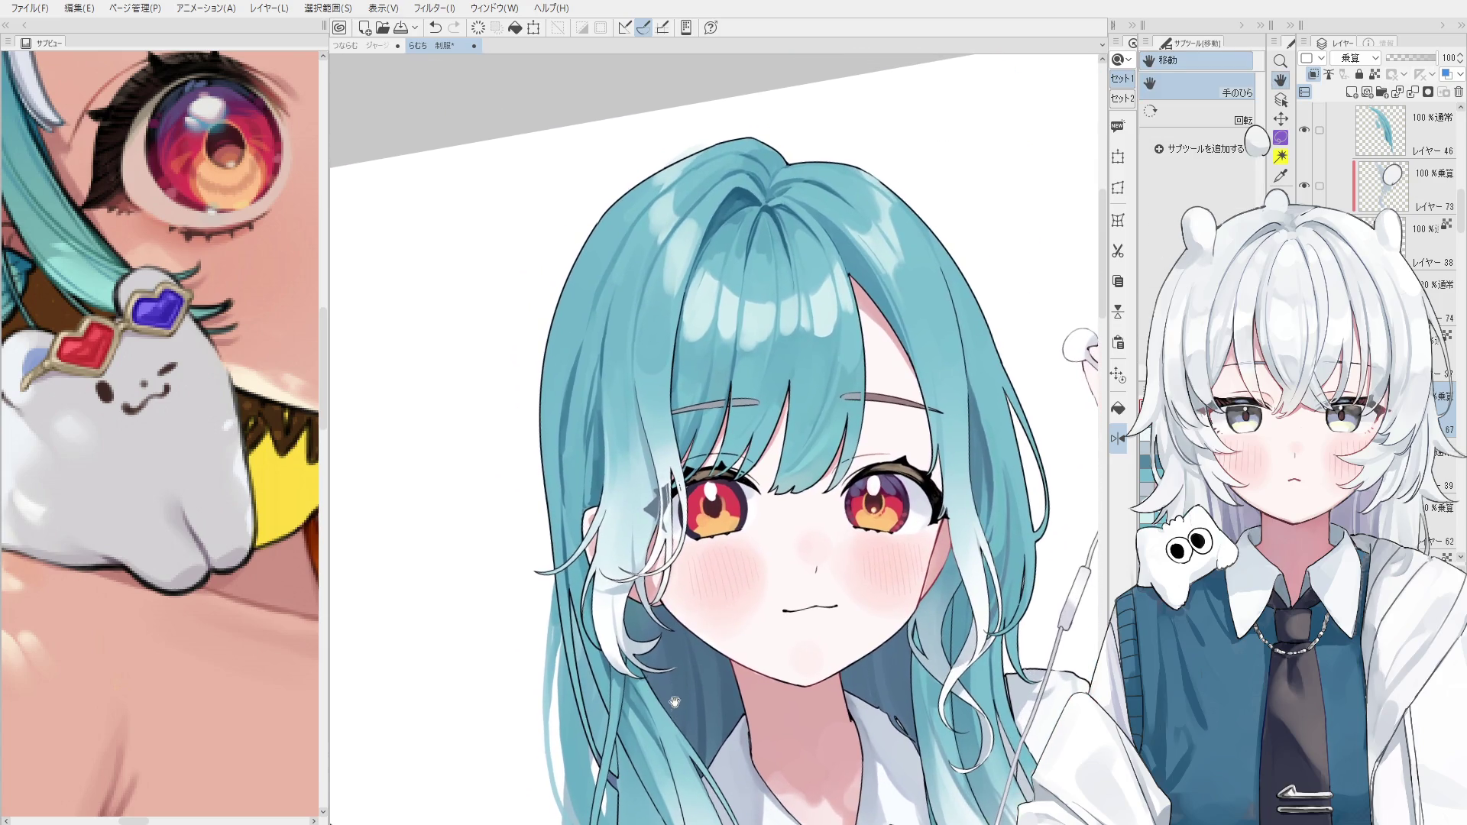
Rework the stroke on the white hair strand, then bring the whole face into view.
{"action": "scroll", "coordinate": [619, 672], "scroll_direction": "up", "scroll_amount": 3}
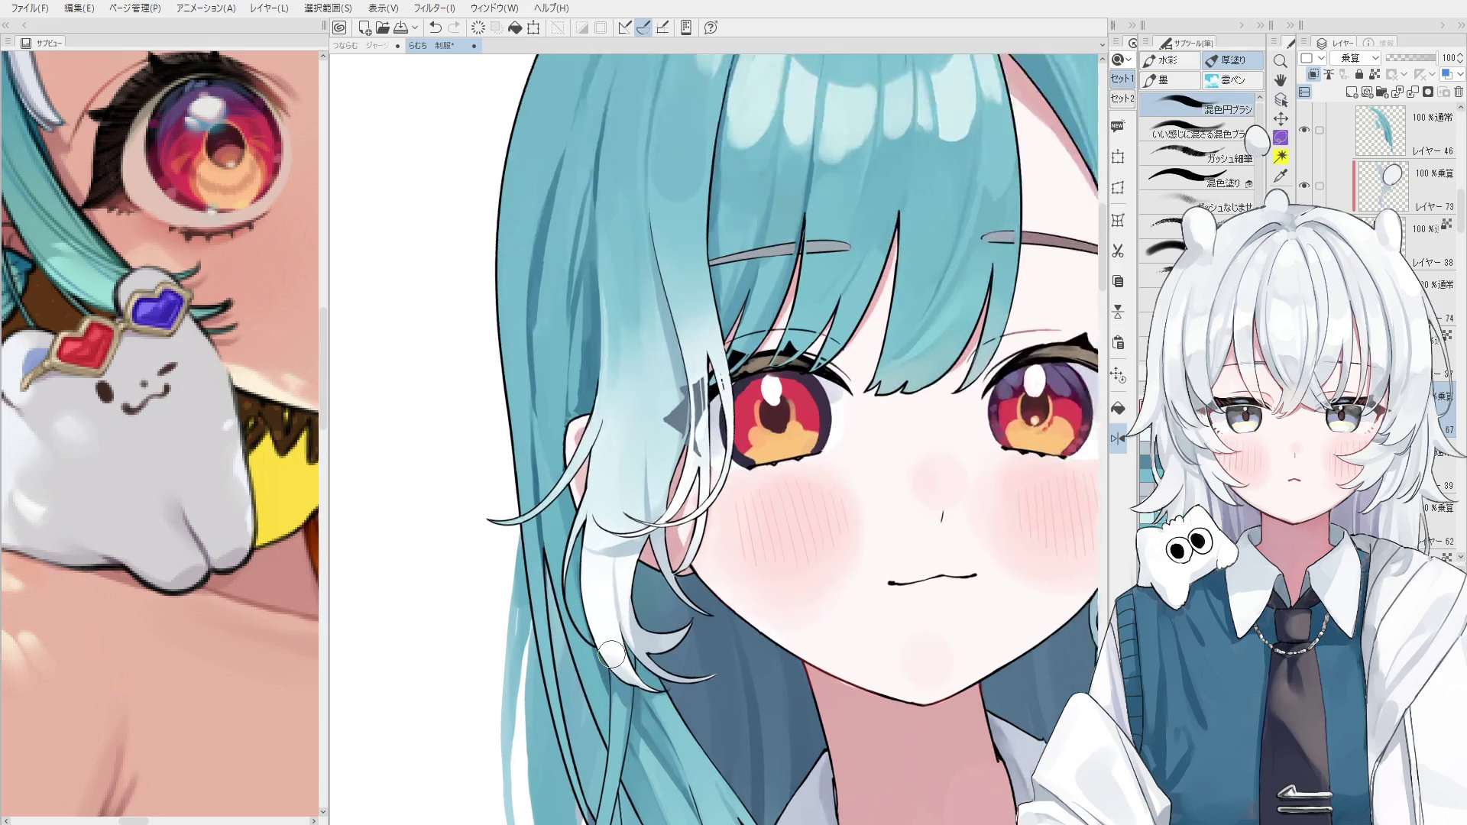
{"action": "key", "text": "ctrl+z"}
{"action": "key", "text": "ctrl+z"}
{"action": "mouse_move", "coordinate": [633, 684]}
{"action": "left_mouse_down"}
{"action": "mouse_move", "coordinate": [605, 638]}
{"action": "mouse_move", "coordinate": [681, 716]}
{"action": "left_mouse_up"}
{"action": "key", "text": "ctrl+z"}
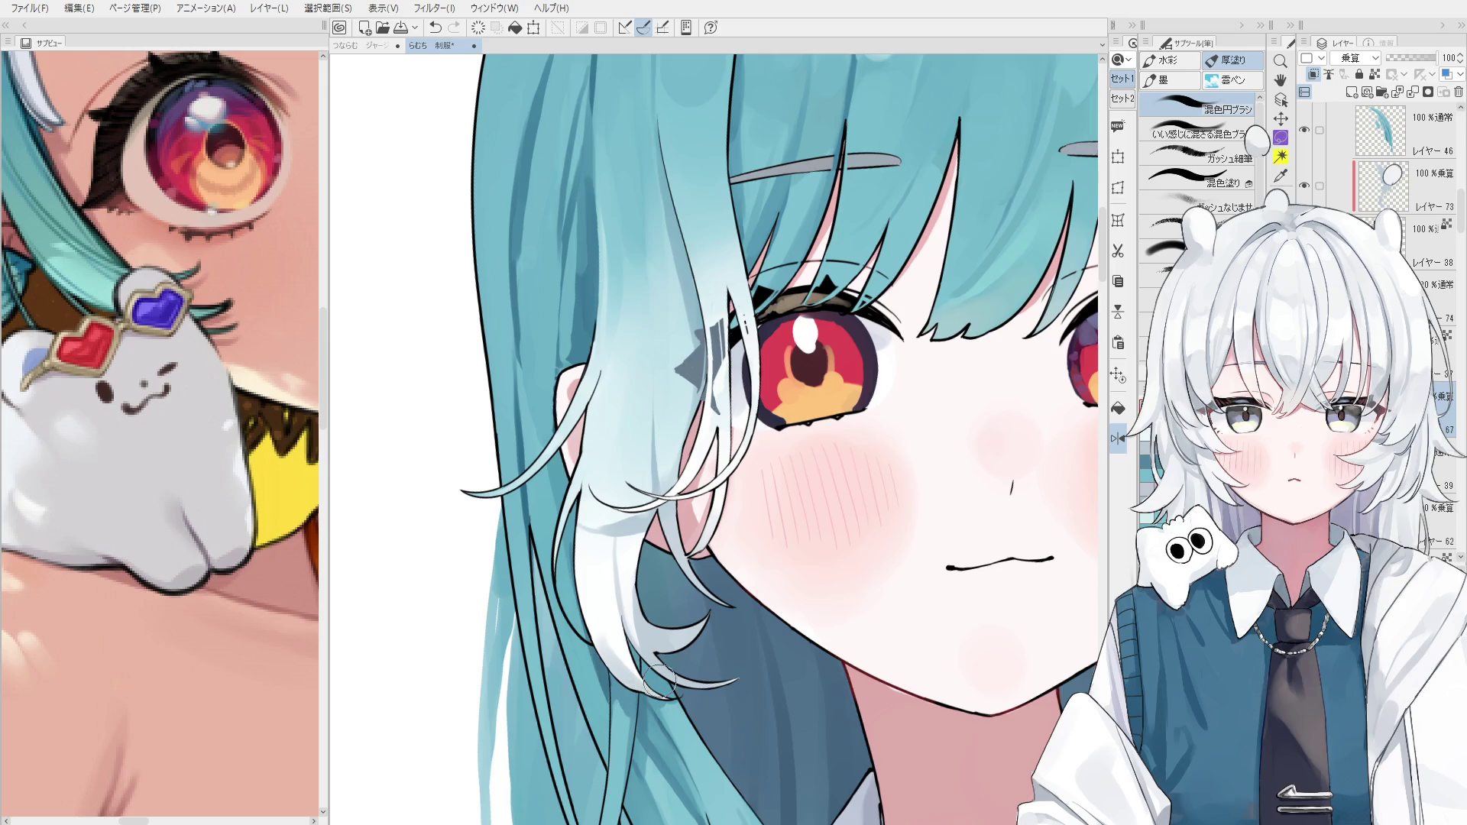
{"action": "scroll", "coordinate": [634, 685], "scroll_direction": "down", "scroll_amount": 3}
{"action": "left_click_drag", "start_coordinate": [817, 611], "coordinate": [775, 556]}
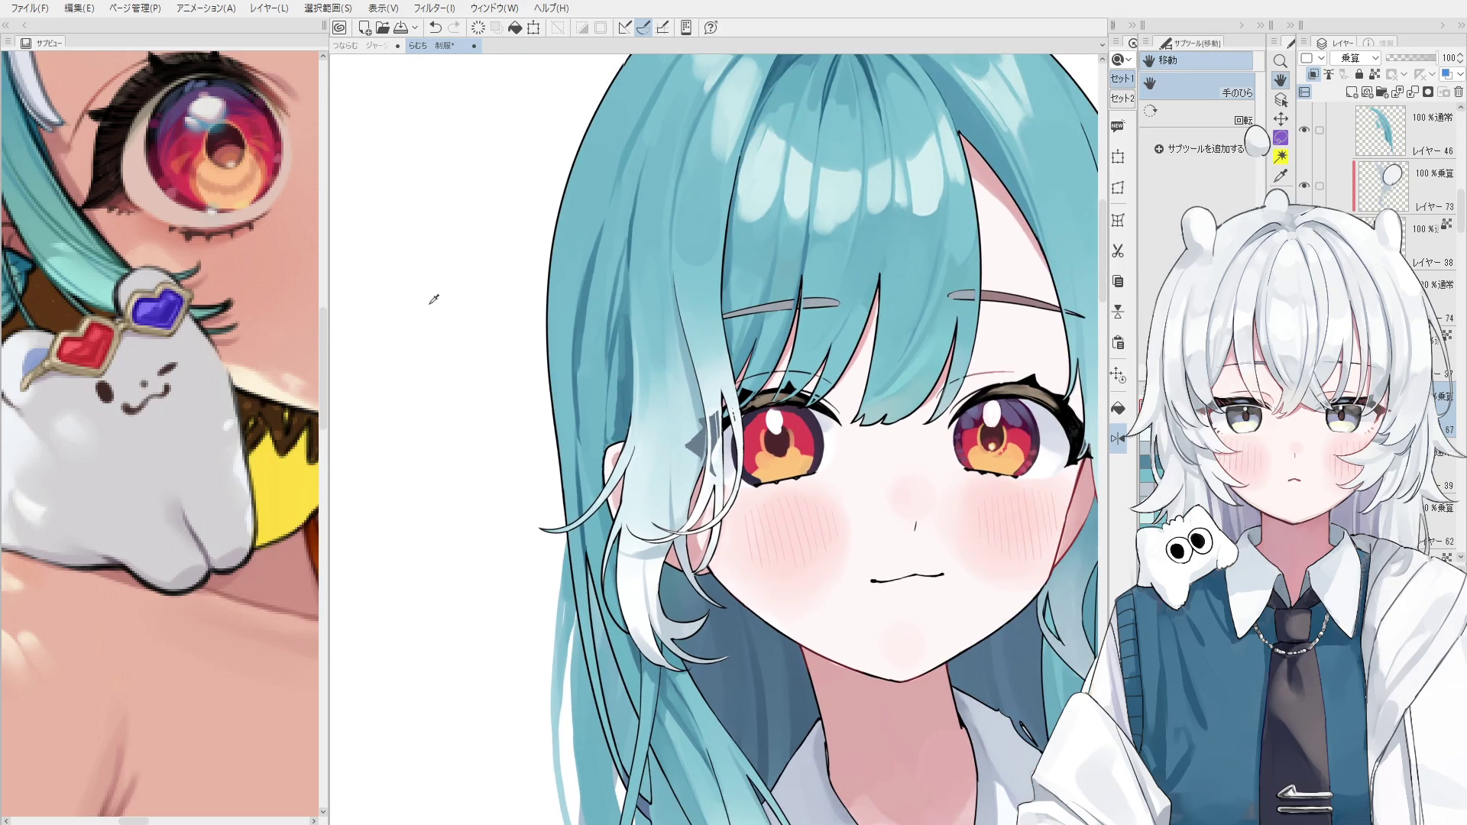
{"action": "key", "text": "b"}
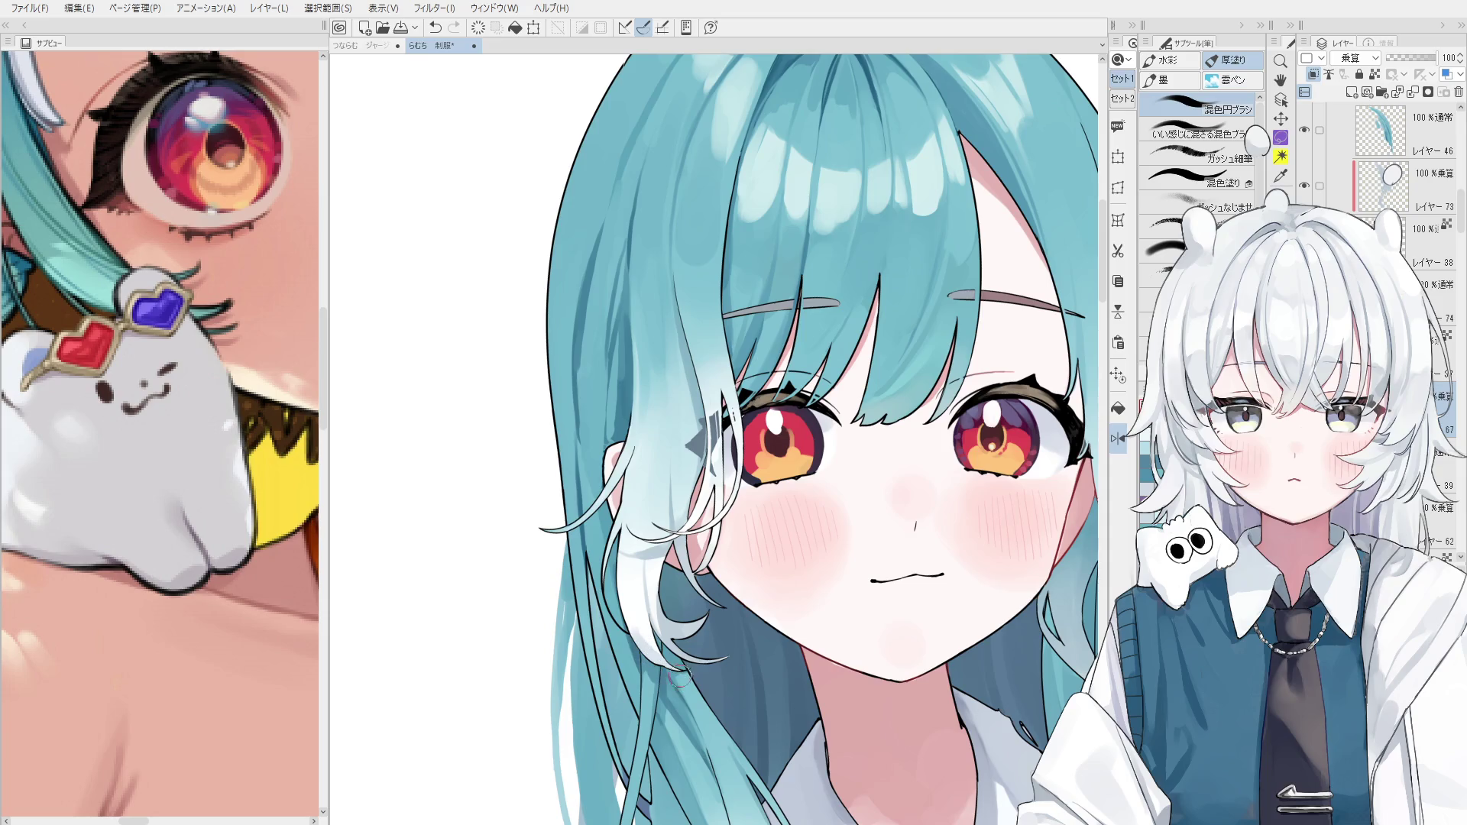
{"action": "key", "text": "ctrl+z"}
Paint a short stroke on the pale strand, flipping the canvas and toggling undo to compare.
{"action": "key", "text": "ctrl+z"}
{"action": "key", "text": "ctrl+z"}
{"action": "left_click_drag", "start_coordinate": [648, 540], "coordinate": [668, 442]}
{"action": "key", "text": "ctrl+z"}
{"action": "left_click_drag", "start_coordinate": [650, 538], "coordinate": [658, 450]}
{"action": "key", "text": "ctrl+y"}
{"action": "key", "text": "ctrl+z"}
{"action": "key", "text": "ctrl+y"}
{"action": "key", "text": "h"}
{"action": "key", "text": "ctrl+z"}
{"action": "key", "text": "ctrl+y"}
{"action": "key", "text": "ctrl+z"}
{"action": "key", "text": "ctrl+y"}
{"action": "scroll", "coordinate": [748, 477], "scroll_direction": "up", "scroll_amount": 2}
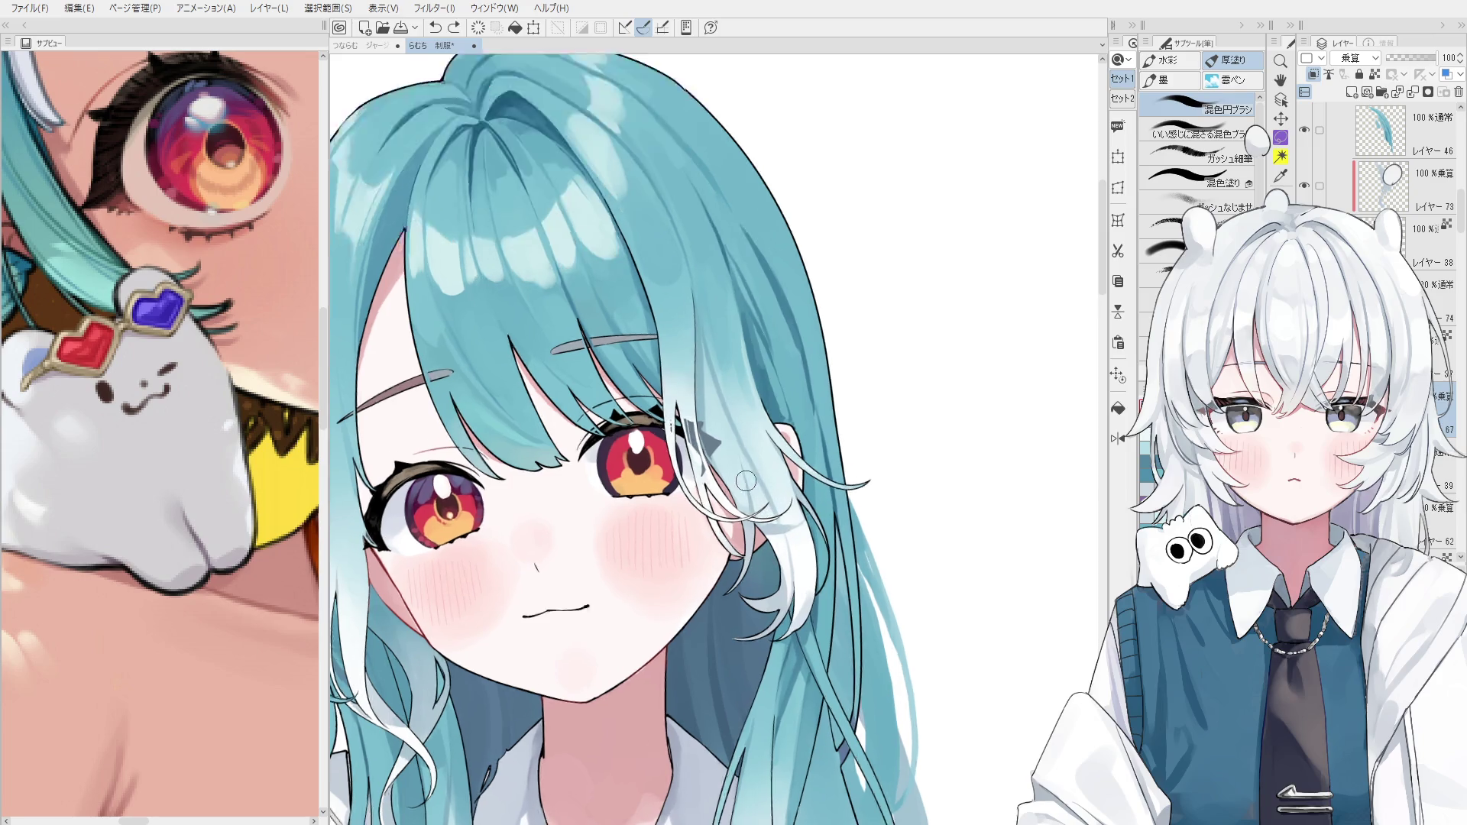
{"action": "key", "text": "ctrl+z"}
{"action": "key", "text": "ctrl+y"}
{"action": "key", "text": "ctrl+z"}
{"action": "key", "text": "ctrl+y"}
Blend the hair strand beside the eye with repeated strokes and select Layer 46.
{"action": "scroll", "coordinate": [731, 506], "scroll_direction": "down", "scroll_amount": 1}
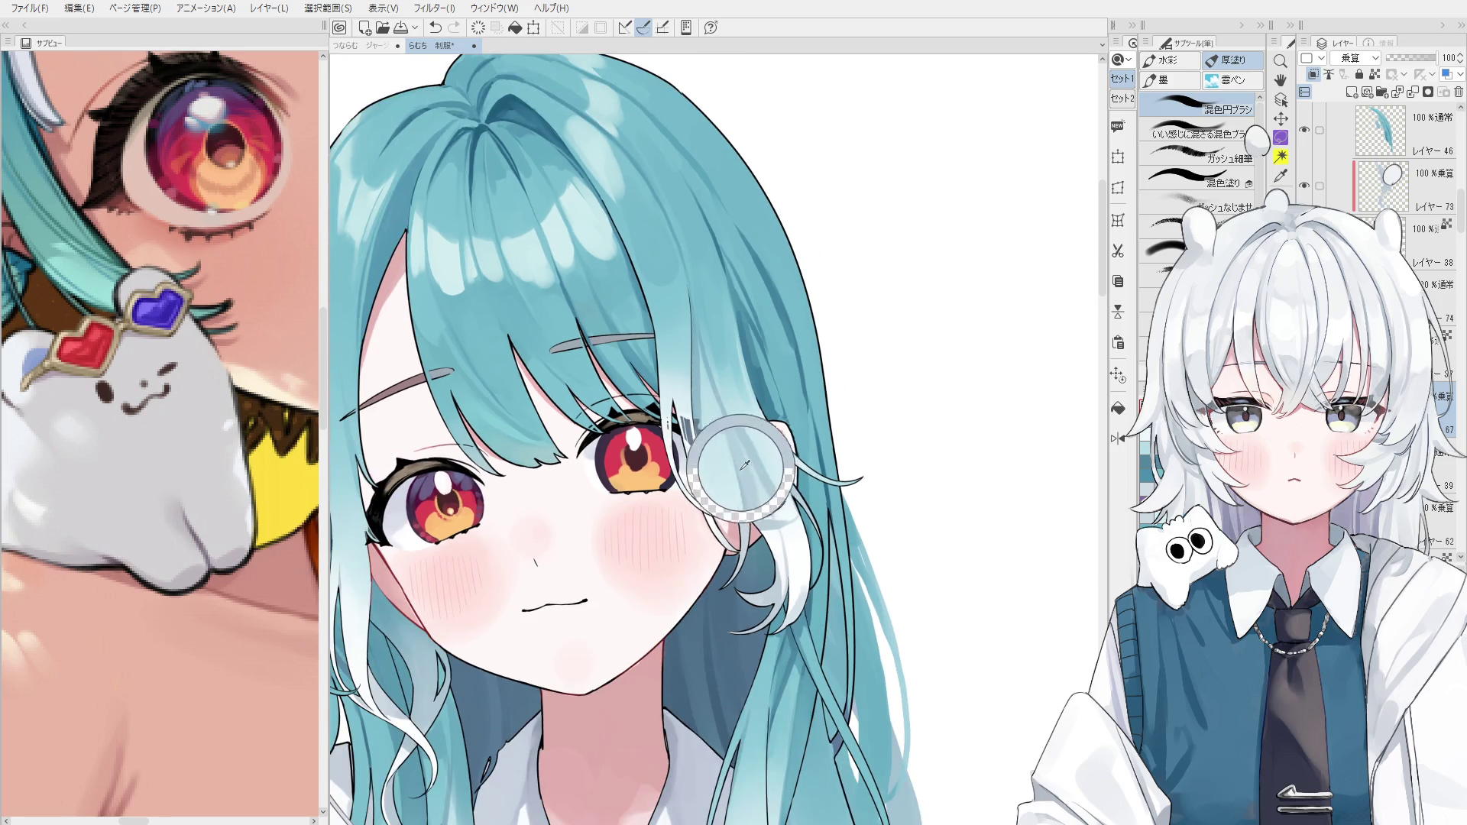
{"action": "scroll", "coordinate": [734, 457], "scroll_direction": "down", "scroll_amount": 2}
{"action": "scroll", "coordinate": [799, 420], "scroll_direction": "up", "scroll_amount": 1}
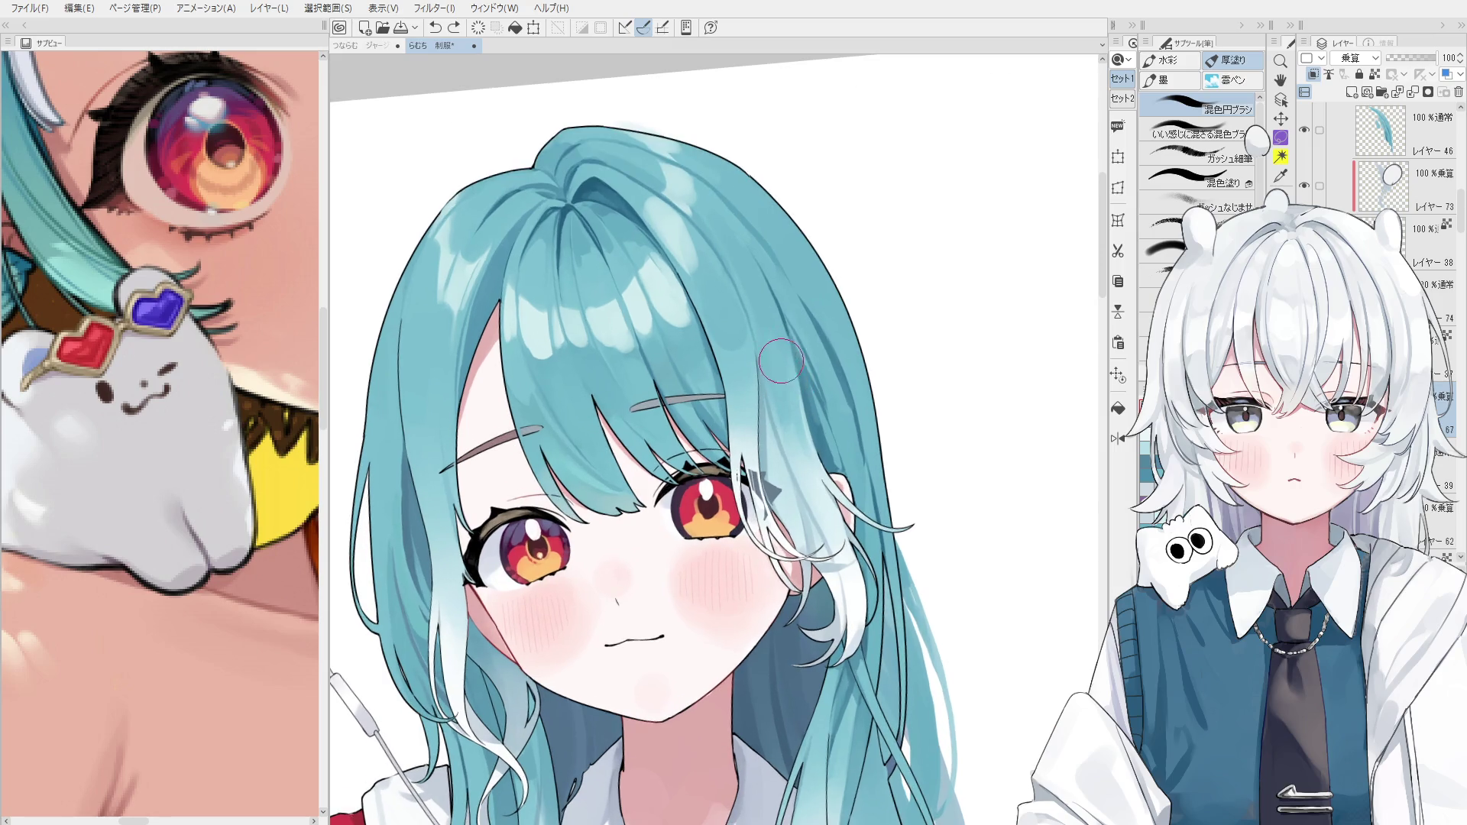
{"action": "scroll", "coordinate": [785, 388], "scroll_direction": "up", "scroll_amount": 1}
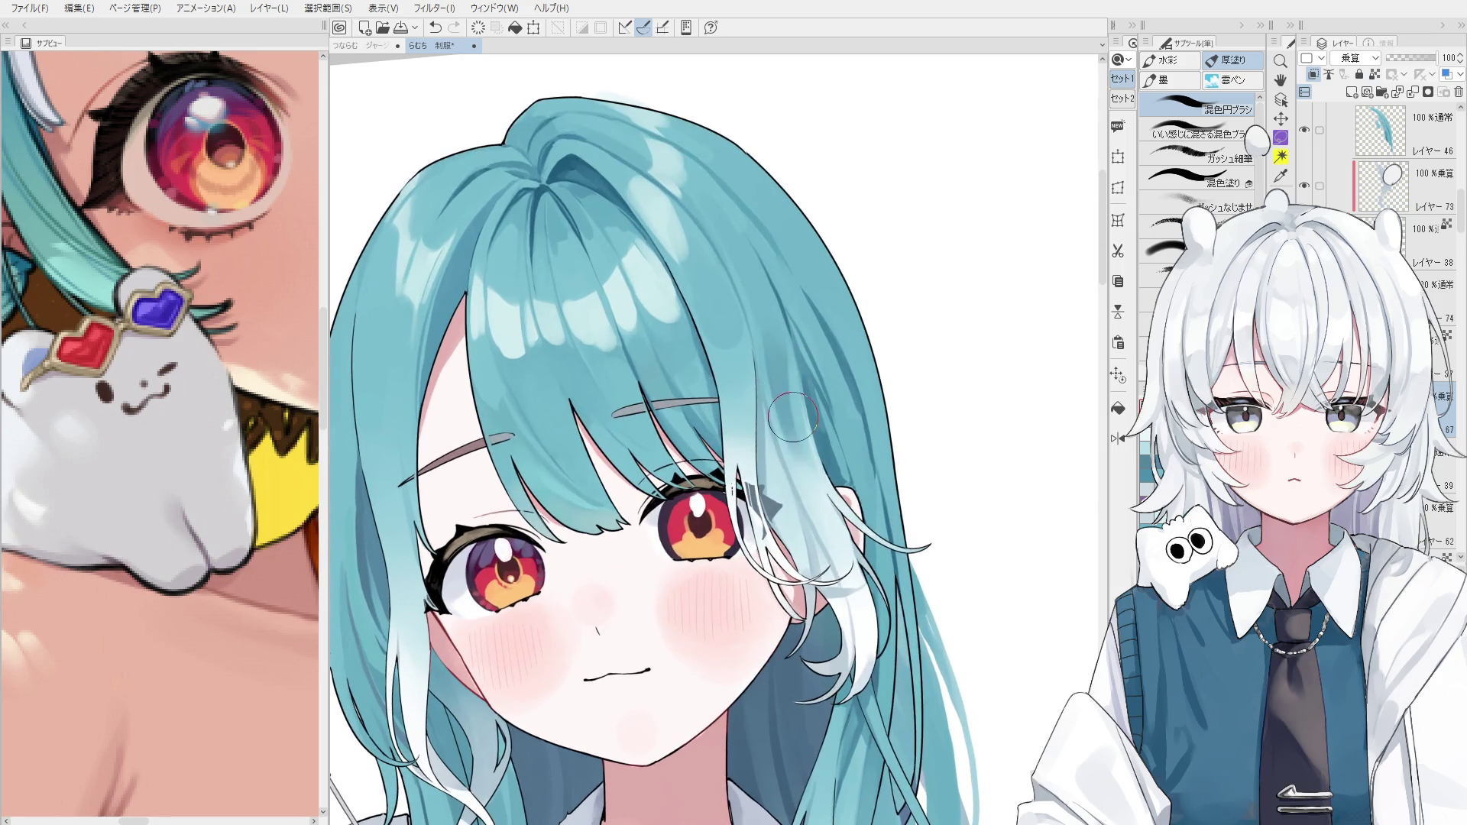
{"action": "key", "text": "ctrl+z"}
{"action": "mouse_move", "coordinate": [785, 382]}
{"action": "left_mouse_down"}
{"action": "mouse_move", "coordinate": [798, 458]}
{"action": "mouse_move", "coordinate": [803, 447]}
{"action": "mouse_move", "coordinate": [787, 436]}
{"action": "mouse_move", "coordinate": [787, 473]}
{"action": "left_mouse_up"}
{"action": "key", "text": "ctrl+z"}
{"action": "left_click_drag", "start_coordinate": [767, 356], "coordinate": [787, 436]}
{"action": "key", "text": "ctrl+z"}
{"action": "mouse_move", "coordinate": [772, 382]}
{"action": "left_mouse_down"}
{"action": "mouse_move", "coordinate": [809, 474]}
{"action": "mouse_move", "coordinate": [793, 420]}
{"action": "mouse_move", "coordinate": [806, 409]}
{"action": "left_mouse_up"}
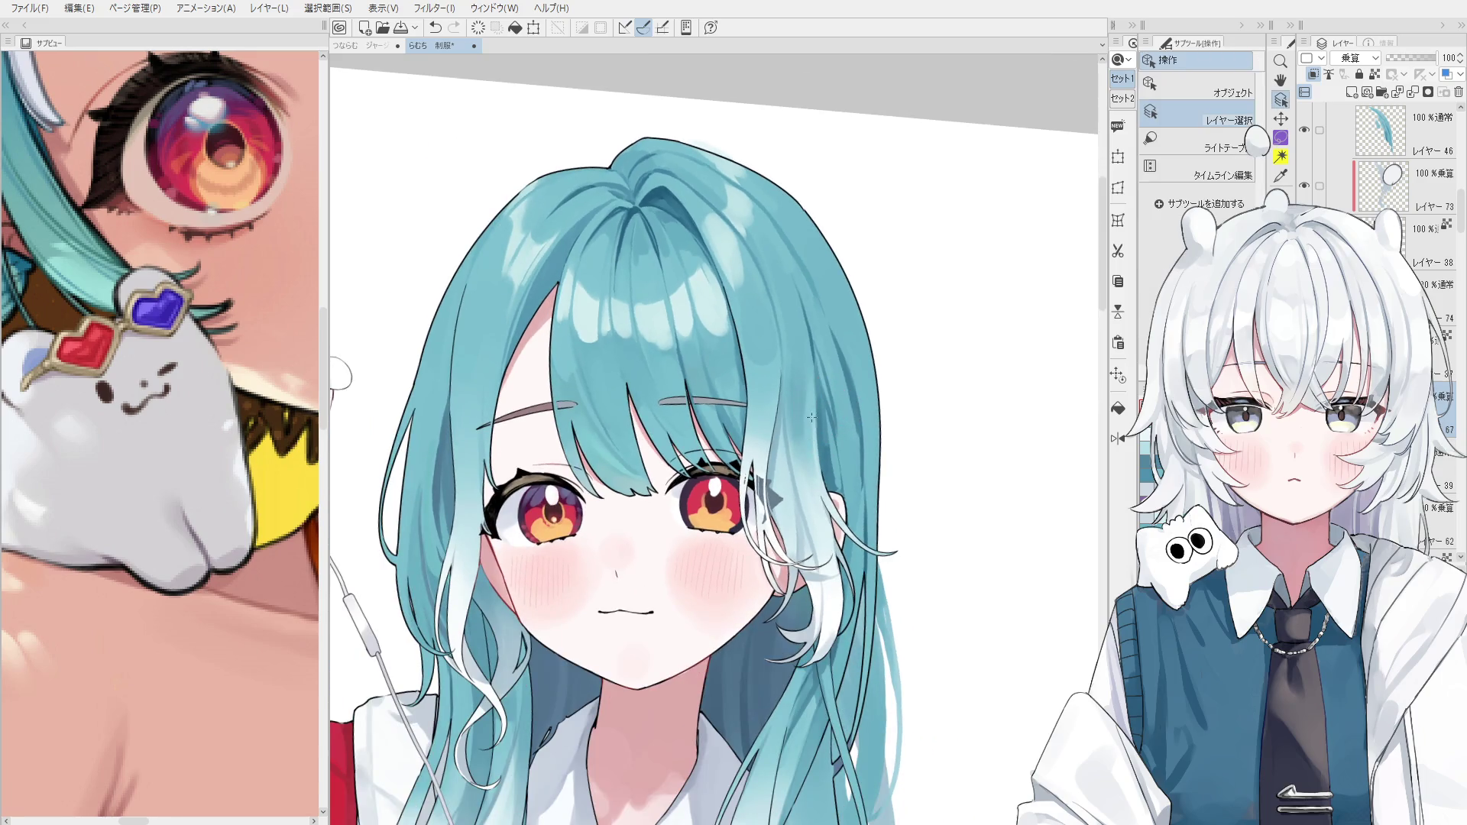
{"action": "left_click", "coordinate": [811, 413], "text": "ctrl+shift"}
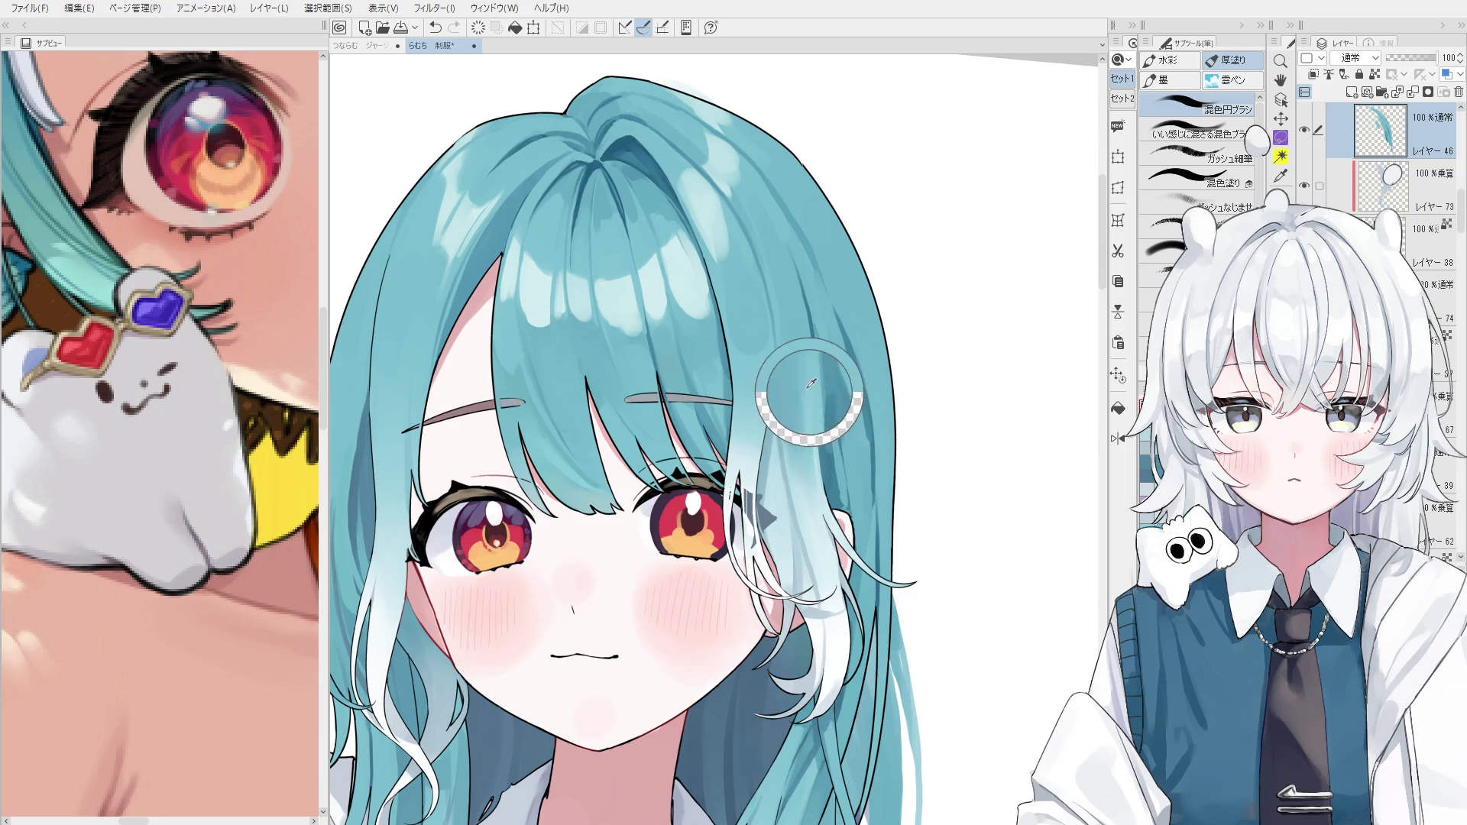
{"action": "scroll", "coordinate": [810, 428], "scroll_direction": "down", "scroll_amount": 2}
{"action": "left_click_drag", "start_coordinate": [792, 602], "coordinate": [821, 506]}
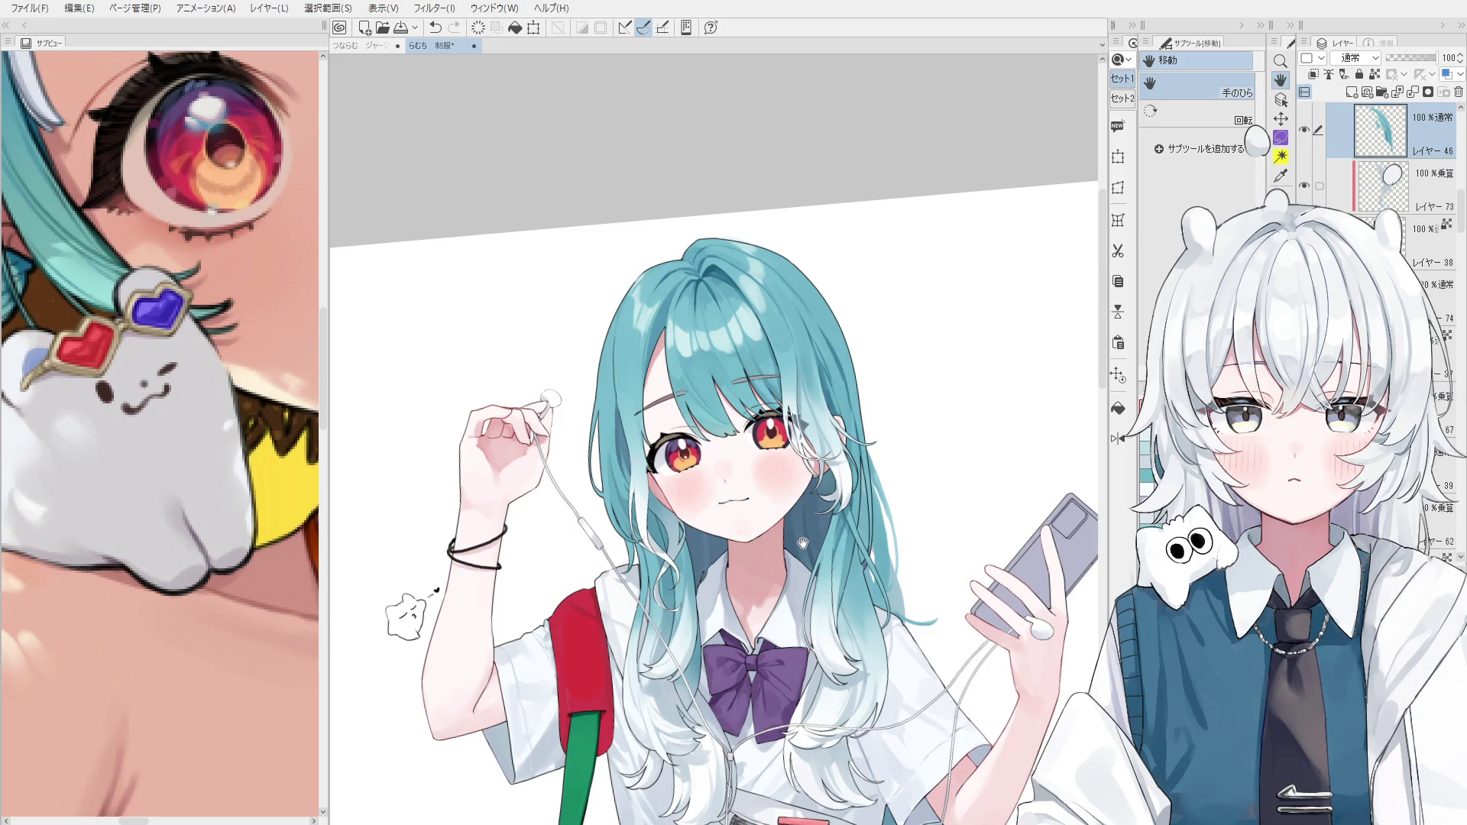
Rotate the canvas view around the face and undo/redo the latest stroke to compare.
{"action": "key", "text": "minus"}
{"action": "key", "text": "minus"}
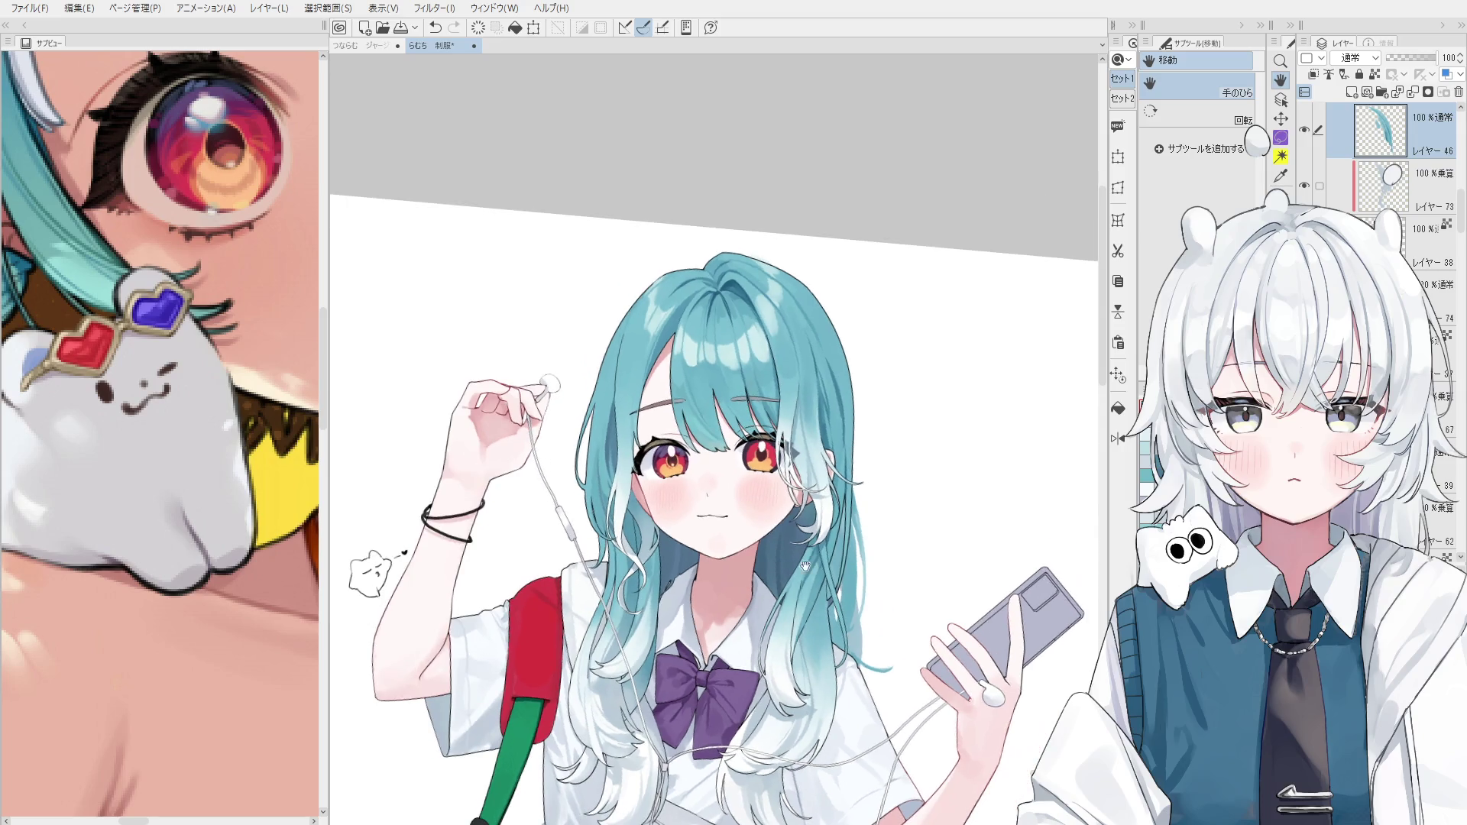
{"action": "key", "text": "o"}
{"action": "scroll", "coordinate": [815, 422], "scroll_direction": "up", "scroll_amount": 2}
{"action": "scroll", "coordinate": [815, 422], "scroll_direction": "up", "scroll_amount": 2}
{"action": "key", "text": "b"}
{"action": "key", "text": "ctrl+z"}
{"action": "key", "text": "ctrl+y"}
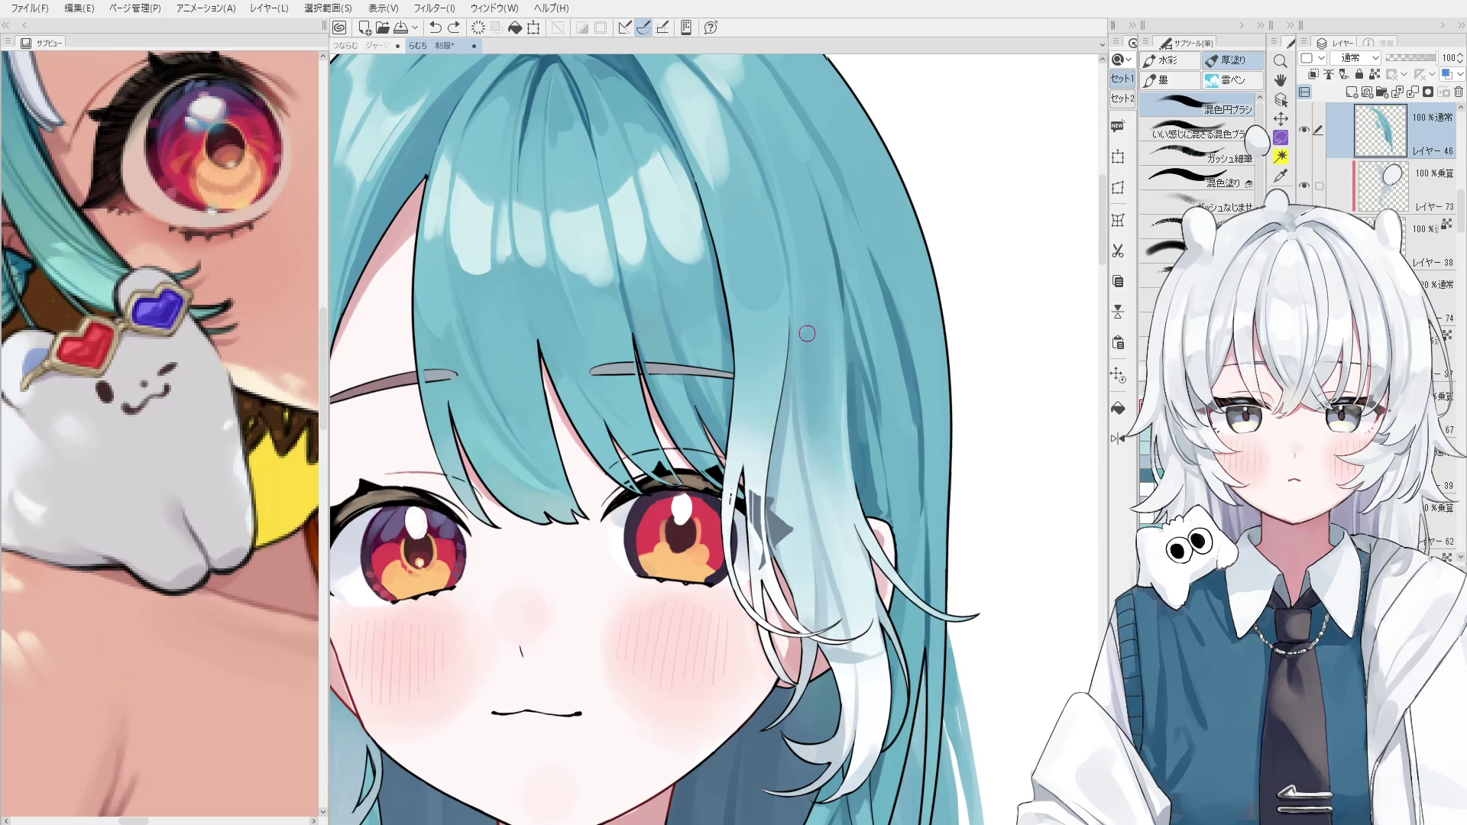
{"action": "key", "text": "minus"}
{"action": "key", "text": "o"}
{"action": "key", "text": "asciicircum"}
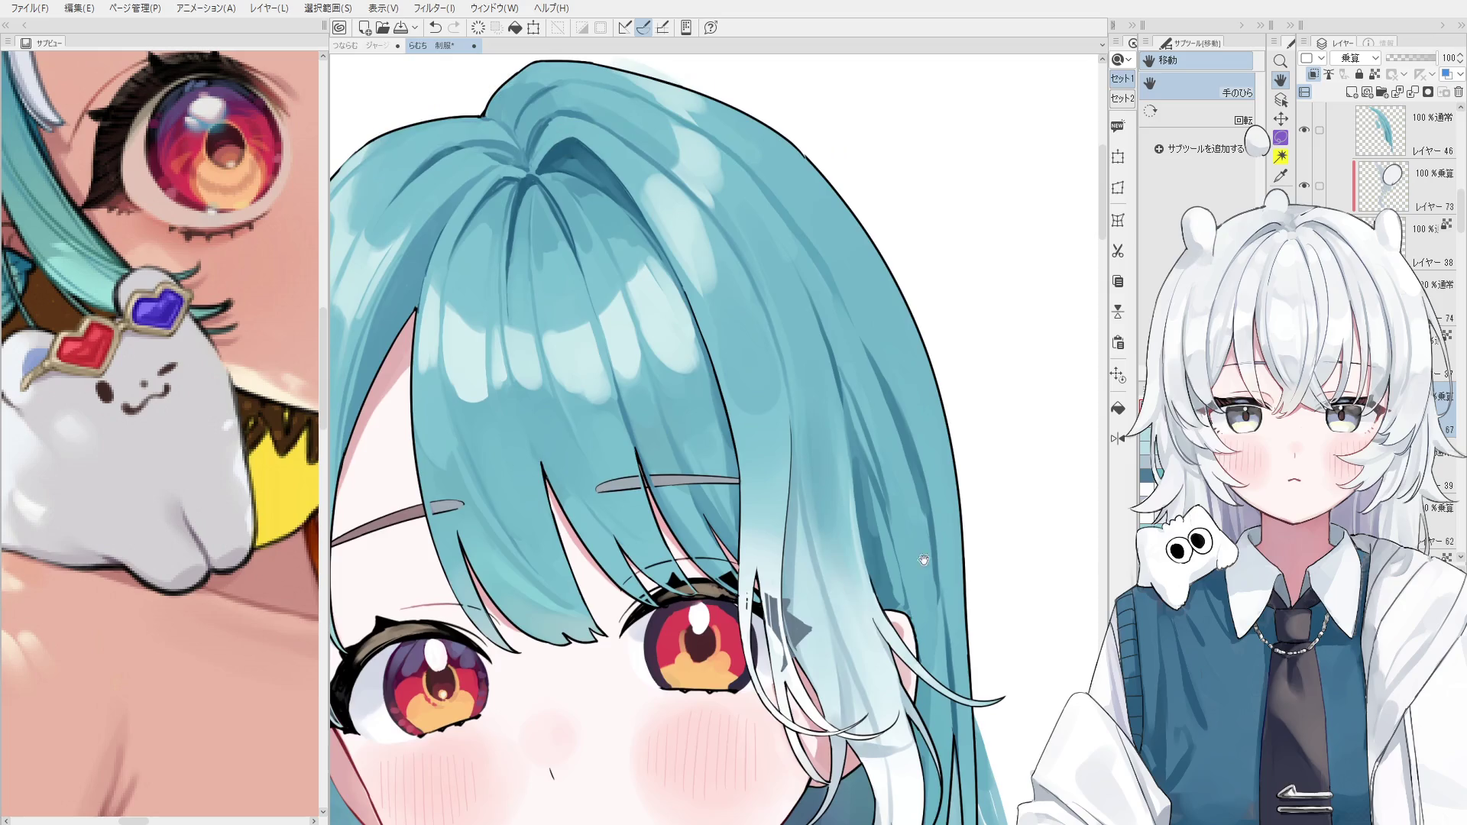
{"action": "scroll", "coordinate": [904, 502], "scroll_direction": "down", "scroll_amount": 2}
{"action": "key", "text": "asciicircum"}
Paint a trial hair stroke beside the face, undo it and redraw it.
{"action": "key", "text": "b"}
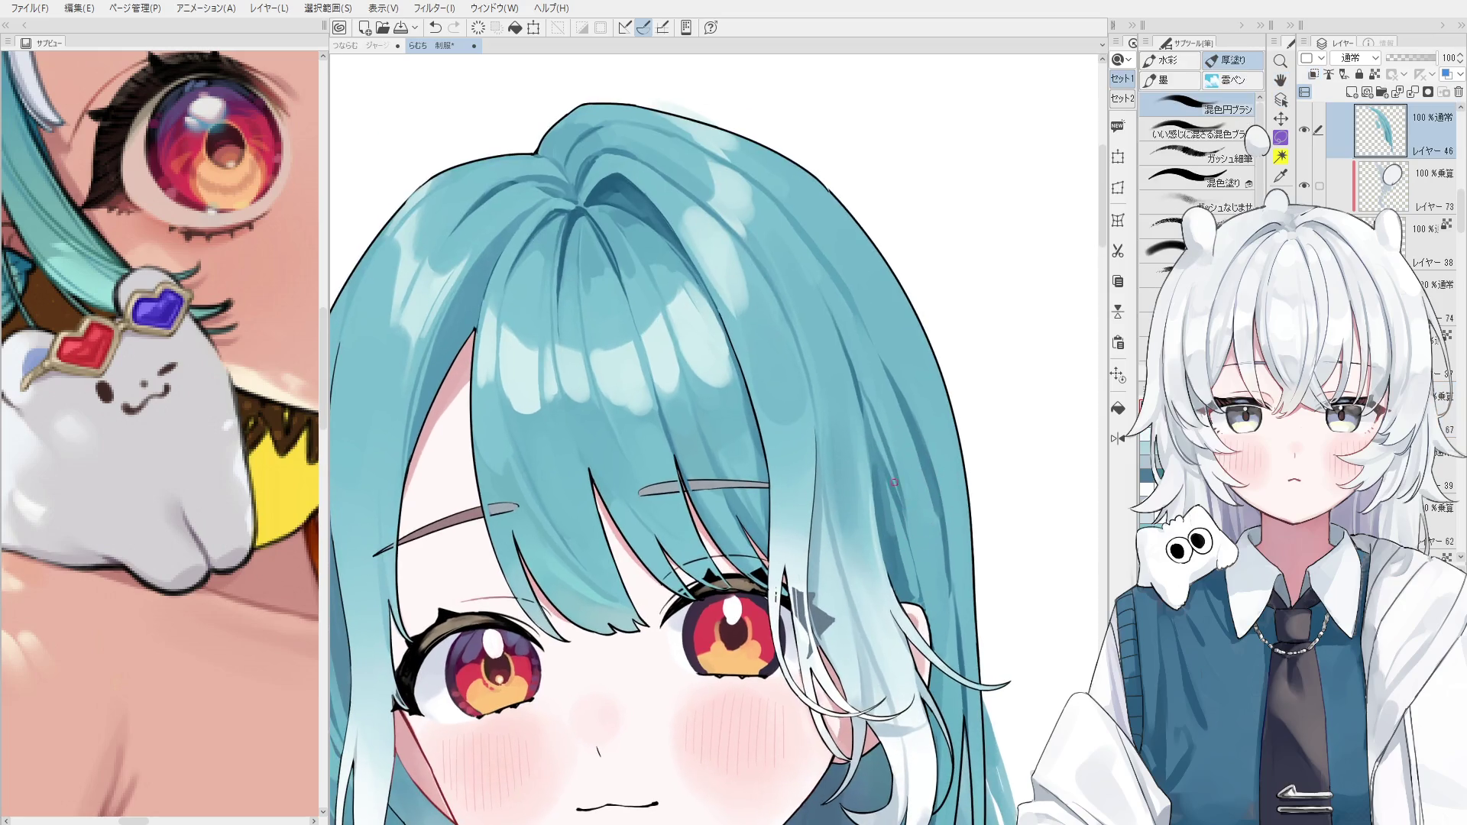
{"action": "key", "text": "asciicircum"}
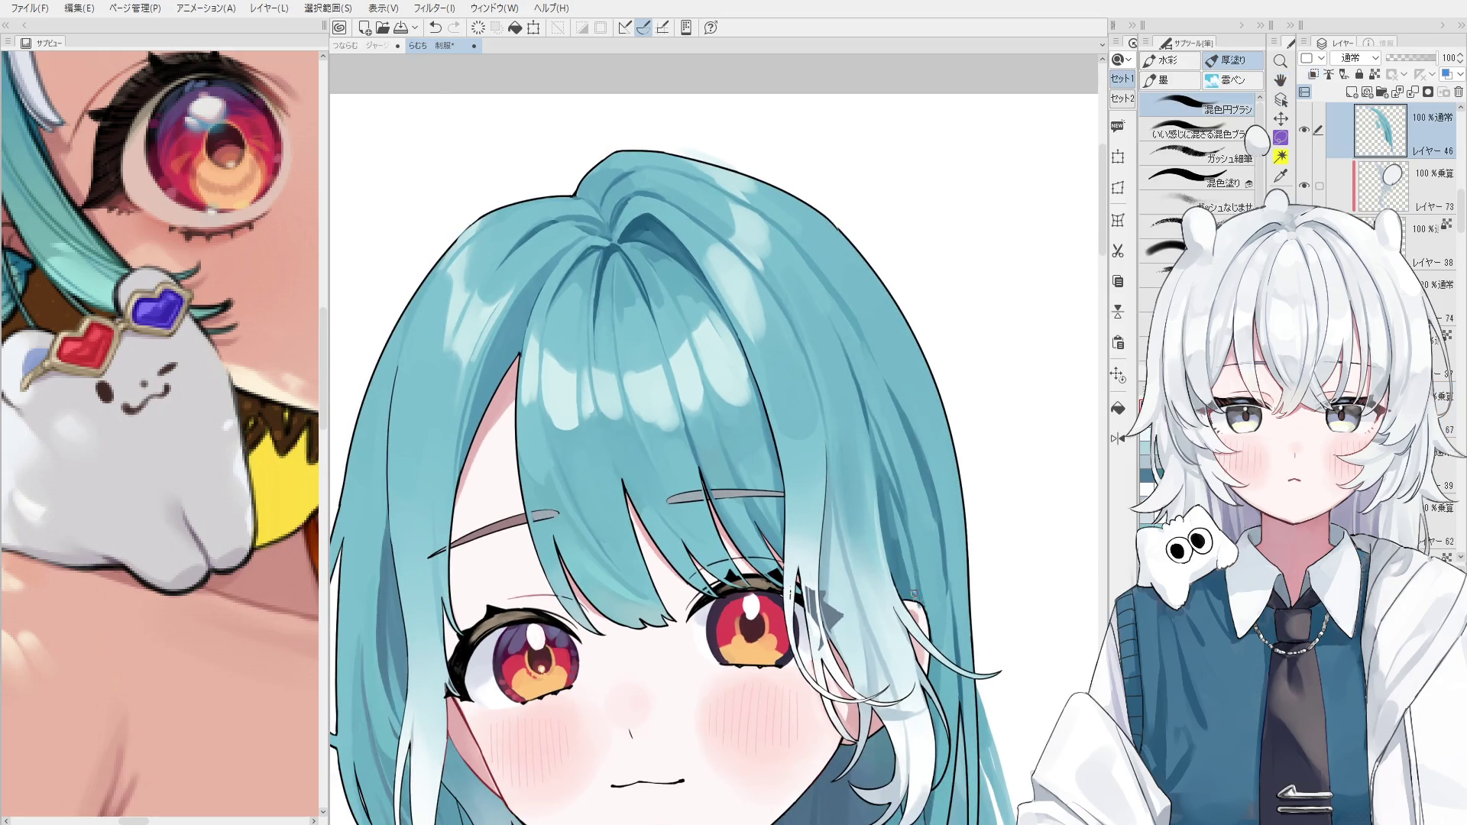
{"action": "key", "text": "ctrl+z"}
{"action": "key", "text": "asciicircum"}
{"action": "left_click_drag", "start_coordinate": [917, 506], "coordinate": [911, 600]}
{"action": "key", "text": "ctrl+z"}
{"action": "left_click_drag", "start_coordinate": [915, 504], "coordinate": [909, 589]}
Sample the hair colour and try a light stroke along the strand, then discard it.
{"action": "left_click", "coordinate": [934, 567], "text": "alt"}
{"action": "left_click_drag", "start_coordinate": [906, 531], "coordinate": [906, 596]}
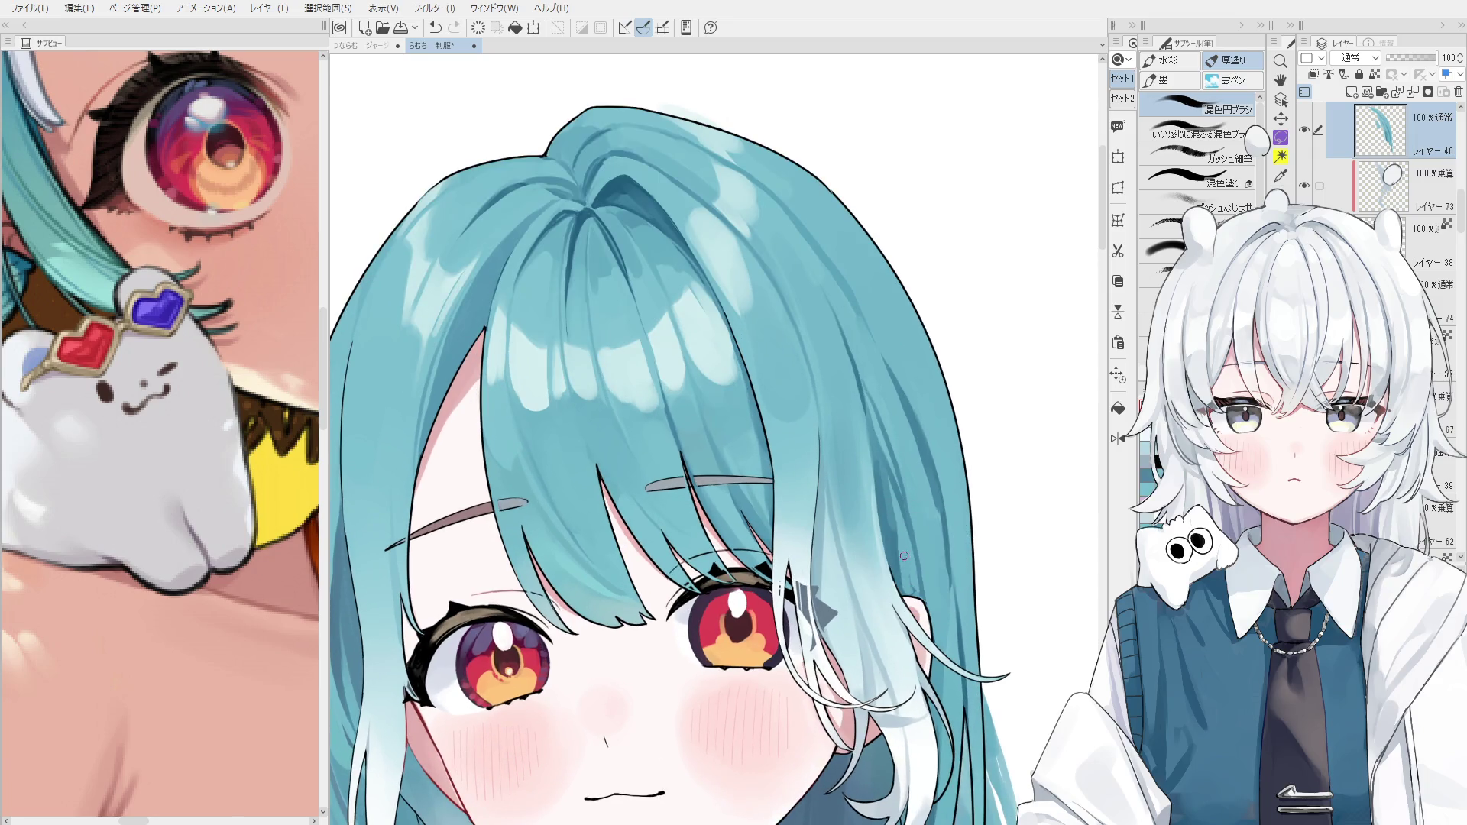
{"action": "key", "text": "ctrl+z"}
{"action": "key", "text": "ctrl+y"}
{"action": "key", "text": "ctrl+z"}
{"action": "key", "text": "ctrl+y"}
{"action": "key", "text": "ctrl+z"}
{"action": "scroll", "coordinate": [908, 567], "scroll_direction": "up", "scroll_amount": 1}
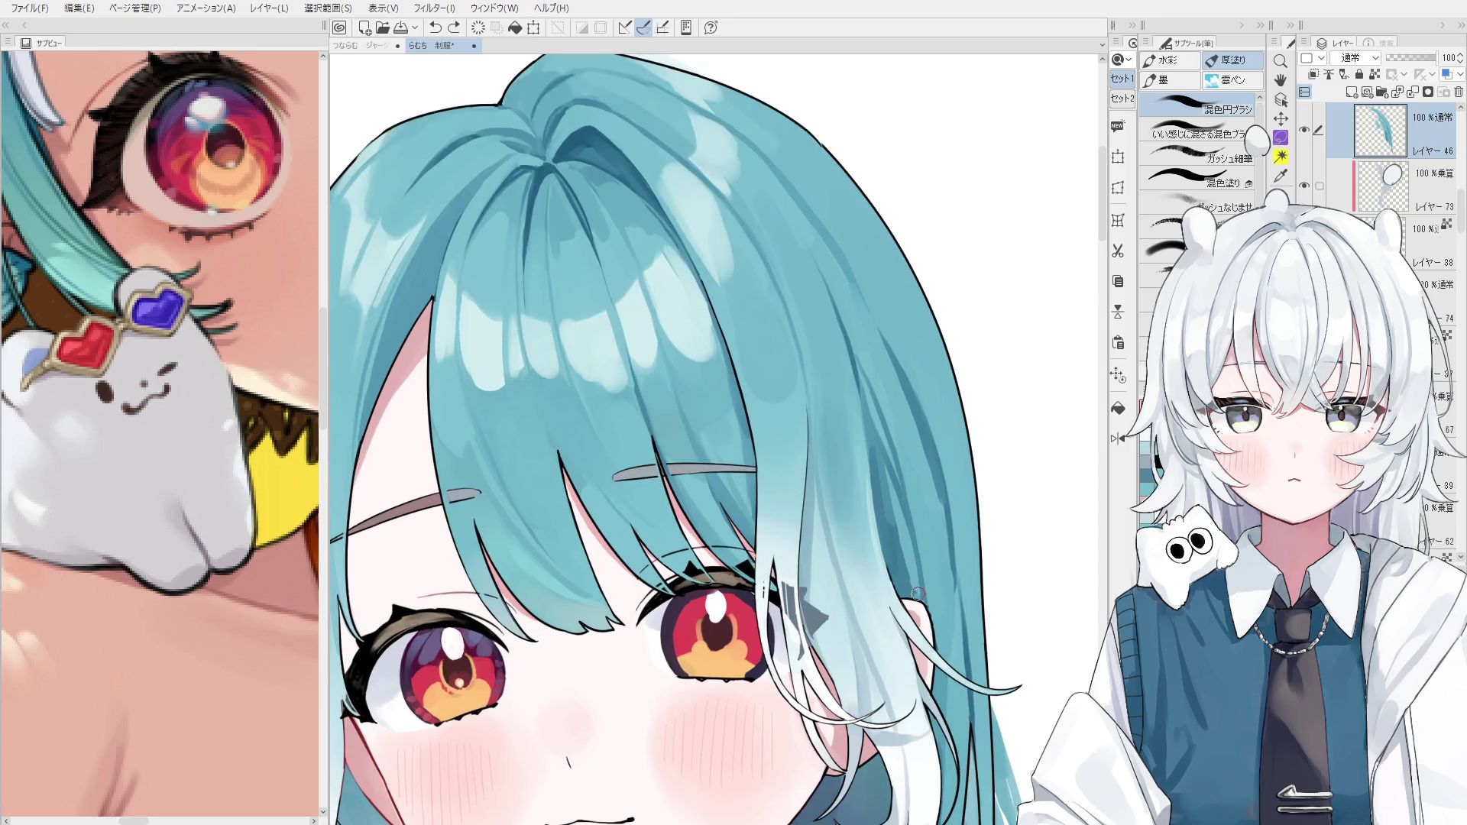
{"action": "scroll", "coordinate": [905, 578], "scroll_direction": "down", "scroll_amount": 4}
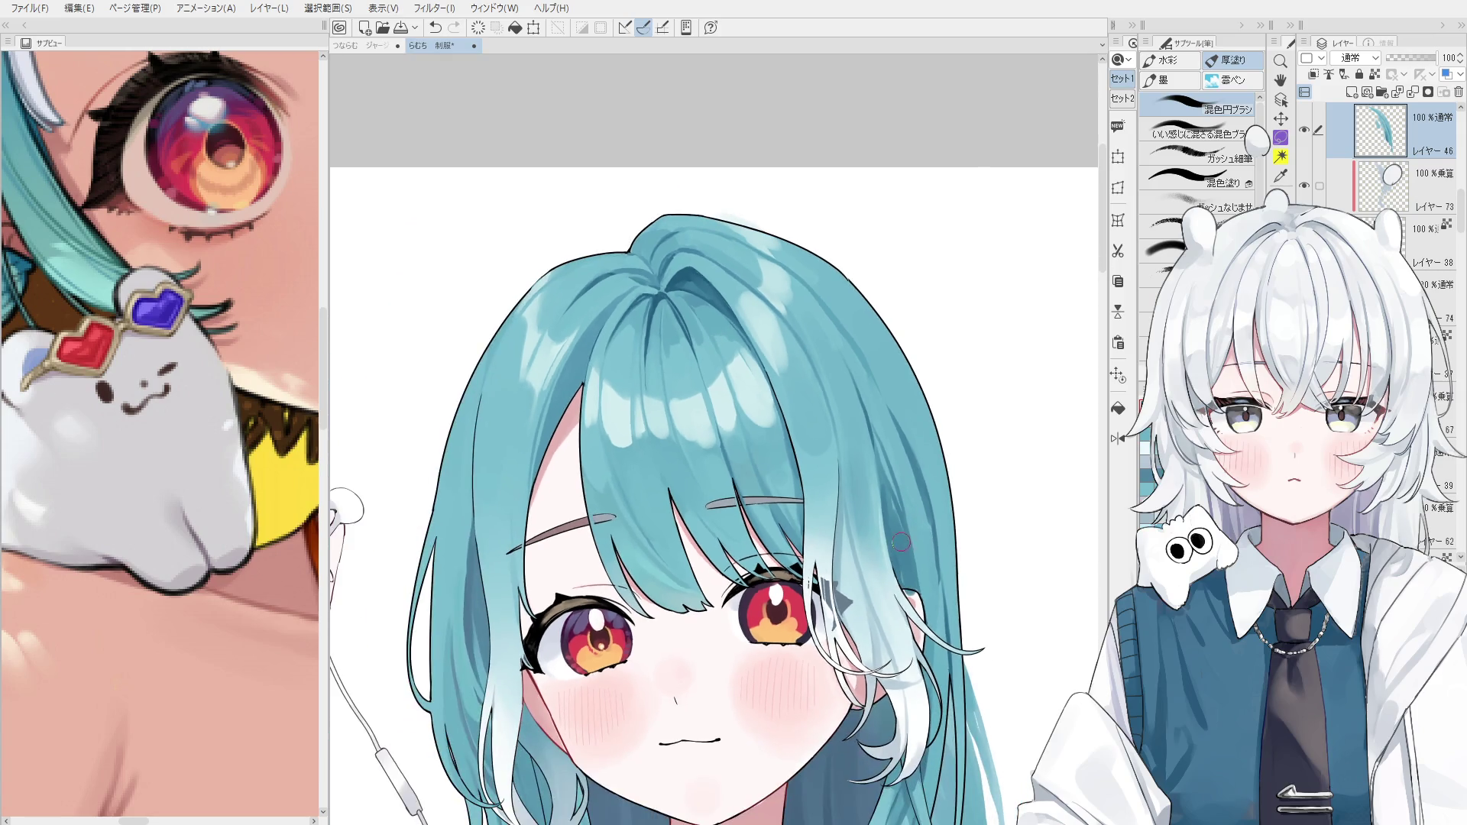
Lock transparent pixels on Layer 46, undo the hair stroke and flip the view across the face.
{"action": "key", "text": "slash"}
{"action": "key", "text": "ctrl+z"}
{"action": "key", "text": "ctrl+y"}
{"action": "key", "text": "ctrl+z"}
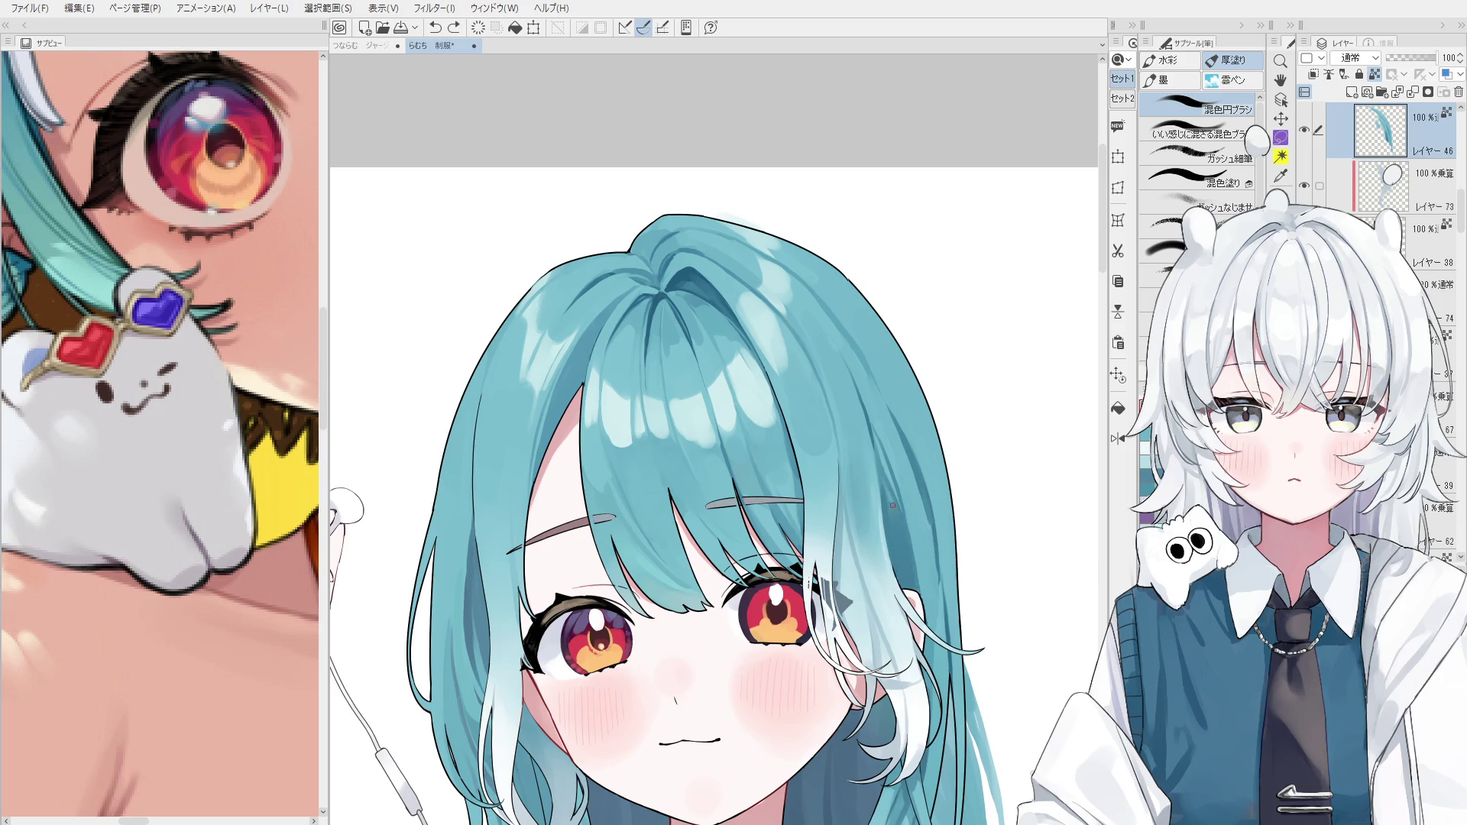
{"action": "key", "text": "h"}
{"action": "mouse_move", "coordinate": [909, 590]}
{"action": "left_mouse_down"}
{"action": "mouse_move", "coordinate": [840, 565]}
{"action": "mouse_move", "coordinate": [649, 584]}
{"action": "mouse_move", "coordinate": [674, 544]}
{"action": "left_mouse_up"}
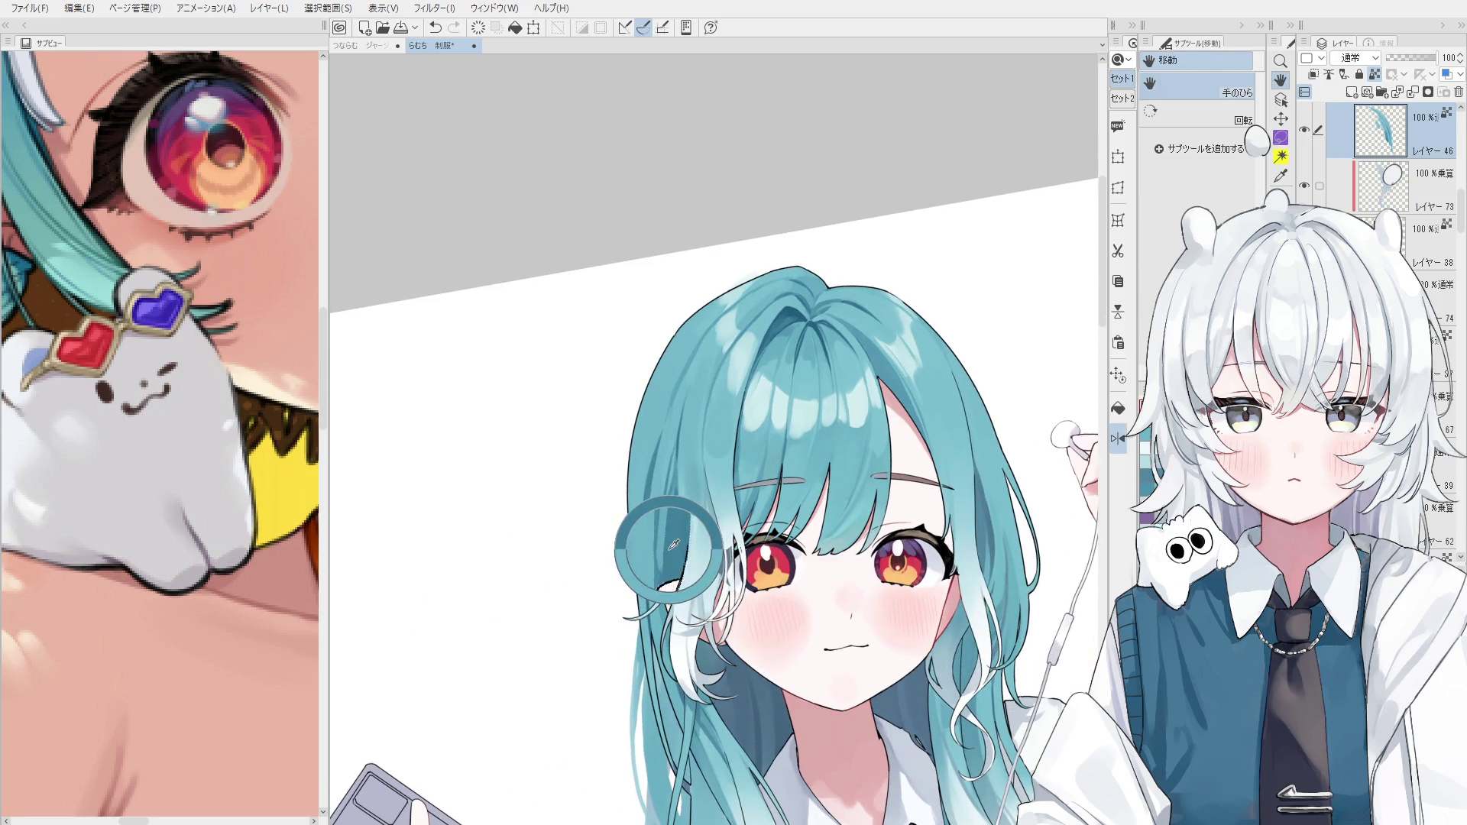
{"action": "key", "text": "b"}
{"action": "scroll", "coordinate": [664, 563], "scroll_direction": "up", "scroll_amount": 2}
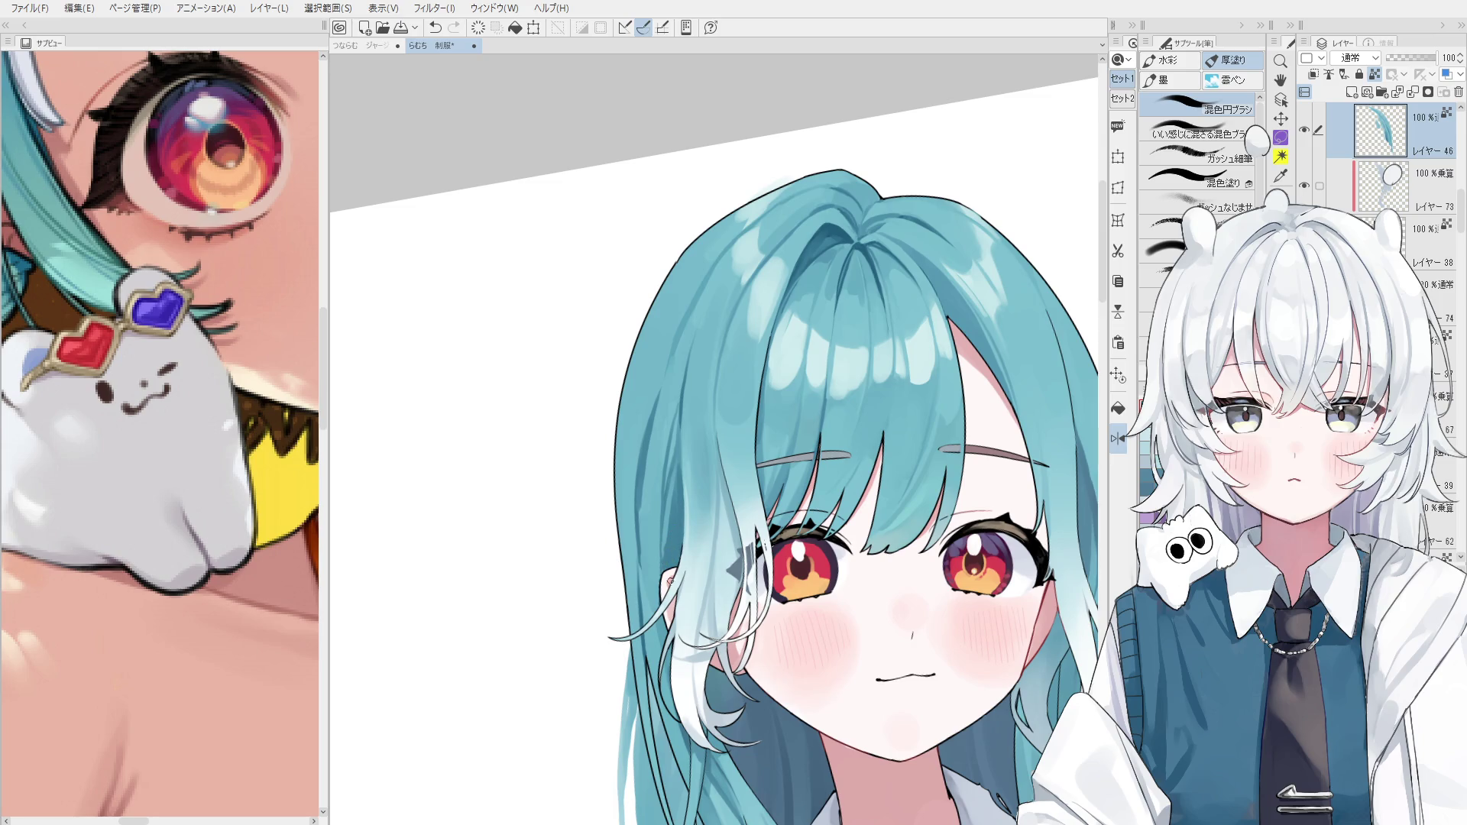
Test dabs and strokes on the pale strand, keep a final stroke, then switch to the Eraser.
{"action": "mouse_move", "coordinate": [651, 620]}
{"action": "left_mouse_down"}
{"action": "mouse_move", "coordinate": [640, 515]}
{"action": "mouse_move", "coordinate": [659, 642]}
{"action": "left_mouse_up"}
{"action": "key", "text": "ctrl+z"}
{"action": "left_click", "coordinate": [650, 583]}
{"action": "key", "text": "ctrl+z"}
{"action": "left_click", "coordinate": [659, 634]}
{"action": "scroll", "coordinate": [647, 586], "scroll_direction": "up", "scroll_amount": 1}
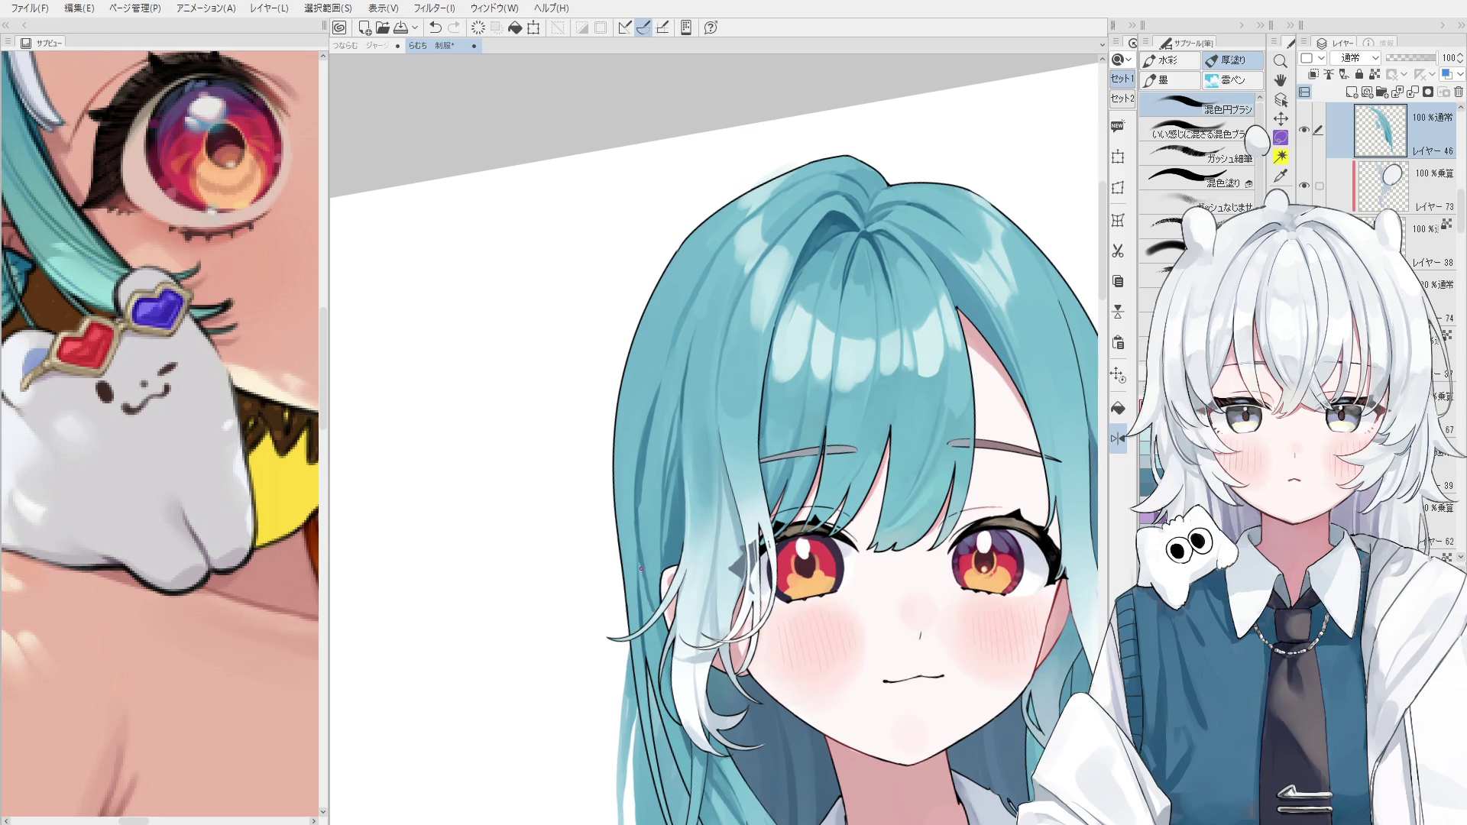
{"action": "key", "text": "ctrl+z"}
{"action": "scroll", "coordinate": [641, 568], "scroll_direction": "up", "scroll_amount": 1}
{"action": "key", "text": "ctrl+z"}
{"action": "key", "text": "ctrl+z"}
{"action": "left_click_drag", "start_coordinate": [646, 550], "coordinate": [665, 634]}
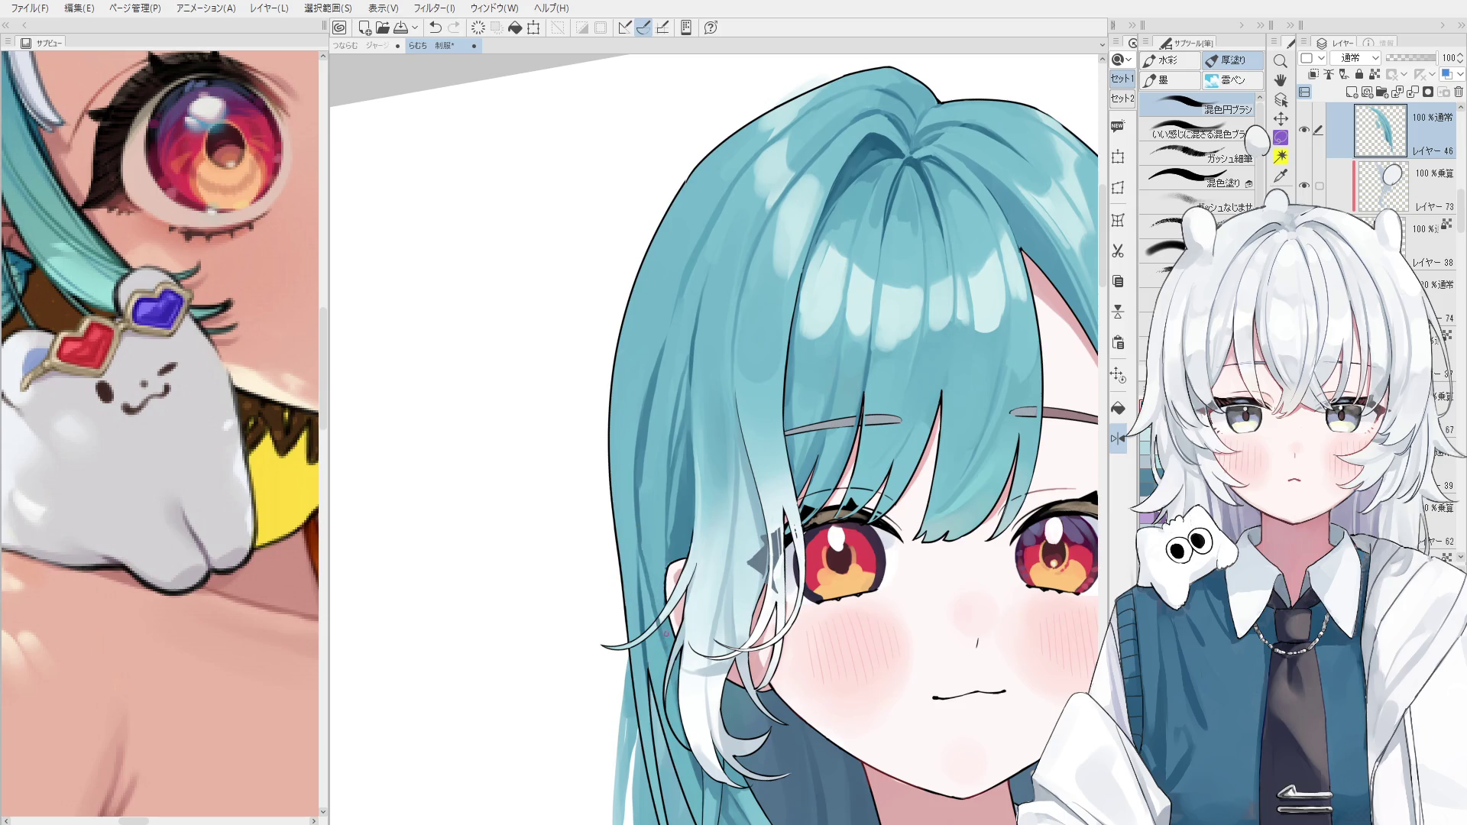
{"action": "key", "text": "e"}
{"action": "scroll", "coordinate": [657, 626], "scroll_direction": "up", "scroll_amount": 1}
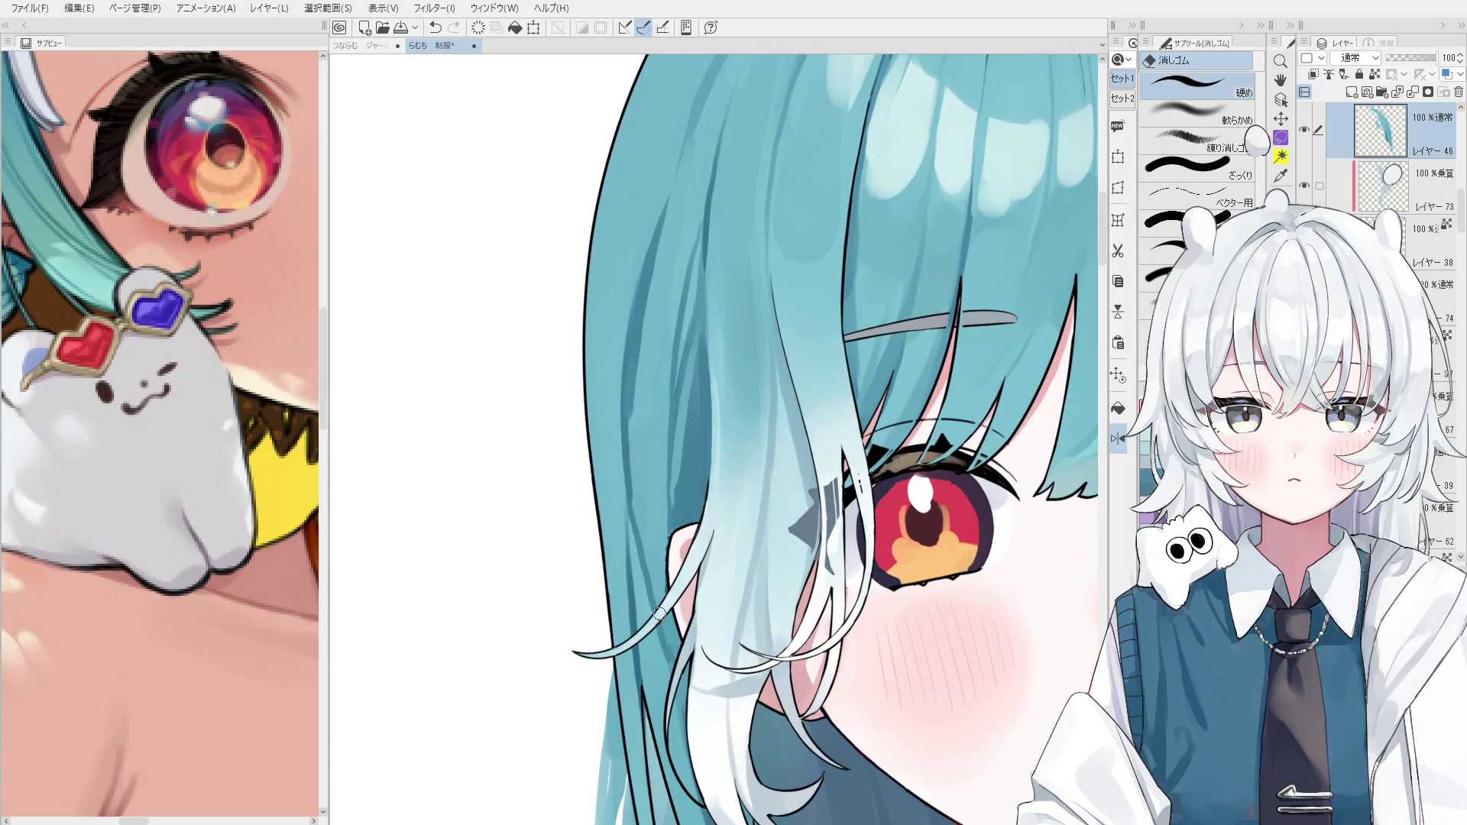
Erase stray lines on the pale hair strand beside the ear.
{"action": "scroll", "coordinate": [661, 614], "scroll_direction": "down", "scroll_amount": 5}
{"action": "key", "text": "h"}
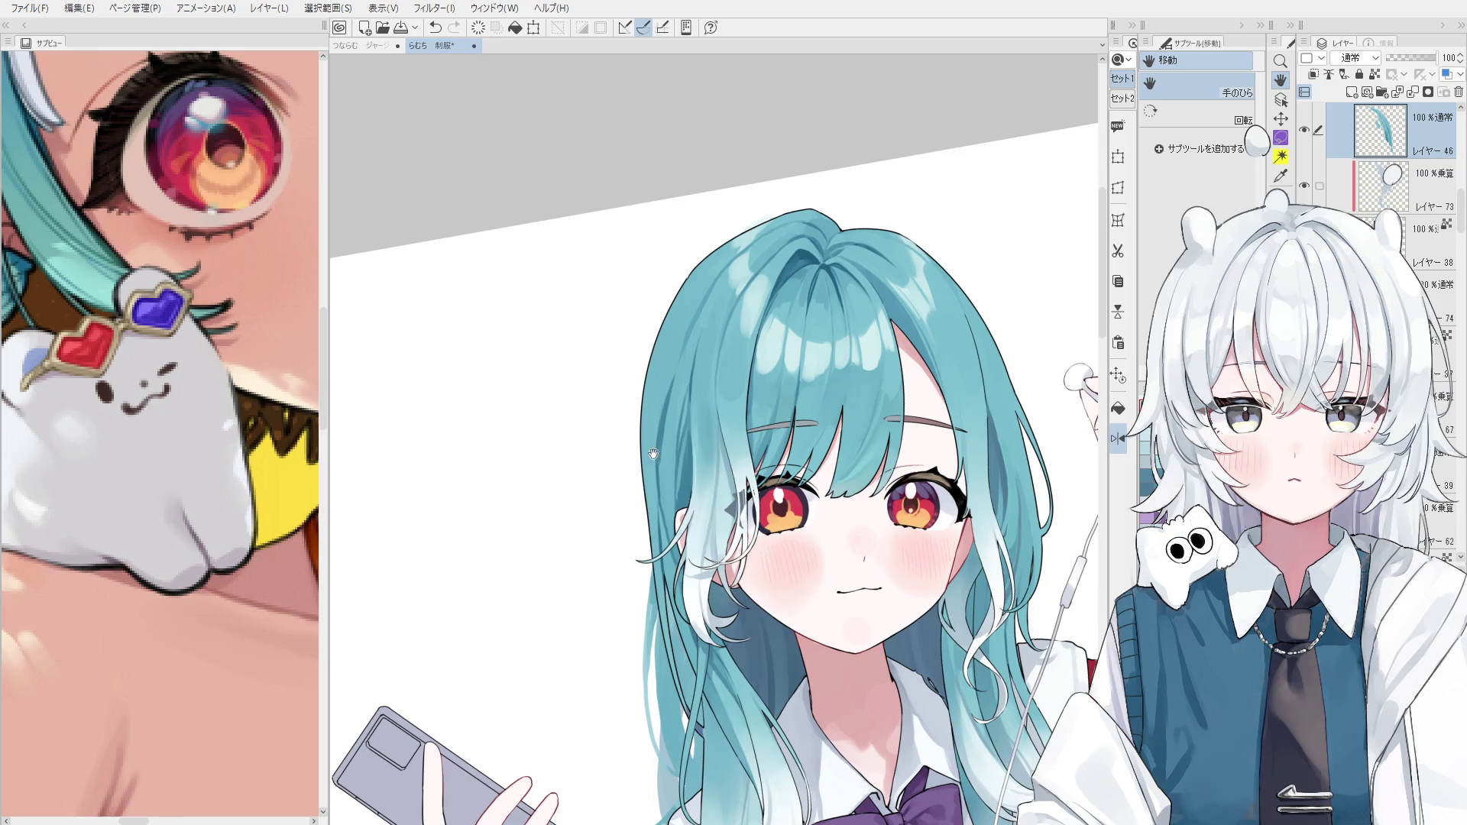
{"action": "scroll", "coordinate": [707, 544], "scroll_direction": "up", "scroll_amount": 4}
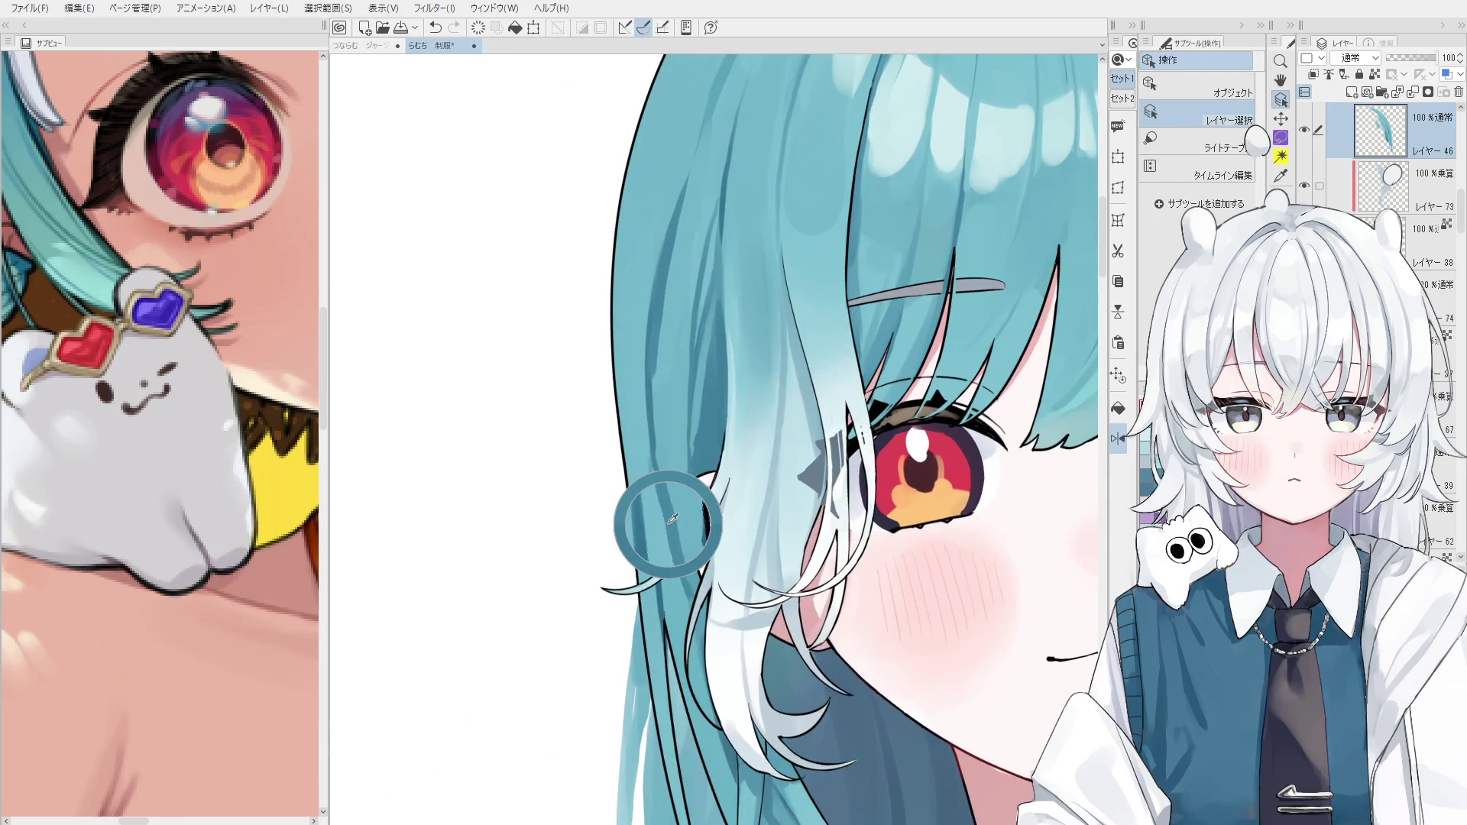
{"action": "key", "text": "b"}
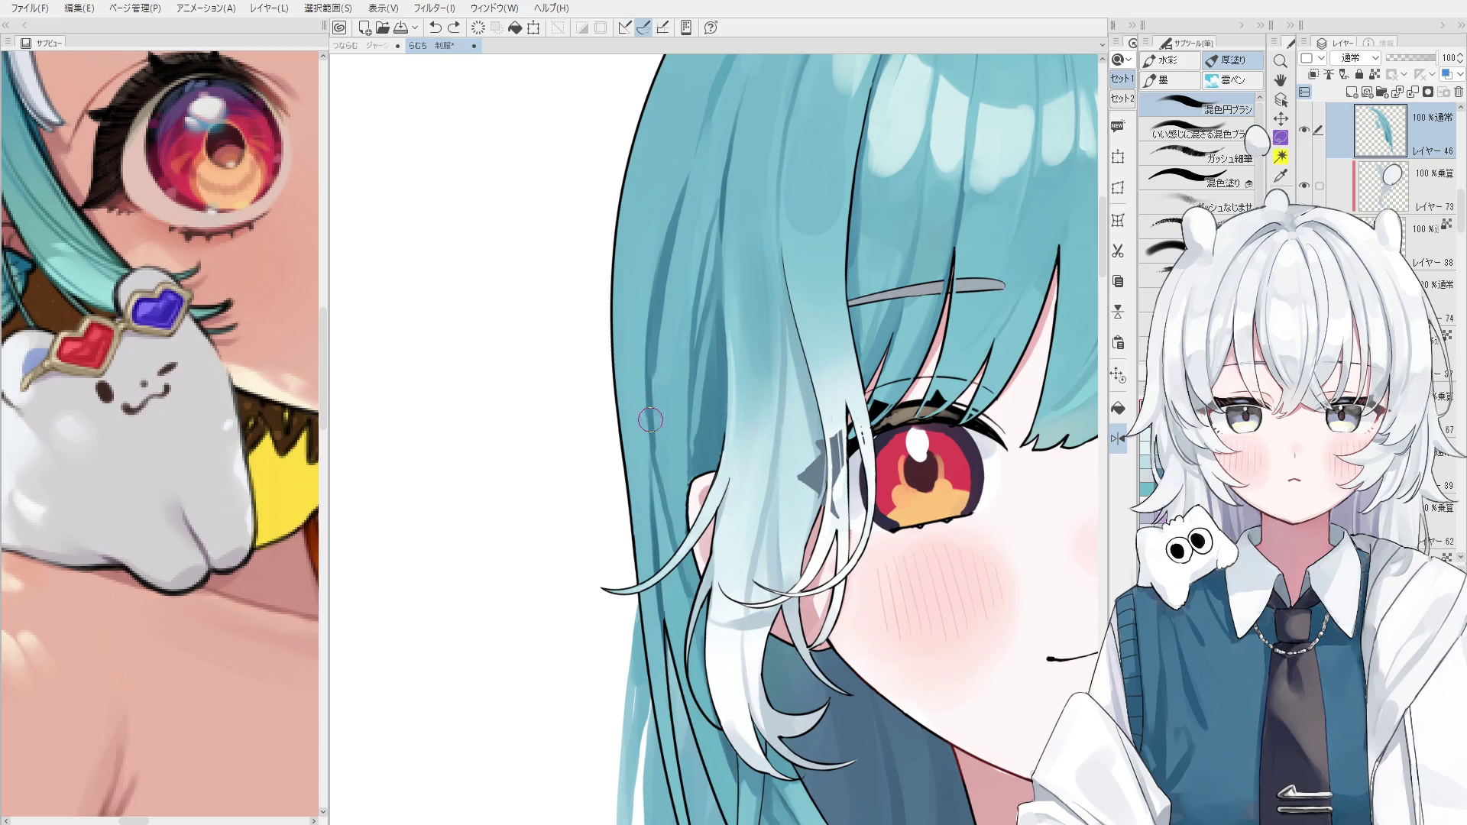
{"action": "scroll", "coordinate": [662, 489], "scroll_direction": "down", "scroll_amount": 1}
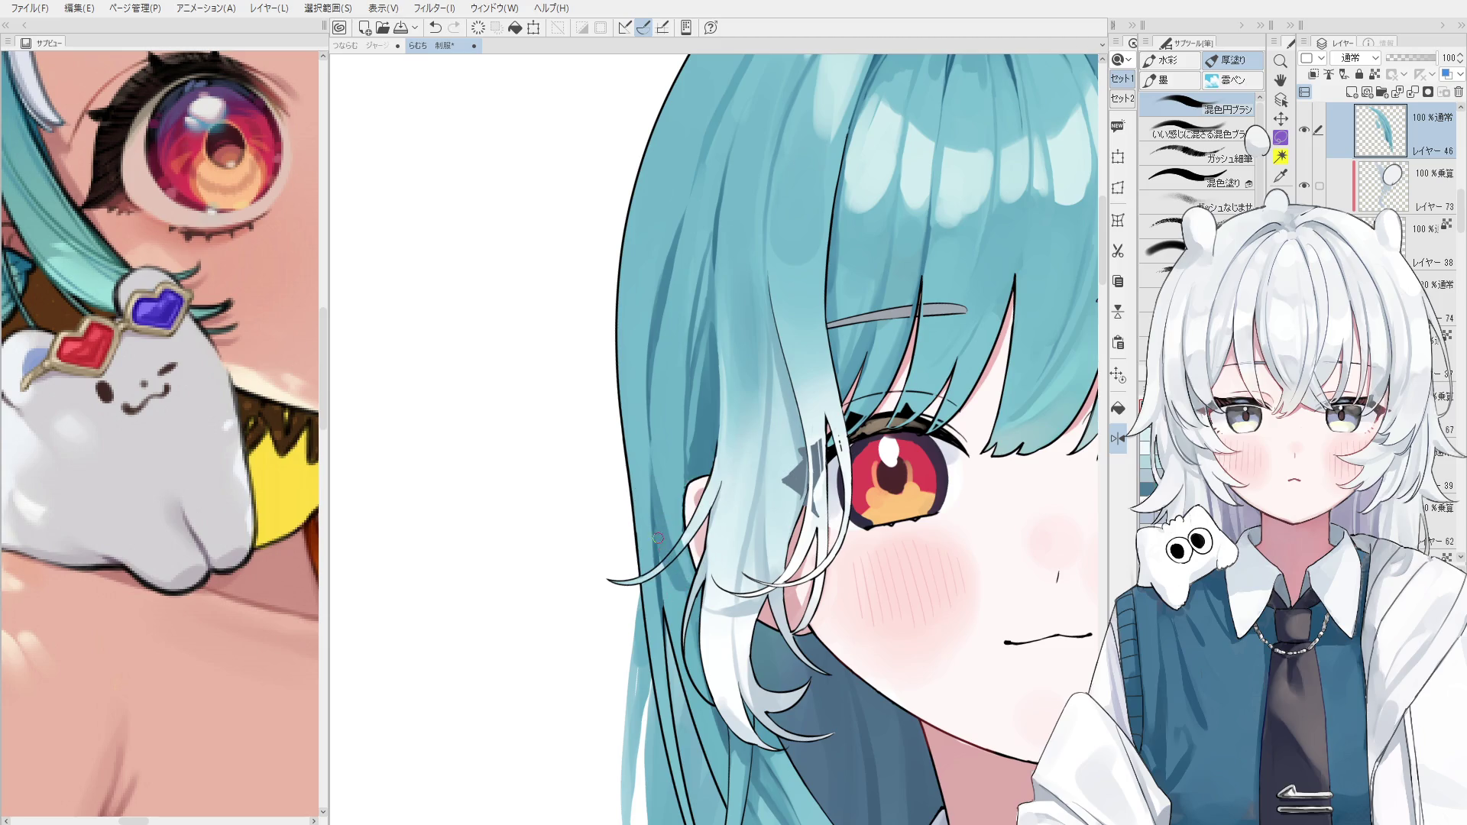
{"action": "scroll", "coordinate": [657, 538], "scroll_direction": "up", "scroll_amount": 1}
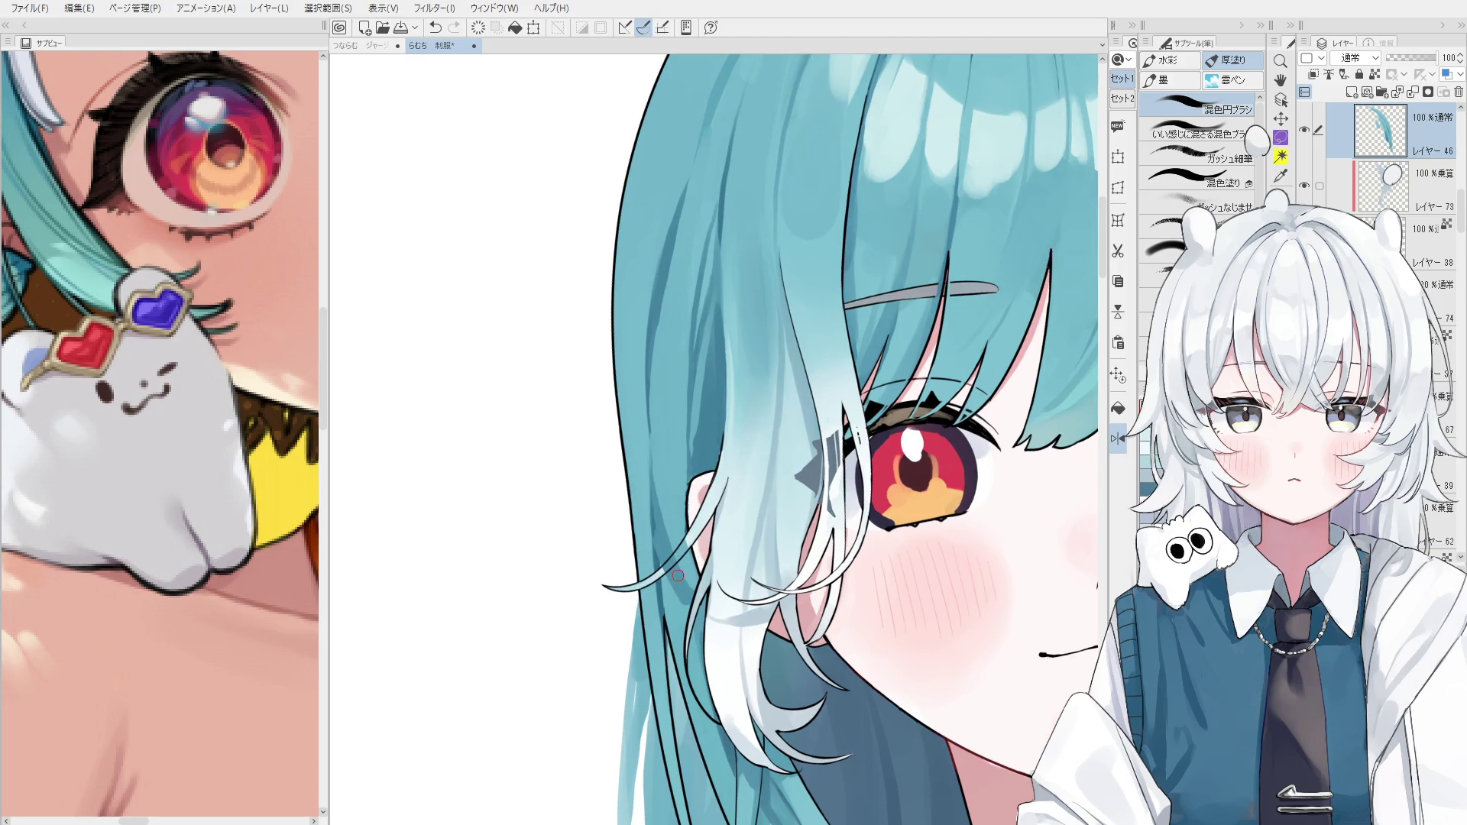
{"action": "scroll", "coordinate": [677, 574], "scroll_direction": "up", "scroll_amount": 1}
{"action": "key", "text": "e"}
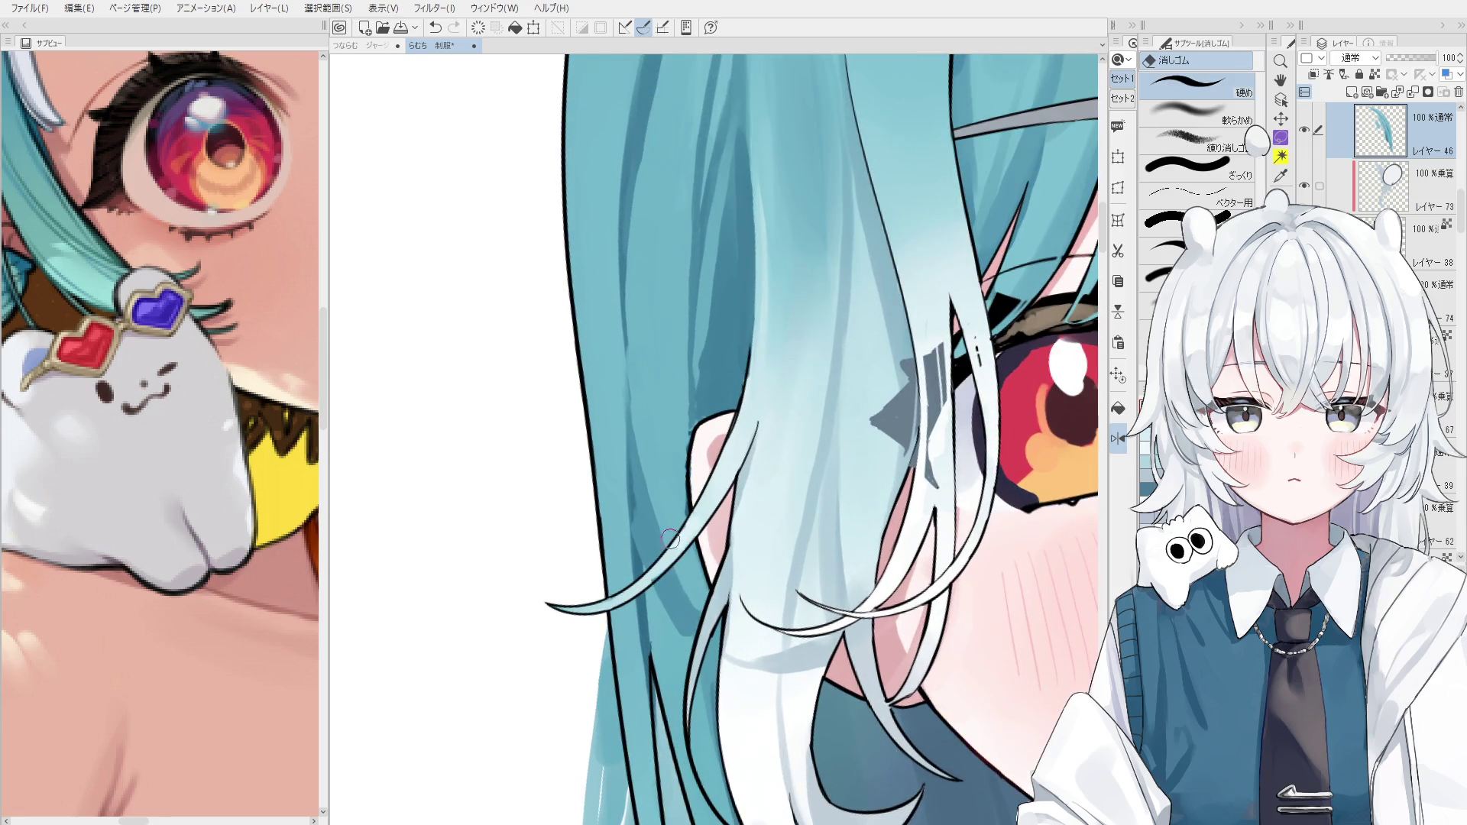
{"action": "scroll", "coordinate": [674, 544], "scroll_direction": "down", "scroll_amount": 2}
{"action": "mouse_move", "coordinate": [681, 558]}
{"action": "left_mouse_down"}
{"action": "mouse_move", "coordinate": [687, 604]}
{"action": "mouse_move", "coordinate": [700, 581]}
{"action": "left_mouse_up"}
{"action": "scroll", "coordinate": [694, 608], "scroll_direction": "down", "scroll_amount": 2}
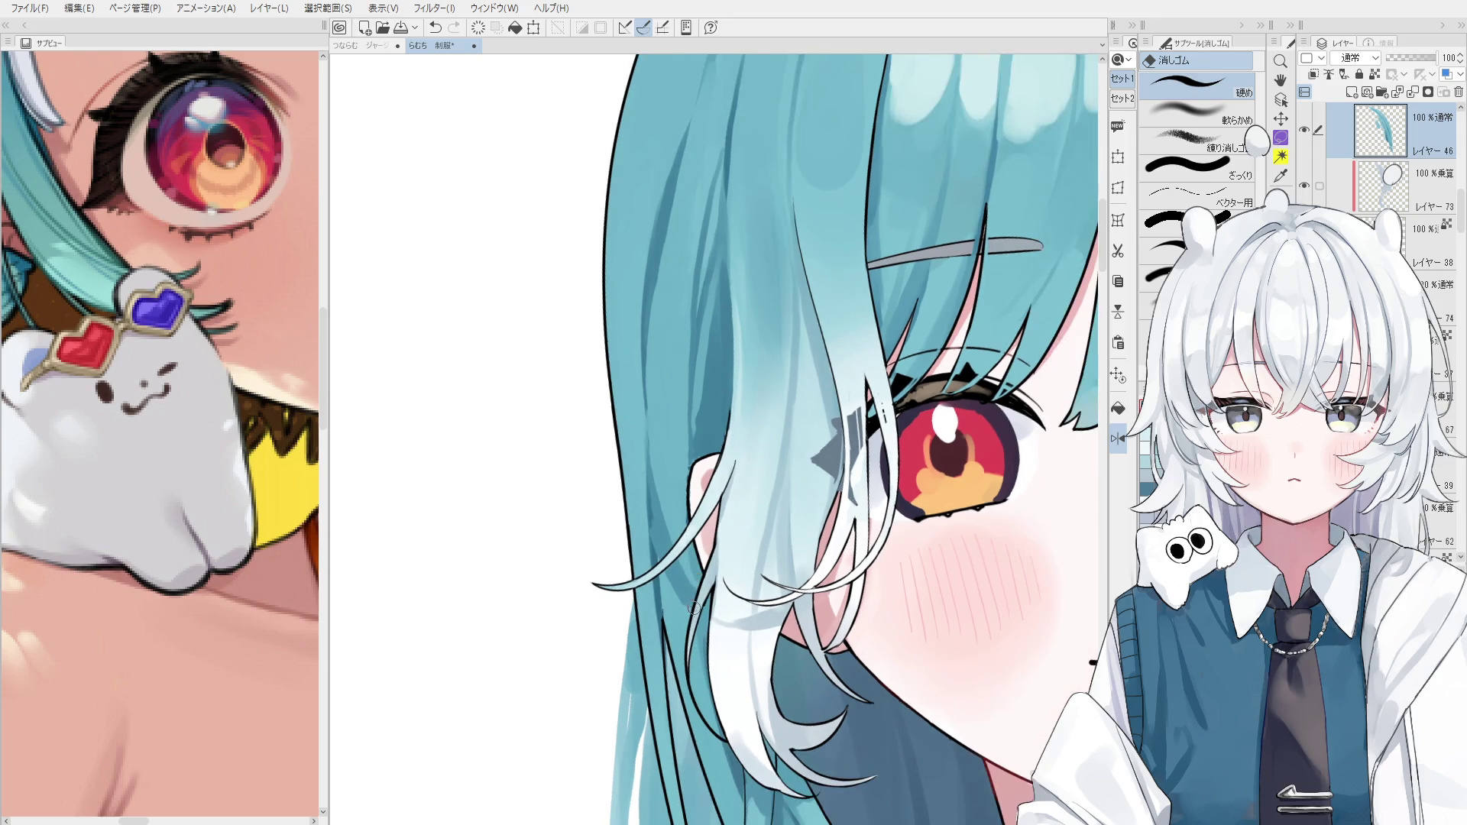
Undo the eraser stroke and return to the 厚塗り thick-paint brush.
{"action": "key", "text": "ctrl+z"}
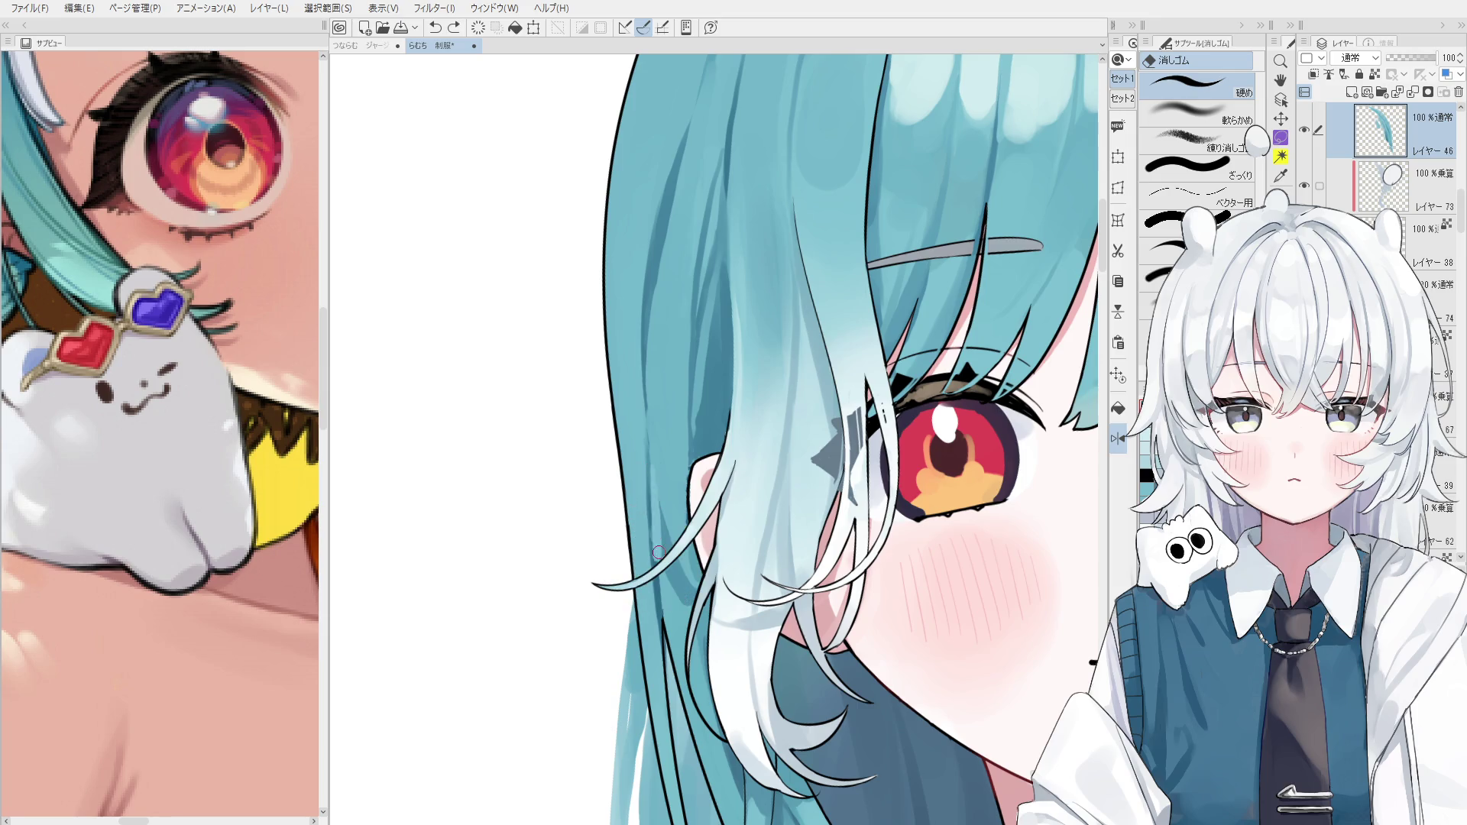
{"action": "key", "text": "b"}
{"action": "key", "text": "minus"}
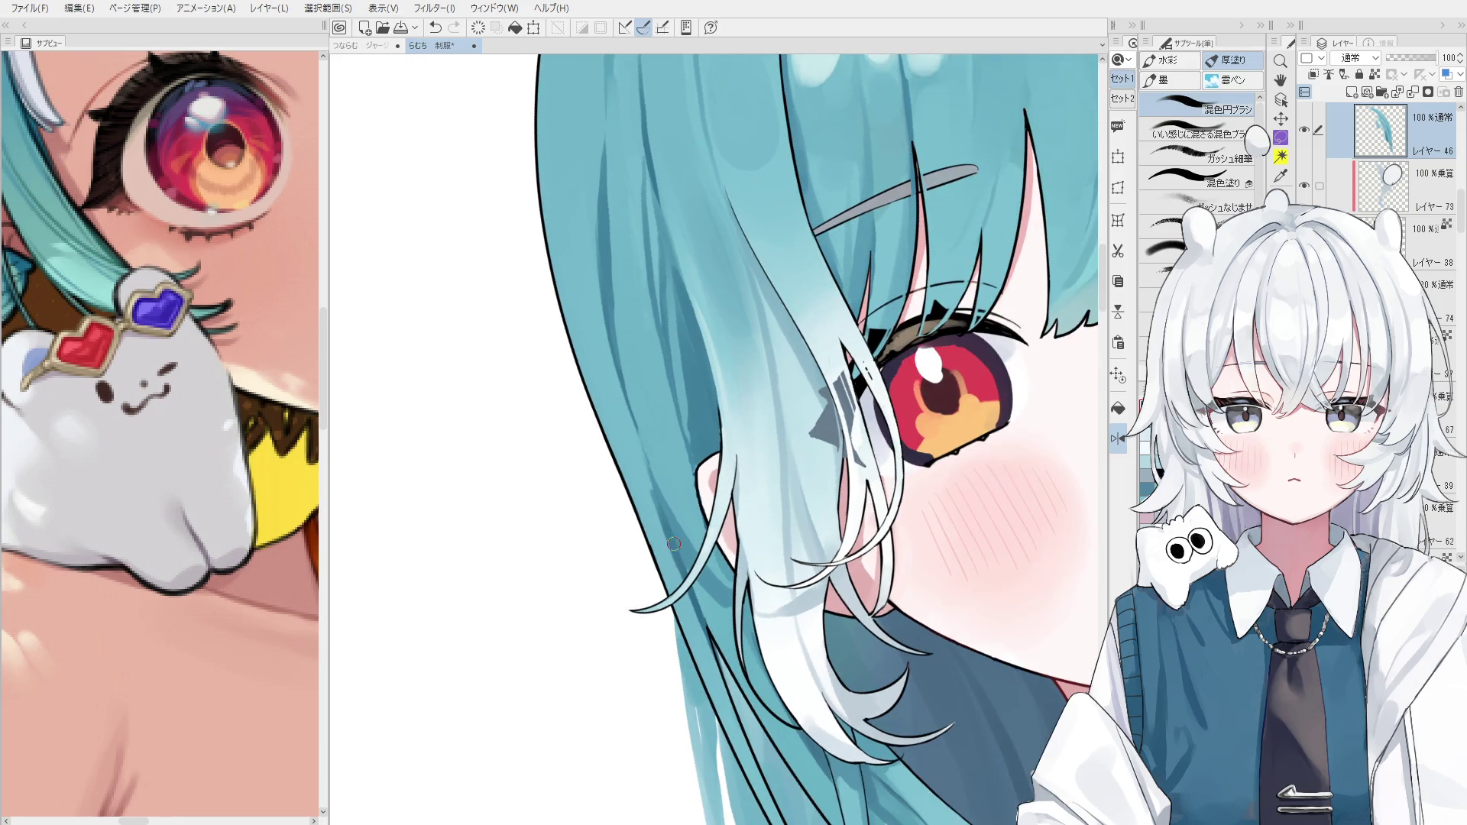
Straighten the view and paint a stroke down the side hair strand after a trial.
{"action": "key", "text": "asciicircum"}
{"action": "key", "text": "asciicircum"}
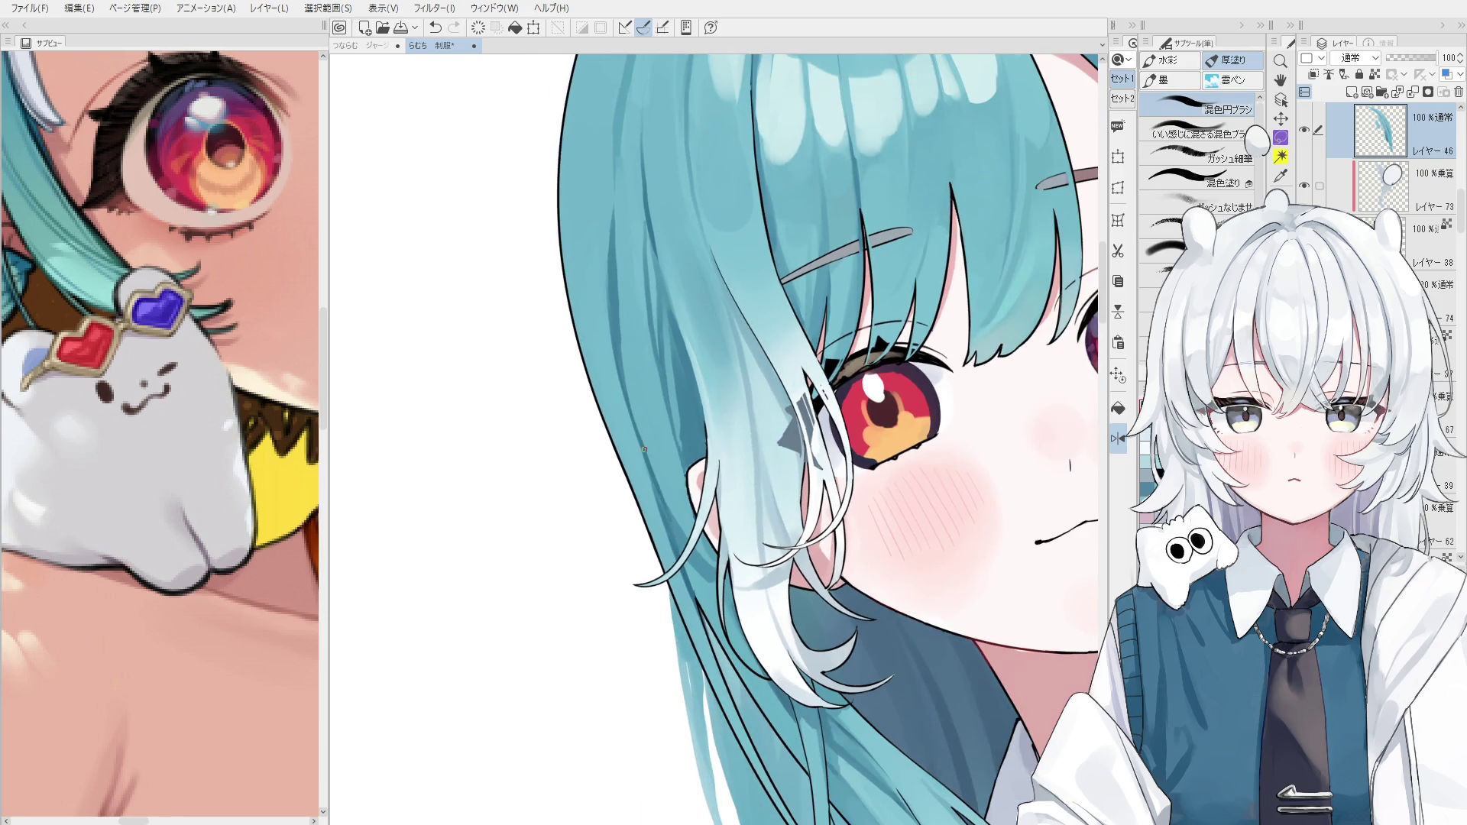
{"action": "scroll", "coordinate": [644, 449], "scroll_direction": "down", "scroll_amount": 2}
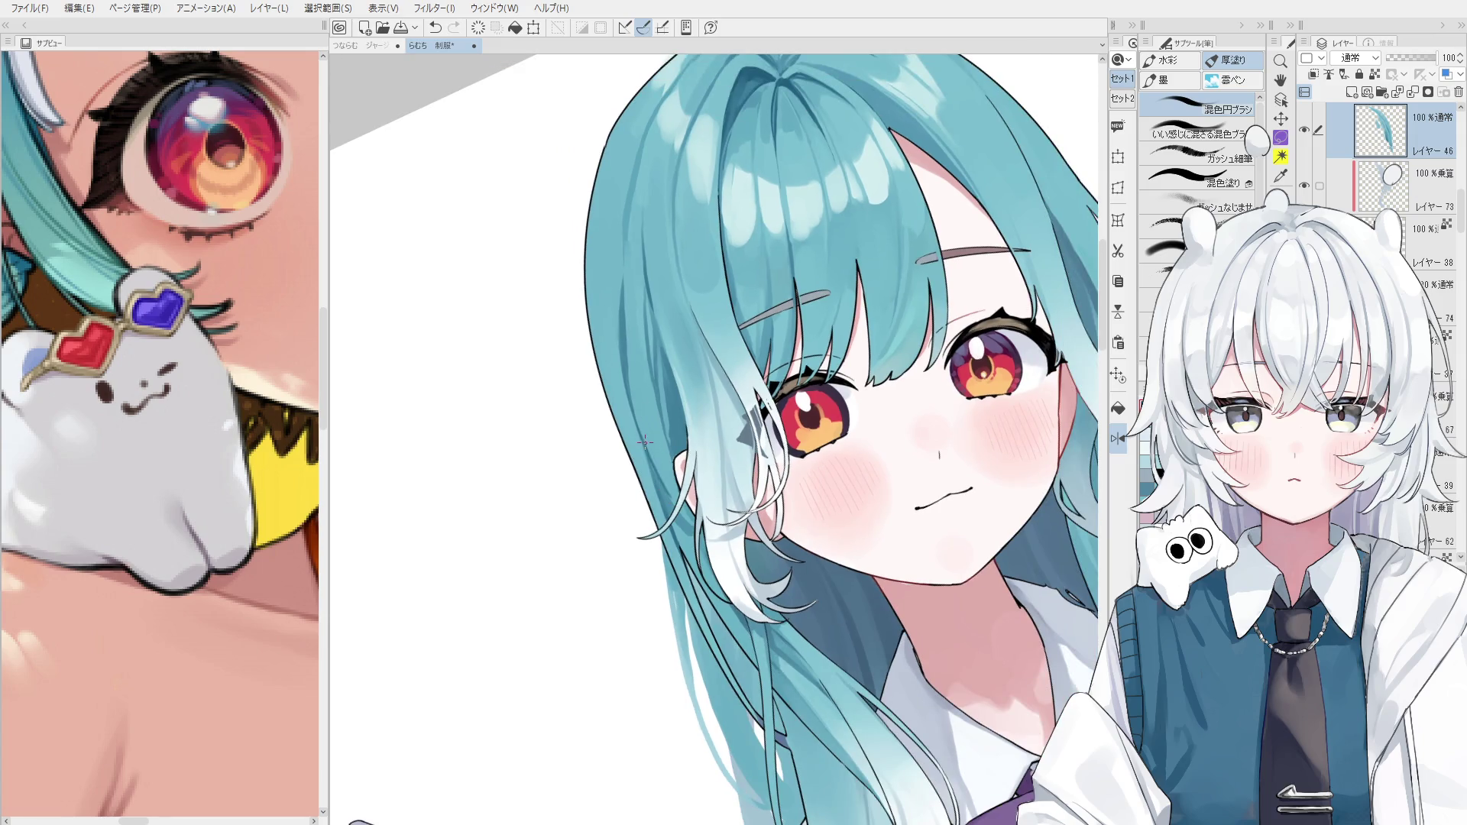
{"action": "scroll", "coordinate": [661, 466], "scroll_direction": "up", "scroll_amount": 3}
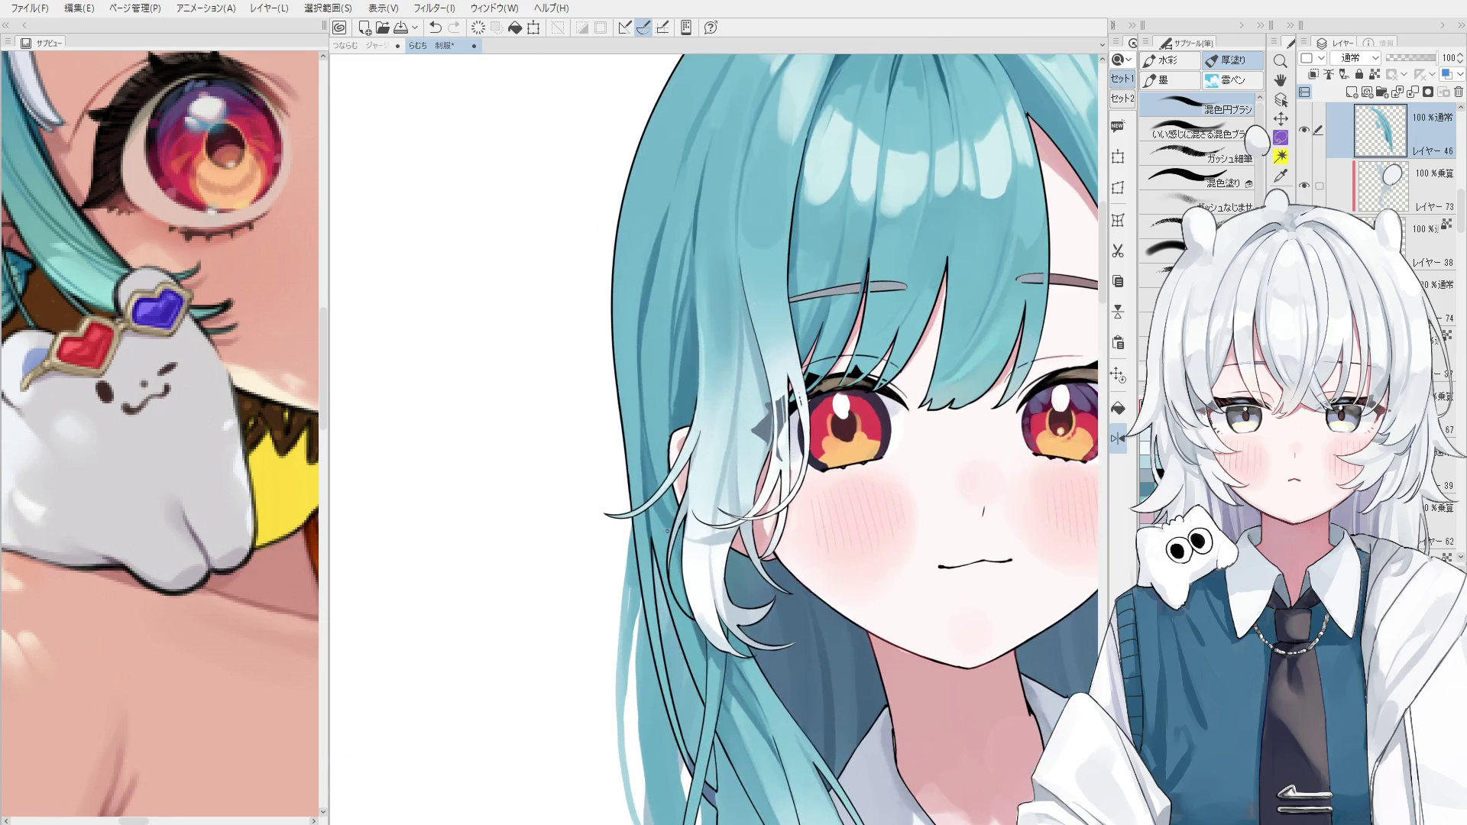
{"action": "key", "text": "ctrl+z"}
{"action": "left_click_drag", "start_coordinate": [661, 530], "coordinate": [658, 511]}
{"action": "key", "text": "ctrl+z"}
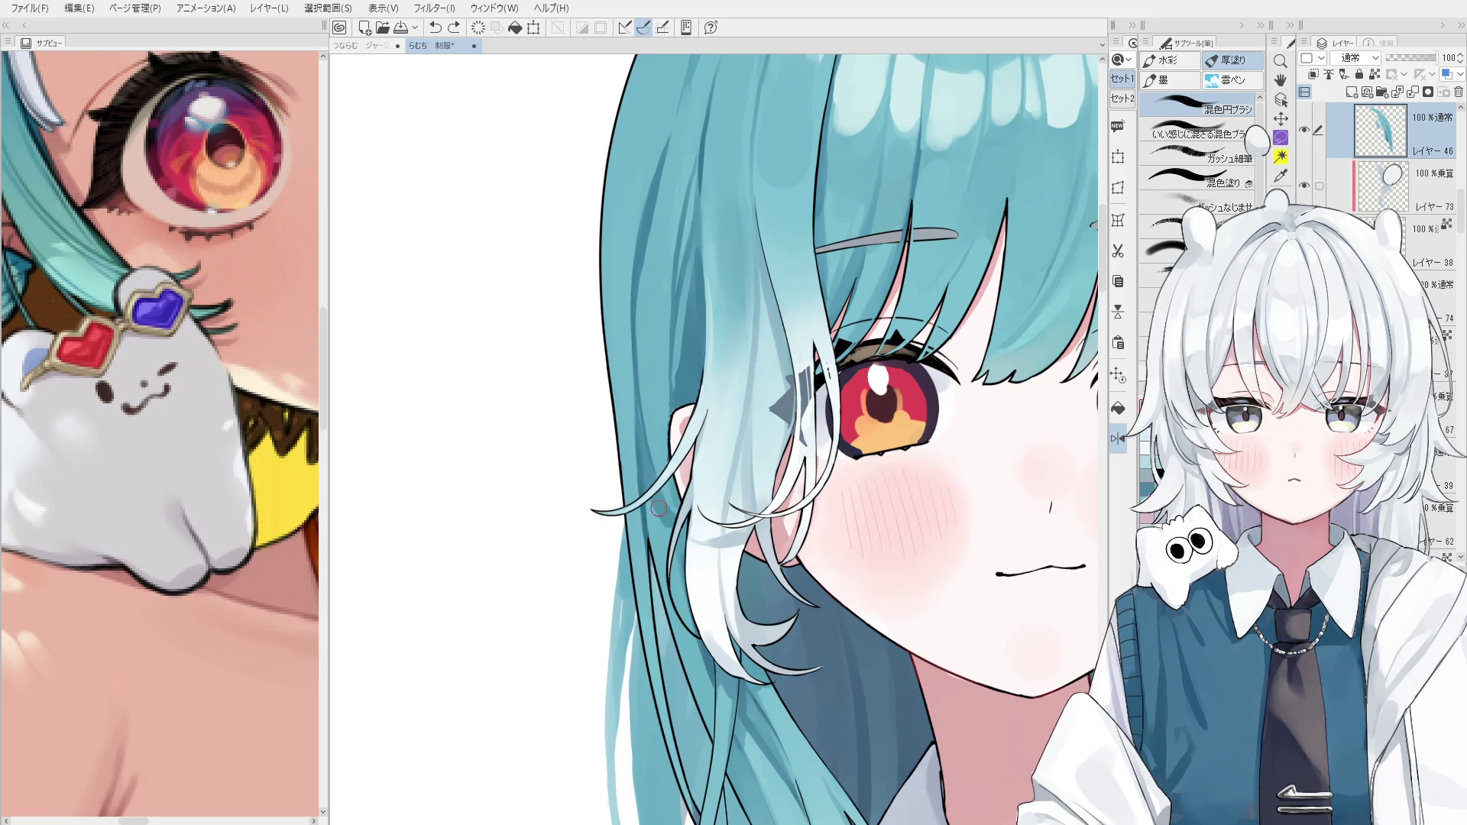
{"action": "left_click_drag", "start_coordinate": [657, 508], "coordinate": [656, 563]}
{"action": "scroll", "coordinate": [655, 563], "scroll_direction": "down", "scroll_amount": 2}
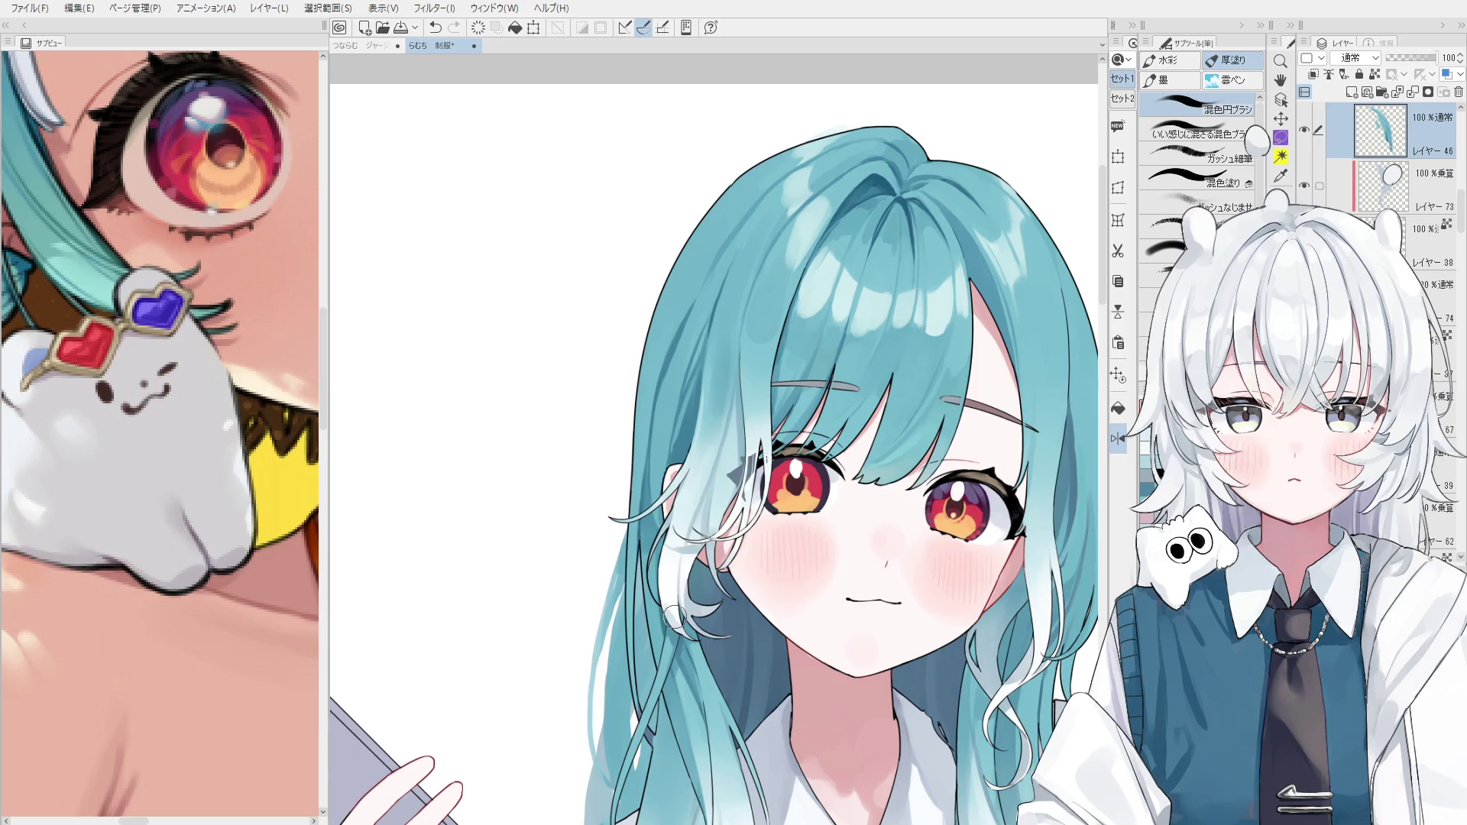
{"action": "scroll", "coordinate": [688, 634], "scroll_direction": "up", "scroll_amount": 3}
Sample hair colours from the artwork and repaint the side strand near the ear.
{"action": "left_click", "coordinate": [673, 557], "text": "alt"}
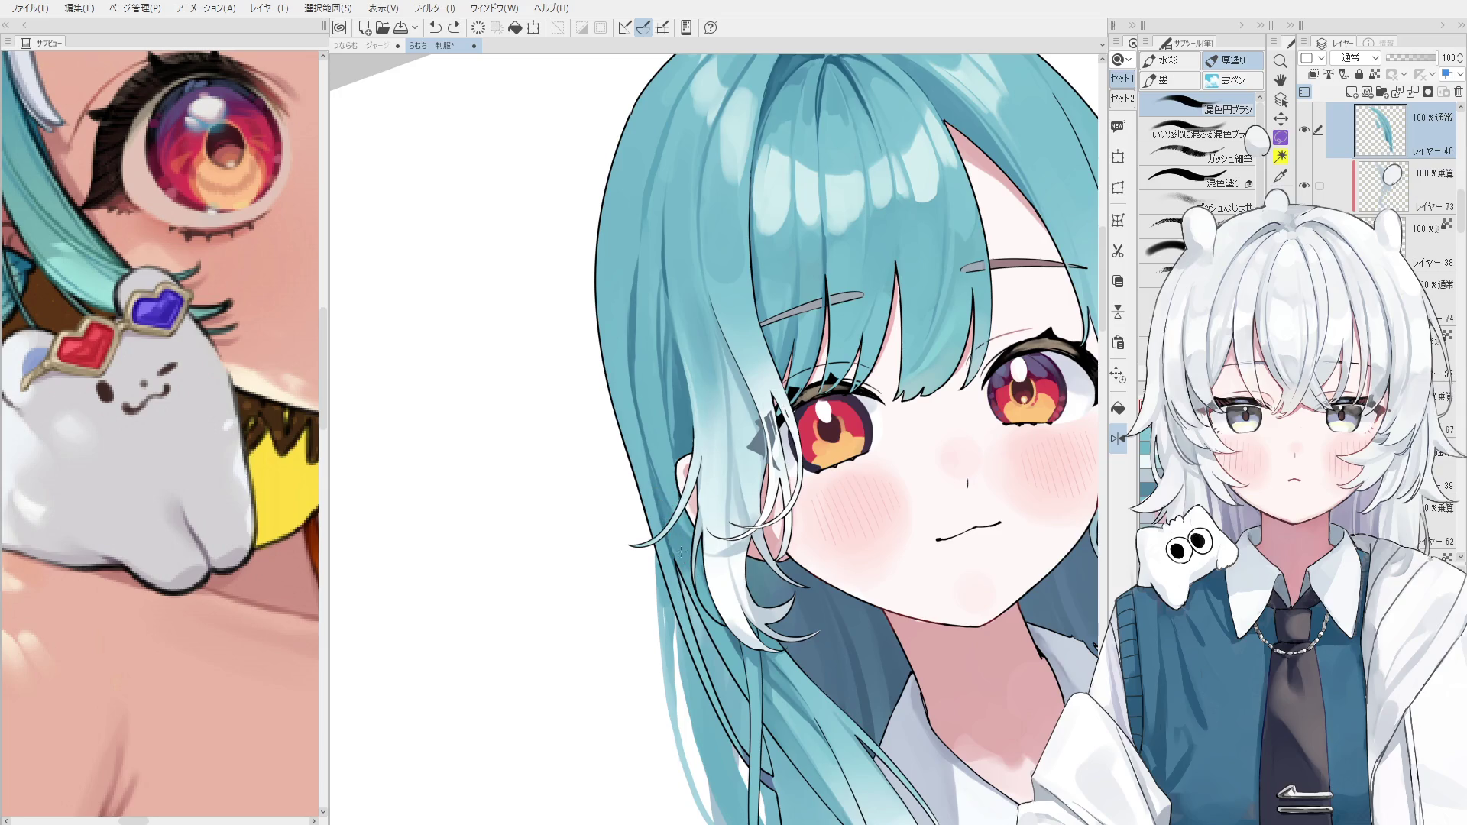
{"action": "scroll", "coordinate": [681, 550], "scroll_direction": "up", "scroll_amount": 2}
{"action": "left_click", "coordinate": [663, 520], "text": "alt"}
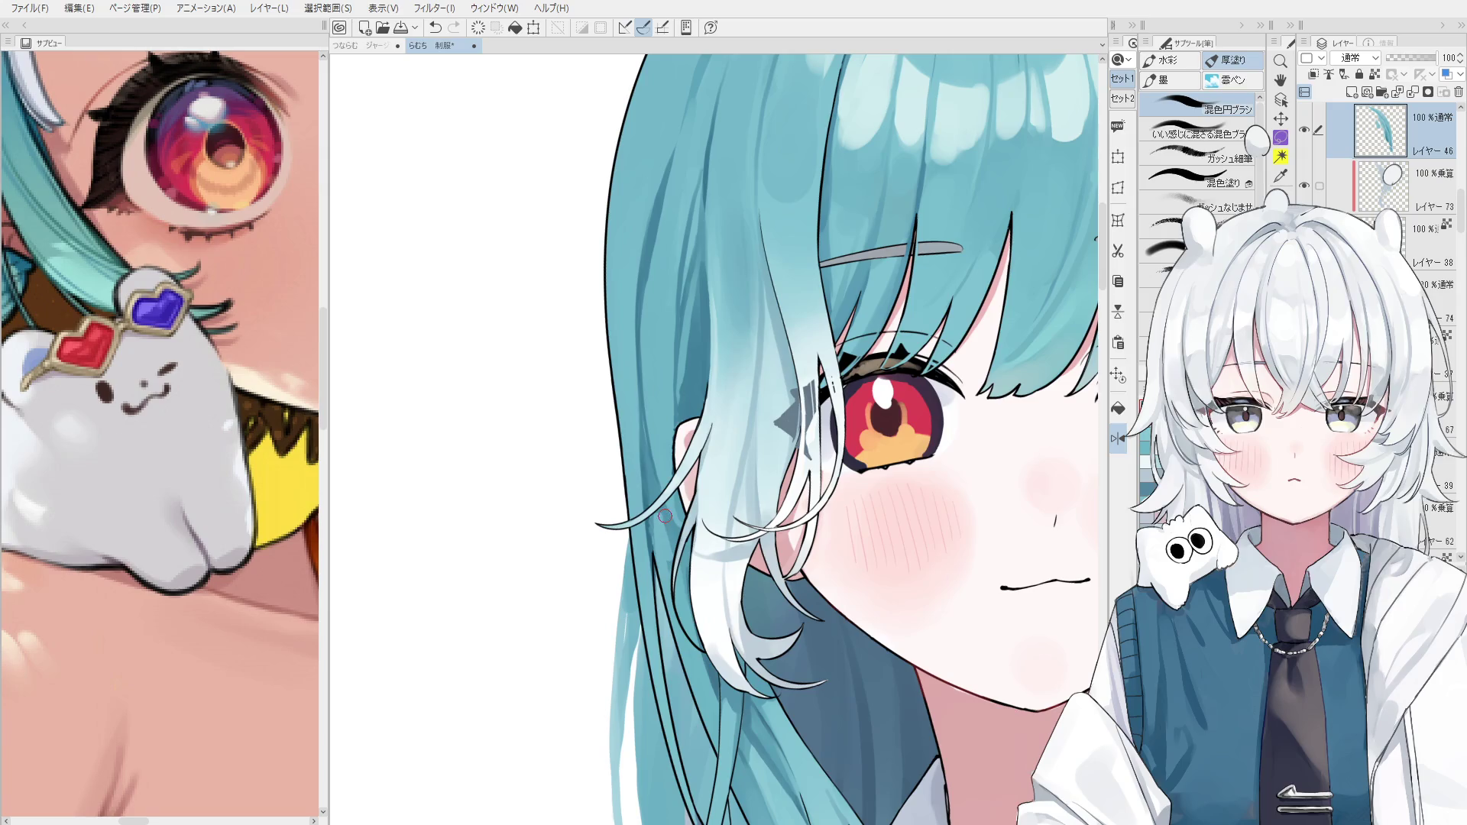
{"action": "left_click", "coordinate": [670, 543], "text": "alt"}
{"action": "scroll", "coordinate": [646, 531], "scroll_direction": "up", "scroll_amount": 2}
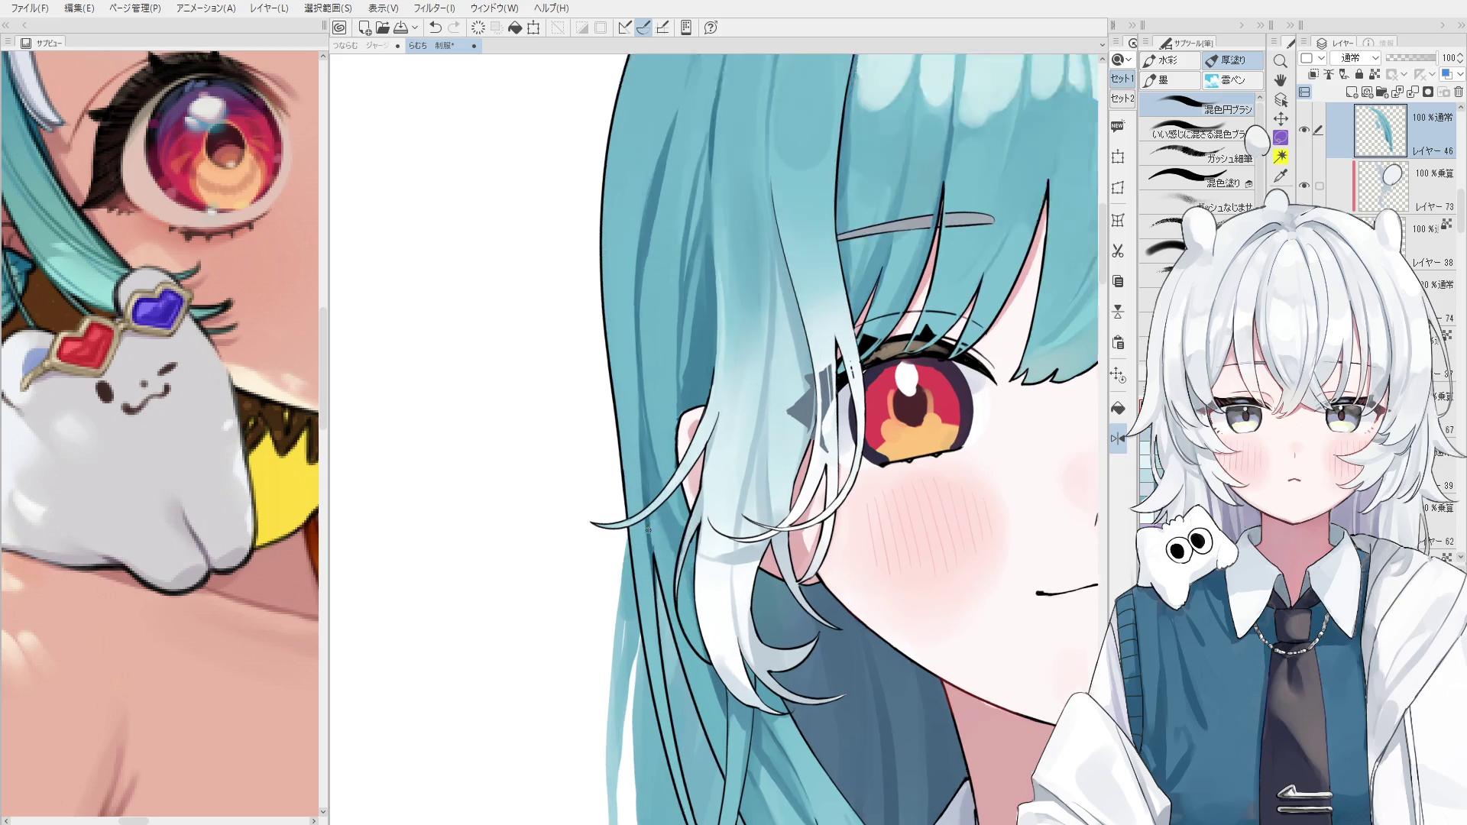
{"action": "key", "text": "ctrl+z"}
{"action": "scroll", "coordinate": [676, 543], "scroll_direction": "up", "scroll_amount": 2}
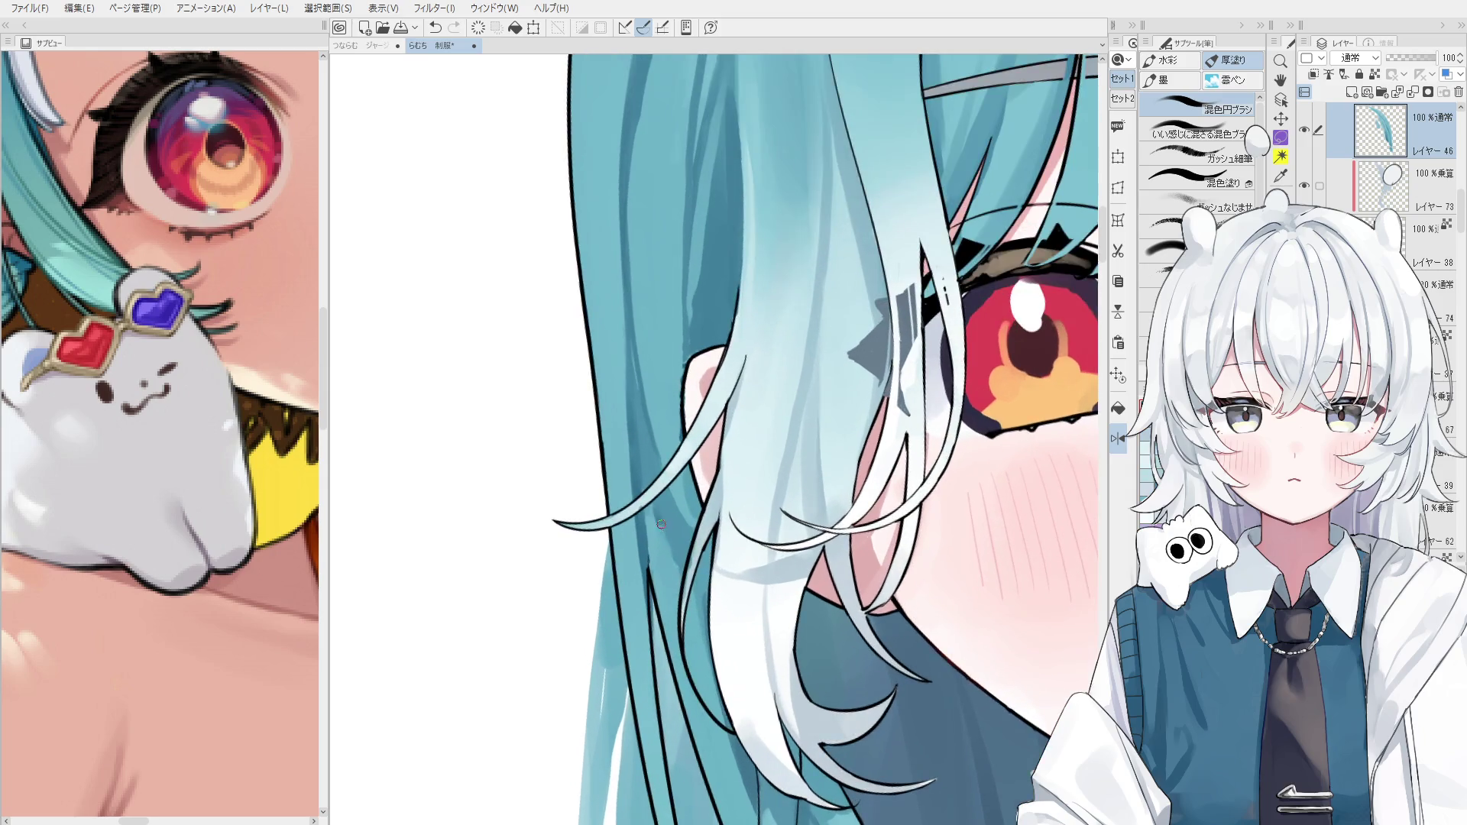
{"action": "left_click_drag", "start_coordinate": [680, 560], "coordinate": [646, 507]}
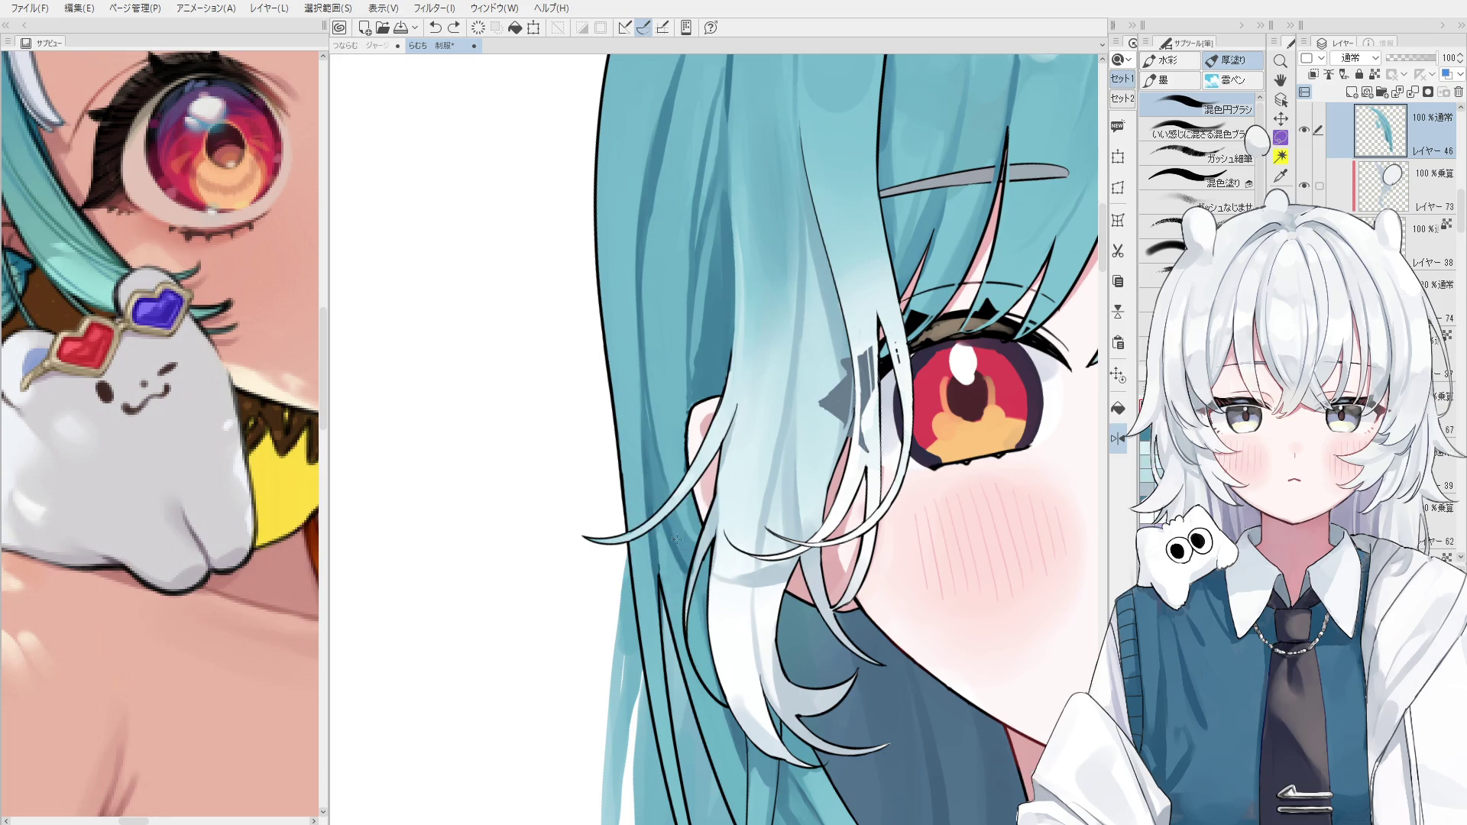
{"action": "scroll", "coordinate": [647, 438], "scroll_direction": "down", "scroll_amount": 1}
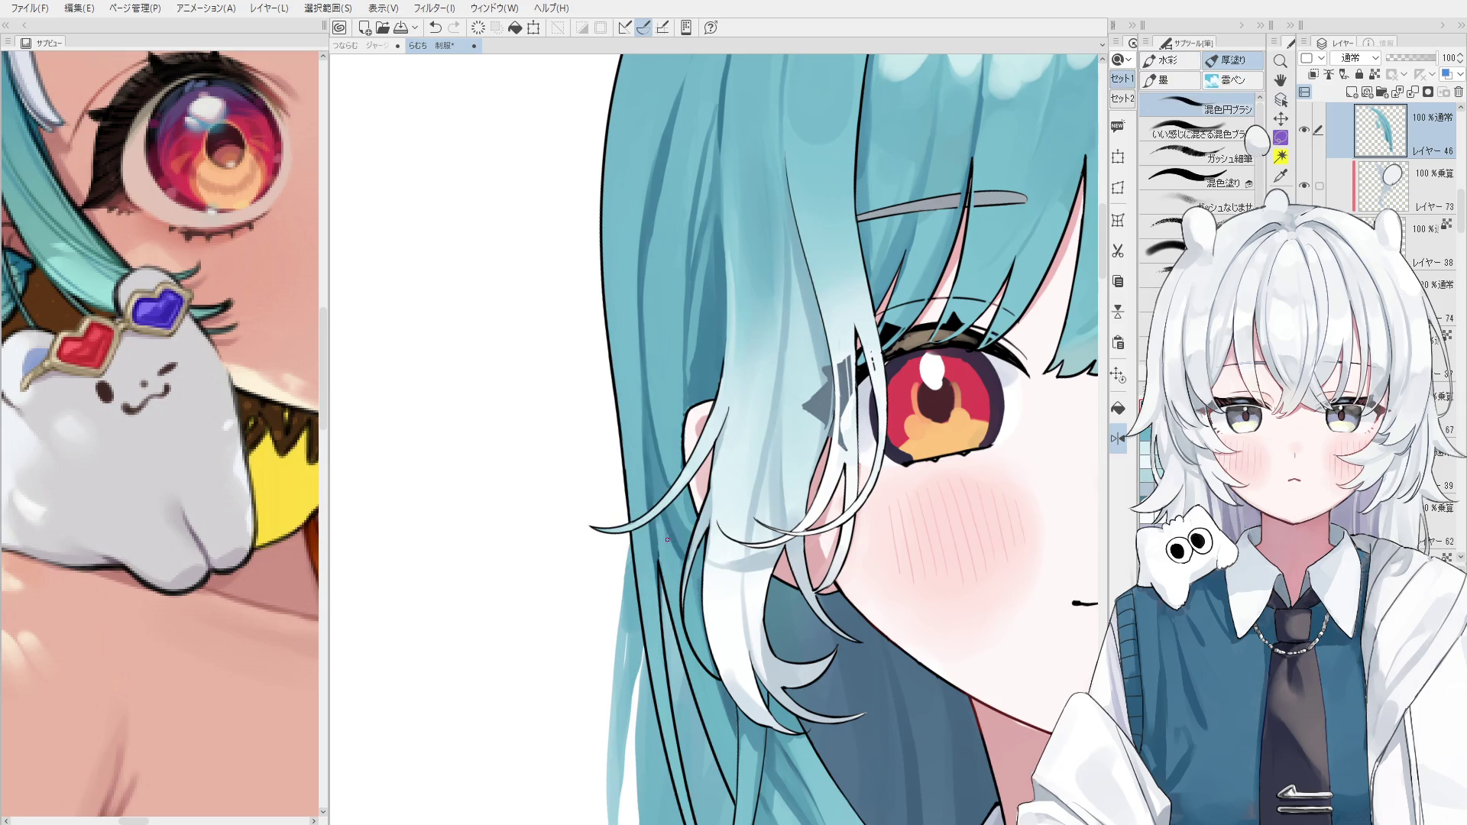
{"action": "scroll", "coordinate": [667, 540], "scroll_direction": "up", "scroll_amount": 4}
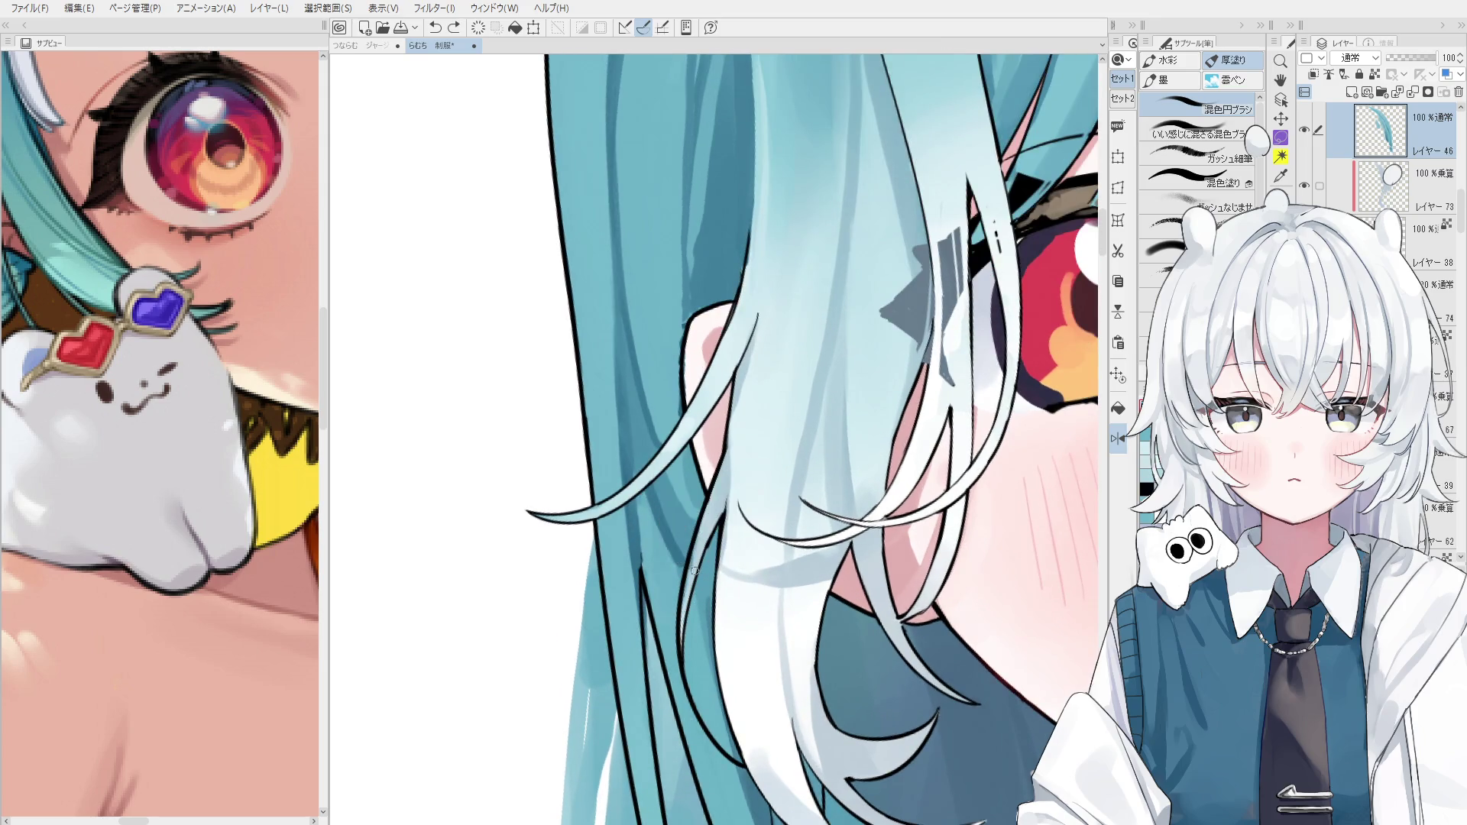
{"action": "scroll", "coordinate": [694, 571], "scroll_direction": "up", "scroll_amount": 1}
Check the Multiply shading layer, then reselect layer 46 and tilt the view.
{"action": "left_click", "coordinate": [701, 564], "text": "ctrl+shift"}
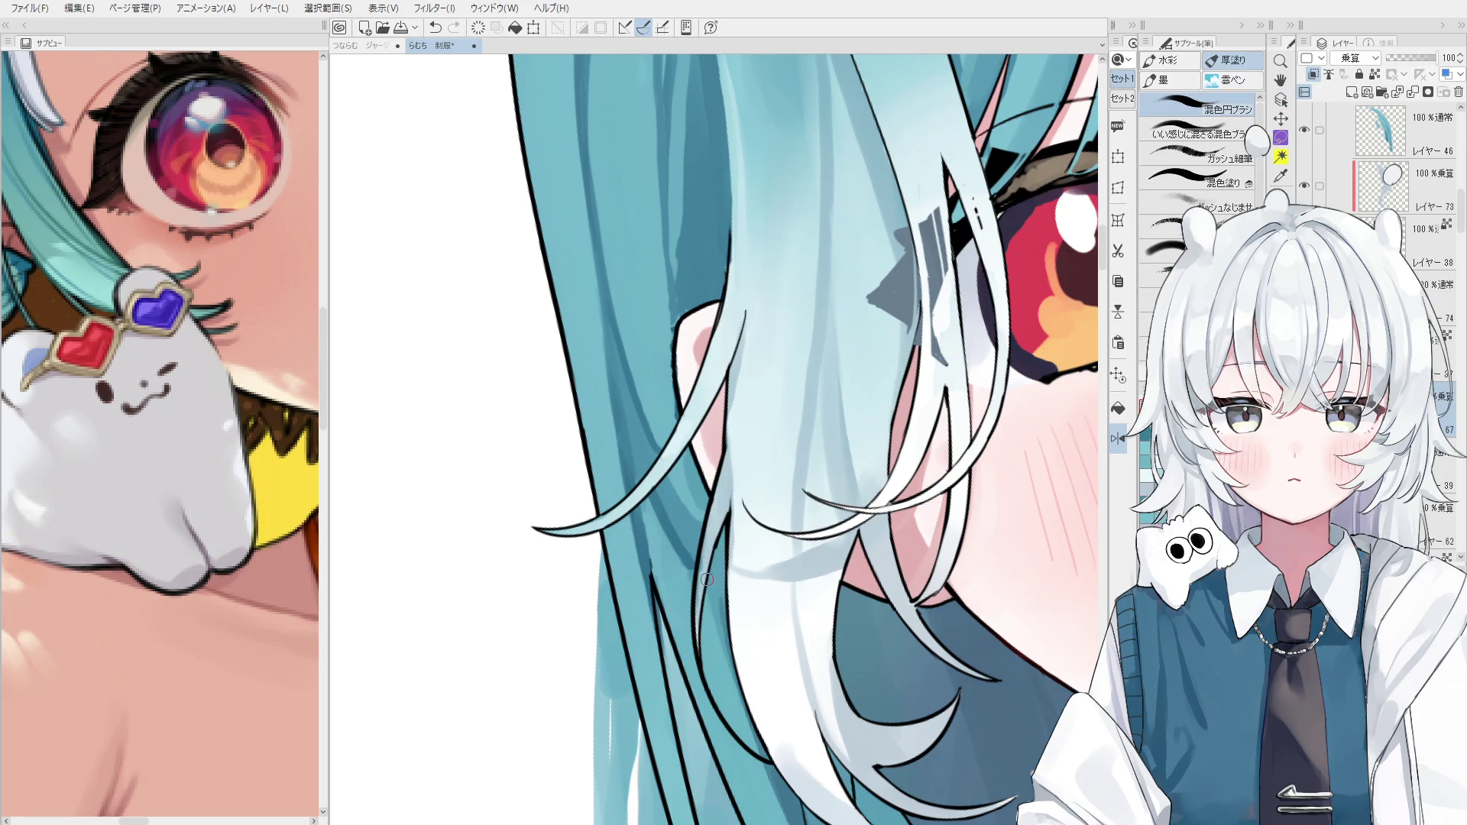
{"action": "left_click", "coordinate": [696, 602], "text": "ctrl+shift"}
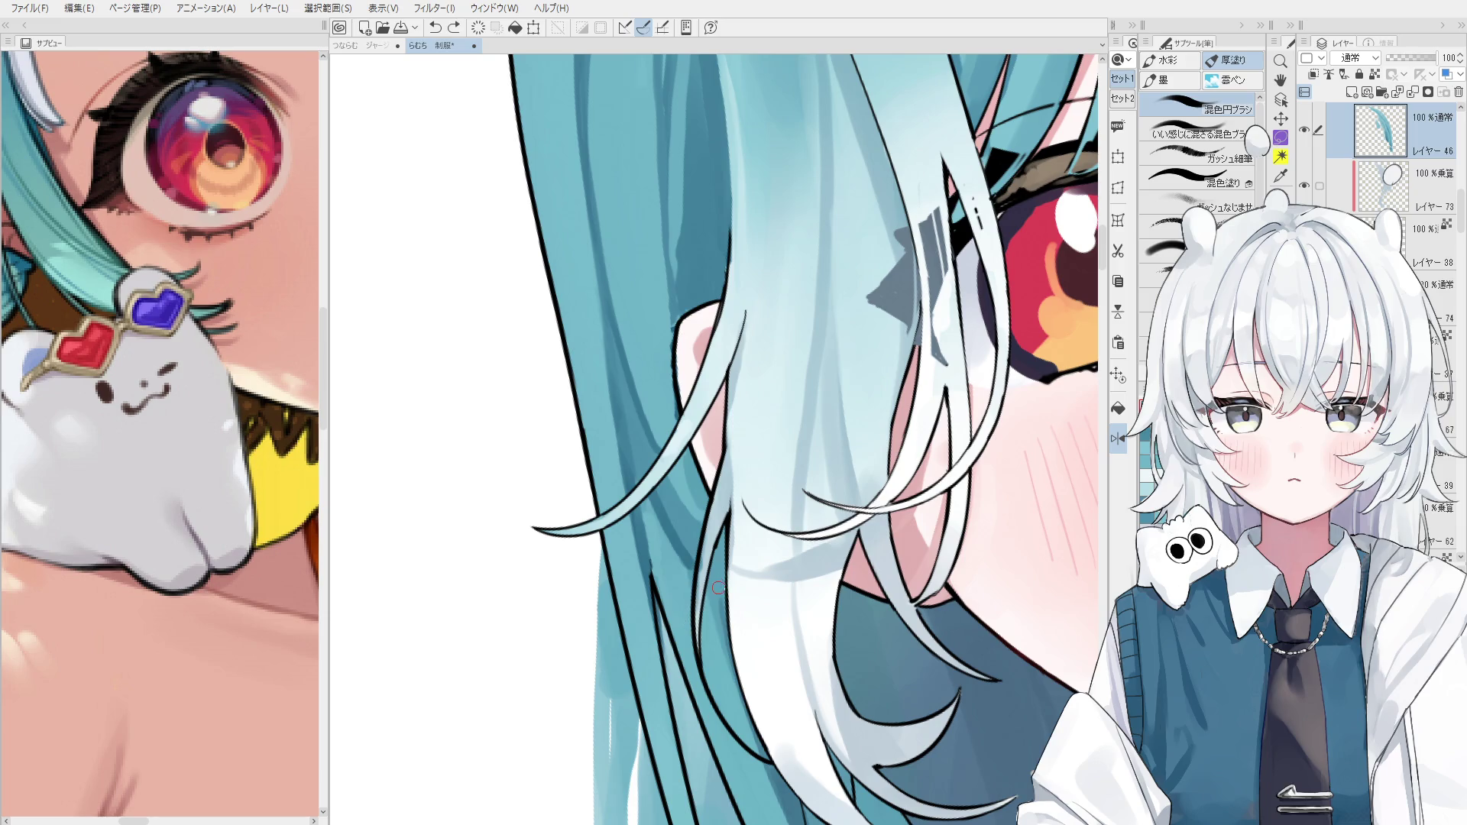
{"action": "left_click_drag", "start_coordinate": [718, 589], "coordinate": [721, 577]}
{"action": "scroll", "coordinate": [684, 646], "scroll_direction": "up", "scroll_amount": 2}
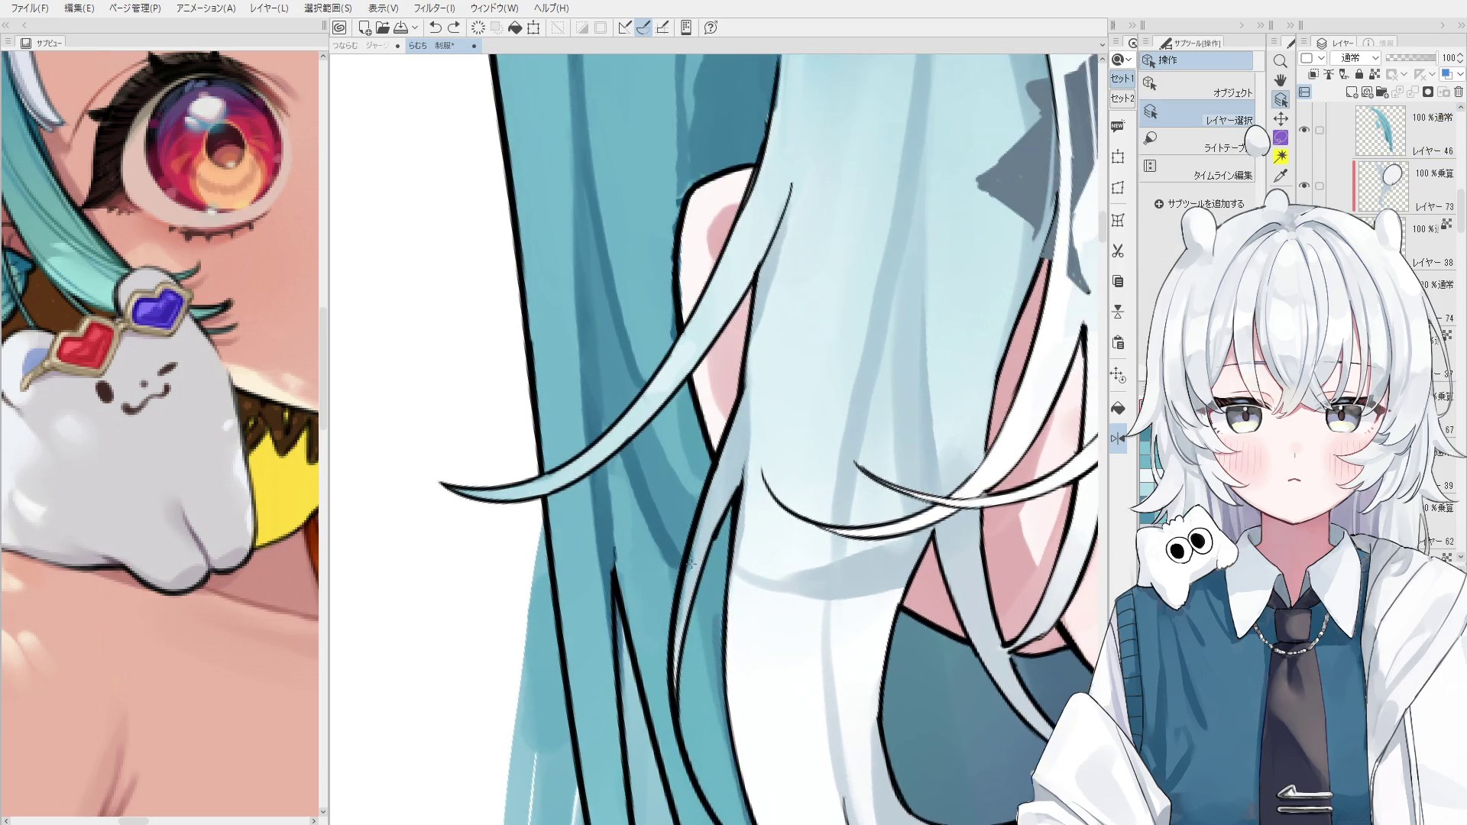
Make layer 46 active, return to the thick-paint brush and turn on Lock transparent pixels.
{"action": "key", "text": "e"}
{"action": "left_click", "coordinate": [692, 600], "text": "ctrl+shift"}
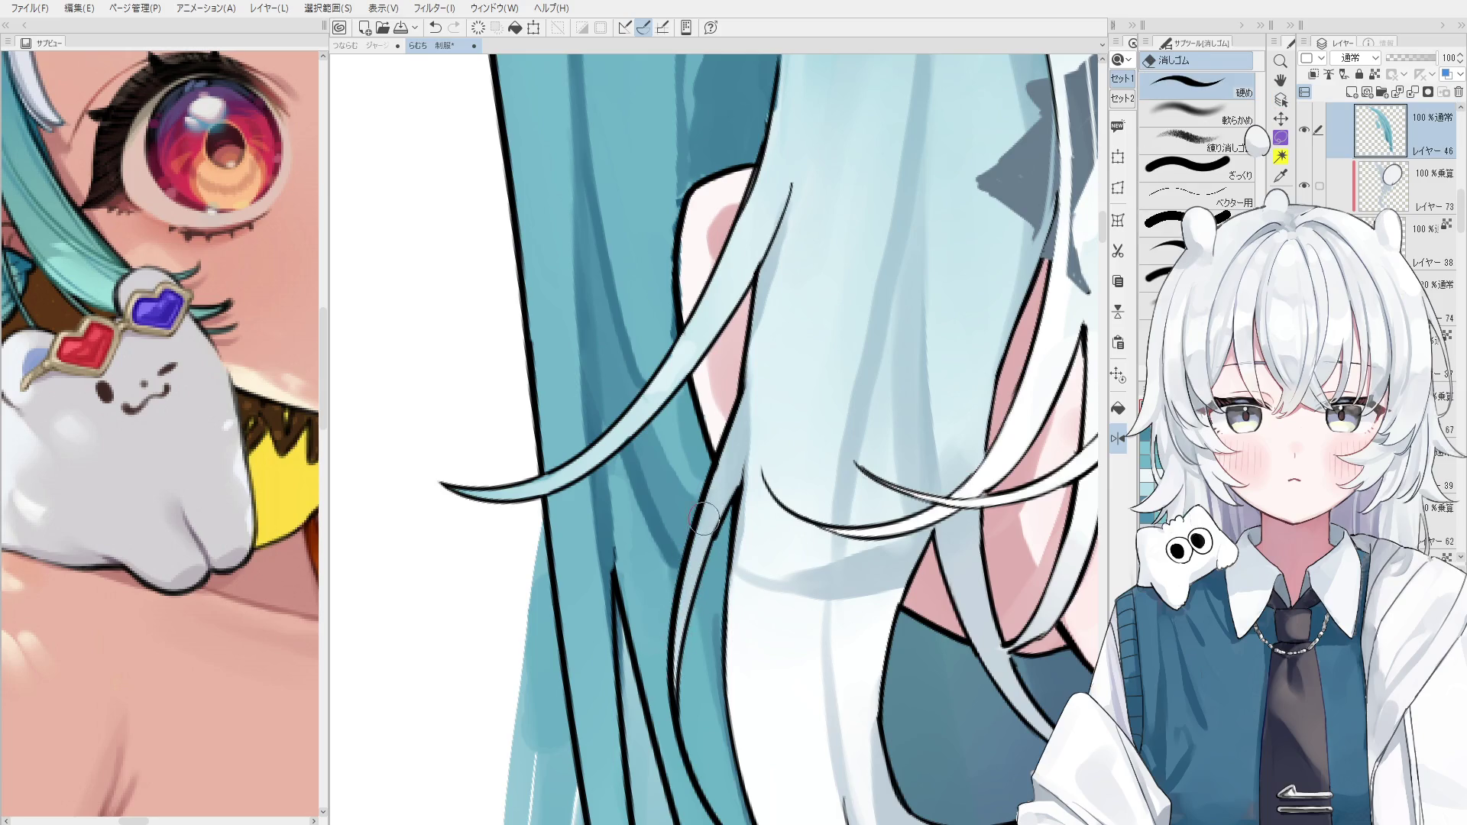
{"action": "scroll", "coordinate": [711, 518], "scroll_direction": "down", "scroll_amount": 2}
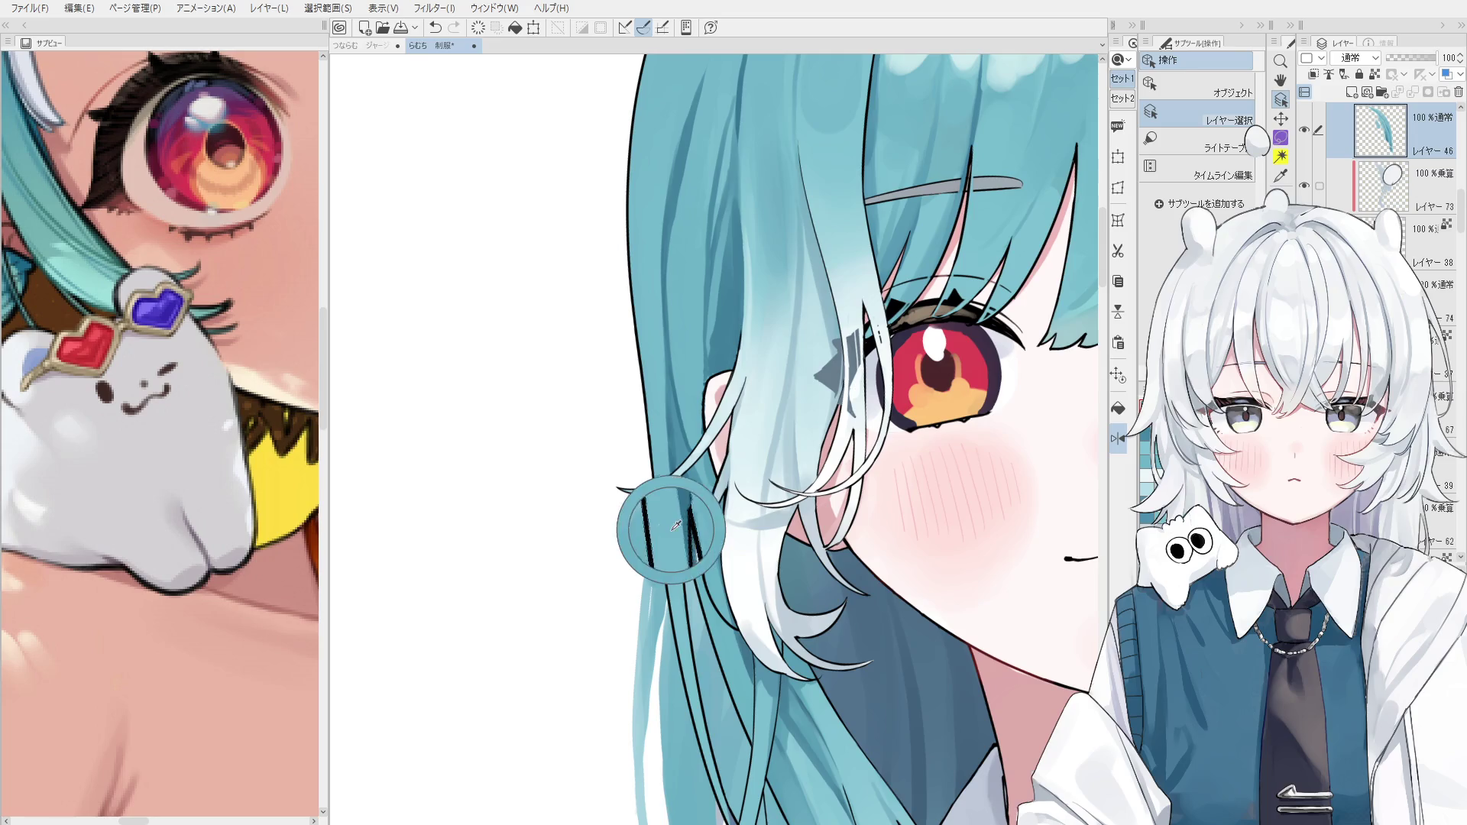
{"action": "scroll", "coordinate": [684, 555], "scroll_direction": "up", "scroll_amount": 2}
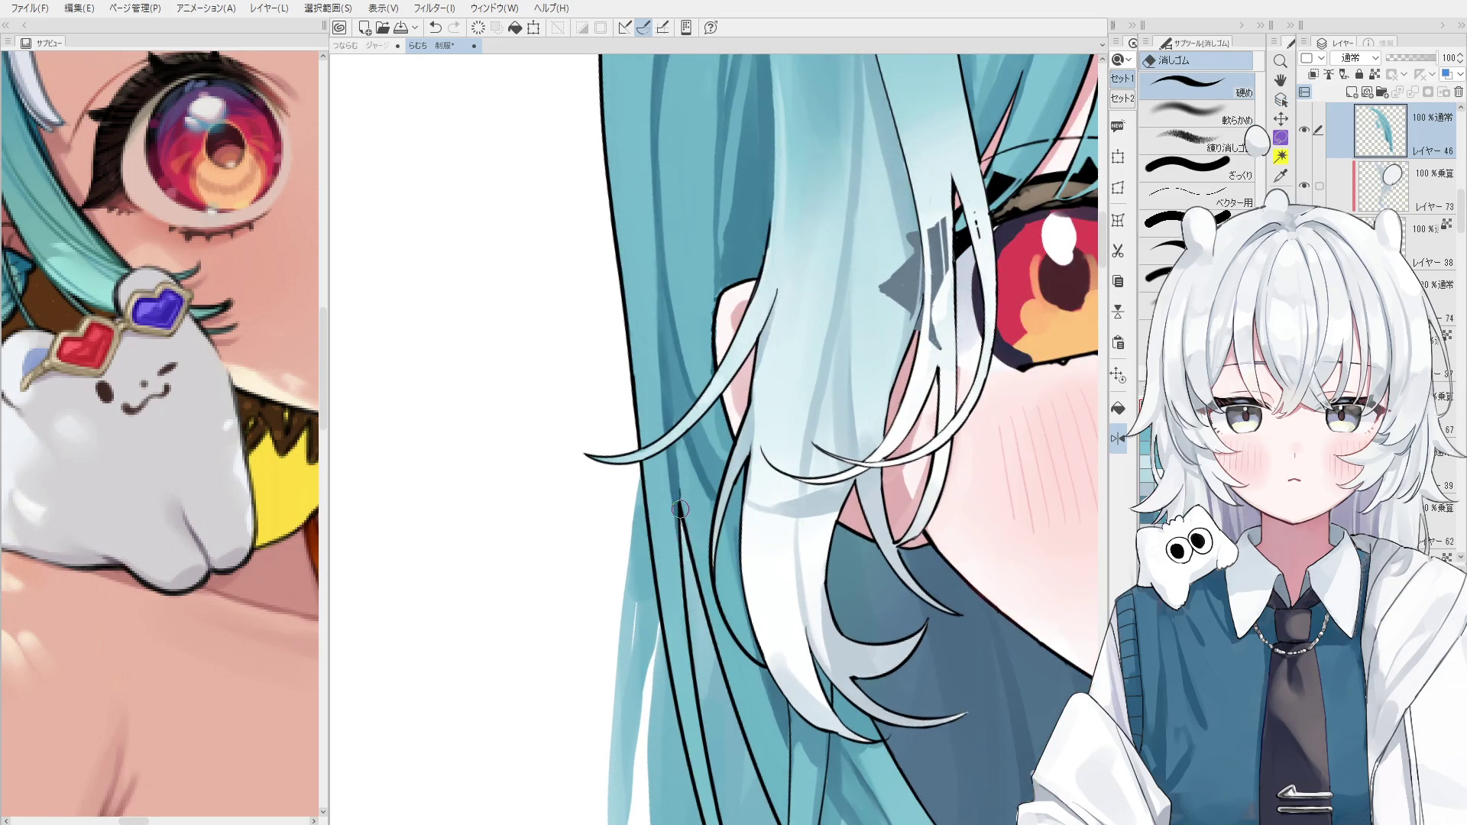
{"action": "scroll", "coordinate": [682, 535], "scroll_direction": "down", "scroll_amount": 1}
{"action": "scroll", "coordinate": [677, 496], "scroll_direction": "down", "scroll_amount": 5}
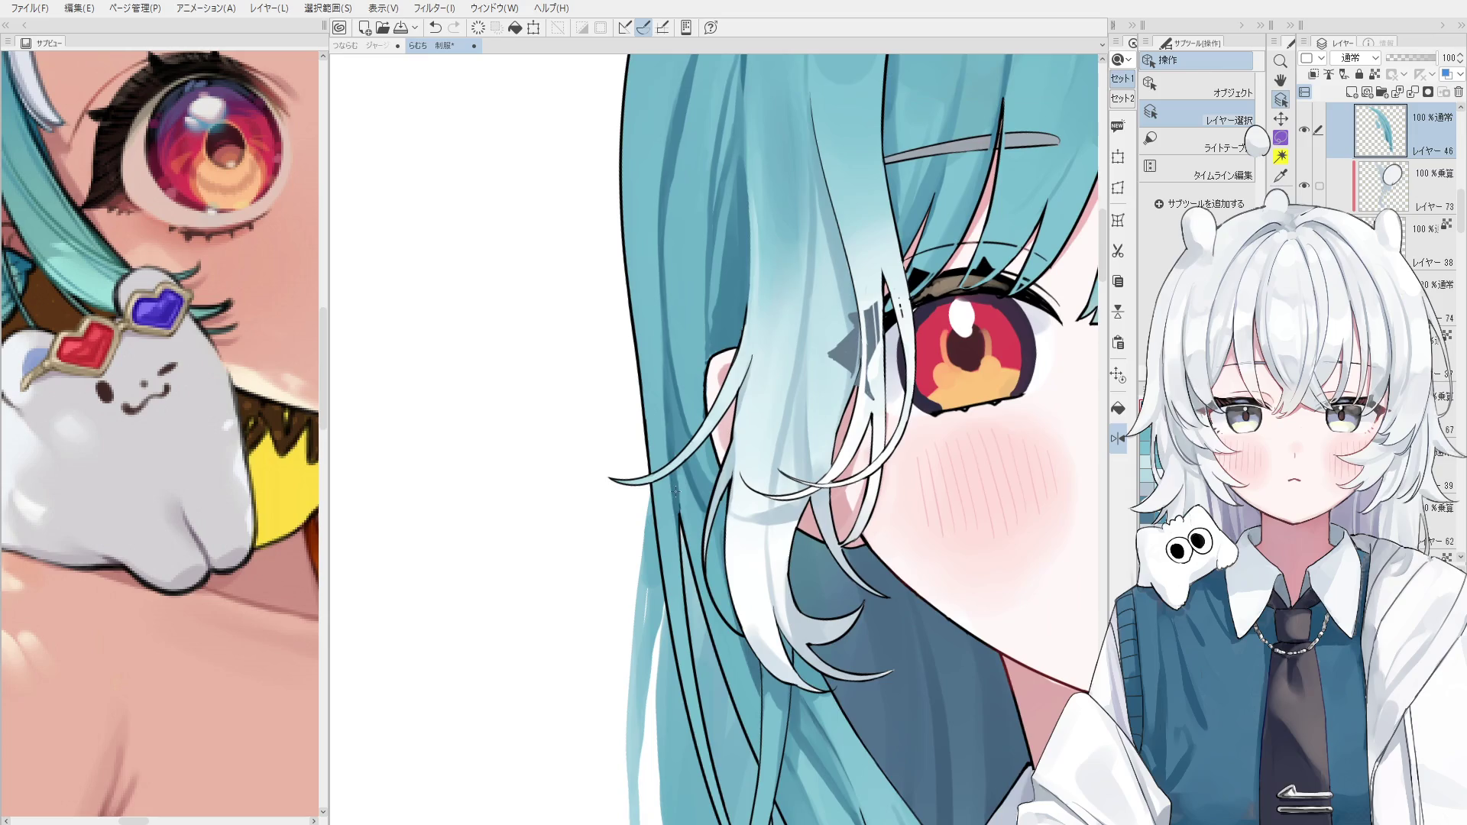
{"action": "scroll", "coordinate": [670, 533], "scroll_direction": "down", "scroll_amount": 2}
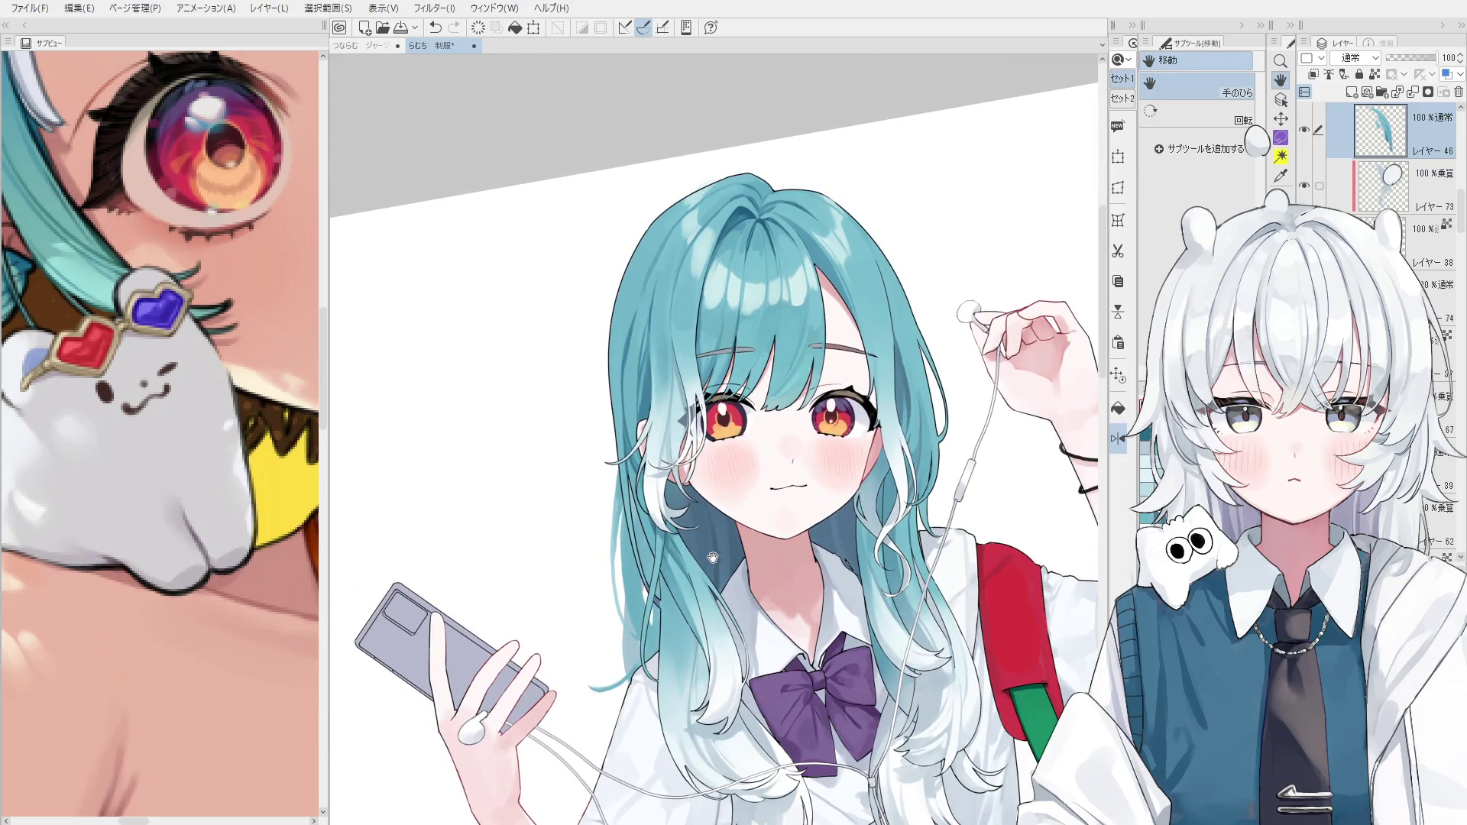
{"action": "scroll", "coordinate": [684, 573], "scroll_direction": "up", "scroll_amount": 2}
{"action": "key", "text": "b"}
{"action": "scroll", "coordinate": [684, 573], "scroll_direction": "up", "scroll_amount": 1}
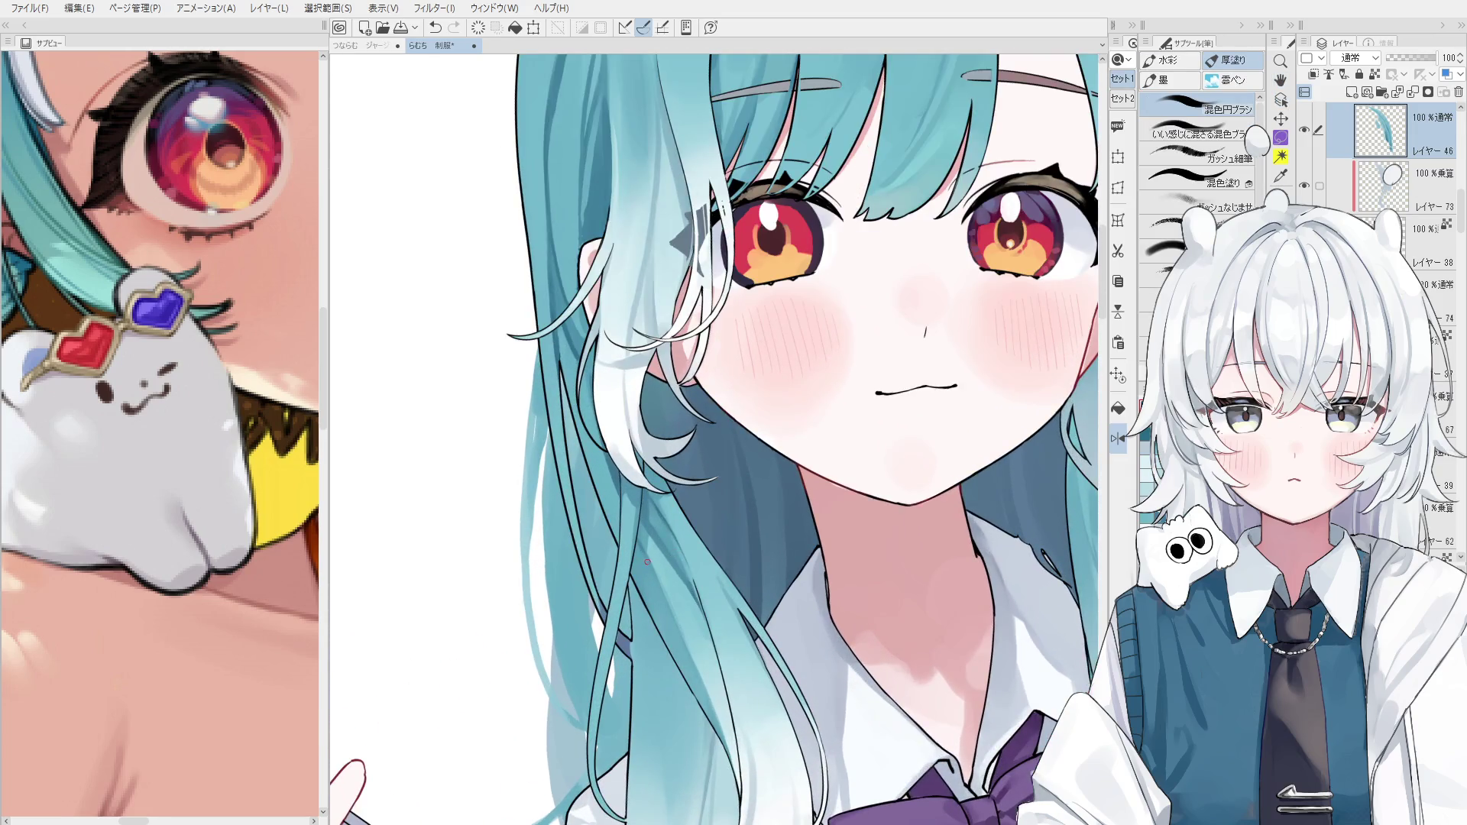
{"action": "scroll", "coordinate": [679, 627], "scroll_direction": "up", "scroll_amount": 1}
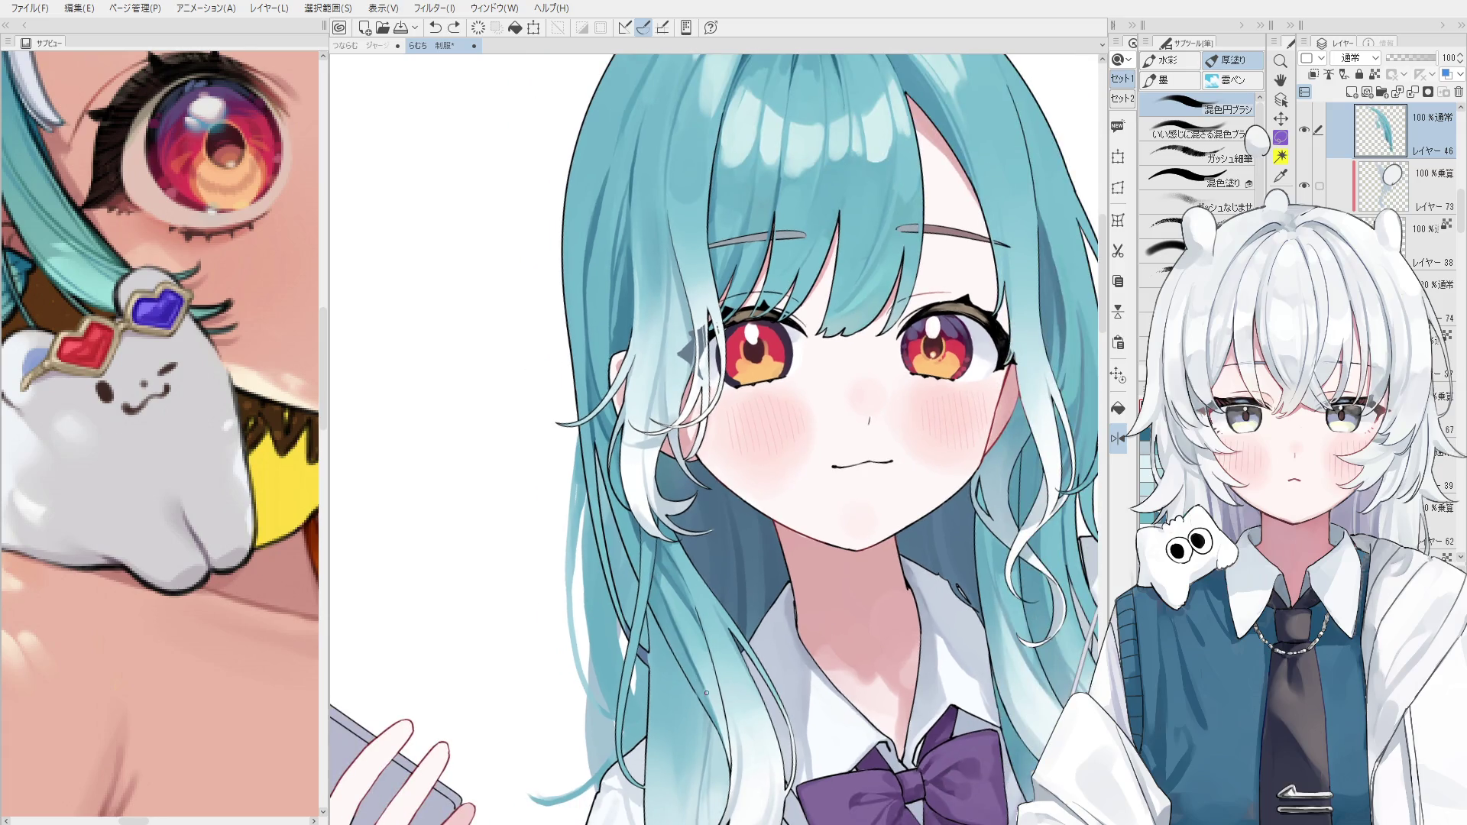
{"action": "key", "text": "slash"}
{"action": "key", "text": "alt+bracketleft"}
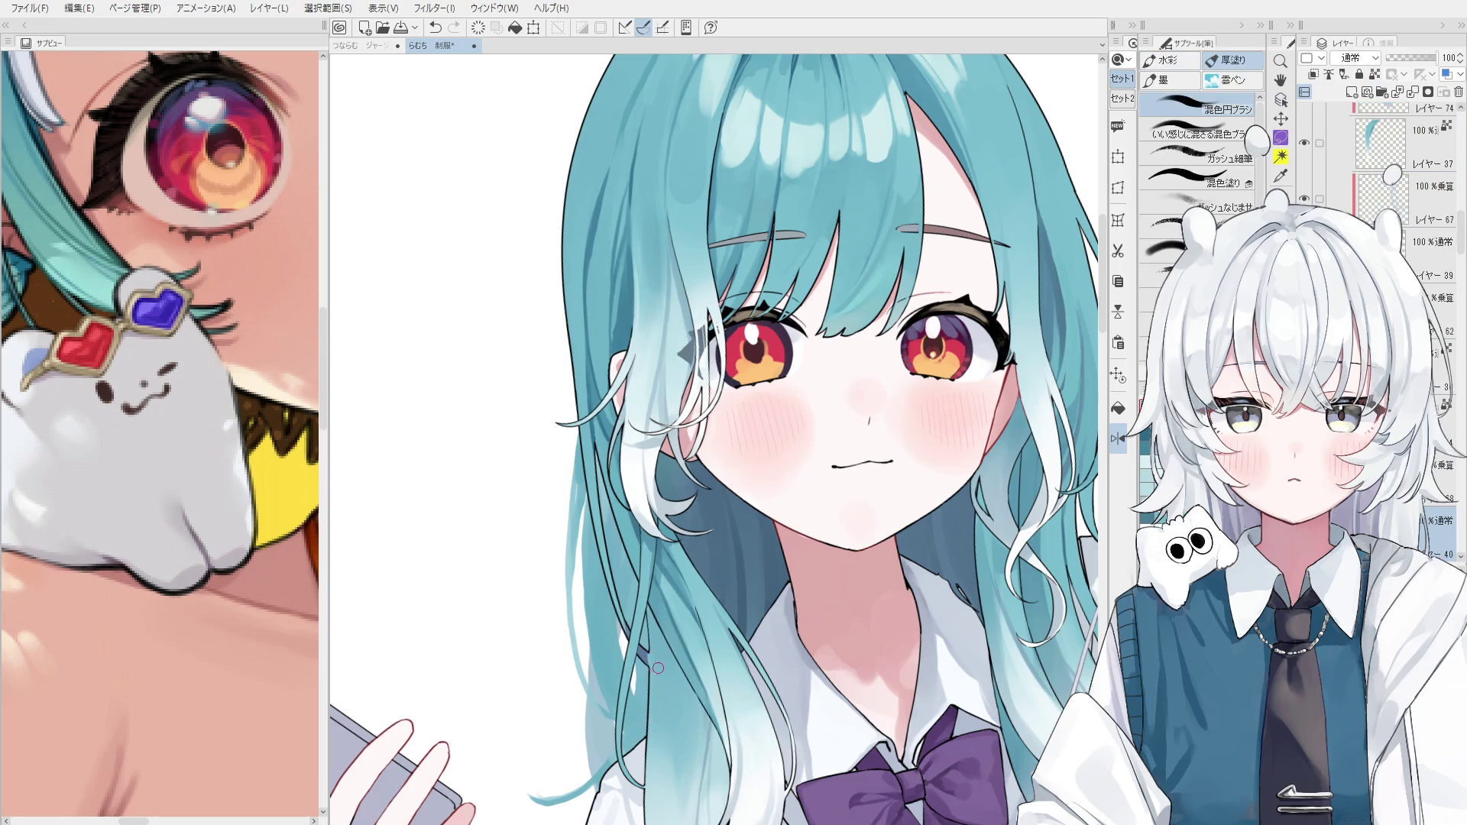
{"action": "left_click_drag", "start_coordinate": [613, 589], "coordinate": [628, 651]}
{"action": "key", "text": "slash"}
{"action": "key", "text": "ctrl+at"}
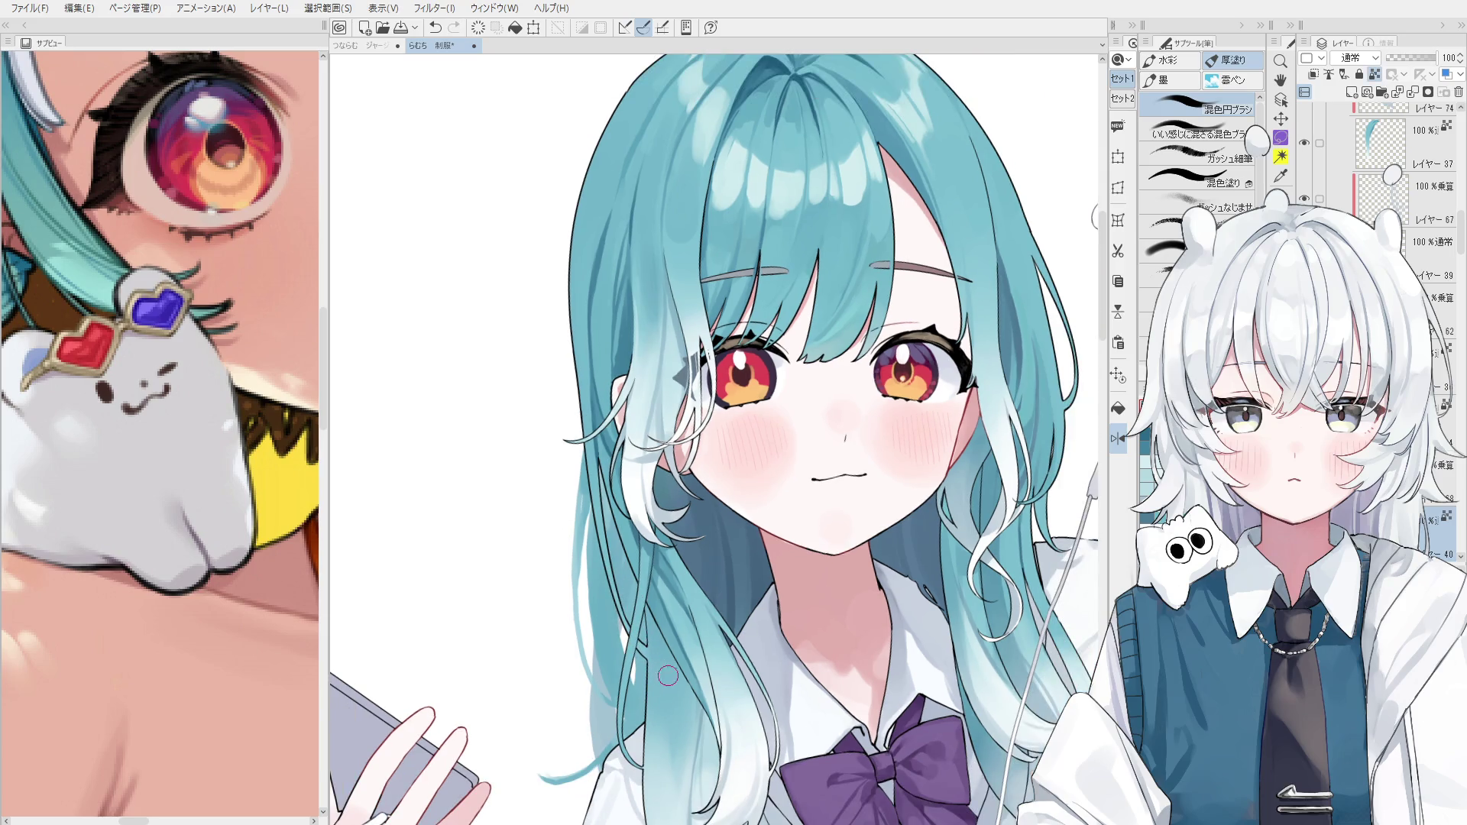
{"action": "key", "text": "alt+bracketright"}
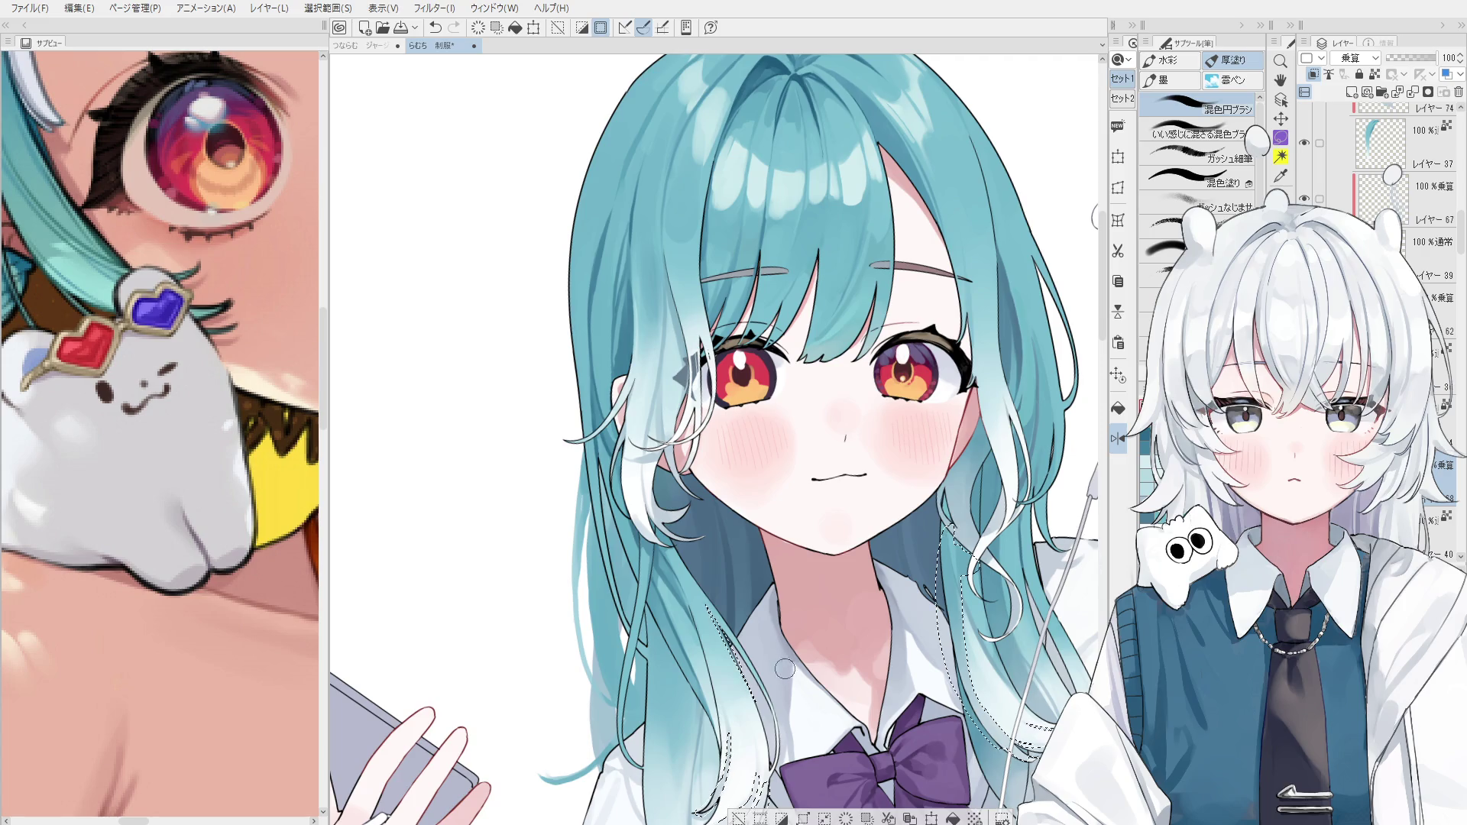
{"action": "left_click_drag", "start_coordinate": [739, 810], "coordinate": [740, 611]}
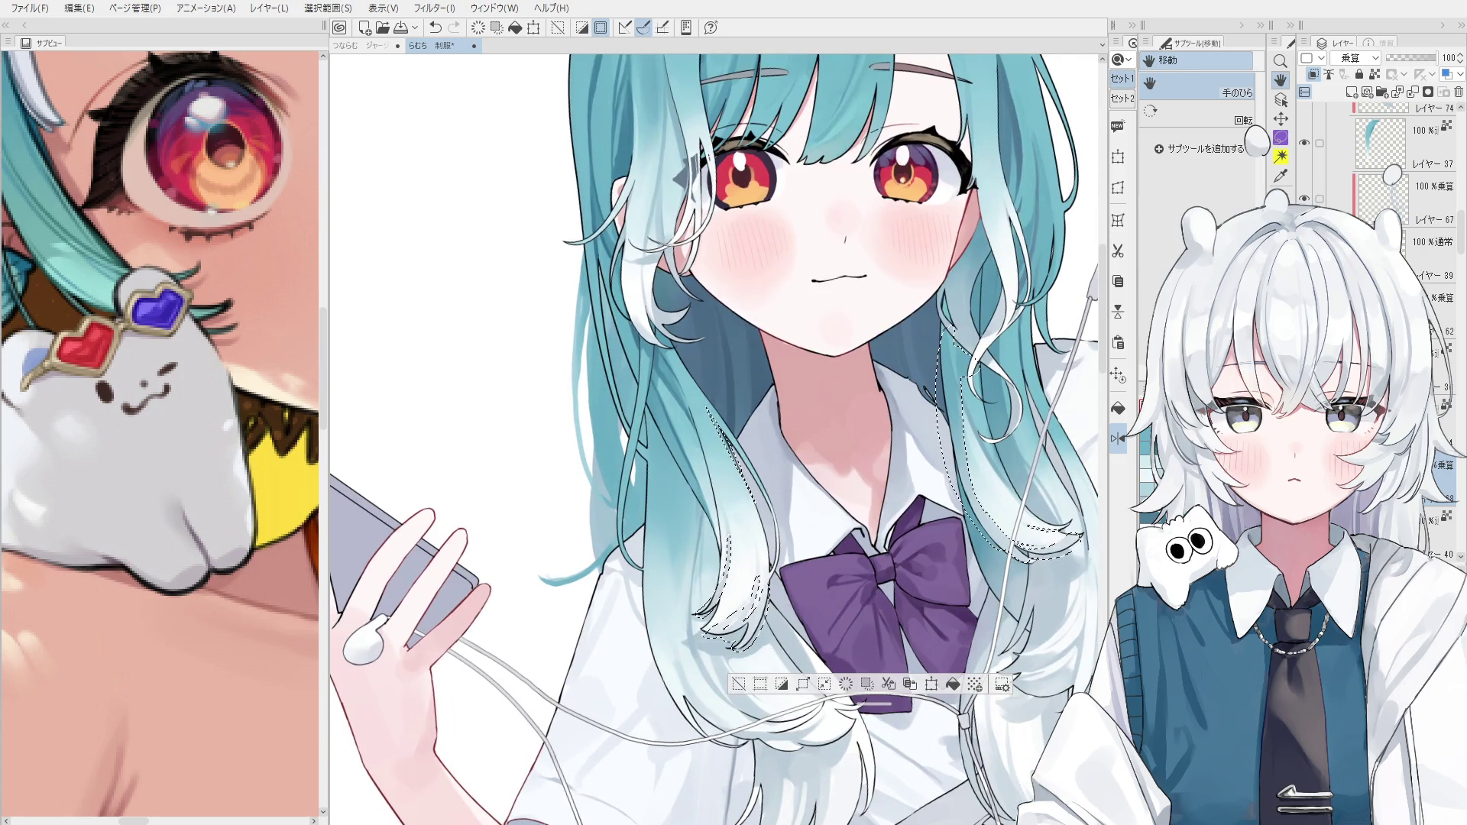
{"action": "left_click", "coordinate": [738, 682]}
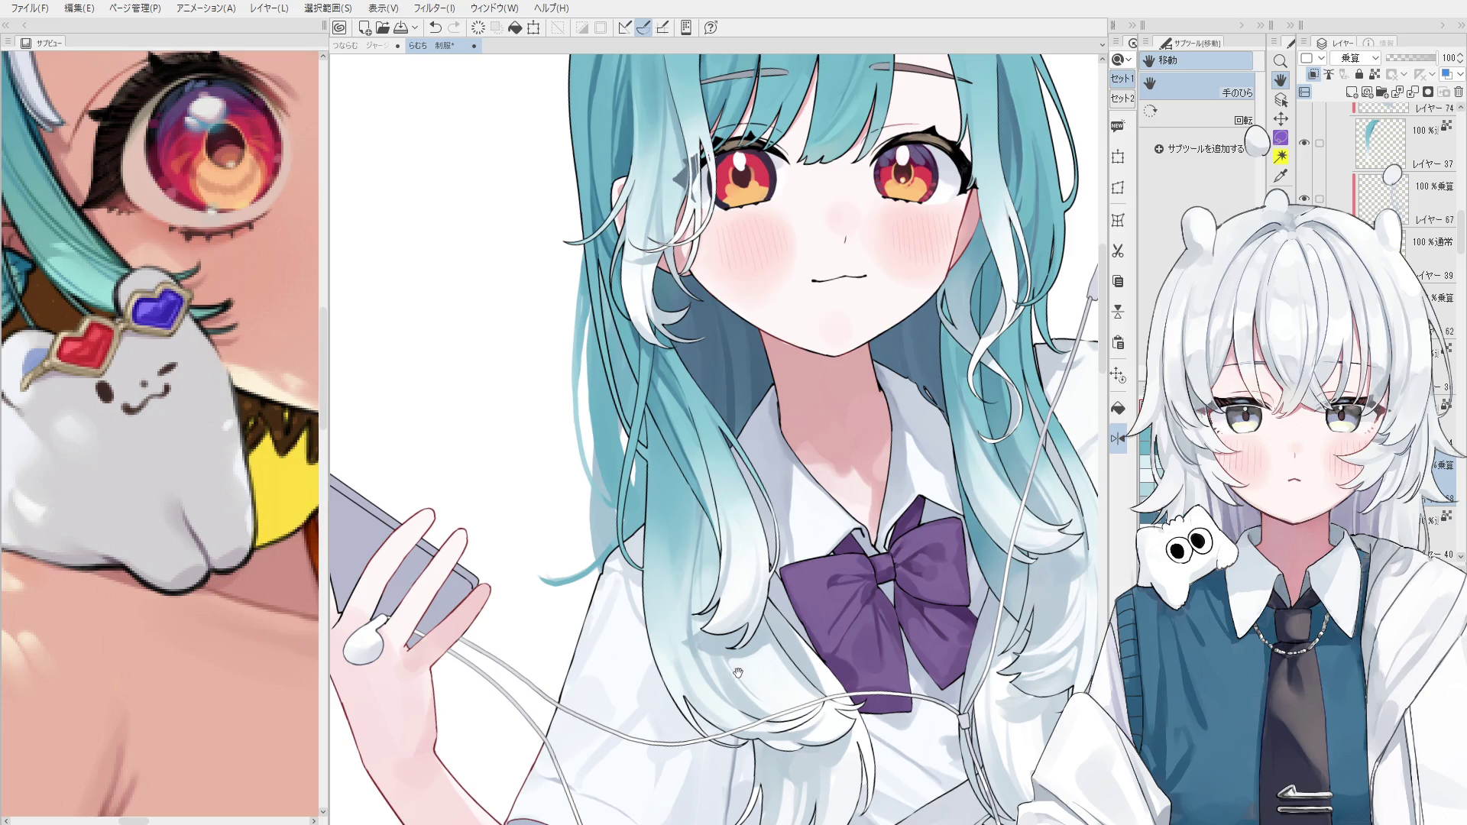
{"action": "left_click", "coordinate": [692, 567], "text": "ctrl+shift"}
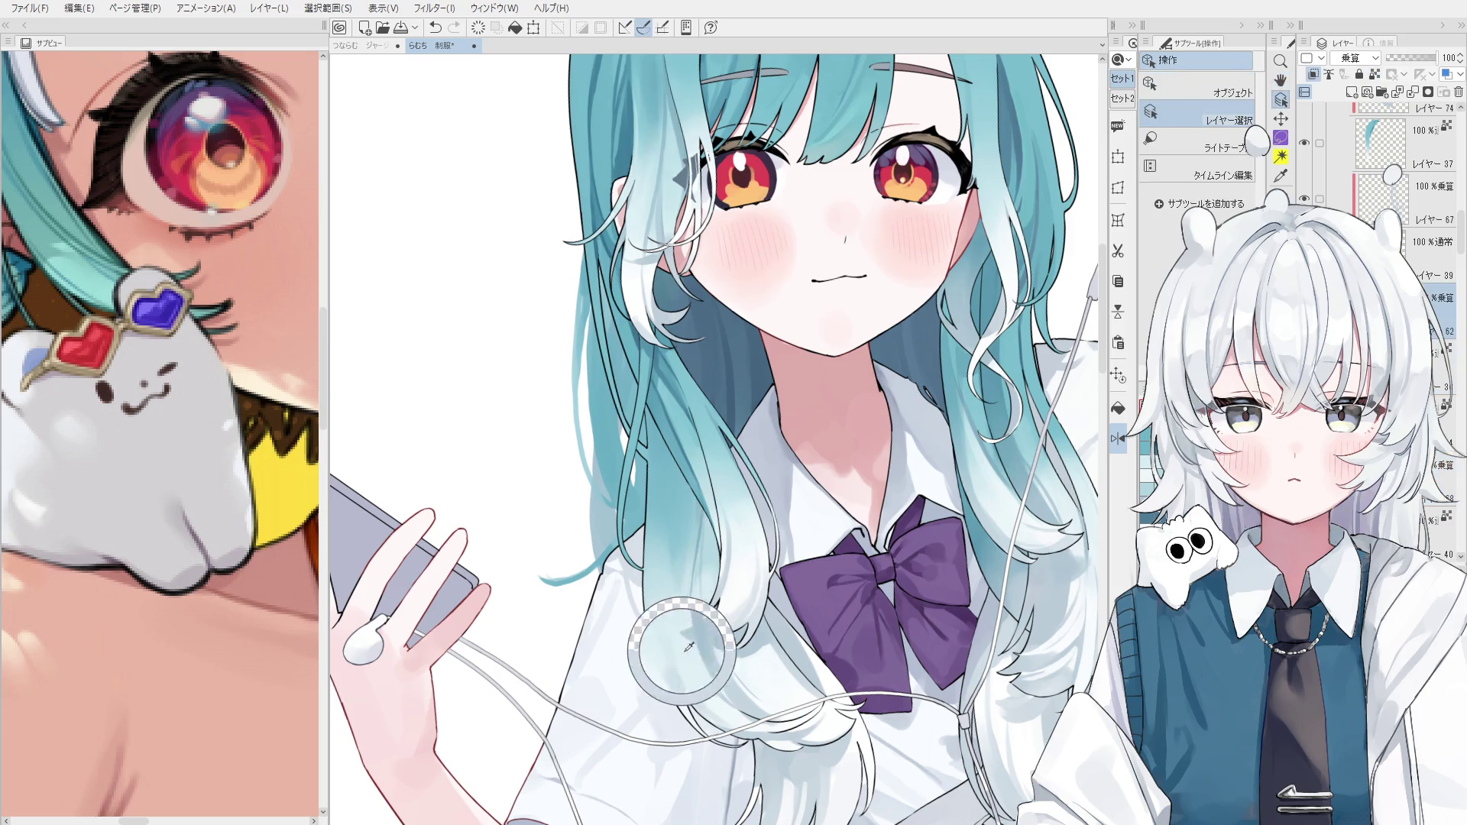
{"action": "left_click_drag", "start_coordinate": [650, 525], "coordinate": [667, 611]}
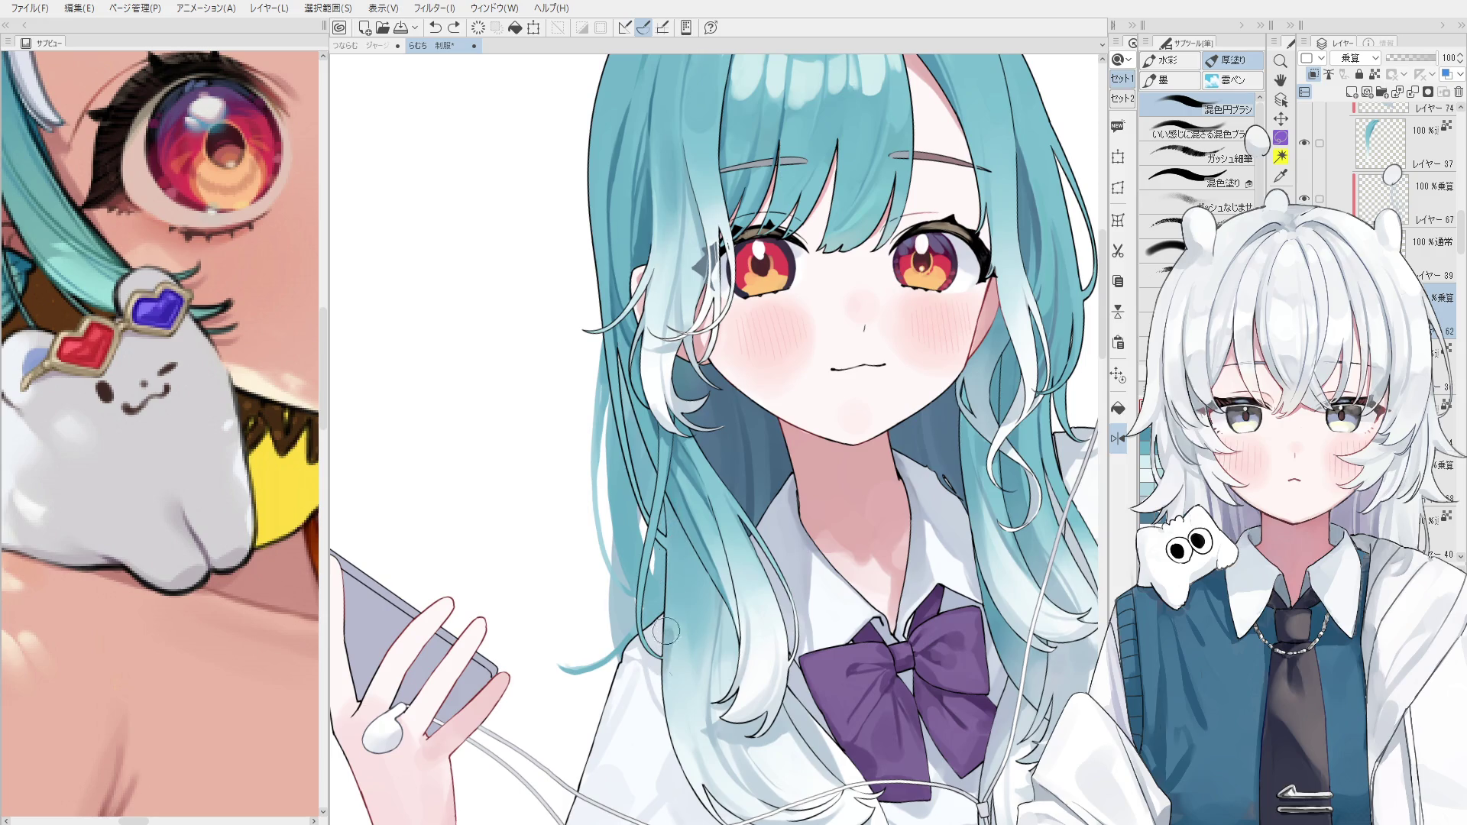
{"action": "scroll", "coordinate": [708, 567], "scroll_direction": "down", "scroll_amount": 2}
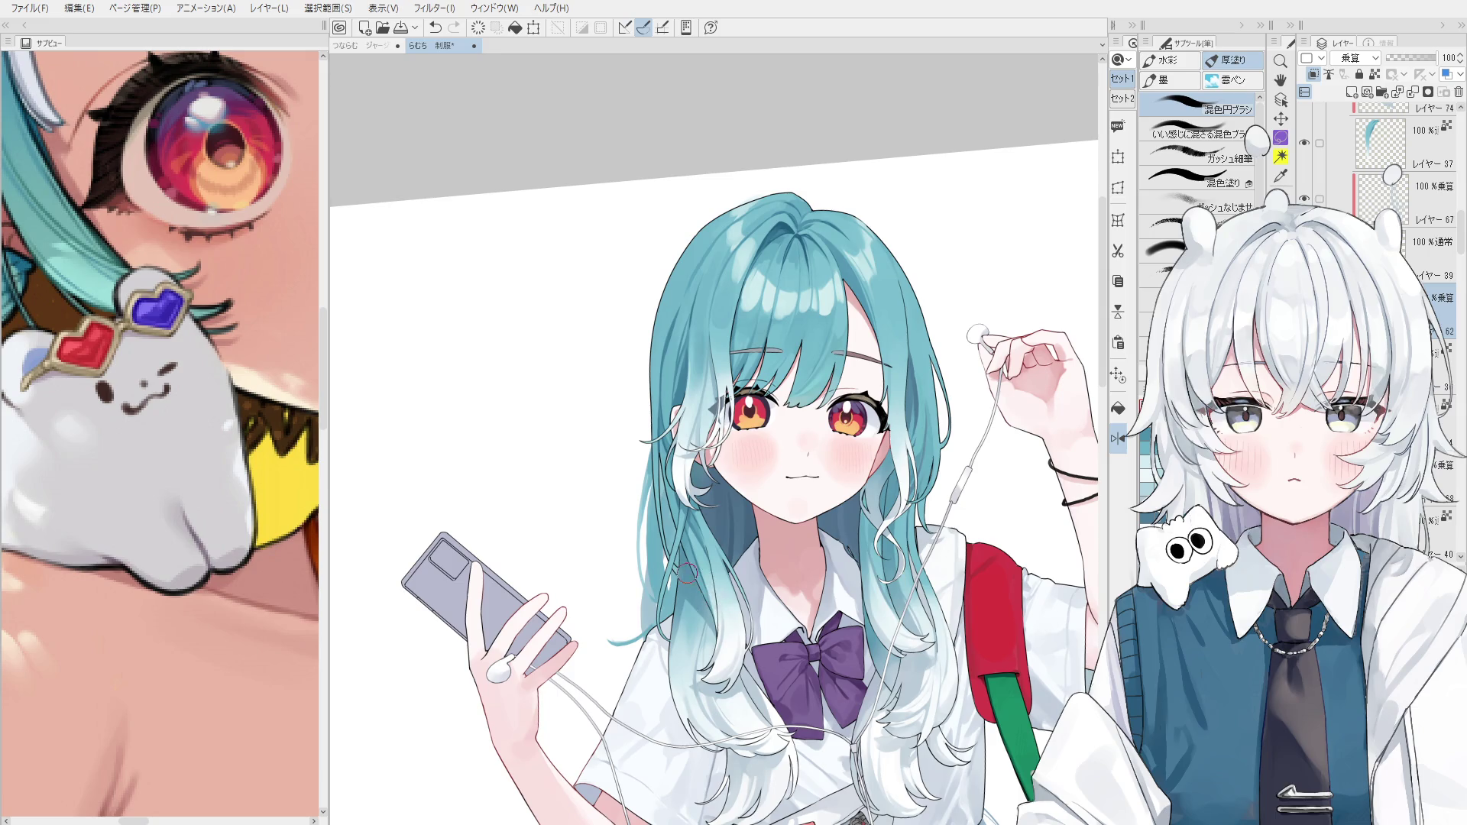
Layer Select-click the left hair to pick its layer, return to the brush and tilt the view.
{"action": "scroll", "coordinate": [695, 565], "scroll_direction": "up", "scroll_amount": 2}
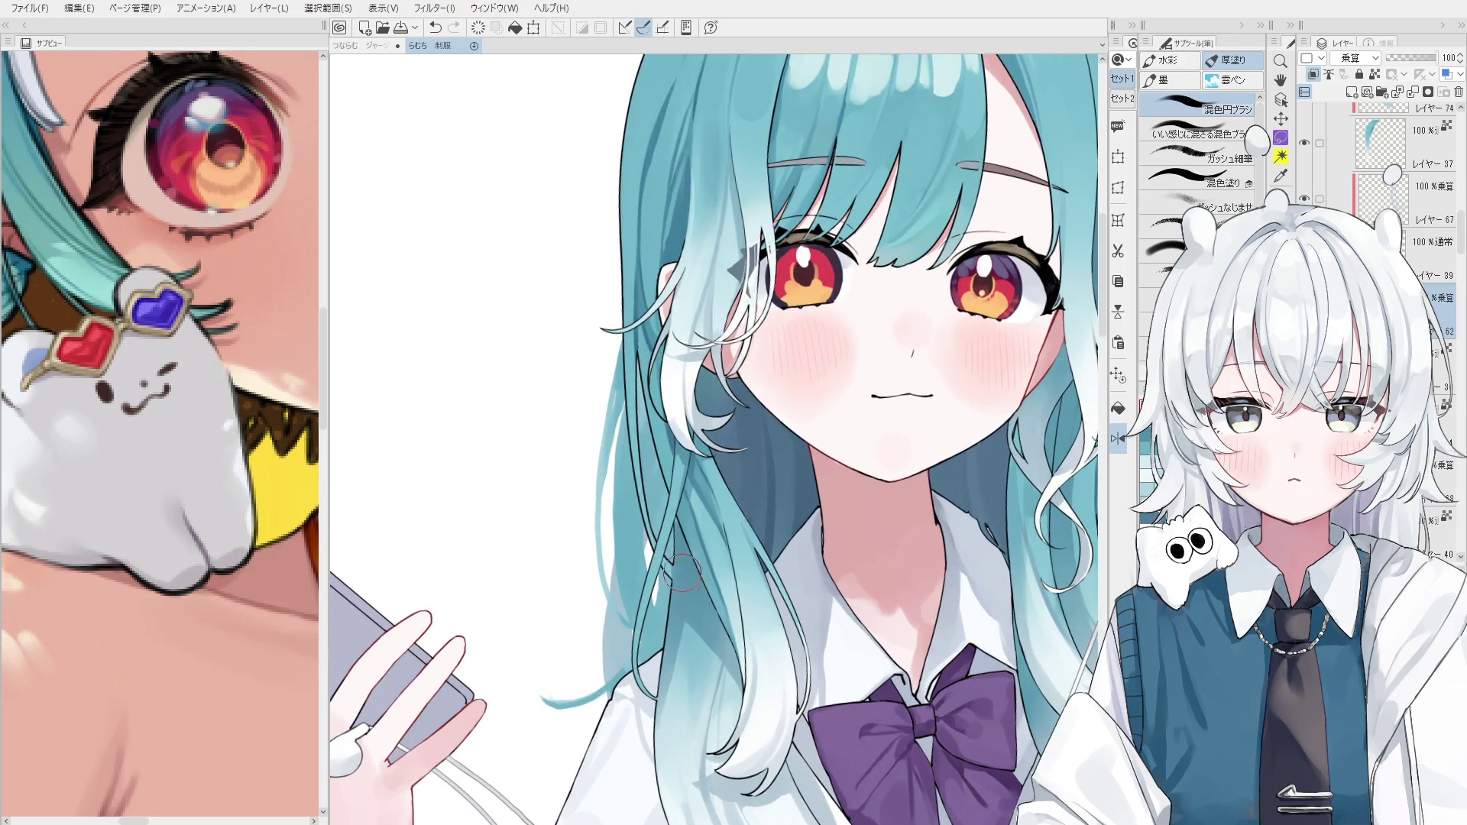
{"action": "scroll", "coordinate": [660, 527], "scroll_direction": "up", "scroll_amount": 1}
{"action": "left_click", "coordinate": [669, 556], "text": "ctrl+shift"}
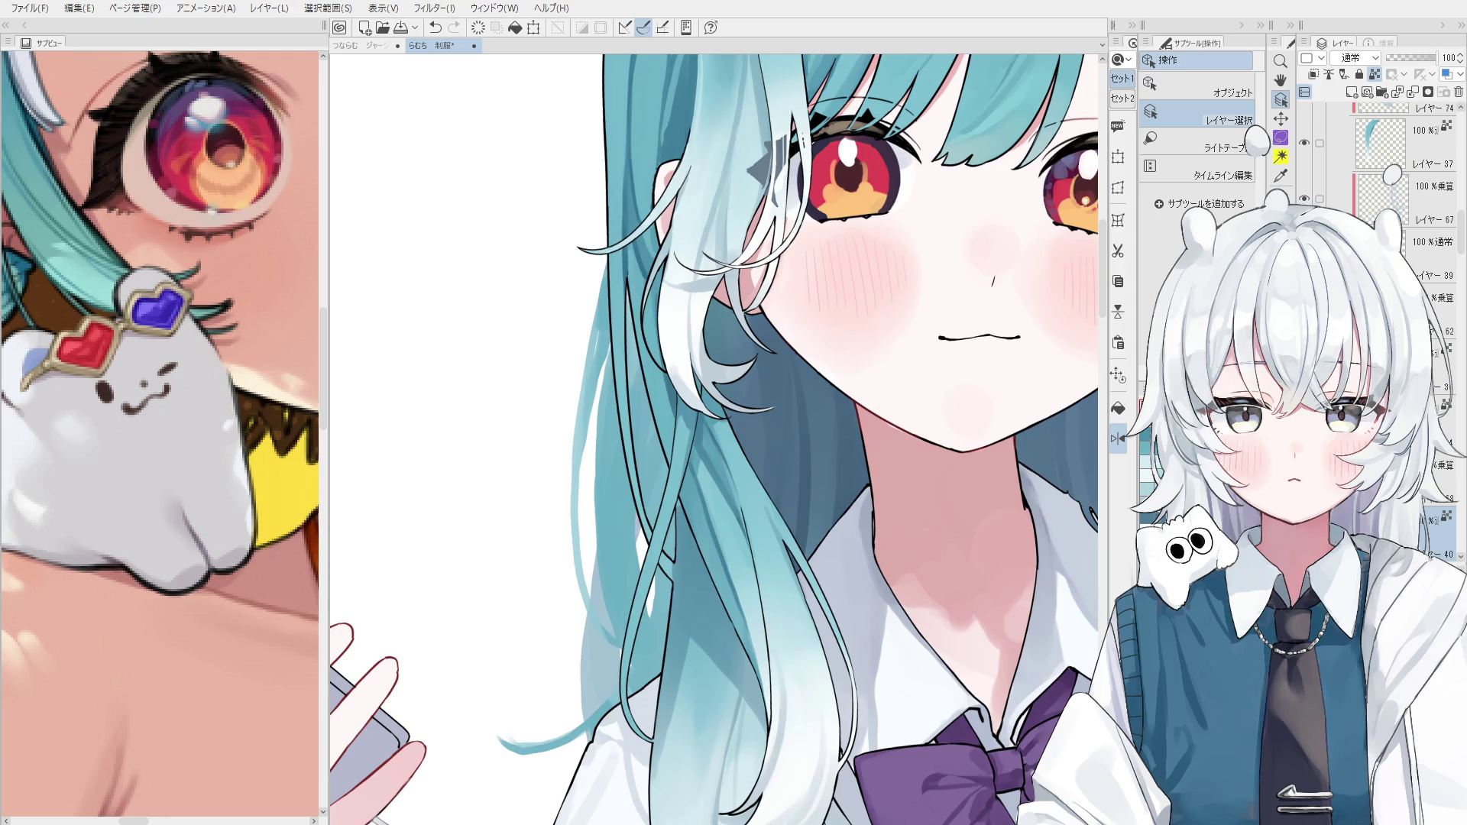
{"action": "left_click", "coordinate": [661, 554]}
{"action": "key", "text": "b"}
{"action": "scroll", "coordinate": [661, 554], "scroll_direction": "down", "scroll_amount": 1}
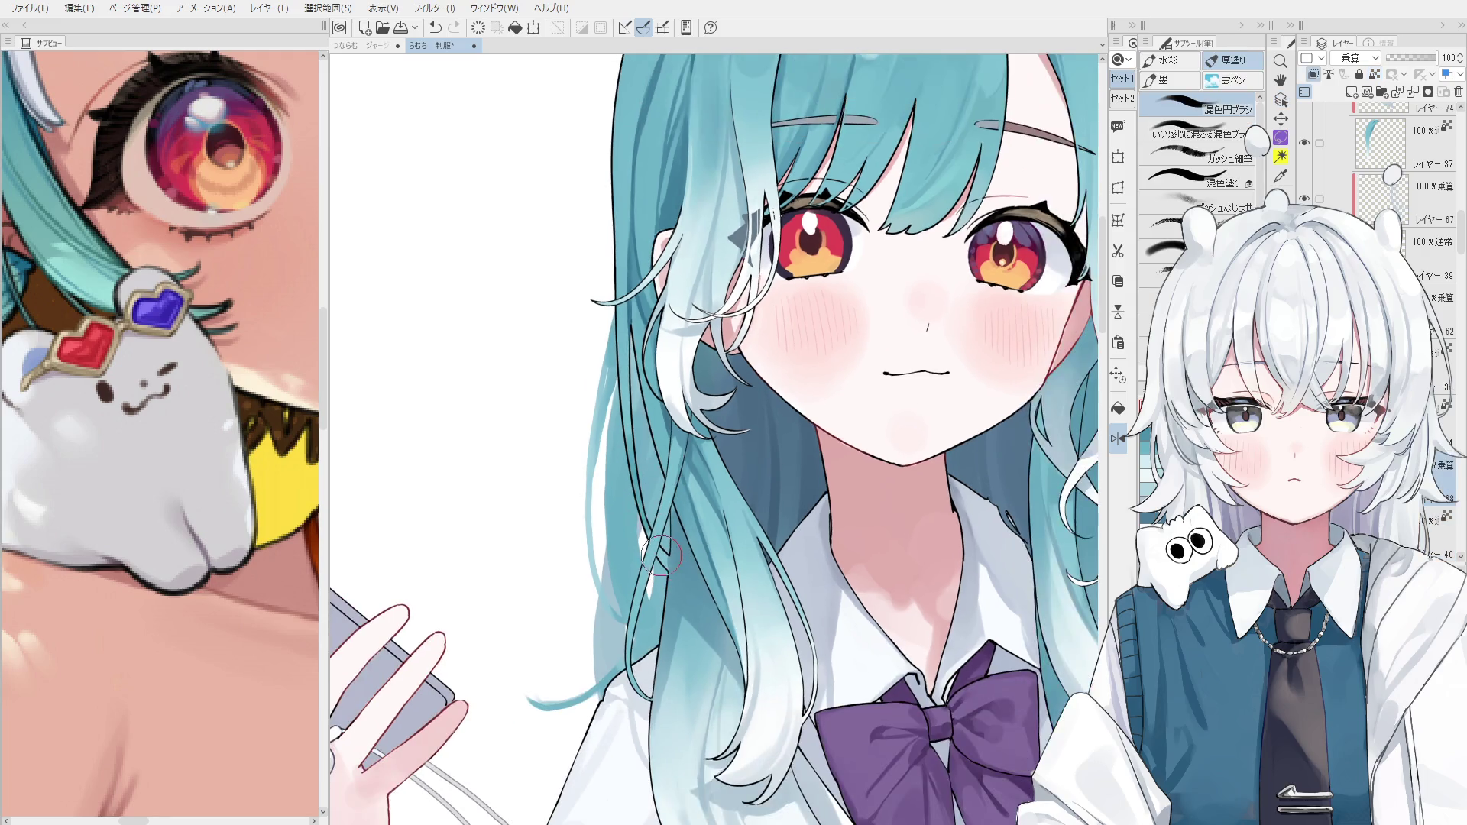
{"action": "scroll", "coordinate": [661, 553], "scroll_direction": "down", "scroll_amount": 2}
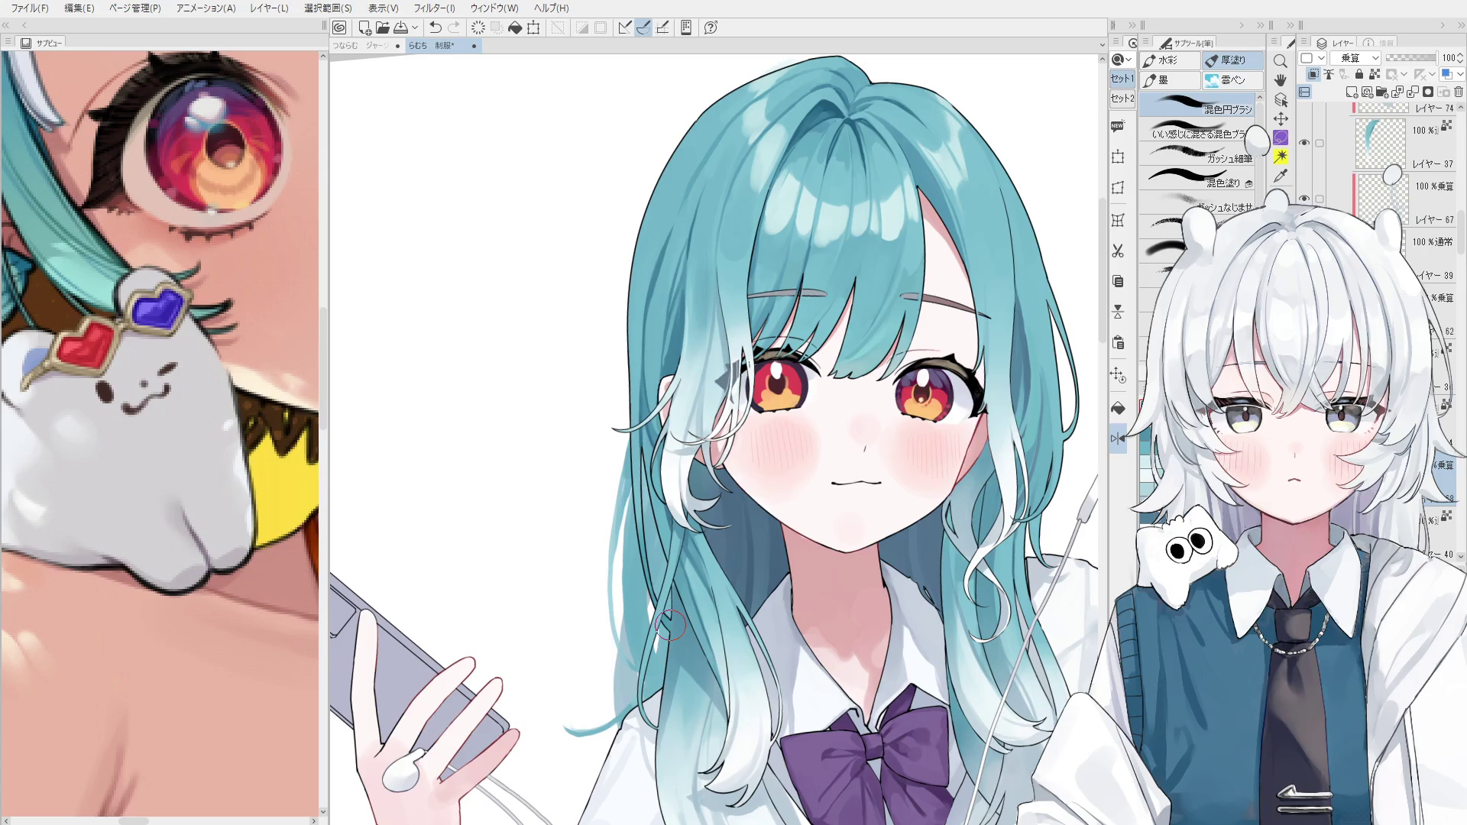
{"action": "scroll", "coordinate": [645, 428], "scroll_direction": "up", "scroll_amount": 2}
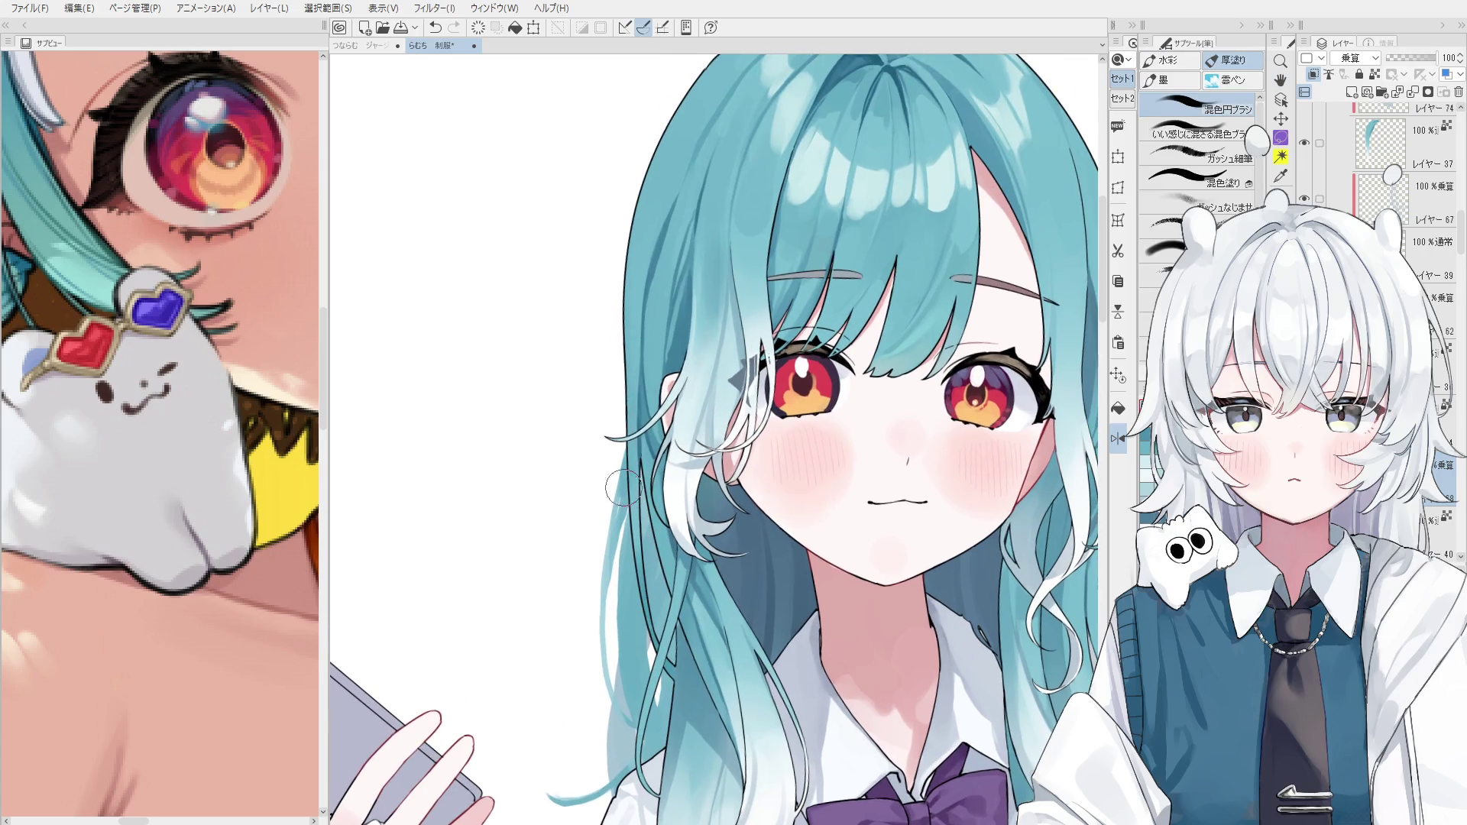
{"action": "scroll", "coordinate": [622, 488], "scroll_direction": "down", "scroll_amount": 1}
{"action": "key", "text": "minus"}
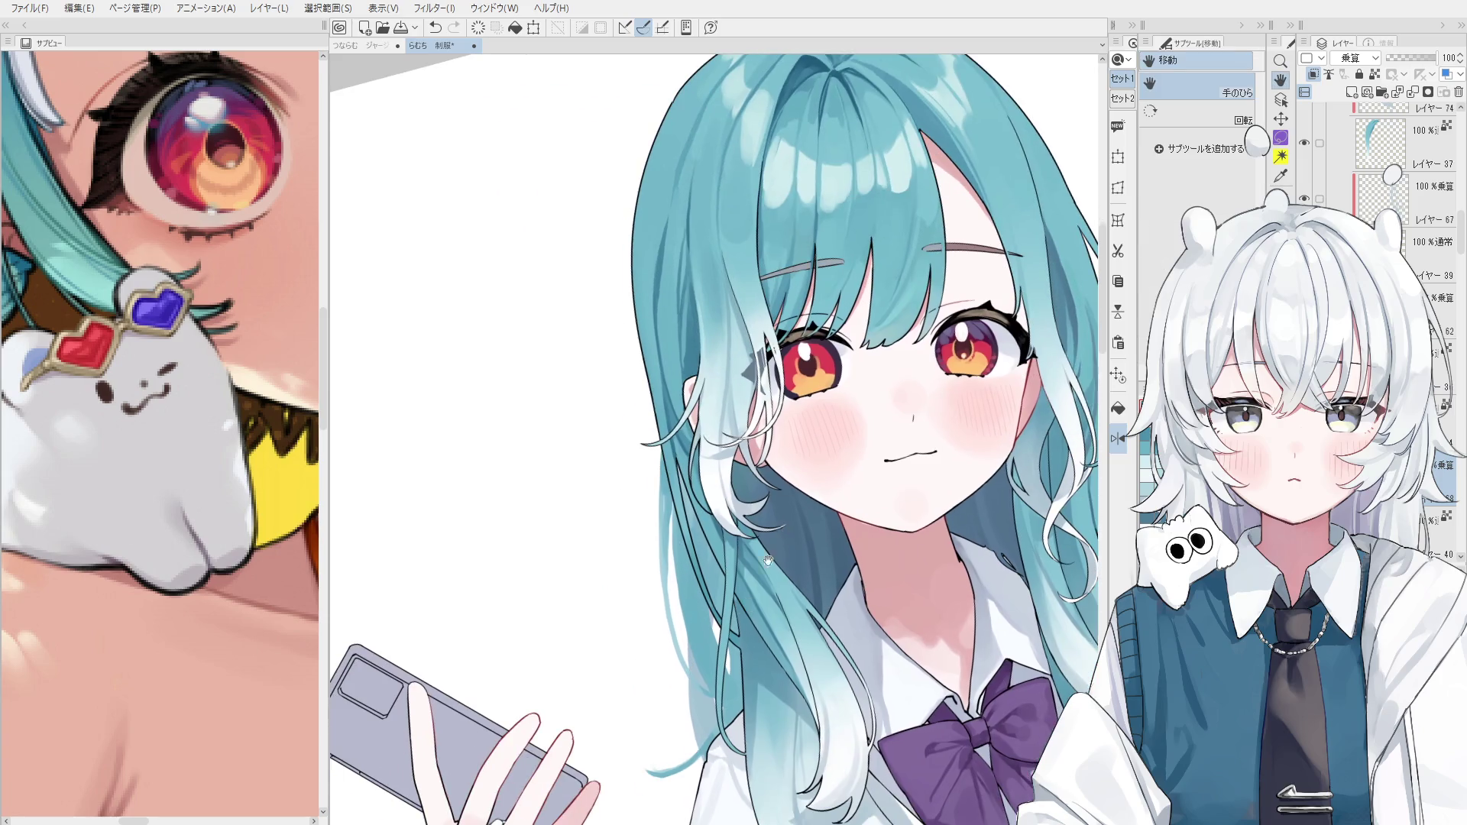
{"action": "scroll", "coordinate": [655, 443], "scroll_direction": "up", "scroll_amount": 3}
{"action": "left_click", "coordinate": [777, 482], "text": "ctrl+shift"}
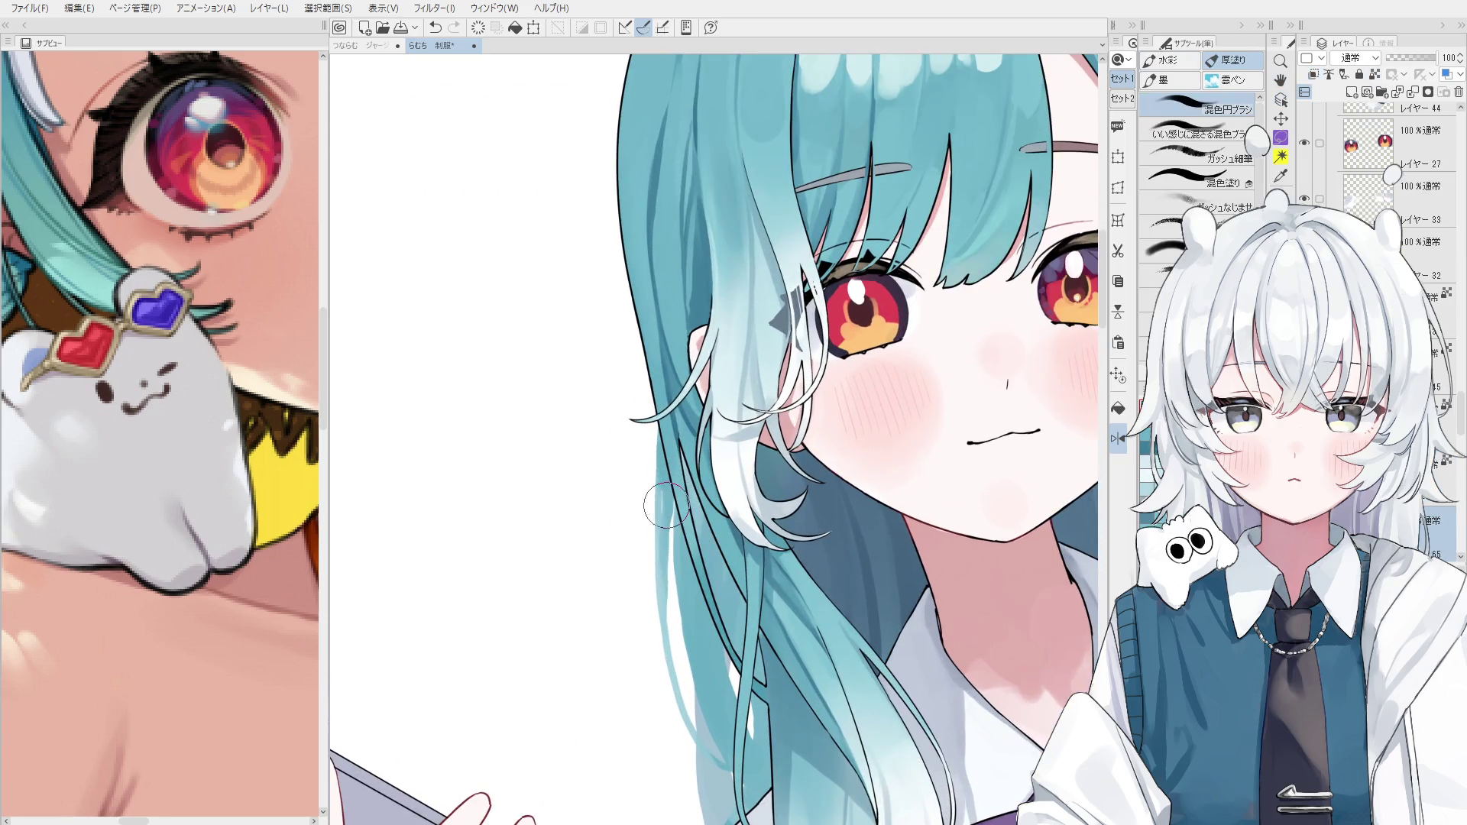
Draw trial light strands with 混色円ブラシ along the left hair, undoing until one fits.
{"action": "scroll", "coordinate": [663, 533], "scroll_direction": "up", "scroll_amount": 1}
{"action": "key", "text": "minus"}
{"action": "left_click_drag", "start_coordinate": [715, 516], "coordinate": [691, 638]}
{"action": "key", "text": "ctrl+z"}
{"action": "mouse_move", "coordinate": [694, 545]}
{"action": "left_mouse_down"}
{"action": "mouse_move", "coordinate": [713, 634]}
{"action": "mouse_move", "coordinate": [701, 592]}
{"action": "left_mouse_up"}
{"action": "key", "text": "ctrl+z"}
{"action": "key", "text": "ctrl+z"}
{"action": "left_click_drag", "start_coordinate": [688, 506], "coordinate": [710, 625]}
{"action": "left_click_drag", "start_coordinate": [693, 535], "coordinate": [731, 661]}
{"action": "key", "text": "ctrl+z"}
{"action": "mouse_move", "coordinate": [721, 597]}
{"action": "left_mouse_down"}
{"action": "mouse_move", "coordinate": [772, 718]}
{"action": "mouse_move", "coordinate": [738, 668]}
{"action": "mouse_move", "coordinate": [702, 664]}
{"action": "mouse_move", "coordinate": [710, 702]}
{"action": "left_mouse_up"}
{"action": "key", "text": "ctrl+z"}
{"action": "key", "text": "ctrl+z"}
{"action": "key", "text": "ctrl+minus"}
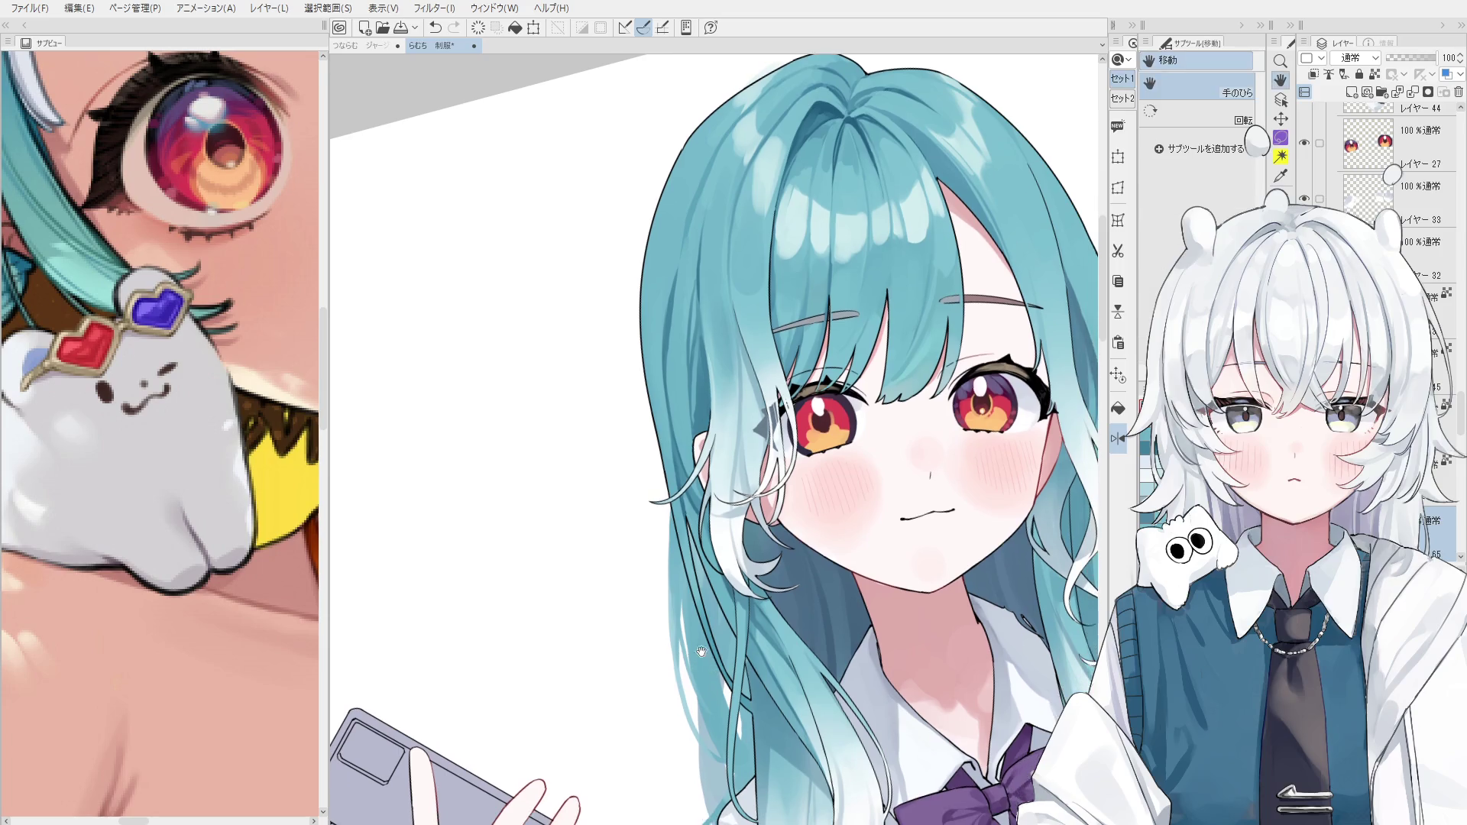
Layer Select-click the hair to pick Layer 36.
{"action": "scroll", "coordinate": [649, 611], "scroll_direction": "up", "scroll_amount": 3}
{"action": "scroll", "coordinate": [711, 694], "scroll_direction": "down", "scroll_amount": 2}
{"action": "scroll", "coordinate": [711, 694], "scroll_direction": "down", "scroll_amount": 3}
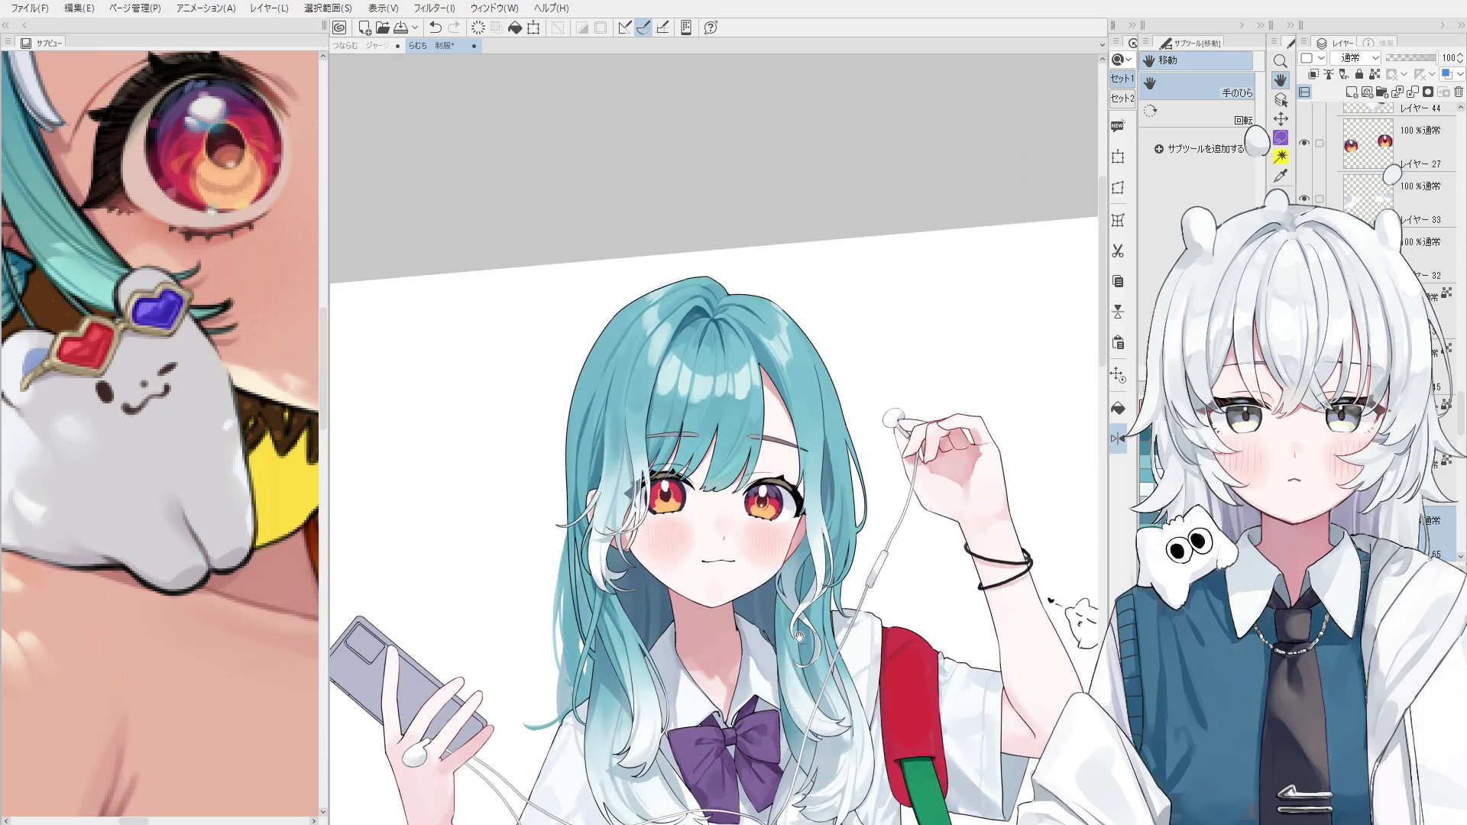
{"action": "left_click", "coordinate": [834, 432], "text": "ctrl+shift"}
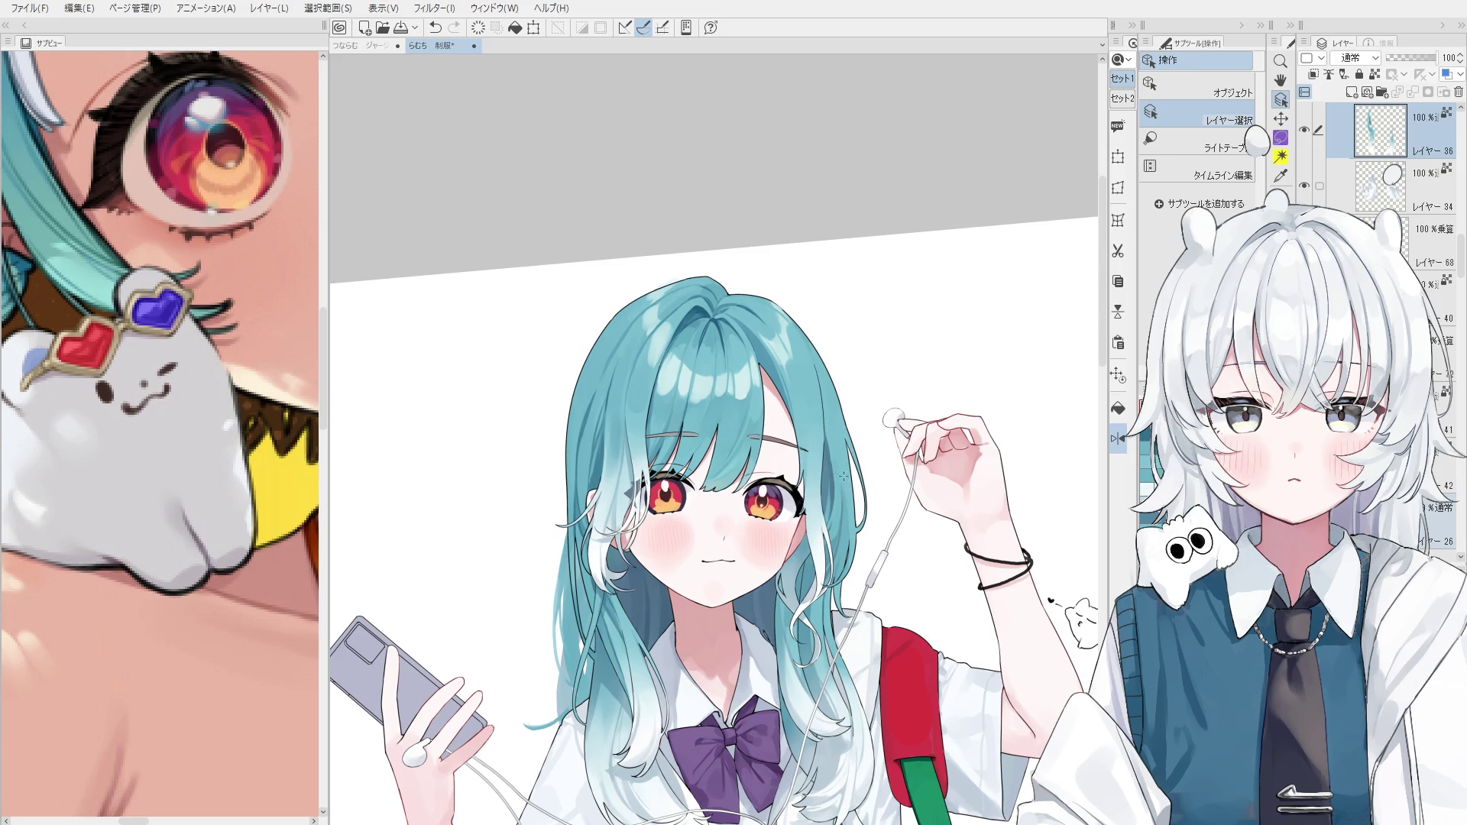
Try darker blue strokes on the hair strand right of the eye, undoing each one.
{"action": "scroll", "coordinate": [843, 475], "scroll_direction": "up", "scroll_amount": 2}
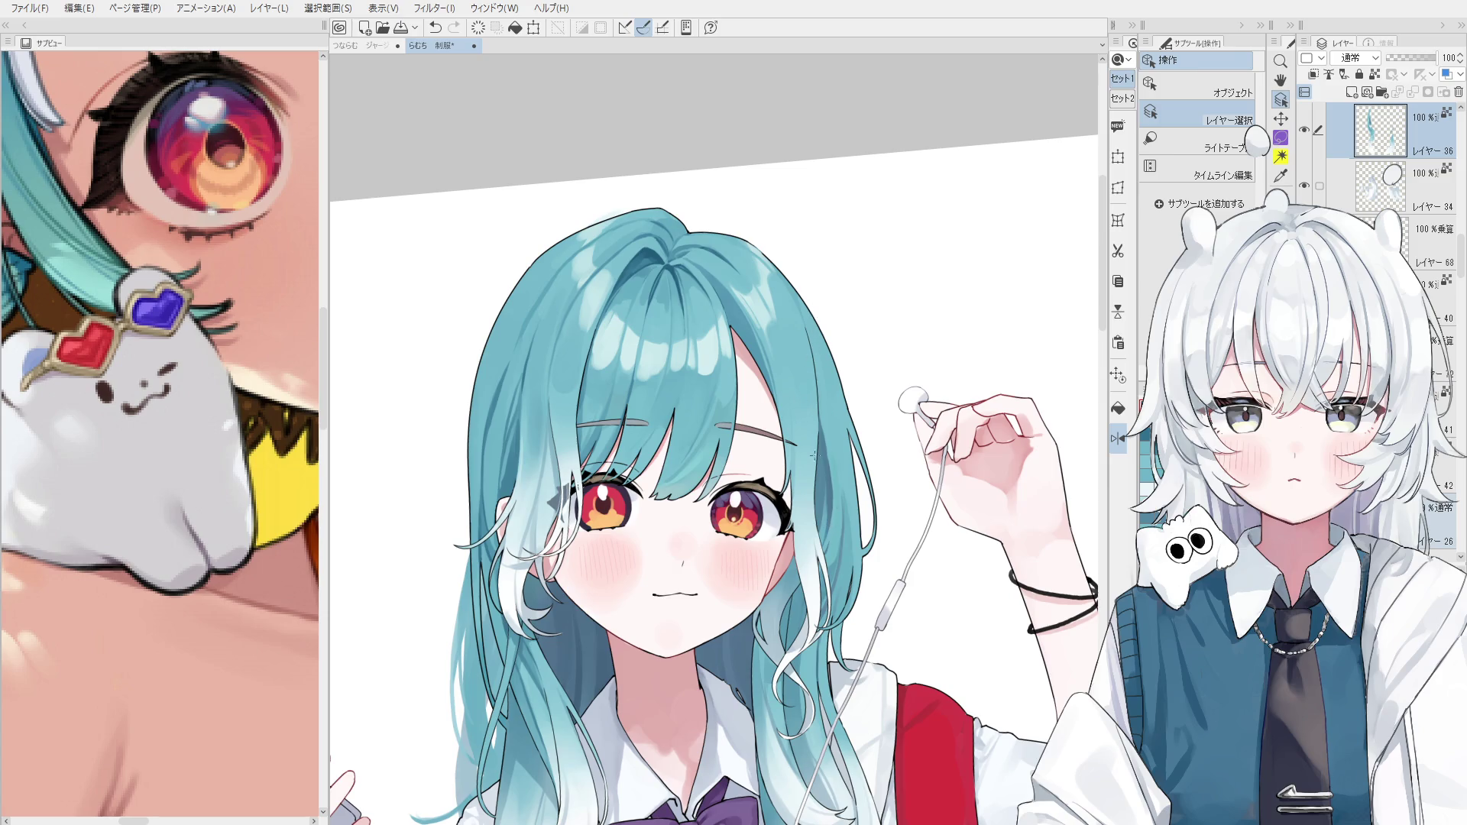
{"action": "key", "text": "b"}
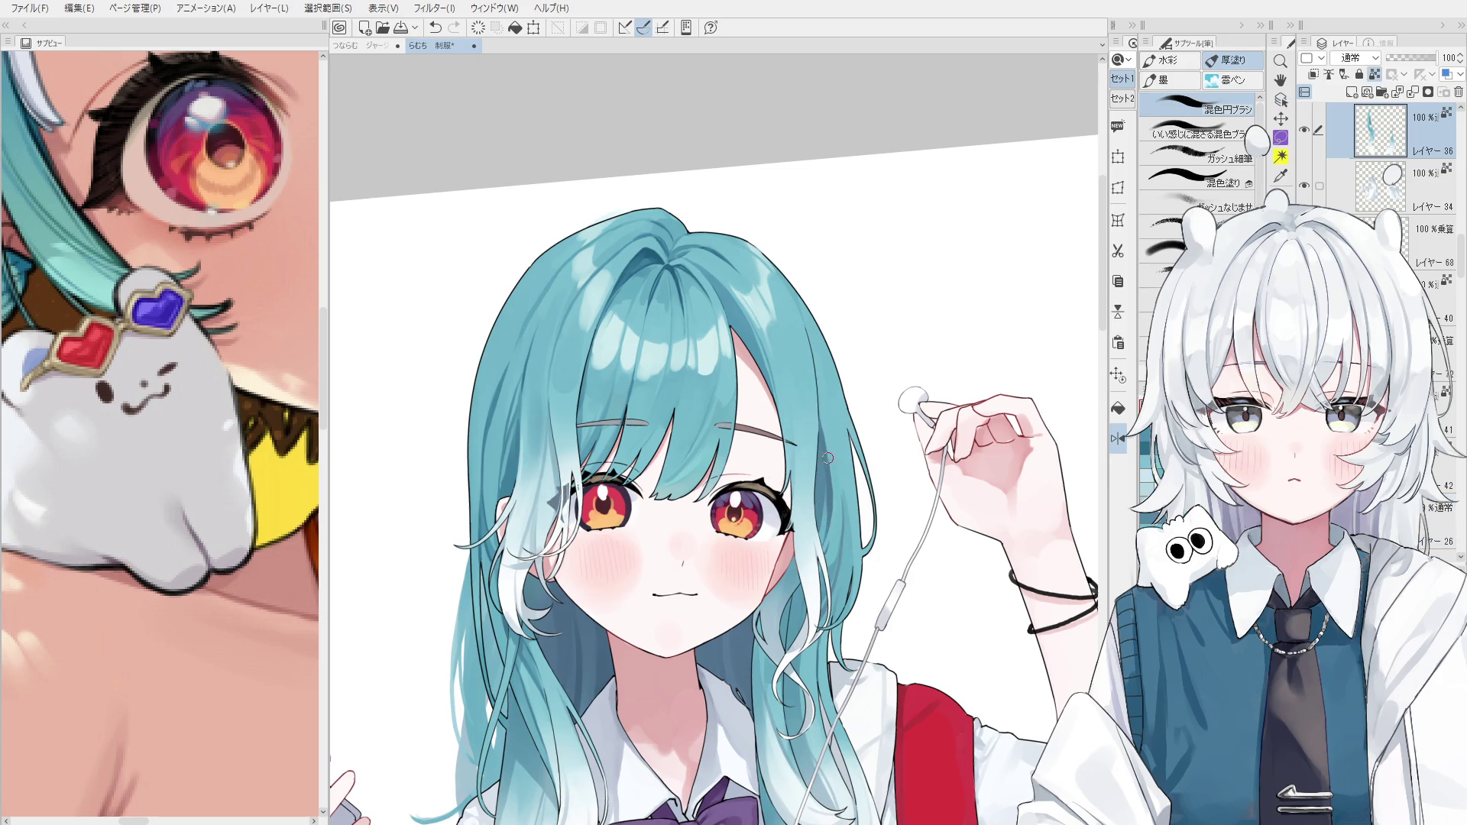
{"action": "left_click_drag", "start_coordinate": [835, 500], "coordinate": [824, 531]}
{"action": "key", "text": "ctrl+z"}
{"action": "key", "text": "h"}
{"action": "scroll", "coordinate": [645, 495], "scroll_direction": "up", "scroll_amount": 4}
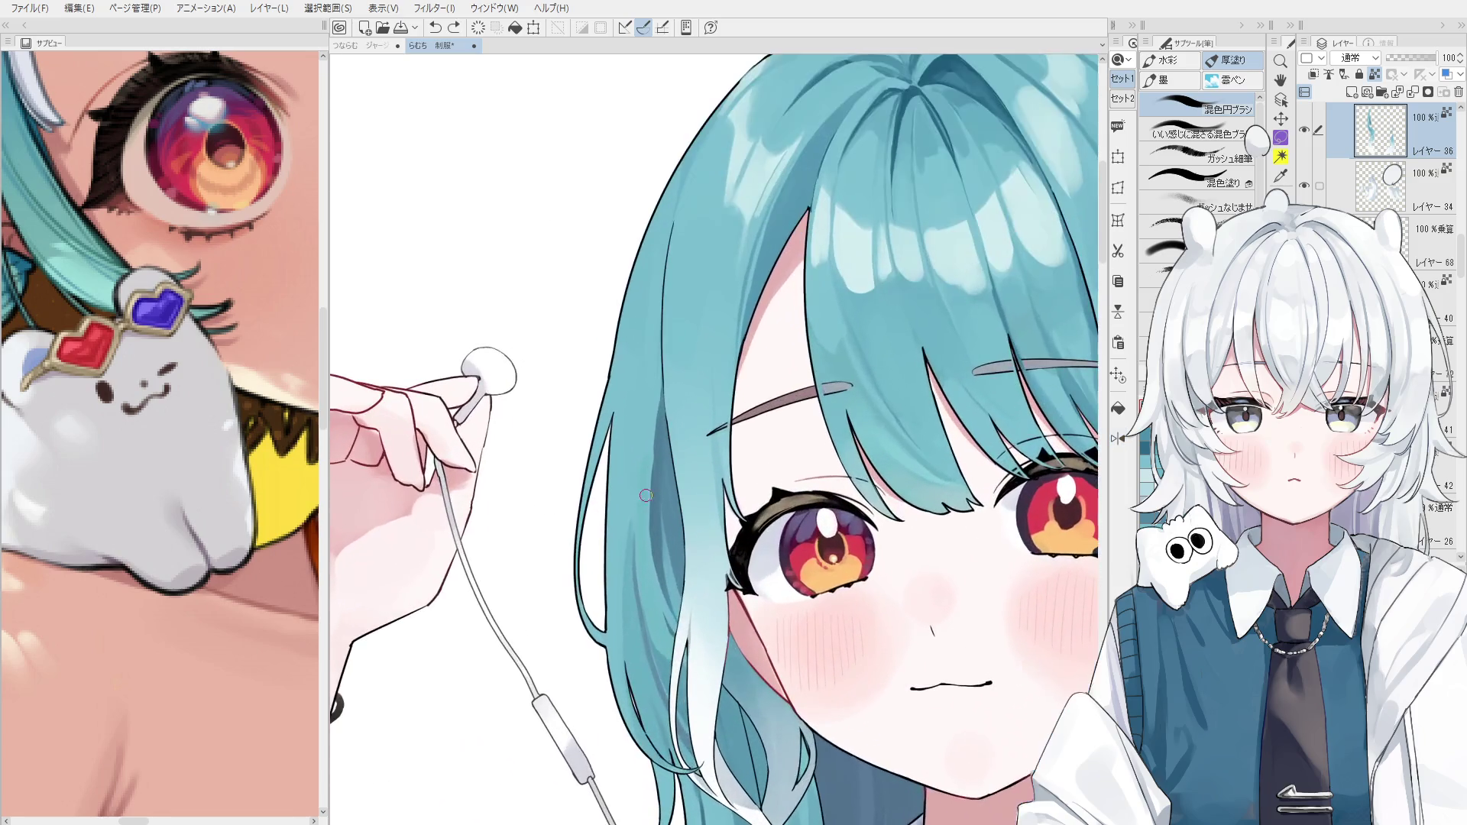
{"action": "key", "text": "minus"}
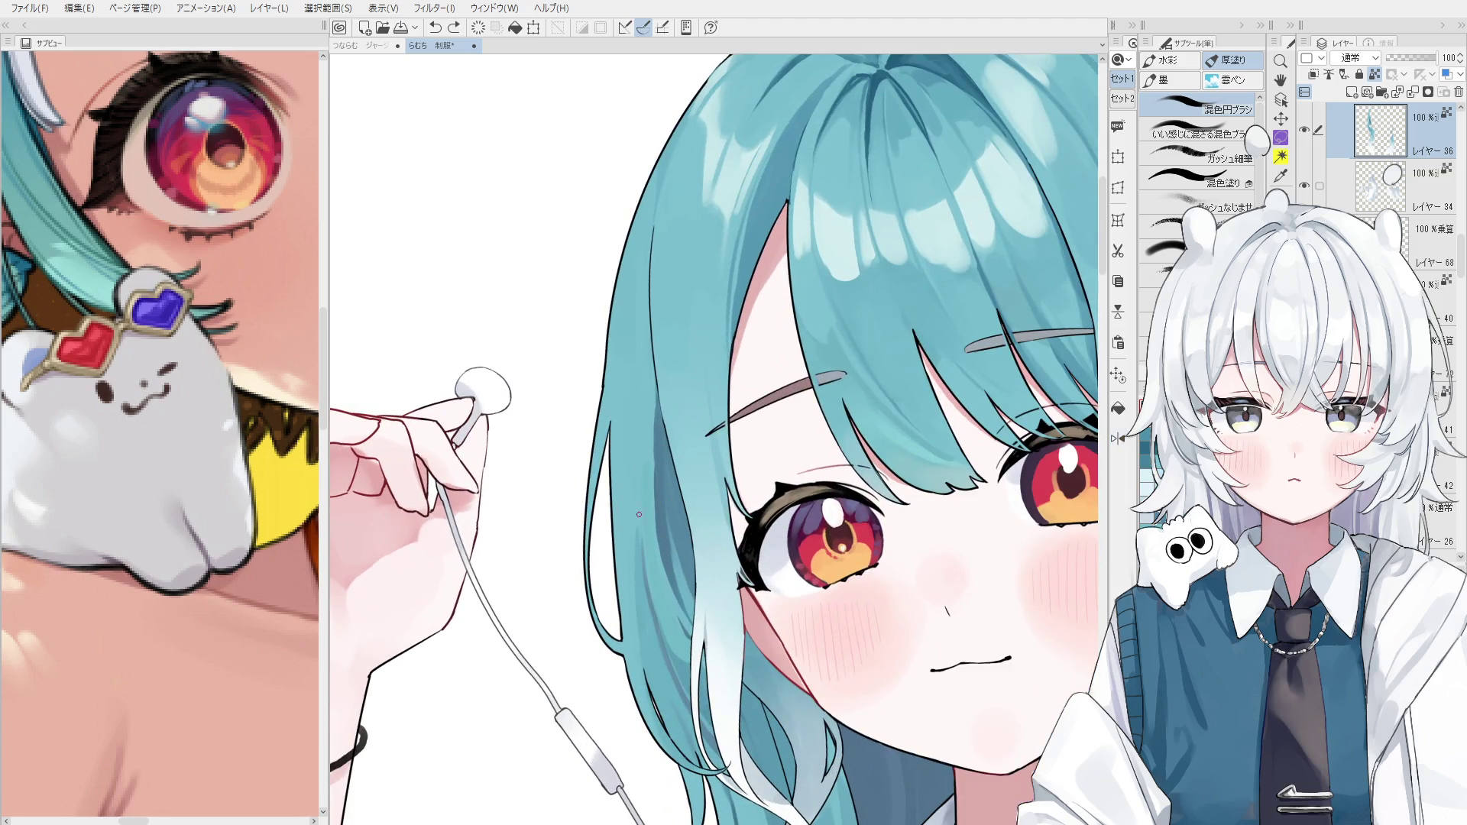
{"action": "left_click_drag", "start_coordinate": [641, 524], "coordinate": [640, 571]}
{"action": "key", "text": "ctrl+z"}
Reselect the hair strand layer from the canvas, undo the last stroke and level the view.
{"action": "key", "text": "minus"}
{"action": "key", "text": "o"}
{"action": "left_click", "coordinate": [677, 584]}
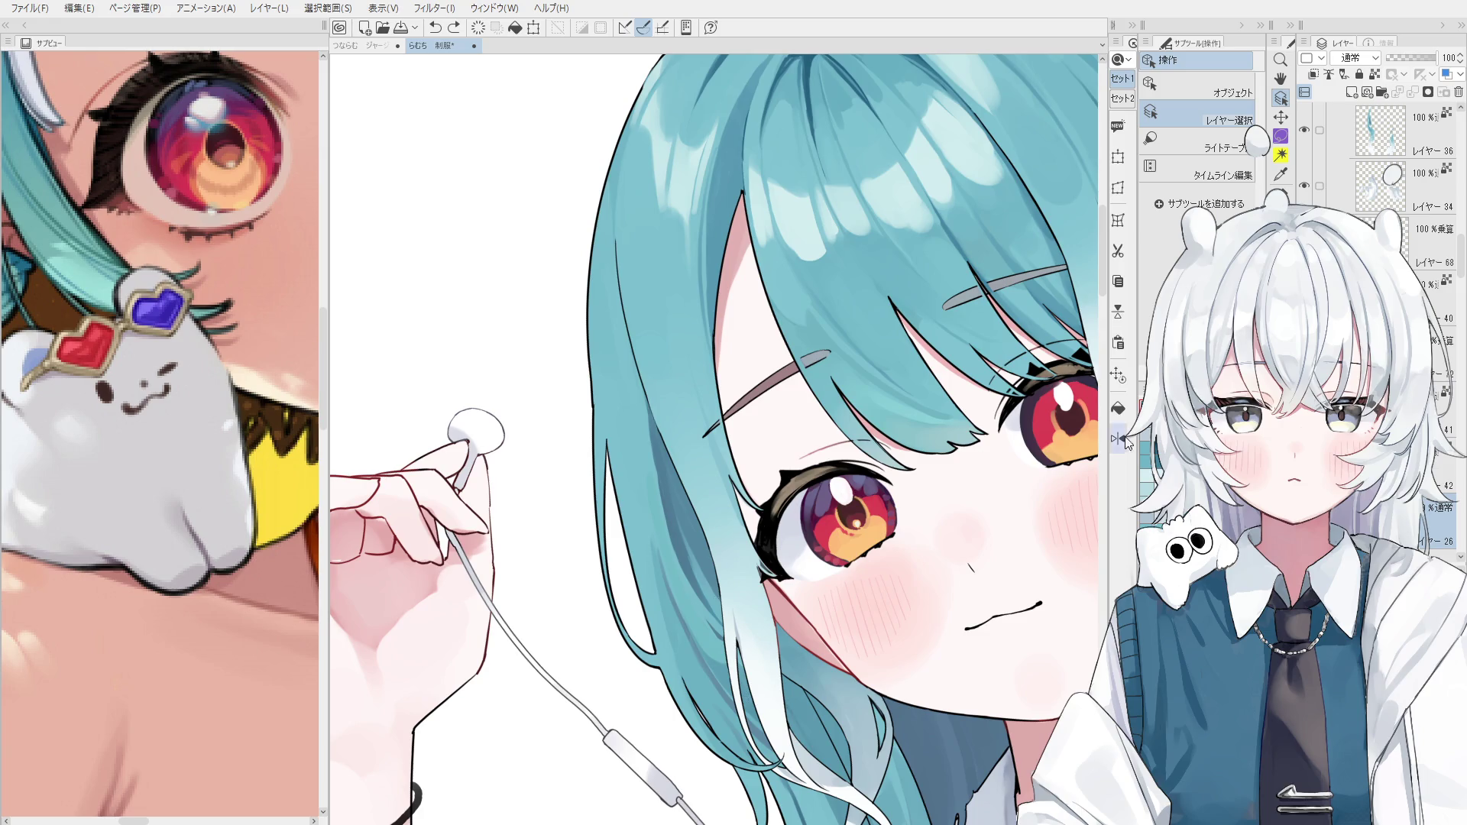
{"action": "left_click", "coordinate": [684, 557]}
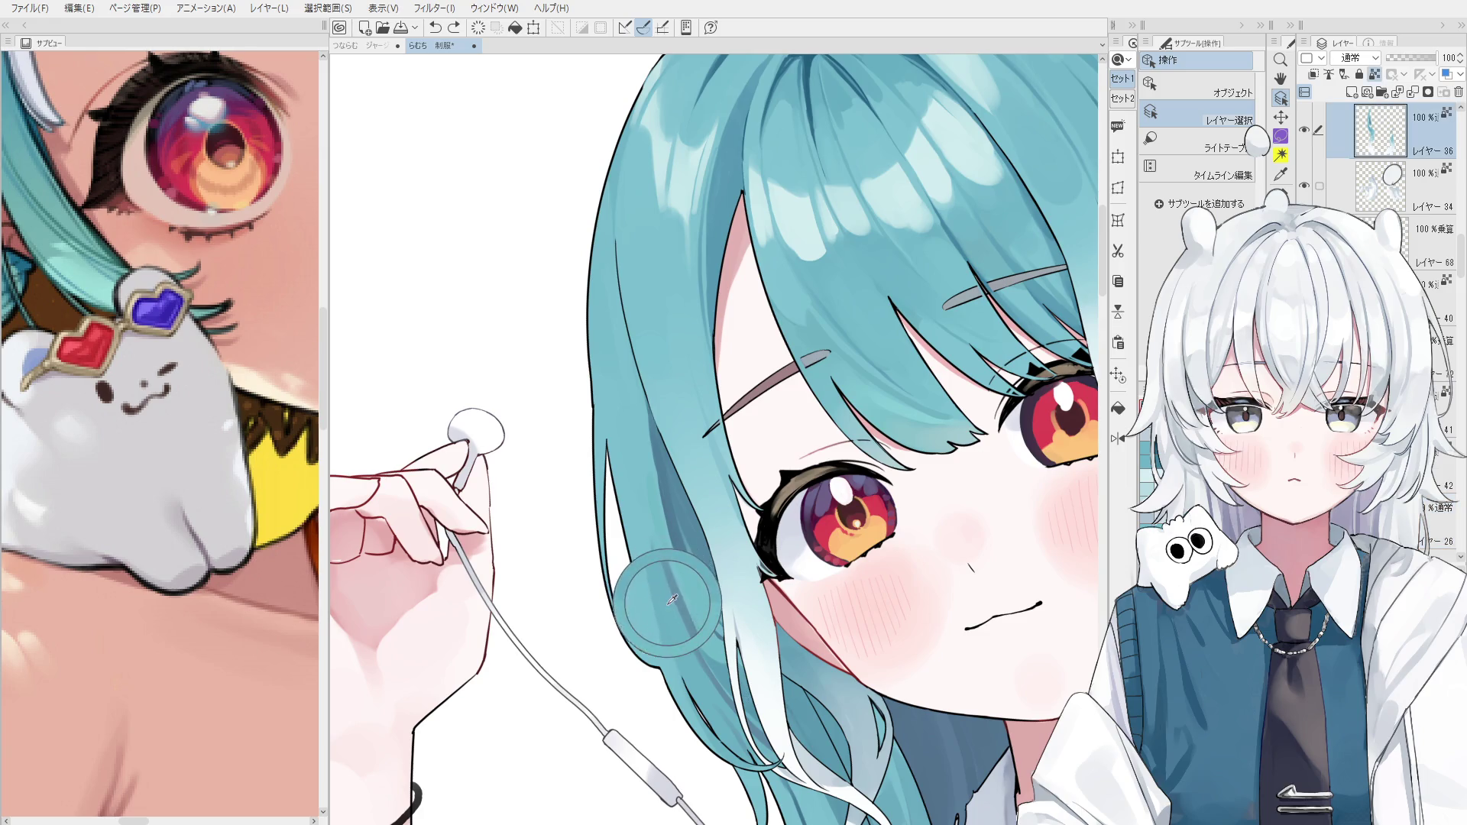
{"action": "key", "text": "b"}
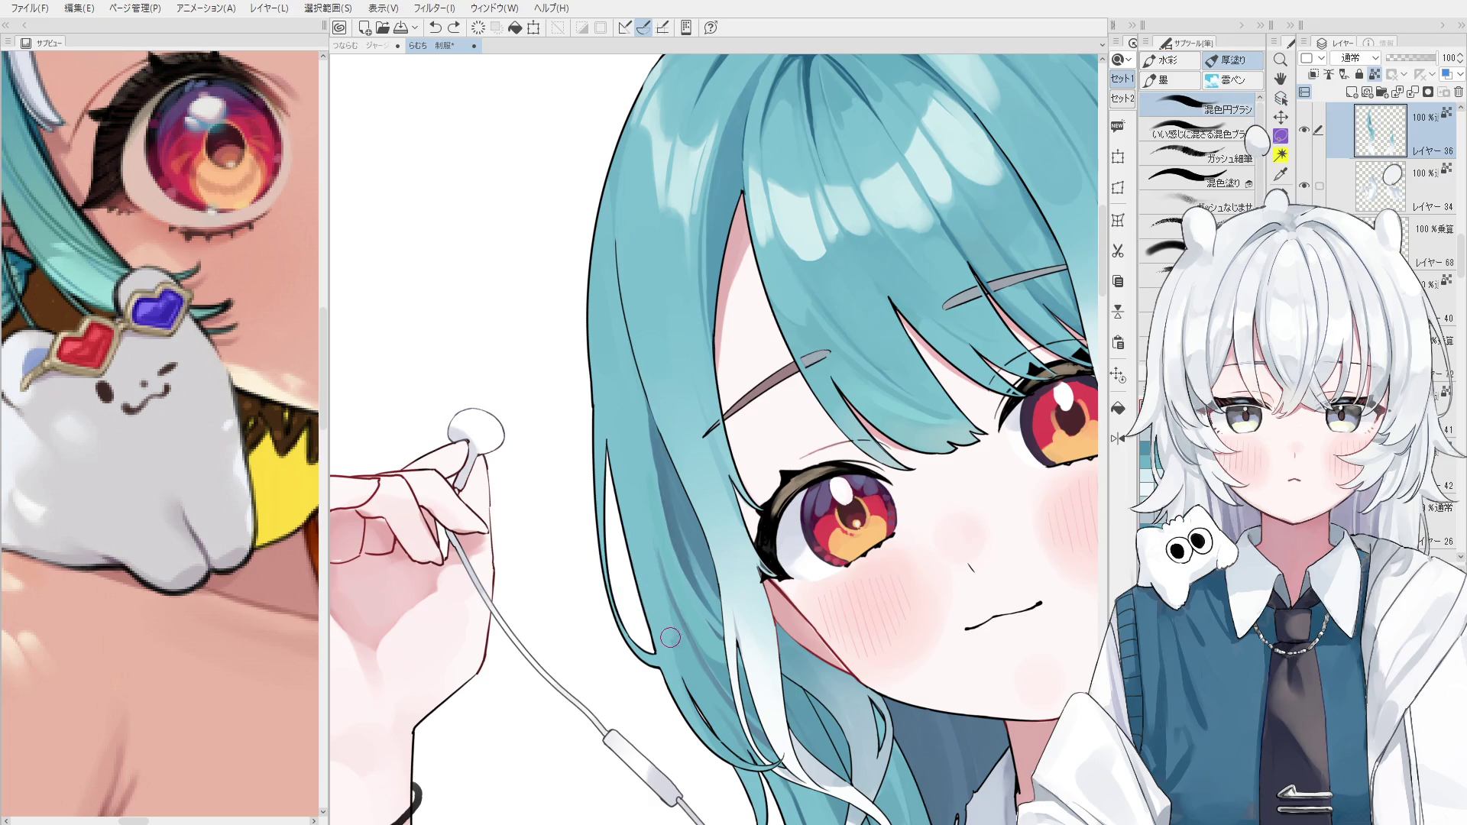
{"action": "scroll", "coordinate": [685, 640], "scroll_direction": "down", "scroll_amount": 2}
{"action": "key", "text": "ctrl+z"}
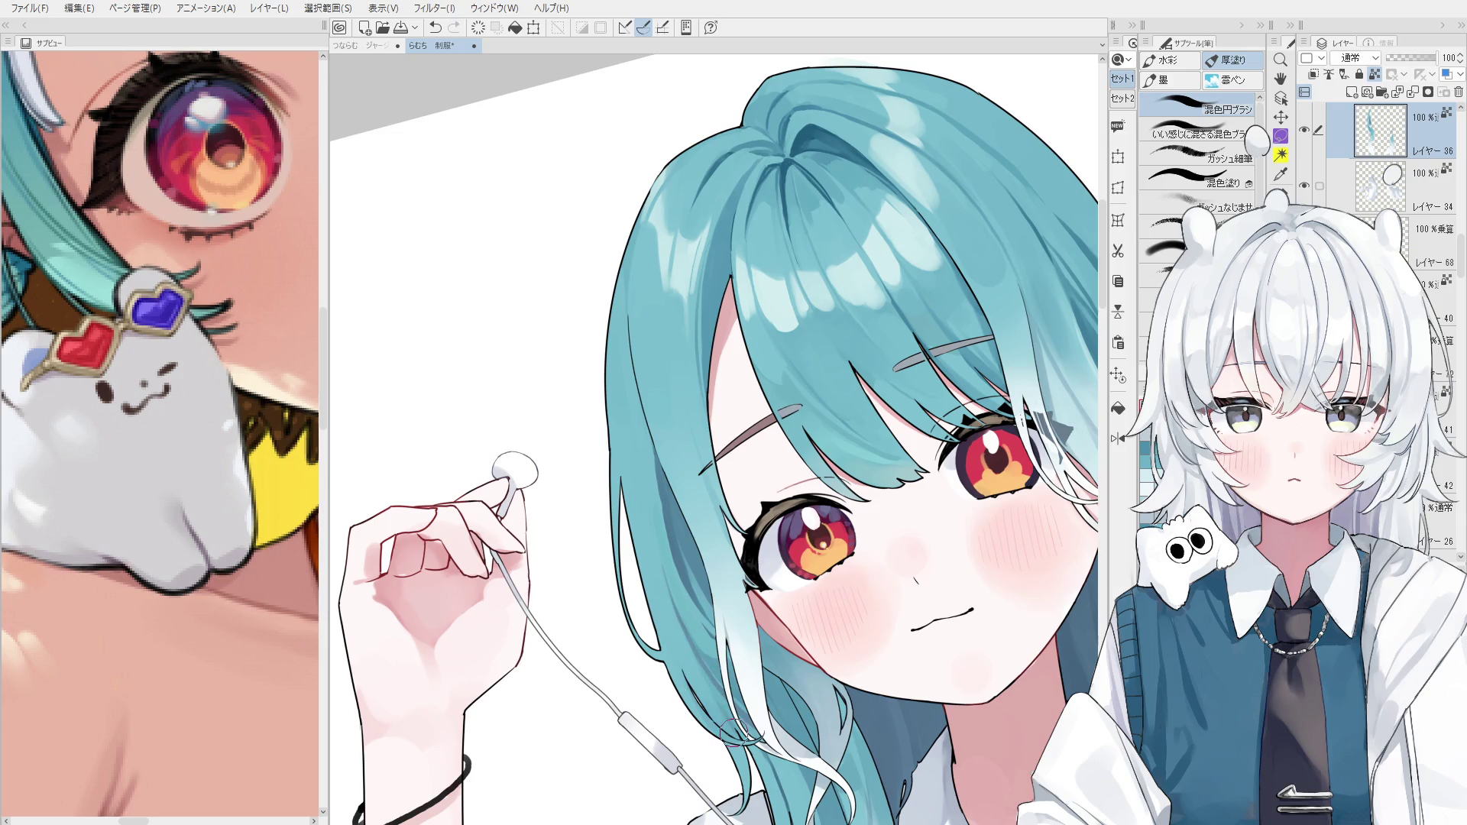
{"action": "scroll", "coordinate": [726, 718], "scroll_direction": "down", "scroll_amount": 1}
{"action": "scroll", "coordinate": [733, 710], "scroll_direction": "down", "scroll_amount": 1}
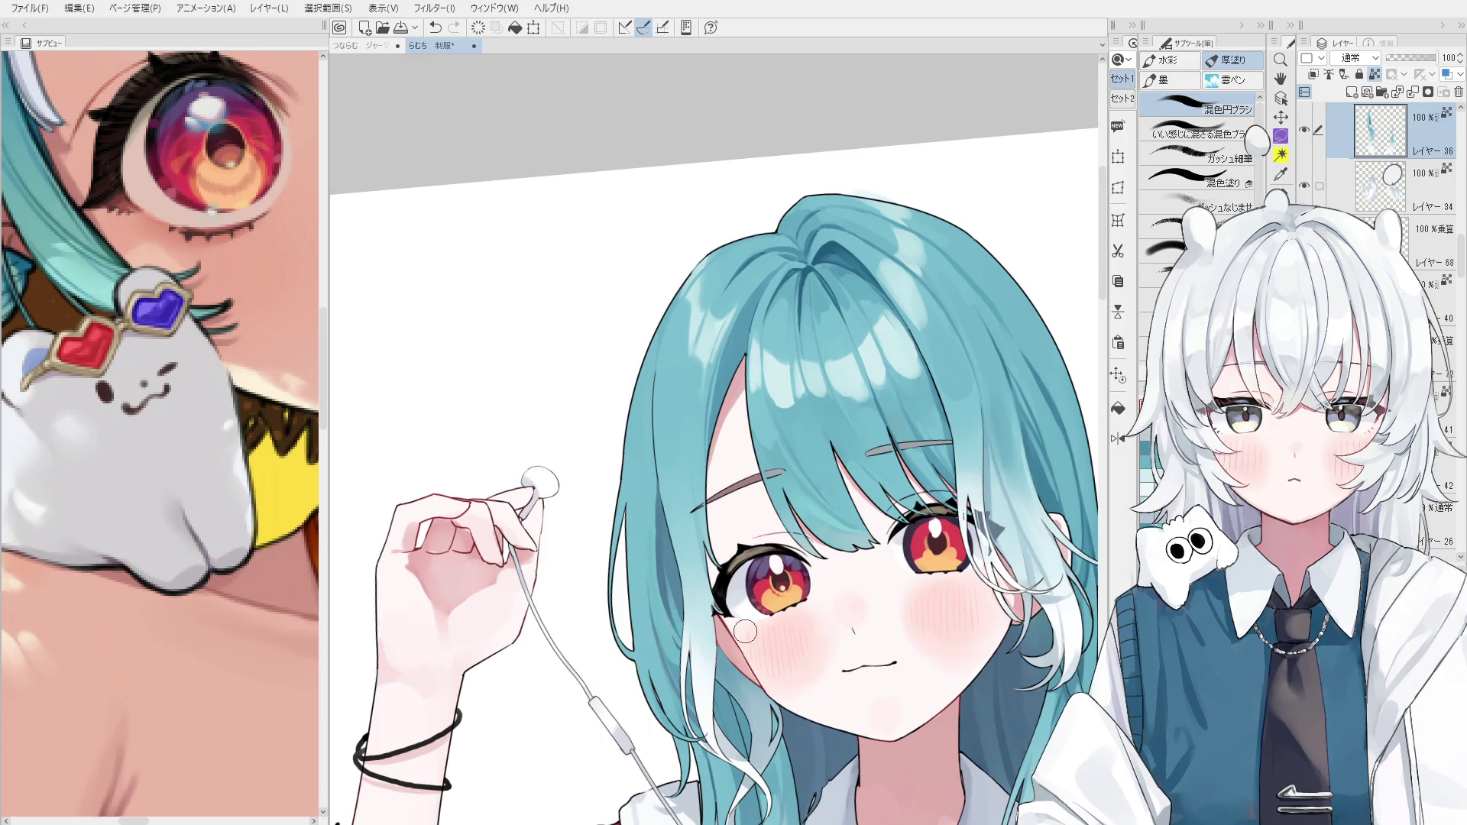
{"action": "key", "text": "ctrl+@"}
With the 混色円ブラシ brush, paint a darker stroke down the hair and flip the view to check it.
{"action": "key", "text": "o"}
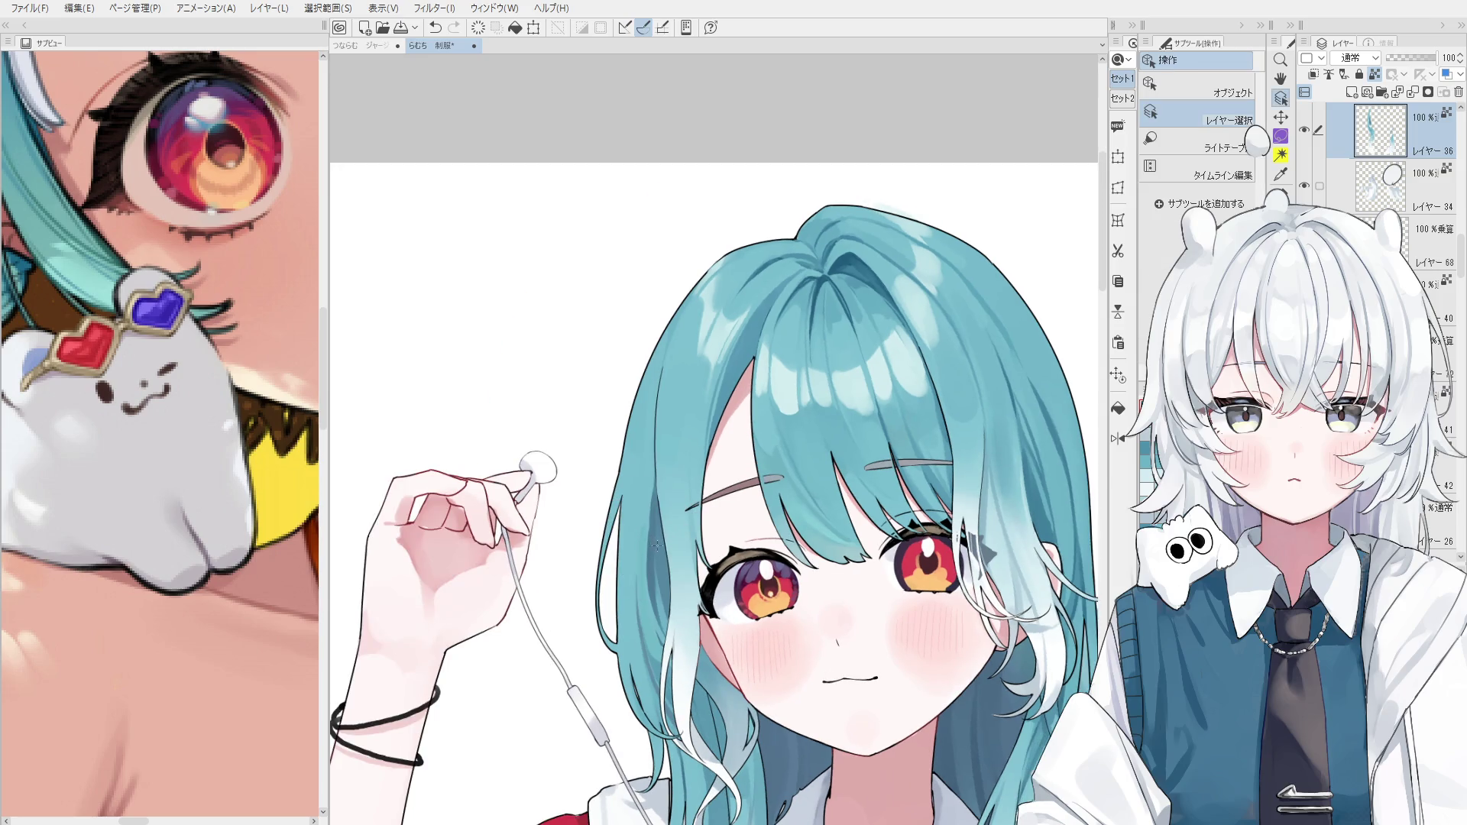
{"action": "key", "text": "b"}
{"action": "left_click_drag", "start_coordinate": [642, 447], "coordinate": [650, 562]}
{"action": "key", "text": "ctrl+z"}
{"action": "key", "text": "ctrl+y"}
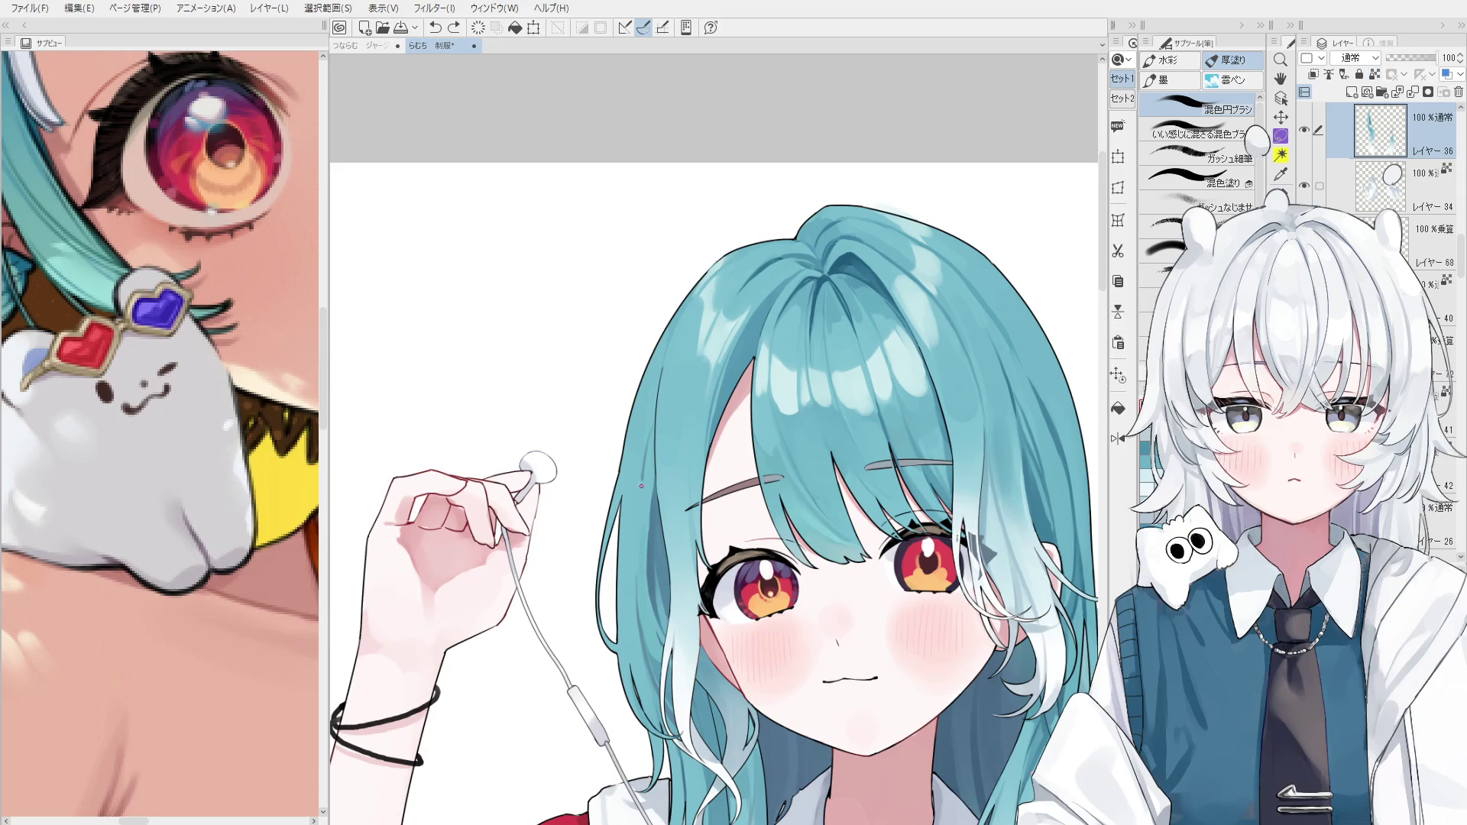
{"action": "key", "text": "h"}
{"action": "scroll", "coordinate": [804, 585], "scroll_direction": "down", "scroll_amount": 2}
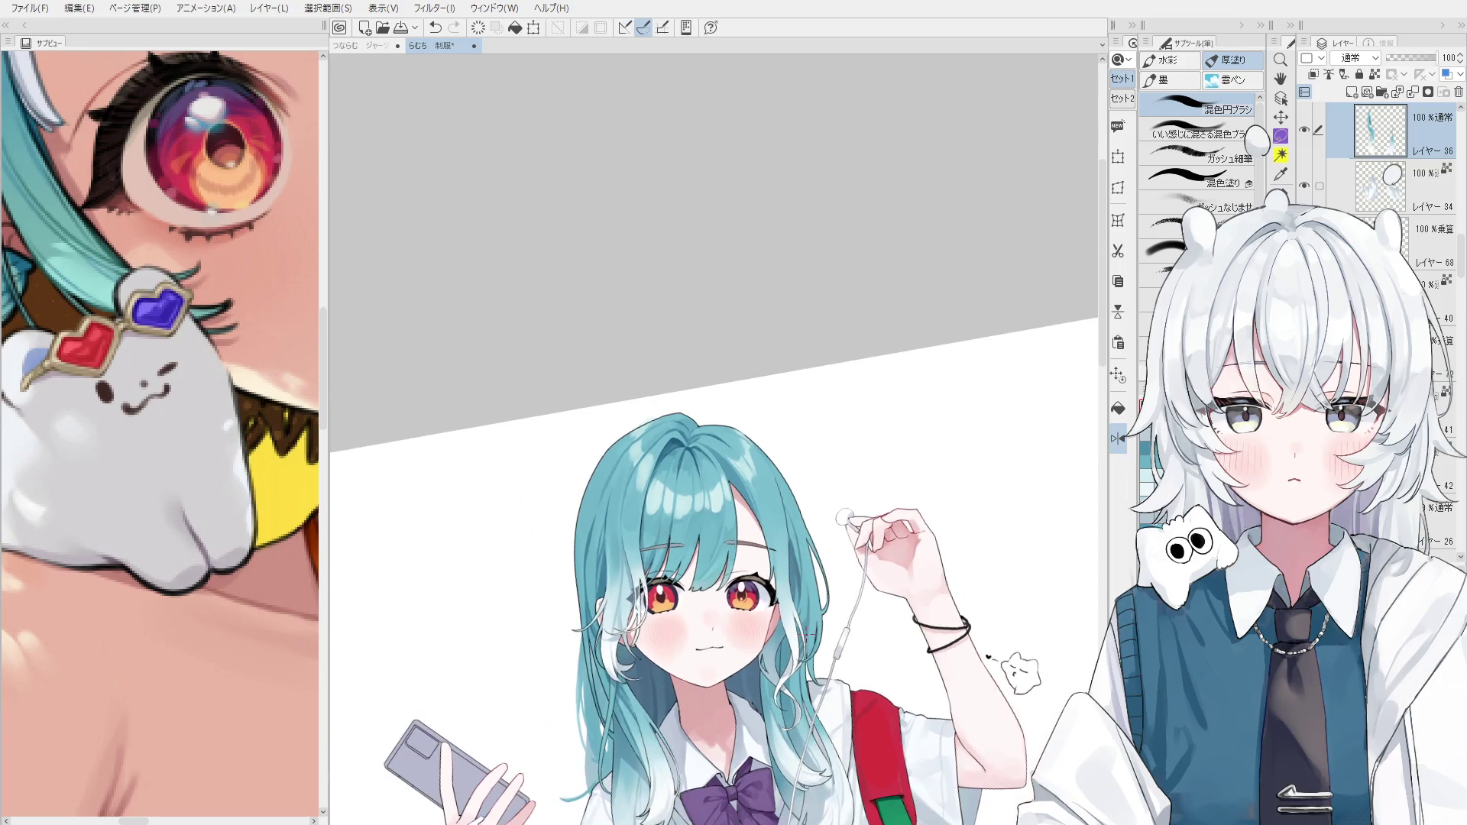
{"action": "key", "text": "space"}
{"action": "left_click_drag", "start_coordinate": [764, 527], "coordinate": [857, 576]}
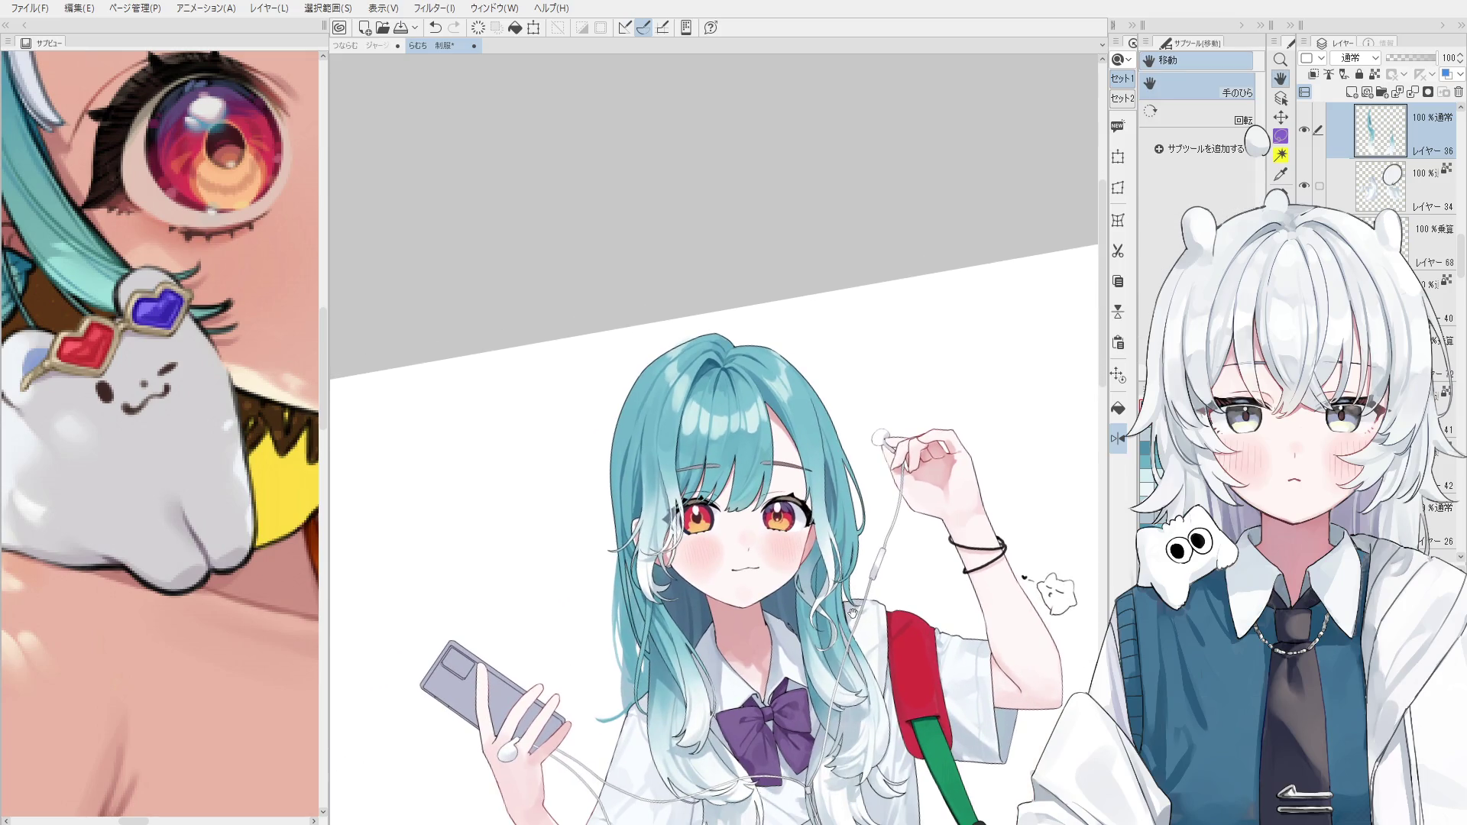
{"action": "scroll", "coordinate": [627, 455], "scroll_direction": "up", "scroll_amount": 3}
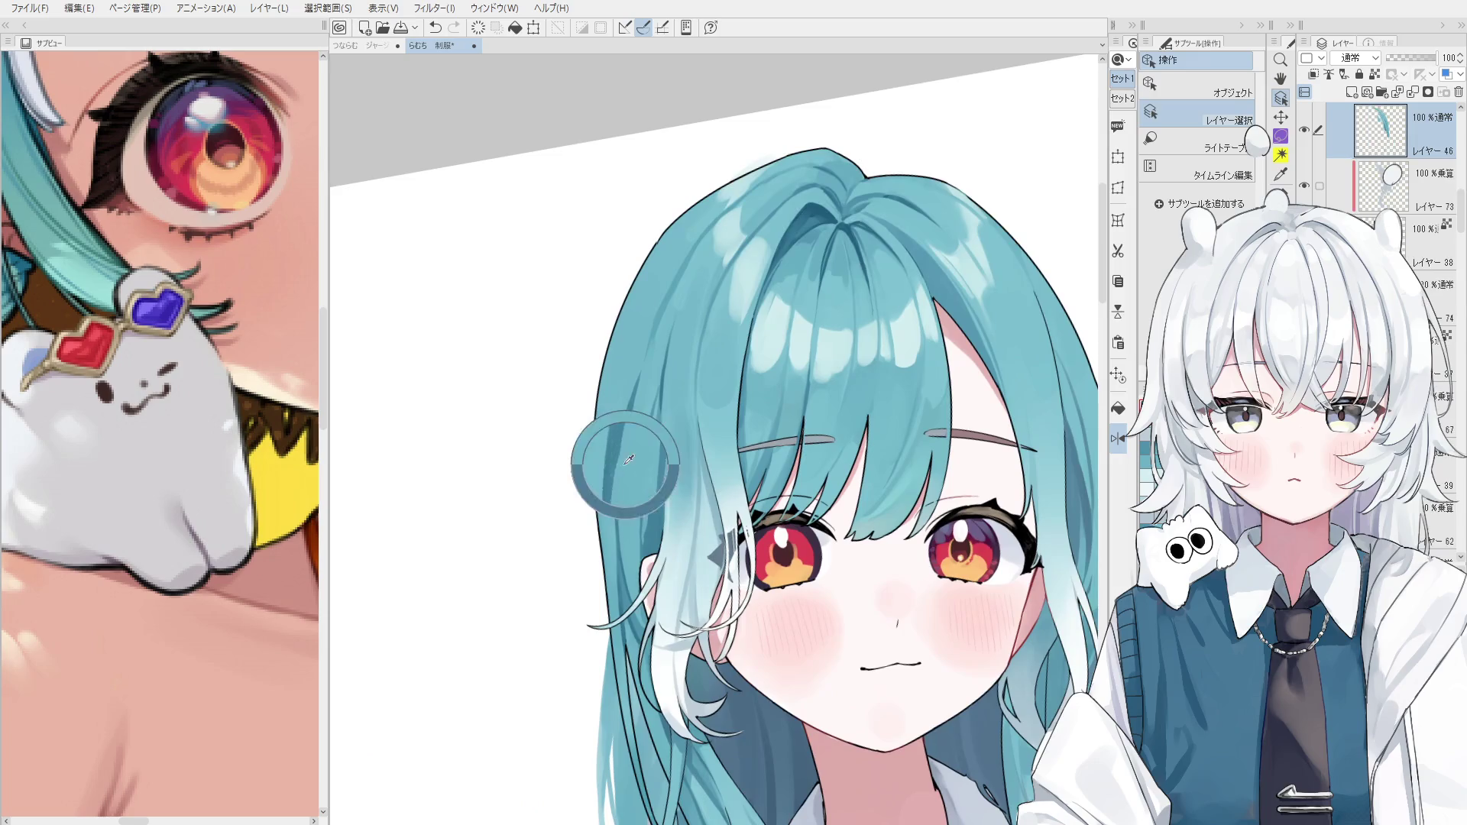
Enlarge the brush, add a short stroke at the hair edge, and lock transparent pixels.
{"action": "mouse_move", "coordinate": [625, 460]}
{"action": "left_mouse_down"}
{"action": "mouse_move", "coordinate": [687, 528]}
{"action": "mouse_move", "coordinate": [627, 456]}
{"action": "left_mouse_up"}
{"action": "key", "text": "ctrl+z"}
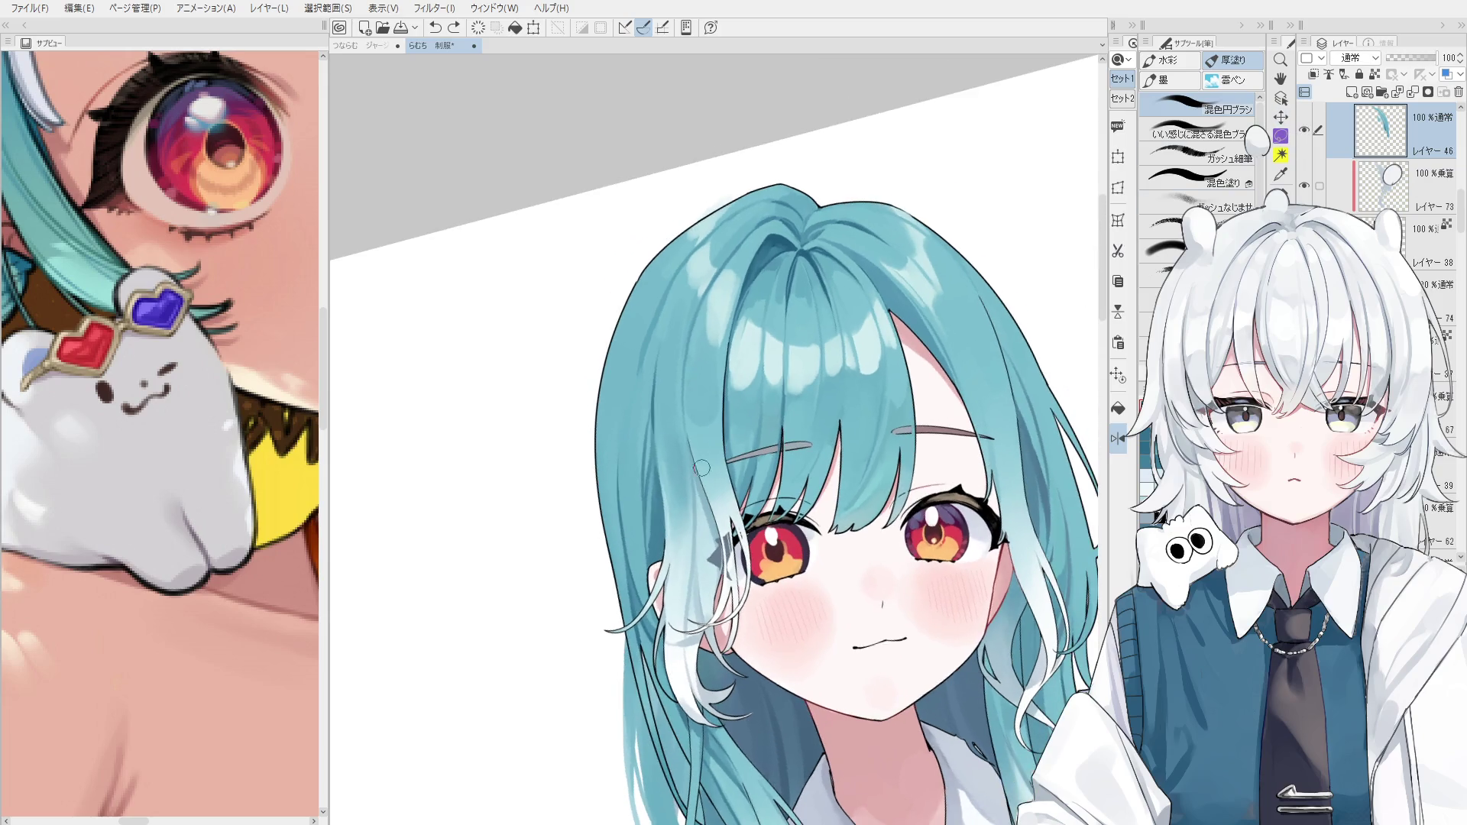
{"action": "mouse_move", "coordinate": [649, 463]}
{"action": "left_mouse_down"}
{"action": "mouse_move", "coordinate": [659, 555]}
{"action": "mouse_move", "coordinate": [656, 588]}
{"action": "mouse_move", "coordinate": [648, 458]}
{"action": "mouse_move", "coordinate": [657, 558]}
{"action": "mouse_move", "coordinate": [626, 606]}
{"action": "mouse_move", "coordinate": [638, 642]}
{"action": "mouse_move", "coordinate": [642, 617]}
{"action": "left_mouse_up"}
{"action": "key", "text": "ctrl+shift+t"}
{"action": "key", "text": "ctrl+z"}
{"action": "key", "text": "ctrl+minus"}
{"action": "key", "text": "ctrl+z"}
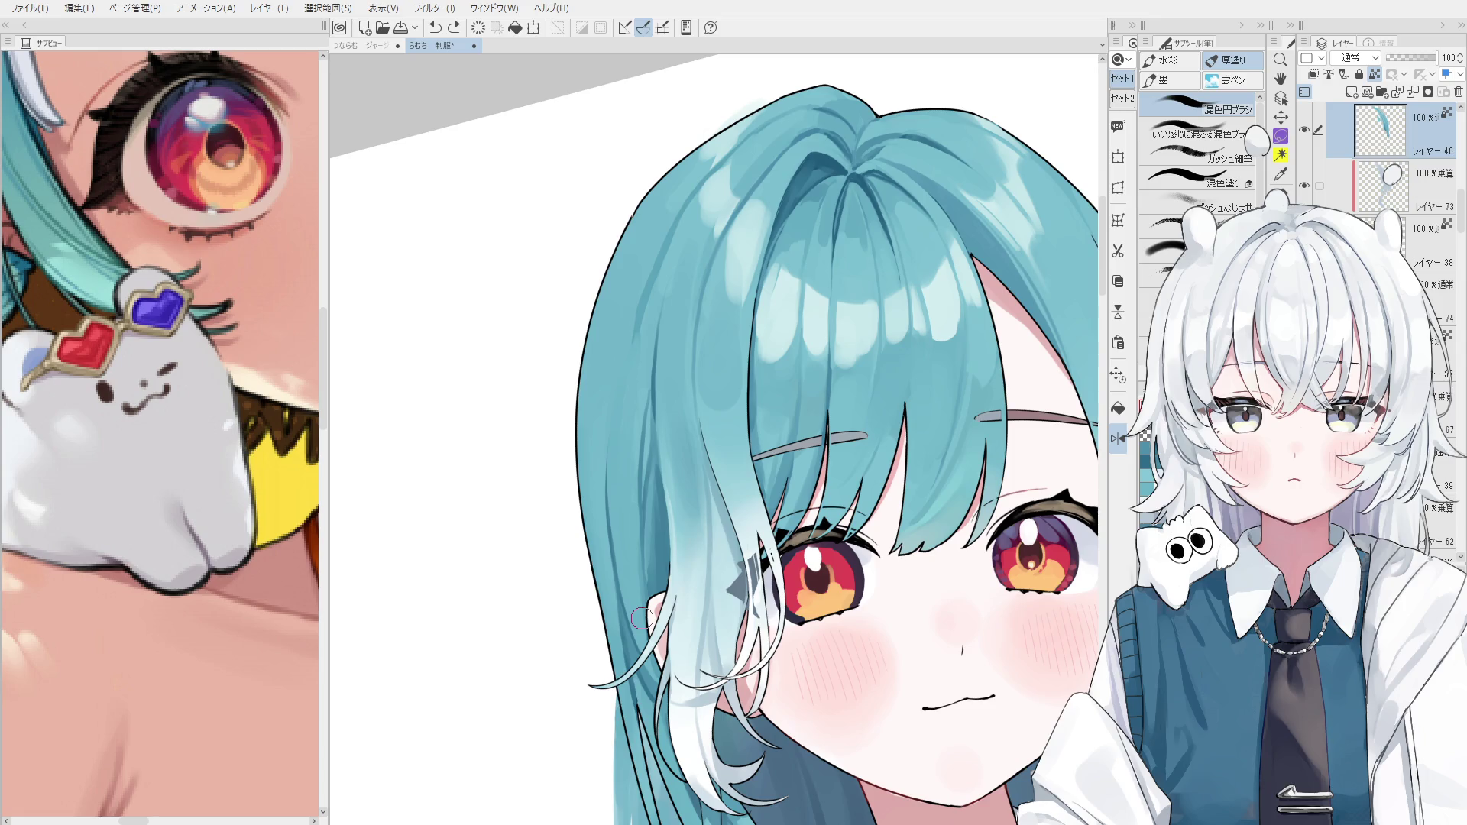
Switch to the finer ガッシュ細筆 brush and paint a short stroke on the hair.
{"action": "key", "text": "o"}
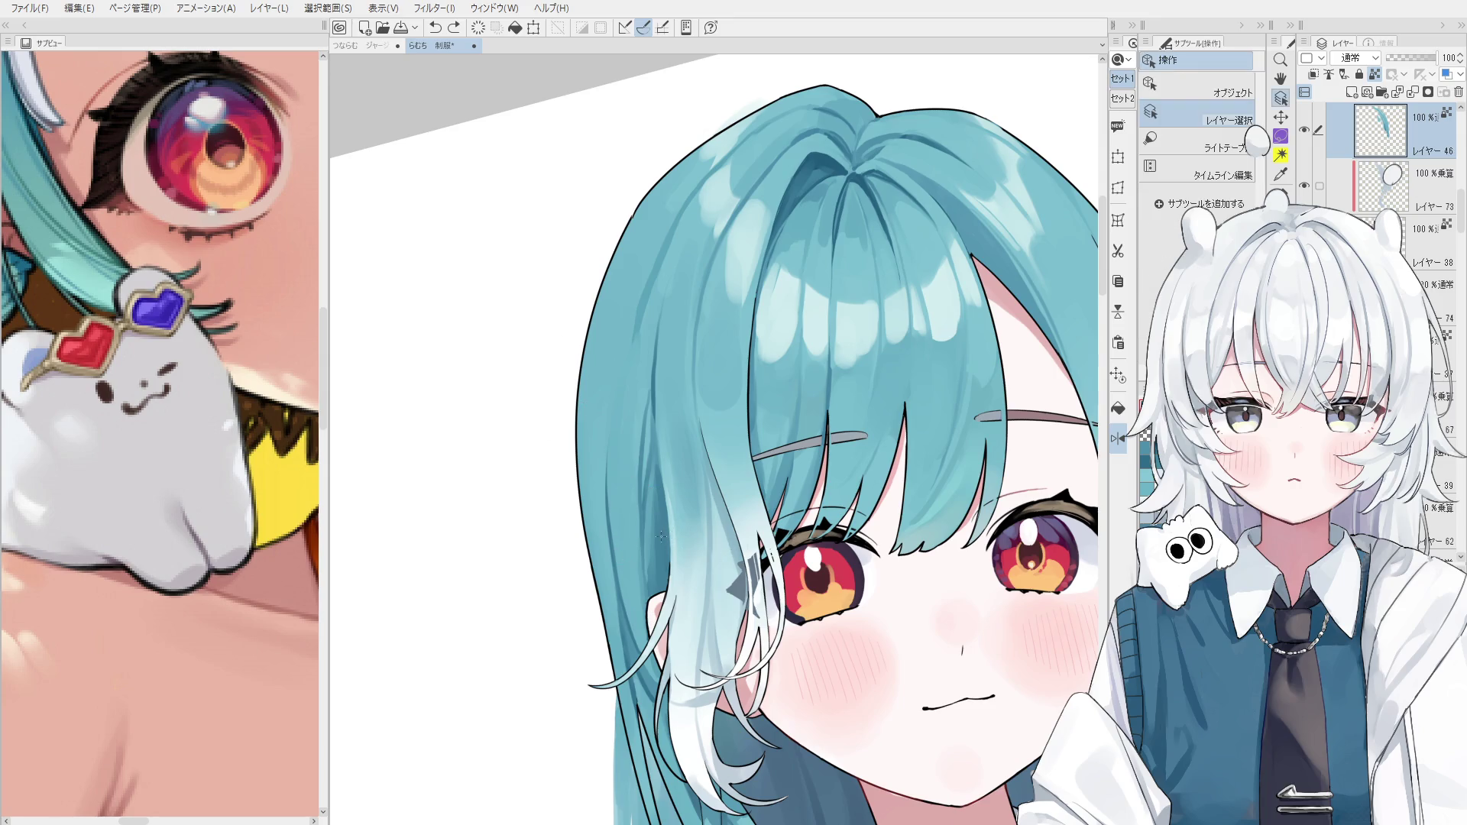
{"action": "key", "text": "b"}
{"action": "scroll", "coordinate": [642, 489], "scroll_direction": "up", "scroll_amount": 2}
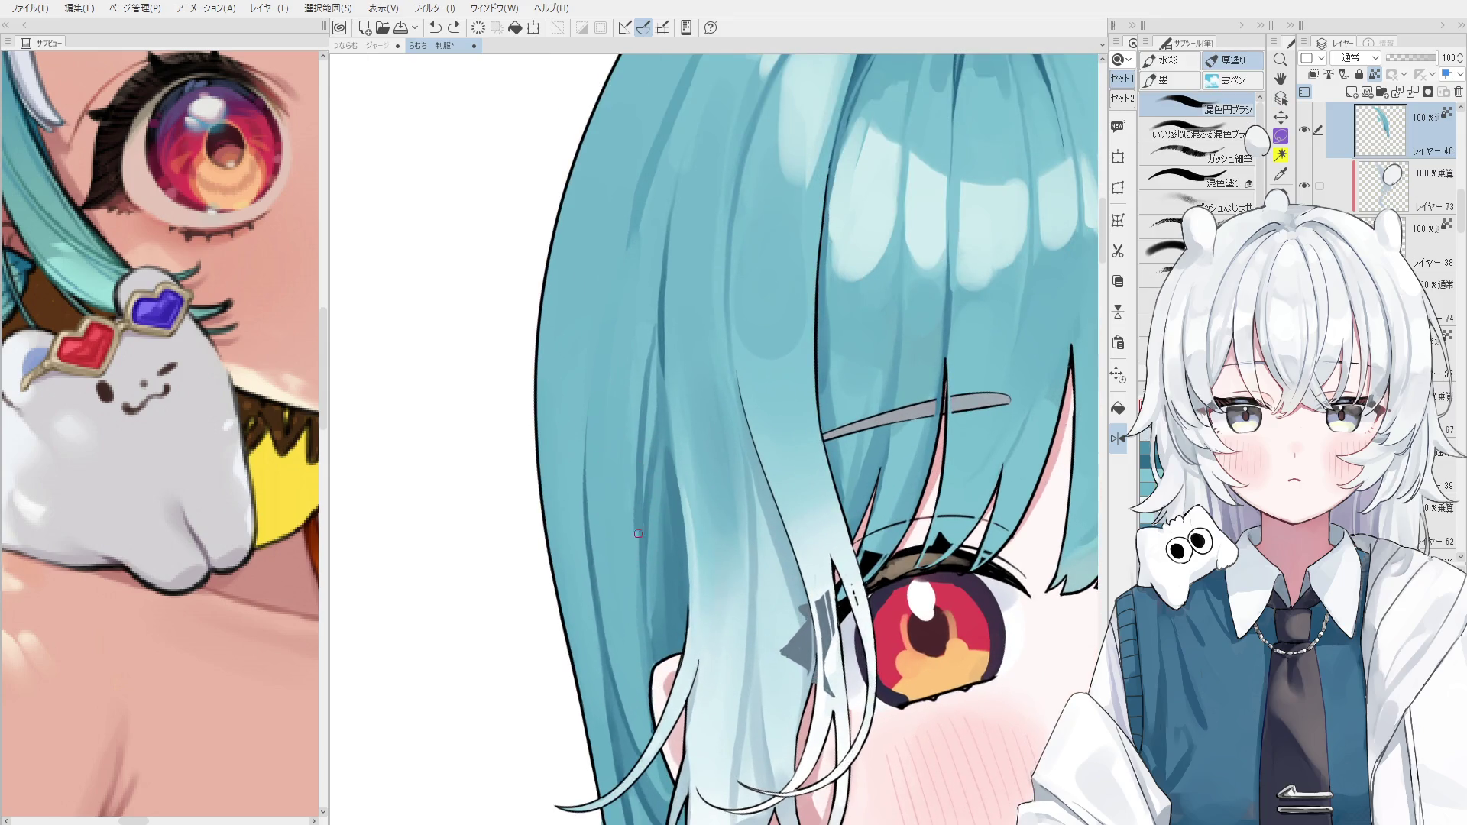
{"action": "scroll", "coordinate": [642, 467], "scroll_direction": "down", "scroll_amount": 2}
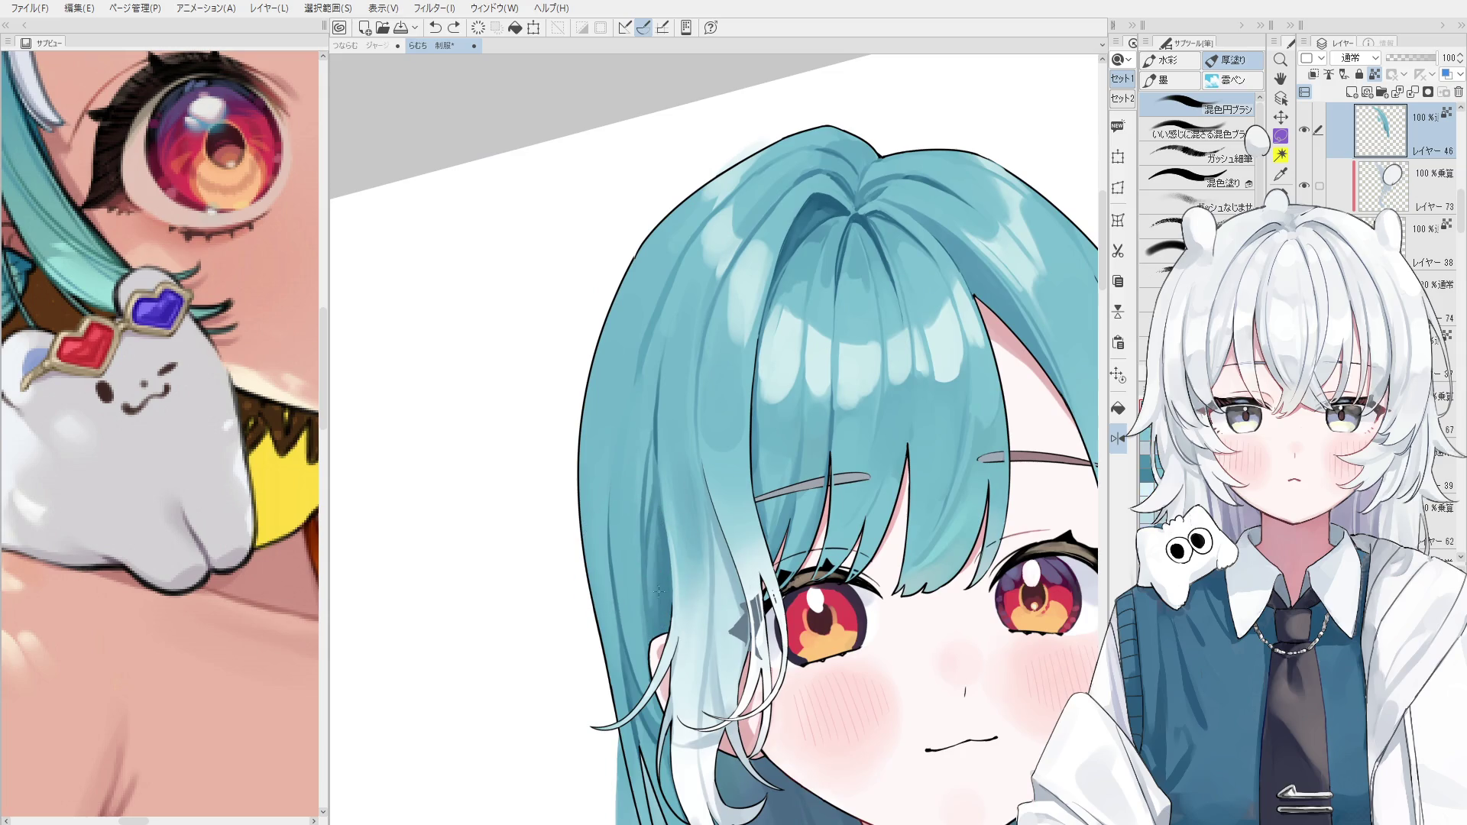
{"action": "scroll", "coordinate": [664, 624], "scroll_direction": "down", "scroll_amount": 1}
{"action": "key", "text": "ctrl+z"}
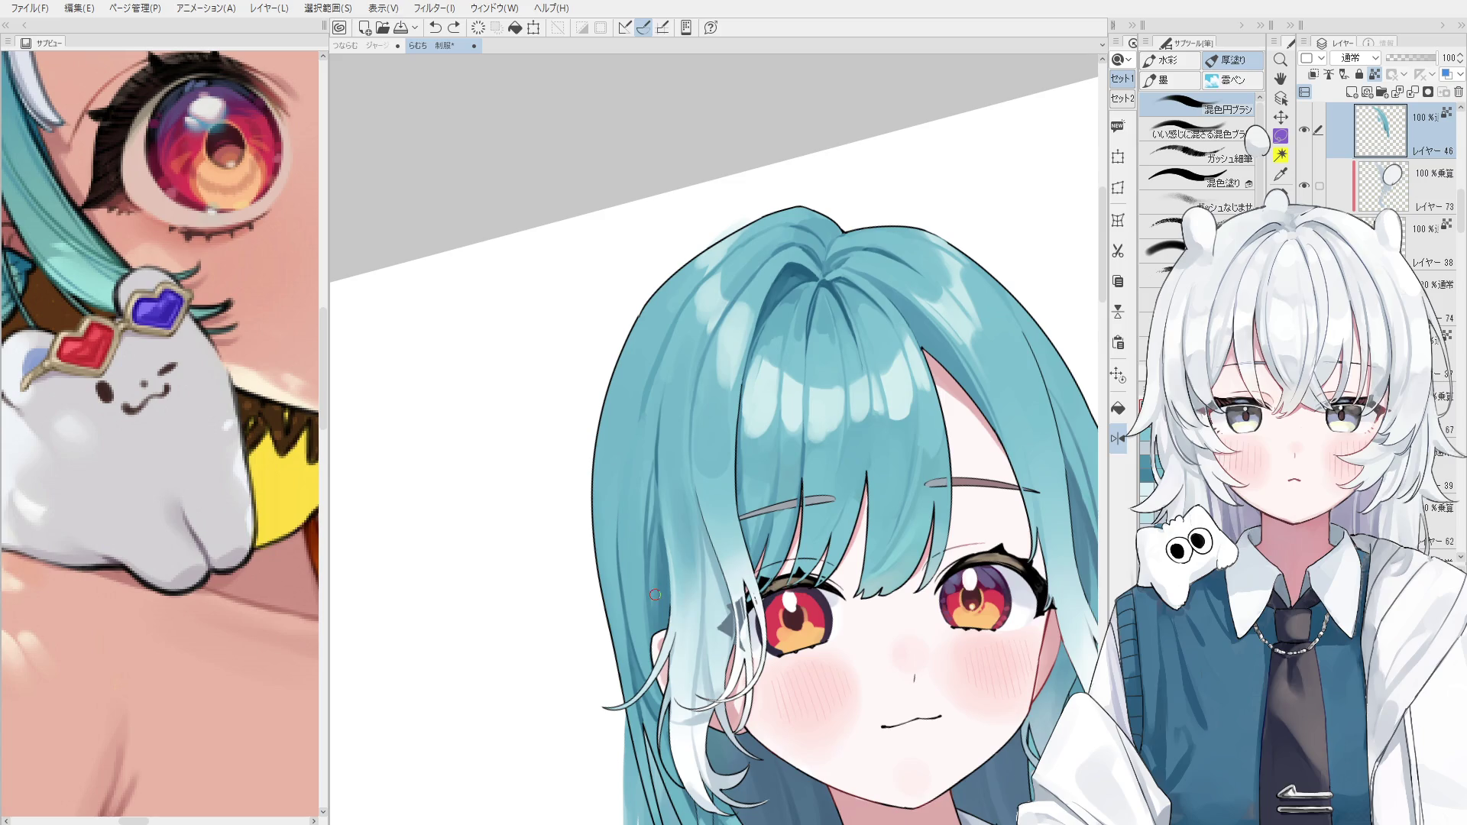
{"action": "key", "text": "b"}
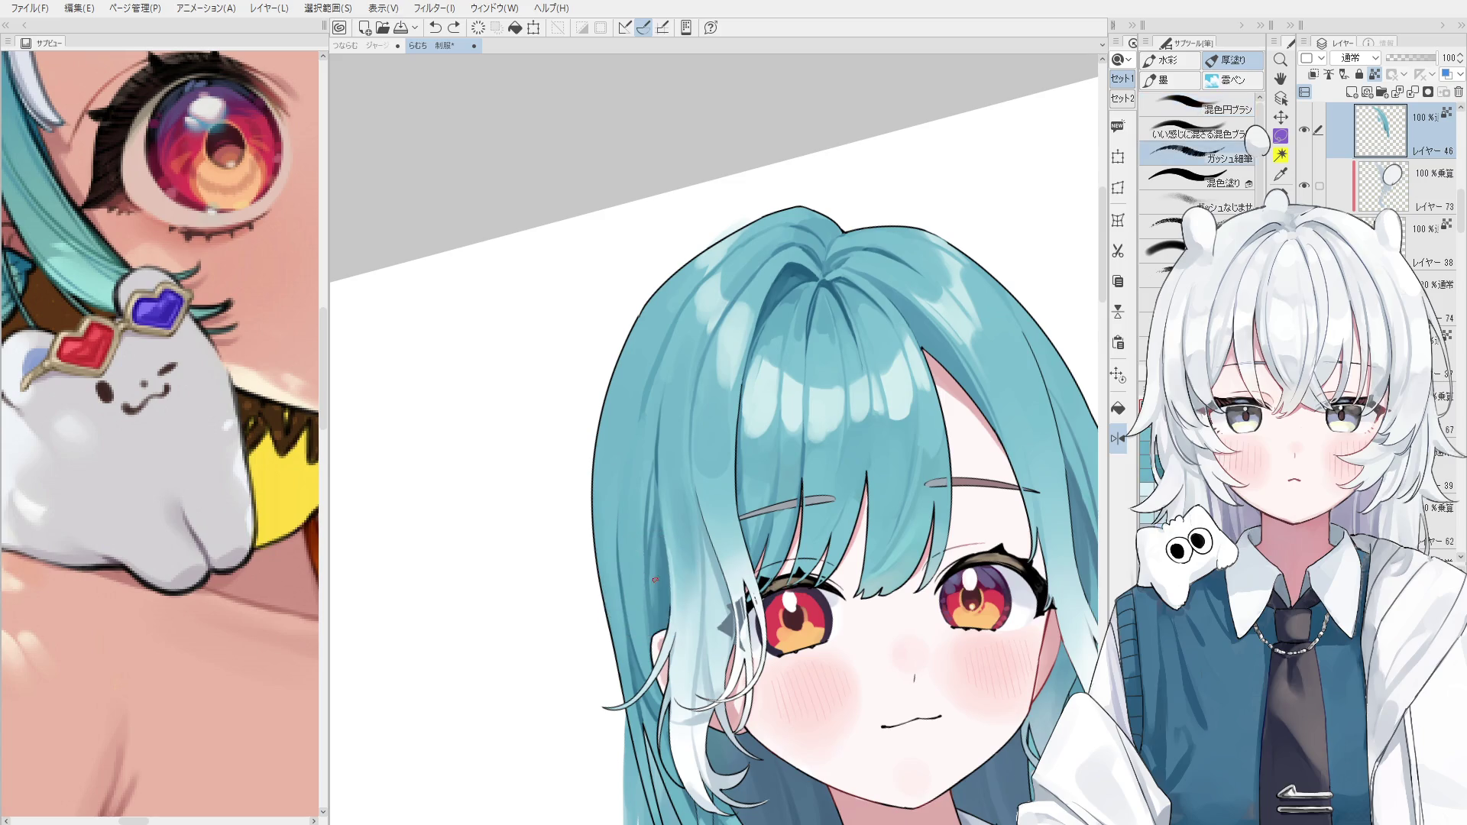
{"action": "left_click_drag", "start_coordinate": [657, 554], "coordinate": [666, 603]}
Toggle undo and redo to compare the hair with and without the new stroke, keeping it.
{"action": "scroll", "coordinate": [665, 579], "scroll_direction": "down", "scroll_amount": 1}
{"action": "scroll", "coordinate": [666, 578], "scroll_direction": "up", "scroll_amount": 1}
{"action": "scroll", "coordinate": [666, 577], "scroll_direction": "up", "scroll_amount": 1}
{"action": "key", "text": "ctrl+z"}
{"action": "key", "text": "ctrl+y"}
{"action": "key", "text": "ctrl+z"}
{"action": "key", "text": "ctrl+y"}
{"action": "key", "text": "ctrl+z"}
{"action": "key", "text": "ctrl+y"}
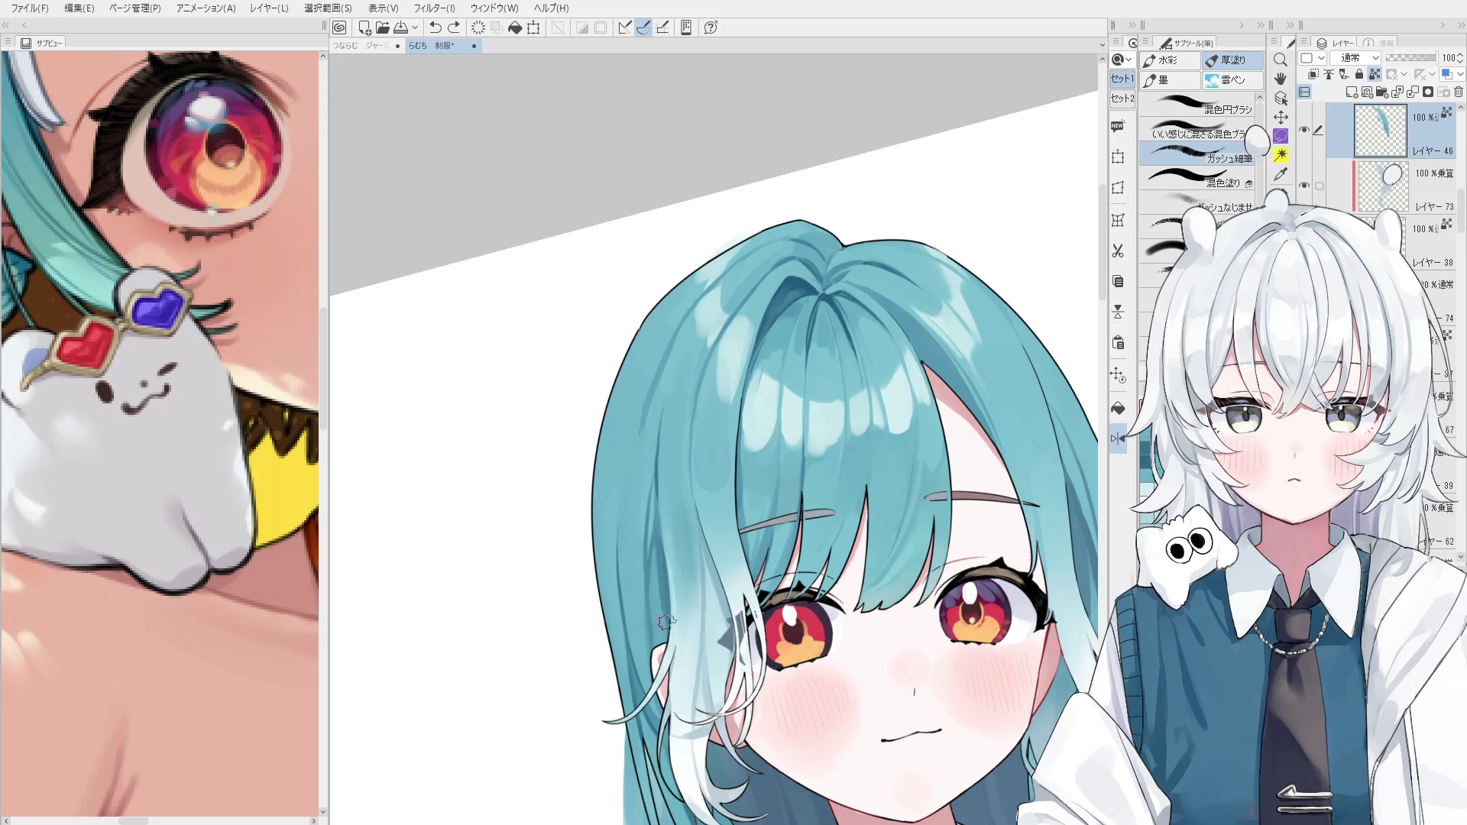
{"action": "scroll", "coordinate": [666, 573], "scroll_direction": "down", "scroll_amount": 1}
{"action": "scroll", "coordinate": [665, 573], "scroll_direction": "up", "scroll_amount": 4}
{"action": "key", "text": "ctrl+z"}
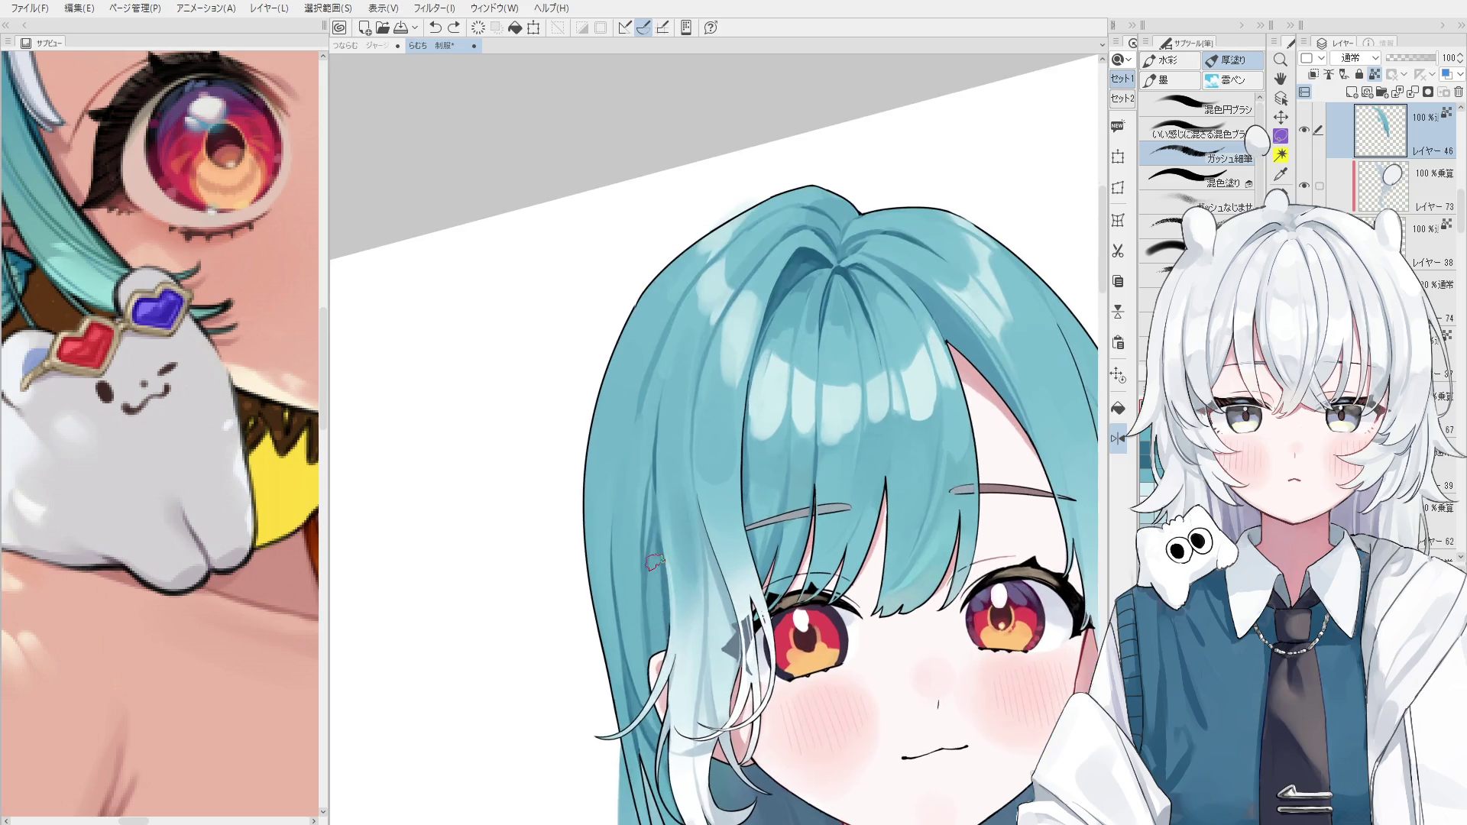
{"action": "scroll", "coordinate": [661, 525], "scroll_direction": "down", "scroll_amount": 1}
{"action": "key", "text": "ctrl+y"}
Zoom out and pan to view the whole character.
{"action": "scroll", "coordinate": [662, 527], "scroll_direction": "down", "scroll_amount": 1}
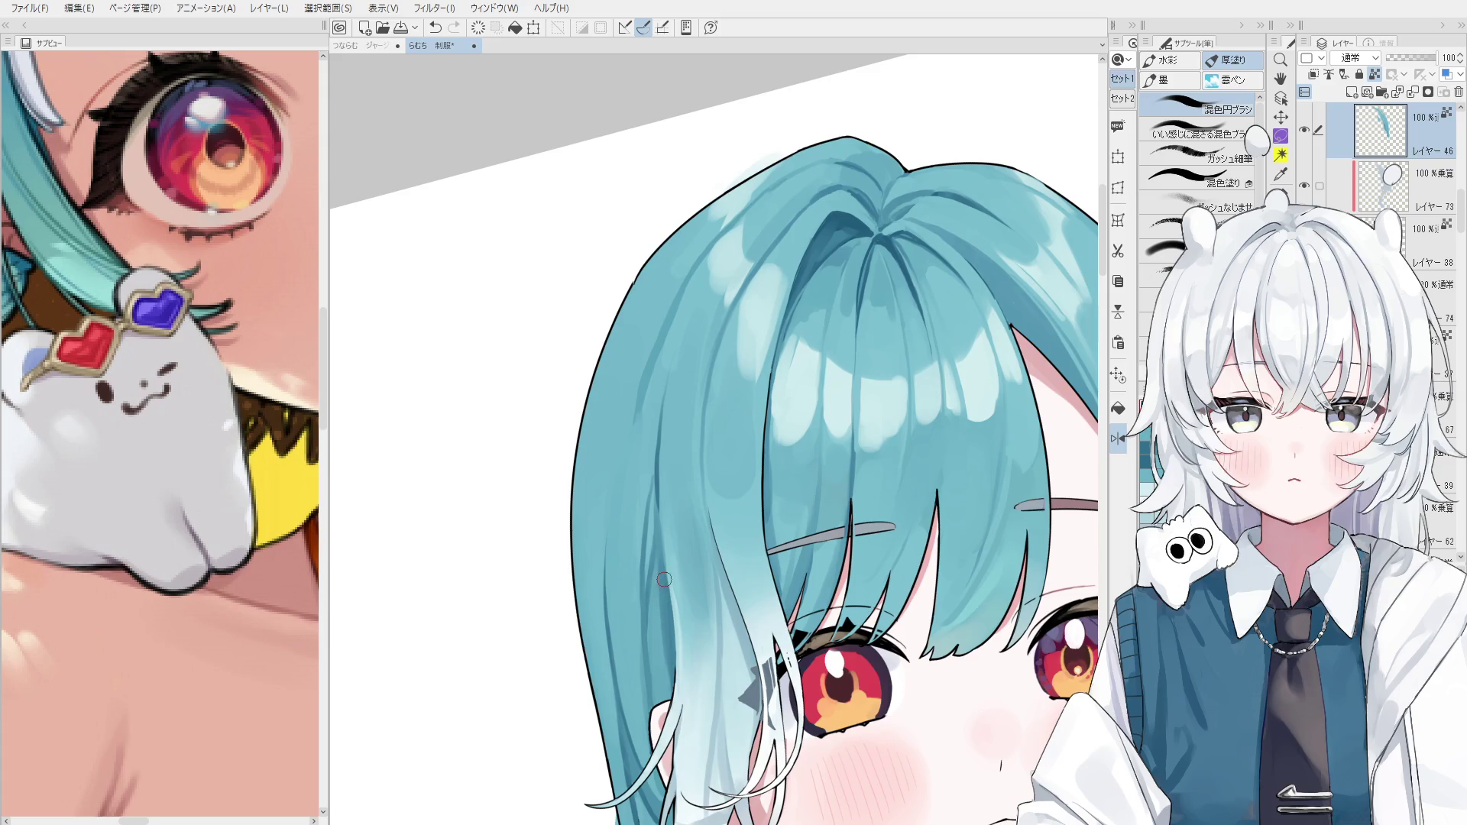
{"action": "scroll", "coordinate": [662, 529], "scroll_direction": "down", "scroll_amount": 1}
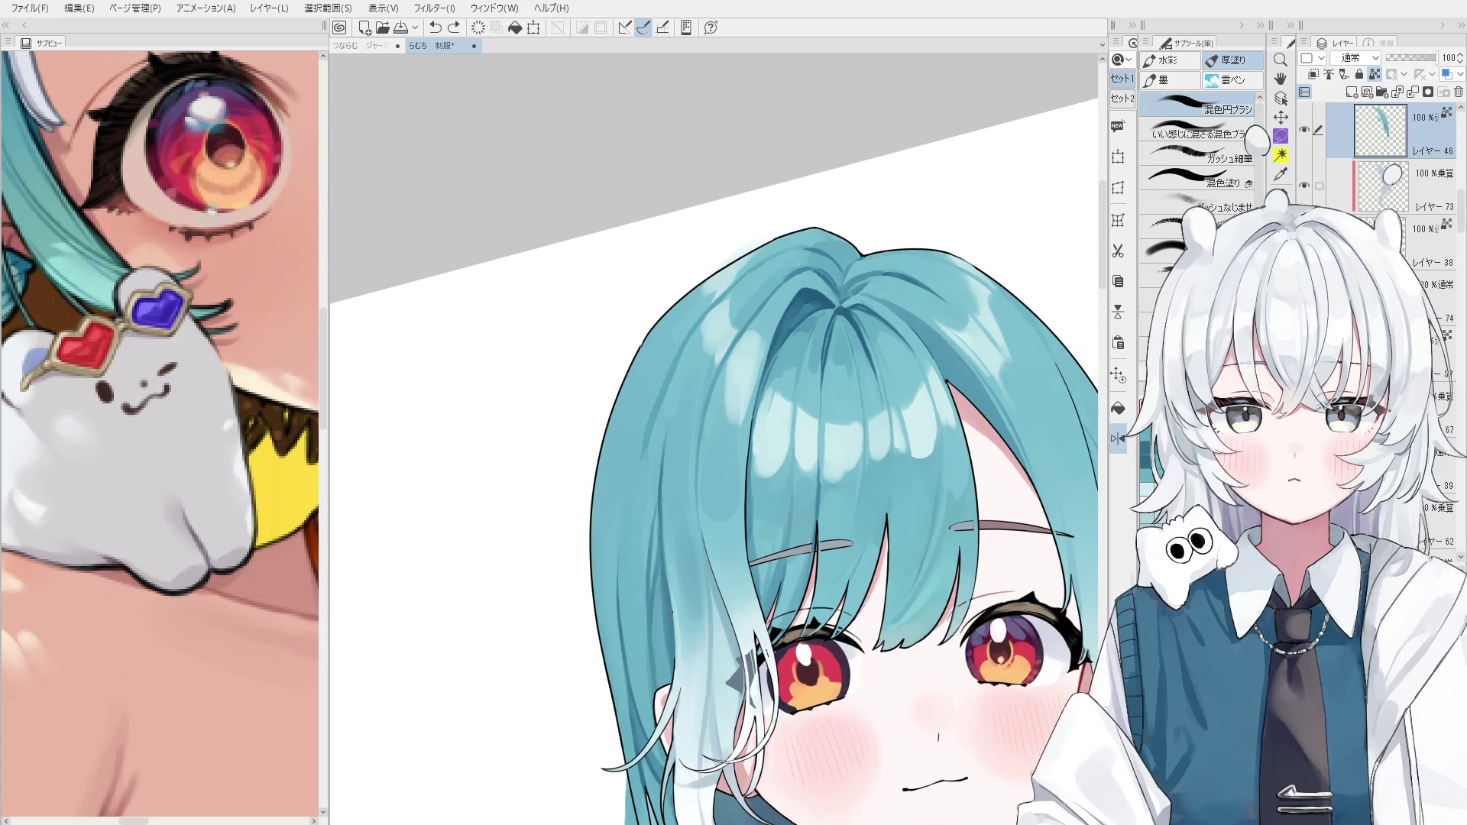
{"action": "scroll", "coordinate": [673, 562], "scroll_direction": "down", "scroll_amount": 2}
{"action": "scroll", "coordinate": [673, 561], "scroll_direction": "down", "scroll_amount": 2}
{"action": "mouse_move", "coordinate": [722, 644]}
{"action": "left_mouse_down"}
{"action": "mouse_move", "coordinate": [710, 609]}
{"action": "mouse_move", "coordinate": [670, 608]}
{"action": "left_mouse_up"}
{"action": "scroll", "coordinate": [647, 439], "scroll_direction": "up", "scroll_amount": 1}
{"action": "key", "text": "o"}
{"action": "key", "text": "b"}
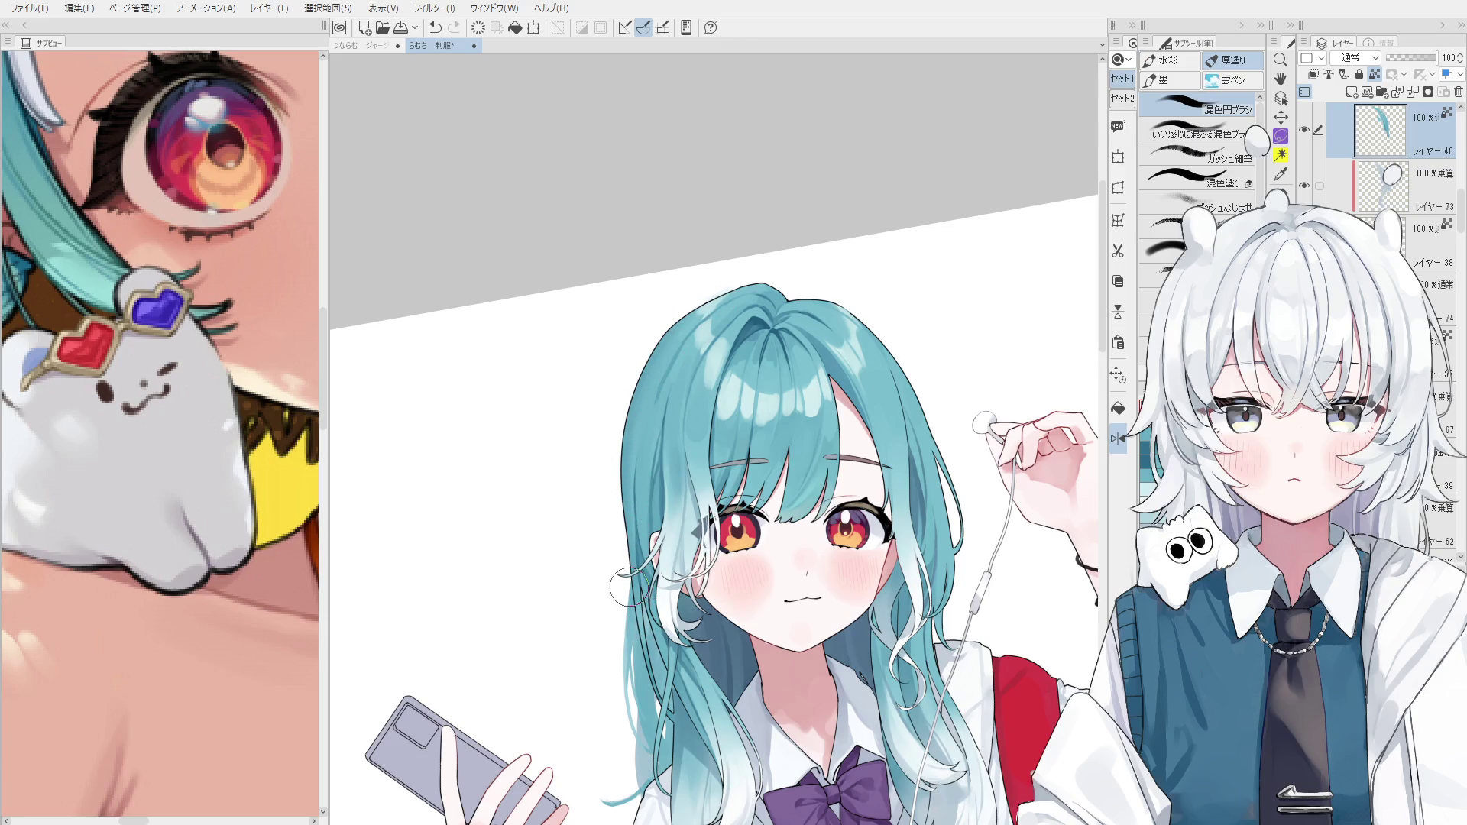
Pick the right-side hair layer from the canvas with Layer Select.
{"action": "left_click", "coordinate": [916, 397], "text": "ctrl+shift"}
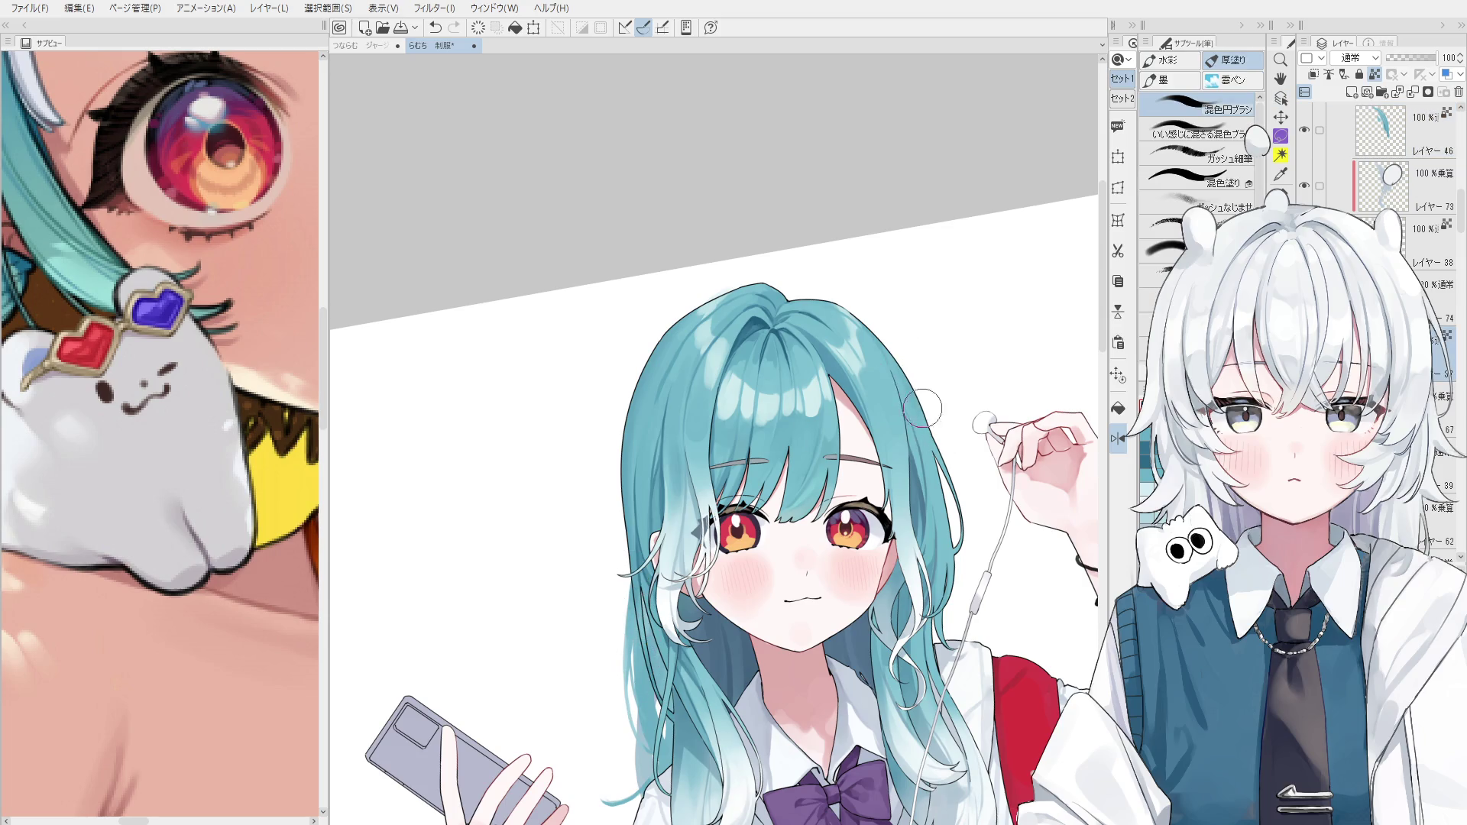
{"action": "key", "text": "ctrl+z"}
{"action": "key", "text": "ctrl+y"}
{"action": "scroll", "coordinate": [920, 428], "scroll_direction": "up", "scroll_amount": 2}
{"action": "left_click", "coordinate": [916, 432], "text": "ctrl+shift"}
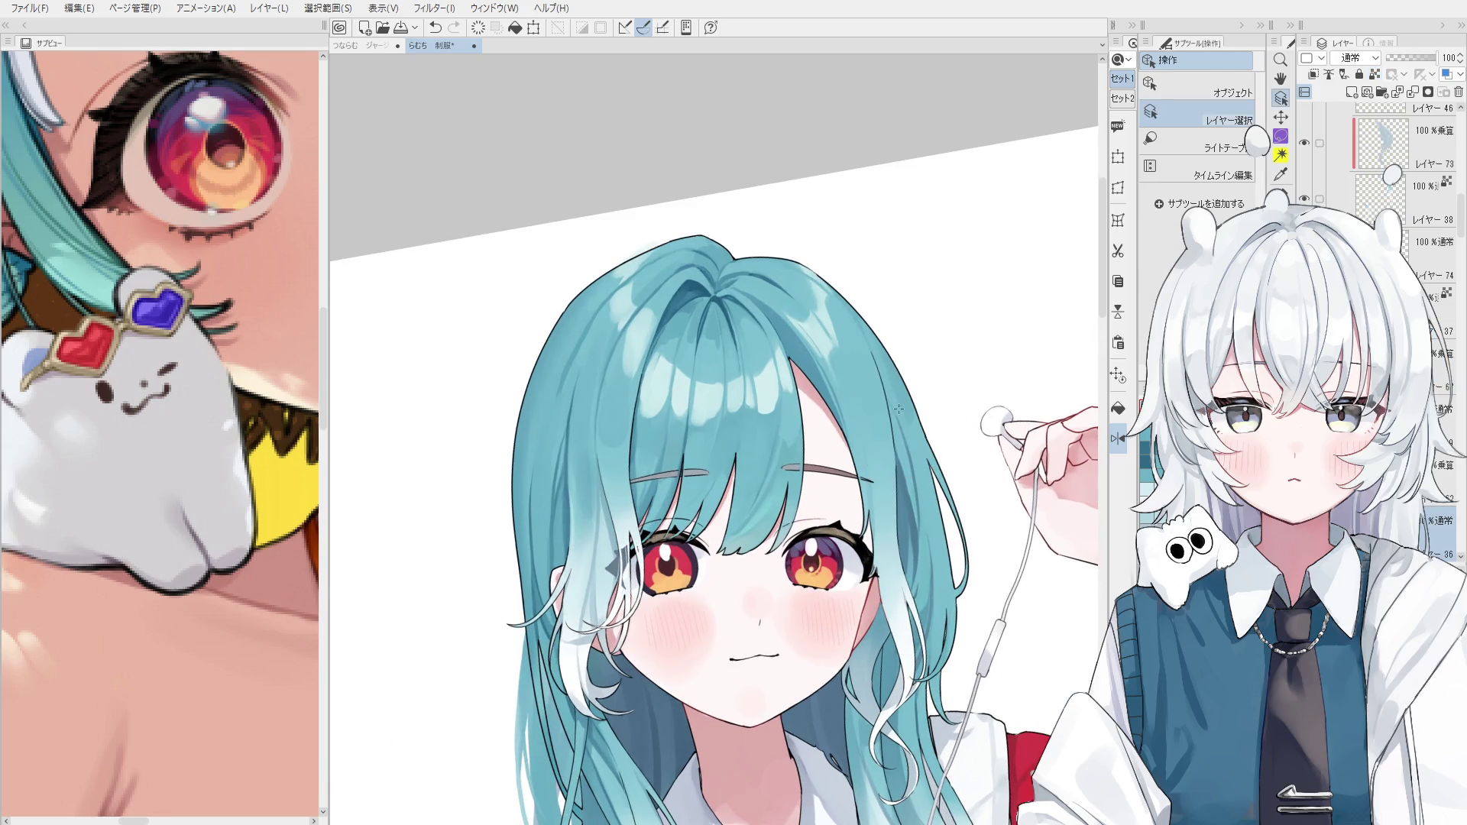
{"action": "scroll", "coordinate": [917, 459], "scroll_direction": "up", "scroll_amount": 1}
{"action": "scroll", "coordinate": [916, 469], "scroll_direction": "down", "scroll_amount": 1}
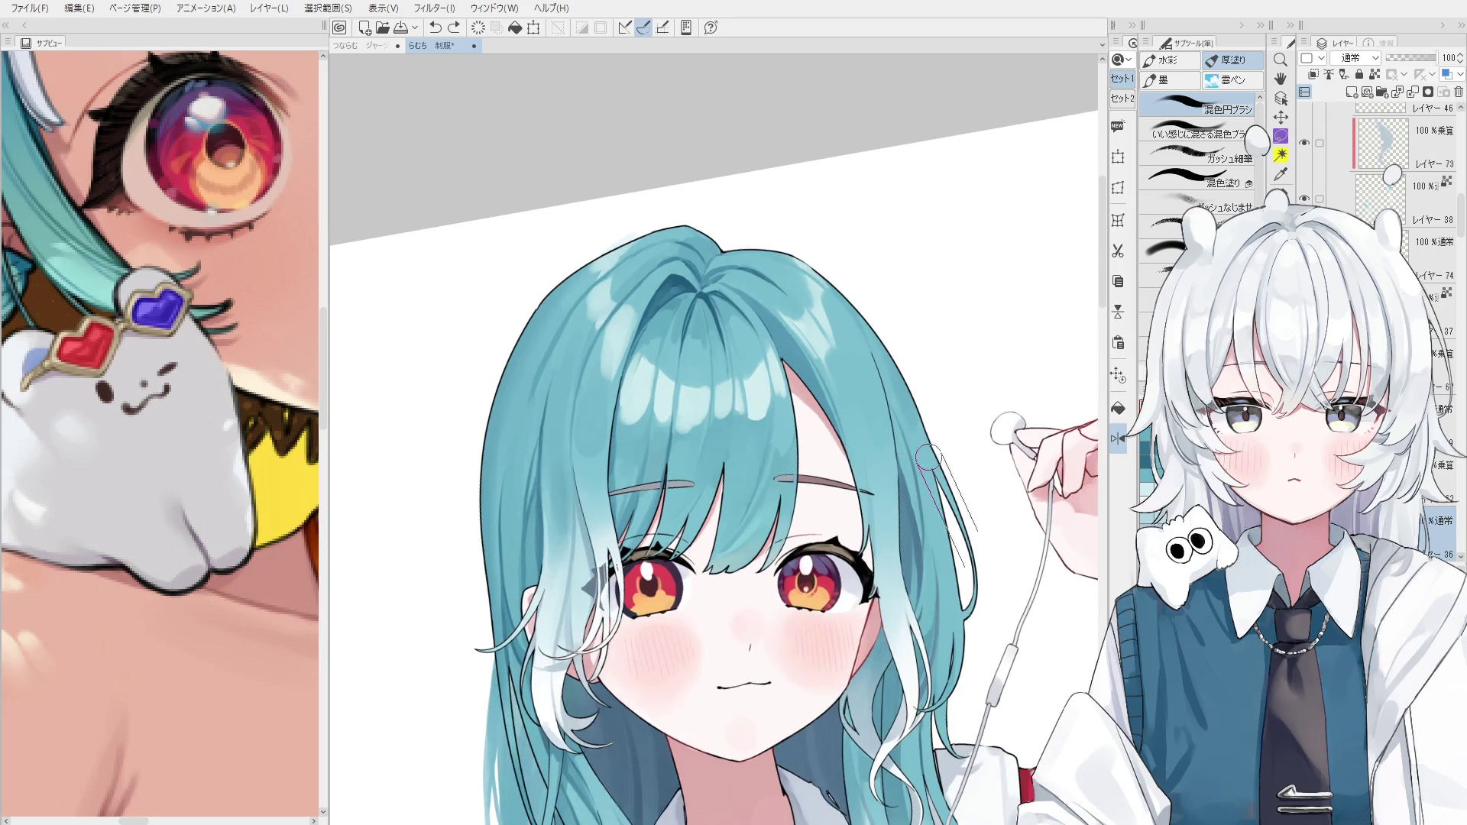
{"action": "key", "text": "ctrl+z"}
{"action": "left_click", "coordinate": [911, 426], "text": "ctrl+shift"}
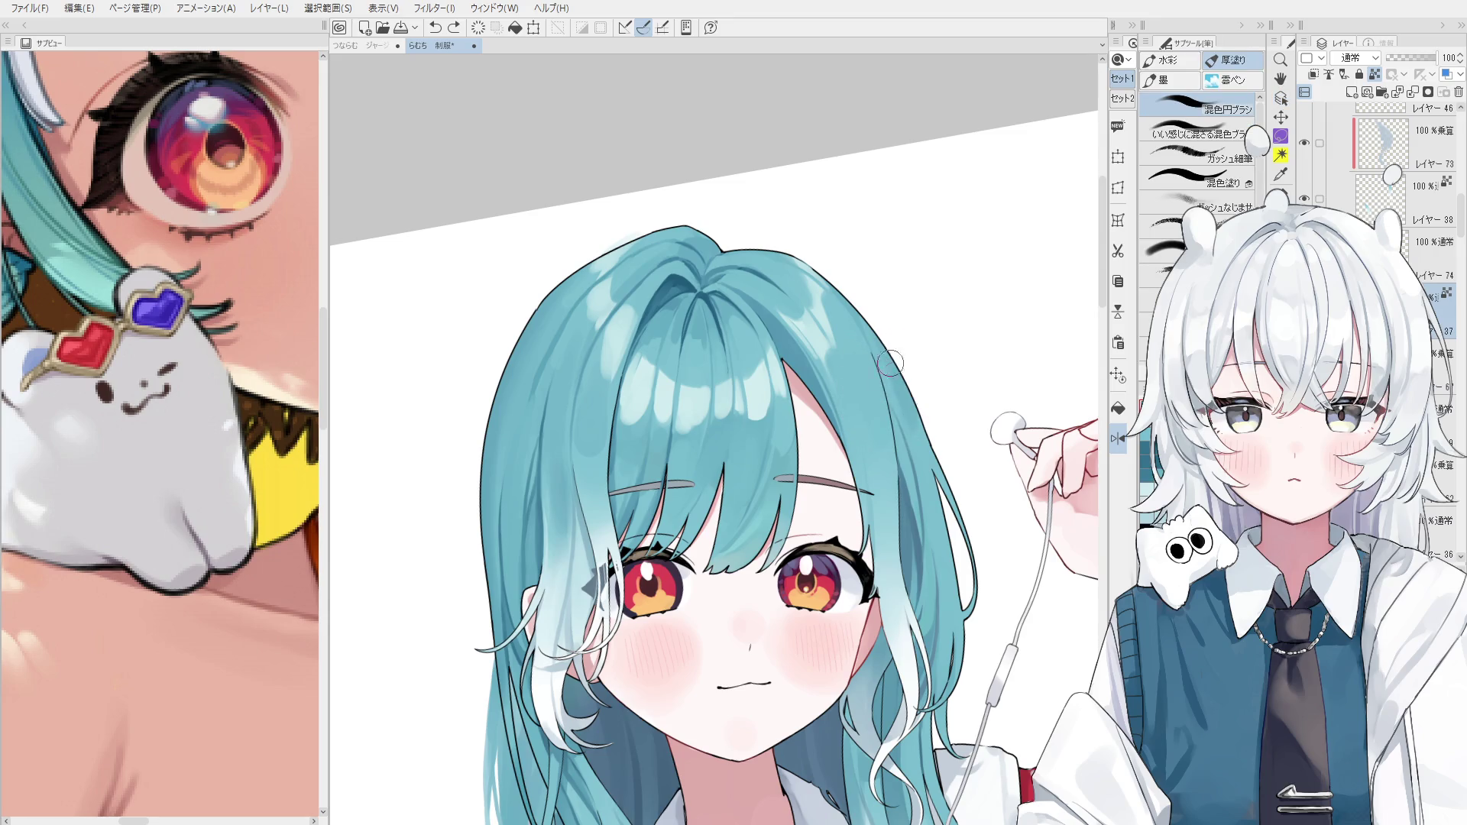
Repaint the right hair edge and lighten its thick dark outline, comparing each attempt.
{"action": "mouse_move", "coordinate": [877, 375]}
{"action": "left_mouse_down"}
{"action": "mouse_move", "coordinate": [871, 351]}
{"action": "mouse_move", "coordinate": [924, 470]}
{"action": "left_mouse_up"}
{"action": "key", "text": "ctrl+z"}
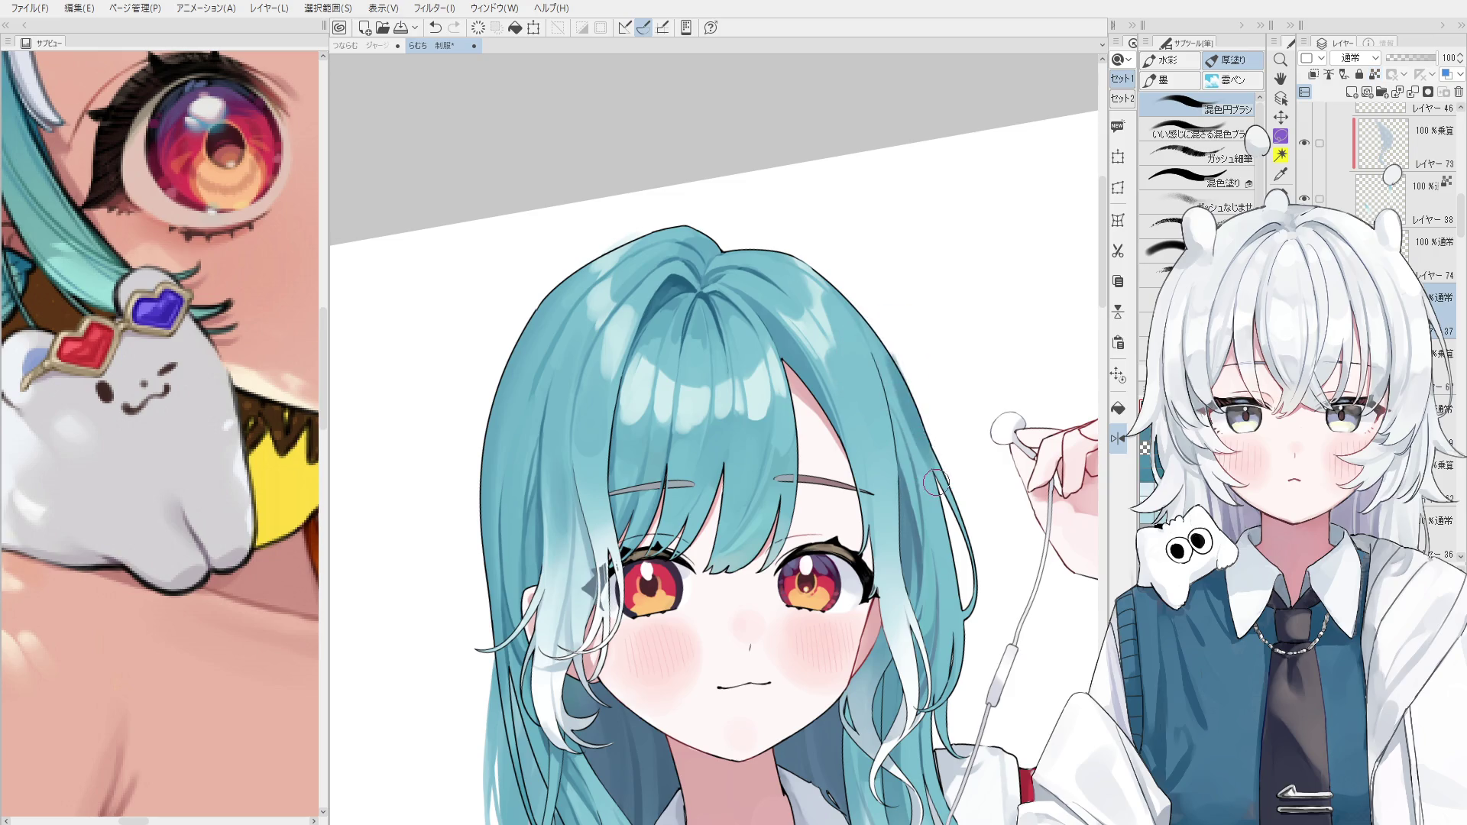
{"action": "left_click_drag", "start_coordinate": [881, 349], "coordinate": [874, 364]}
{"action": "key", "text": "ctrl+z"}
{"action": "left_click_drag", "start_coordinate": [902, 441], "coordinate": [916, 459]}
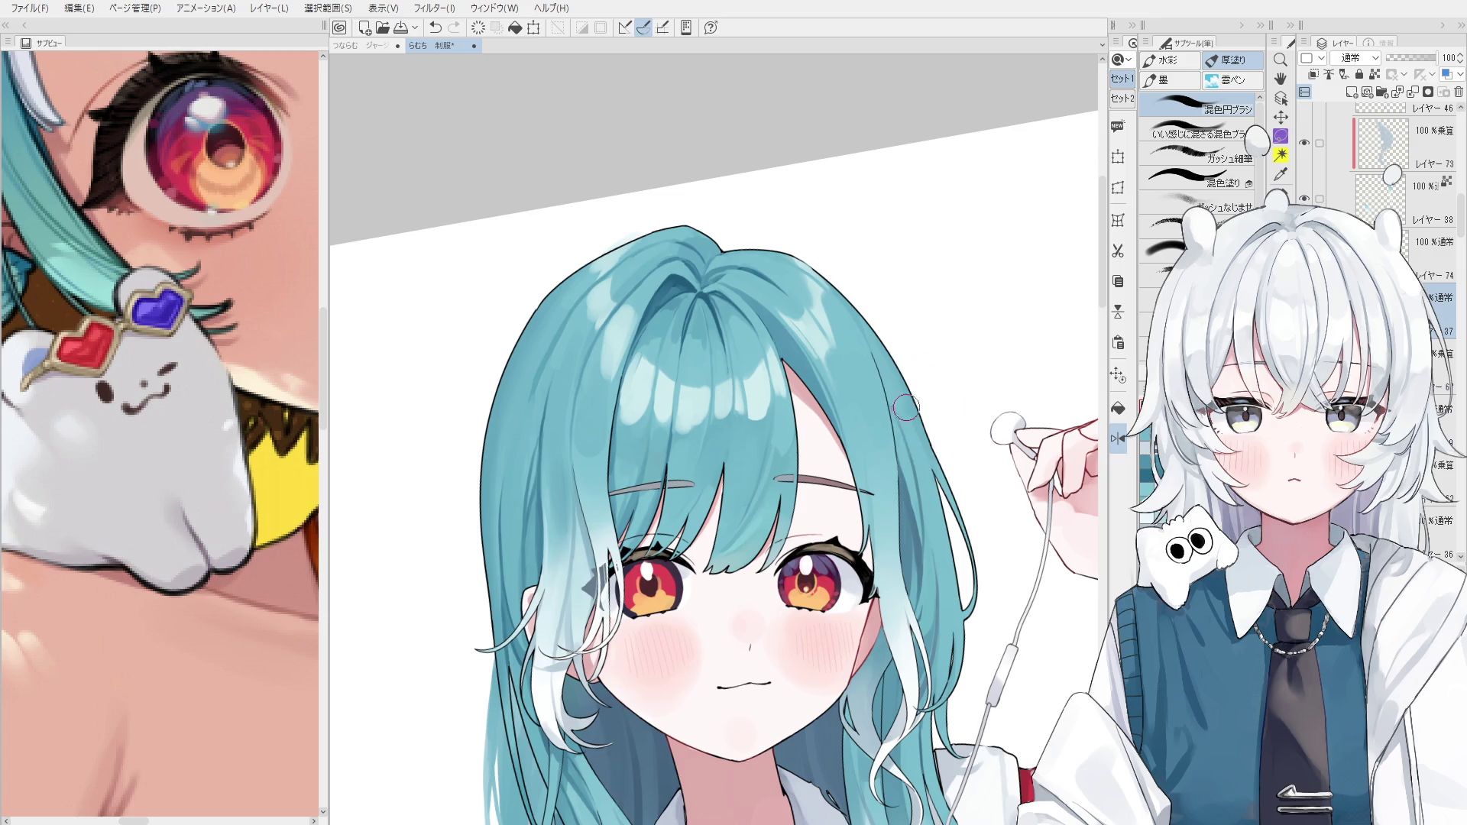
{"action": "key", "text": "ctrl+z"}
{"action": "left_click_drag", "start_coordinate": [847, 304], "coordinate": [871, 336]}
{"action": "key", "text": "ctrl+z"}
{"action": "left_click_drag", "start_coordinate": [903, 385], "coordinate": [917, 463]}
{"action": "key", "text": "ctrl+z"}
Flip the view, paint a stroke near the hair edge, and rotate the canvas back upright.
{"action": "key", "text": "h"}
{"action": "scroll", "coordinate": [705, 444], "scroll_direction": "down", "scroll_amount": 3}
{"action": "scroll", "coordinate": [705, 445], "scroll_direction": "up", "scroll_amount": 4}
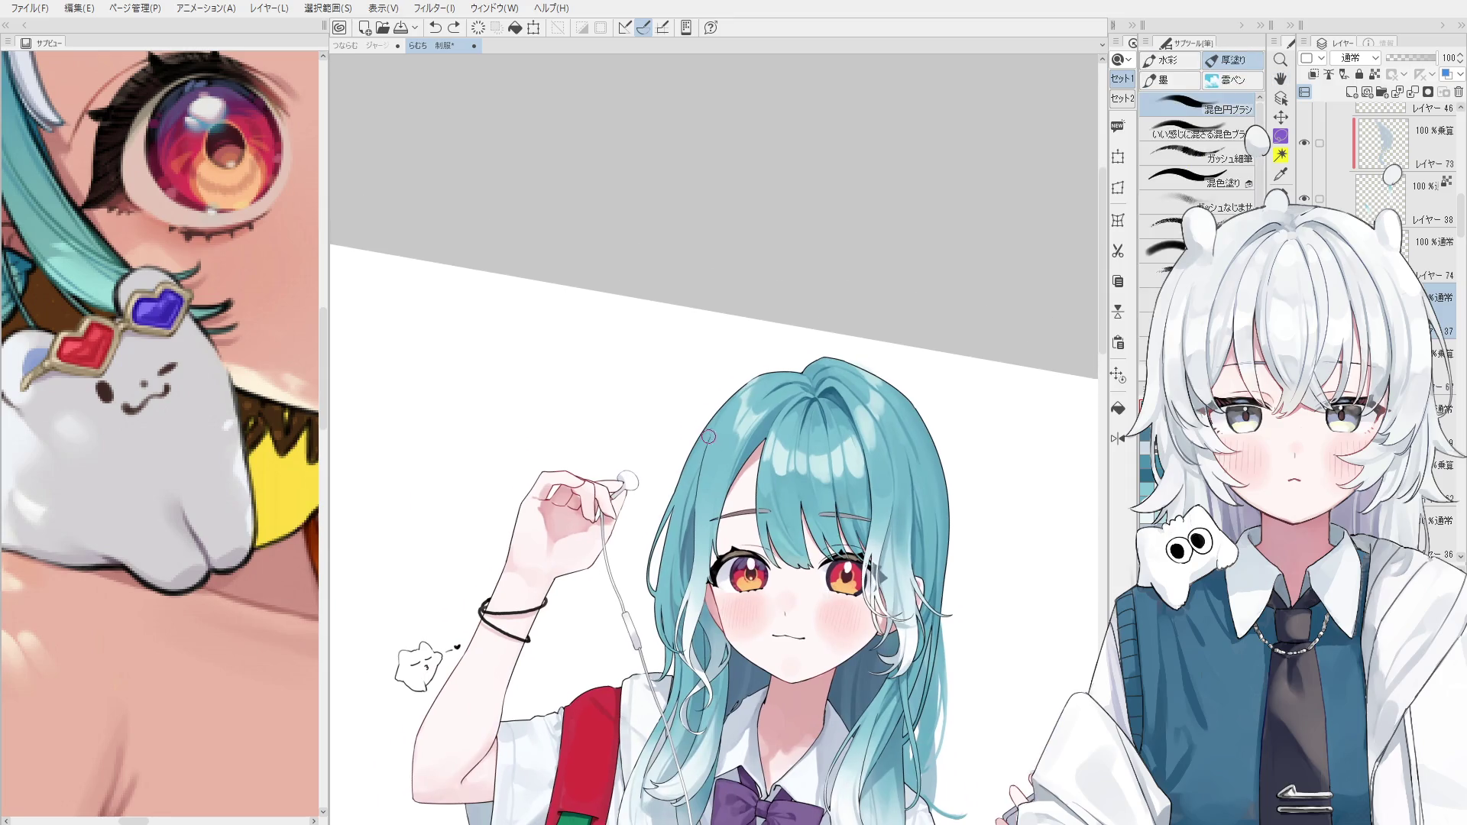
{"action": "left_click_drag", "start_coordinate": [704, 445], "coordinate": [717, 428]}
{"action": "scroll", "coordinate": [706, 431], "scroll_direction": "up", "scroll_amount": 2}
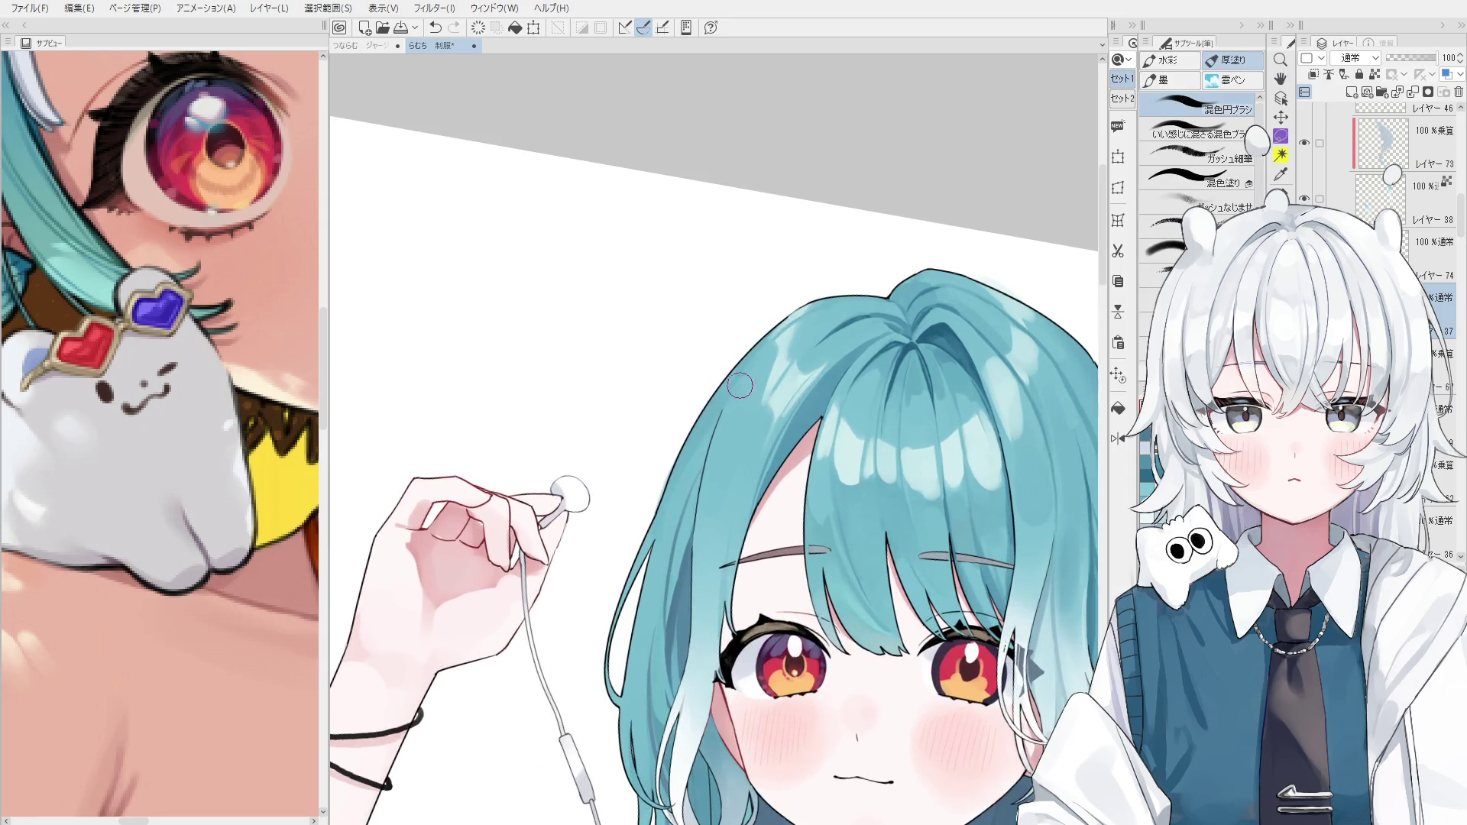
{"action": "mouse_move", "coordinate": [720, 480]}
{"action": "left_mouse_down", "text": "shift"}
{"action": "mouse_move", "coordinate": [689, 501]}
{"action": "mouse_move", "coordinate": [690, 474]}
{"action": "left_mouse_up", "text": "shift"}
{"action": "scroll", "coordinate": [690, 466], "scroll_direction": "up", "scroll_amount": 2}
{"action": "key", "text": "e"}
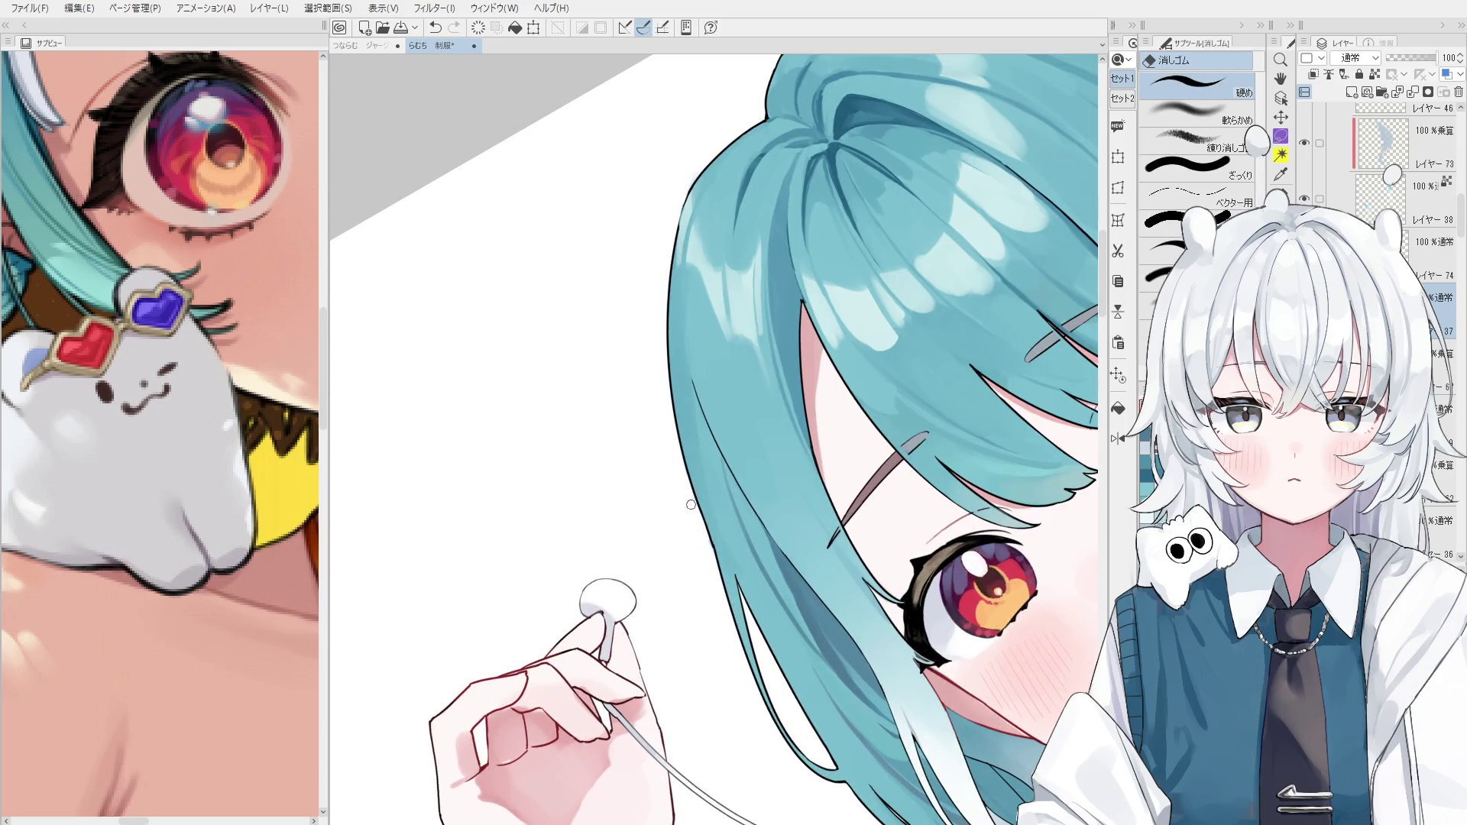
{"action": "key", "text": "h"}
{"action": "scroll", "coordinate": [697, 481], "scroll_direction": "down", "scroll_amount": 1}
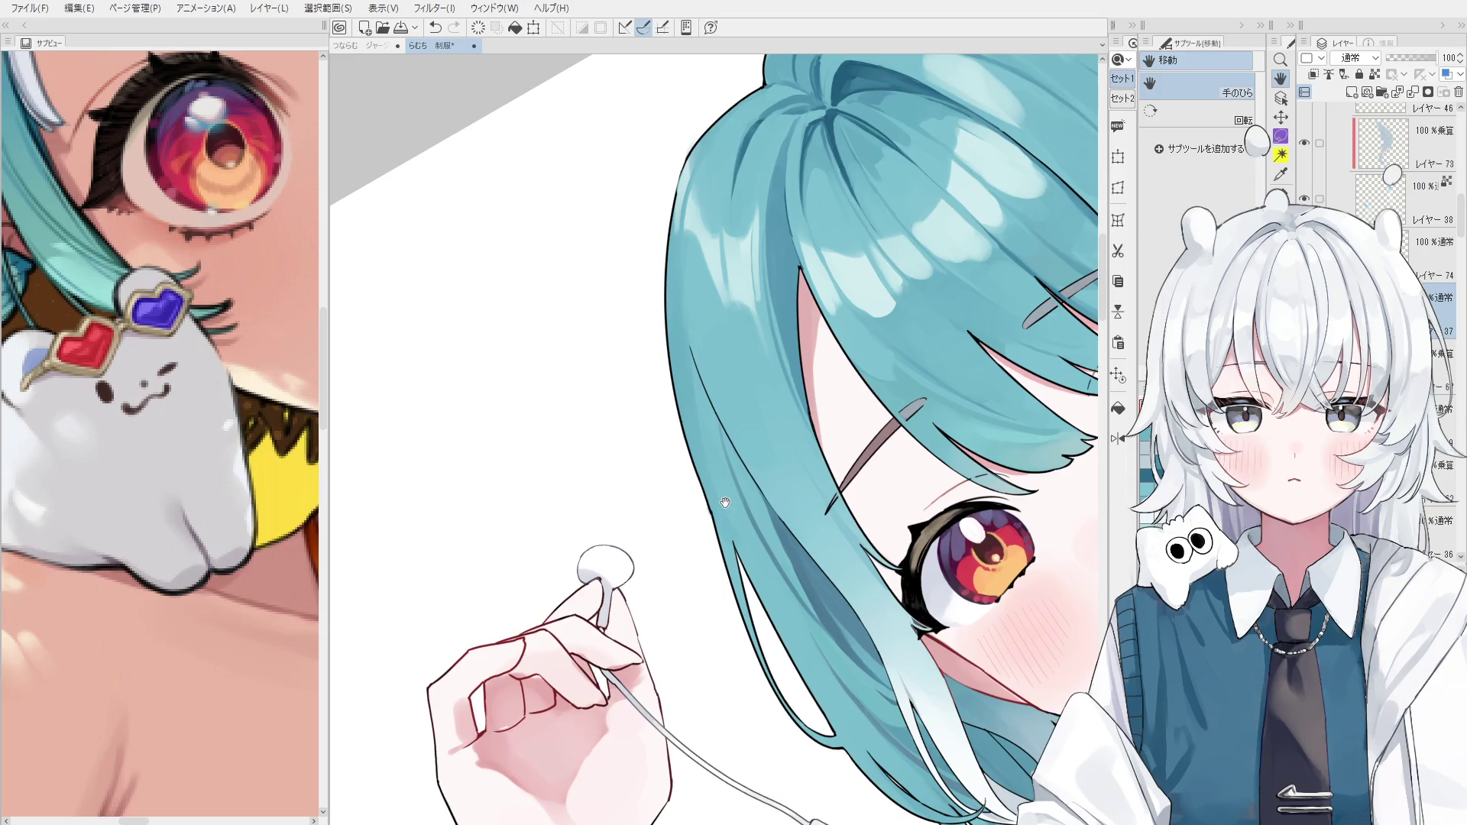
{"action": "key", "text": "asciicircum"}
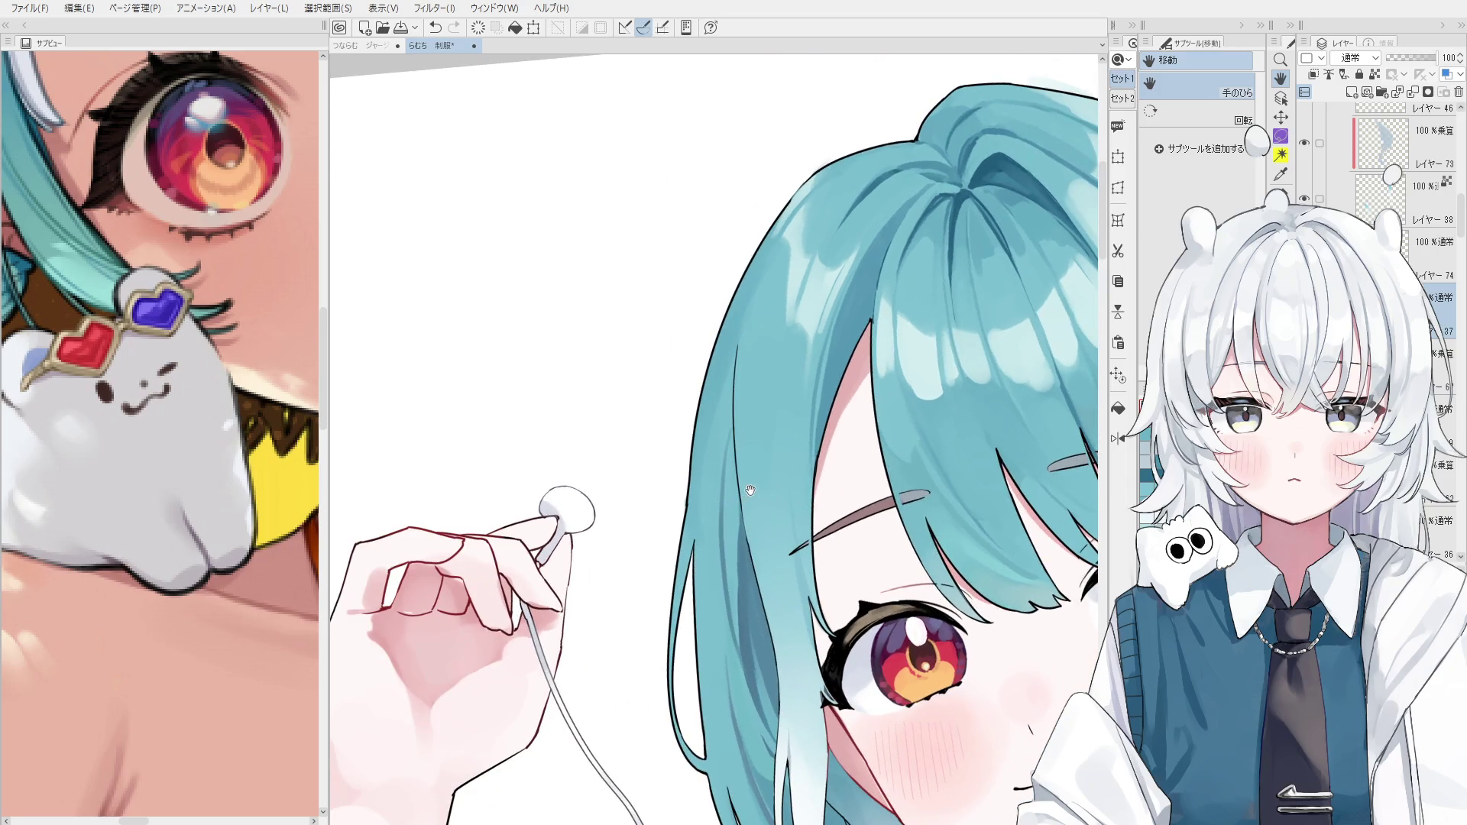
{"action": "key", "text": "minus"}
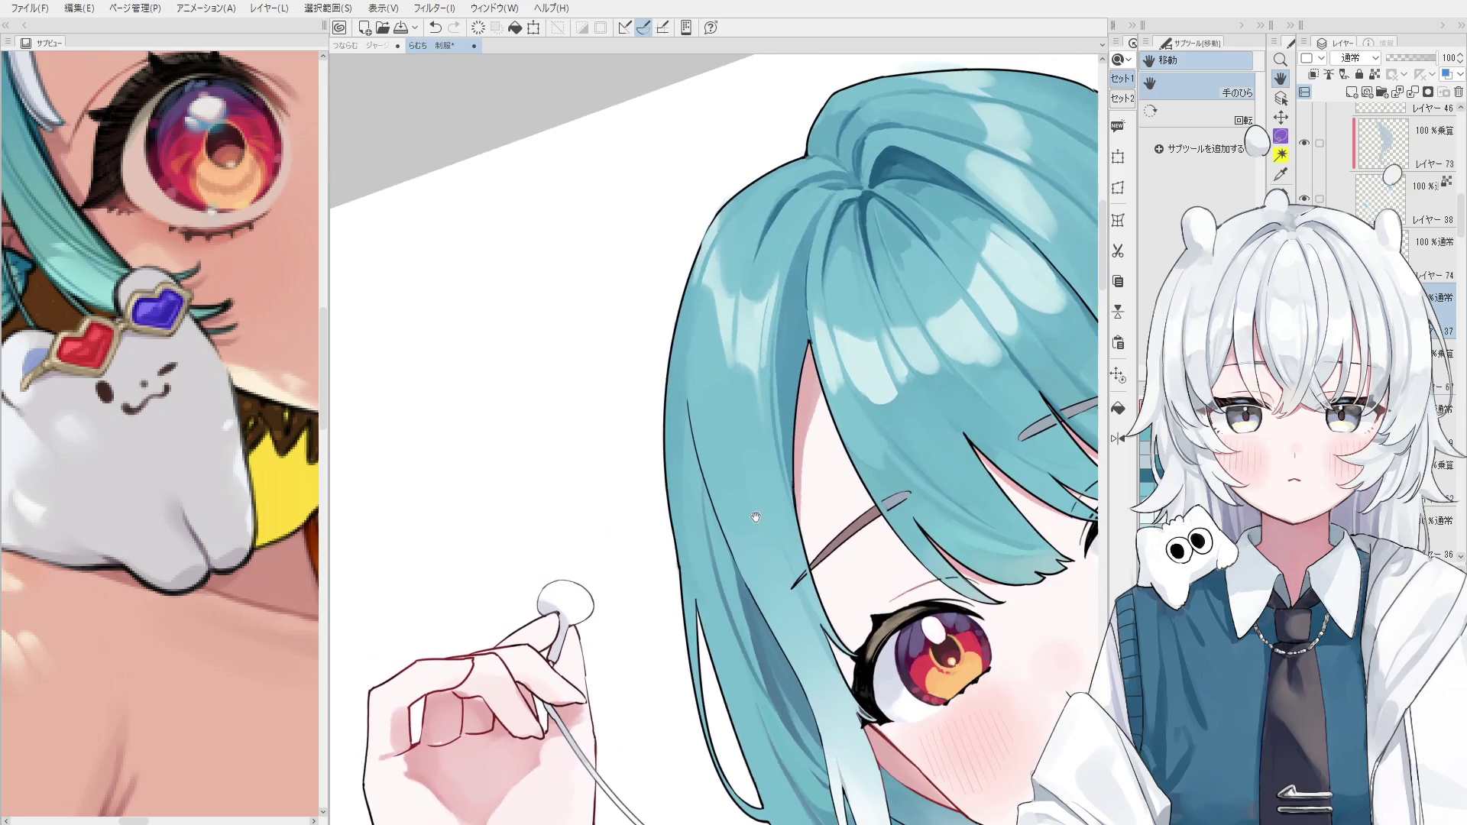
{"action": "key", "text": "b"}
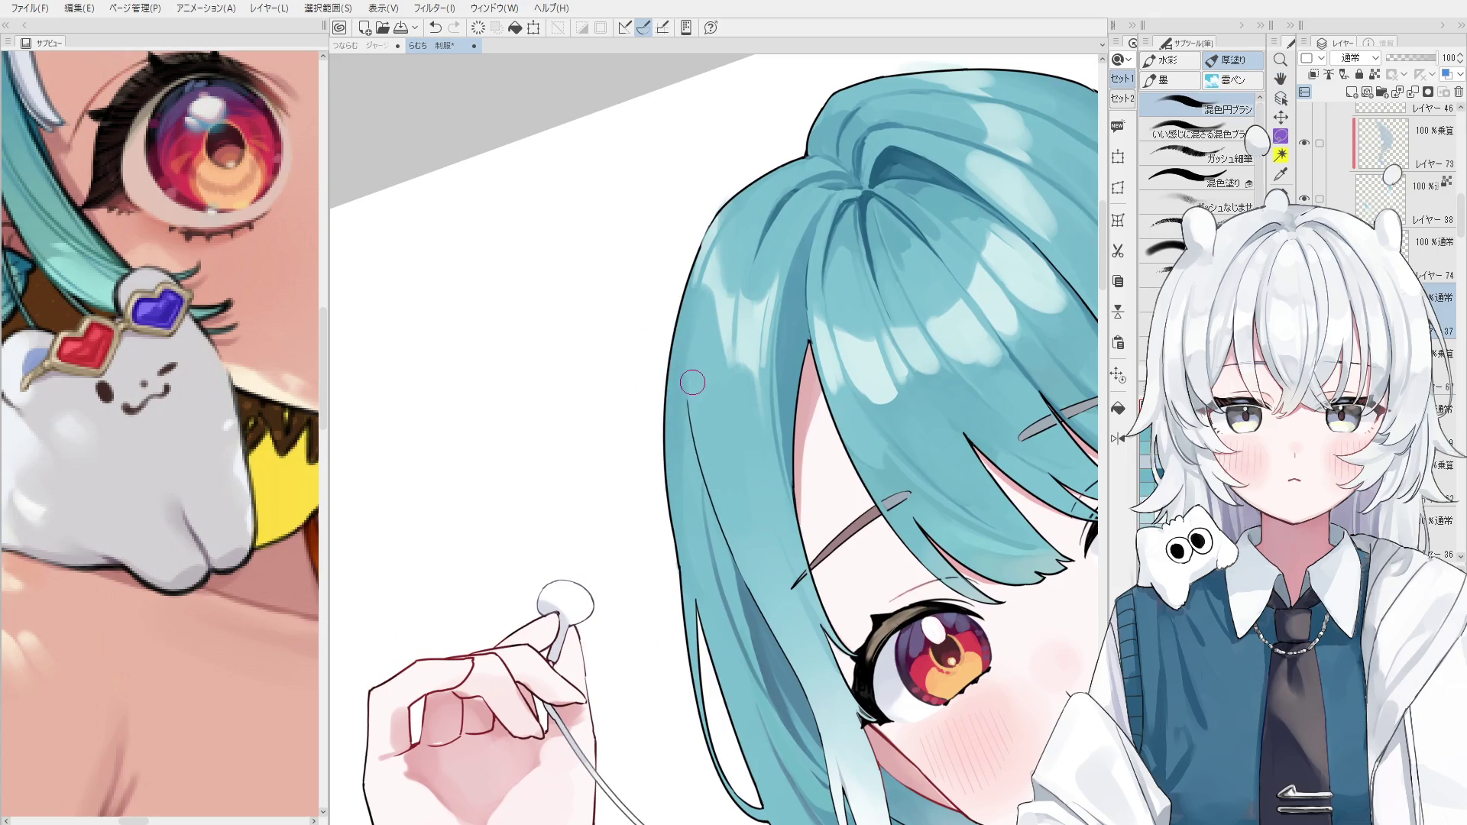
{"action": "key", "text": "asciicircum"}
Redraw a clean pen outline along the hair's outer edge.
{"action": "key", "text": "p"}
{"action": "scroll", "coordinate": [766, 430], "scroll_direction": "up", "scroll_amount": 4}
{"action": "key", "text": "ctrl+z"}
{"action": "left_click_drag", "start_coordinate": [748, 344], "coordinate": [766, 440]}
{"action": "key", "text": "ctrl+z"}
{"action": "left_click_drag", "start_coordinate": [741, 353], "coordinate": [760, 425]}
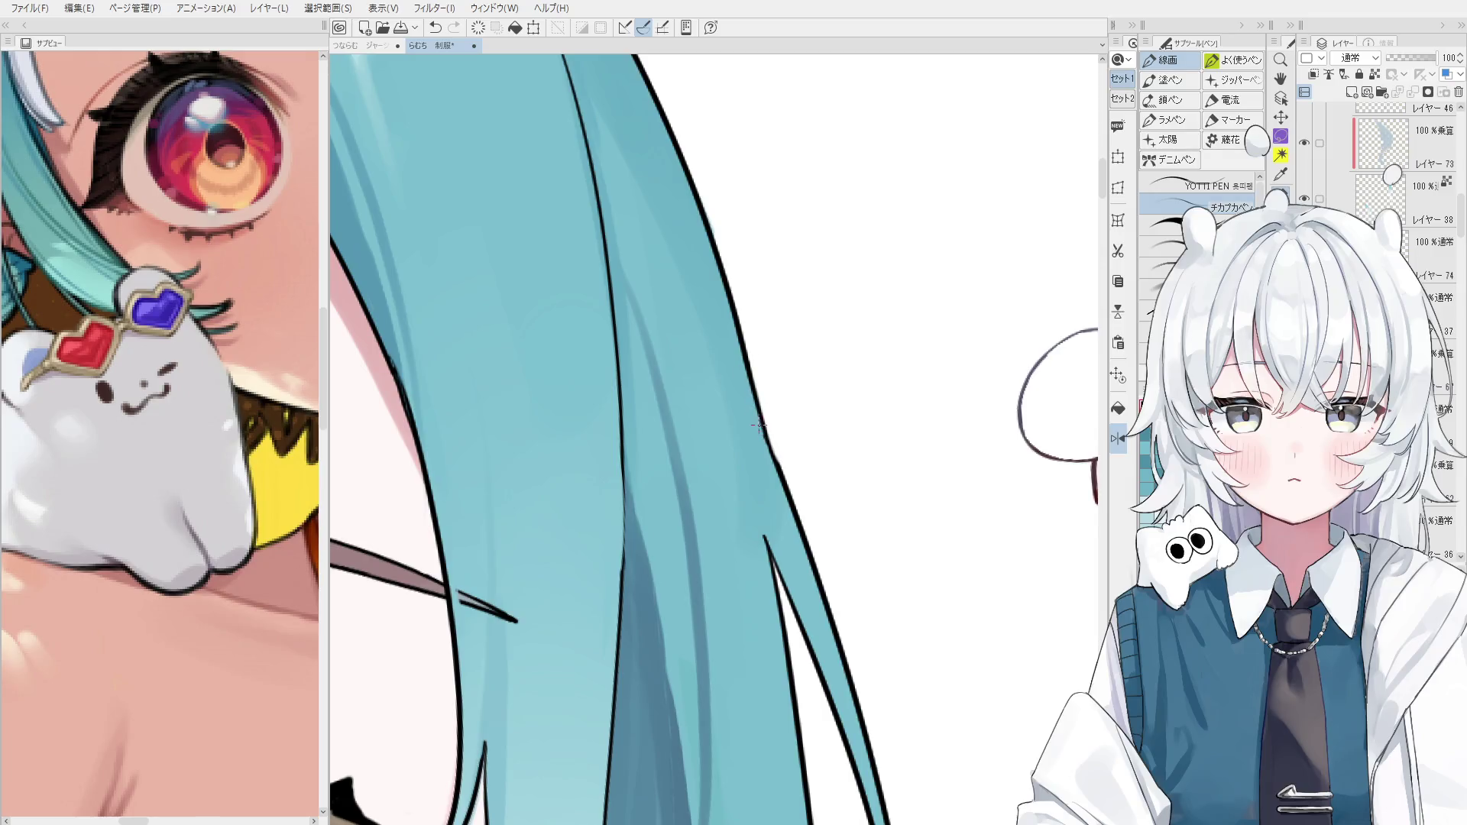
{"action": "scroll", "coordinate": [756, 439], "scroll_direction": "down", "scroll_amount": 2}
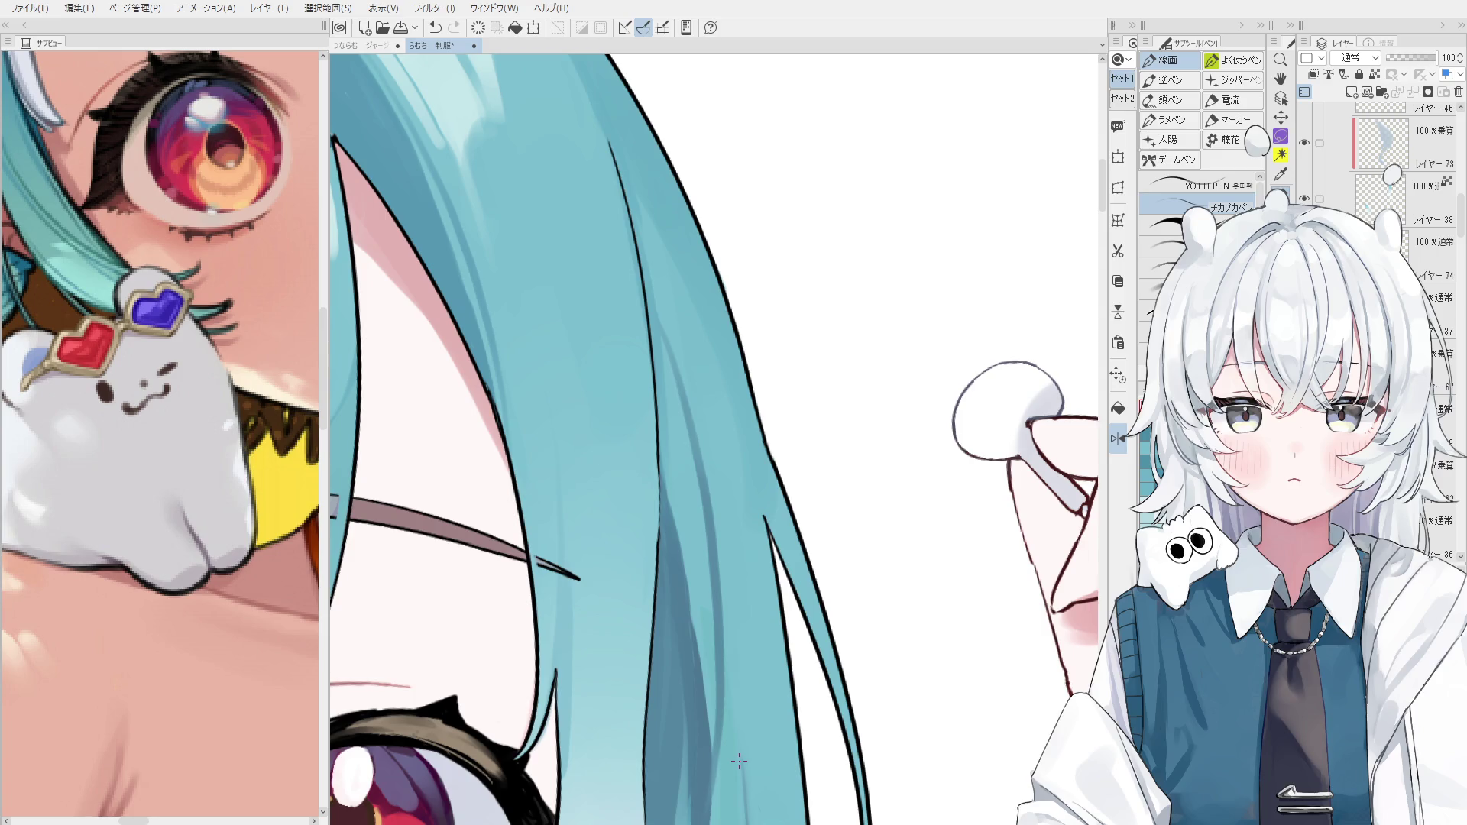
Erase stray bits with a different eraser and pan to the face and eye.
{"action": "key", "text": "e"}
{"action": "scroll", "coordinate": [527, 795], "scroll_direction": "up", "scroll_amount": 2}
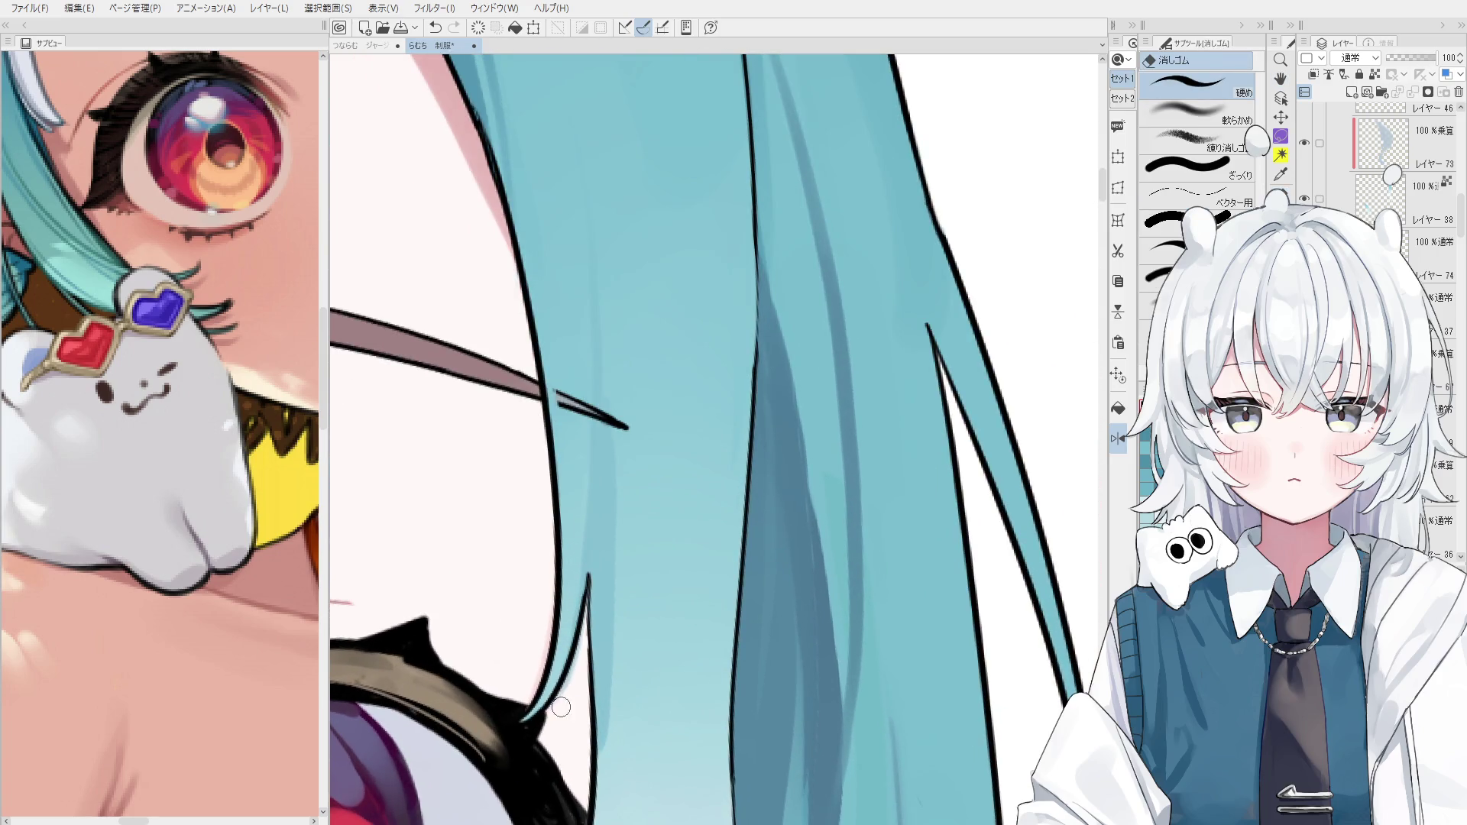
{"action": "key", "text": "e"}
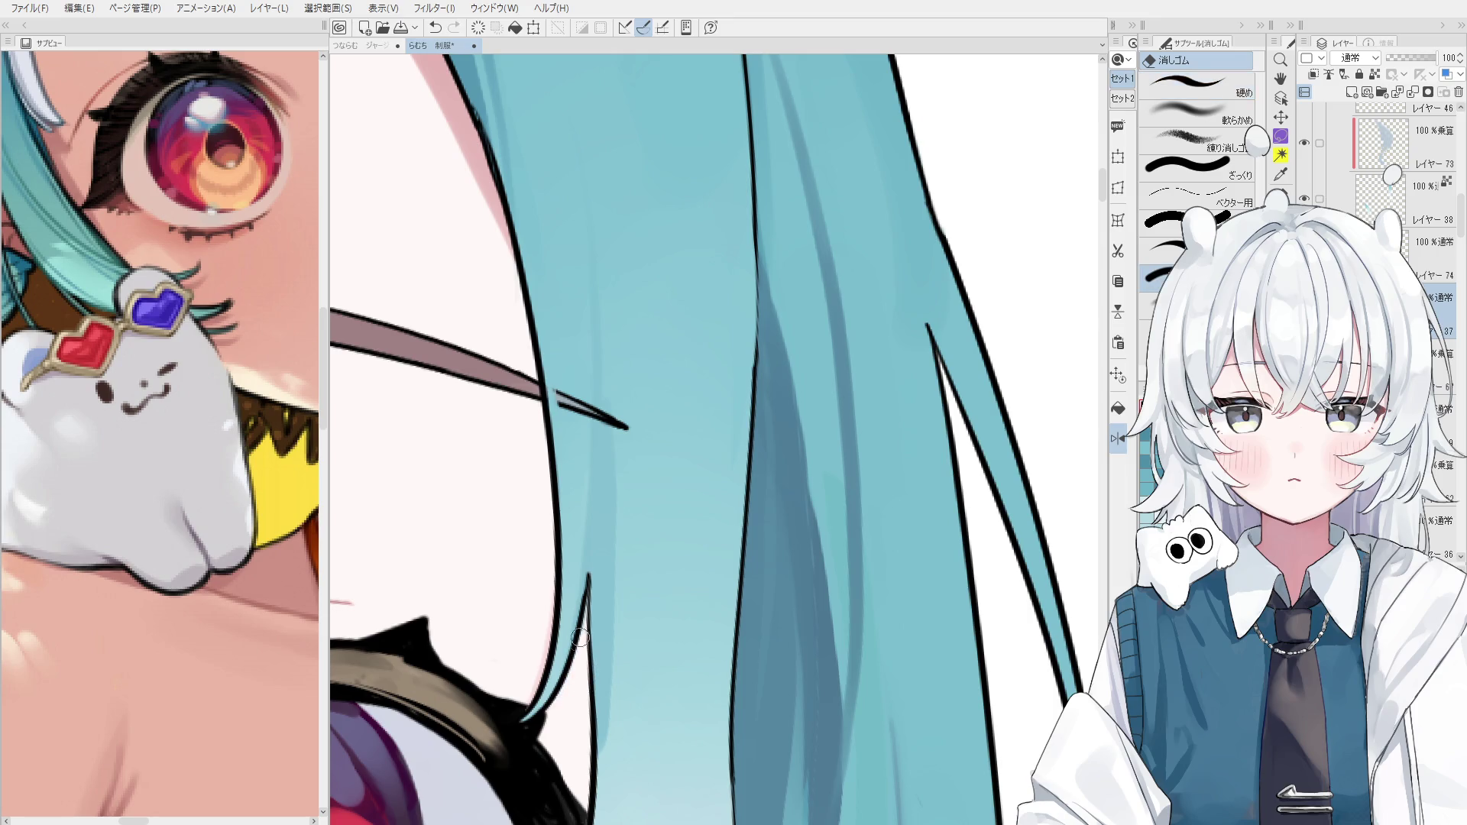
{"action": "scroll", "coordinate": [580, 634], "scroll_direction": "down", "scroll_amount": 2}
{"action": "key", "text": "h"}
{"action": "left_click_drag", "start_coordinate": [608, 586], "coordinate": [761, 555]}
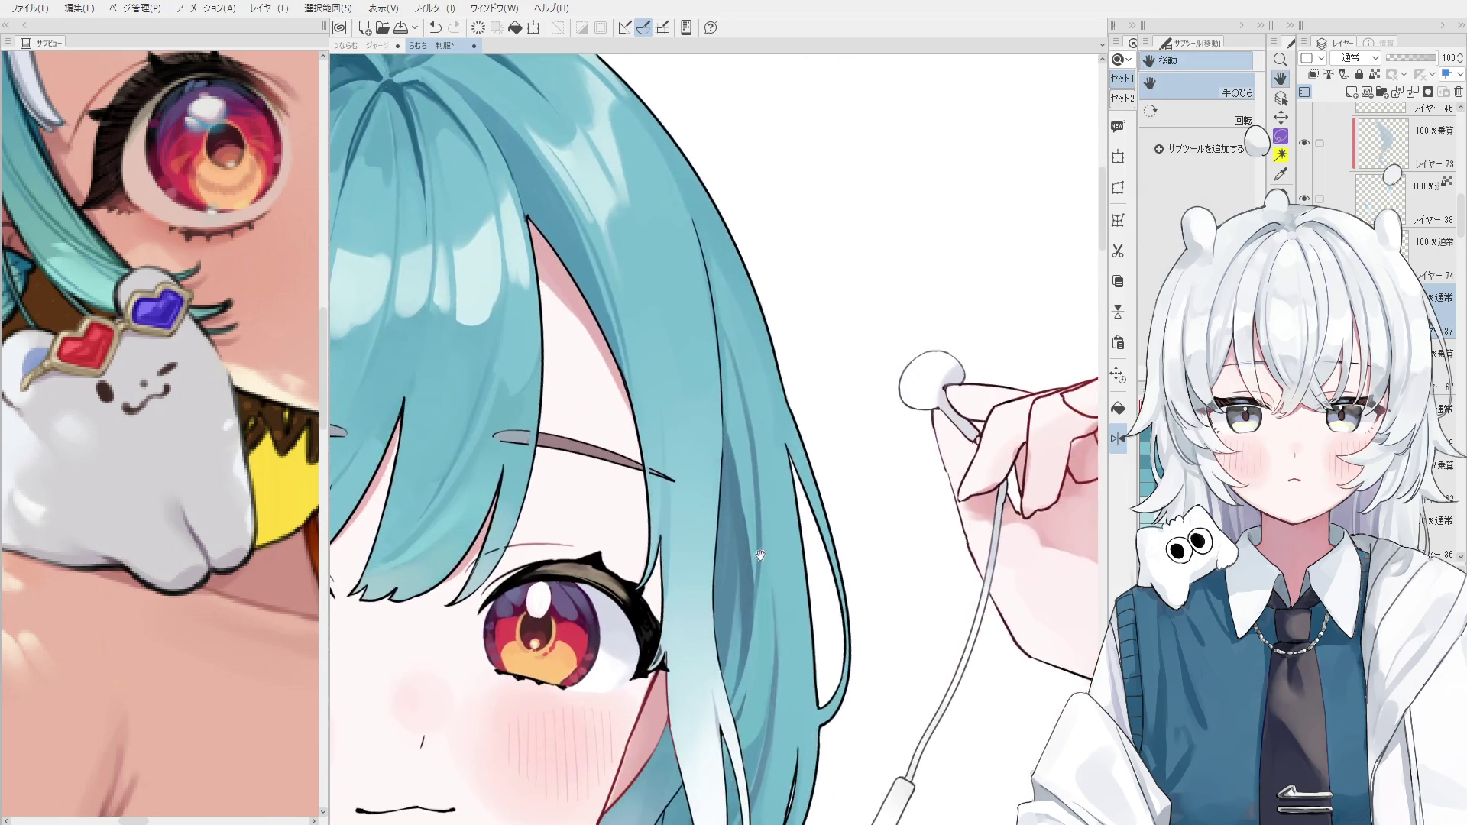
Undo the last stroke, pick layer 73 on the canvas and clip it with Ctrl+Alt+G.
{"action": "scroll", "coordinate": [761, 555], "scroll_direction": "up", "scroll_amount": 1}
{"action": "scroll", "coordinate": [760, 555], "scroll_direction": "up", "scroll_amount": 1}
{"action": "key", "text": "b"}
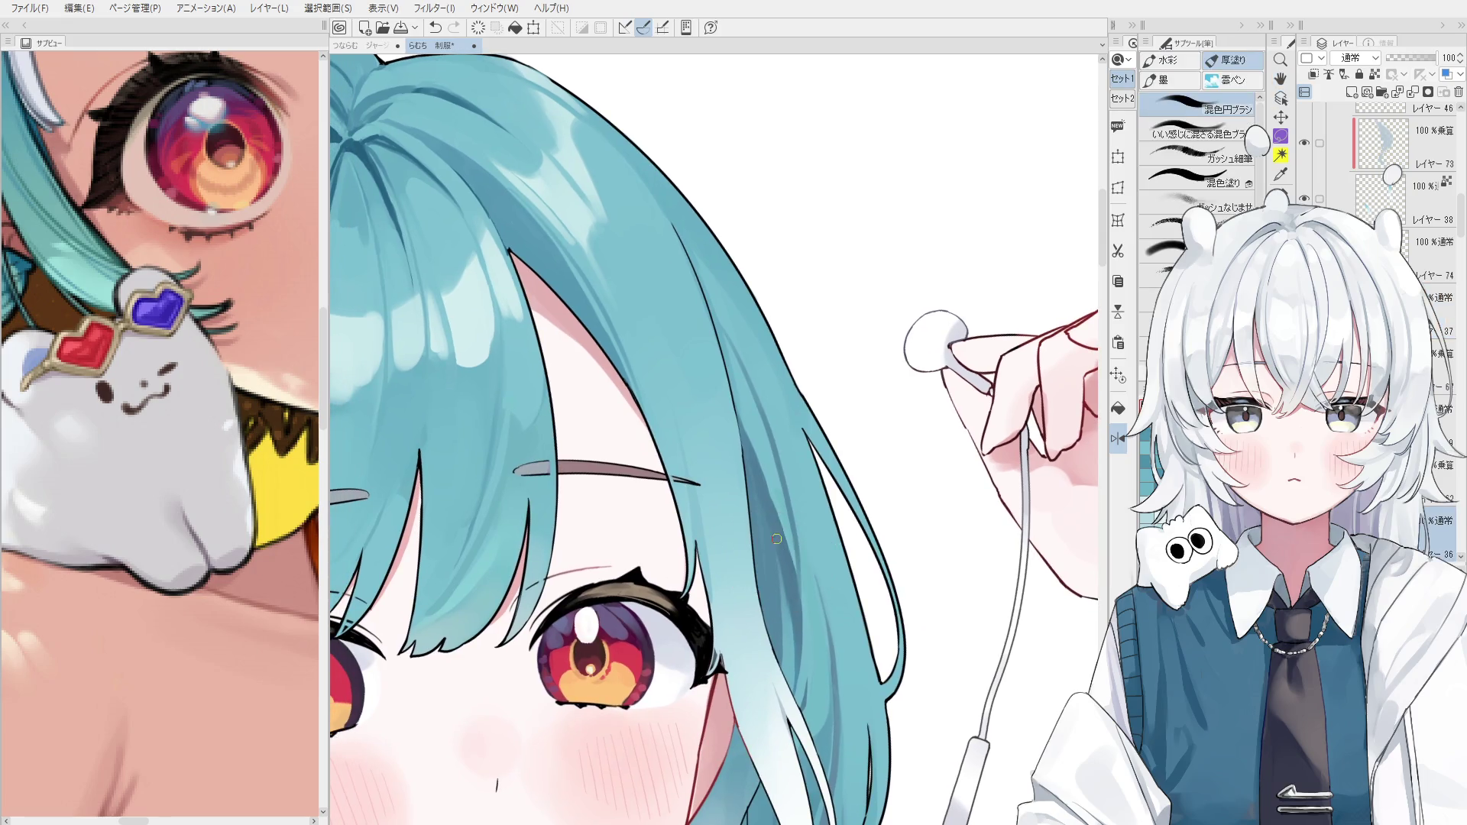
{"action": "scroll", "coordinate": [779, 539], "scroll_direction": "down", "scroll_amount": 1}
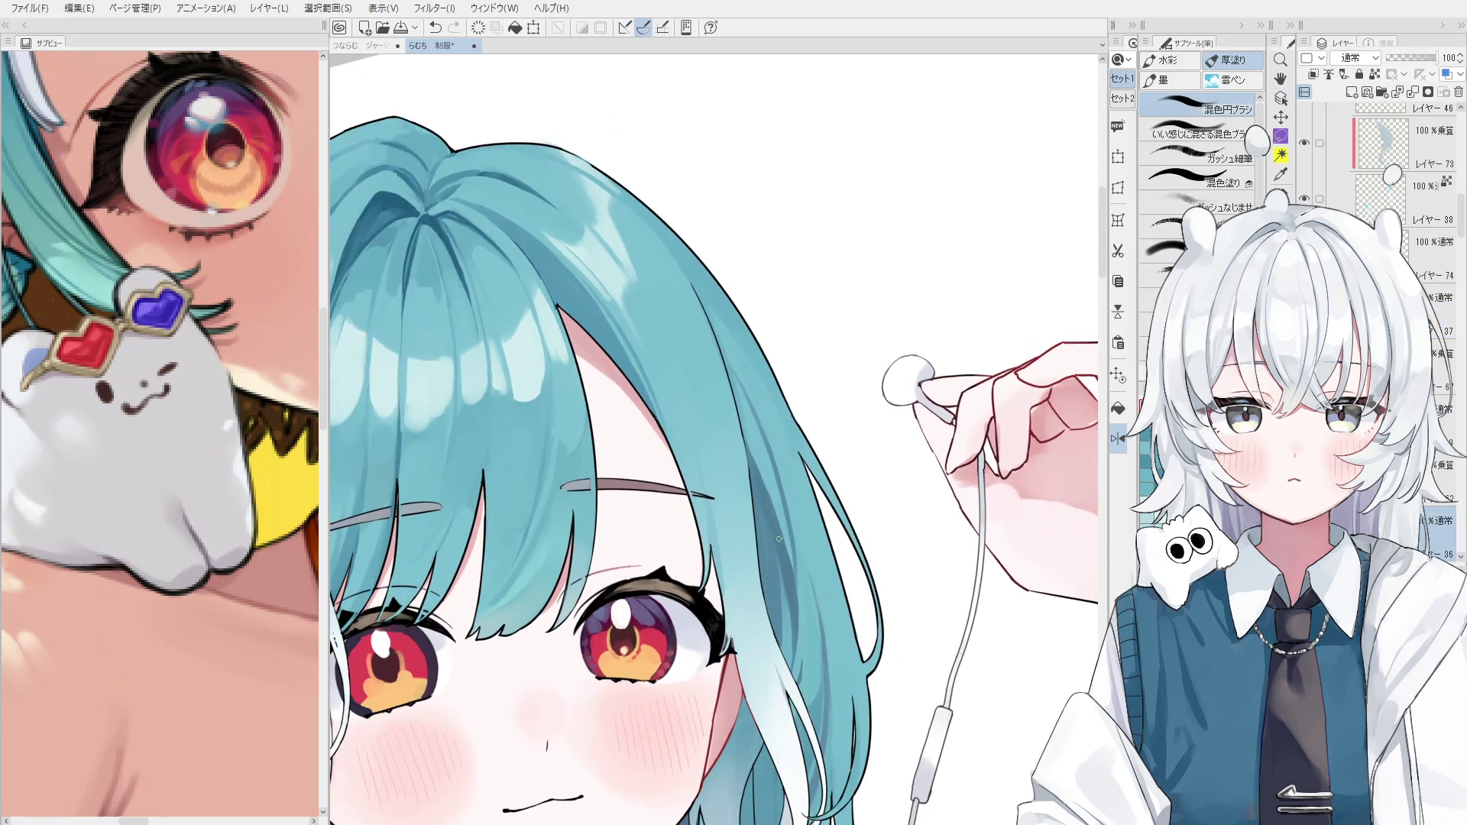
{"action": "key", "text": "ctrl+z"}
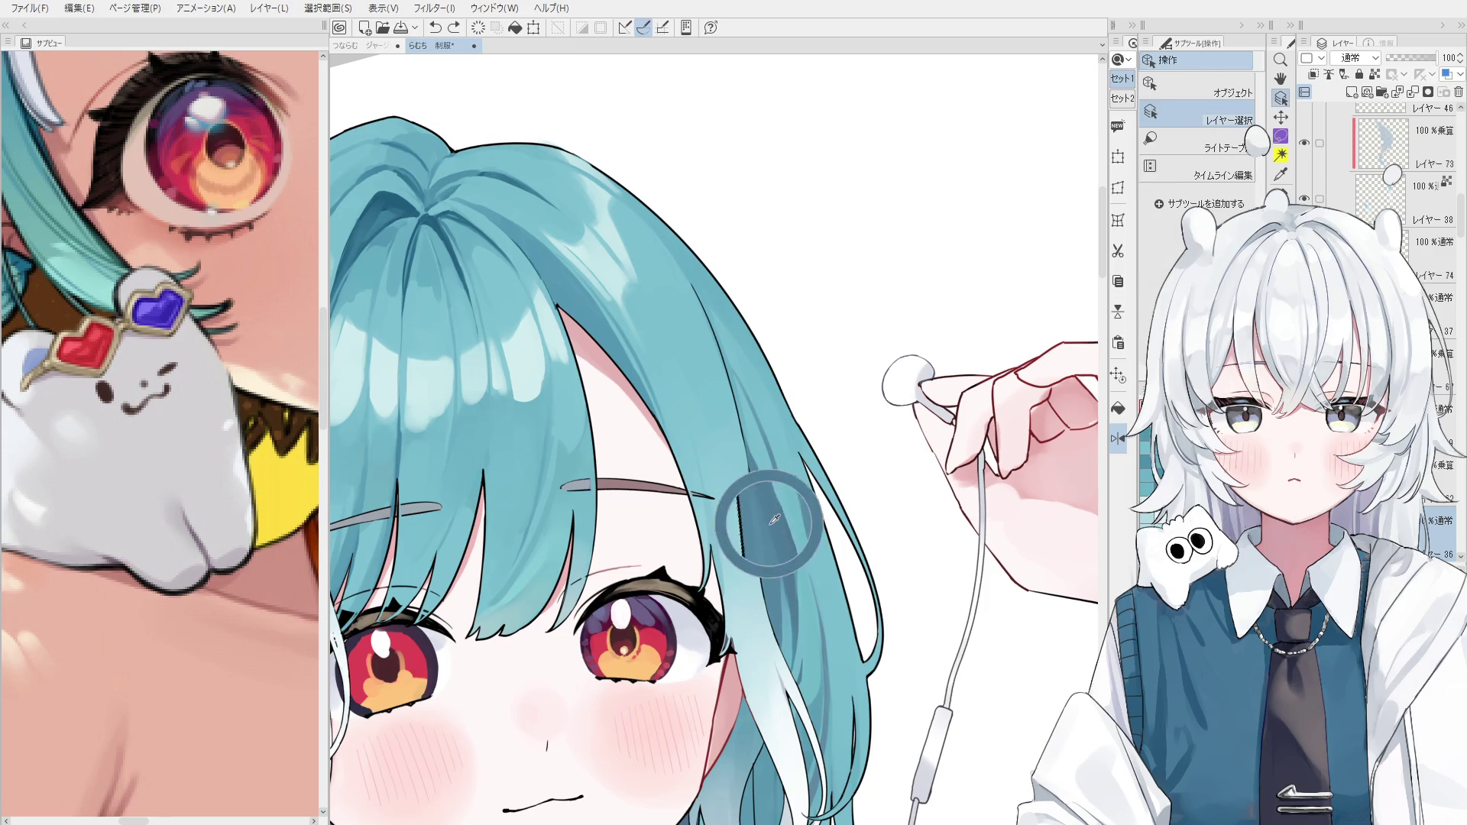
{"action": "scroll", "coordinate": [766, 501], "scroll_direction": "down", "scroll_amount": 3}
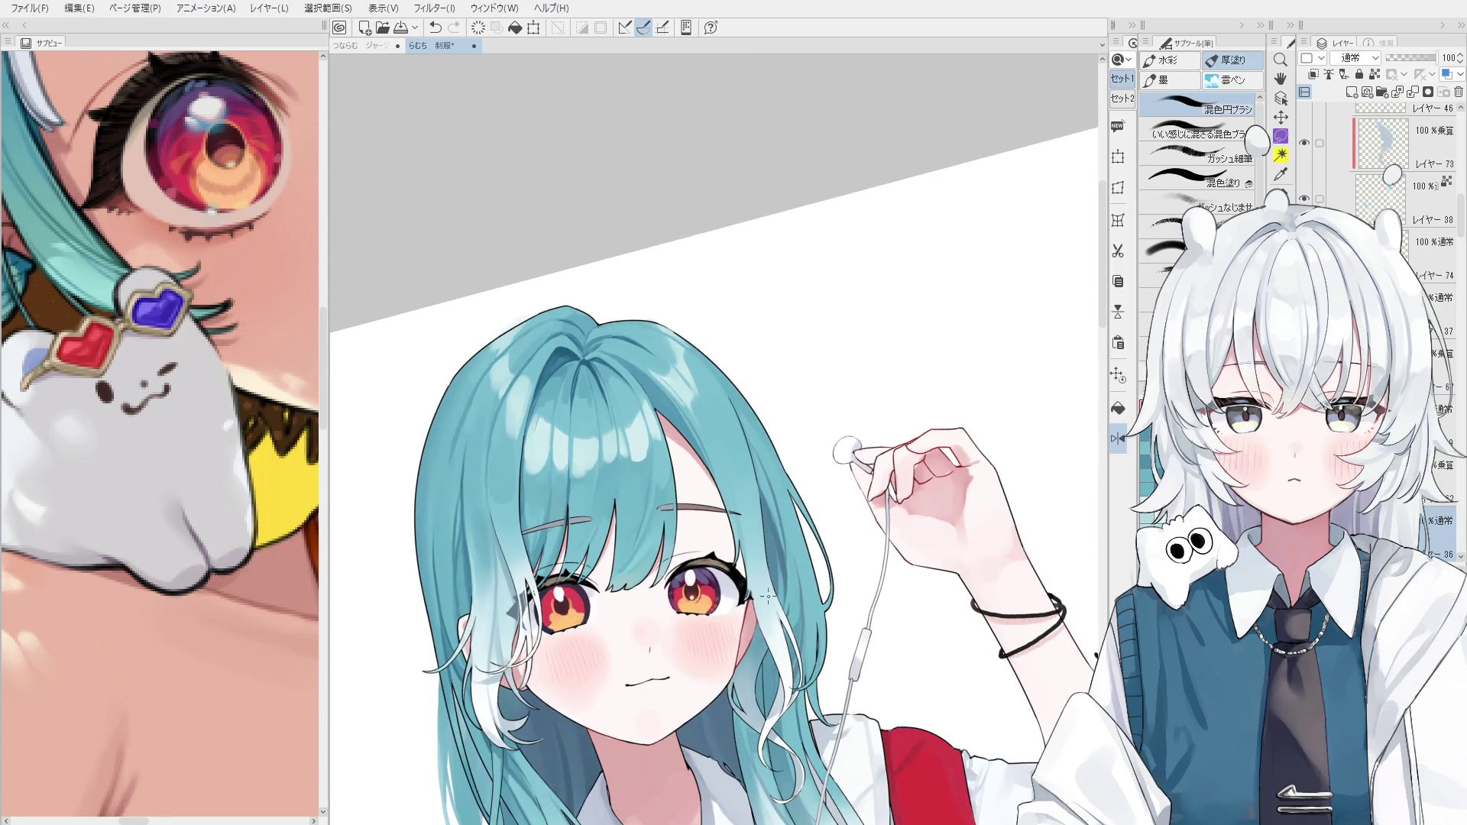
{"action": "mouse_move", "coordinate": [766, 500]}
{"action": "left_mouse_down"}
{"action": "mouse_move", "coordinate": [813, 536]}
{"action": "mouse_move", "coordinate": [820, 525]}
{"action": "left_mouse_up"}
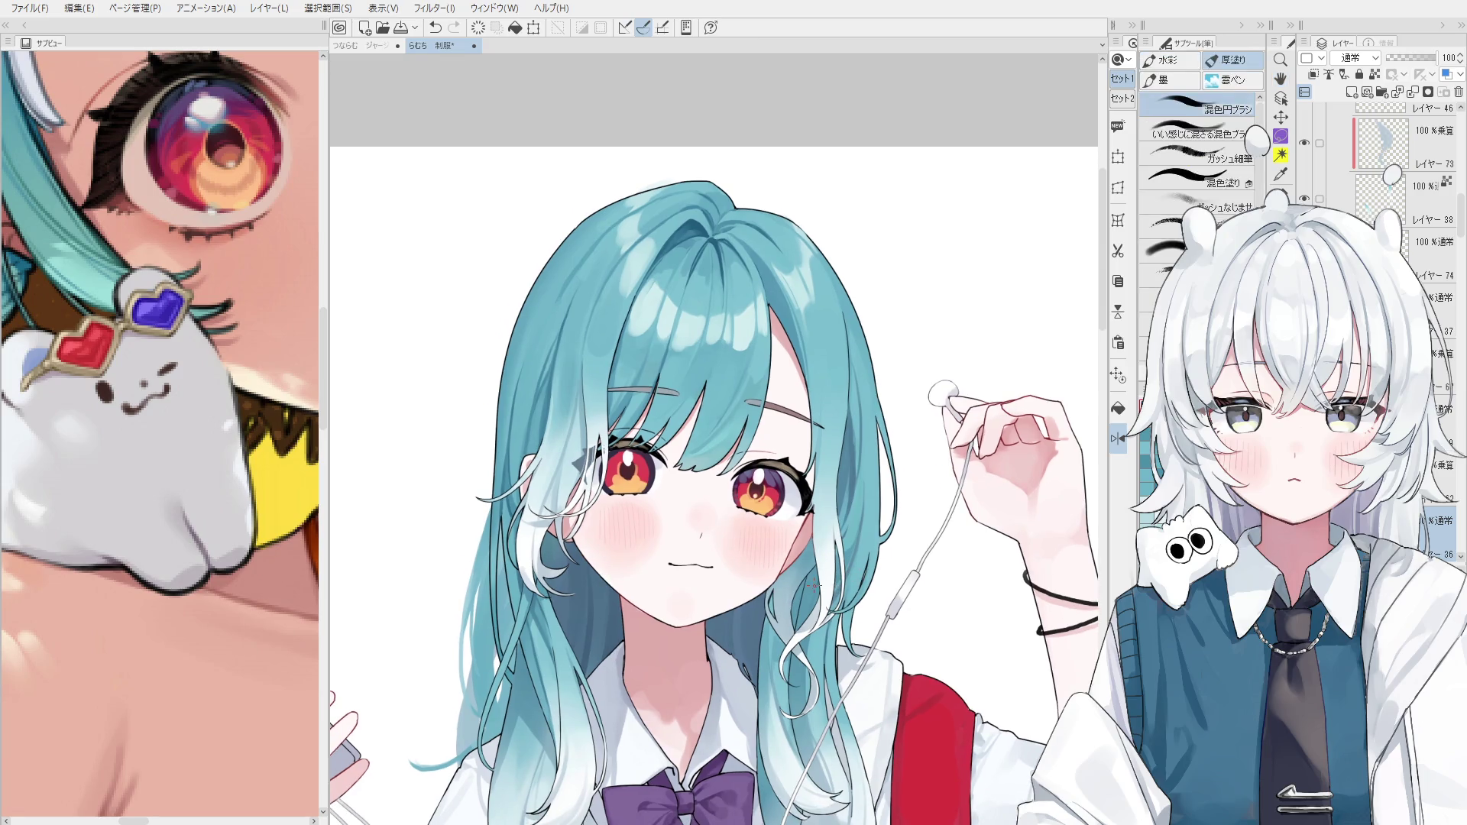
{"action": "left_click", "coordinate": [800, 562], "text": "ctrl+shift"}
{"action": "key", "text": "ctrl+alt+g"}
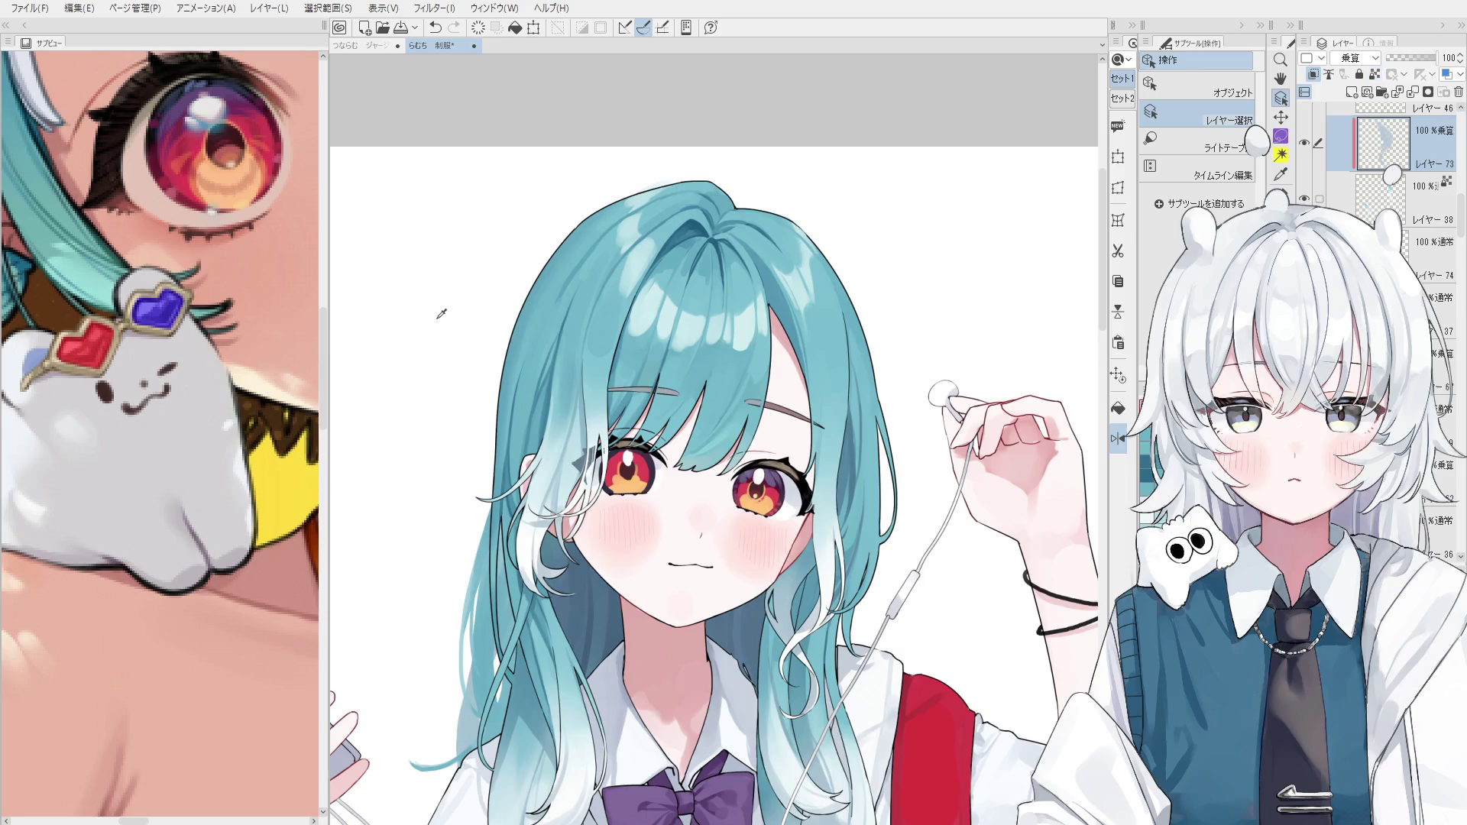
Paint soft shading along the jaw where it meets the teal hair edge.
{"action": "key", "text": "b"}
{"action": "scroll", "coordinate": [669, 448], "scroll_direction": "up", "scroll_amount": 3}
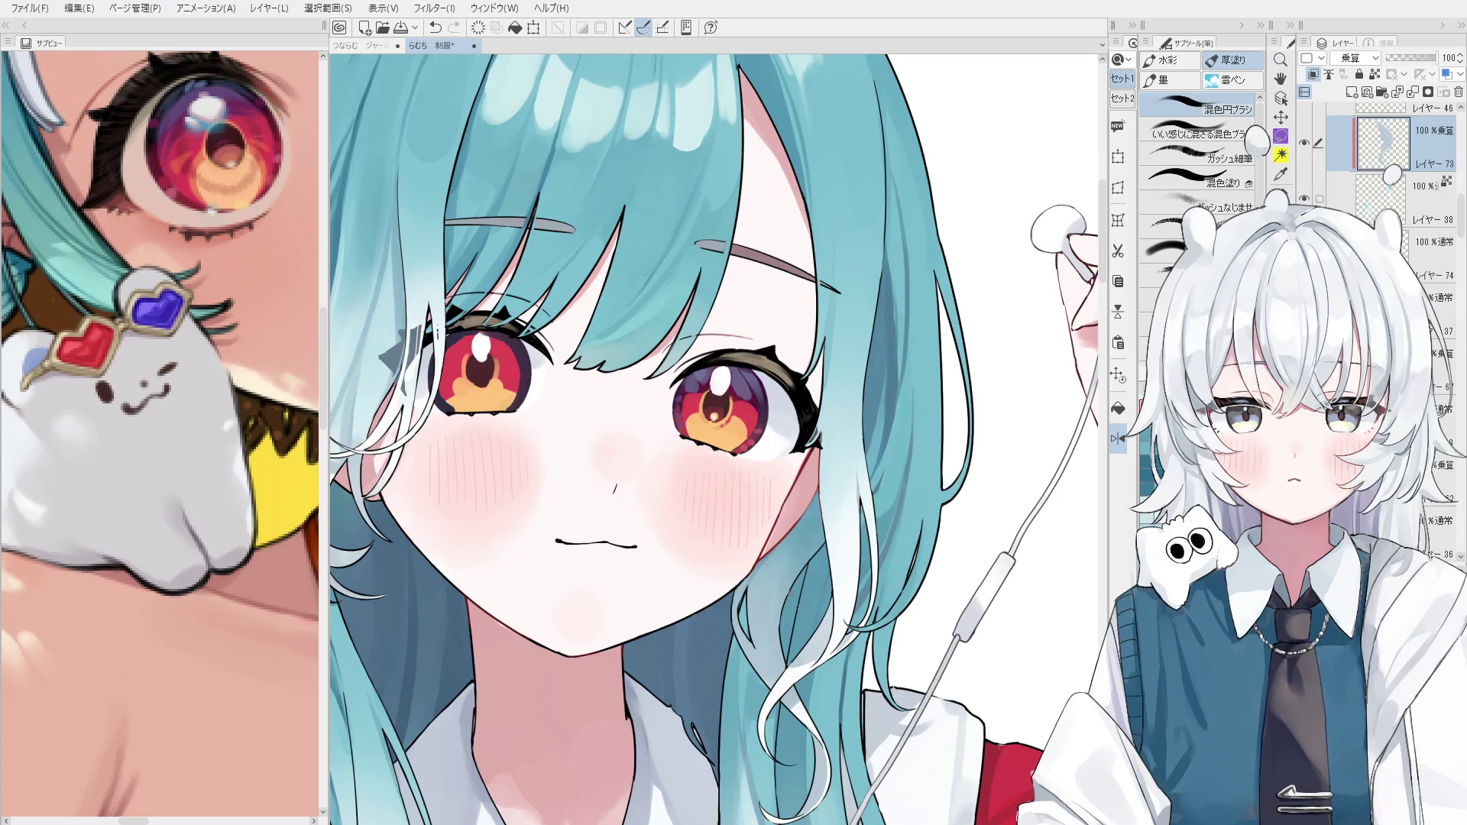
{"action": "key", "text": "ctrl+z"}
{"action": "left_click_drag", "start_coordinate": [786, 634], "coordinate": [817, 508]}
{"action": "key", "text": "ctrl+z"}
{"action": "left_click_drag", "start_coordinate": [787, 638], "coordinate": [817, 508]}
{"action": "left_click_drag", "start_coordinate": [794, 604], "coordinate": [816, 508]}
{"action": "key", "text": "ctrl+z"}
Flip the view back and try soft shading along the left cheek edge, then zoom in.
{"action": "key", "text": "h"}
{"action": "scroll", "coordinate": [816, 508], "scroll_direction": "down", "scroll_amount": 2}
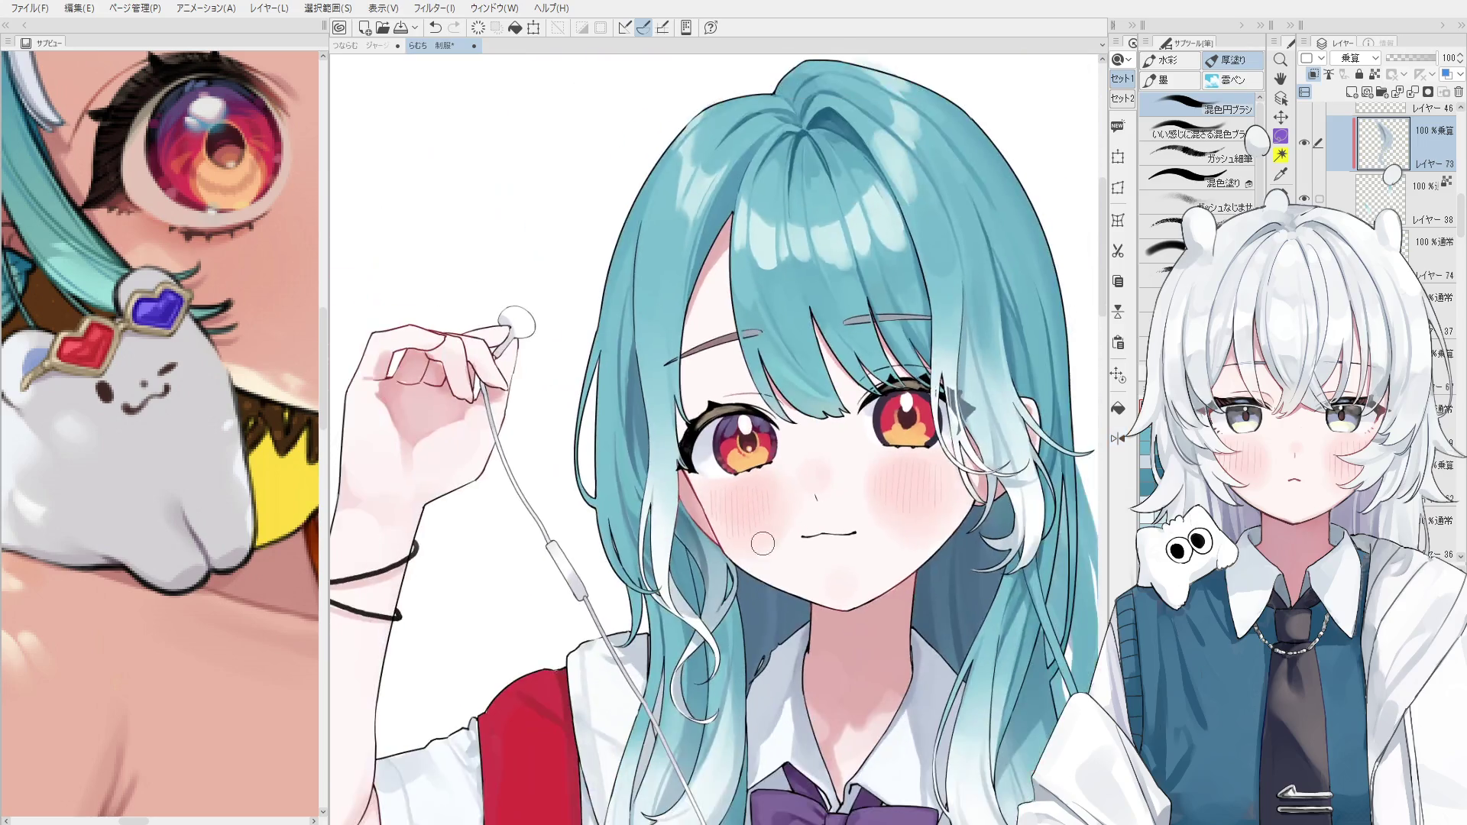
{"action": "key", "text": "ctrl+z"}
{"action": "mouse_move", "coordinate": [674, 502]}
{"action": "left_mouse_down"}
{"action": "mouse_move", "coordinate": [718, 550]}
{"action": "mouse_move", "coordinate": [718, 604]}
{"action": "left_mouse_up"}
{"action": "key", "text": "ctrl+z"}
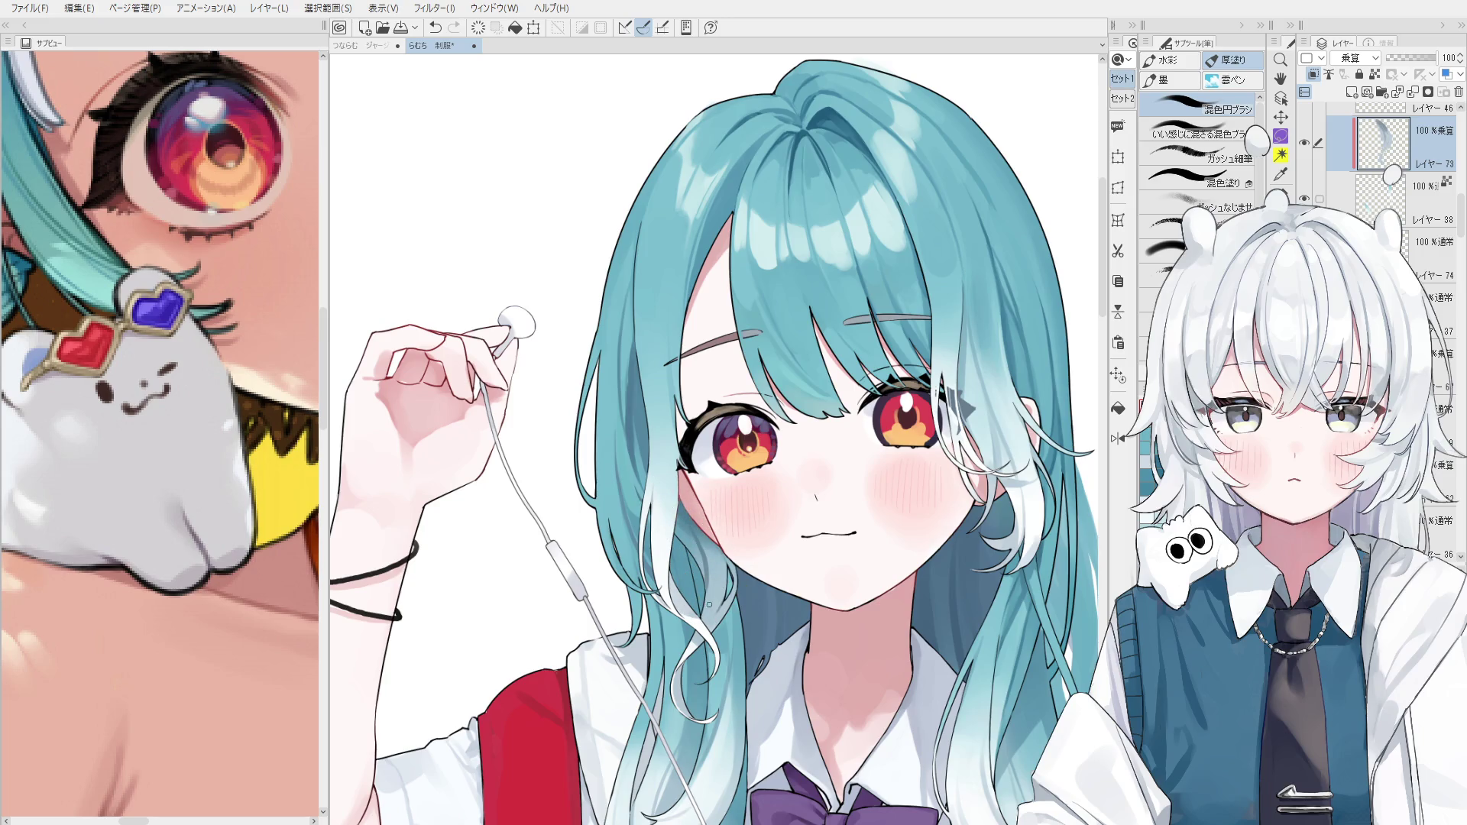
{"action": "scroll", "coordinate": [710, 600], "scroll_direction": "up", "scroll_amount": 1}
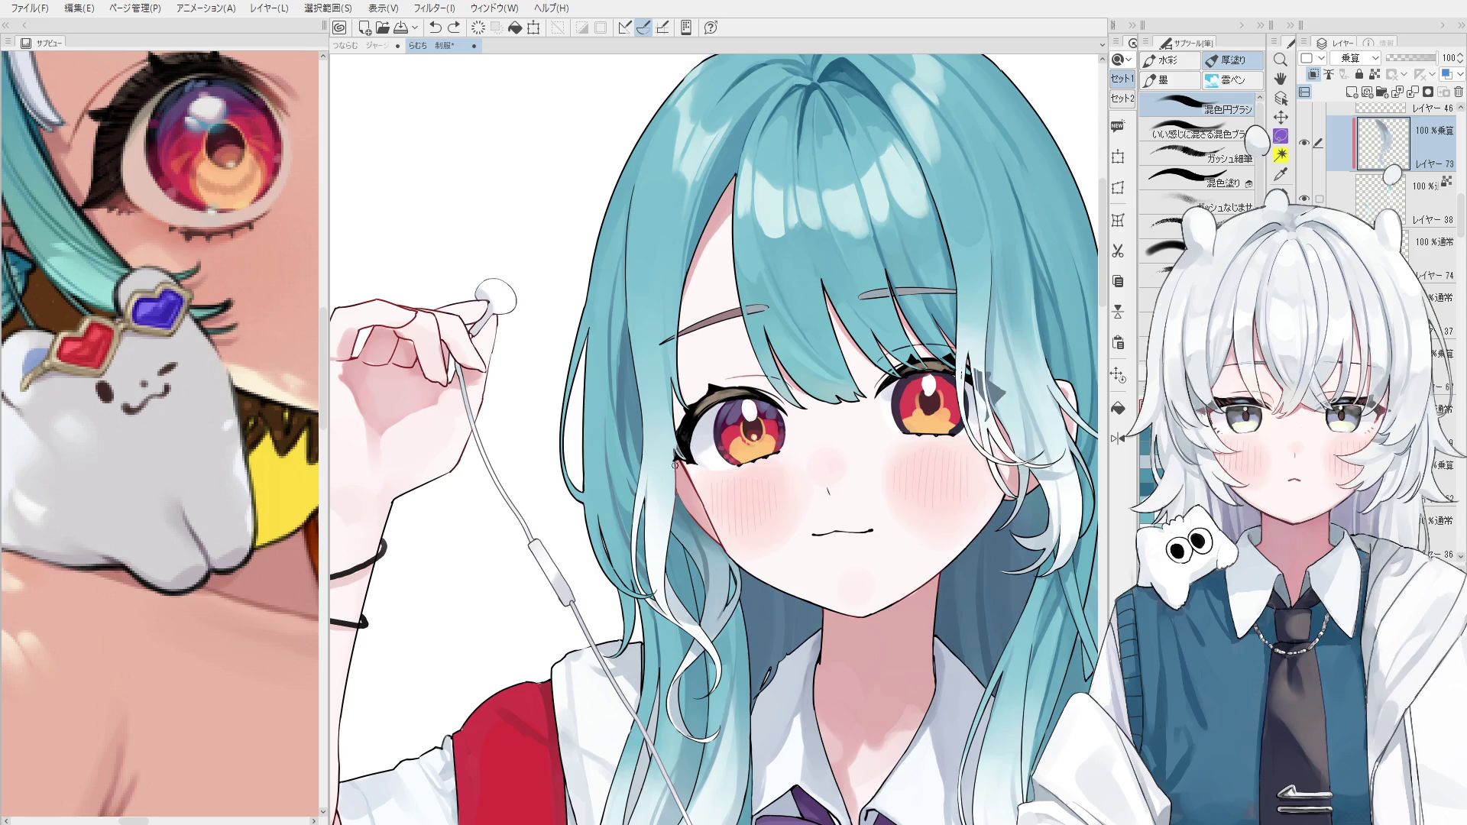
{"action": "scroll", "coordinate": [755, 581], "scroll_direction": "up", "scroll_amount": 3}
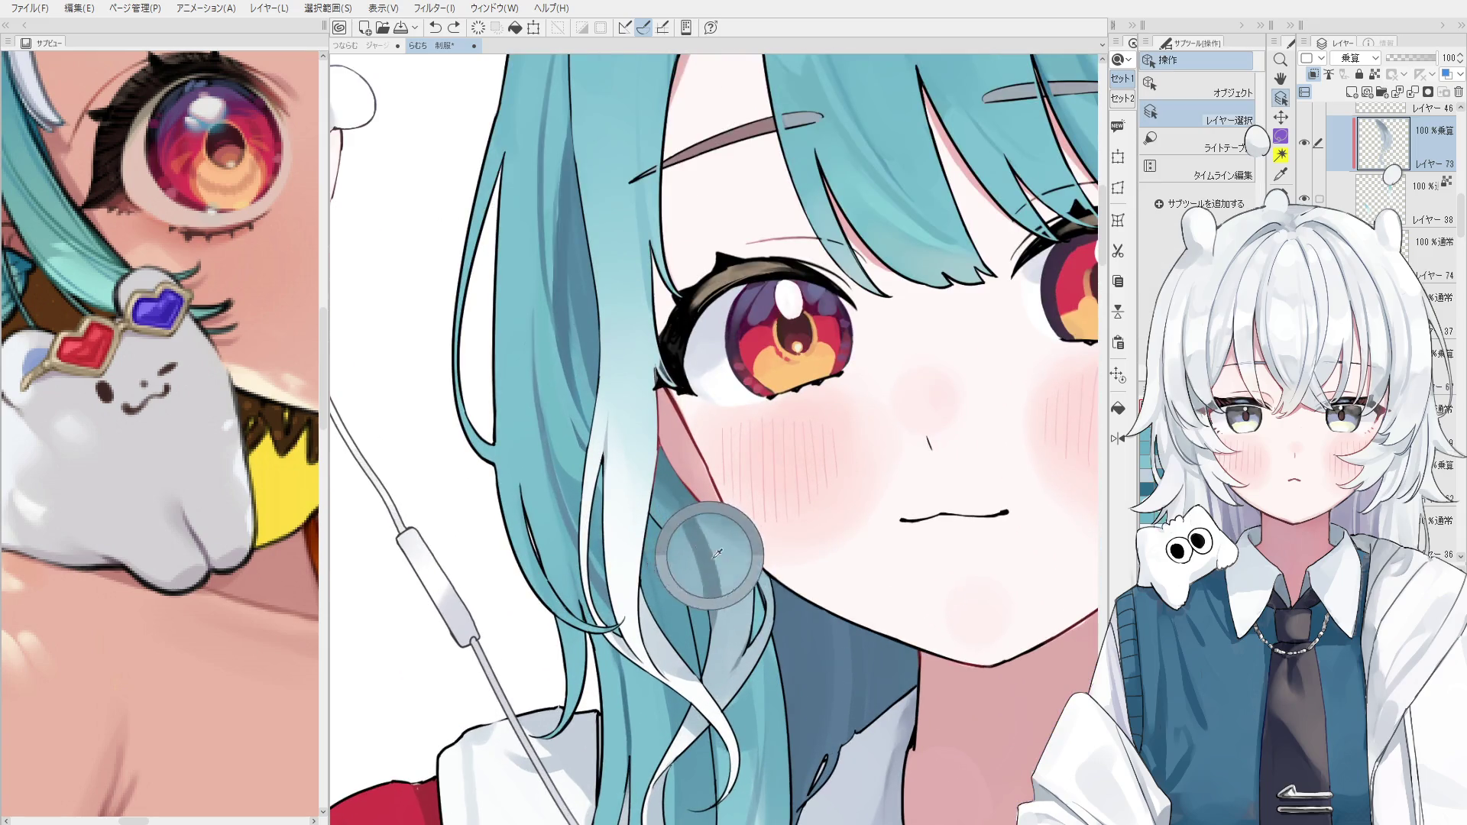
Paint darker teal lines down the hair strand with the thick-paint brush, then mirror the view to check.
{"action": "key", "text": "b"}
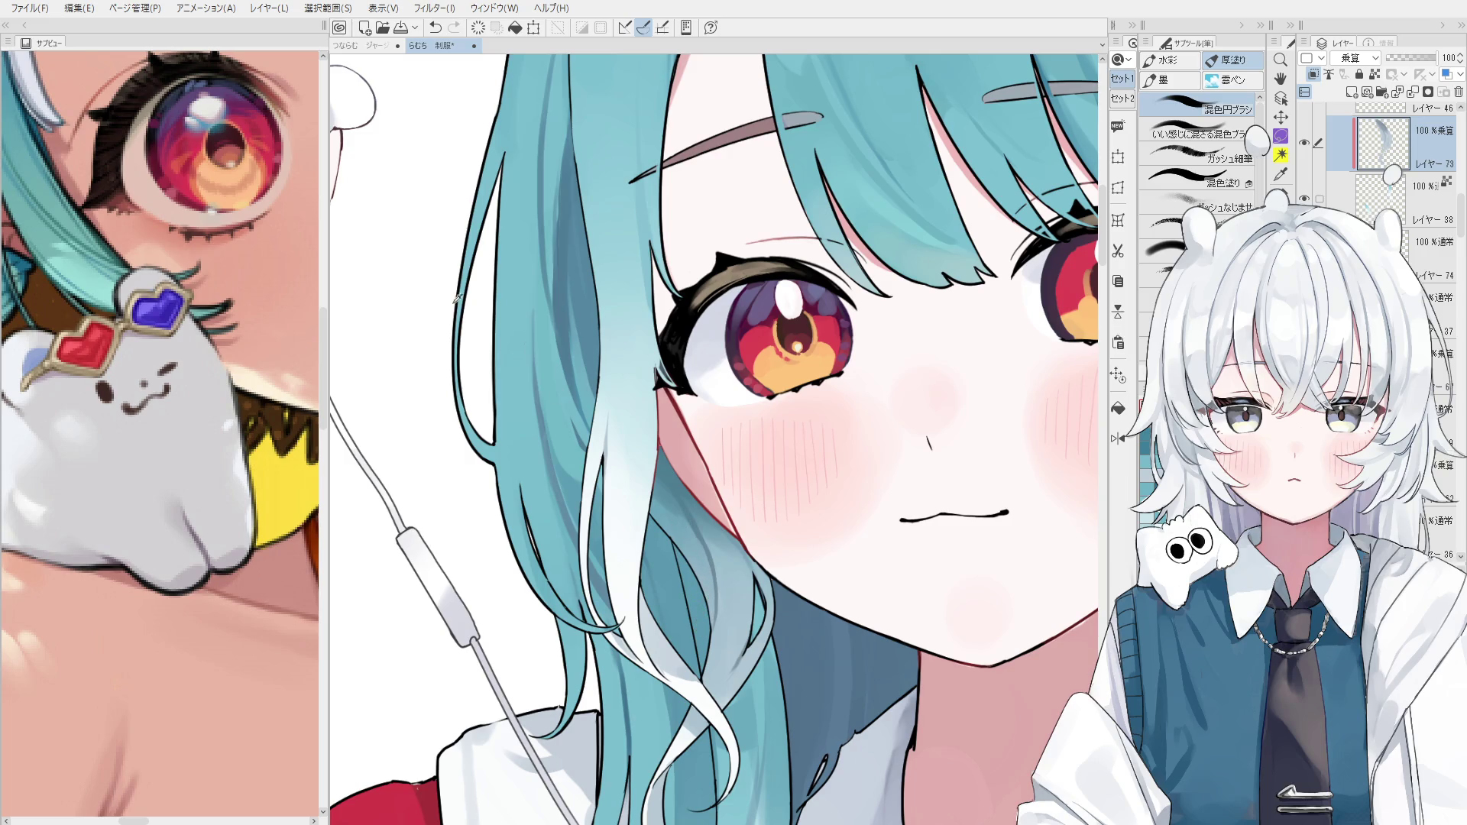
{"action": "left_click_drag", "start_coordinate": [691, 539], "coordinate": [714, 592]}
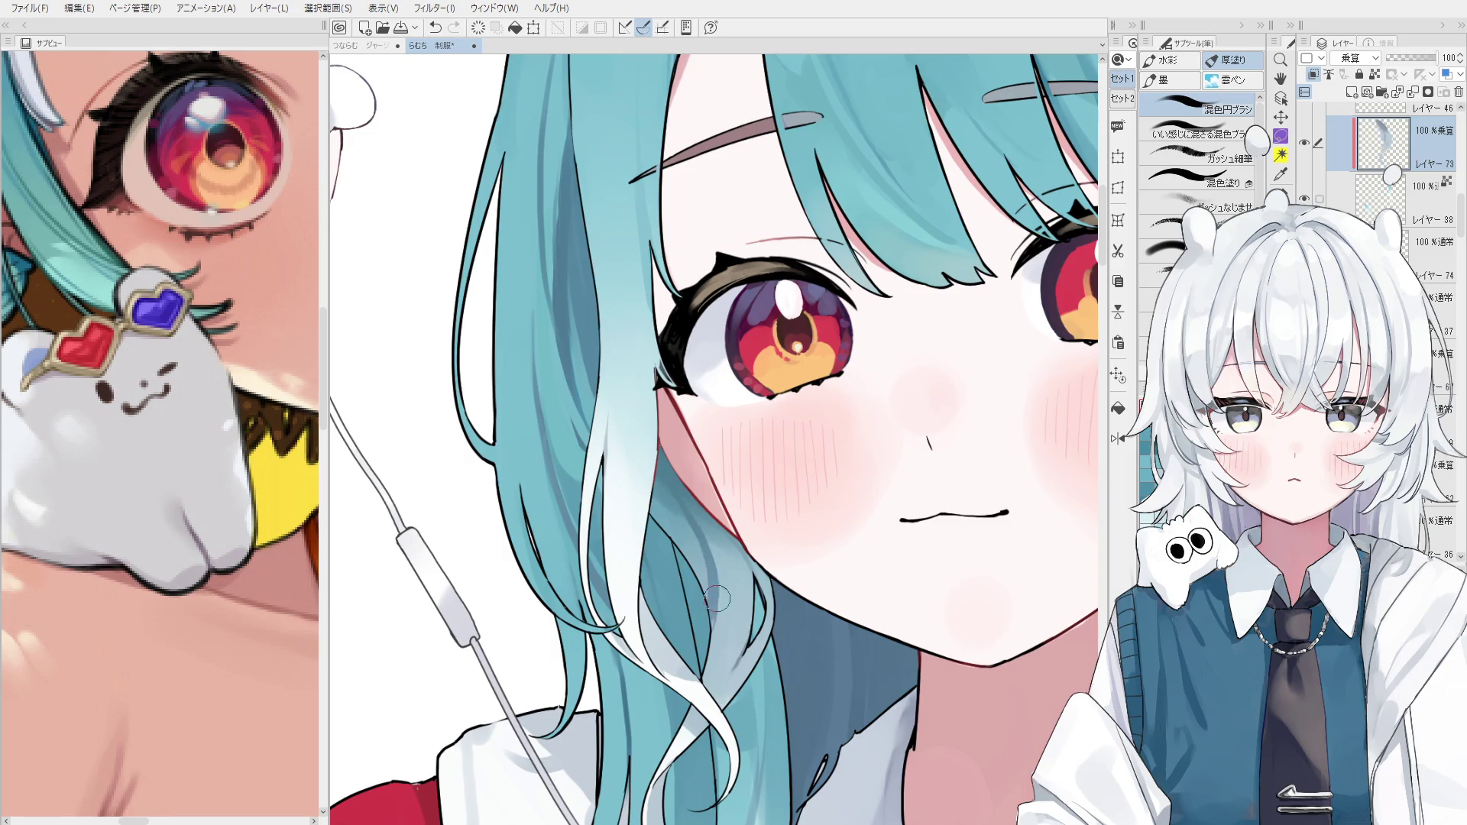
{"action": "scroll", "coordinate": [716, 598], "scroll_direction": "down", "scroll_amount": 1}
{"action": "scroll", "coordinate": [696, 603], "scroll_direction": "down", "scroll_amount": 1}
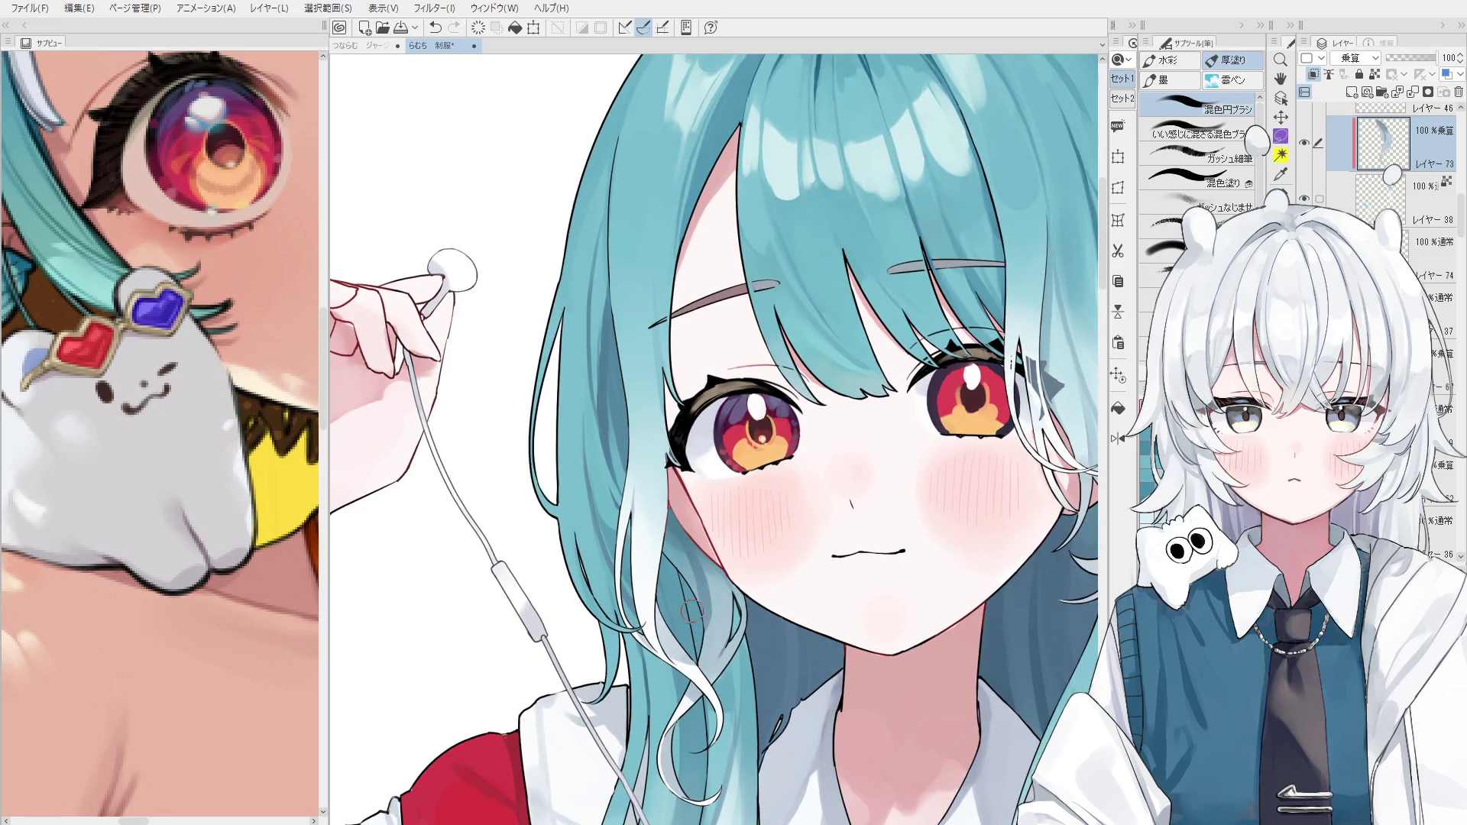
{"action": "key", "text": "h"}
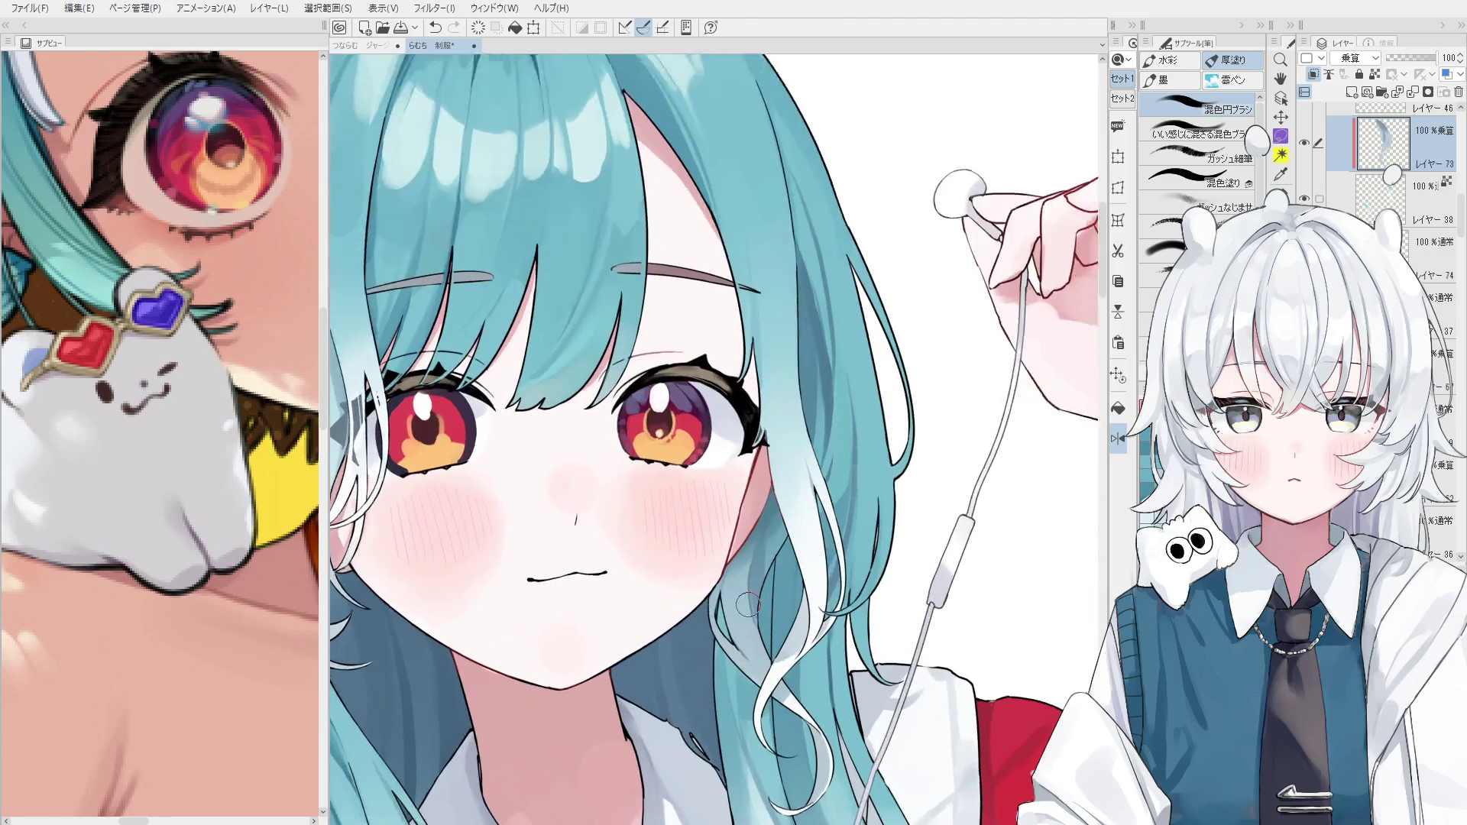
{"action": "scroll", "coordinate": [748, 604], "scroll_direction": "up", "scroll_amount": 1}
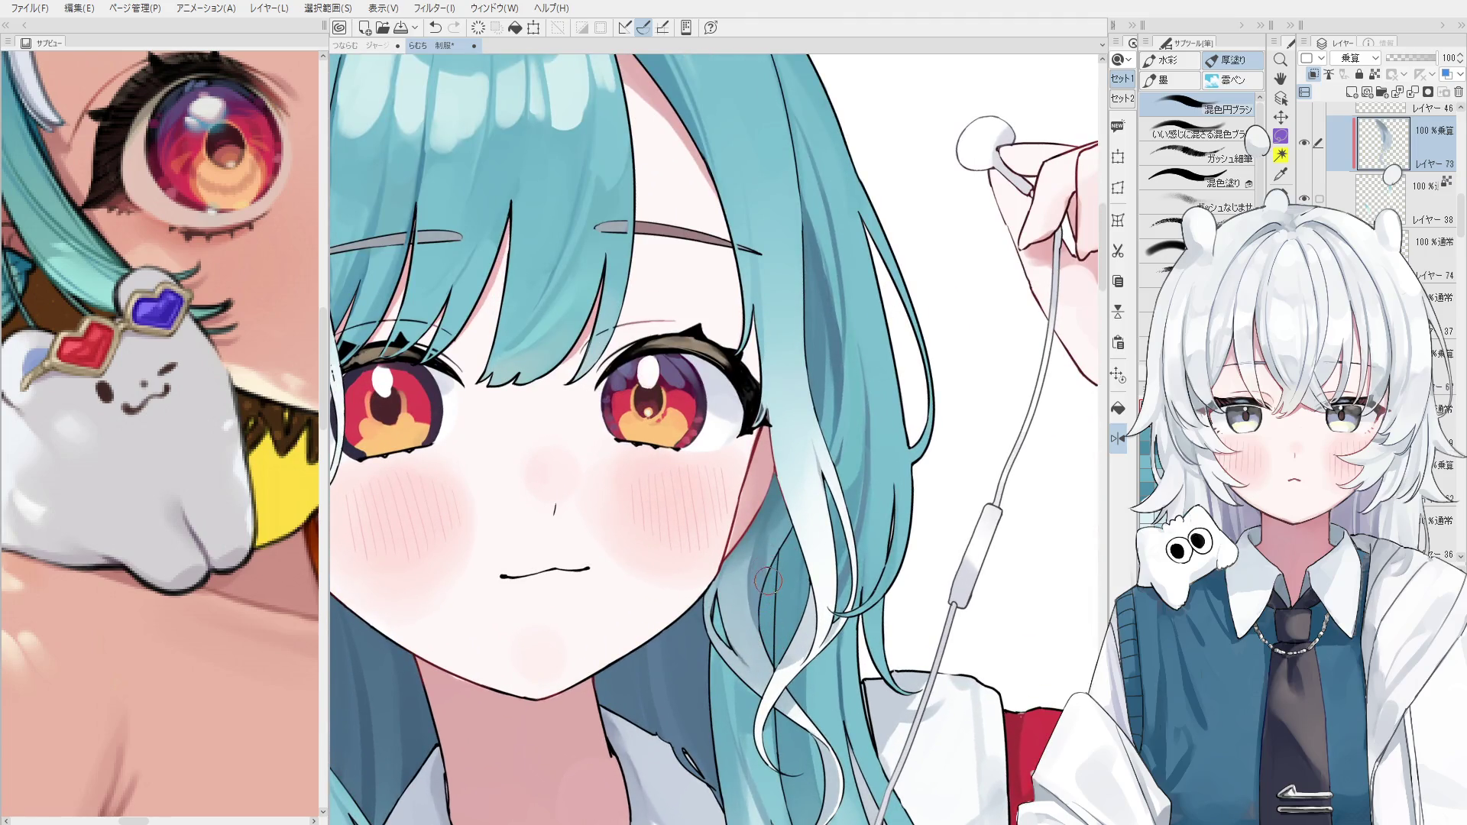
Try a thin strand line with a smaller brush, undo it, and enlarge the brush again.
{"action": "key", "text": "bracketright"}
{"action": "scroll", "coordinate": [799, 545], "scroll_direction": "up", "scroll_amount": 1}
{"action": "key", "text": "bracketleft"}
{"action": "key", "text": "bracketleft"}
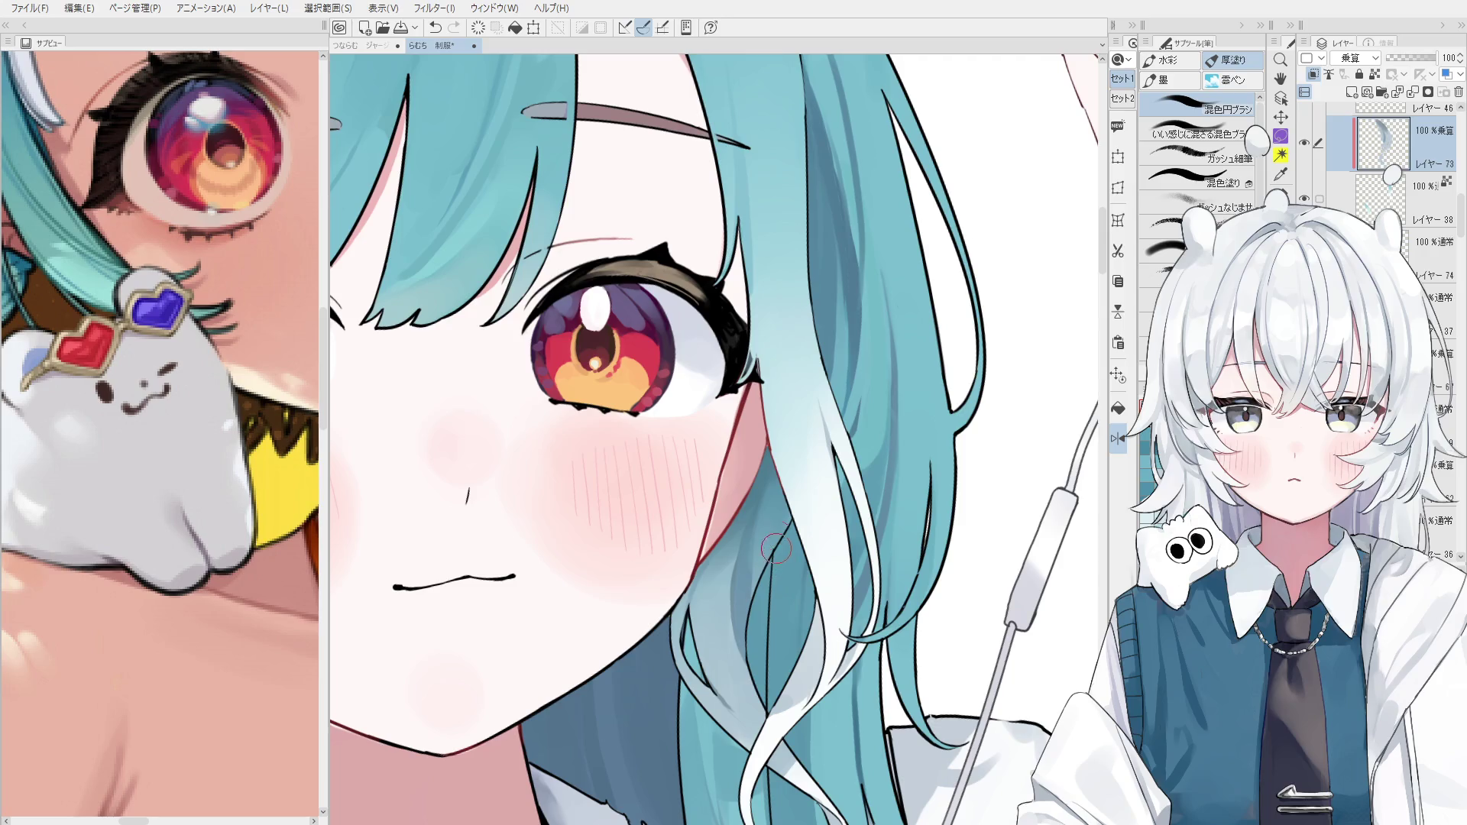
{"action": "left_click_drag", "start_coordinate": [749, 557], "coordinate": [747, 610]}
{"action": "key", "text": "ctrl+z"}
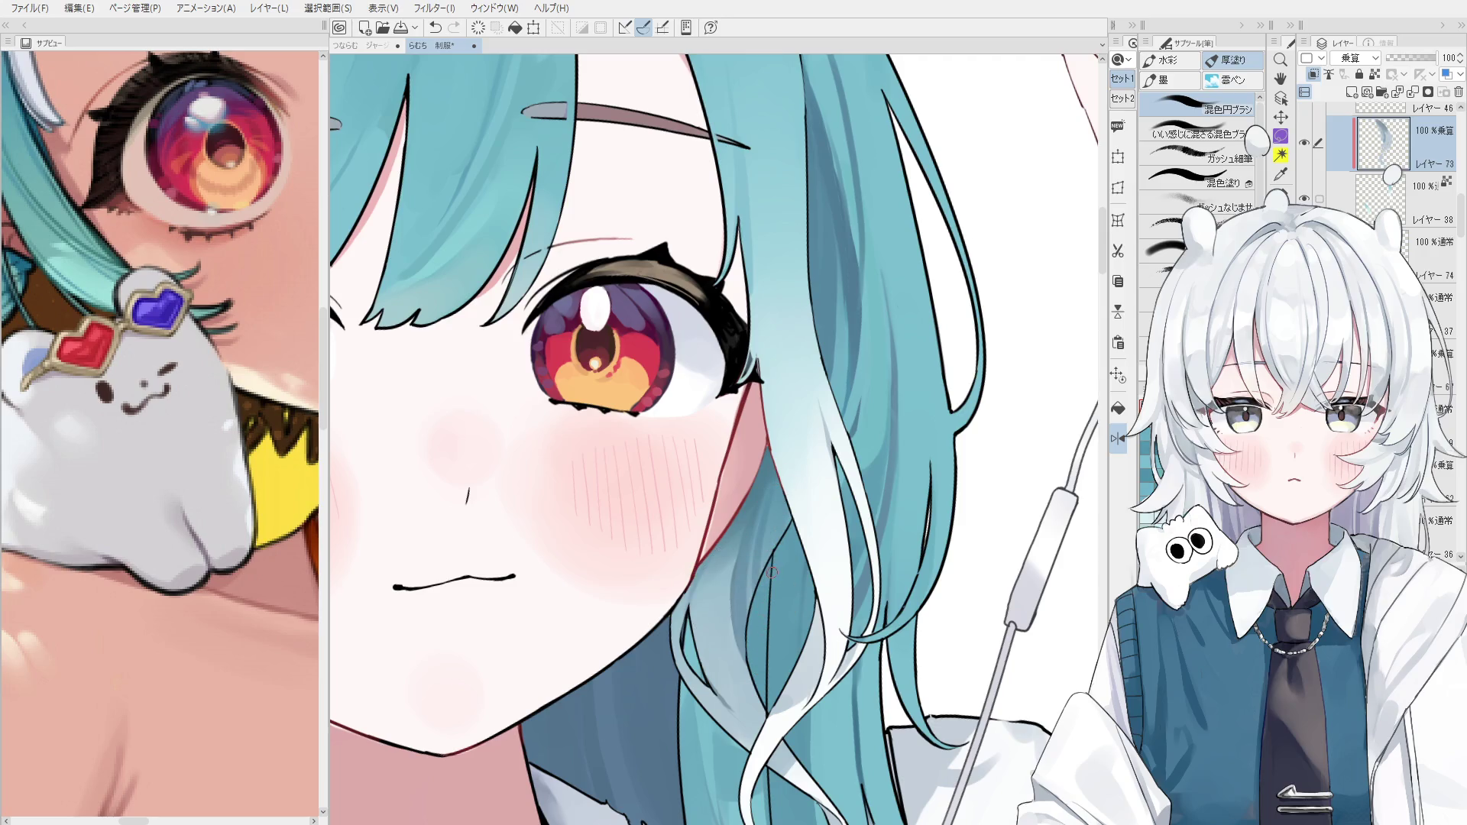
{"action": "key", "text": "bracketright"}
{"action": "key", "text": "bracketright"}
Sample the grey-blue hair colour and a colour from the hair near the cheek.
{"action": "left_click", "coordinate": [728, 609], "text": "alt"}
{"action": "scroll", "coordinate": [755, 656], "scroll_direction": "down", "scroll_amount": 1}
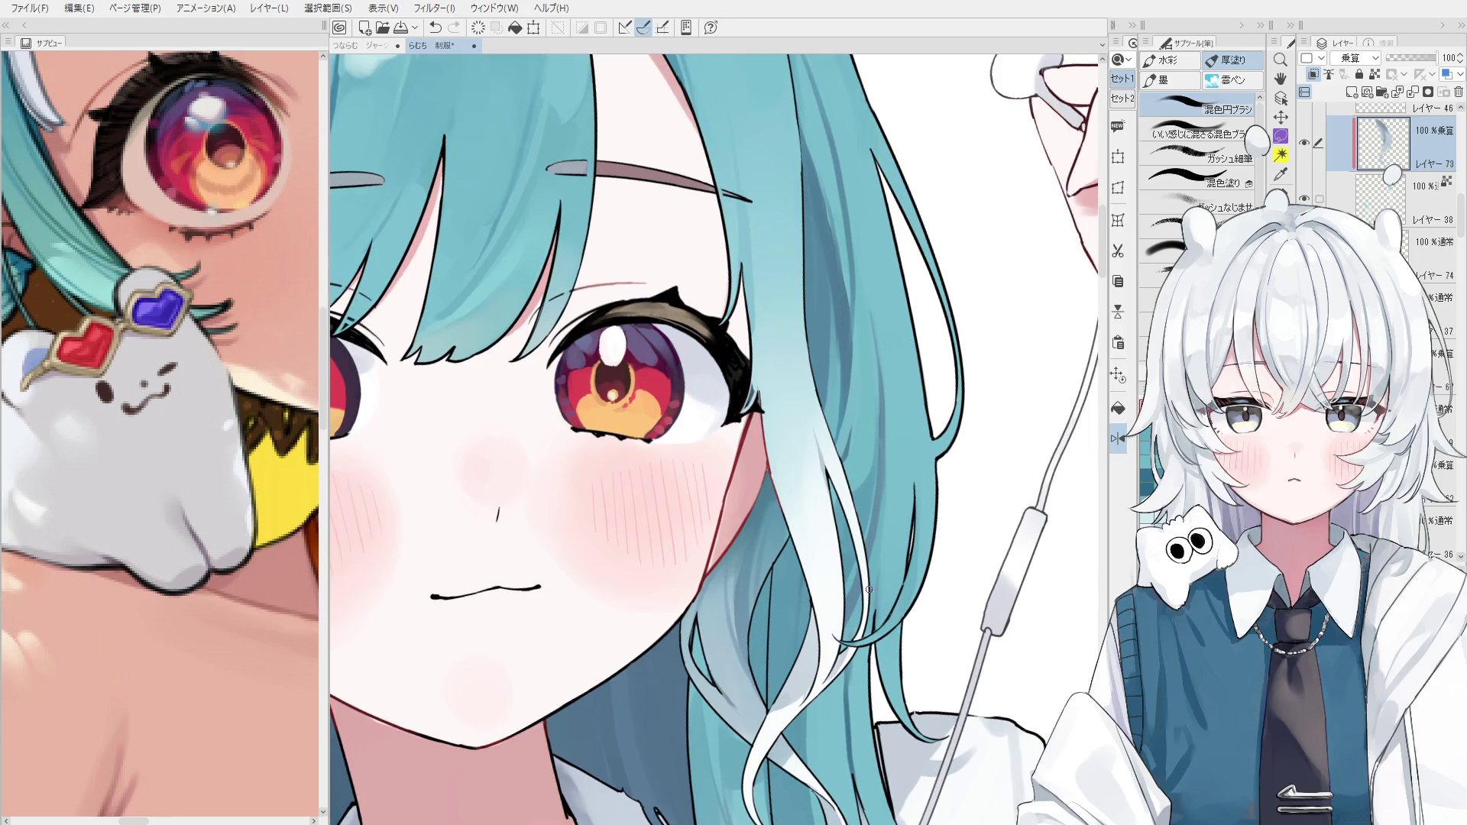
{"action": "scroll", "coordinate": [868, 589], "scroll_direction": "down", "scroll_amount": 2}
{"action": "scroll", "coordinate": [837, 566], "scroll_direction": "up", "scroll_amount": 2}
{"action": "left_click", "coordinate": [837, 565], "text": "alt"}
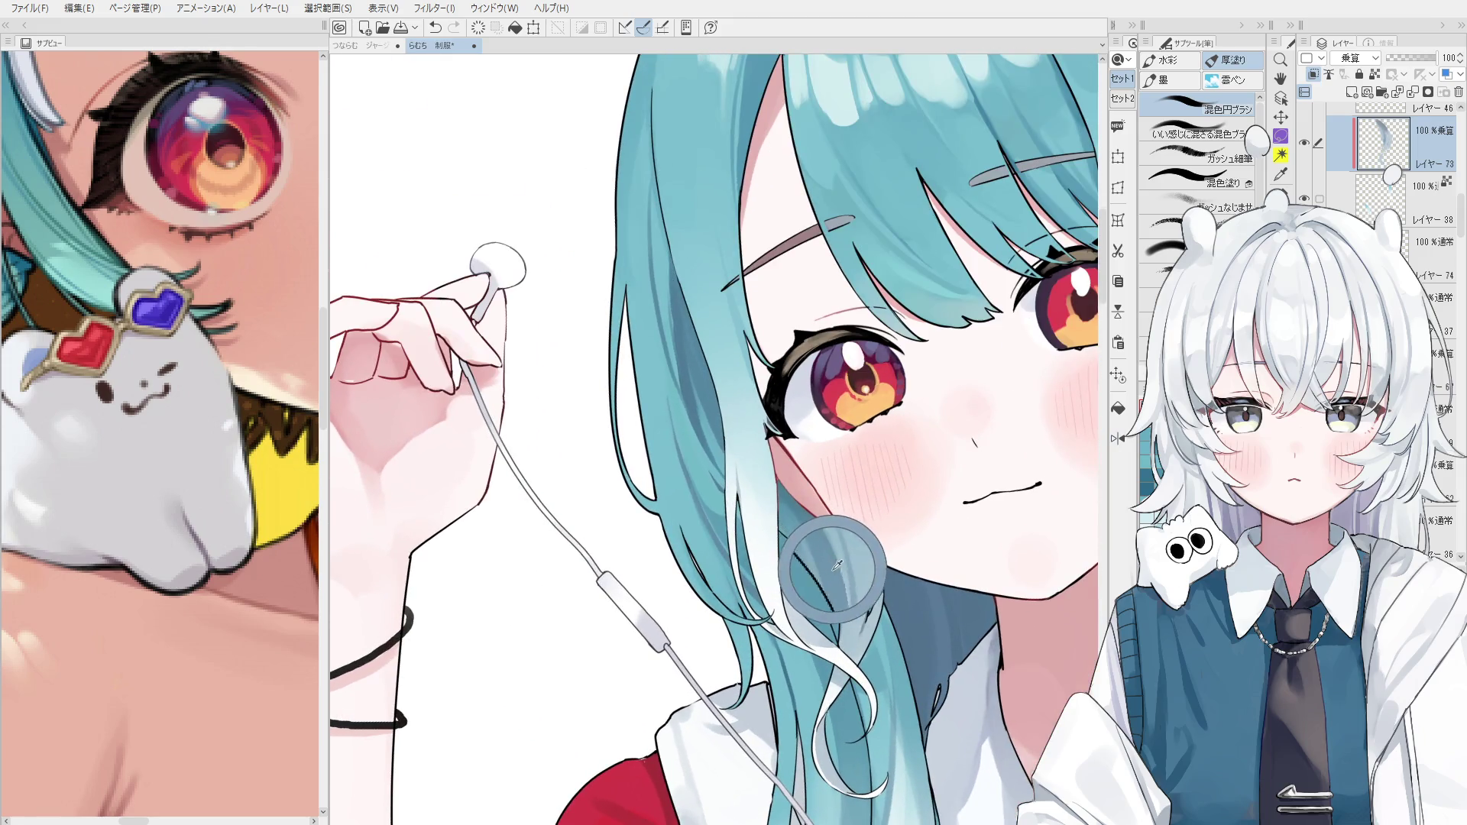
{"action": "scroll", "coordinate": [837, 566], "scroll_direction": "up", "scroll_amount": 2}
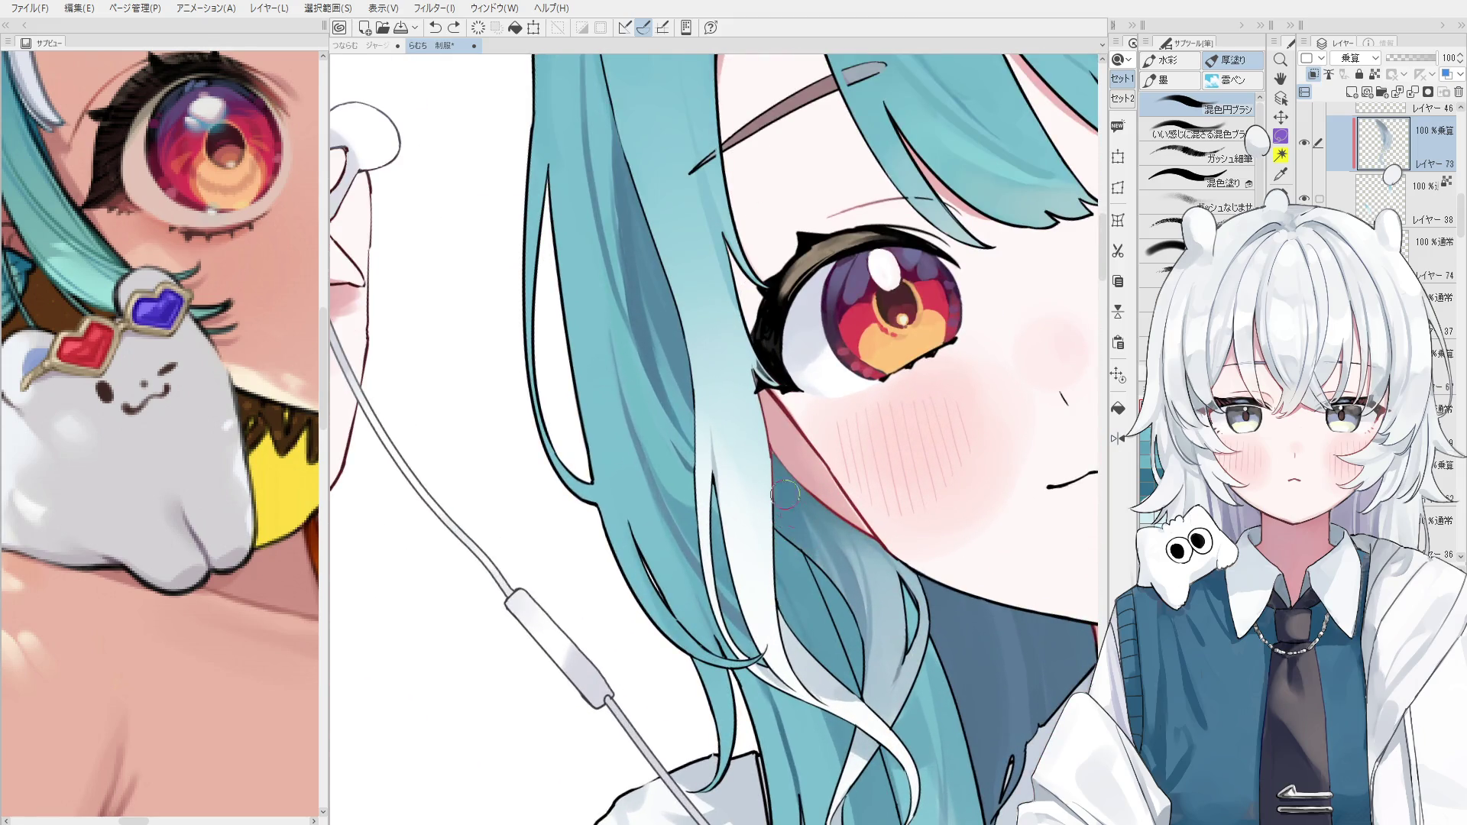
{"action": "scroll", "coordinate": [785, 495], "scroll_direction": "down", "scroll_amount": 3}
{"action": "key", "text": "h"}
{"action": "scroll", "coordinate": [804, 626], "scroll_direction": "up", "scroll_amount": 1}
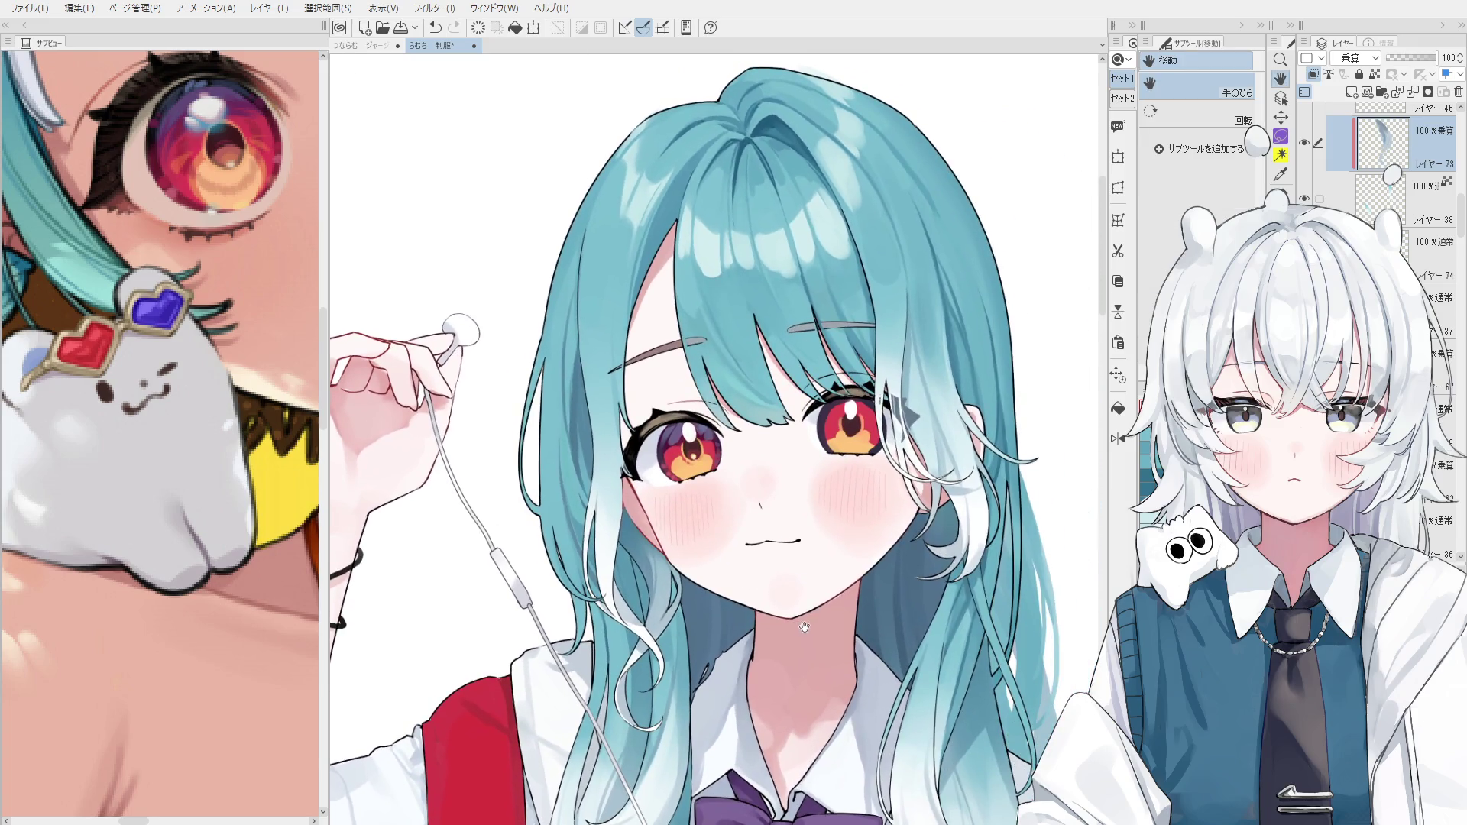
Centre the face and pick the hair strand's layer from the canvas with Layer Select.
{"action": "left_click_drag", "start_coordinate": [804, 626], "coordinate": [870, 652]}
{"action": "key", "text": "b"}
{"action": "scroll", "coordinate": [645, 529], "scroll_direction": "up", "scroll_amount": 2}
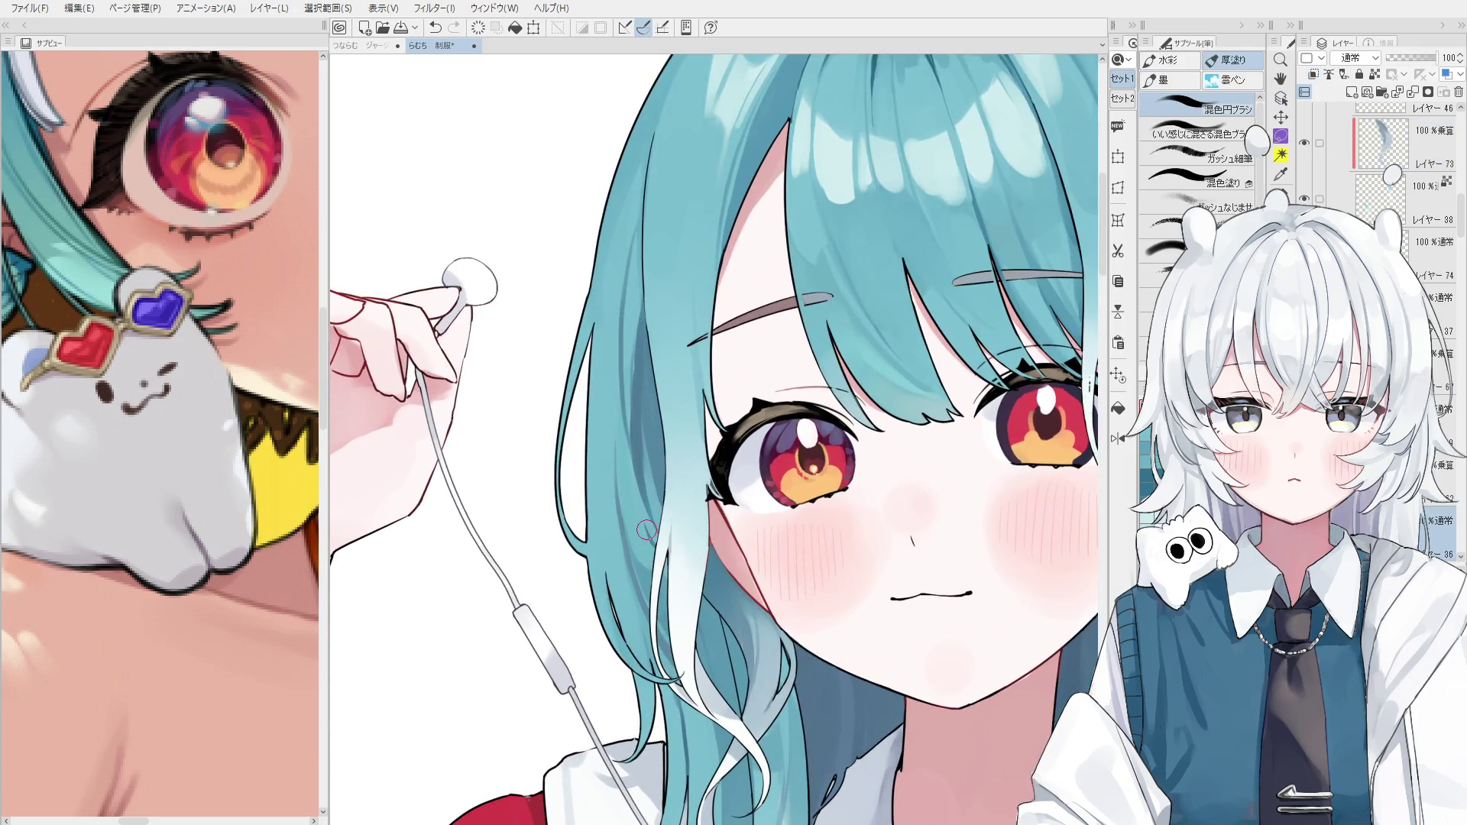
{"action": "scroll", "coordinate": [646, 530], "scroll_direction": "up", "scroll_amount": 1}
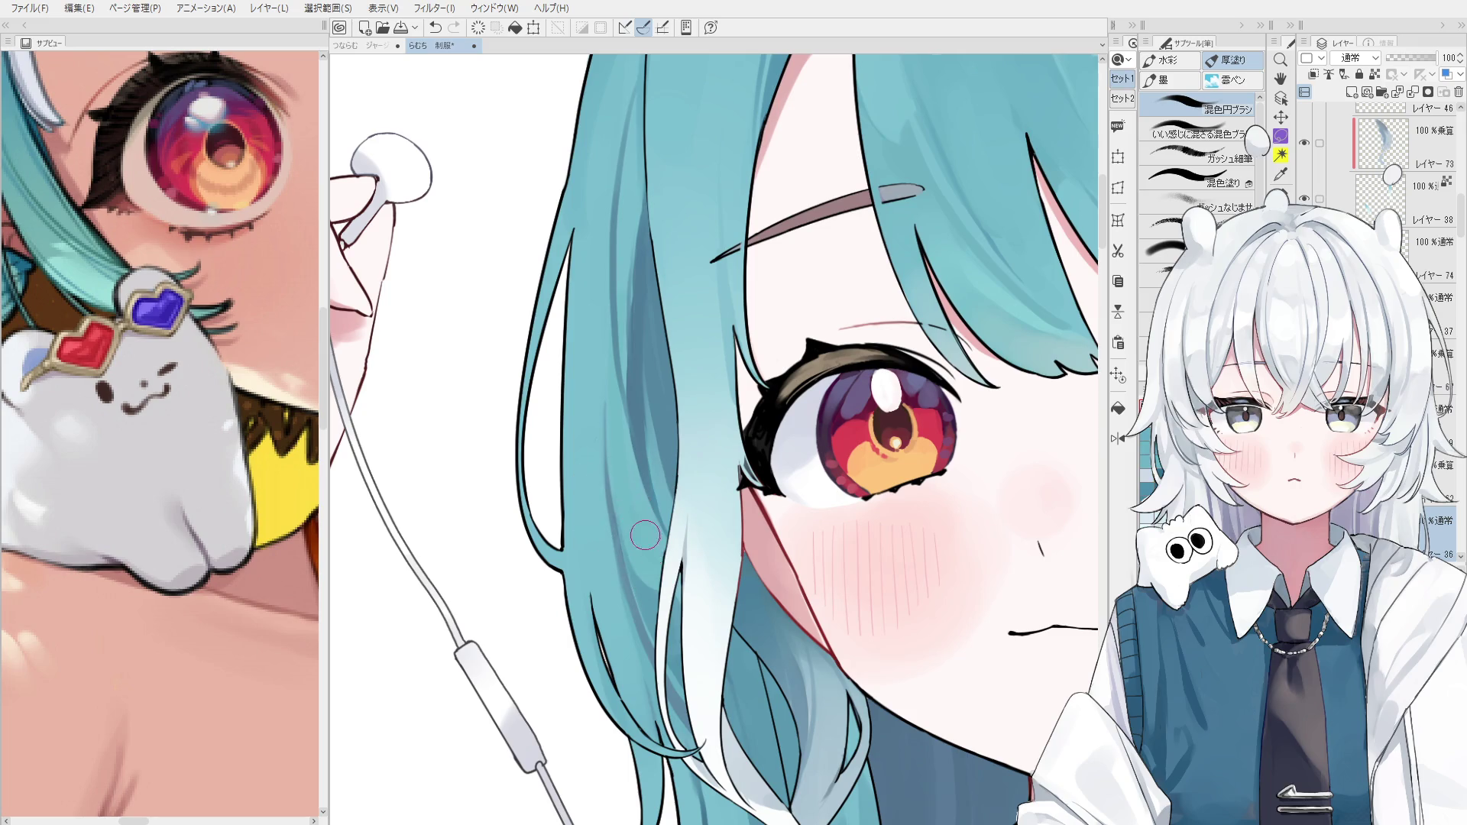
{"action": "scroll", "coordinate": [681, 570], "scroll_direction": "down", "scroll_amount": 1}
{"action": "key", "text": "o"}
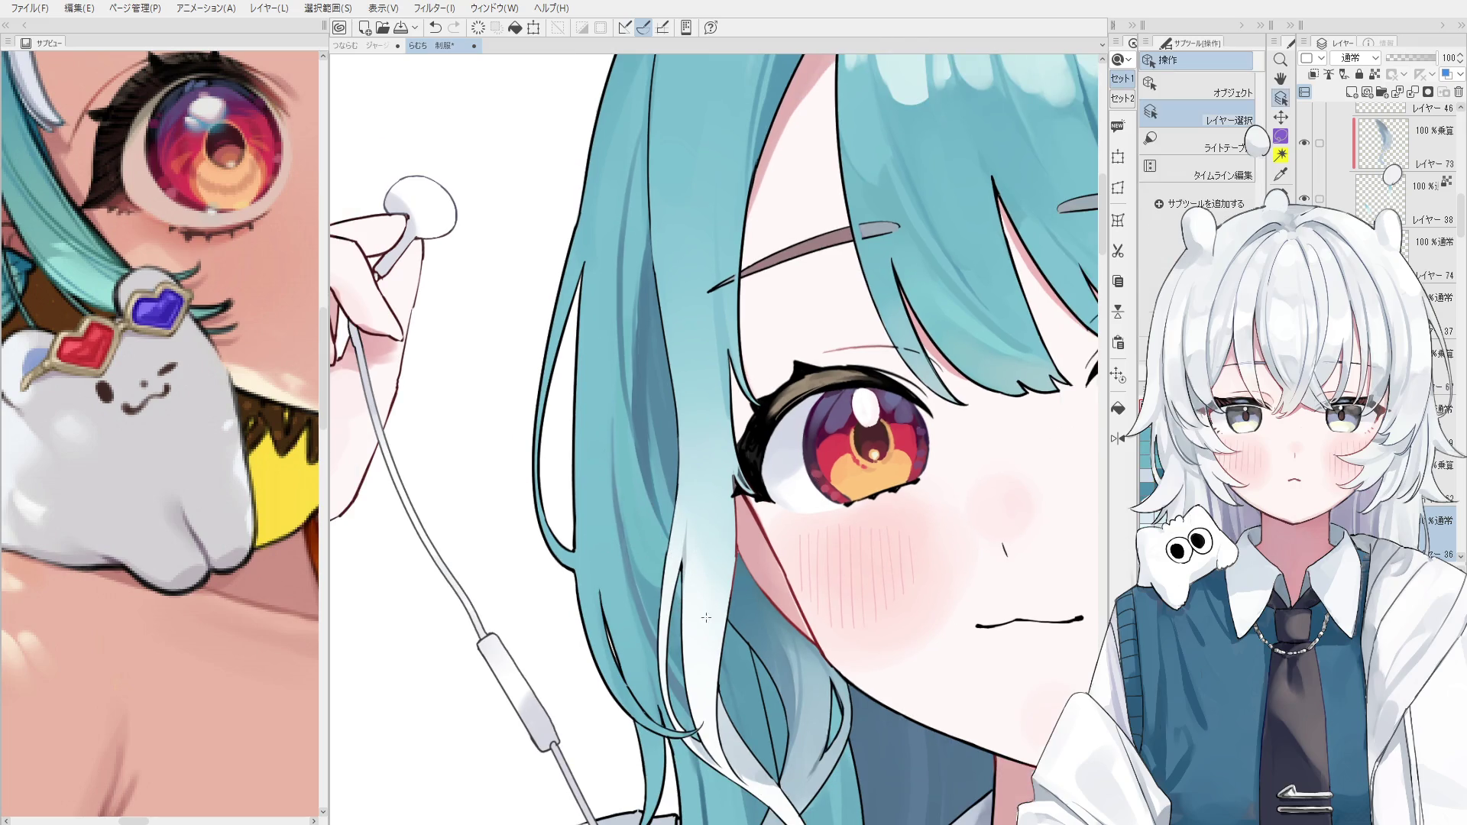
{"action": "left_click", "coordinate": [648, 336]}
Pick the layer containing the hair beside the cheek with Layer Select.
{"action": "scroll", "coordinate": [711, 589], "scroll_direction": "down", "scroll_amount": 5}
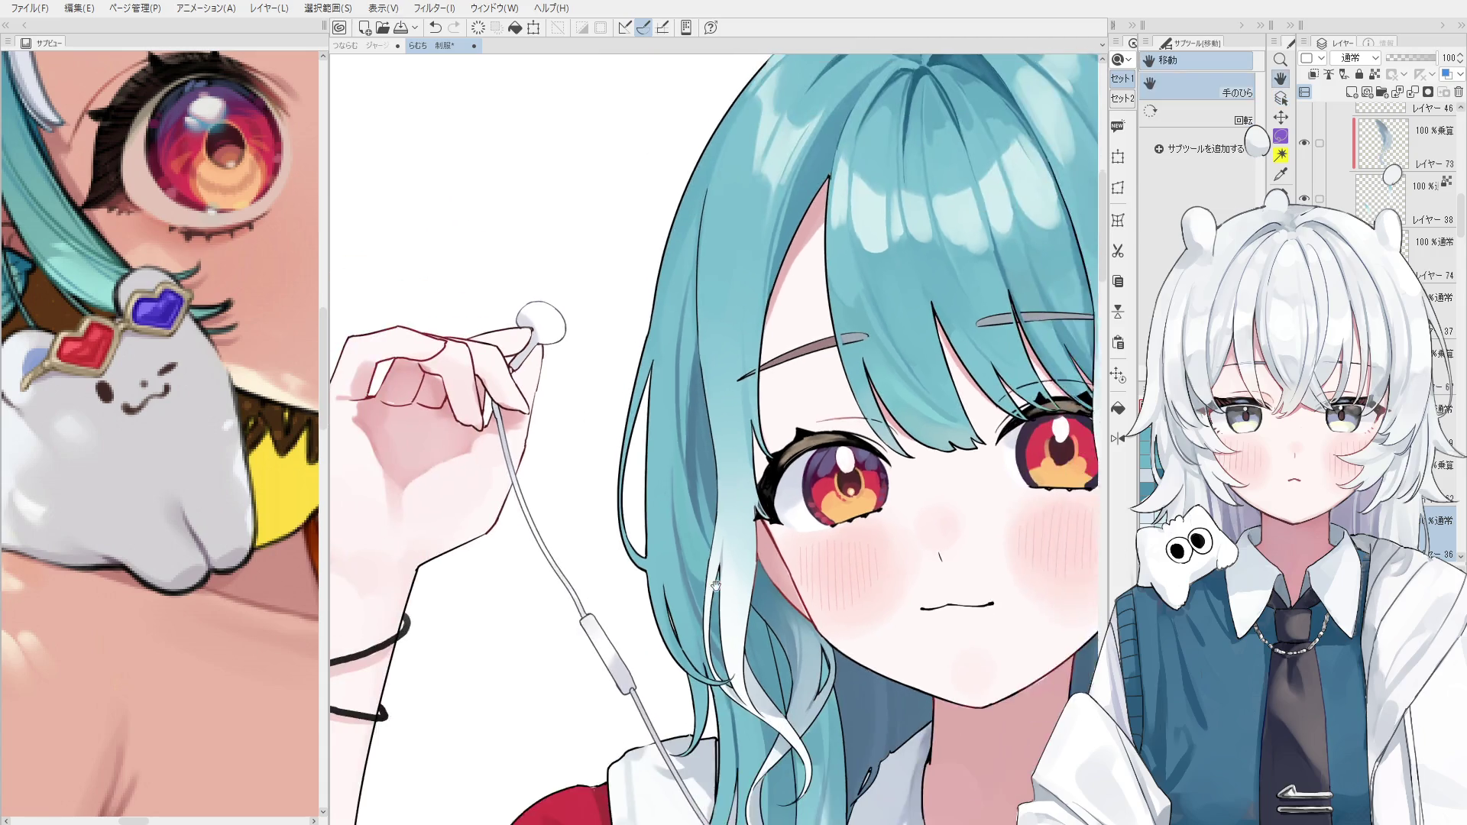
{"action": "key", "text": "b"}
{"action": "scroll", "coordinate": [712, 589], "scroll_direction": "up", "scroll_amount": 5}
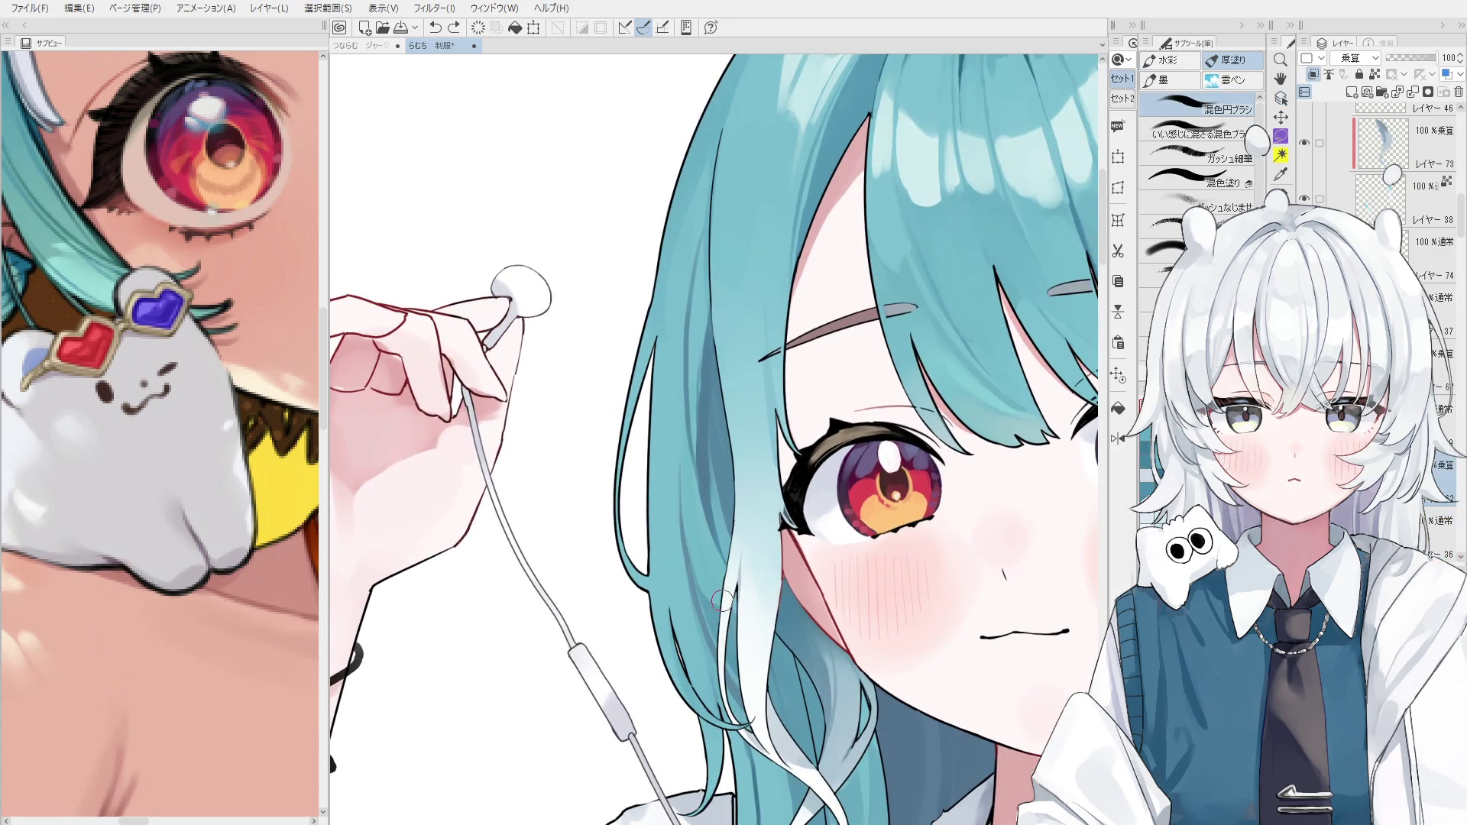
{"action": "key", "text": "o"}
{"action": "left_click", "coordinate": [709, 584]}
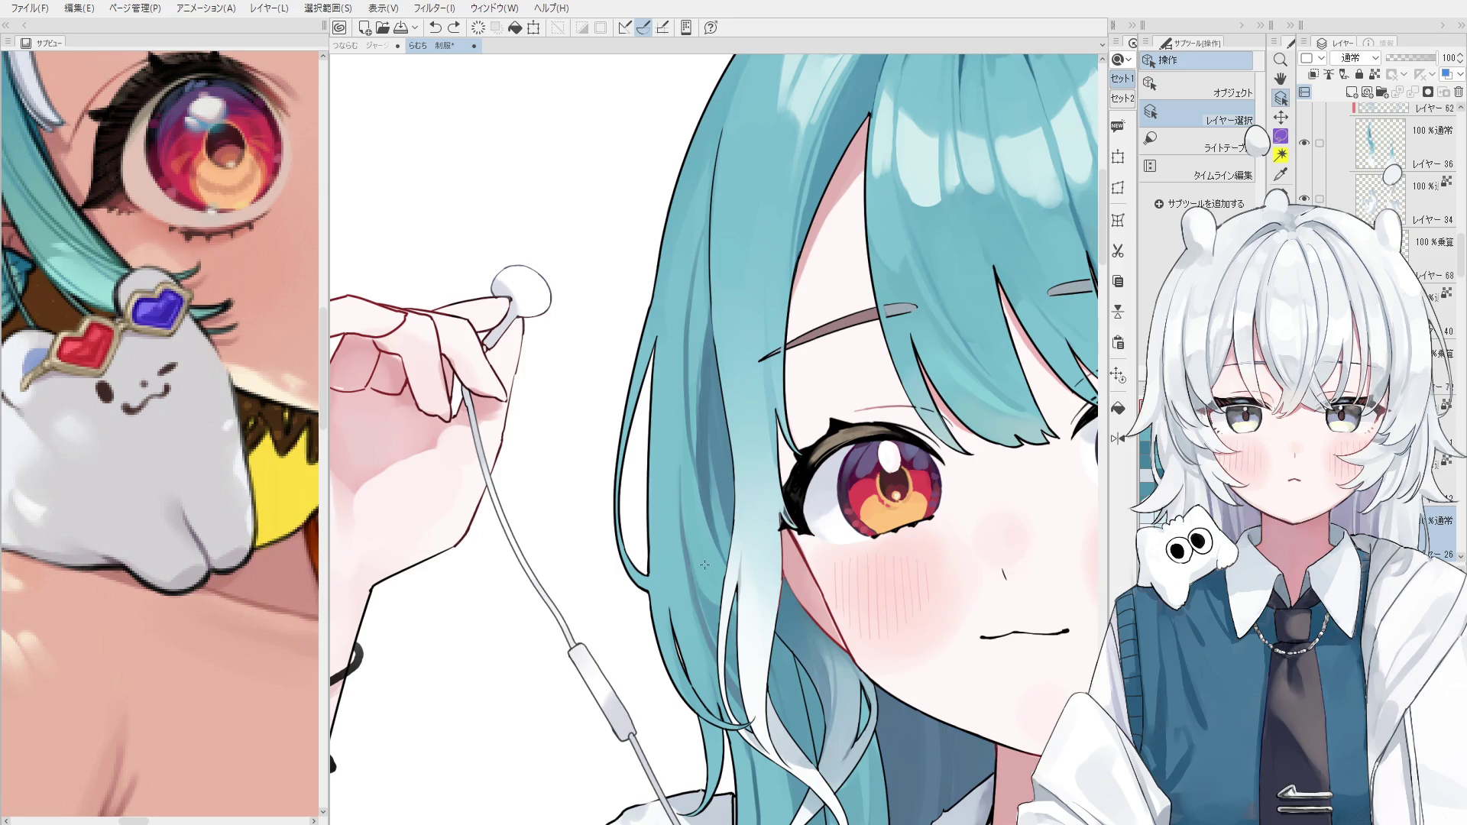
Make Layer 36 active and toggle its visibility to check the hair shading.
{"action": "left_click", "coordinate": [712, 615]}
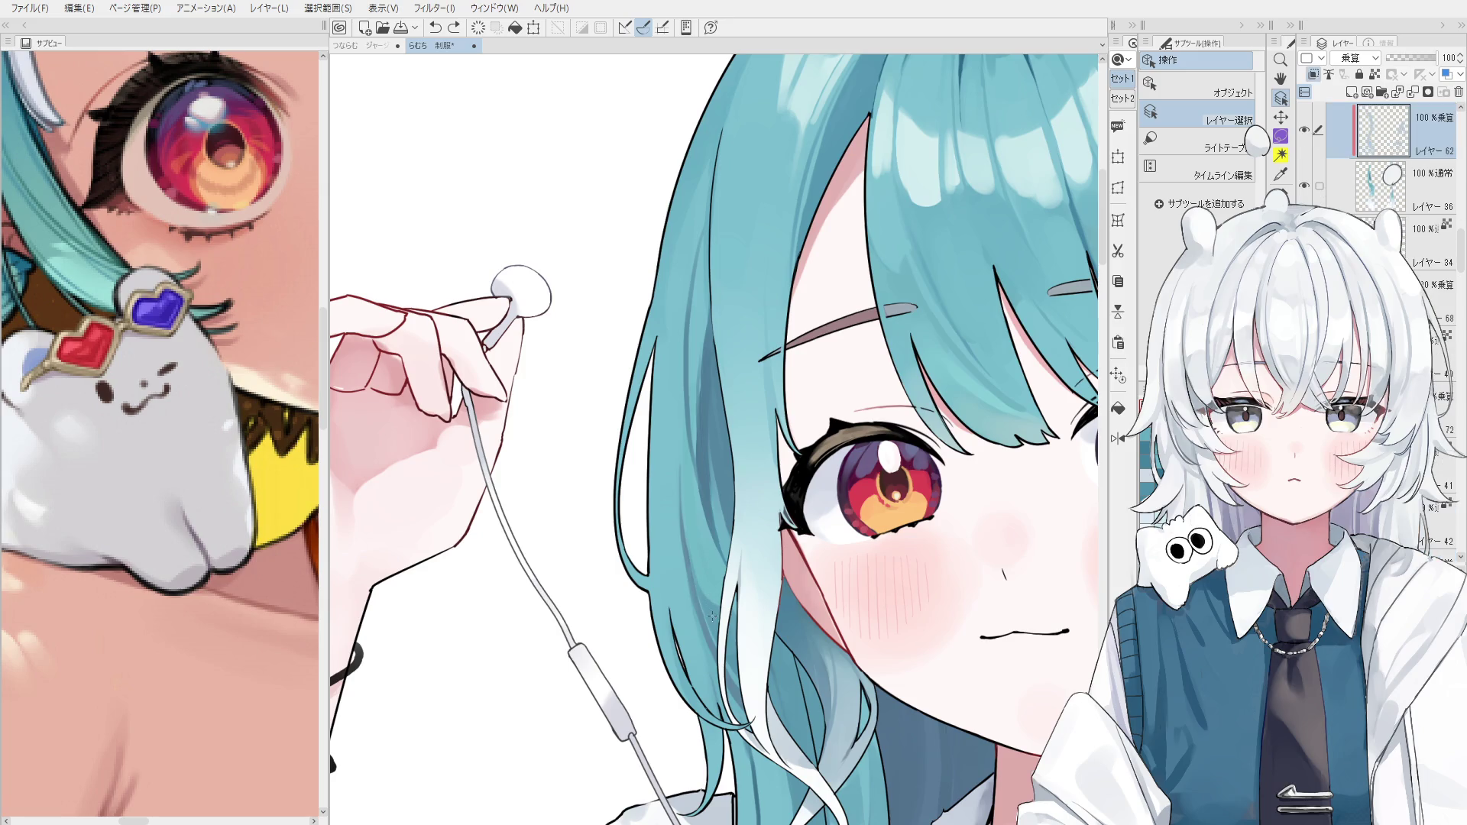
{"action": "left_click", "coordinate": [1375, 195]}
{"action": "left_click", "coordinate": [1304, 187]}
{"action": "left_click", "coordinate": [1304, 187]}
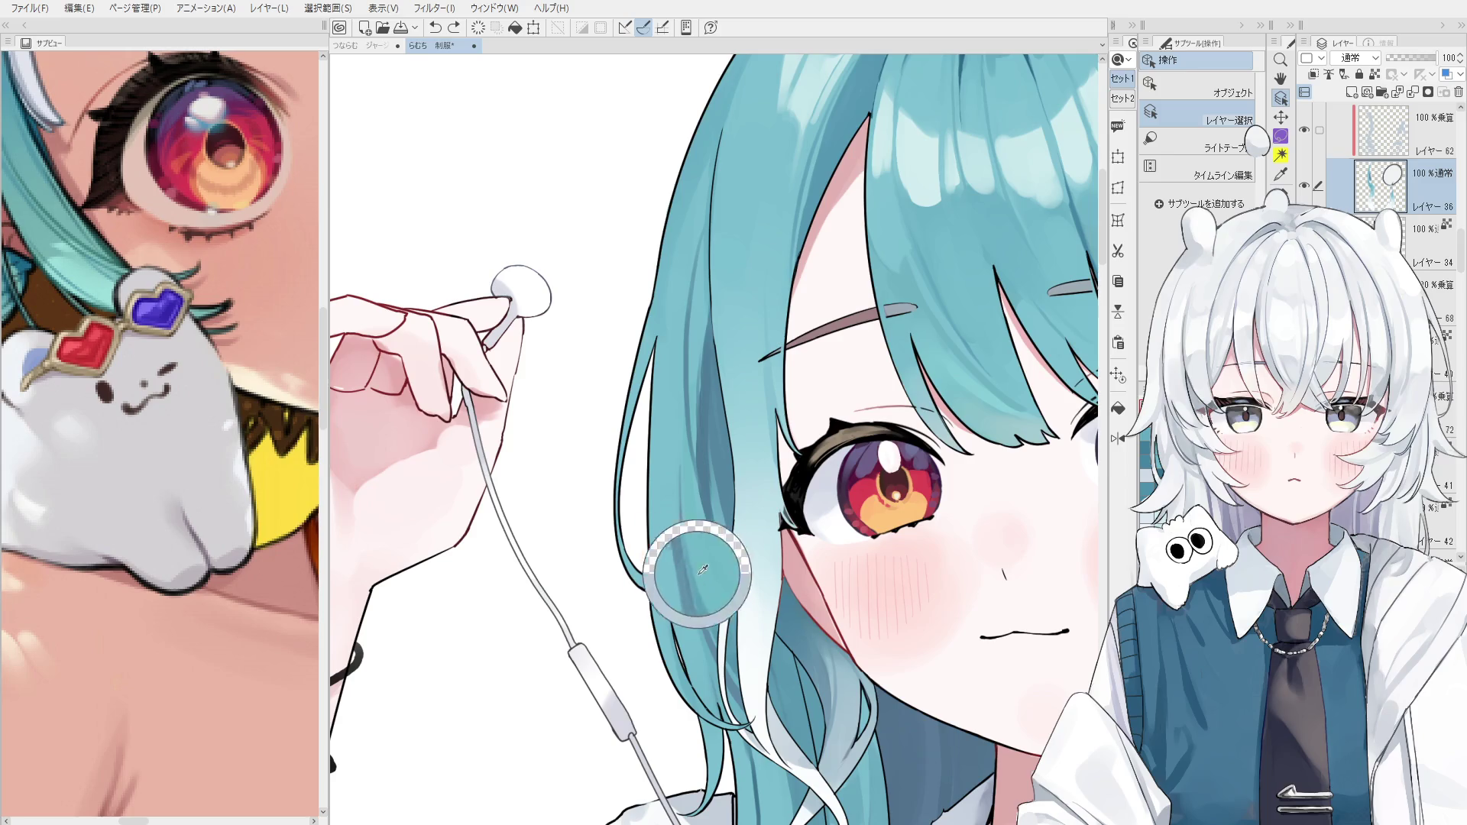
Compare the darker hair strokes with undo and redo, keeping them, and enlarge the brush slightly.
{"action": "key", "text": "b"}
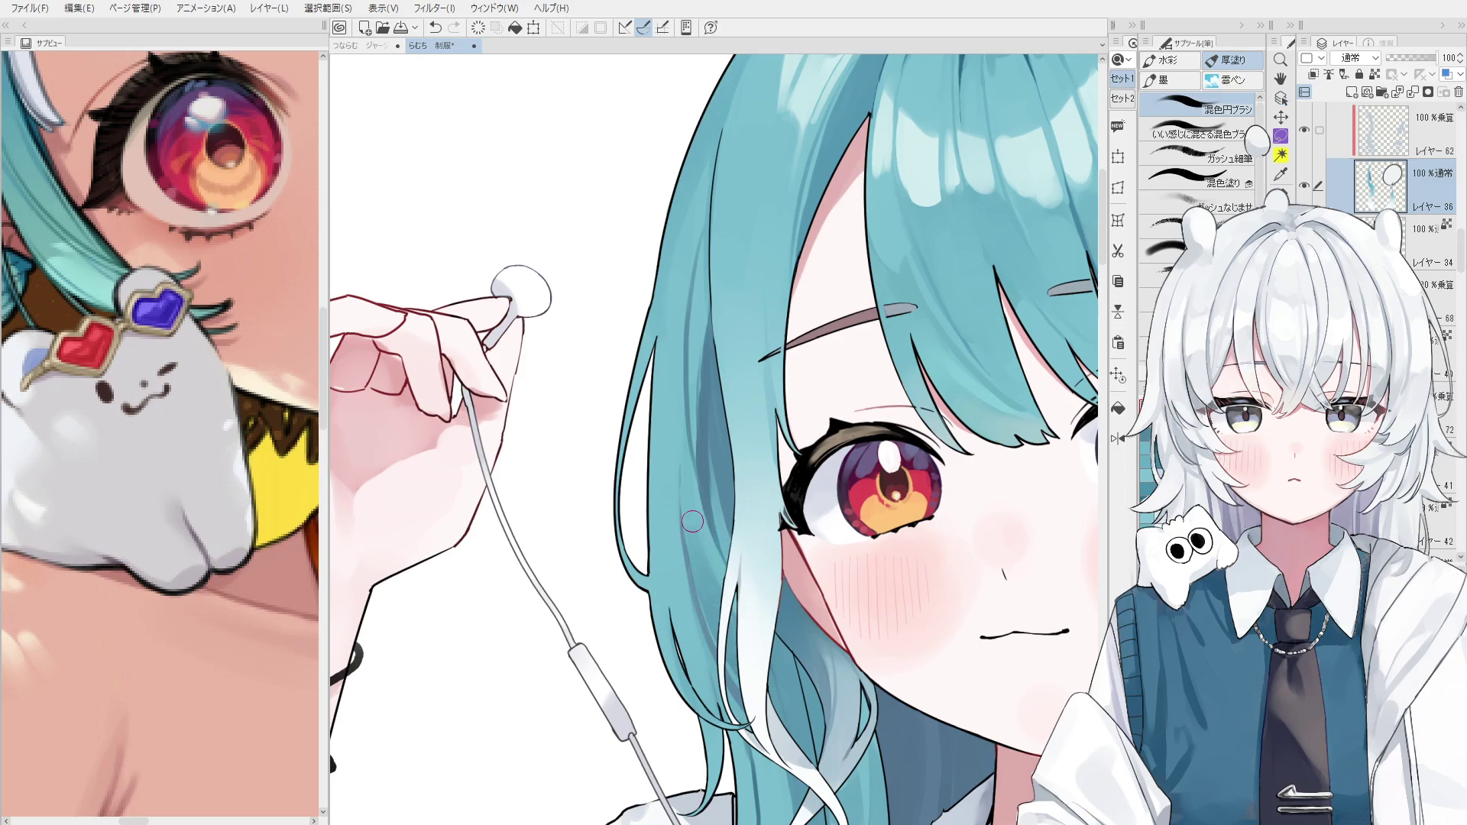
{"action": "key", "text": "ctrl+z"}
{"action": "key", "text": "ctrl+y"}
{"action": "key", "text": "ctrl+z"}
{"action": "key", "text": "ctrl+y"}
{"action": "key", "text": "ctrl+z"}
{"action": "key", "text": "ctrl+y"}
{"action": "key", "text": "bracketright"}
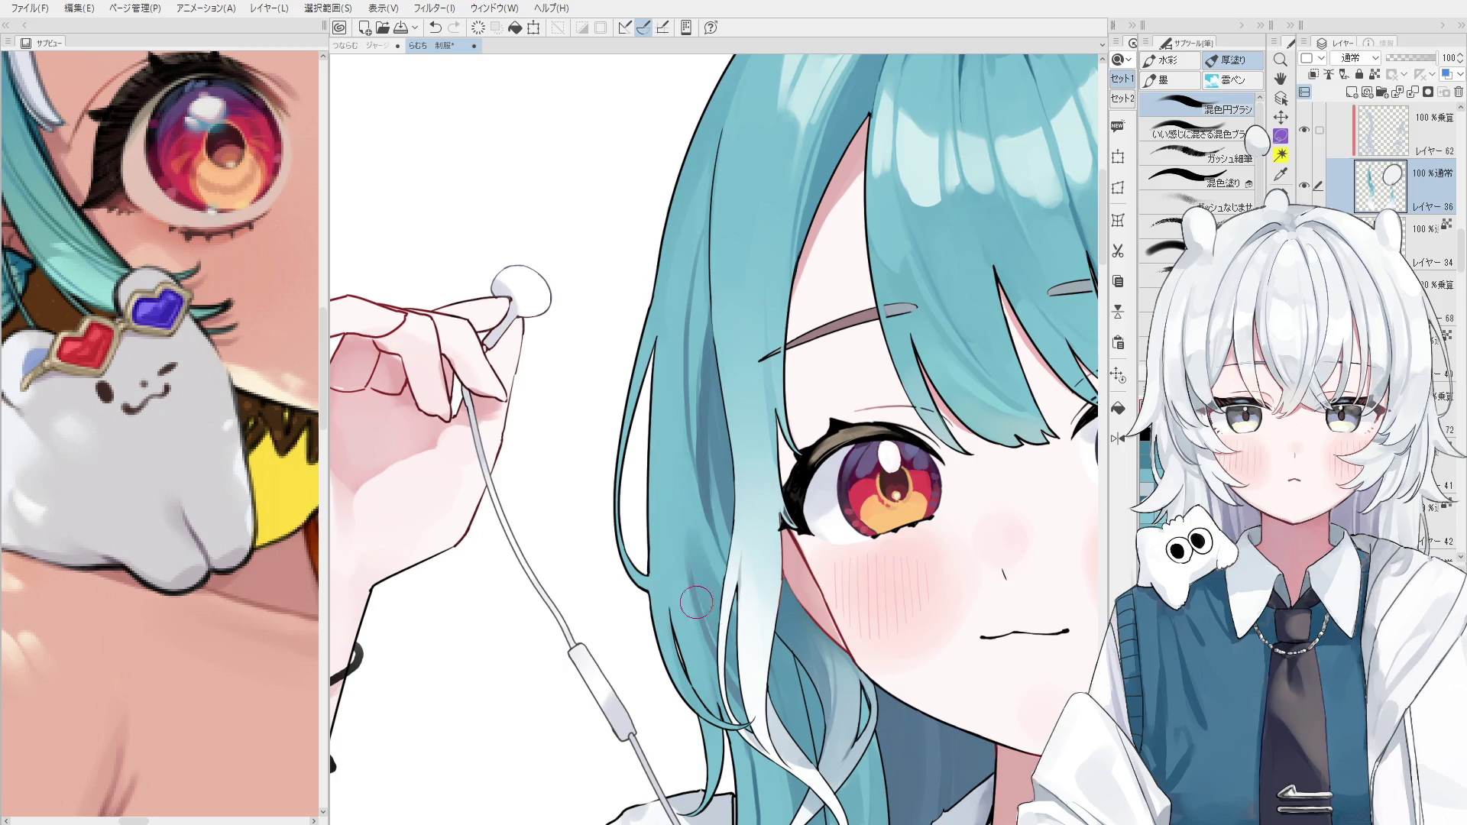
{"action": "key", "text": "ctrl+z"}
{"action": "key", "text": "ctrl+y"}
On multiply Layer 62, paint a shadow down the hair strand beside the left eye.
{"action": "scroll", "coordinate": [728, 686], "scroll_direction": "down", "scroll_amount": 1}
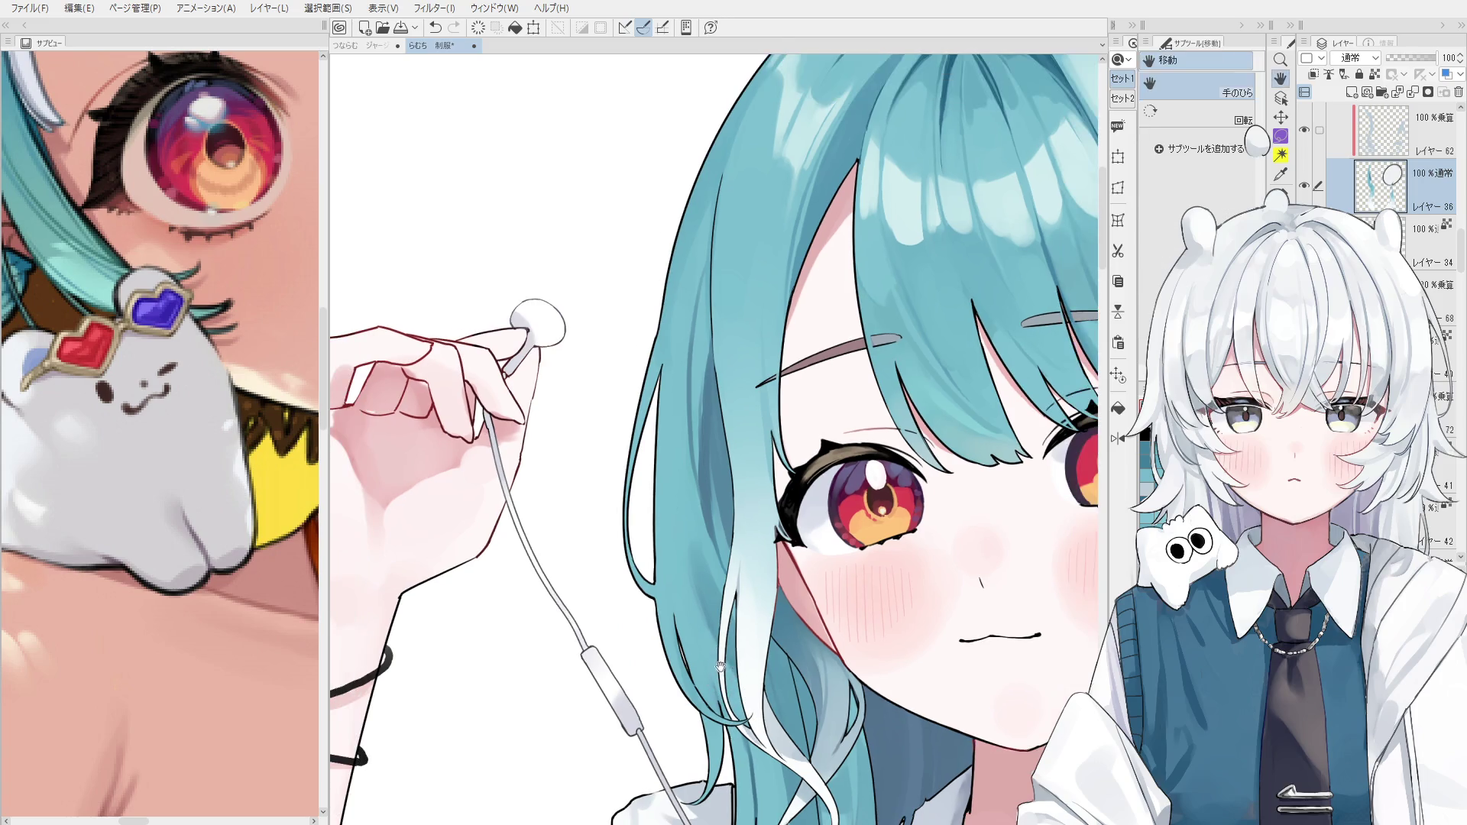
{"action": "key", "text": "alt+bracketright"}
{"action": "left_click_drag", "start_coordinate": [688, 462], "coordinate": [702, 611]}
{"action": "key", "text": "ctrl+z"}
{"action": "left_click_drag", "start_coordinate": [687, 496], "coordinate": [712, 584]}
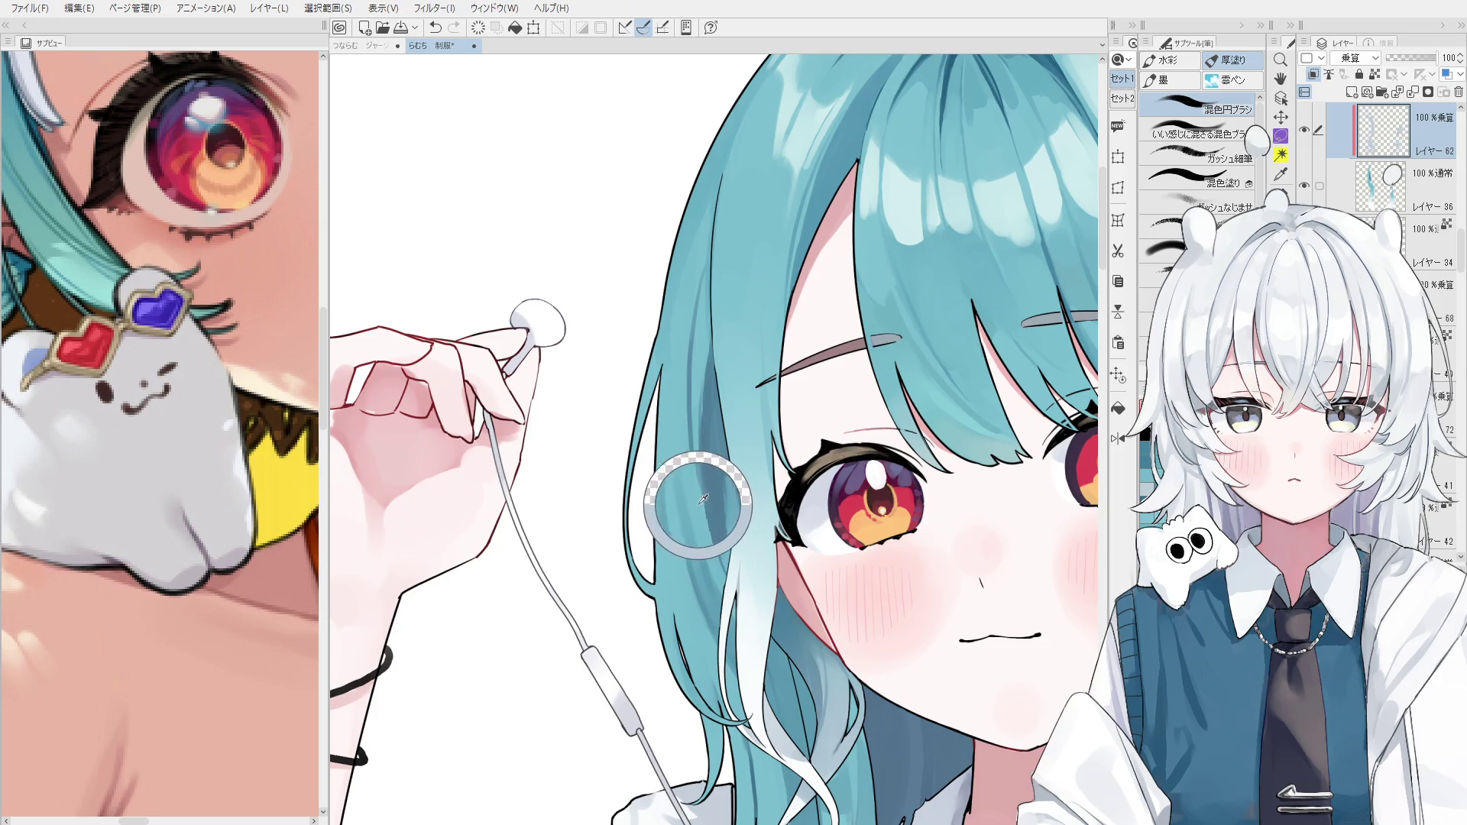
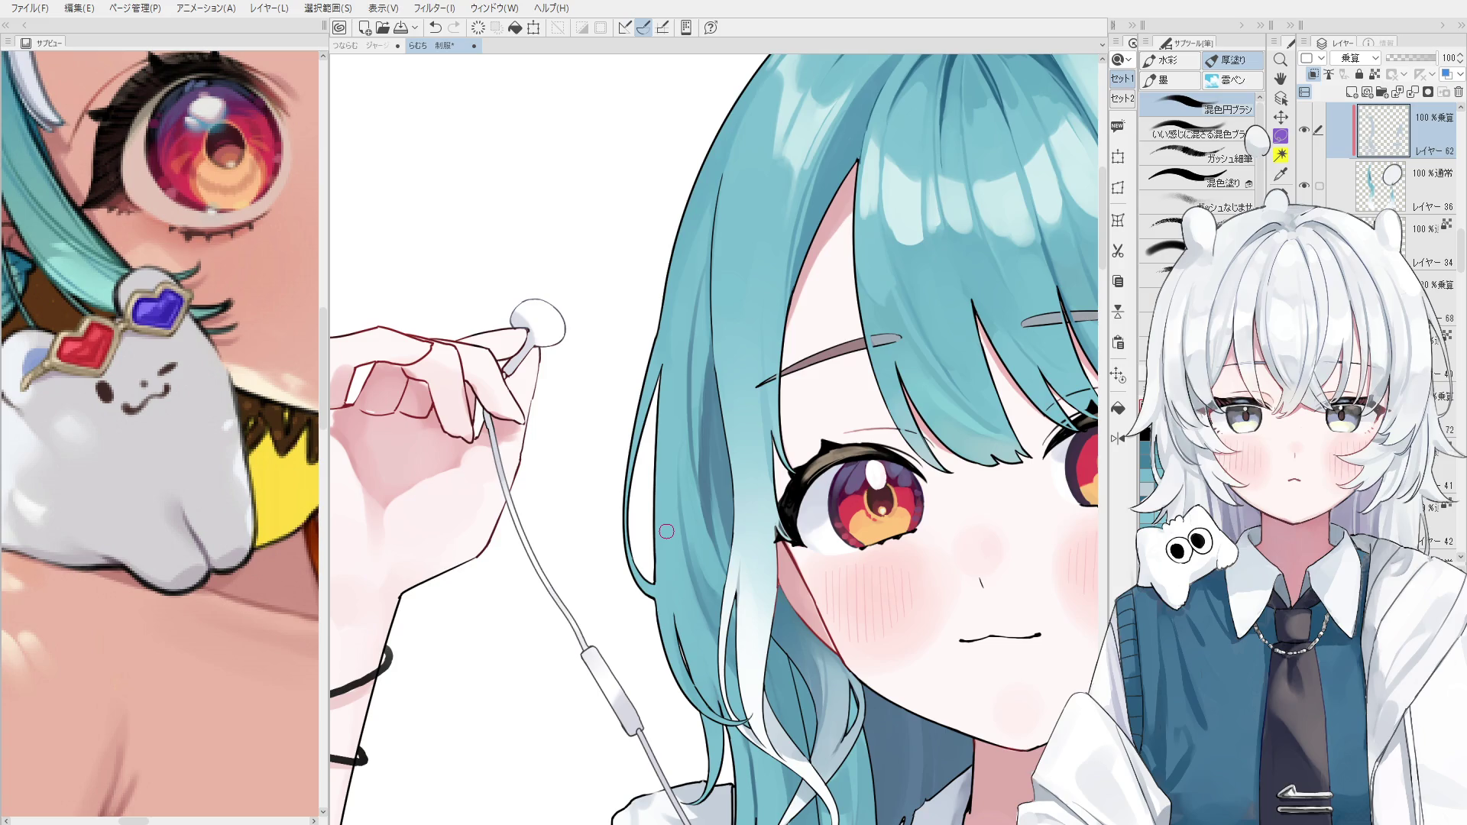
Rotate the view onto the eyebrow between the bangs, select its layer and ready the pen.
{"action": "scroll", "coordinate": [666, 531], "scroll_direction": "down", "scroll_amount": 2}
{"action": "key", "text": "h"}
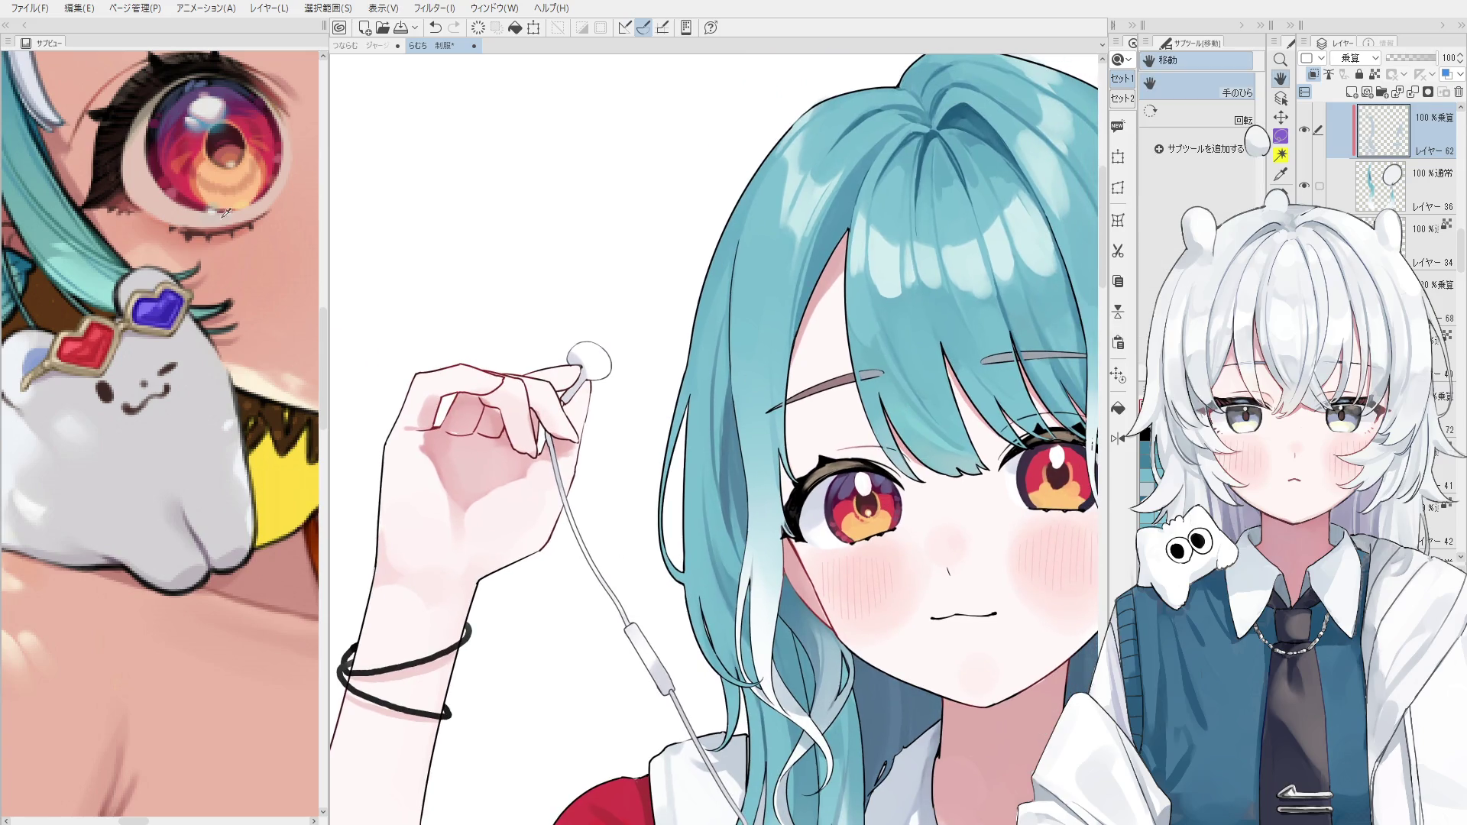
{"action": "scroll", "coordinate": [204, 134], "scroll_direction": "down", "scroll_amount": 5}
{"action": "scroll", "coordinate": [205, 133], "scroll_direction": "up", "scroll_amount": 5}
{"action": "key", "text": "minus"}
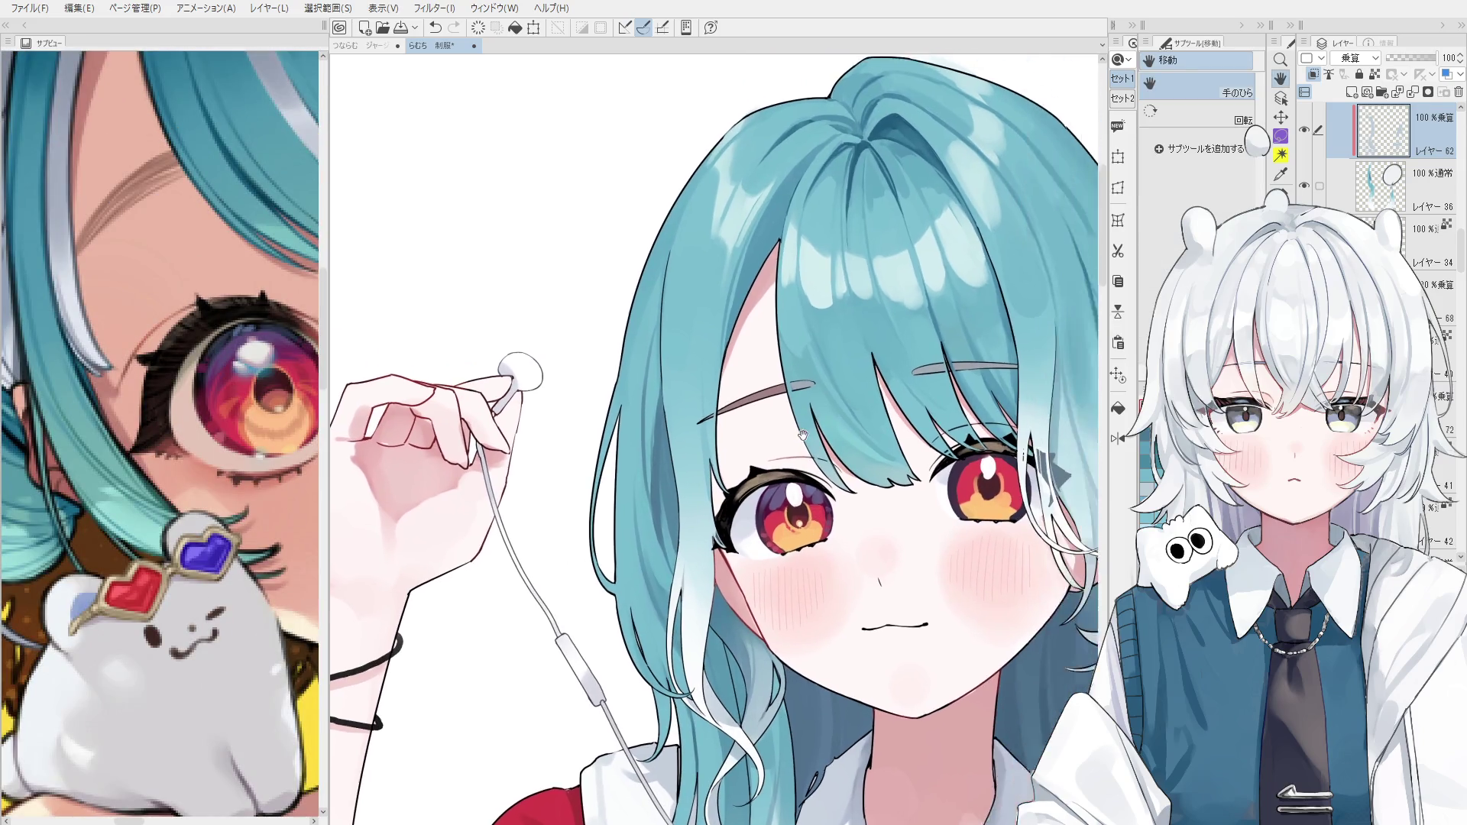
{"action": "left_click_drag", "start_coordinate": [886, 489], "coordinate": [884, 386]}
{"action": "scroll", "coordinate": [646, 449], "scroll_direction": "up", "scroll_amount": 6}
{"action": "key", "text": "o"}
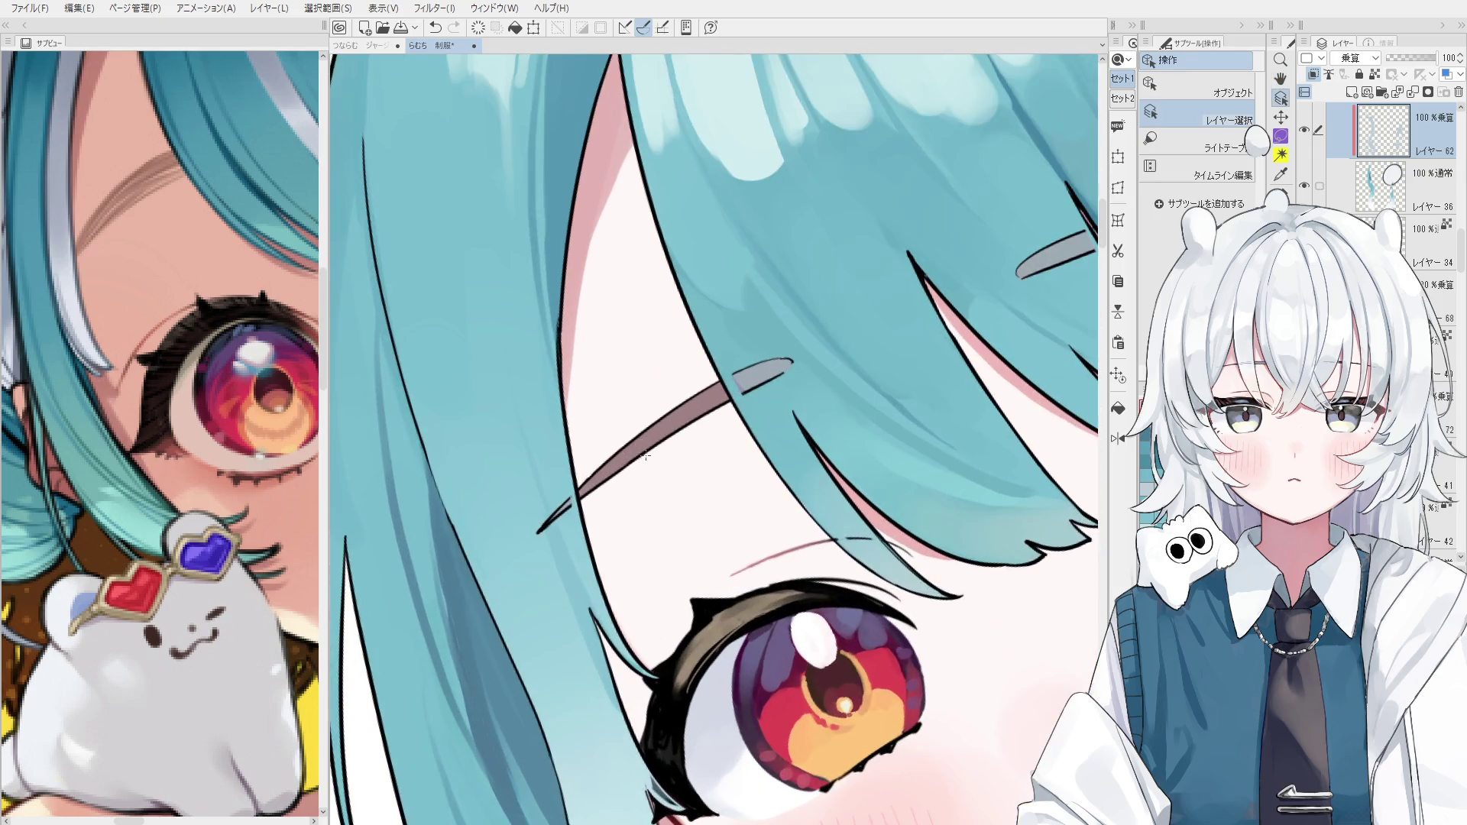
{"action": "left_click", "coordinate": [647, 450]}
{"action": "scroll", "coordinate": [646, 449], "scroll_direction": "up", "scroll_amount": 1}
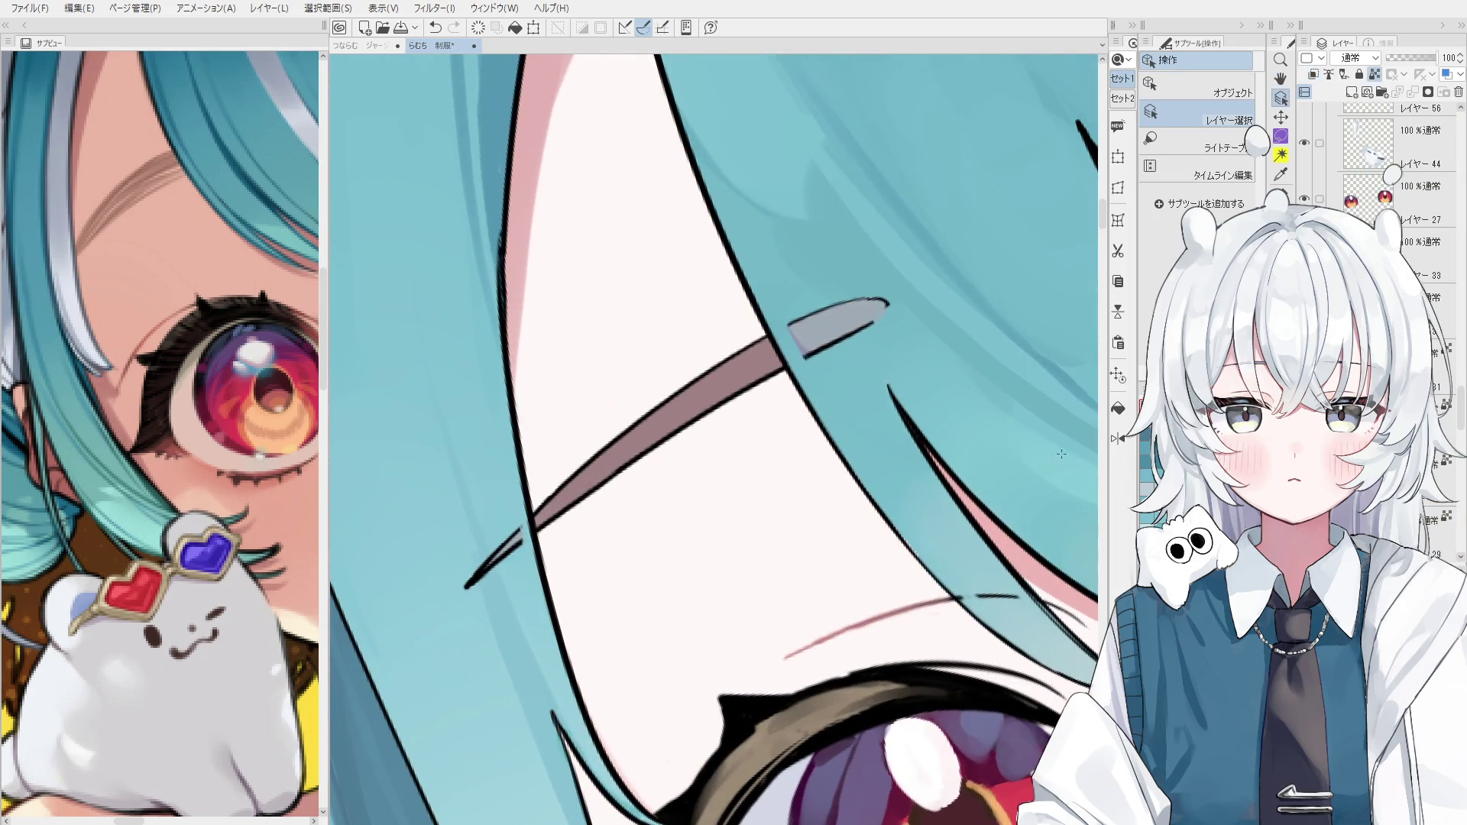
{"action": "left_click_drag", "start_coordinate": [692, 539], "coordinate": [741, 550]}
{"action": "key", "text": "p"}
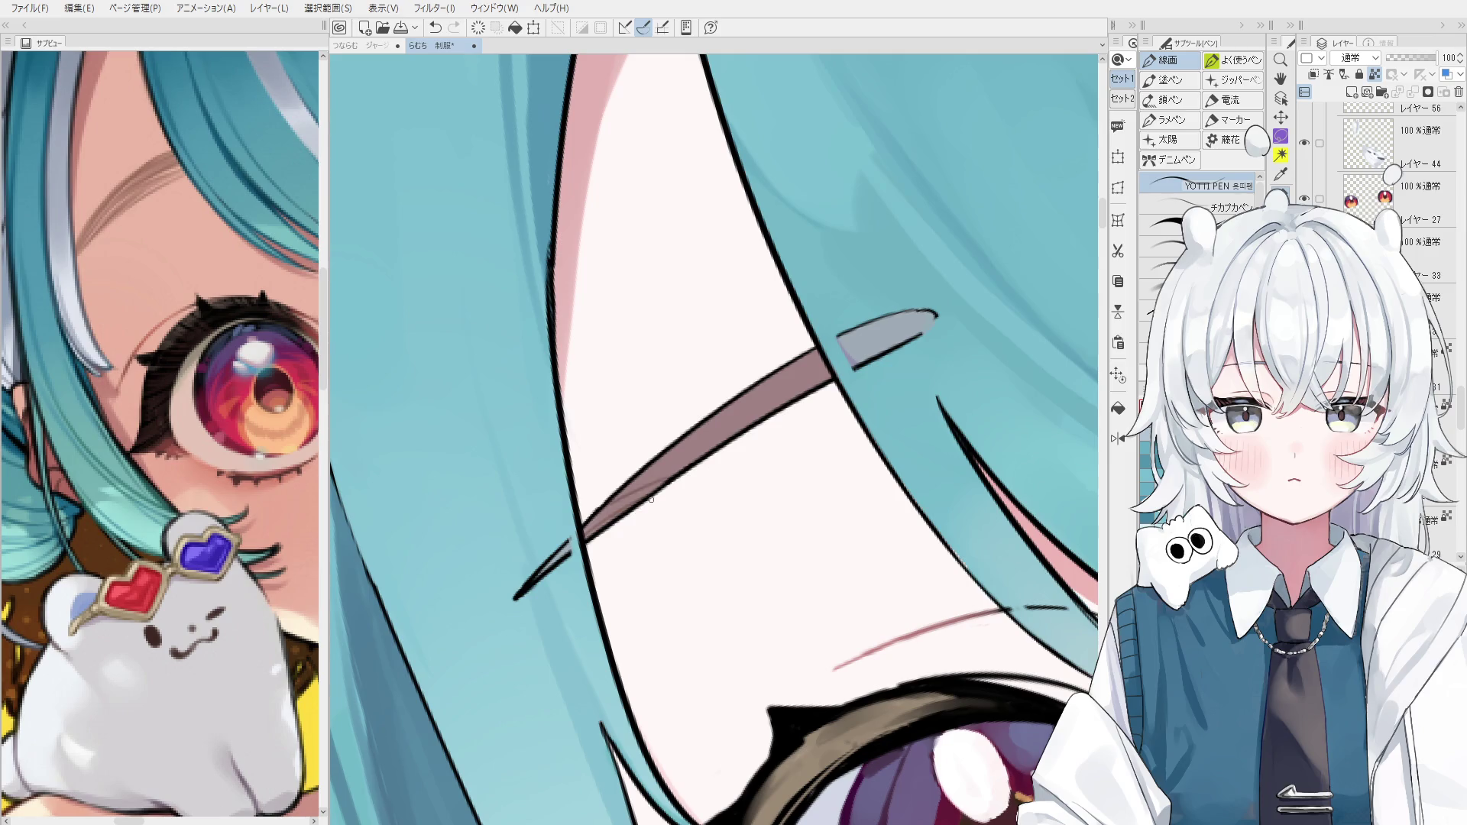
Try short brown strokes along the eyebrow band, undoing the ones that miss.
{"action": "scroll", "coordinate": [626, 493], "scroll_direction": "up", "scroll_amount": 1}
{"action": "left_click_drag", "start_coordinate": [604, 509], "coordinate": [747, 425]}
{"action": "key", "text": "ctrl+z"}
{"action": "key", "text": "ctrl+z"}
{"action": "key", "text": "ctrl+z"}
{"action": "key", "text": "h"}
{"action": "scroll", "coordinate": [709, 438], "scroll_direction": "down", "scroll_amount": 4}
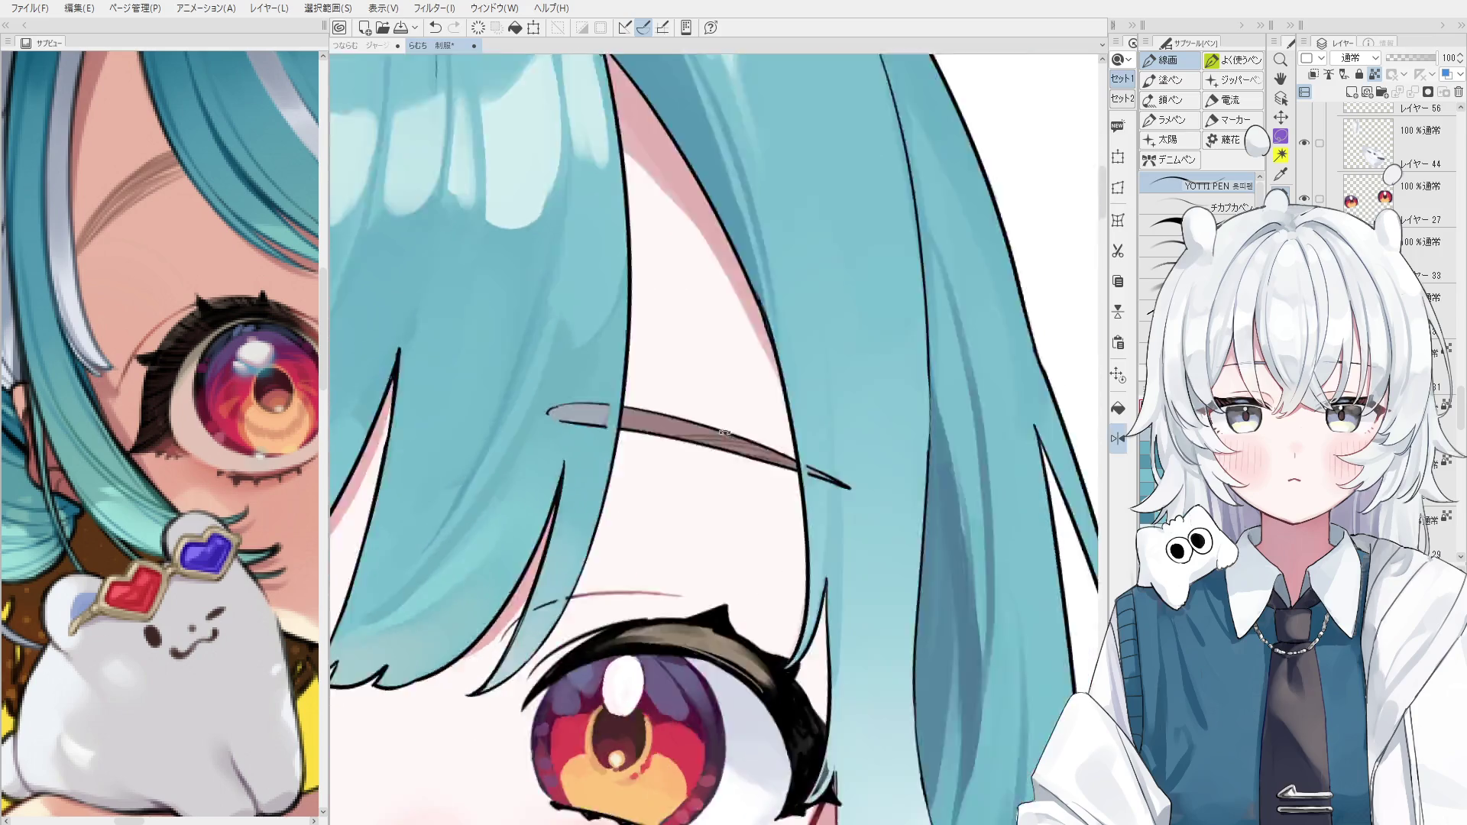
{"action": "scroll", "coordinate": [725, 432], "scroll_direction": "up", "scroll_amount": 3}
{"action": "key", "text": "ctrl+z"}
{"action": "mouse_move", "coordinate": [665, 439]}
{"action": "left_mouse_down"}
{"action": "mouse_move", "coordinate": [737, 421]}
{"action": "mouse_move", "coordinate": [657, 428]}
{"action": "left_mouse_up"}
{"action": "key", "text": "ctrl+z"}
{"action": "scroll", "coordinate": [657, 434], "scroll_direction": "down", "scroll_amount": 1}
{"action": "key", "text": "ctrl+z"}
Hatch brown lines over the grey eyebrow stub, removing the stray hatching stroke.
{"action": "scroll", "coordinate": [661, 430], "scroll_direction": "down", "scroll_amount": 1}
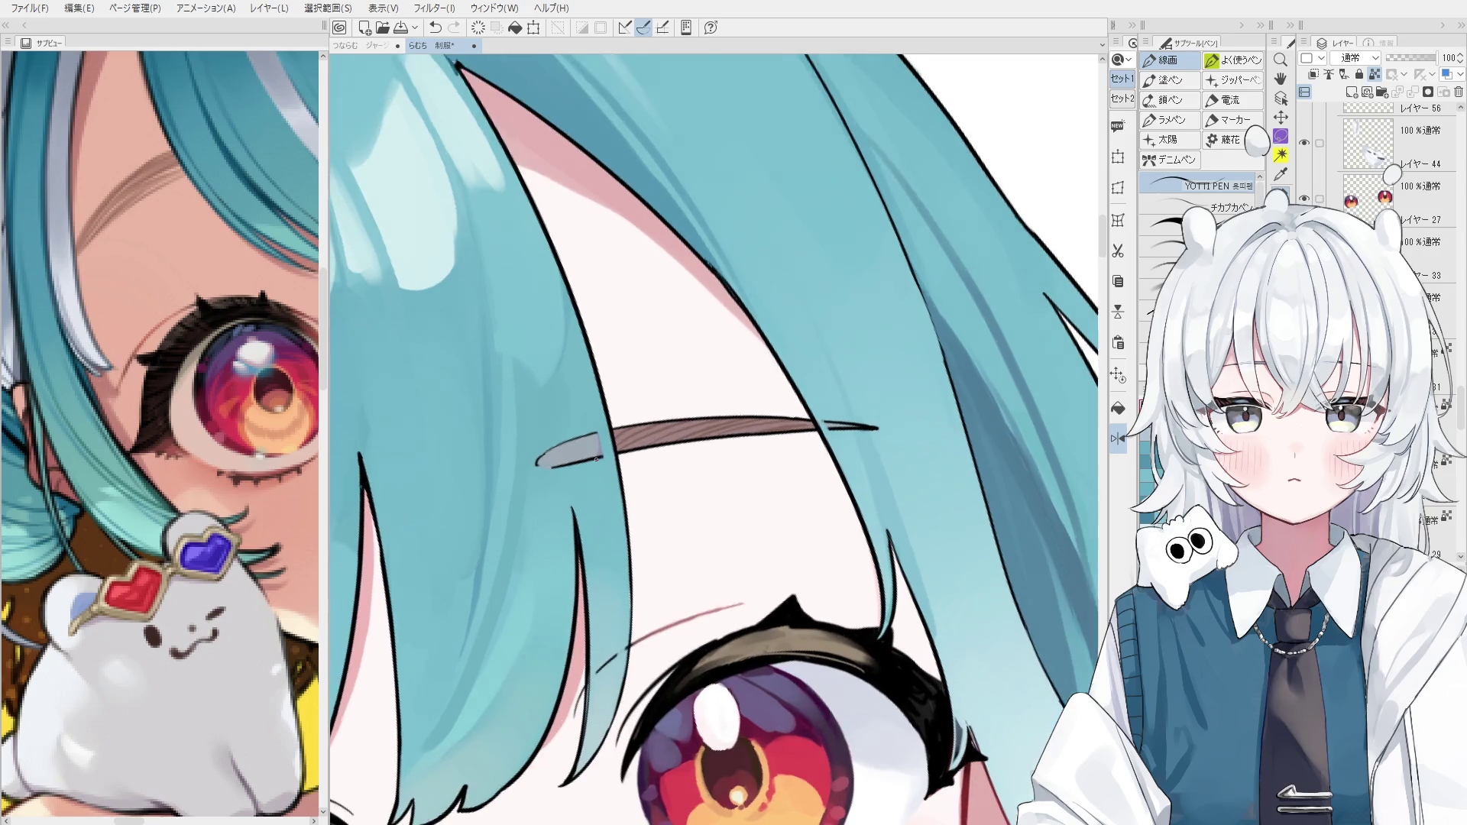
{"action": "scroll", "coordinate": [709, 440], "scroll_direction": "up", "scroll_amount": 1}
{"action": "scroll", "coordinate": [710, 440], "scroll_direction": "up", "scroll_amount": 1}
{"action": "key", "text": "ctrl+z"}
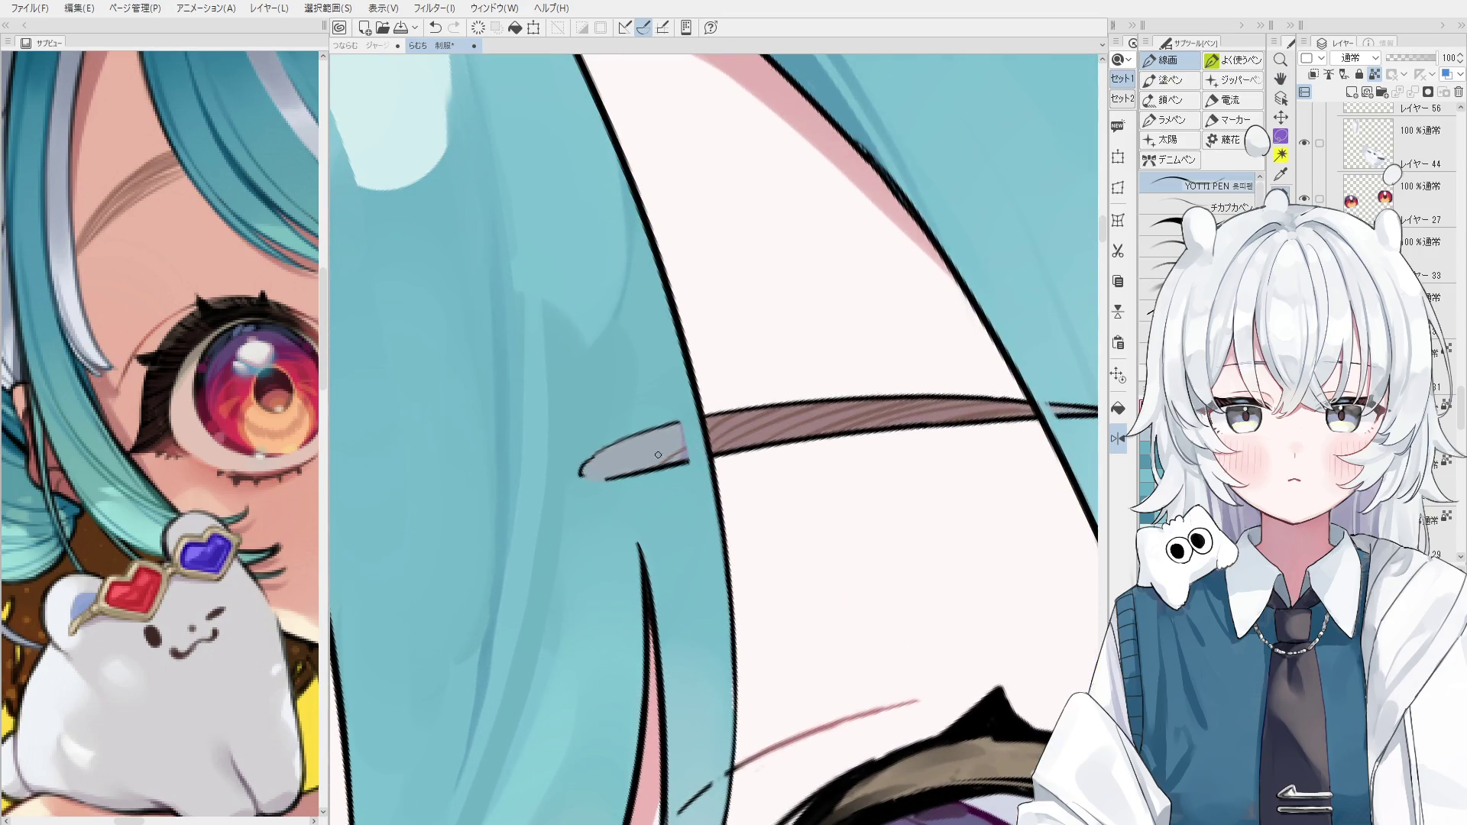
{"action": "key", "text": "ctrl+y"}
{"action": "key", "text": "ctrl+z"}
{"action": "key", "text": "ctrl+y"}
{"action": "scroll", "coordinate": [646, 467], "scroll_direction": "down", "scroll_amount": 1}
{"action": "left_click_drag", "start_coordinate": [612, 480], "coordinate": [667, 434]}
{"action": "scroll", "coordinate": [603, 474], "scroll_direction": "down", "scroll_amount": 2}
{"action": "key", "text": "ctrl+z"}
{"action": "scroll", "coordinate": [756, 488], "scroll_direction": "up", "scroll_amount": 1}
{"action": "scroll", "coordinate": [756, 488], "scroll_direction": "down", "scroll_amount": 1}
{"action": "scroll", "coordinate": [756, 488], "scroll_direction": "down", "scroll_amount": 1}
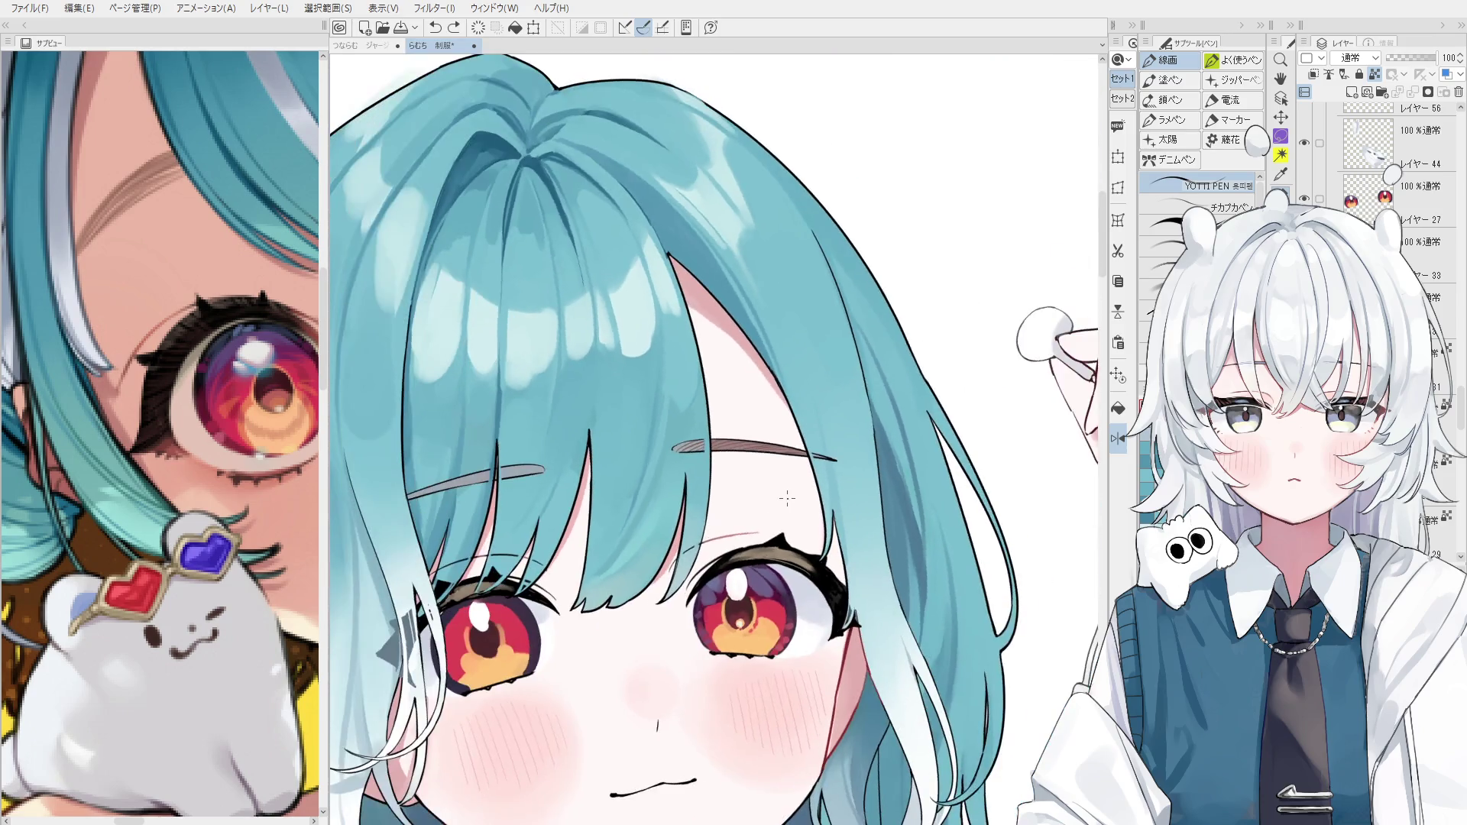
Erase the eyebrow stub lightly where it meets the hair.
{"action": "key", "text": "e"}
{"action": "scroll", "coordinate": [688, 463], "scroll_direction": "up", "scroll_amount": 4}
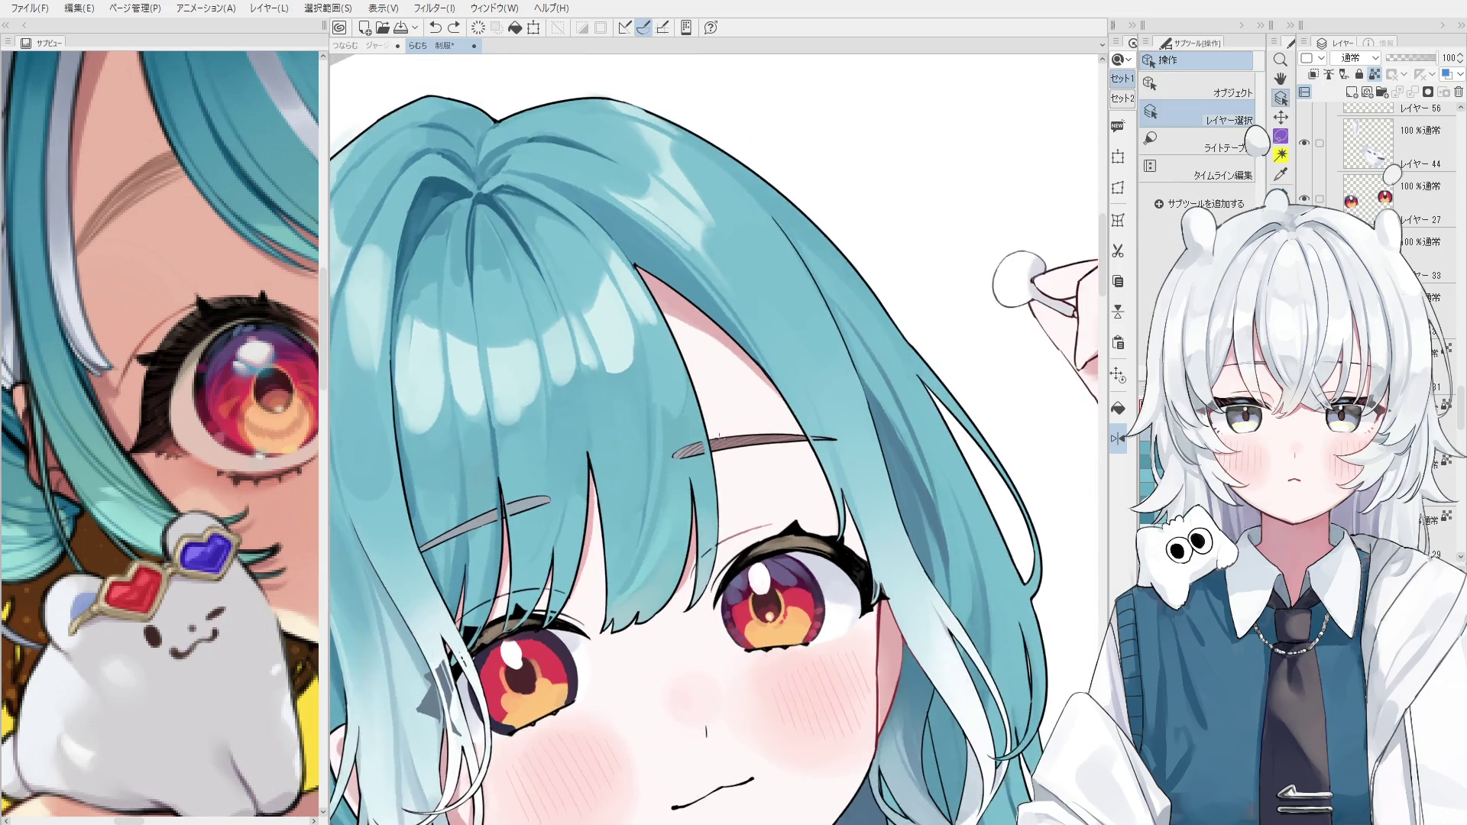
{"action": "mouse_move", "coordinate": [674, 469]}
{"action": "left_mouse_down"}
{"action": "mouse_move", "coordinate": [657, 458]}
{"action": "mouse_move", "coordinate": [688, 467]}
{"action": "mouse_move", "coordinate": [732, 420]}
{"action": "mouse_move", "coordinate": [873, 449]}
{"action": "mouse_move", "coordinate": [892, 410]}
{"action": "mouse_move", "coordinate": [979, 372]}
{"action": "left_mouse_up"}
{"action": "scroll", "coordinate": [687, 466], "scroll_direction": "down", "scroll_amount": 1}
{"action": "scroll", "coordinate": [978, 373], "scroll_direction": "down", "scroll_amount": 5}
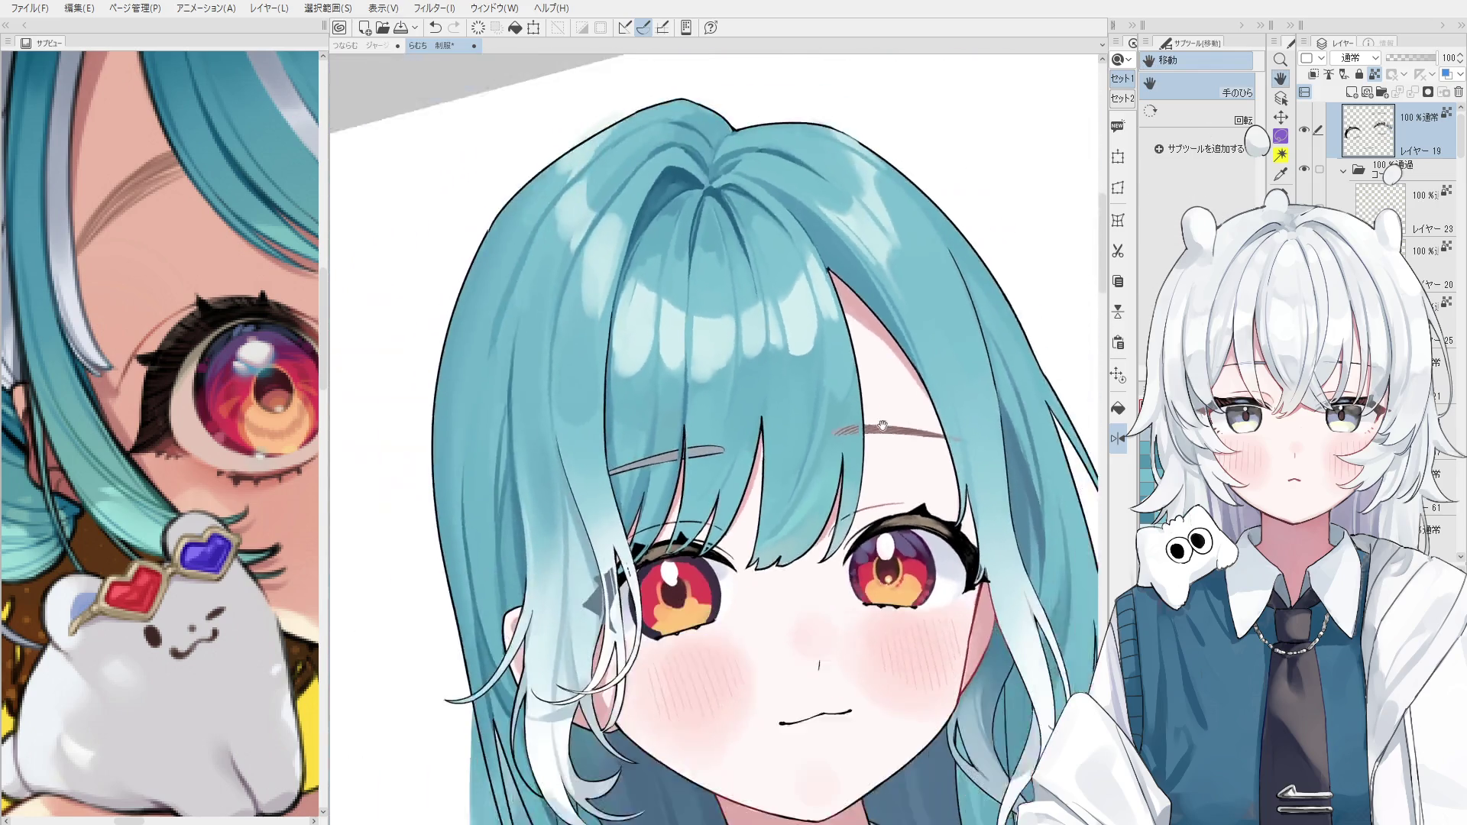
{"action": "scroll", "coordinate": [728, 458], "scroll_direction": "up", "scroll_amount": 3}
{"action": "scroll", "coordinate": [631, 485], "scroll_direction": "up", "scroll_amount": 4}
Select the grey eyebrow's layer and hatch reddish lines into its tip, redoing misplaced strokes.
{"action": "key", "text": "p"}
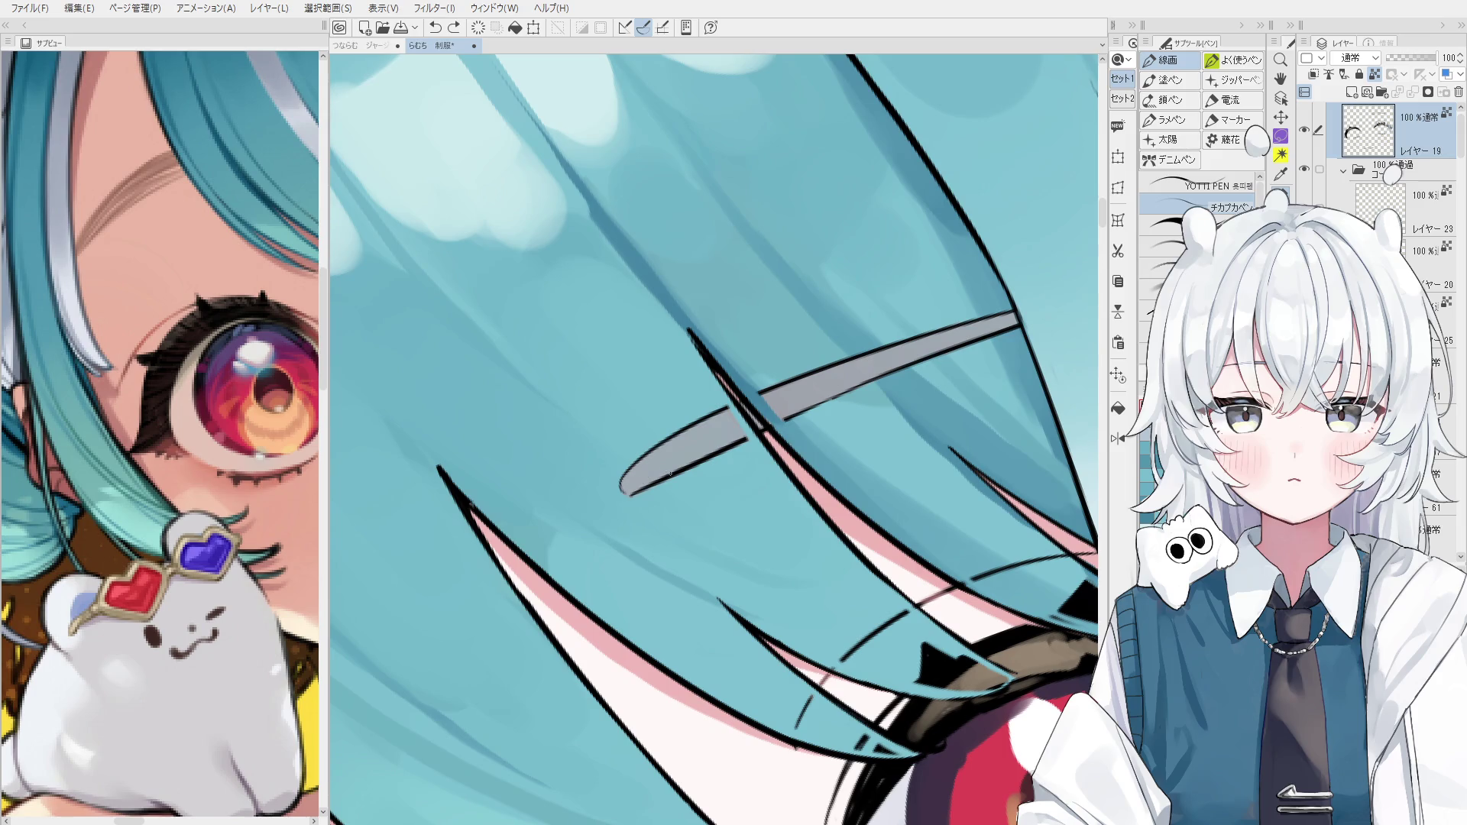
{"action": "key", "text": "ctrl+minus"}
{"action": "key", "text": "ctrl+minus"}
{"action": "left_click", "coordinate": [409, 627], "text": "ctrl+shift"}
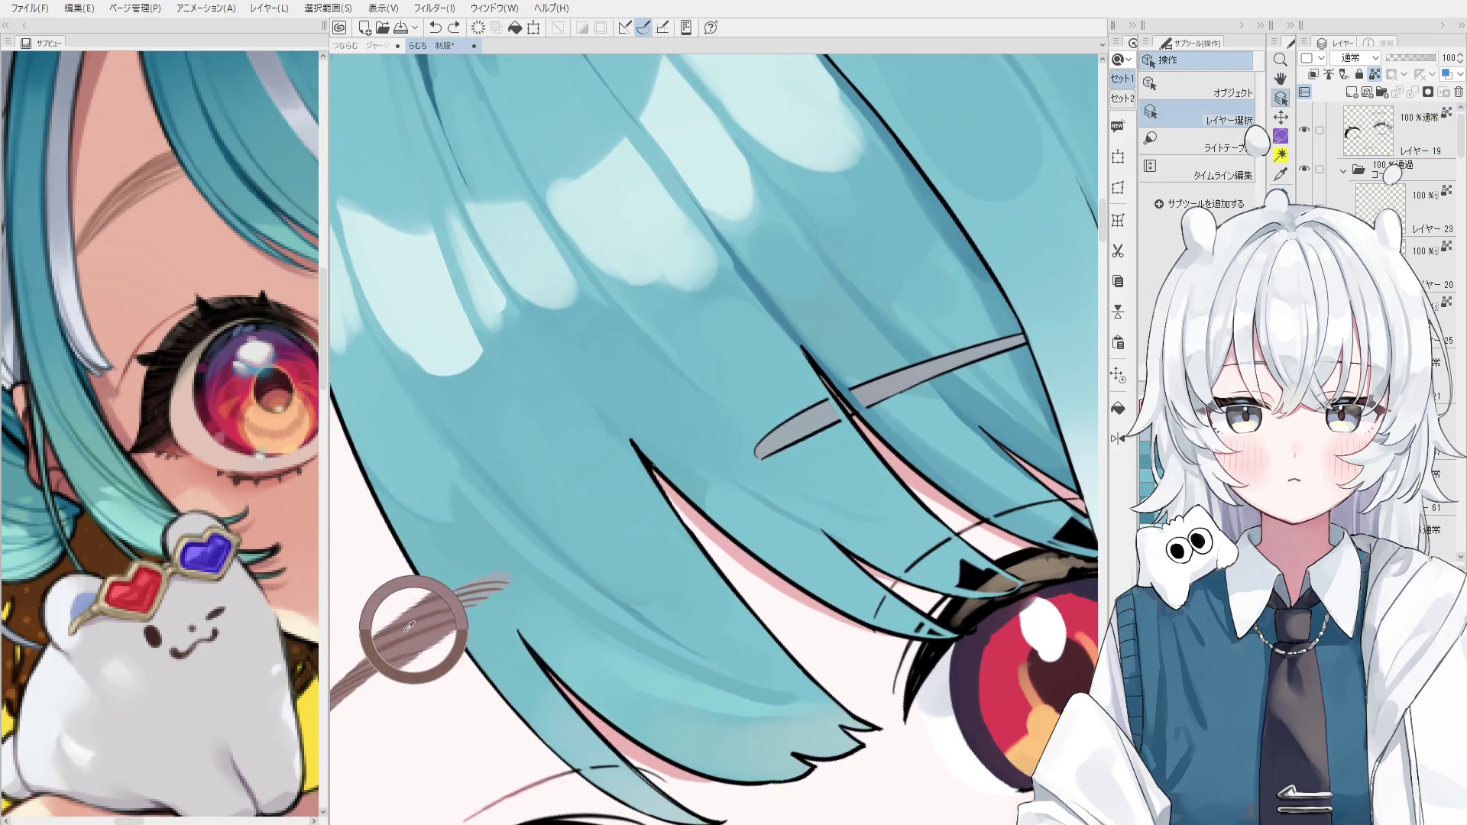
{"action": "key", "text": "ctrl+plus"}
{"action": "key", "text": "ctrl+plus"}
{"action": "key", "text": "ctrl+plus"}
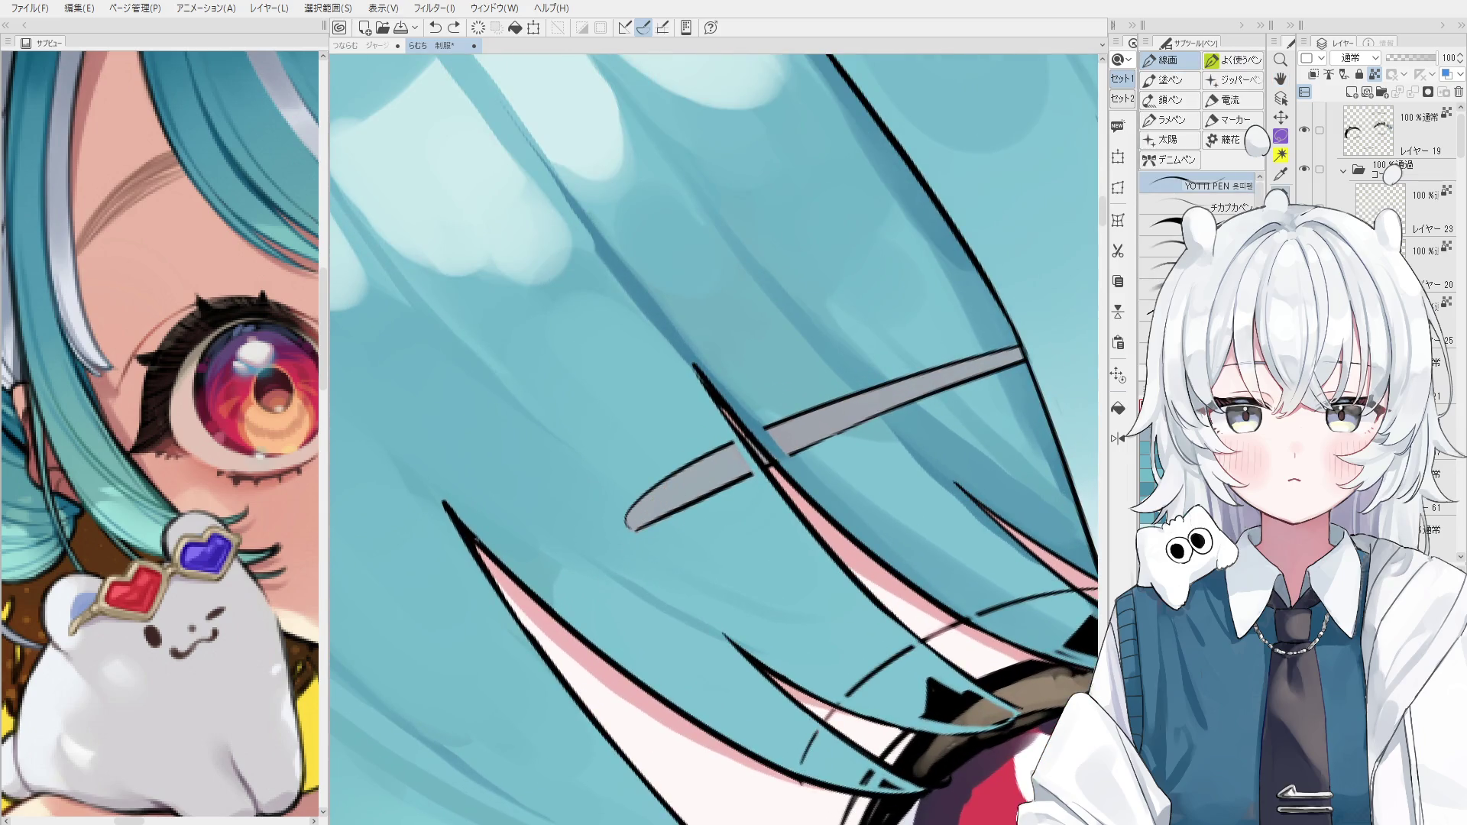
{"action": "scroll", "coordinate": [674, 467], "scroll_direction": "up", "scroll_amount": 2}
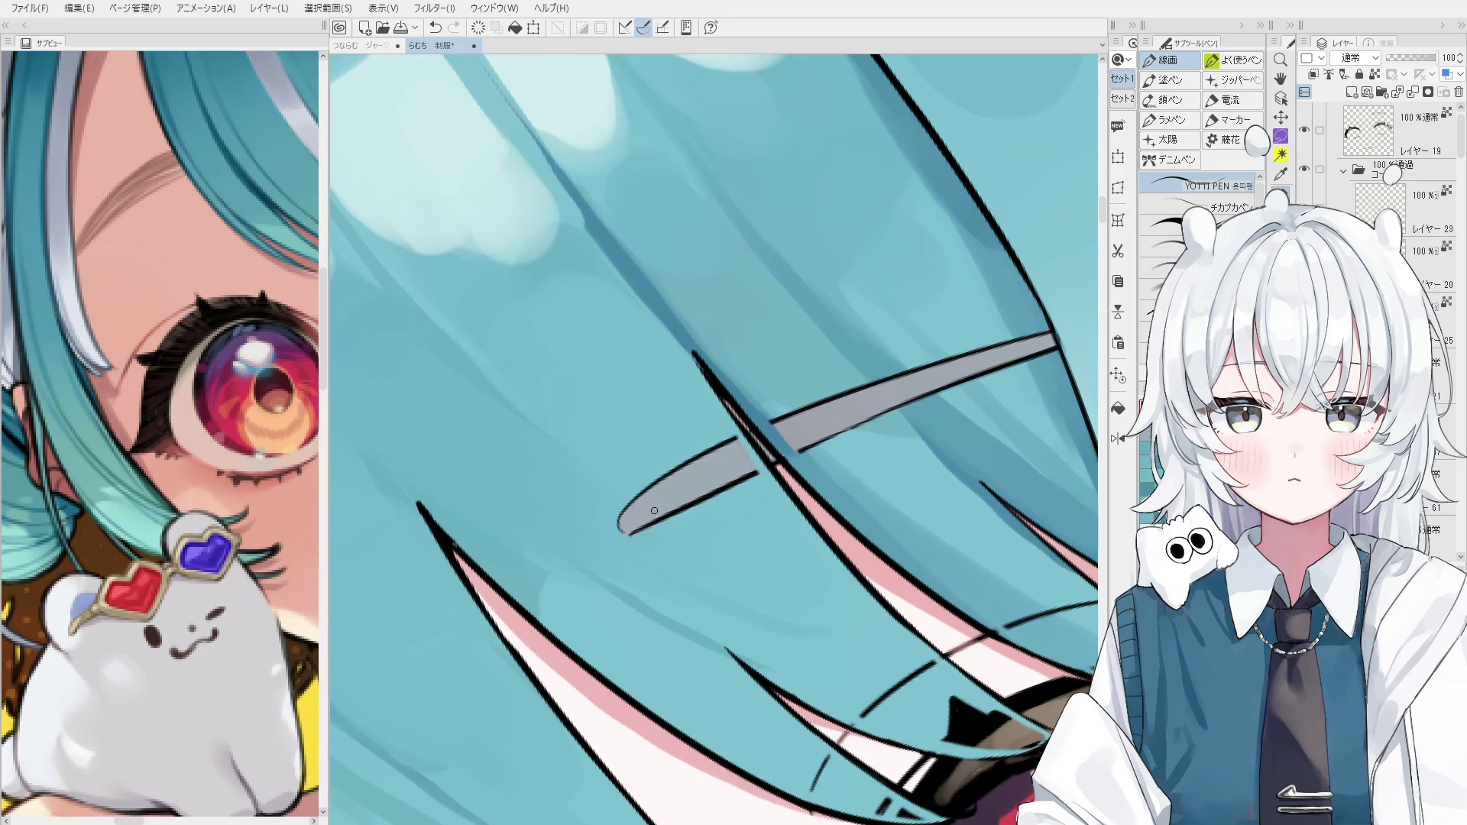
{"action": "key", "text": "ctrl+z"}
{"action": "mouse_move", "coordinate": [627, 534]}
{"action": "left_mouse_down"}
{"action": "mouse_move", "coordinate": [657, 486]}
{"action": "mouse_move", "coordinate": [708, 456]}
{"action": "left_mouse_up"}
{"action": "key", "text": "ctrl+z"}
{"action": "left_click_drag", "start_coordinate": [670, 511], "coordinate": [745, 432]}
{"action": "key", "text": "ctrl+z"}
{"action": "left_click_drag", "start_coordinate": [711, 495], "coordinate": [760, 443]}
{"action": "key", "text": "ctrl+z"}
{"action": "key", "text": "ctrl+z"}
{"action": "left_click_drag", "start_coordinate": [657, 520], "coordinate": [760, 430]}
Extend the reddish hatching across the crossing point and along the eyebrow's upper-right part.
{"action": "left_click_drag", "start_coordinate": [707, 486], "coordinate": [859, 386]}
{"action": "left_click_drag", "start_coordinate": [807, 445], "coordinate": [926, 372]}
{"action": "left_click_drag", "start_coordinate": [860, 422], "coordinate": [982, 345]}
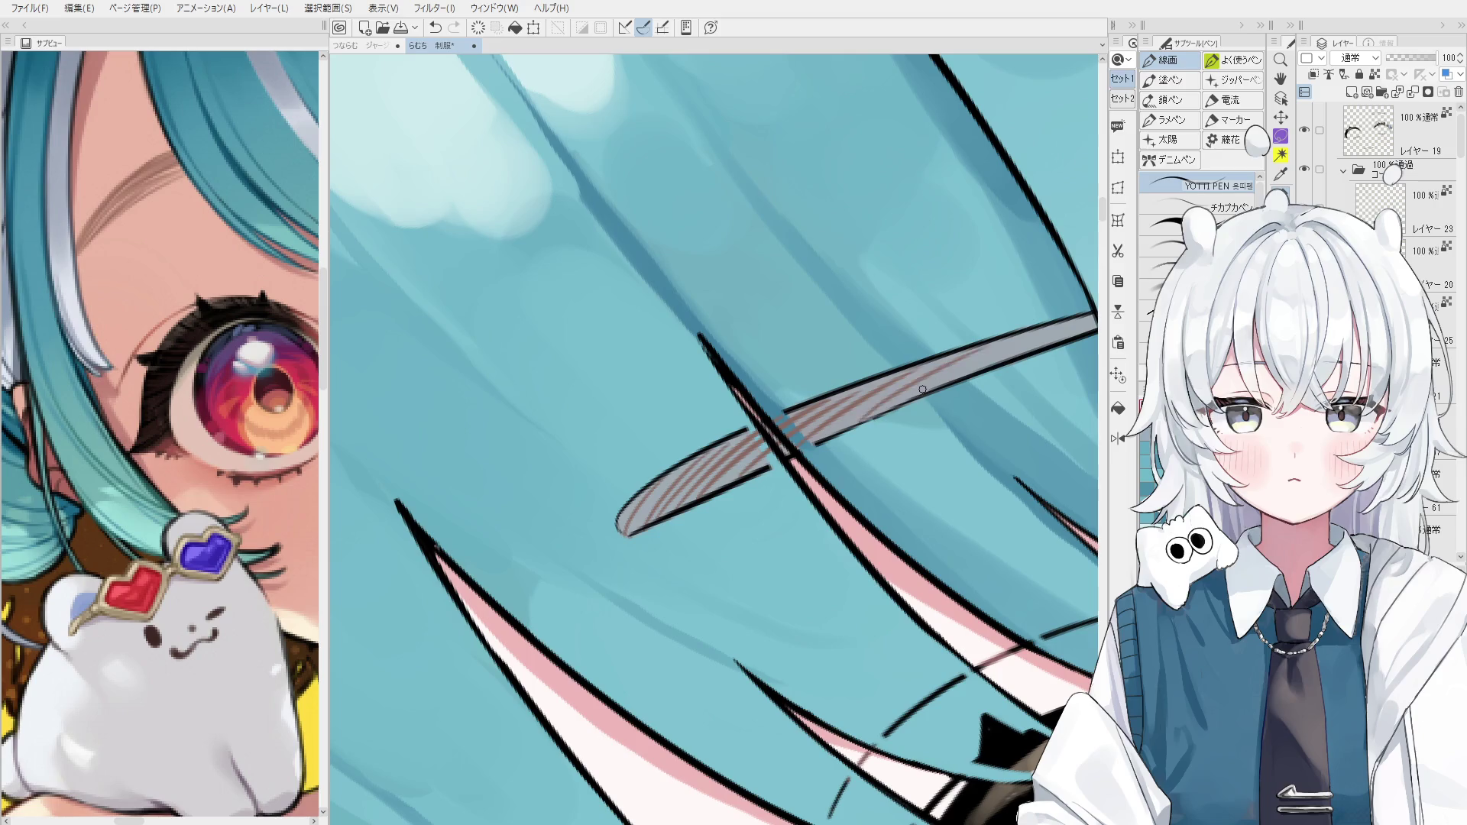
{"action": "left_click_drag", "start_coordinate": [919, 395], "coordinate": [1033, 331]}
{"action": "scroll", "coordinate": [885, 404], "scroll_direction": "down", "scroll_amount": 2}
{"action": "left_click_drag", "start_coordinate": [843, 407], "coordinate": [929, 369]}
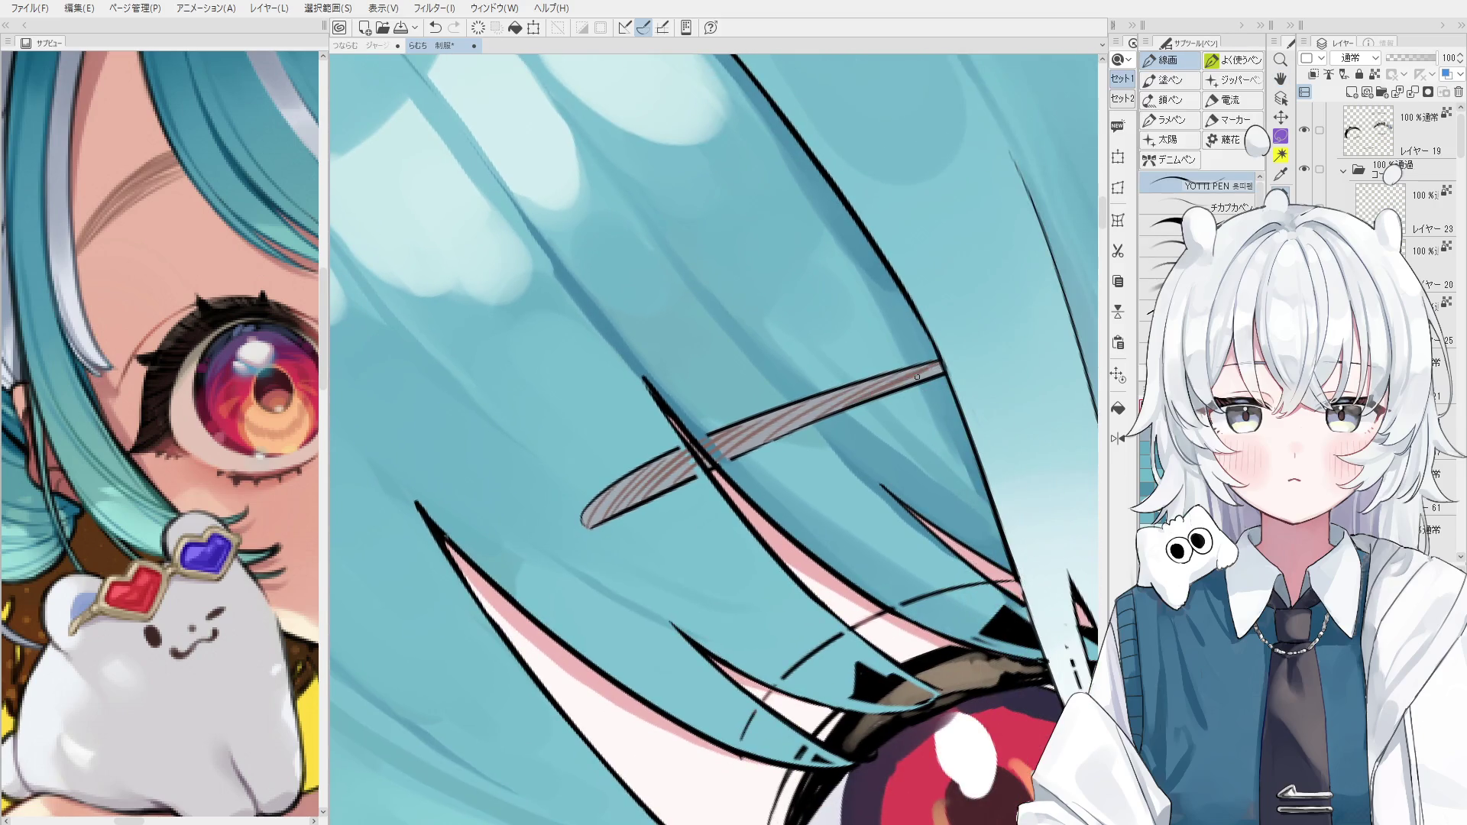
{"action": "scroll", "coordinate": [933, 373], "scroll_direction": "down", "scroll_amount": 1}
{"action": "key", "text": "ctrl+z"}
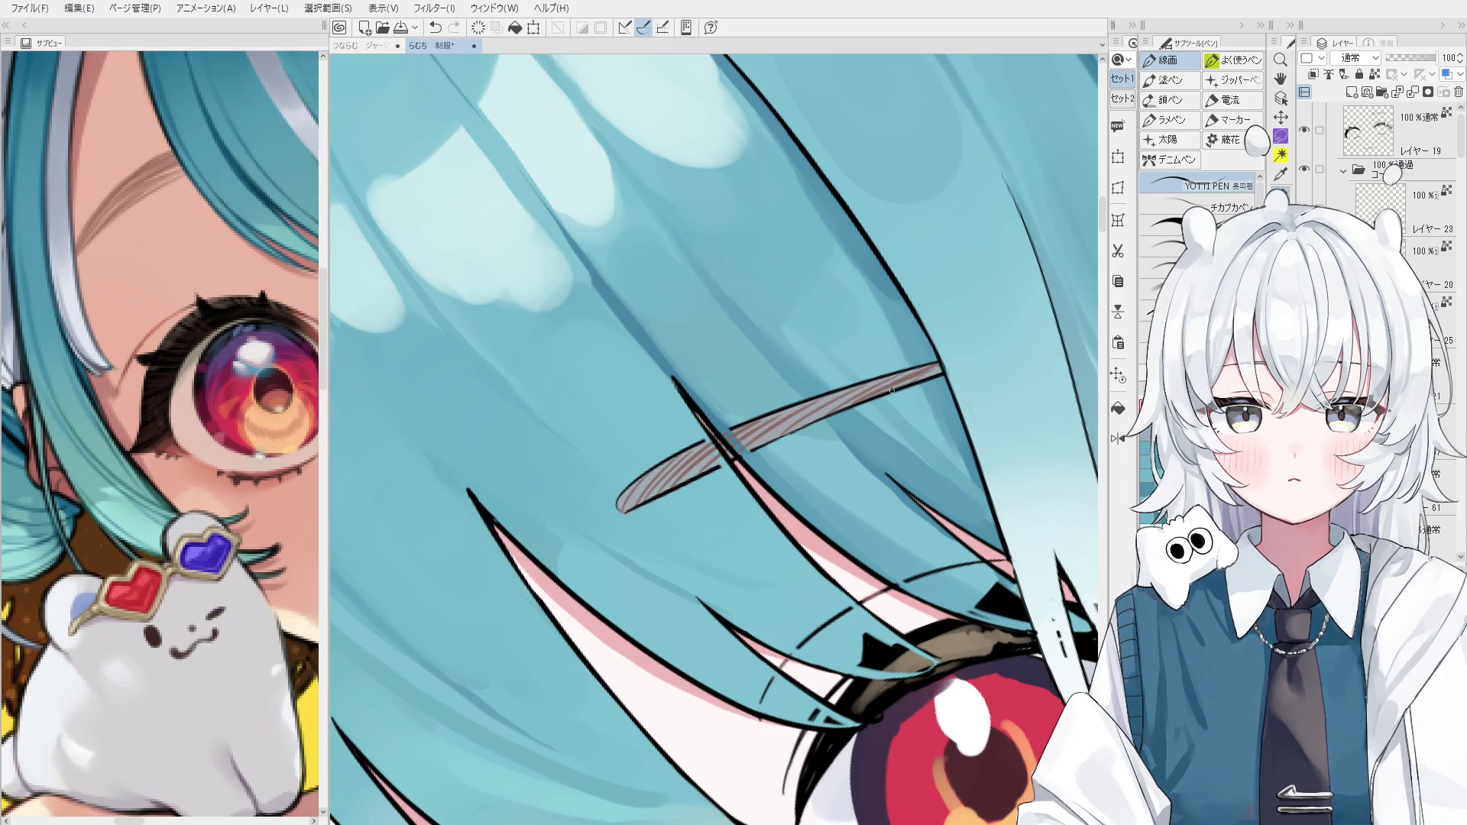
{"action": "key", "text": "ctrl+z"}
Erase excess hatching at the eyebrow's lower-left end and reset the canvas rotation.
{"action": "key", "text": "e"}
{"action": "mouse_move", "coordinate": [654, 484]}
{"action": "left_mouse_down"}
{"action": "mouse_move", "coordinate": [640, 524]}
{"action": "mouse_move", "coordinate": [695, 454]}
{"action": "mouse_move", "coordinate": [936, 368]}
{"action": "left_mouse_up"}
{"action": "key", "text": "ctrl+shift+0"}
{"action": "scroll", "coordinate": [810, 469], "scroll_direction": "up", "scroll_amount": 2}
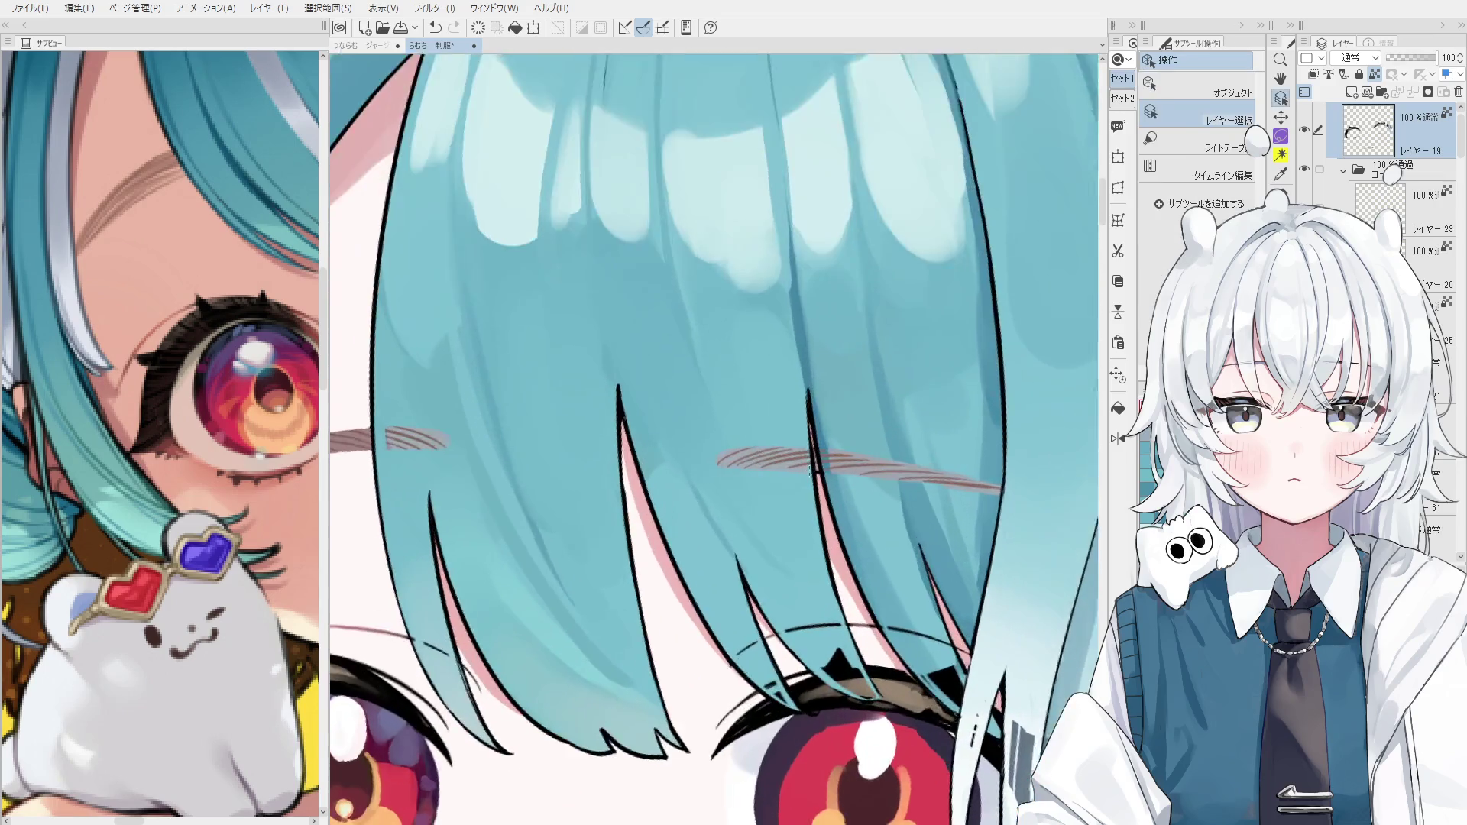
{"action": "scroll", "coordinate": [810, 470], "scroll_direction": "up", "scroll_amount": 2}
{"action": "key", "text": "e"}
{"action": "key", "text": "minus"}
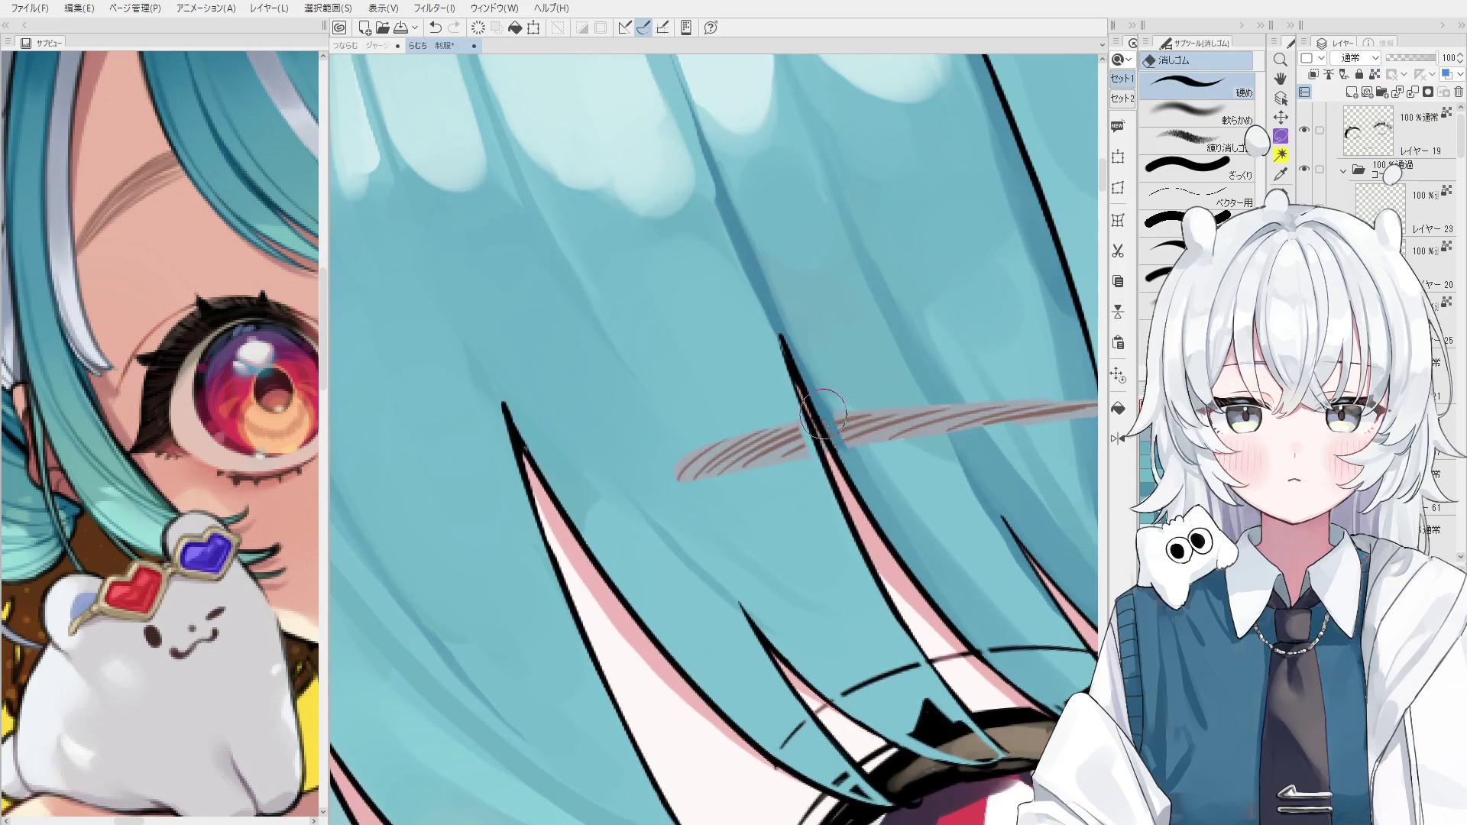
Reset the rotation, select the eyebrow's layer, and enlarge the thick-paint brush.
{"action": "key", "text": "ctrl+shift+0"}
{"action": "scroll", "coordinate": [817, 413], "scroll_direction": "down", "scroll_amount": 3}
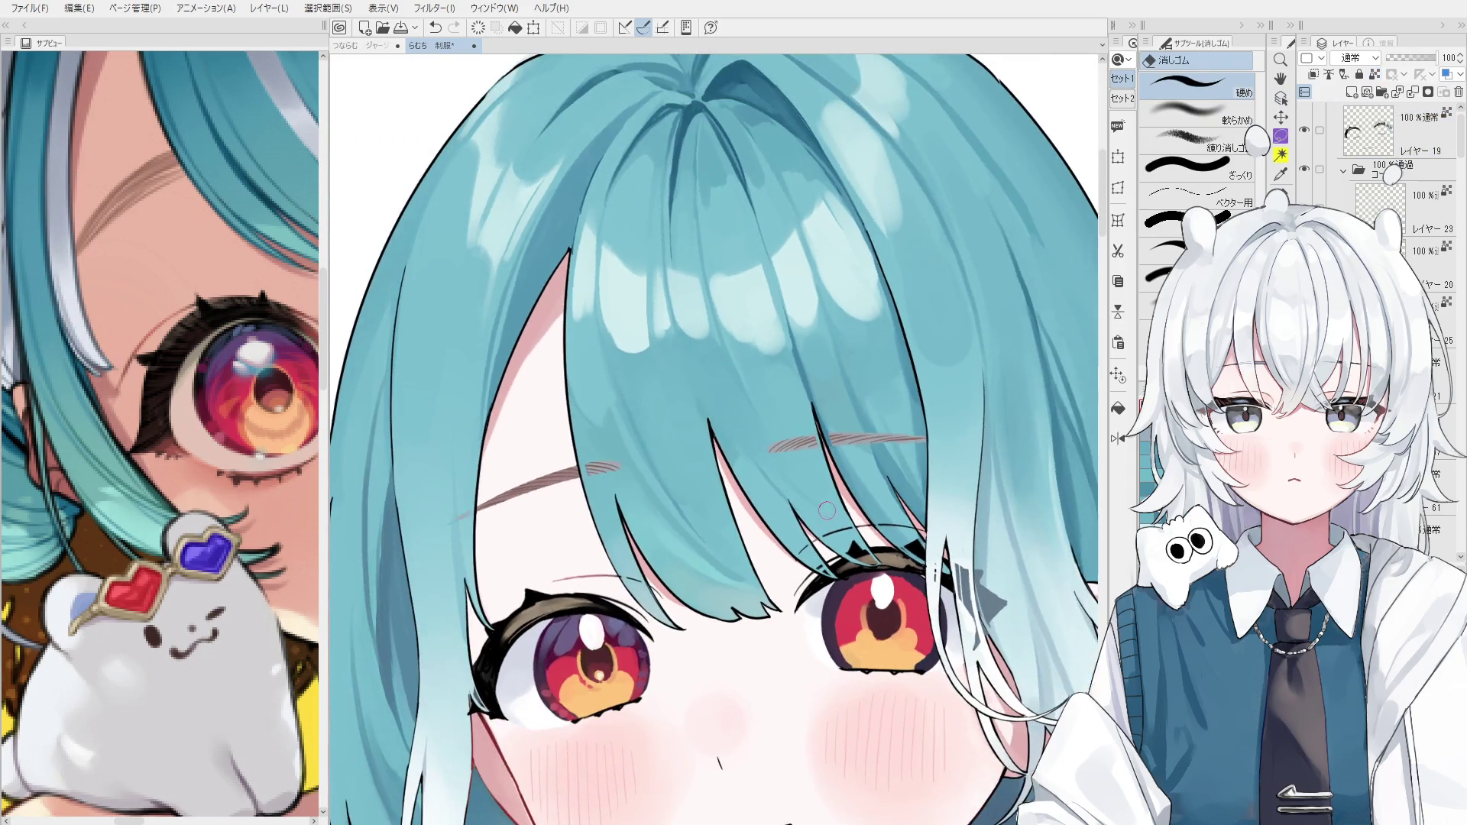
{"action": "key", "text": "h"}
{"action": "key", "text": "o"}
{"action": "left_click", "coordinate": [603, 435]}
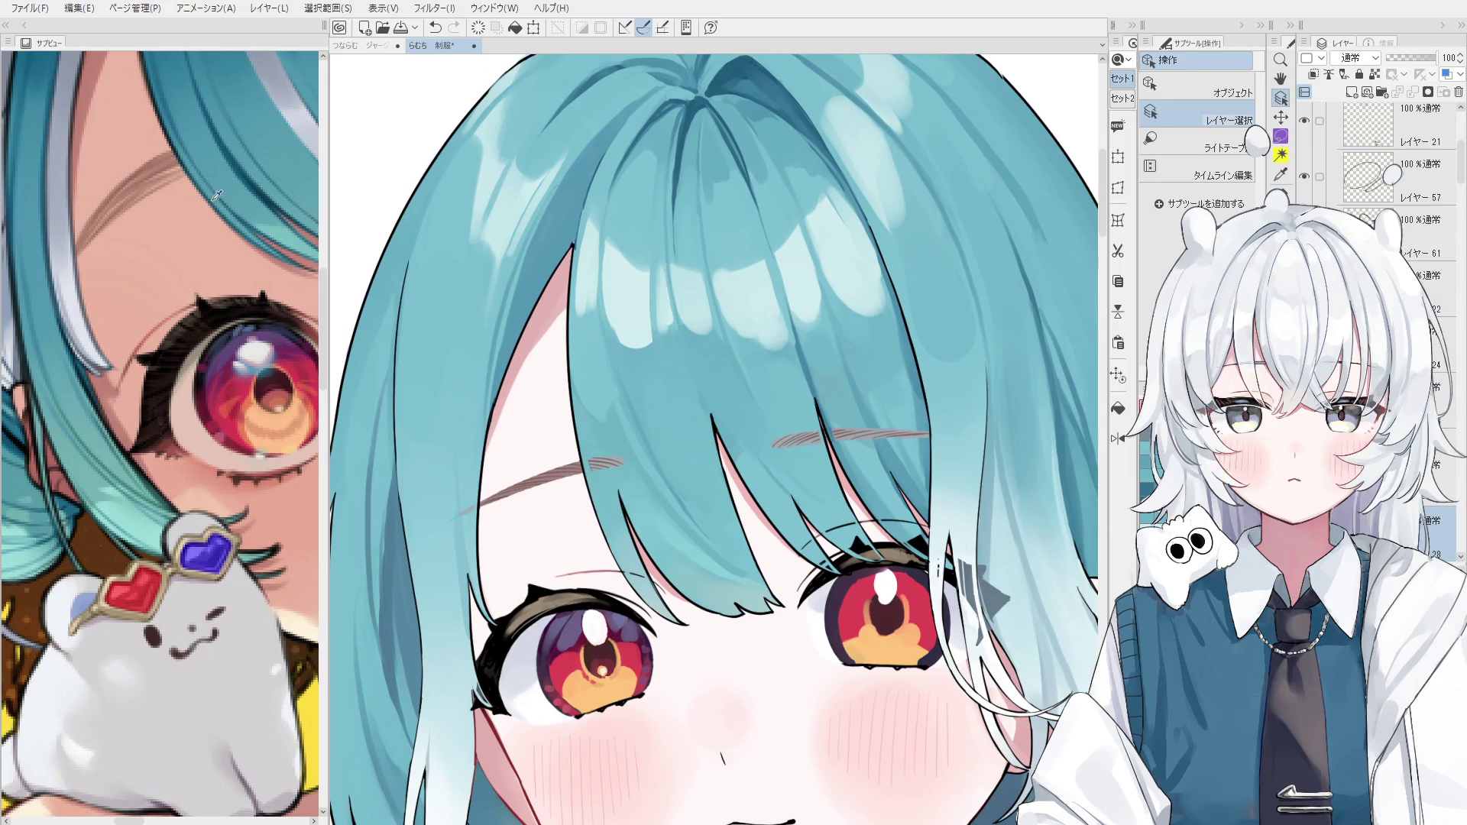
{"action": "key", "text": "b"}
{"action": "left_click_drag", "start_coordinate": [617, 497], "coordinate": [705, 481]}
{"action": "key", "text": "bracketright"}
{"action": "key", "text": "bracketright"}
{"action": "key", "text": "bracketright"}
Paint a thick brown stroke over the right eyebrow and erase its upper edge clean.
{"action": "left_click_drag", "start_coordinate": [906, 417], "coordinate": [913, 418]}
{"action": "key", "text": "ctrl+z"}
{"action": "key", "text": "ctrl+z"}
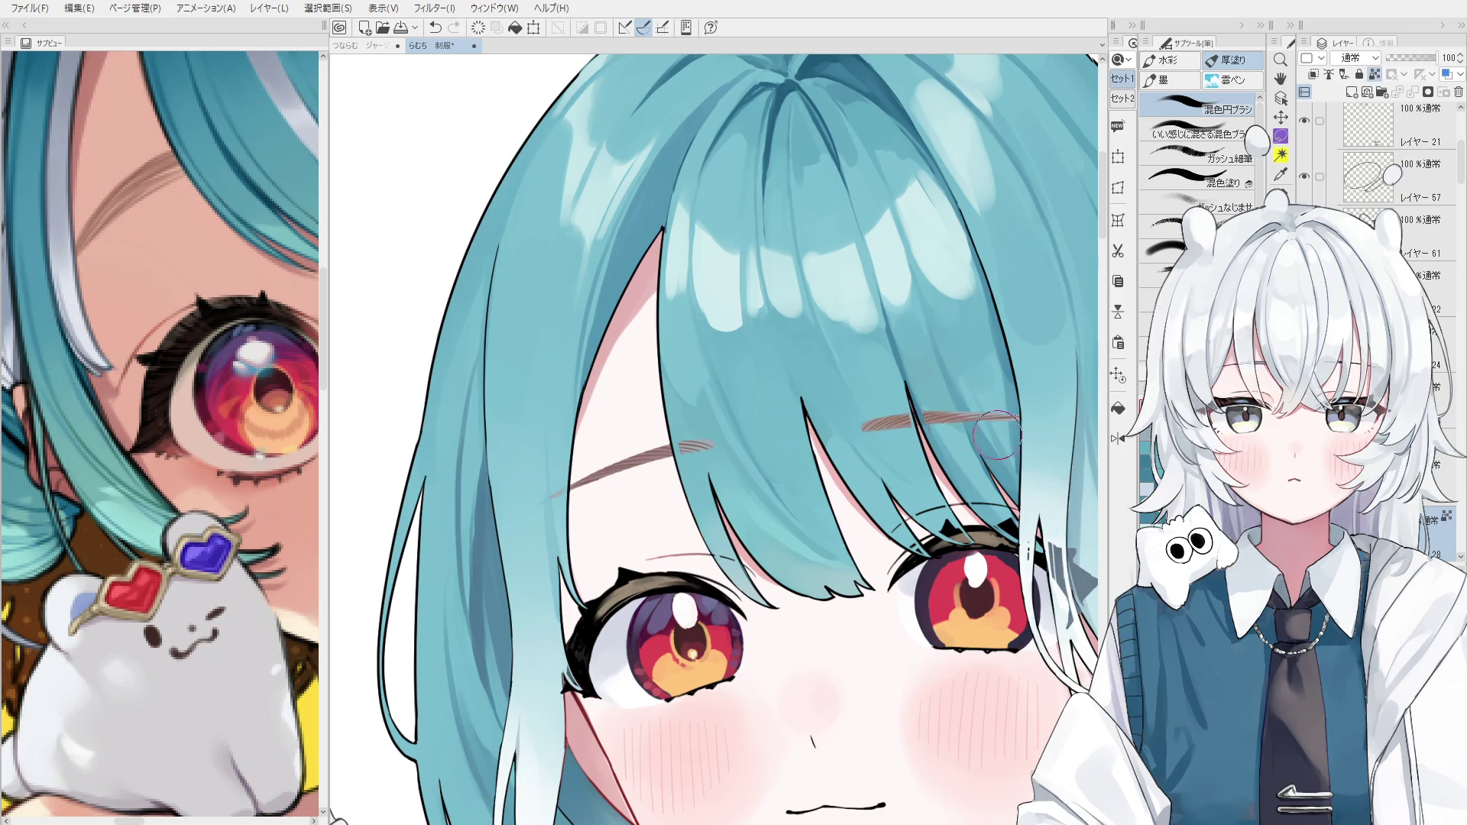
{"action": "left_click_drag", "start_coordinate": [1020, 417], "coordinate": [870, 425]}
{"action": "key", "text": "e"}
{"action": "scroll", "coordinate": [994, 306], "scroll_direction": "up", "scroll_amount": 4}
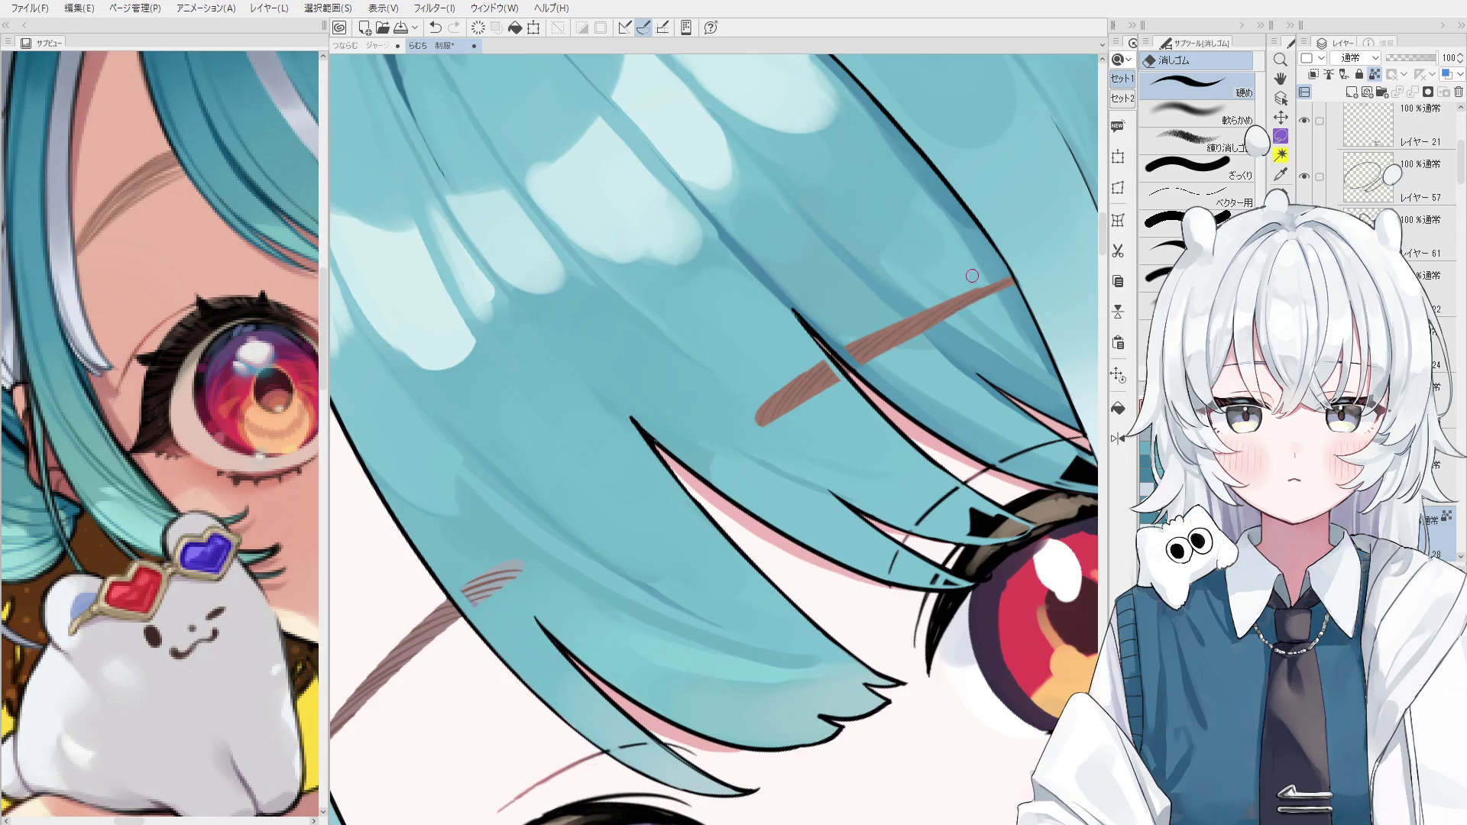
{"action": "left_click_drag", "start_coordinate": [988, 287], "coordinate": [937, 305]}
{"action": "left_click_drag", "start_coordinate": [906, 377], "coordinate": [793, 450]}
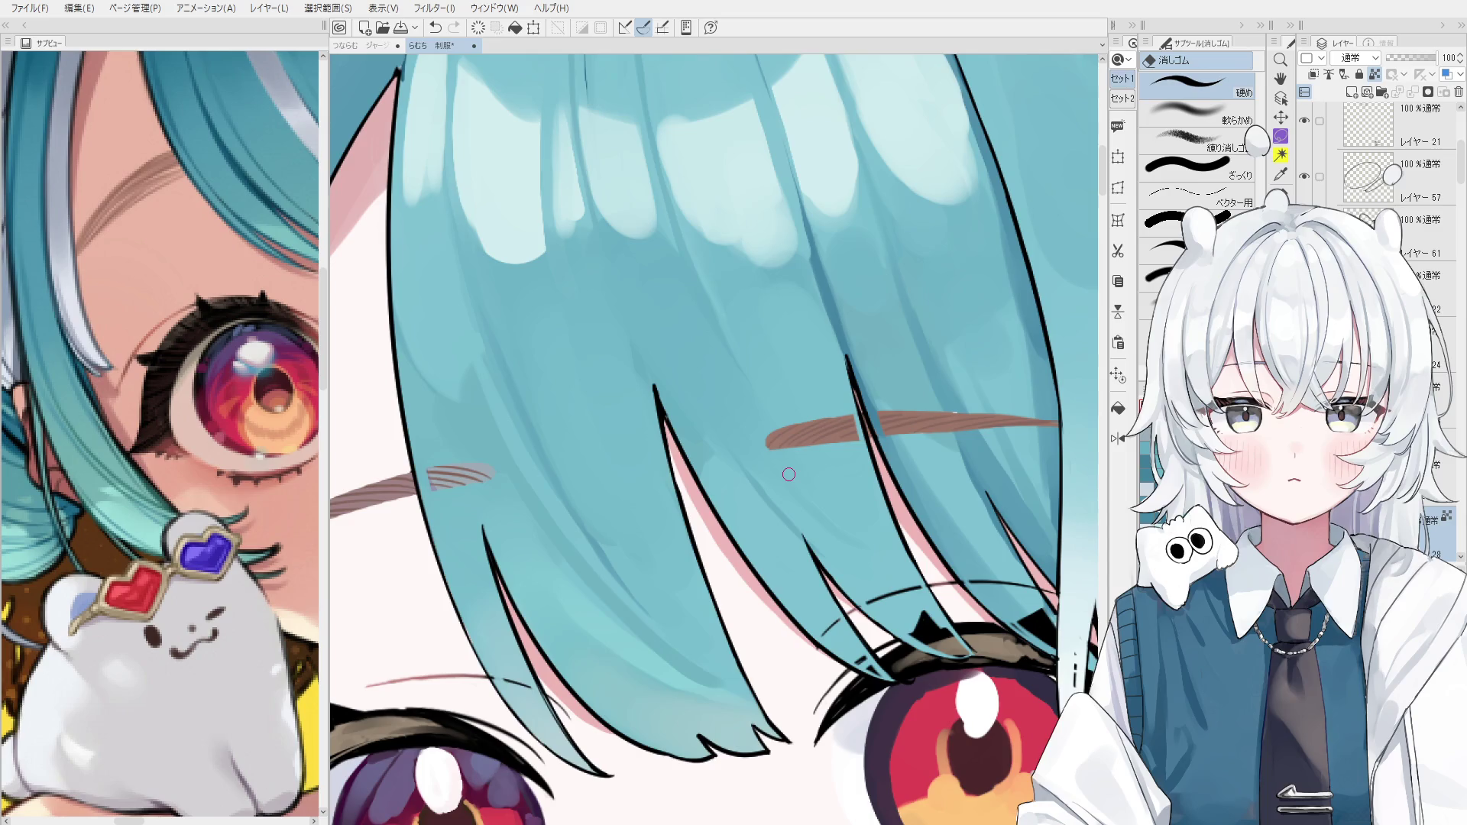
Pick the layer to paint on and choose the round blending brush.
{"action": "key", "text": "b"}
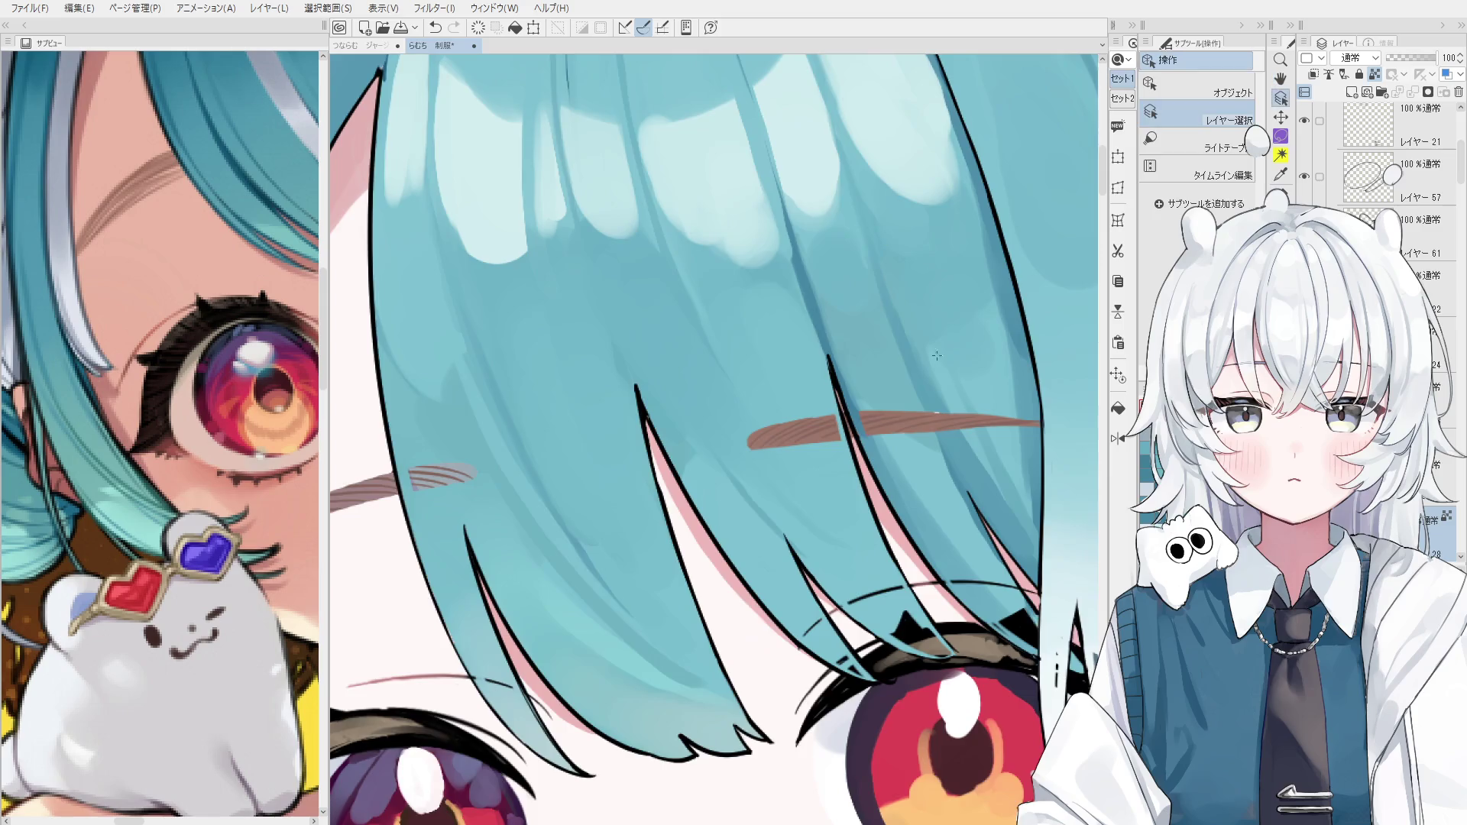
{"action": "scroll", "coordinate": [947, 451], "scroll_direction": "up", "scroll_amount": 3}
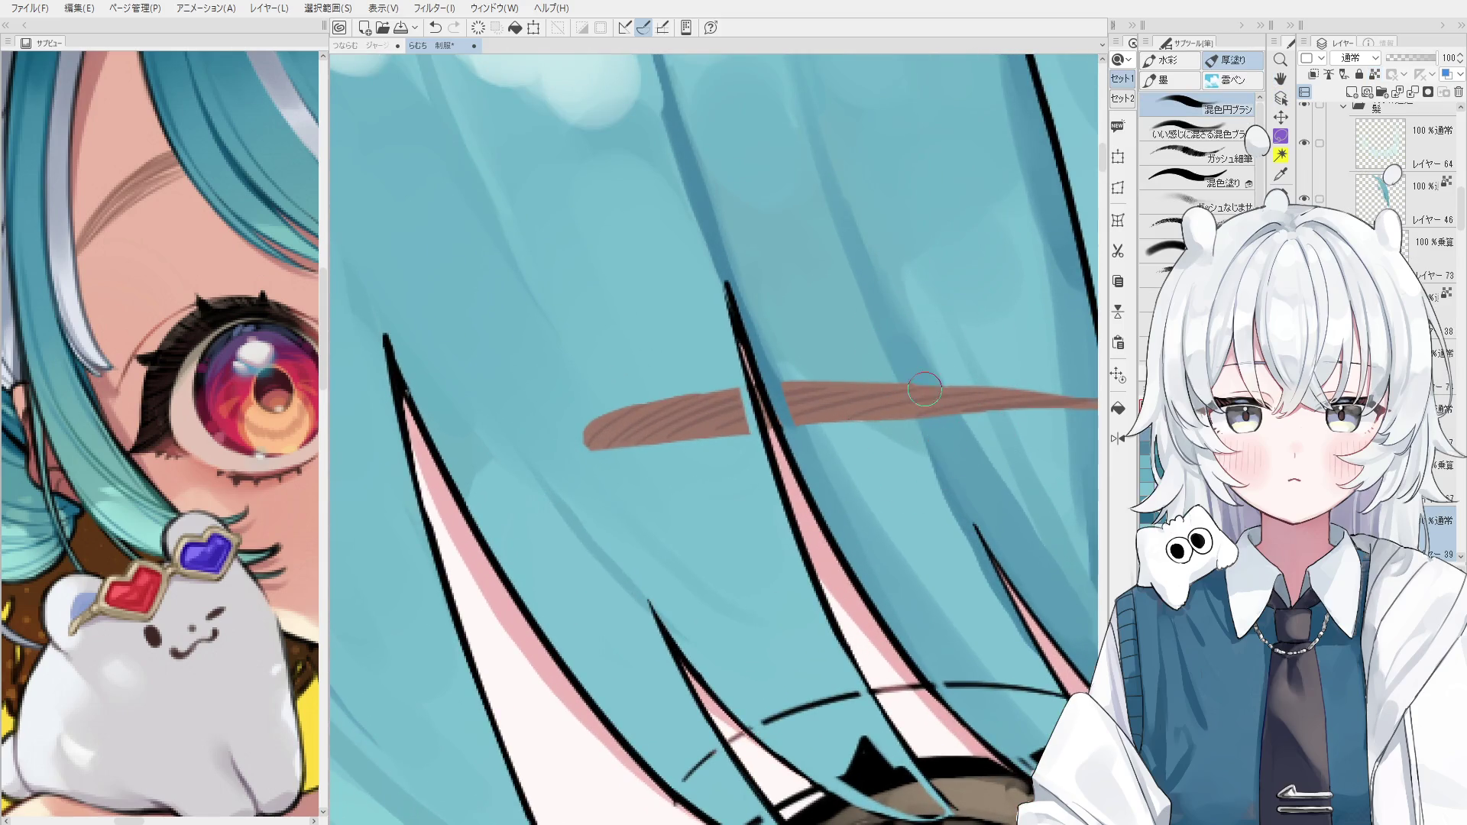
{"action": "scroll", "coordinate": [917, 394], "scroll_direction": "down", "scroll_amount": 3}
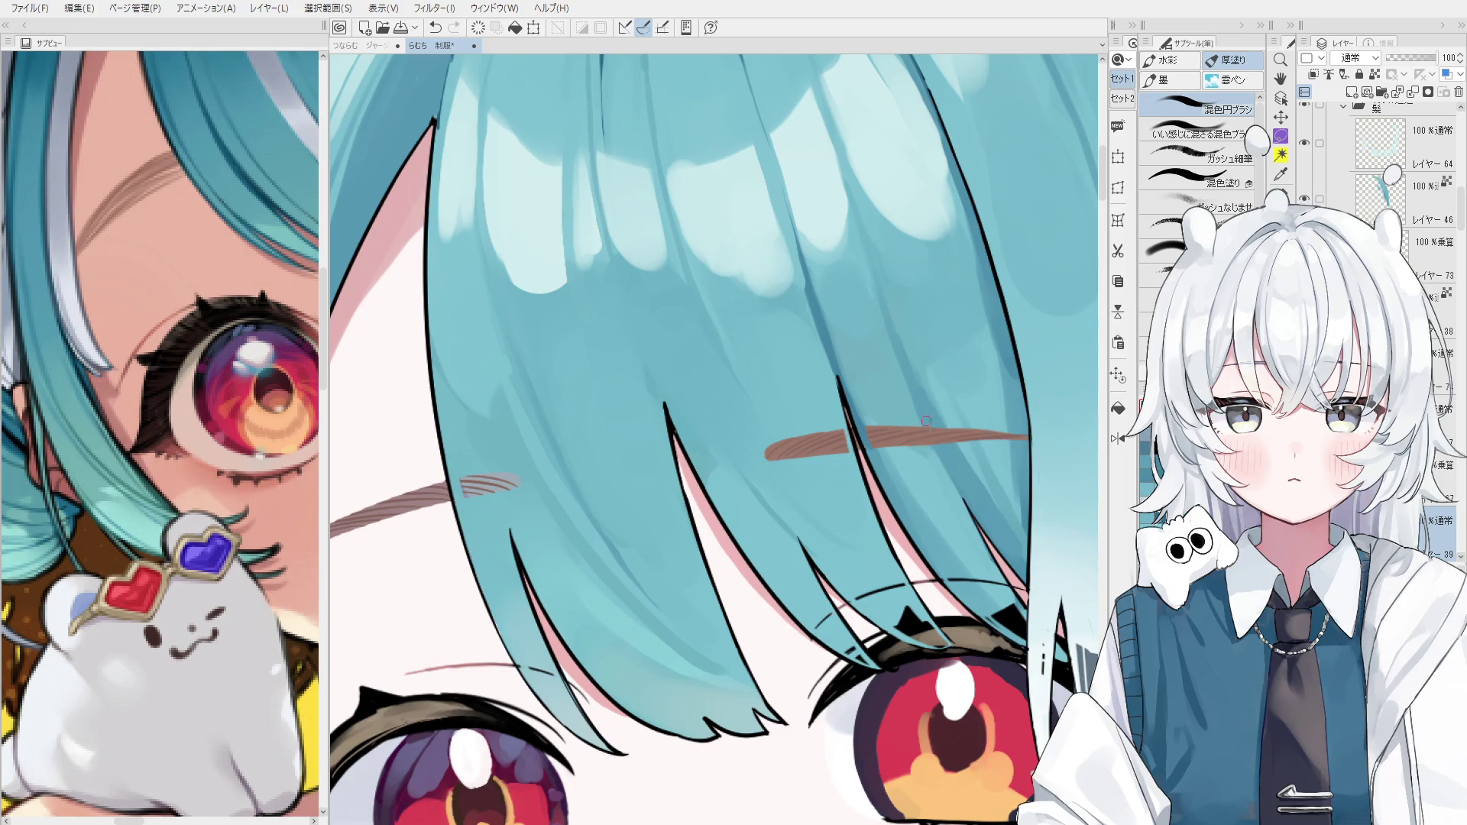
{"action": "scroll", "coordinate": [940, 486], "scroll_direction": "down", "scroll_amount": 1}
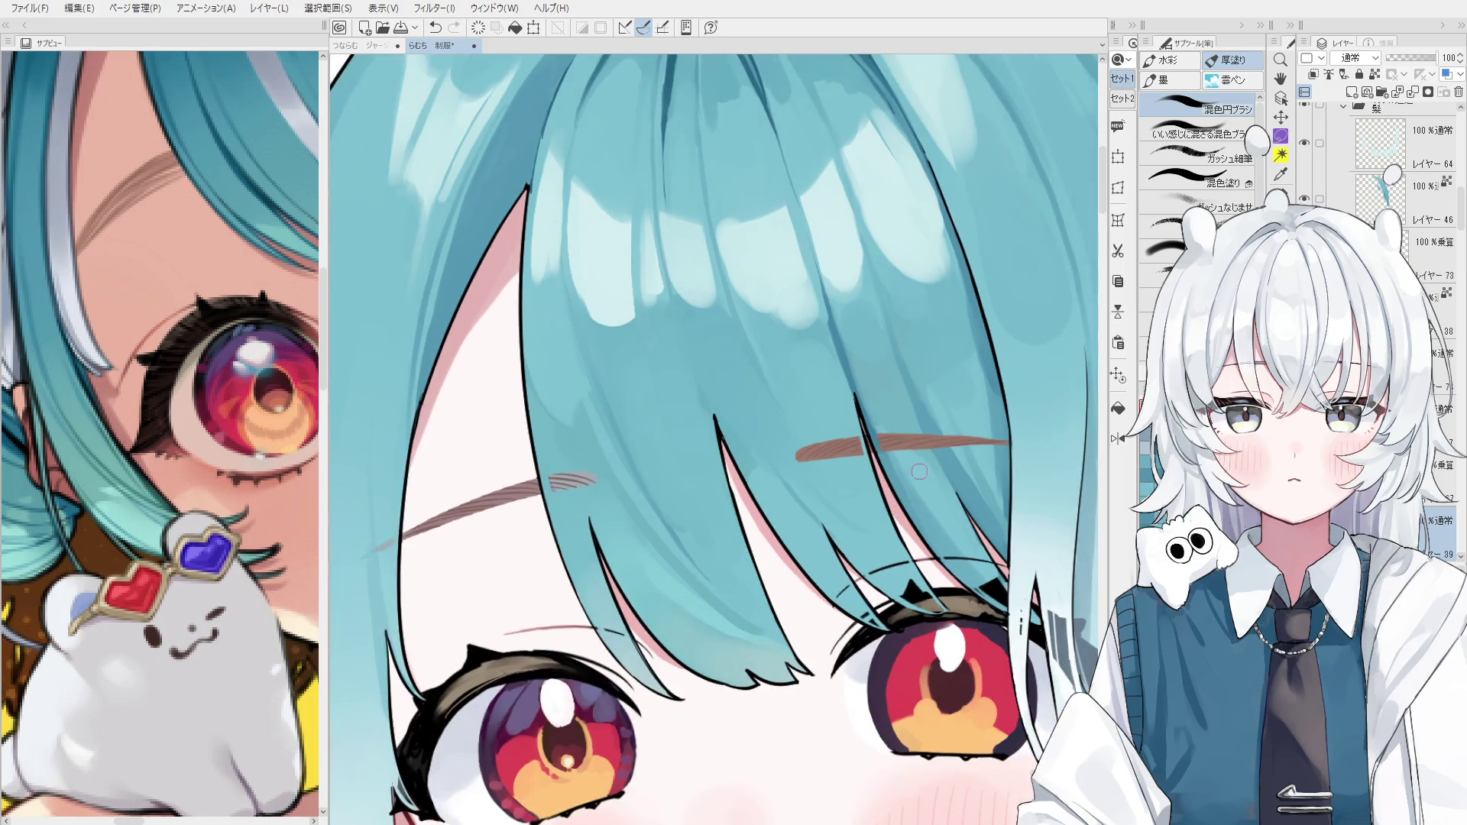
{"action": "scroll", "coordinate": [895, 403], "scroll_direction": "down", "scroll_amount": 1}
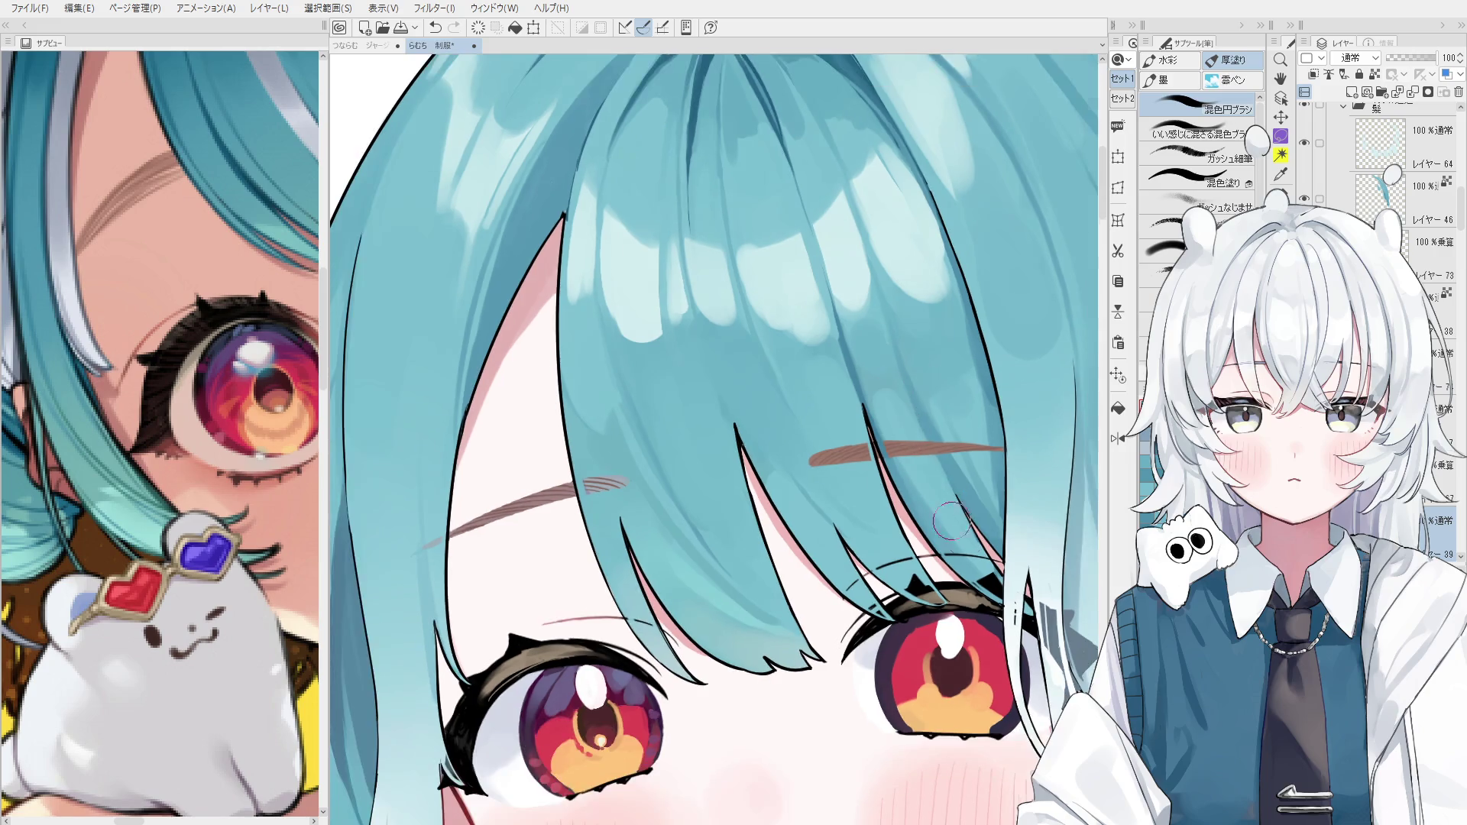
{"action": "scroll", "coordinate": [929, 463], "scroll_direction": "down", "scroll_amount": 1}
{"action": "scroll", "coordinate": [923, 483], "scroll_direction": "down", "scroll_amount": 2}
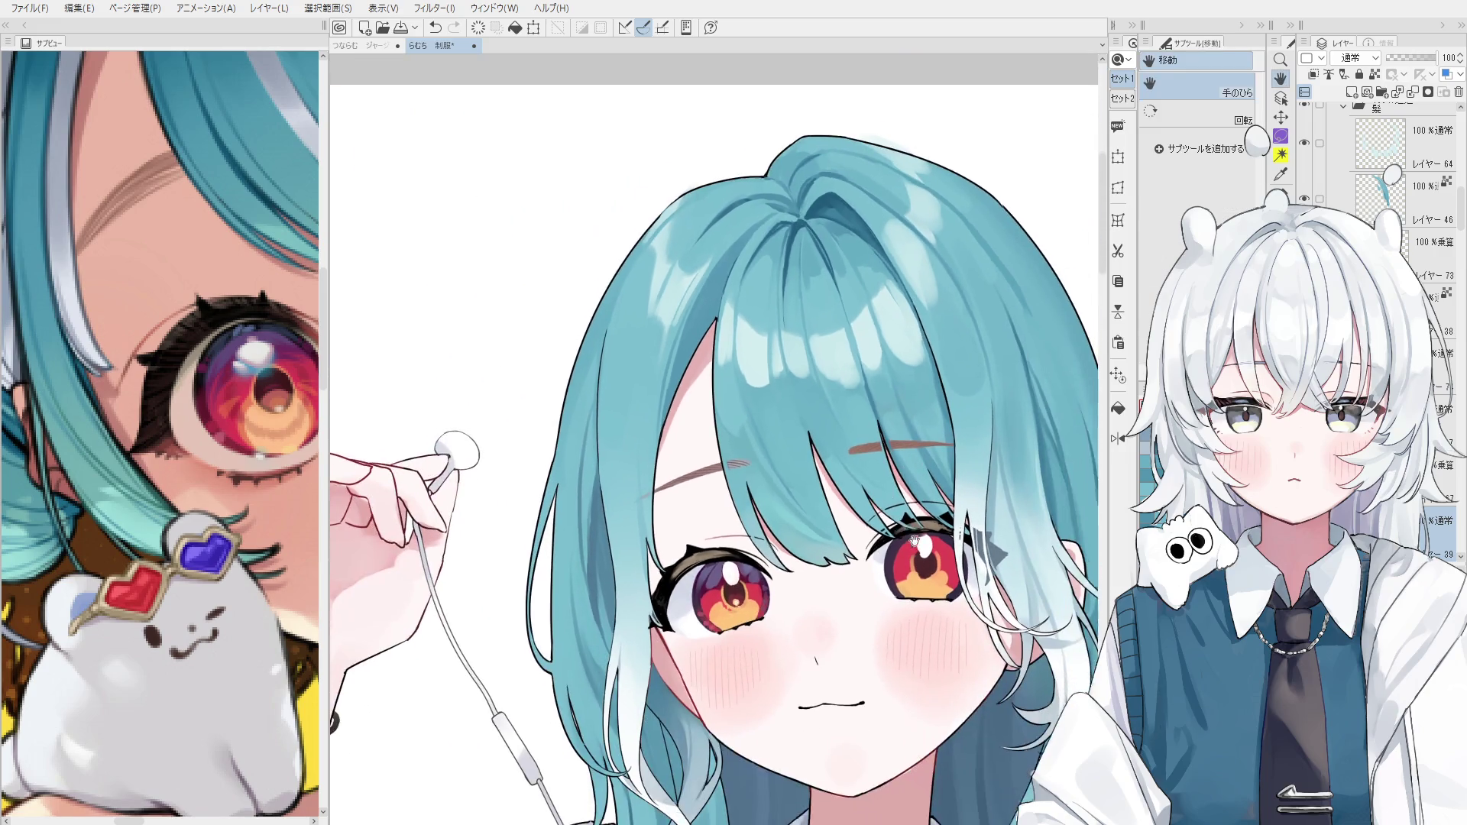
{"action": "key", "text": "o"}
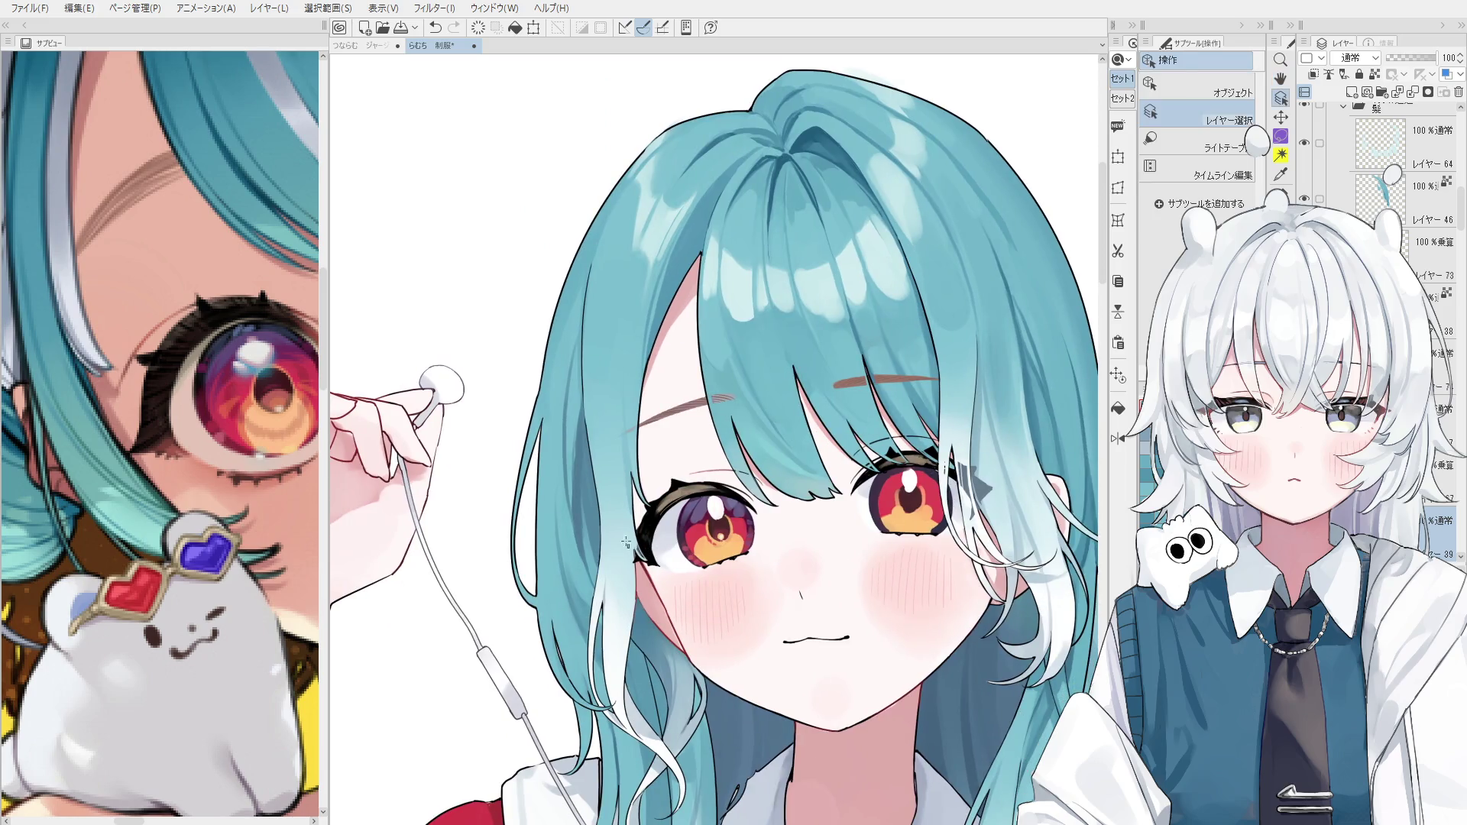
{"action": "left_click", "coordinate": [1444, 359]}
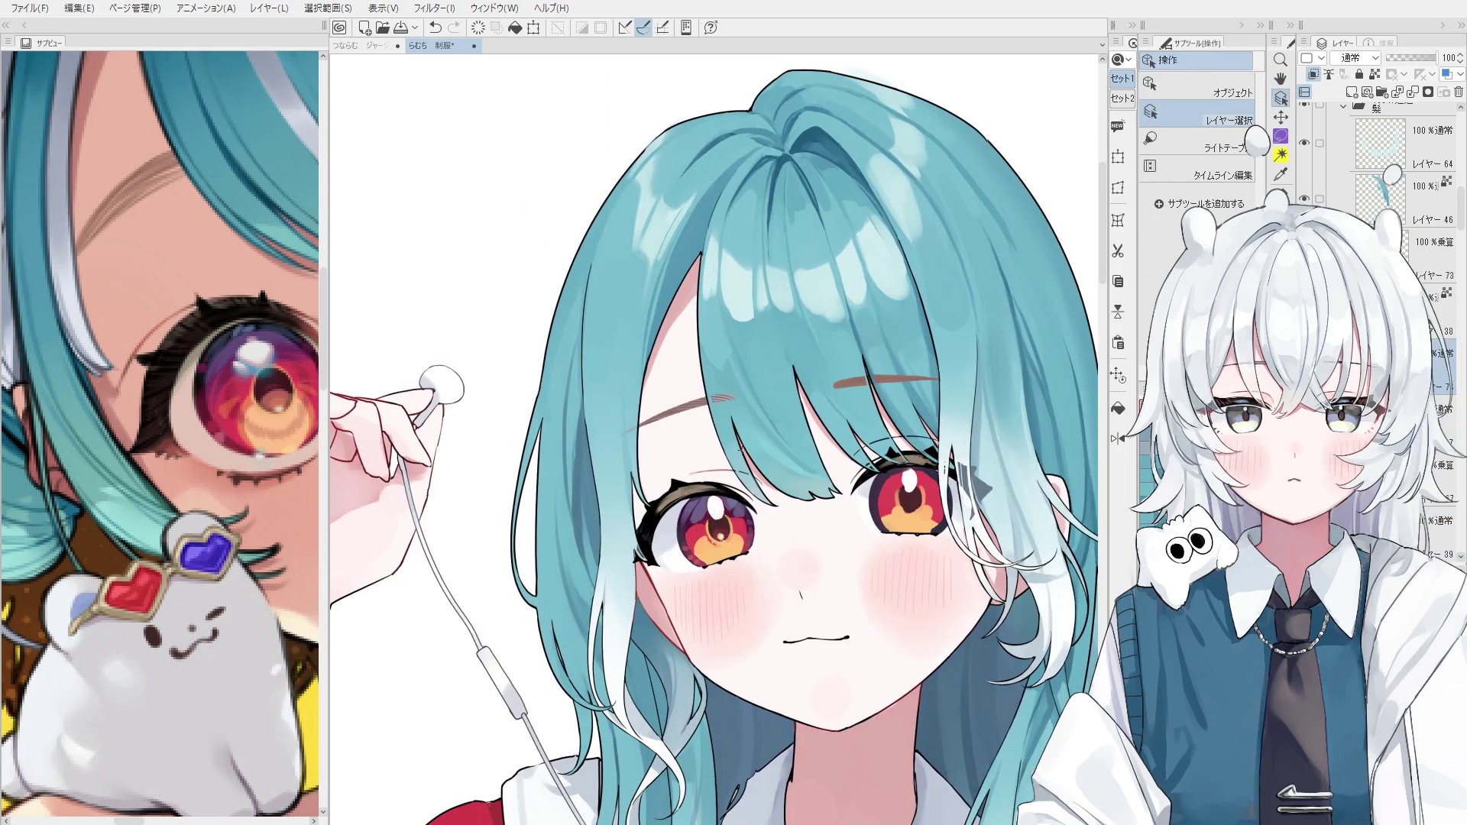
{"action": "key", "text": "b"}
{"action": "scroll", "coordinate": [629, 461], "scroll_direction": "up", "scroll_amount": 1}
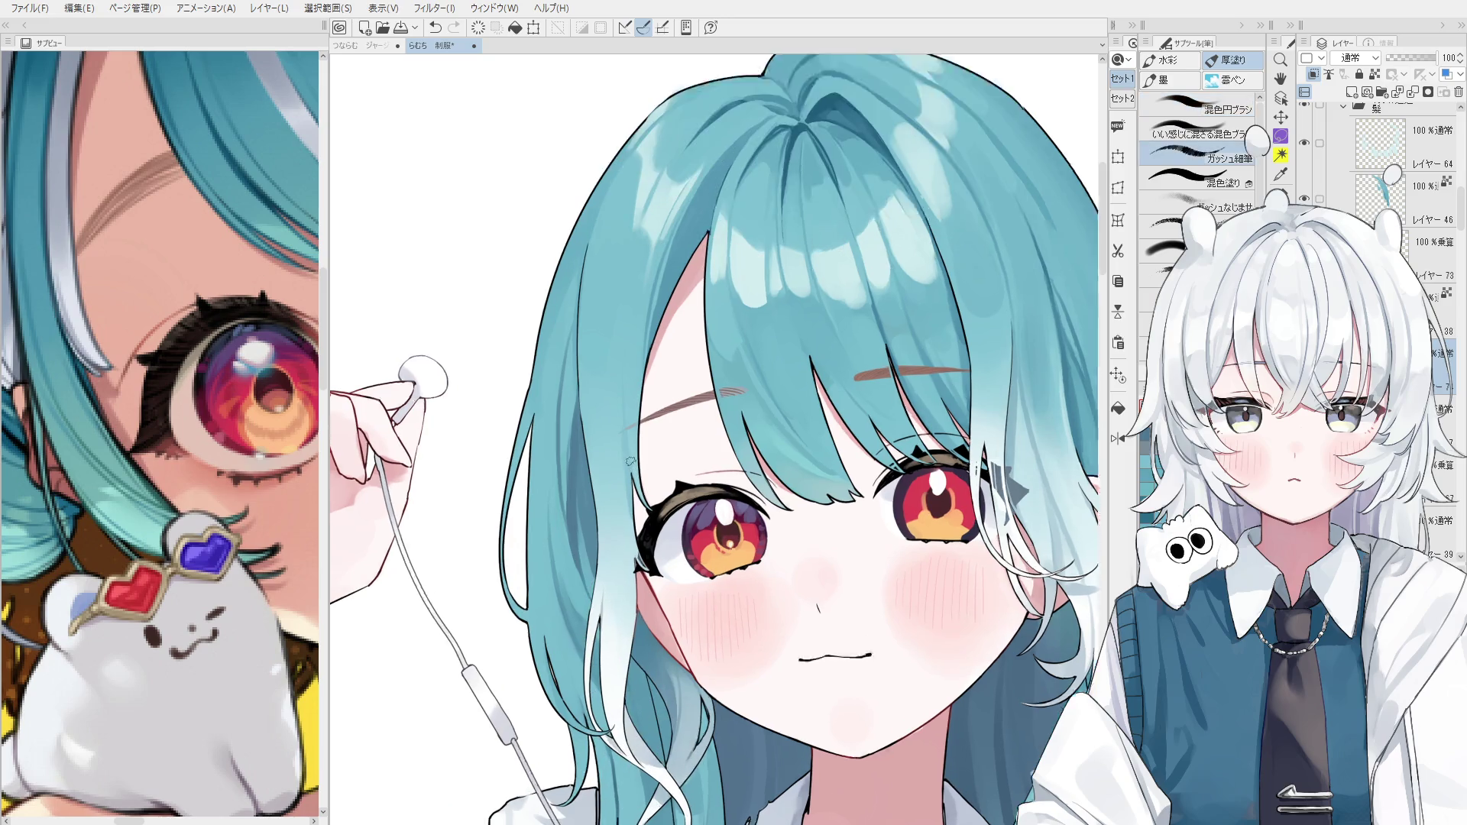
{"action": "scroll", "coordinate": [630, 462], "scroll_direction": "up", "scroll_amount": 1}
{"action": "key", "text": "b"}
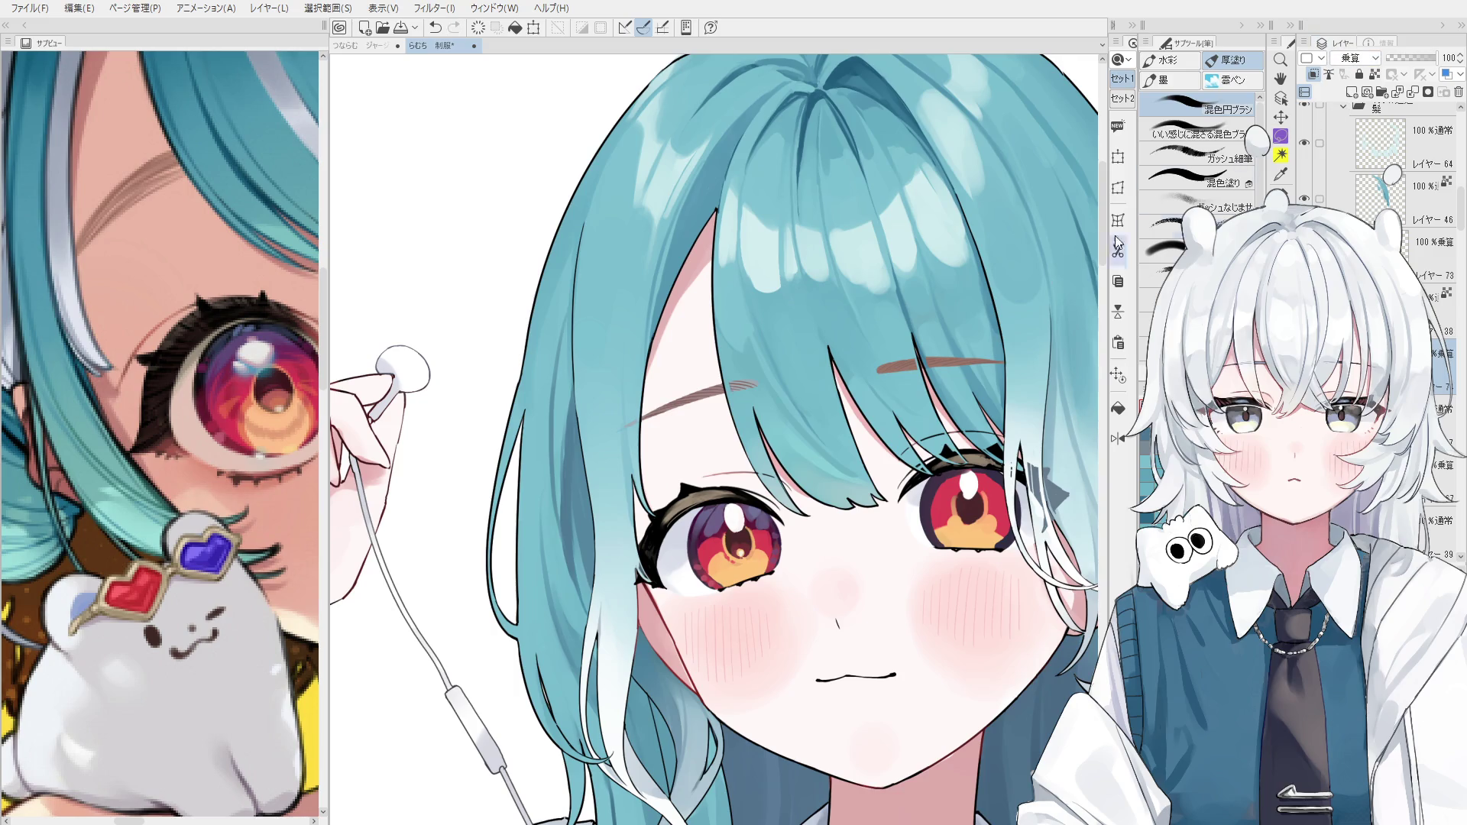
Extend the left eyebrow slightly and add a short stroke beside the eye's outer corner.
{"action": "scroll", "coordinate": [686, 428], "scroll_direction": "up", "scroll_amount": 2}
{"action": "left_click_drag", "start_coordinate": [691, 424], "coordinate": [673, 431]}
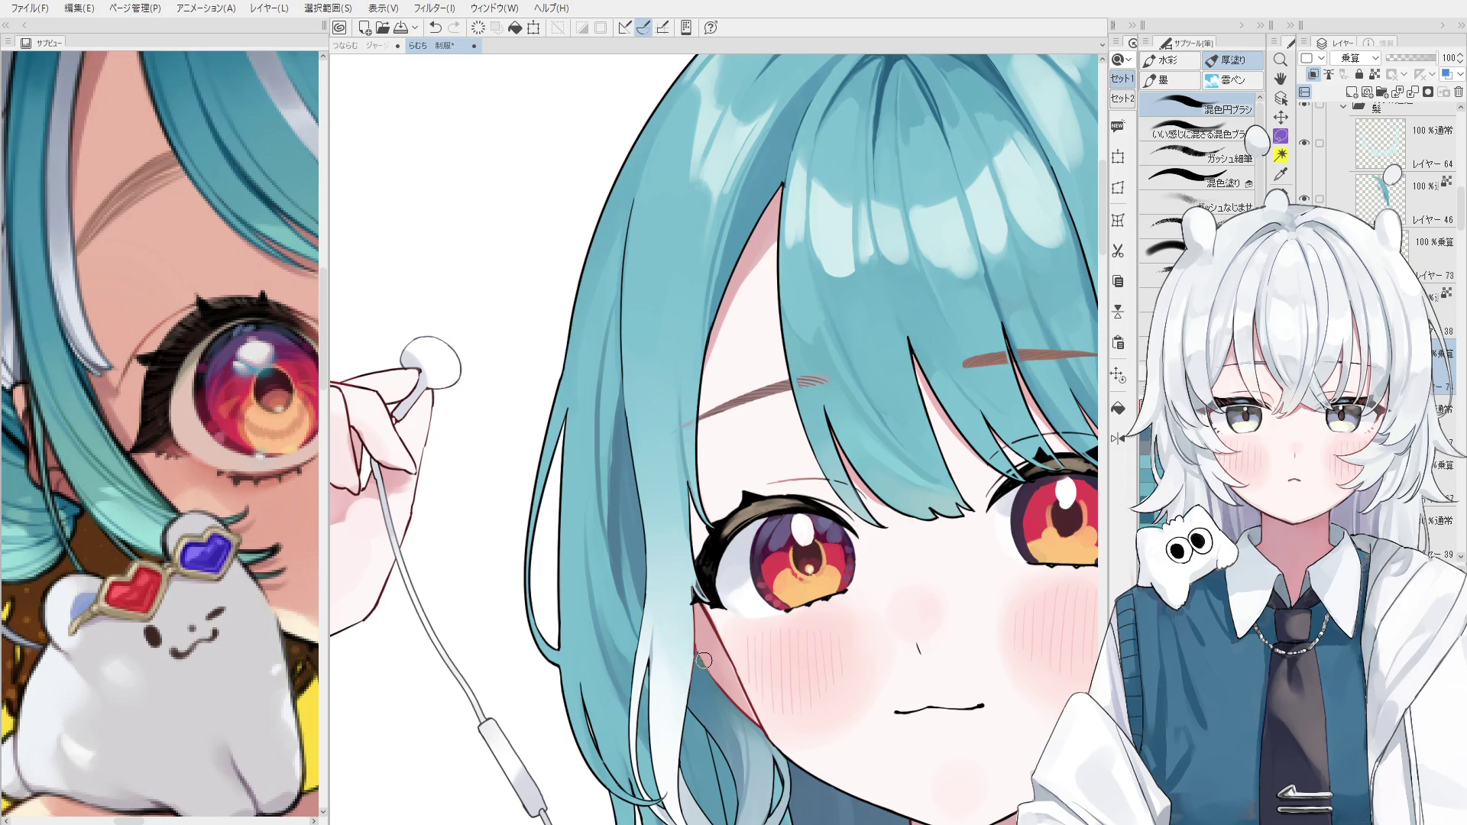
{"action": "key", "text": "ctrl+z"}
{"action": "left_click_drag", "start_coordinate": [680, 547], "coordinate": [700, 598]}
{"action": "key", "text": "ctrl+z"}
Reposition the illustration in view and pick the eyebrow layer from the canvas.
{"action": "key", "text": "space"}
{"action": "left_click_drag", "start_coordinate": [734, 693], "coordinate": [716, 649]}
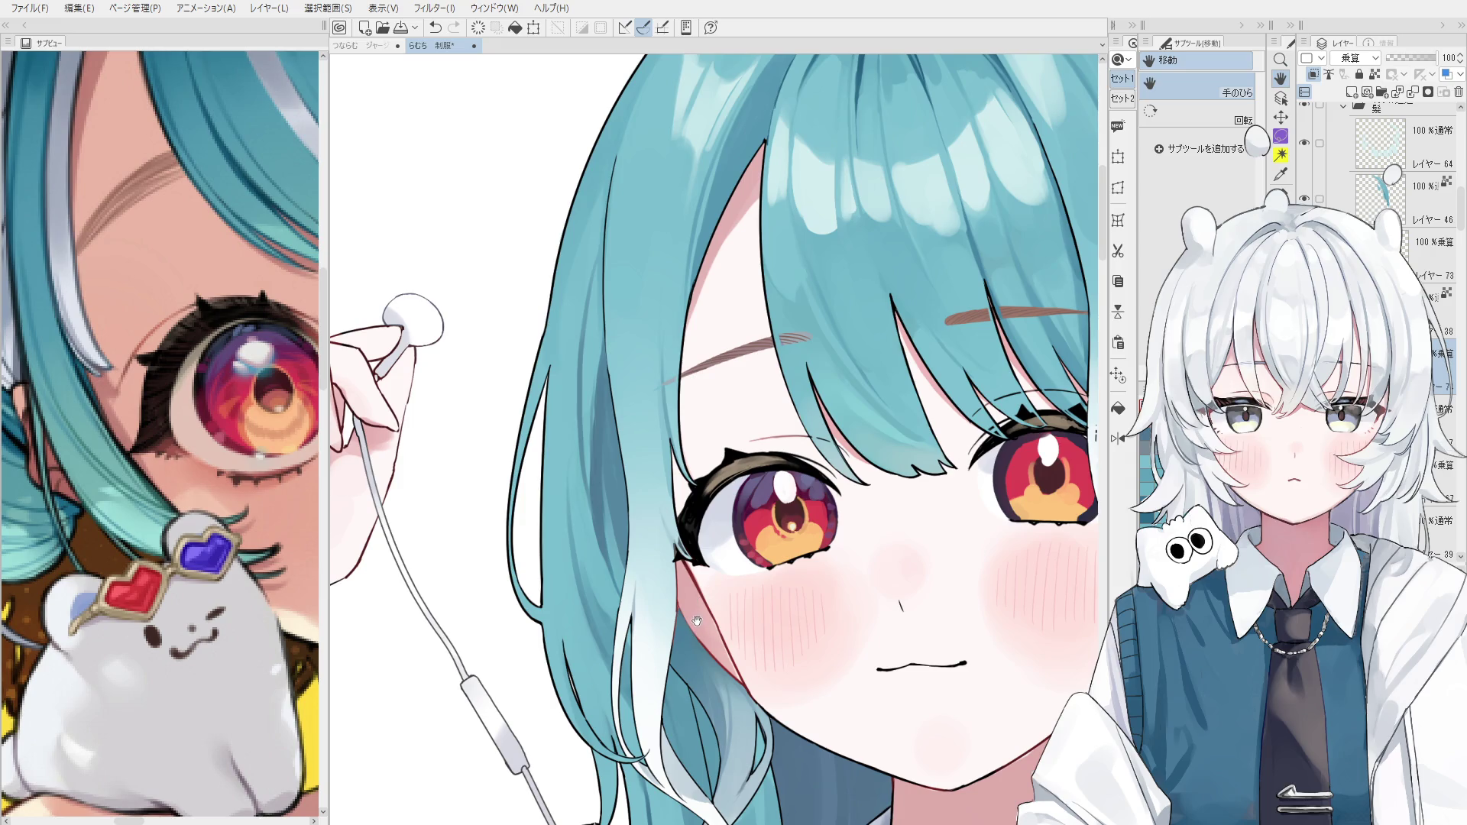
{"action": "left_click_drag", "start_coordinate": [905, 399], "coordinate": [799, 466]}
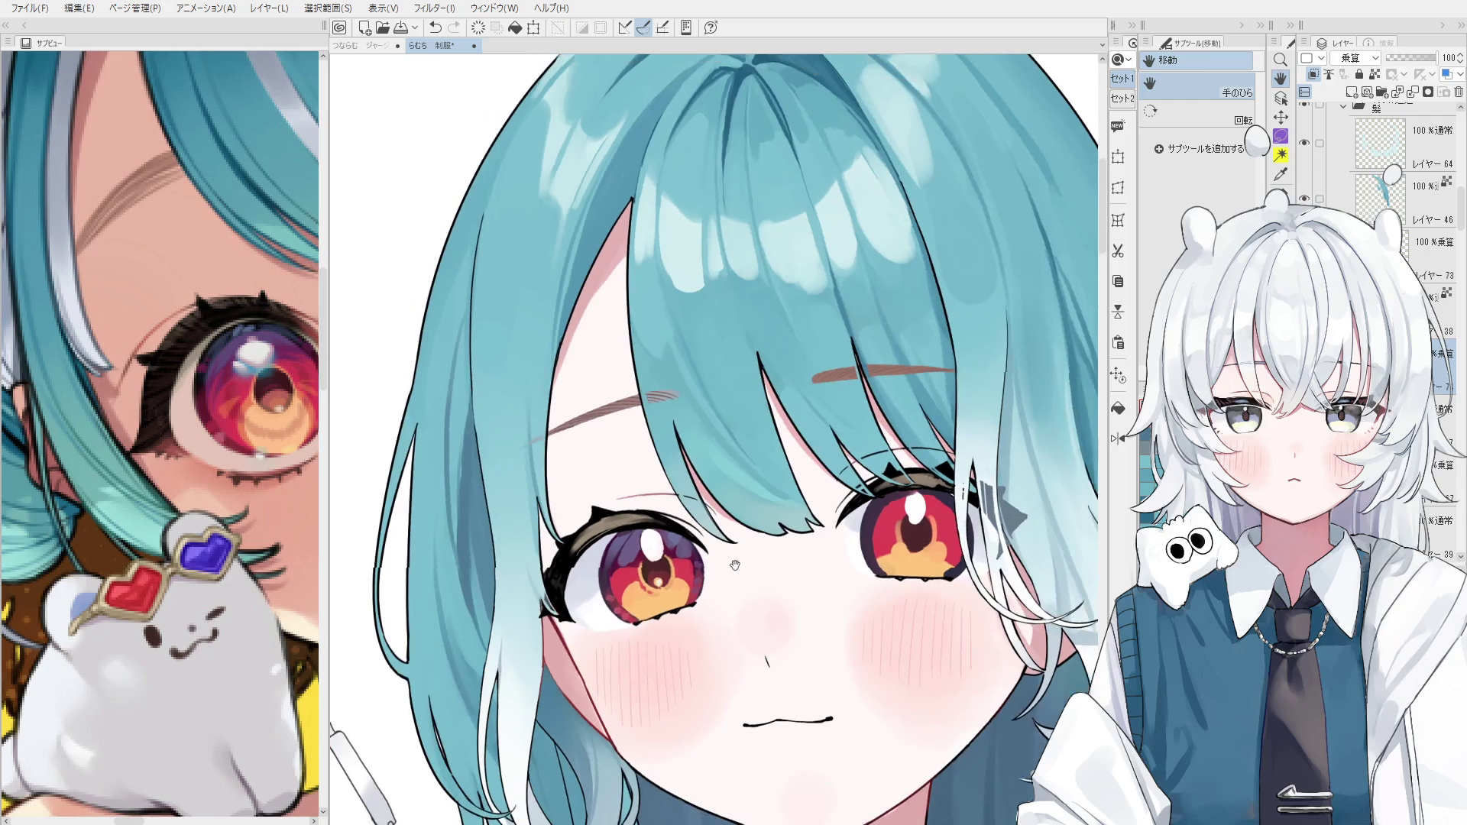
{"action": "scroll", "coordinate": [764, 417], "scroll_direction": "up", "scroll_amount": 5}
{"action": "left_click", "coordinate": [769, 413], "text": "ctrl+shift"}
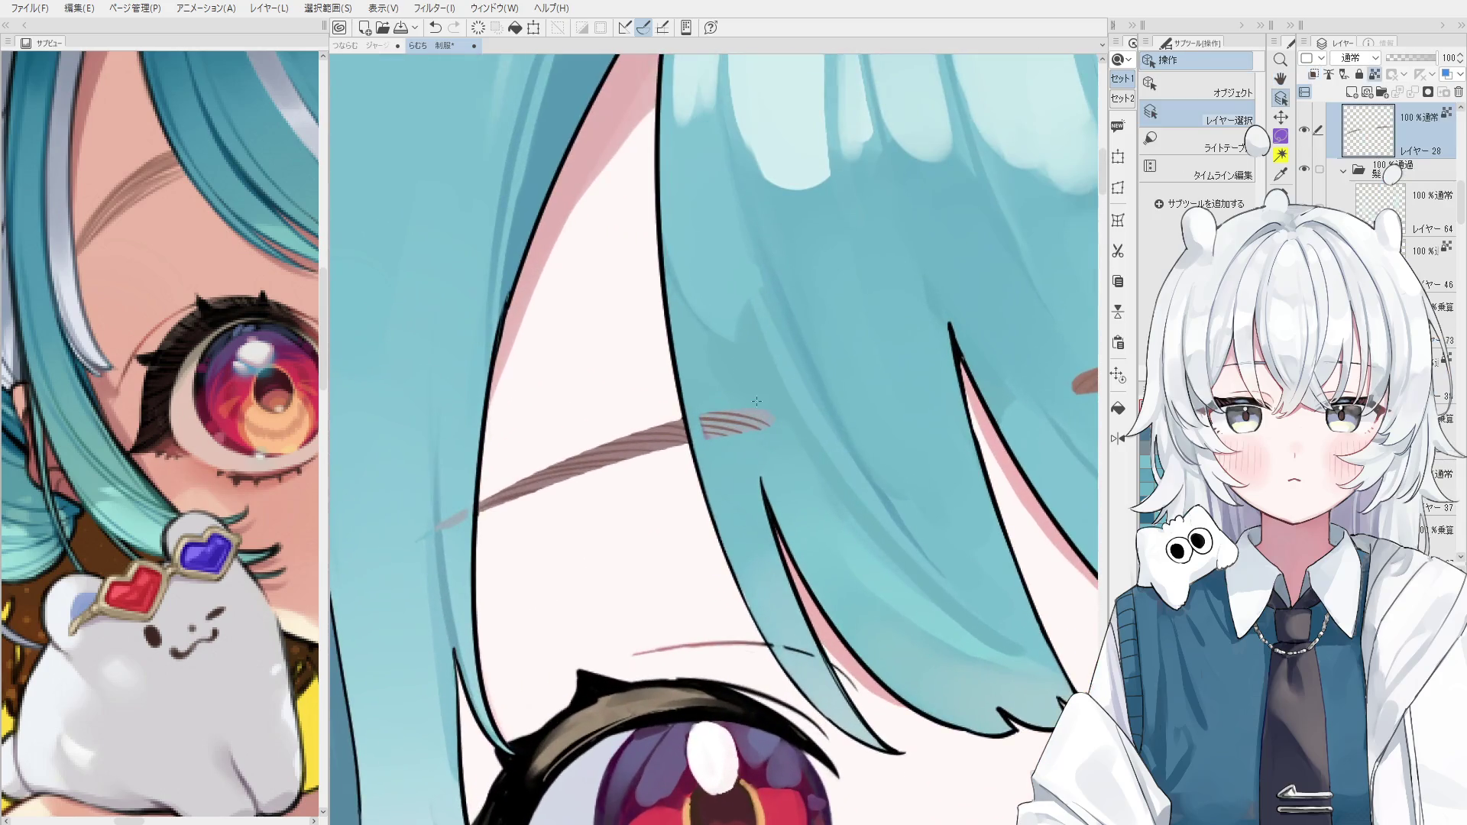
Replace the grey-blue stroke with a flat brown brush stroke over the left eyebrow.
{"action": "key", "text": "b"}
{"action": "mouse_move", "coordinate": [764, 419]}
{"action": "left_mouse_down"}
{"action": "mouse_move", "coordinate": [612, 471]}
{"action": "mouse_move", "coordinate": [759, 458]}
{"action": "left_mouse_up"}
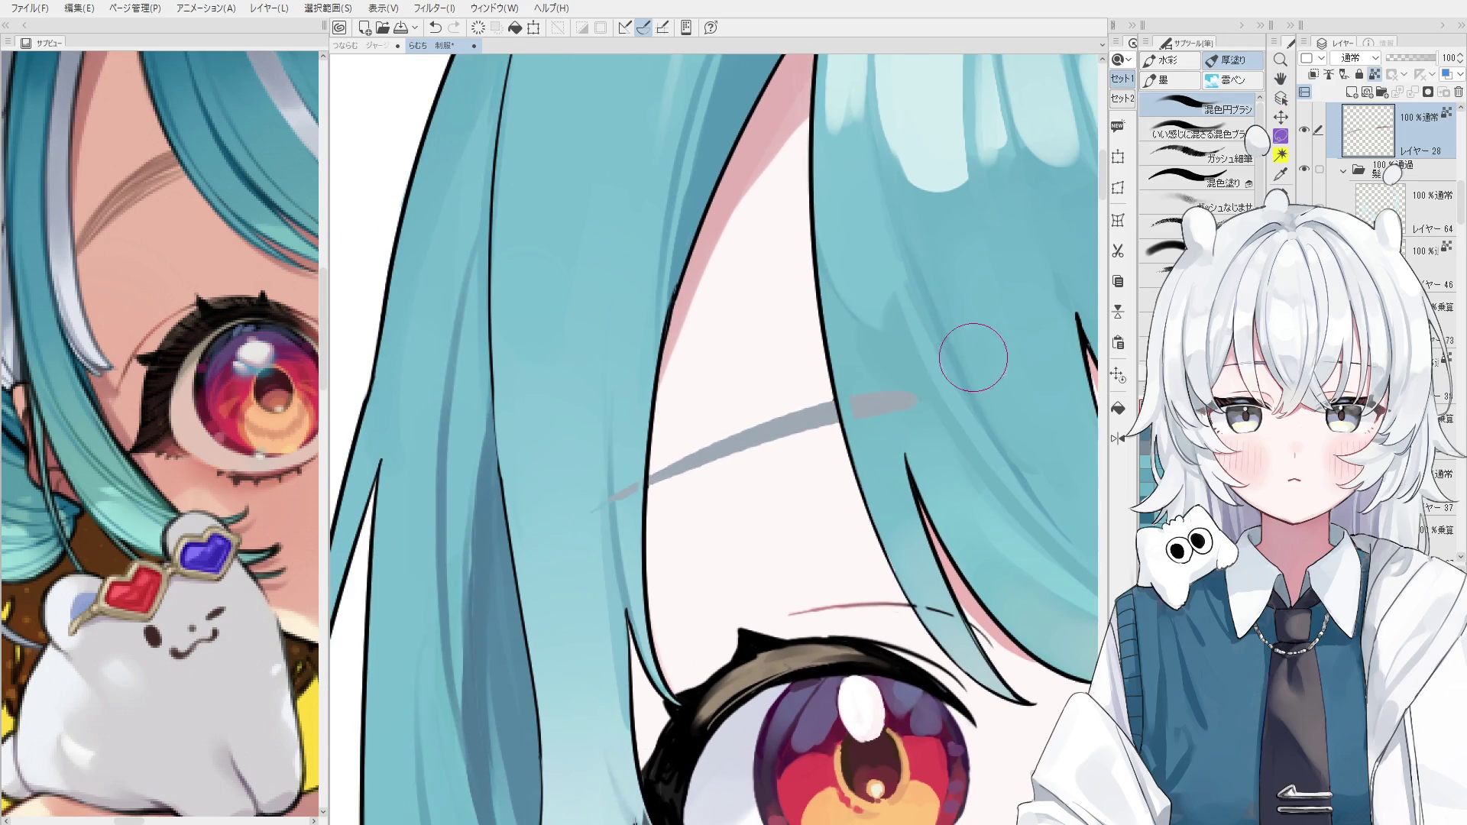
{"action": "key", "text": "ctrl+z"}
{"action": "mouse_move", "coordinate": [913, 396]}
{"action": "left_mouse_down"}
{"action": "mouse_move", "coordinate": [794, 419]}
{"action": "mouse_move", "coordinate": [612, 493]}
{"action": "left_mouse_up"}
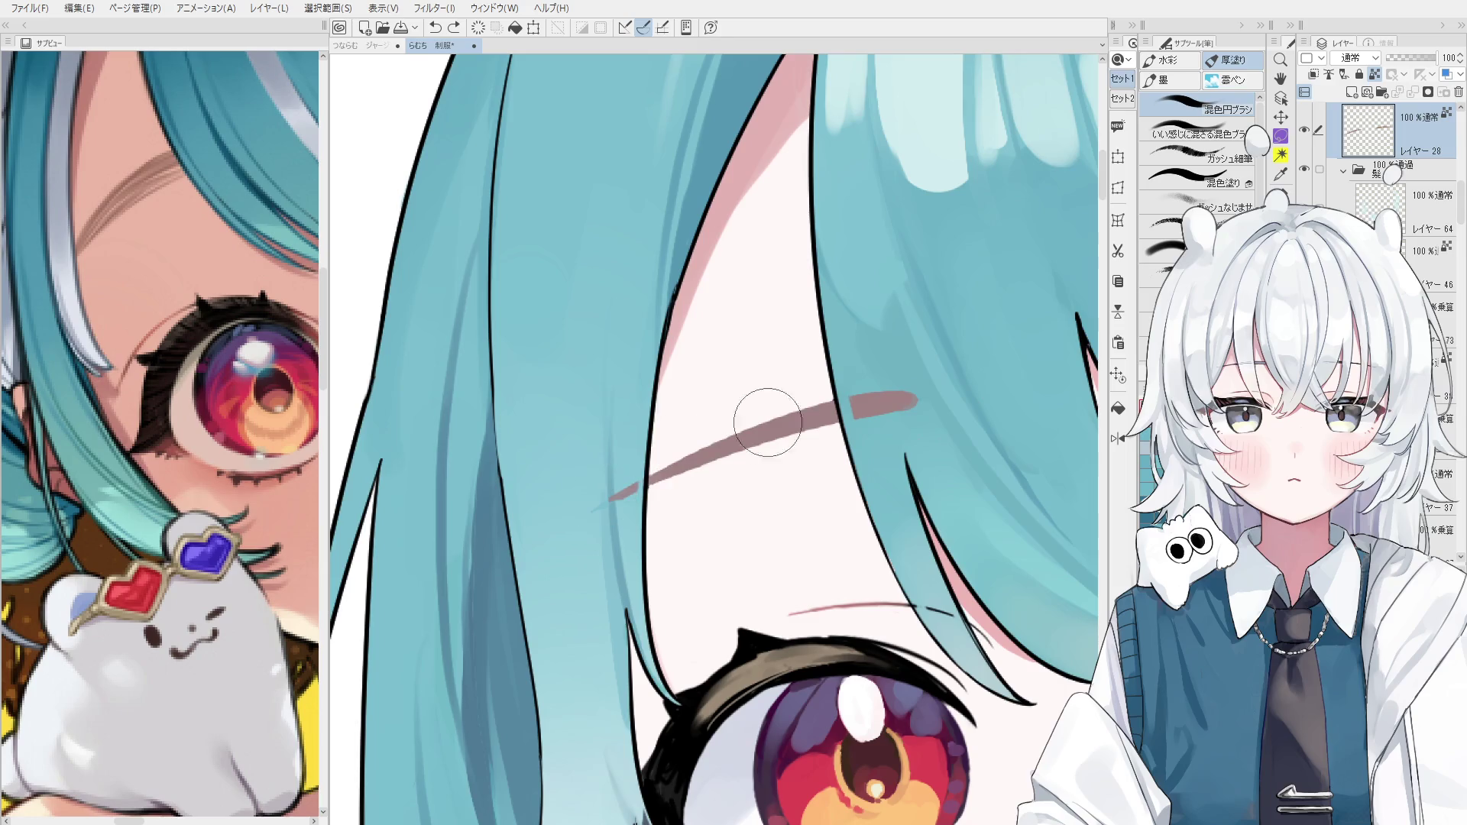
{"action": "scroll", "coordinate": [856, 379], "scroll_direction": "down", "scroll_amount": 1}
{"action": "scroll", "coordinate": [855, 379], "scroll_direction": "down", "scroll_amount": 2}
{"action": "key", "text": "o"}
{"action": "scroll", "coordinate": [945, 409], "scroll_direction": "up", "scroll_amount": 4}
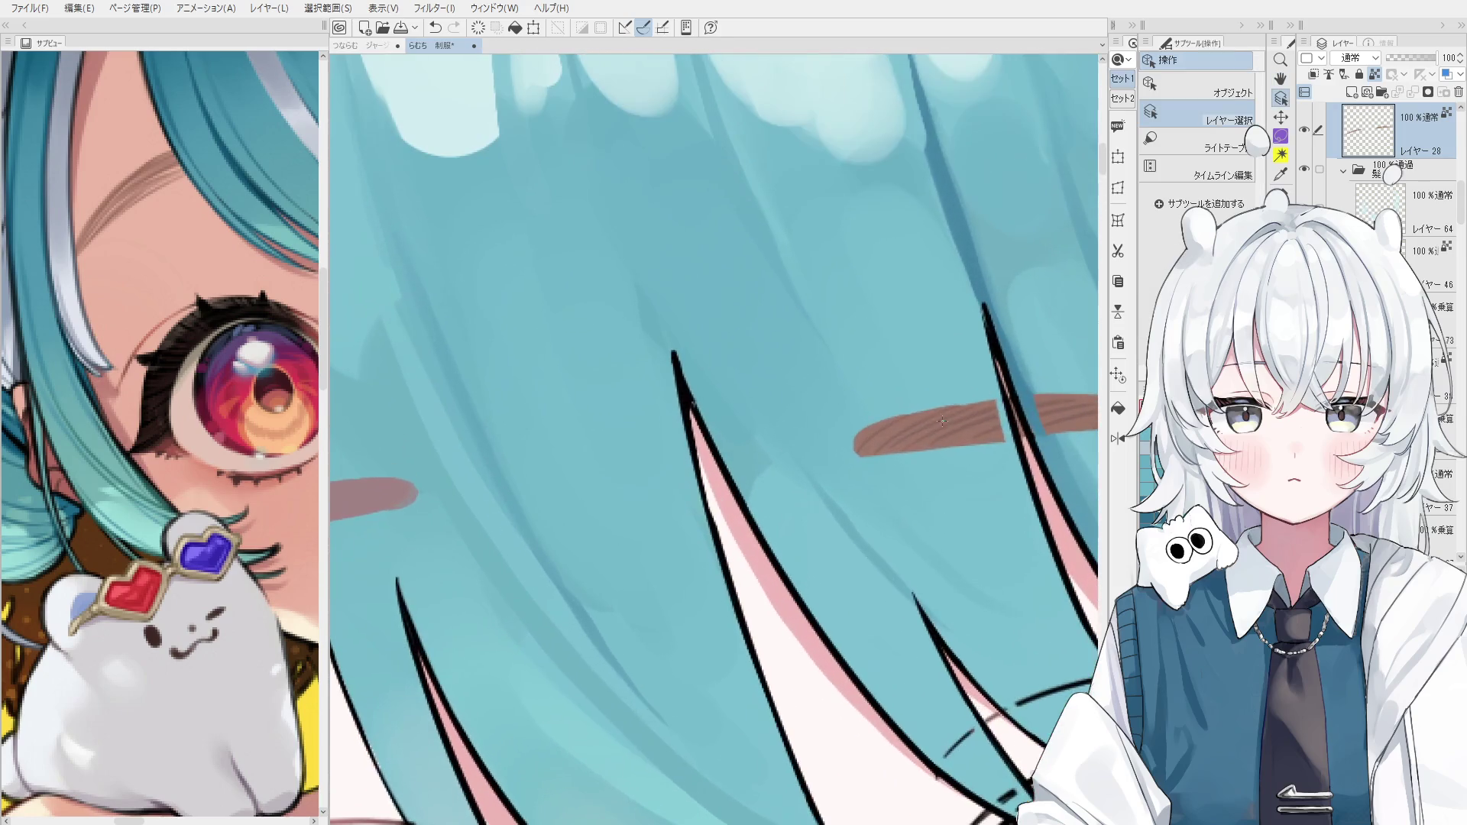
{"action": "scroll", "coordinate": [840, 443], "scroll_direction": "down", "scroll_amount": 2}
{"action": "scroll", "coordinate": [819, 477], "scroll_direction": "up", "scroll_amount": 3}
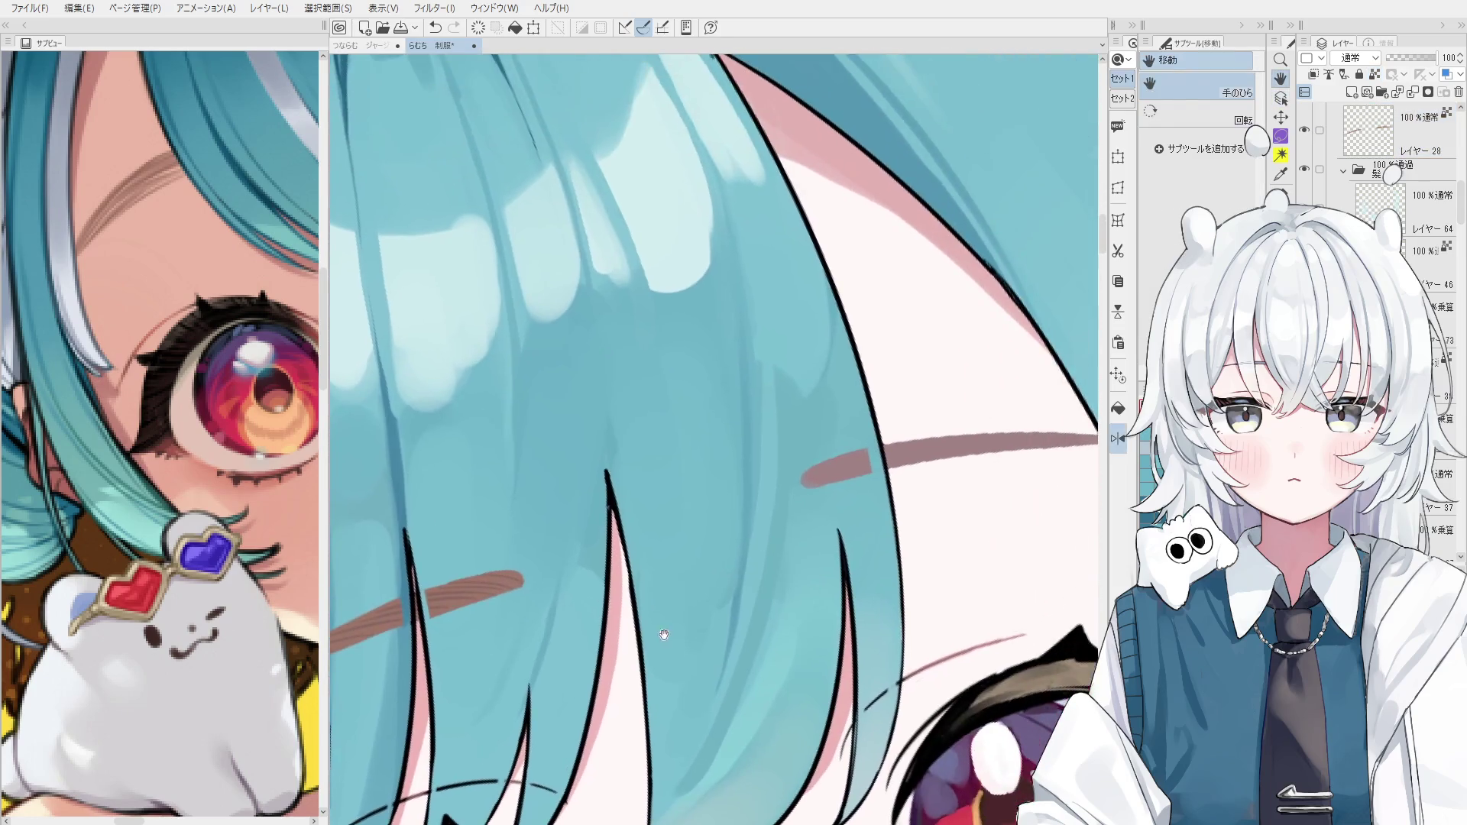
Add thin dark pen hatch strokes along the eyebrow, dropping the extra rightward stroke.
{"action": "key", "text": "p"}
{"action": "key", "text": "ctrl+z"}
{"action": "left_click_drag", "start_coordinate": [791, 491], "coordinate": [875, 441]}
{"action": "key", "text": "ctrl+z"}
{"action": "key", "text": "ctrl+z"}
{"action": "mouse_move", "coordinate": [798, 491]}
{"action": "left_mouse_down"}
{"action": "mouse_move", "coordinate": [871, 447]}
{"action": "mouse_move", "coordinate": [835, 492]}
{"action": "mouse_move", "coordinate": [708, 425]}
{"action": "mouse_move", "coordinate": [884, 378]}
{"action": "left_mouse_up"}
{"action": "scroll", "coordinate": [932, 463], "scroll_direction": "down", "scroll_amount": 1}
{"action": "left_click_drag", "start_coordinate": [824, 427], "coordinate": [917, 369]}
{"action": "key", "text": "ctrl+z"}
{"action": "mouse_move", "coordinate": [823, 417]}
{"action": "left_mouse_down"}
{"action": "mouse_move", "coordinate": [930, 357]}
{"action": "mouse_move", "coordinate": [964, 356]}
{"action": "left_mouse_up"}
{"action": "key", "text": "ctrl+z"}
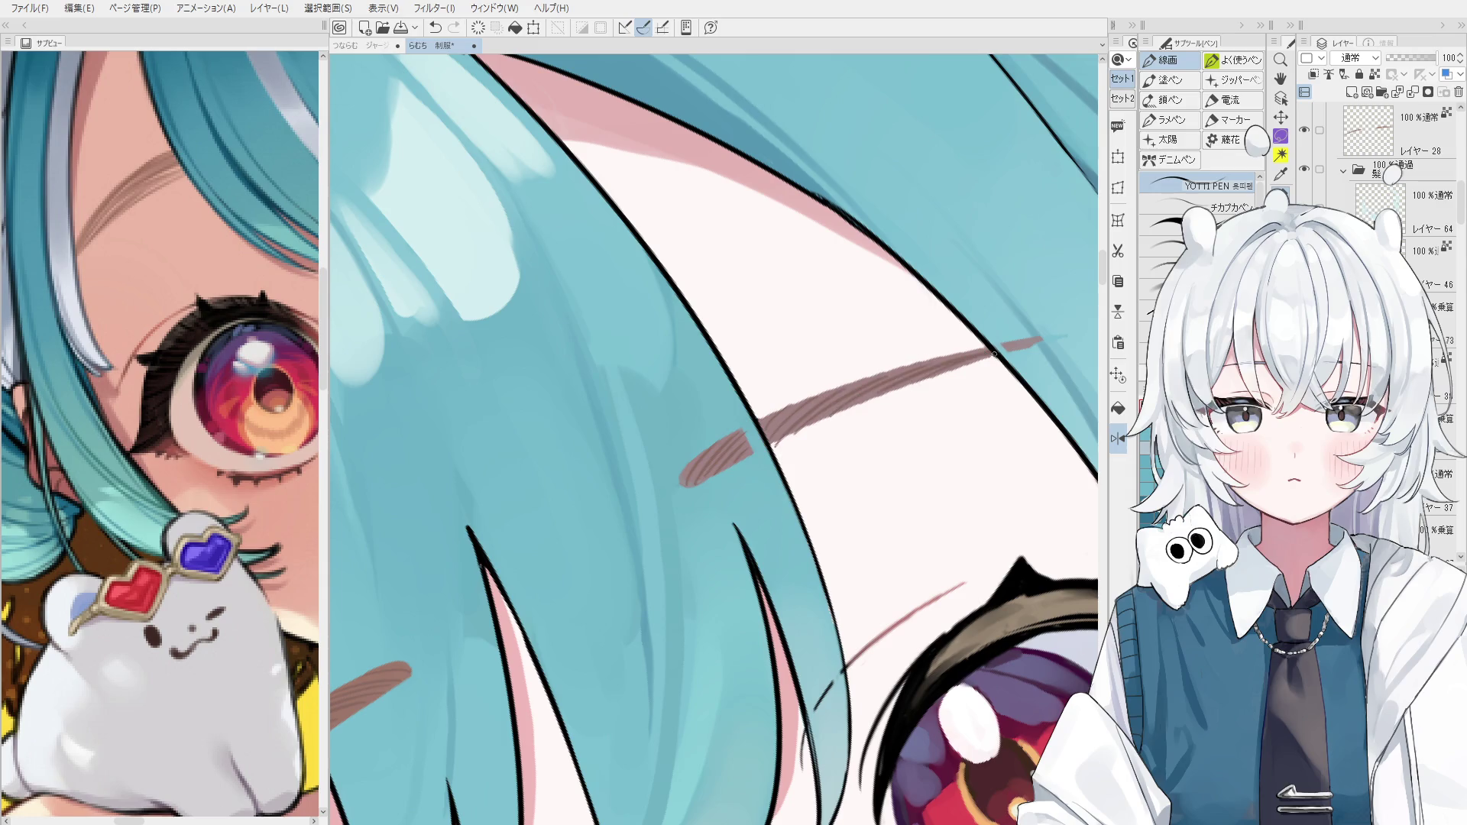
Zoom out to the whole face and pick the eyebrow layer from the canvas.
{"action": "key", "text": "e"}
{"action": "key", "text": "ctrl+minus"}
{"action": "key", "text": "ctrl+minus"}
{"action": "key", "text": "ctrl+minus"}
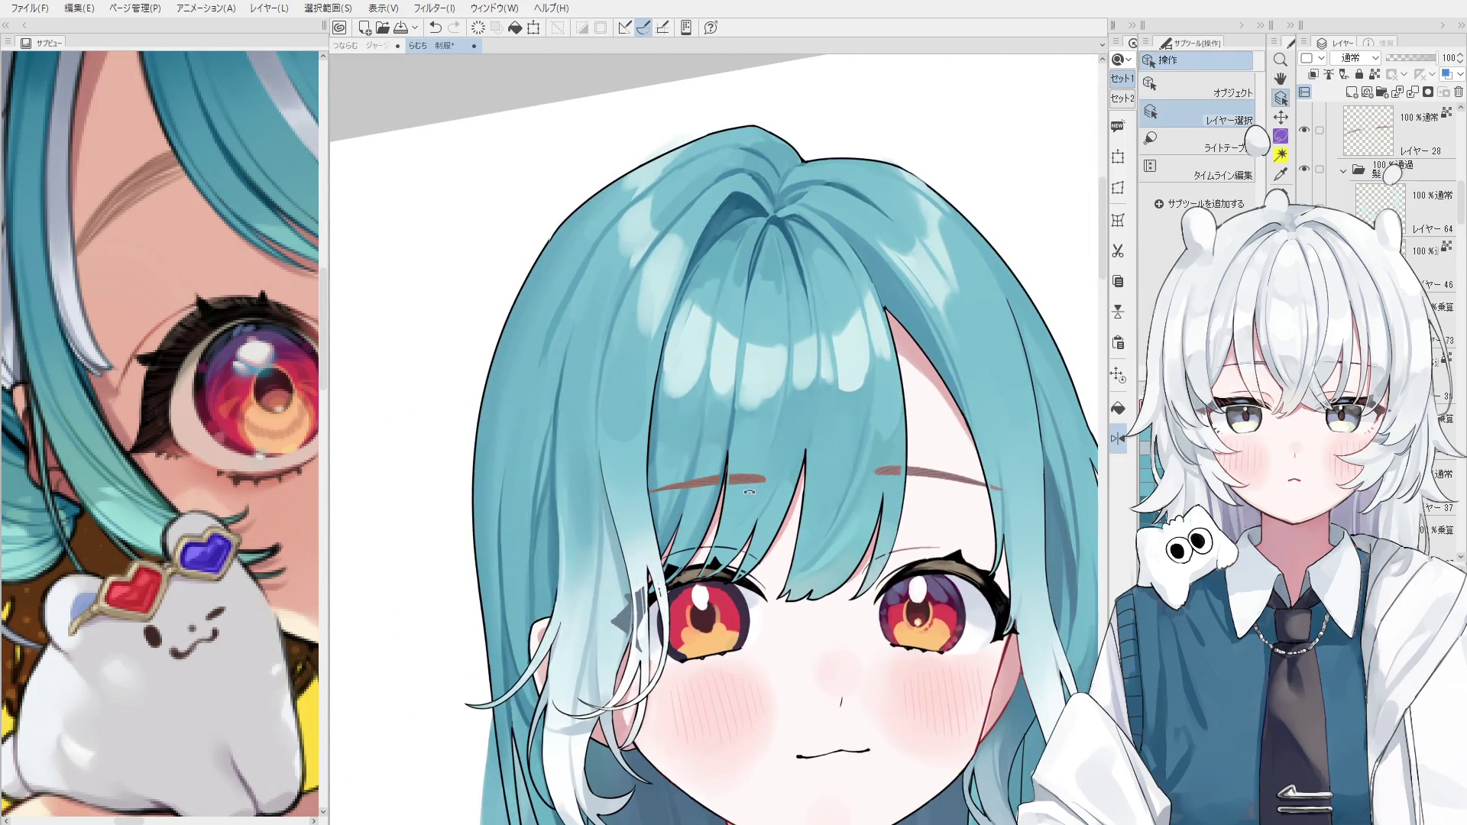
{"action": "scroll", "coordinate": [751, 500], "scroll_direction": "up", "scroll_amount": 5}
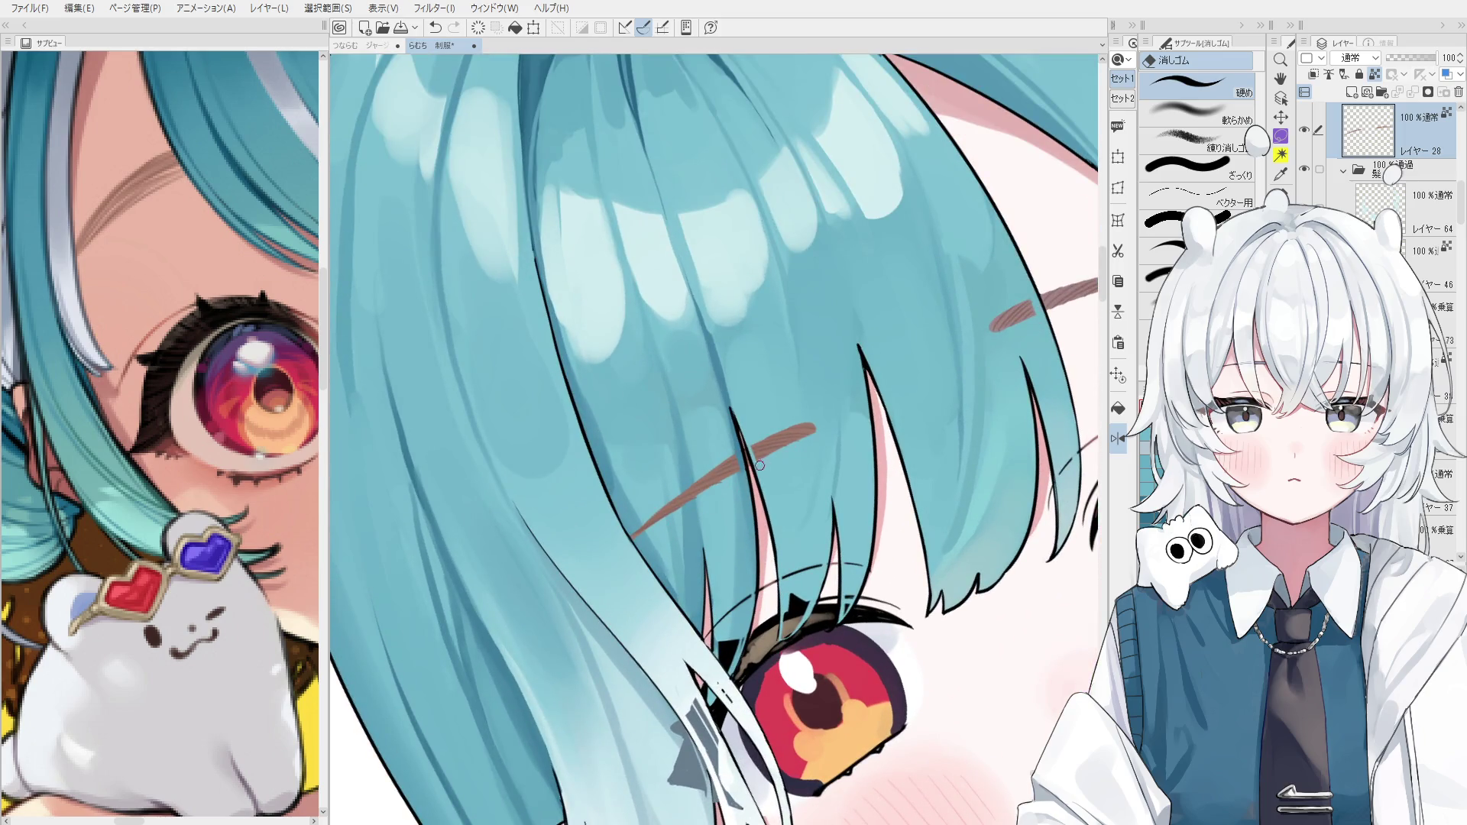
{"action": "scroll", "coordinate": [708, 489], "scroll_direction": "up", "scroll_amount": 3}
{"action": "left_click", "coordinate": [717, 482], "text": "ctrl"}
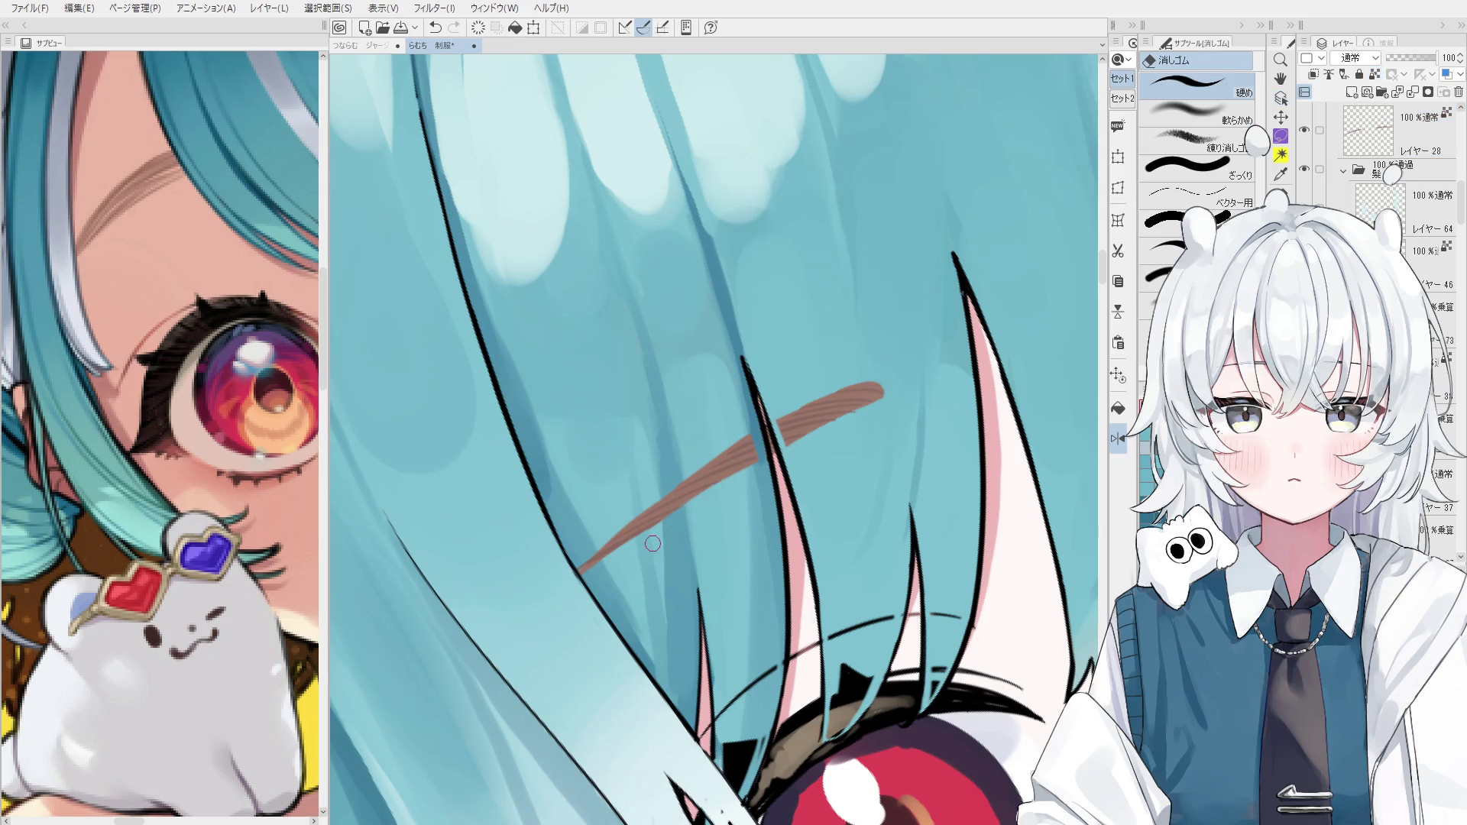
{"action": "scroll", "coordinate": [652, 543], "scroll_direction": "down", "scroll_amount": 1}
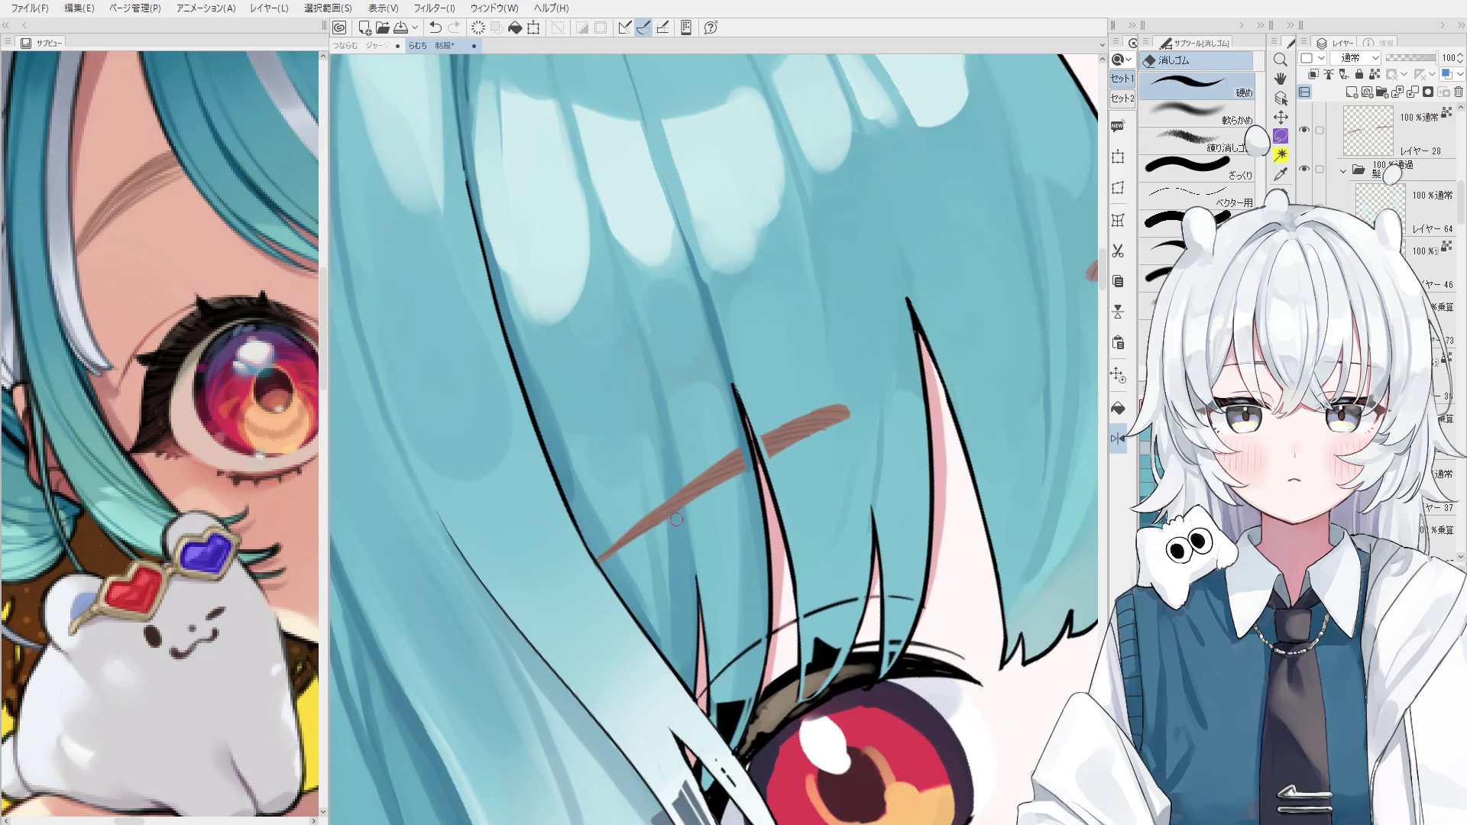
{"action": "scroll", "coordinate": [678, 517], "scroll_direction": "down", "scroll_amount": 1}
{"action": "scroll", "coordinate": [665, 519], "scroll_direction": "up", "scroll_amount": 5}
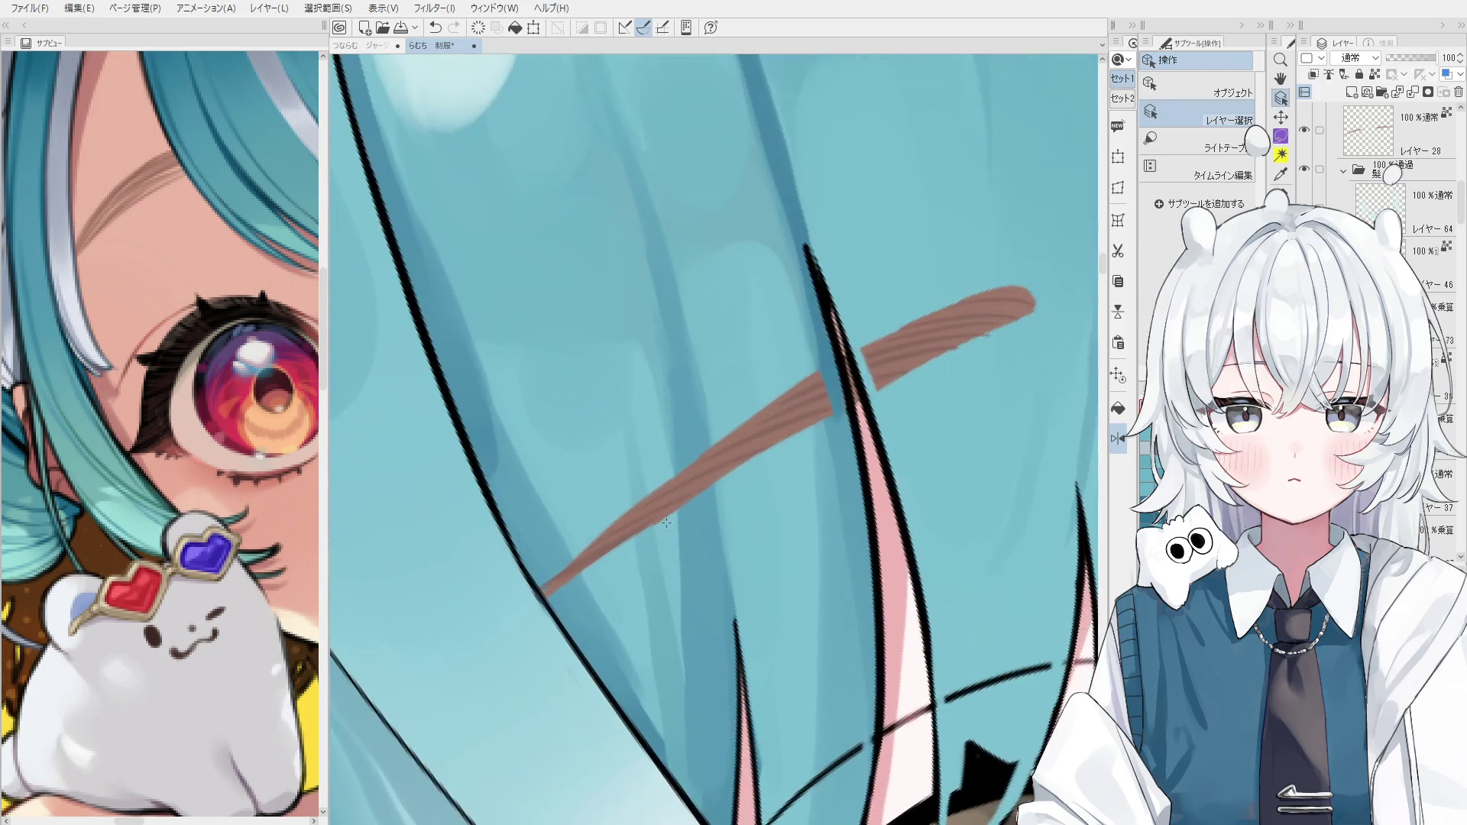
{"action": "left_click", "coordinate": [666, 512], "text": "ctrl"}
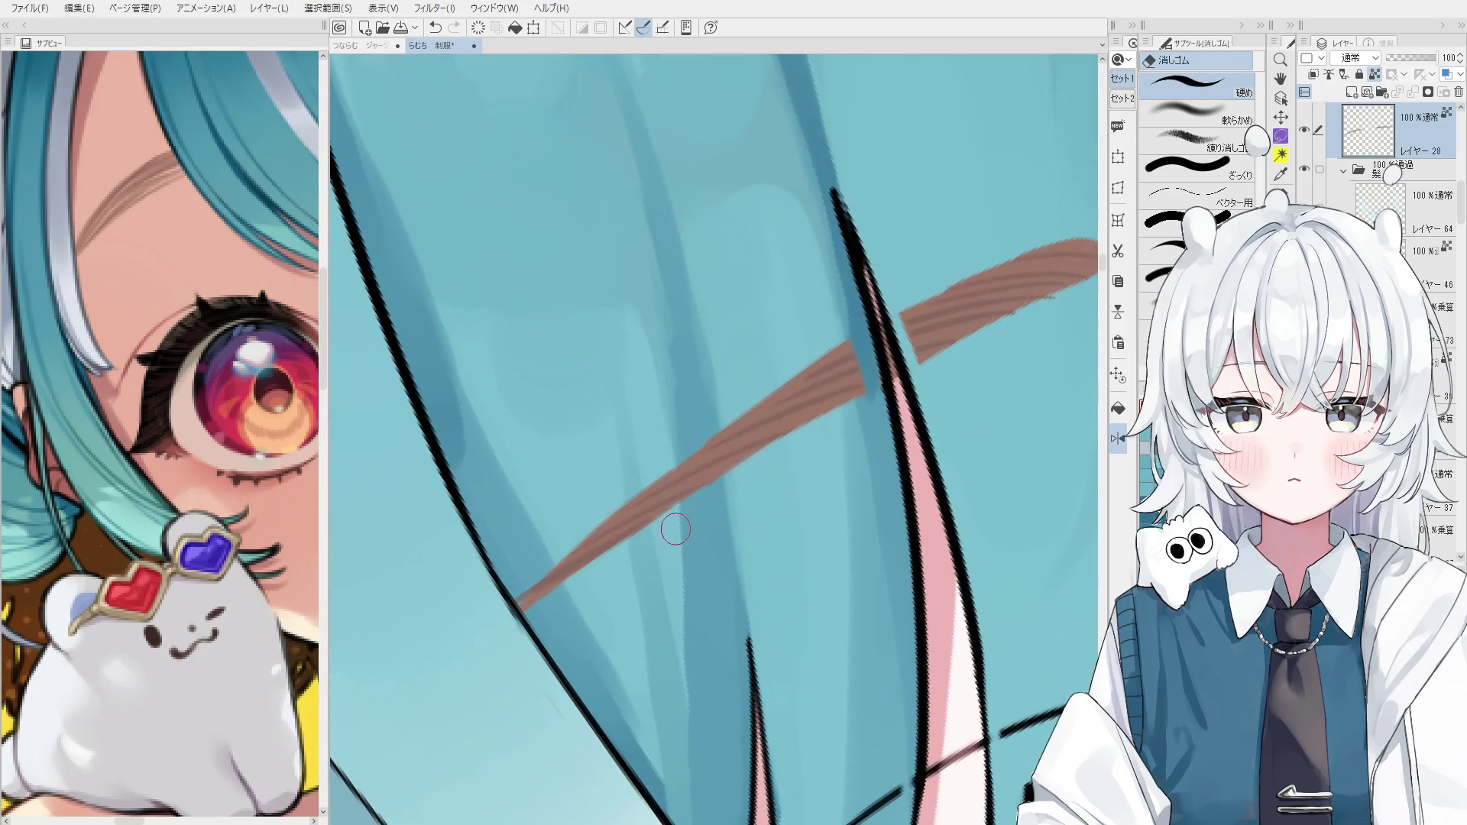
{"action": "scroll", "coordinate": [672, 519], "scroll_direction": "down", "scroll_amount": 2}
{"action": "left_click", "coordinate": [614, 552], "text": "ctrl"}
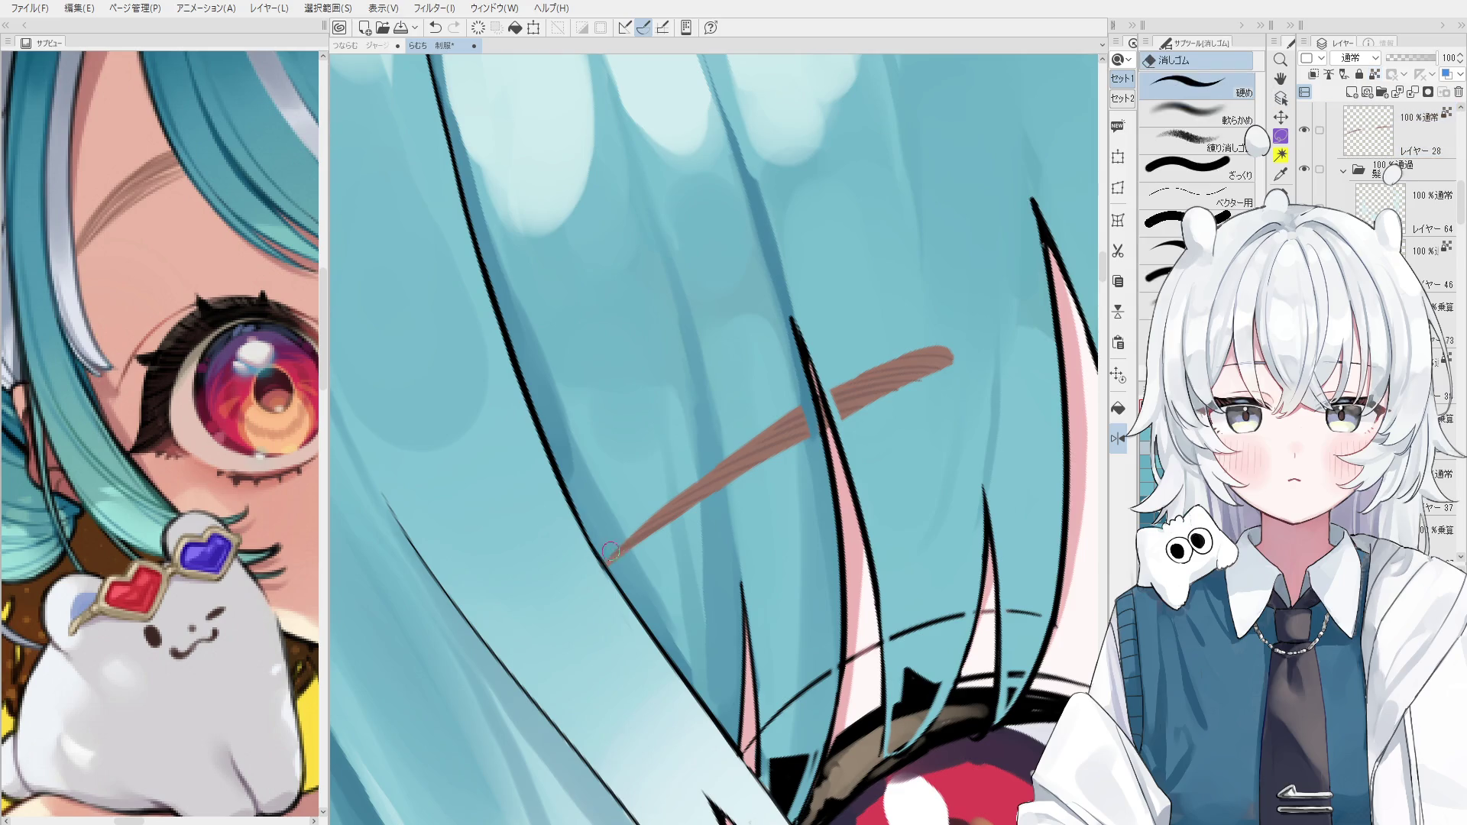
Rotate the view to angle the hair strands and reselect the eyebrow layer.
{"action": "scroll", "coordinate": [611, 550], "scroll_direction": "down", "scroll_amount": 5}
{"action": "left_click_drag", "start_coordinate": [784, 537], "coordinate": [922, 560]}
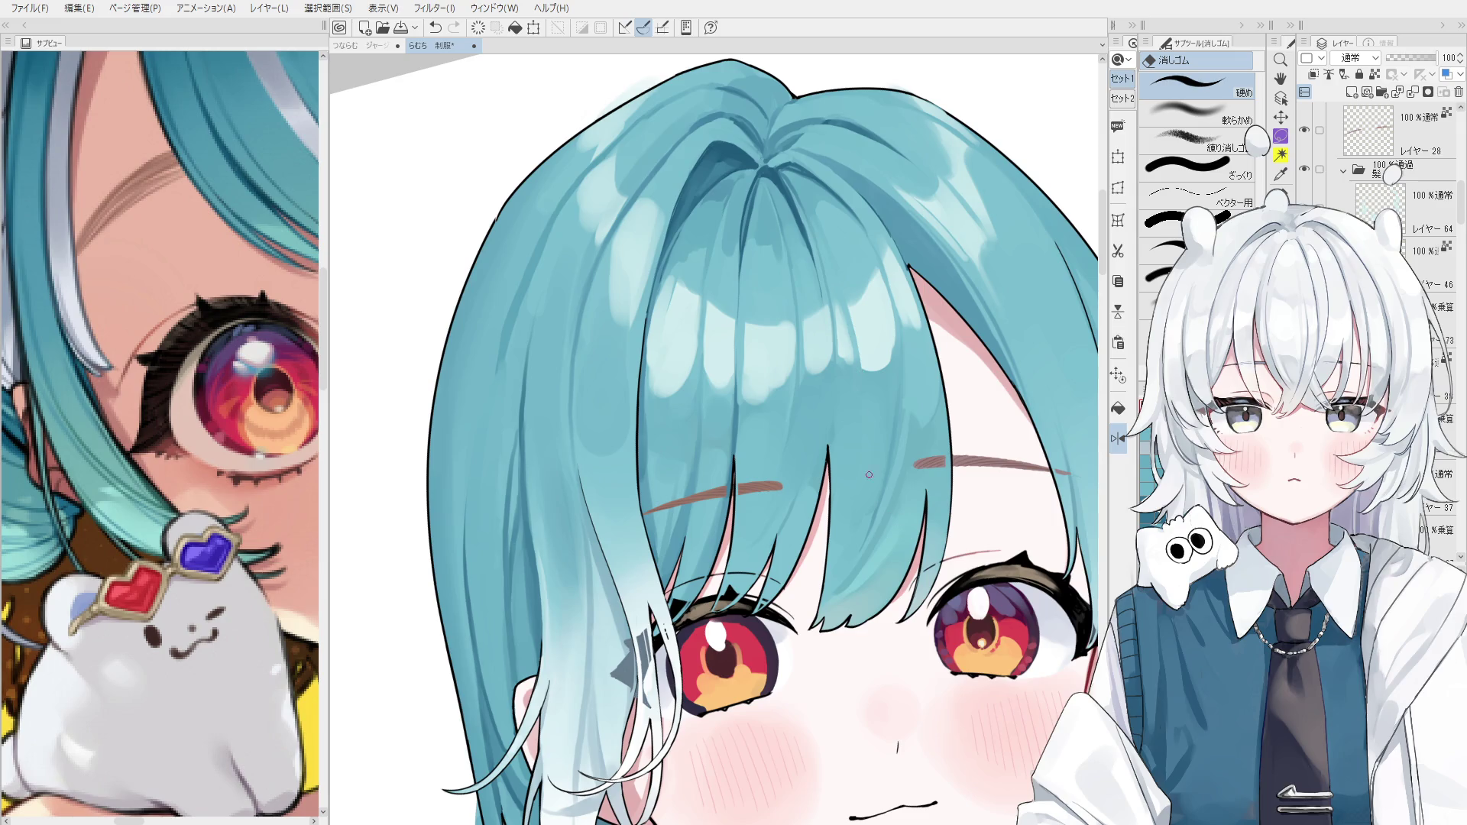
{"action": "scroll", "coordinate": [718, 477], "scroll_direction": "up", "scroll_amount": 6}
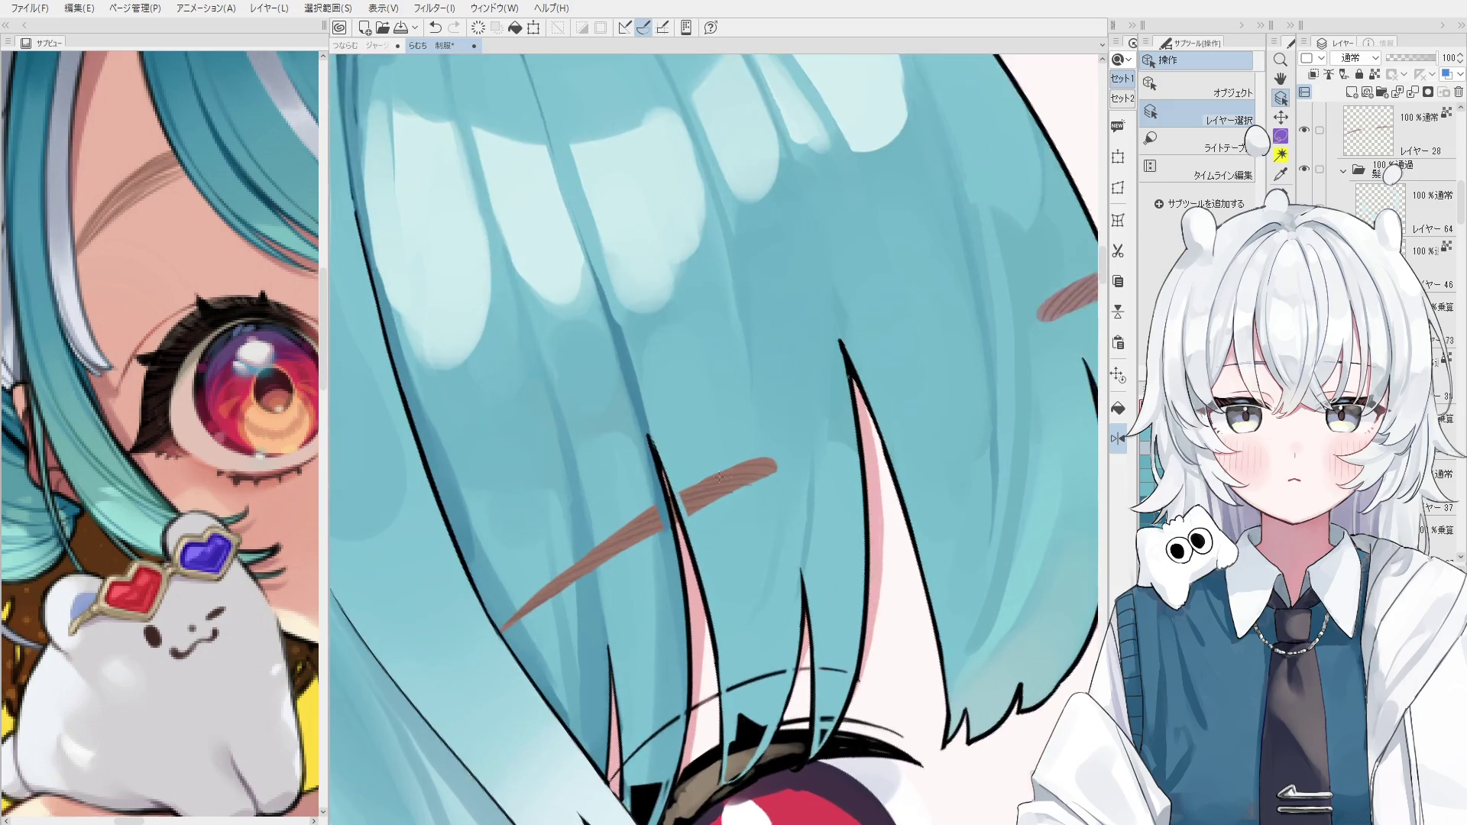
{"action": "scroll", "coordinate": [718, 477], "scroll_direction": "up", "scroll_amount": 2}
{"action": "left_click_drag", "start_coordinate": [718, 477], "coordinate": [672, 527]}
{"action": "scroll", "coordinate": [661, 532], "scroll_direction": "up", "scroll_amount": 2}
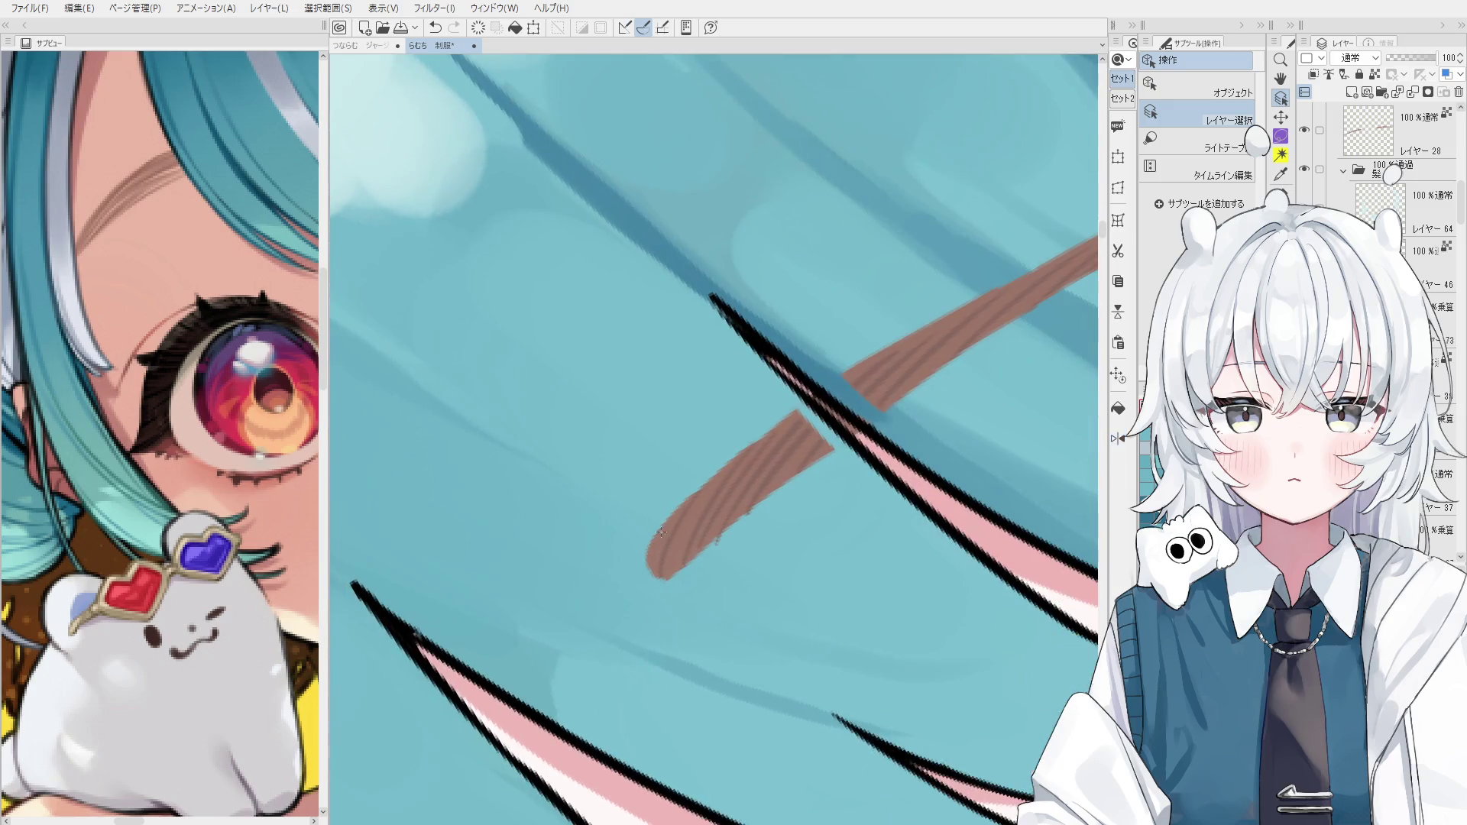
{"action": "left_click", "coordinate": [662, 532], "text": "ctrl"}
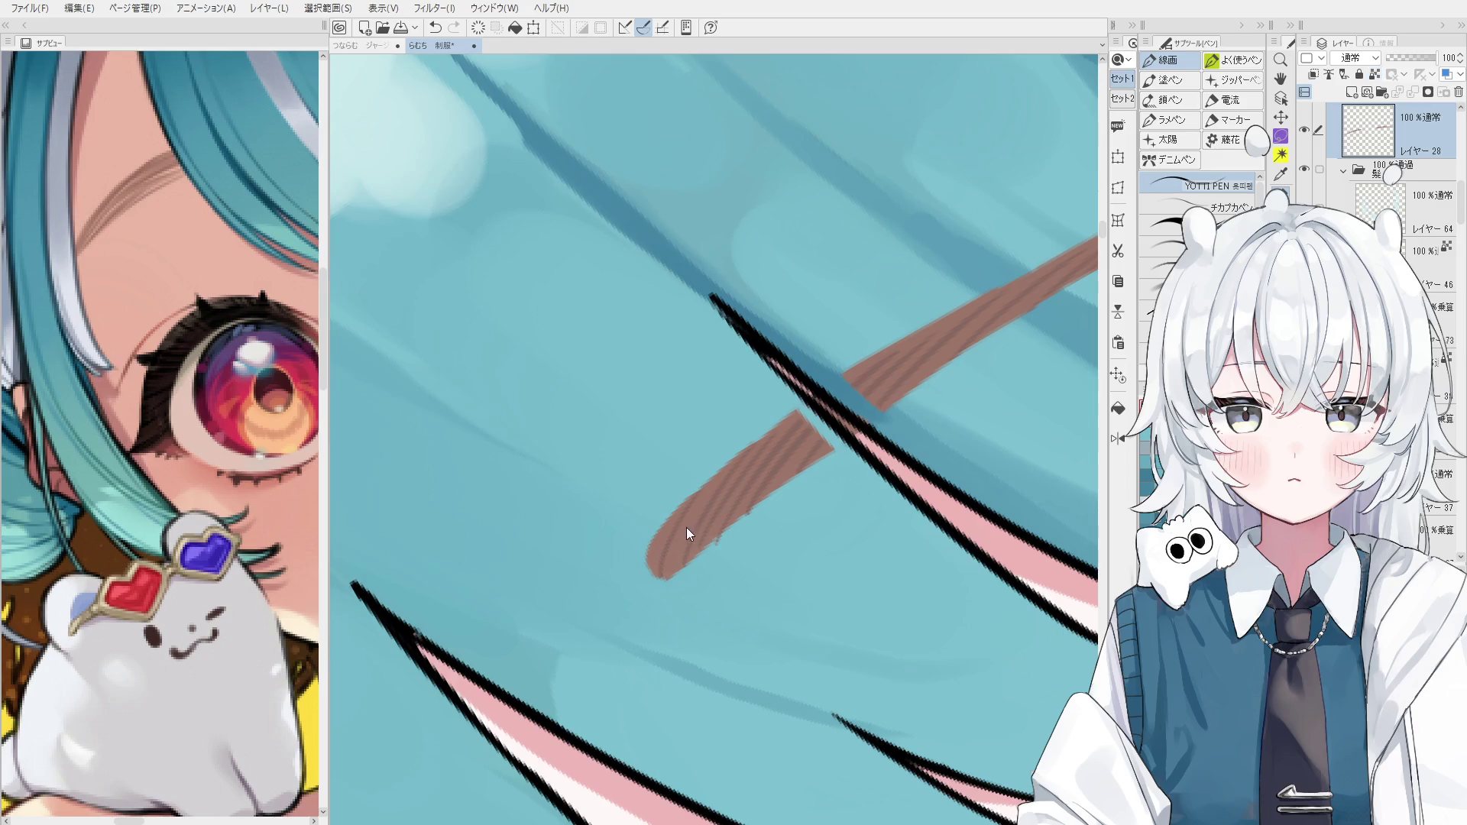
Paint lighter strokes on the eyebrow's upper edge, comparing with and without them.
{"action": "left_click_drag", "start_coordinate": [688, 489], "coordinate": [705, 500]}
{"action": "key", "text": "ctrl+z"}
{"action": "key", "text": "ctrl+y"}
{"action": "key", "text": "ctrl+z"}
{"action": "key", "text": "ctrl+y"}
{"action": "key", "text": "ctrl+z"}
{"action": "key", "text": "ctrl+y"}
{"action": "key", "text": "ctrl+z"}
{"action": "key", "text": "ctrl+y"}
{"action": "scroll", "coordinate": [801, 471], "scroll_direction": "down", "scroll_amount": 3}
{"action": "scroll", "coordinate": [802, 472], "scroll_direction": "up", "scroll_amount": 2}
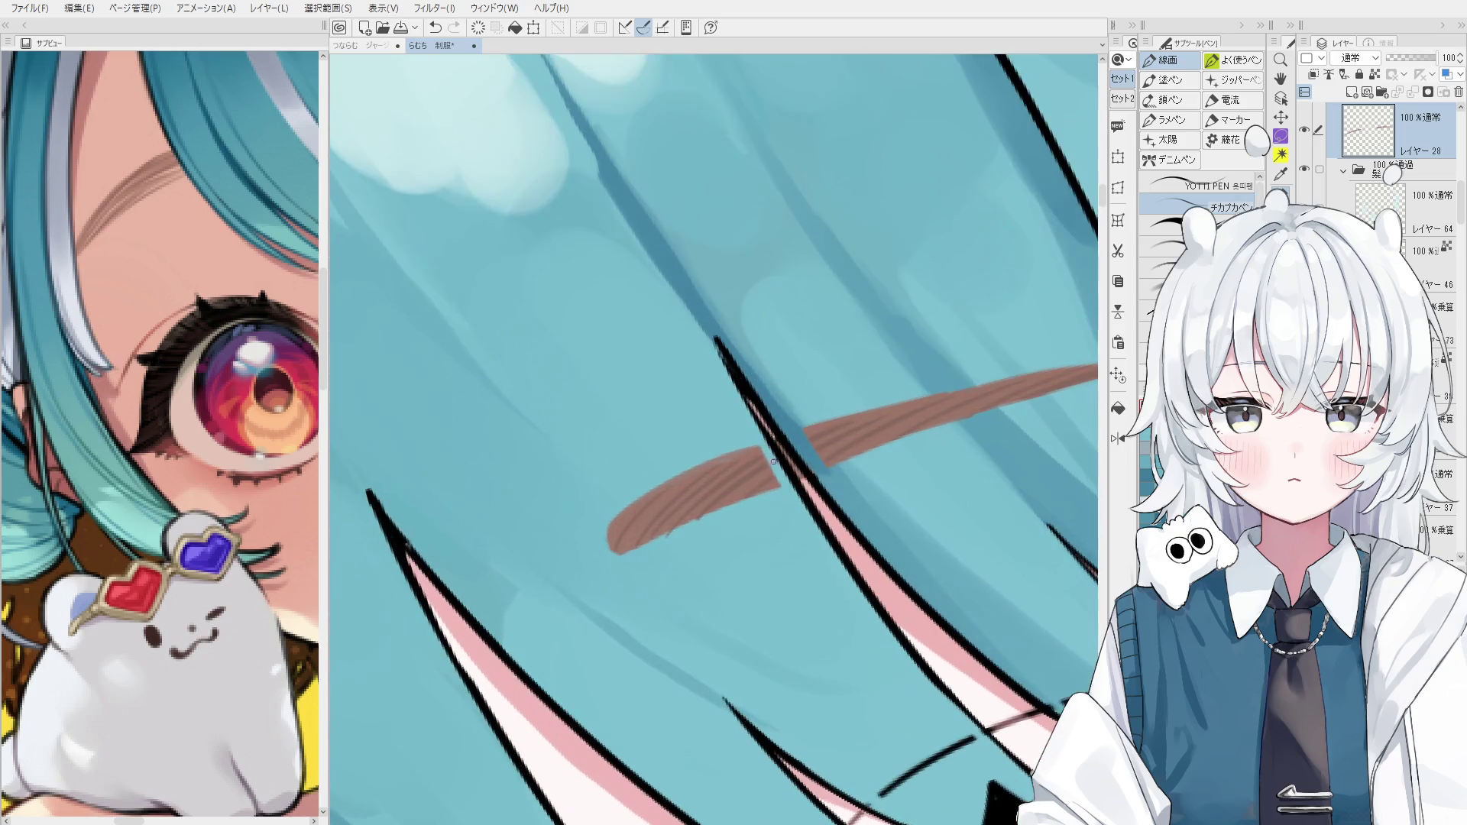
{"action": "key", "text": "ctrl+y"}
{"action": "scroll", "coordinate": [761, 447], "scroll_direction": "down", "scroll_amount": 3}
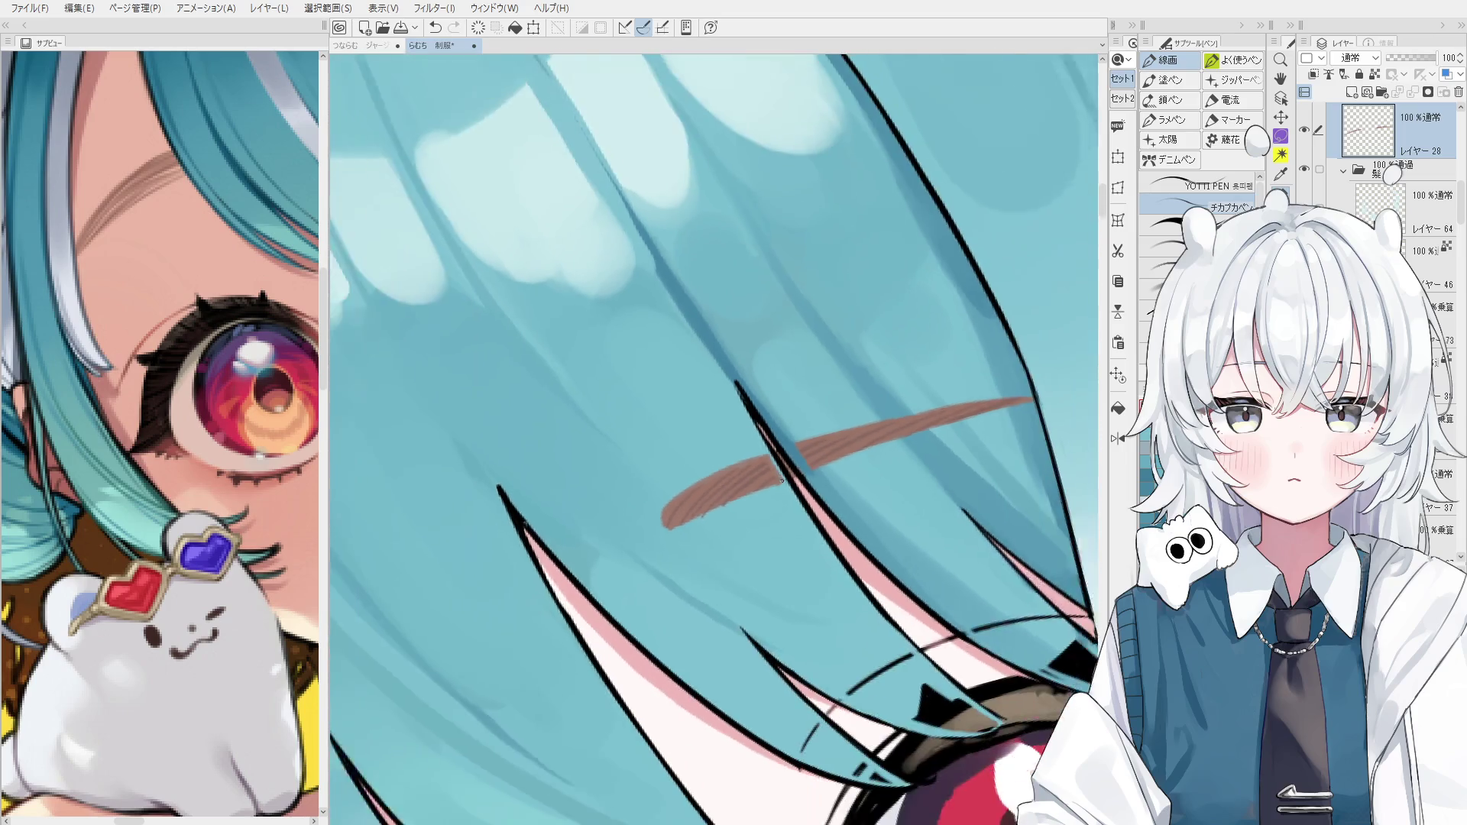
{"action": "scroll", "coordinate": [708, 501], "scroll_direction": "up", "scroll_amount": 2}
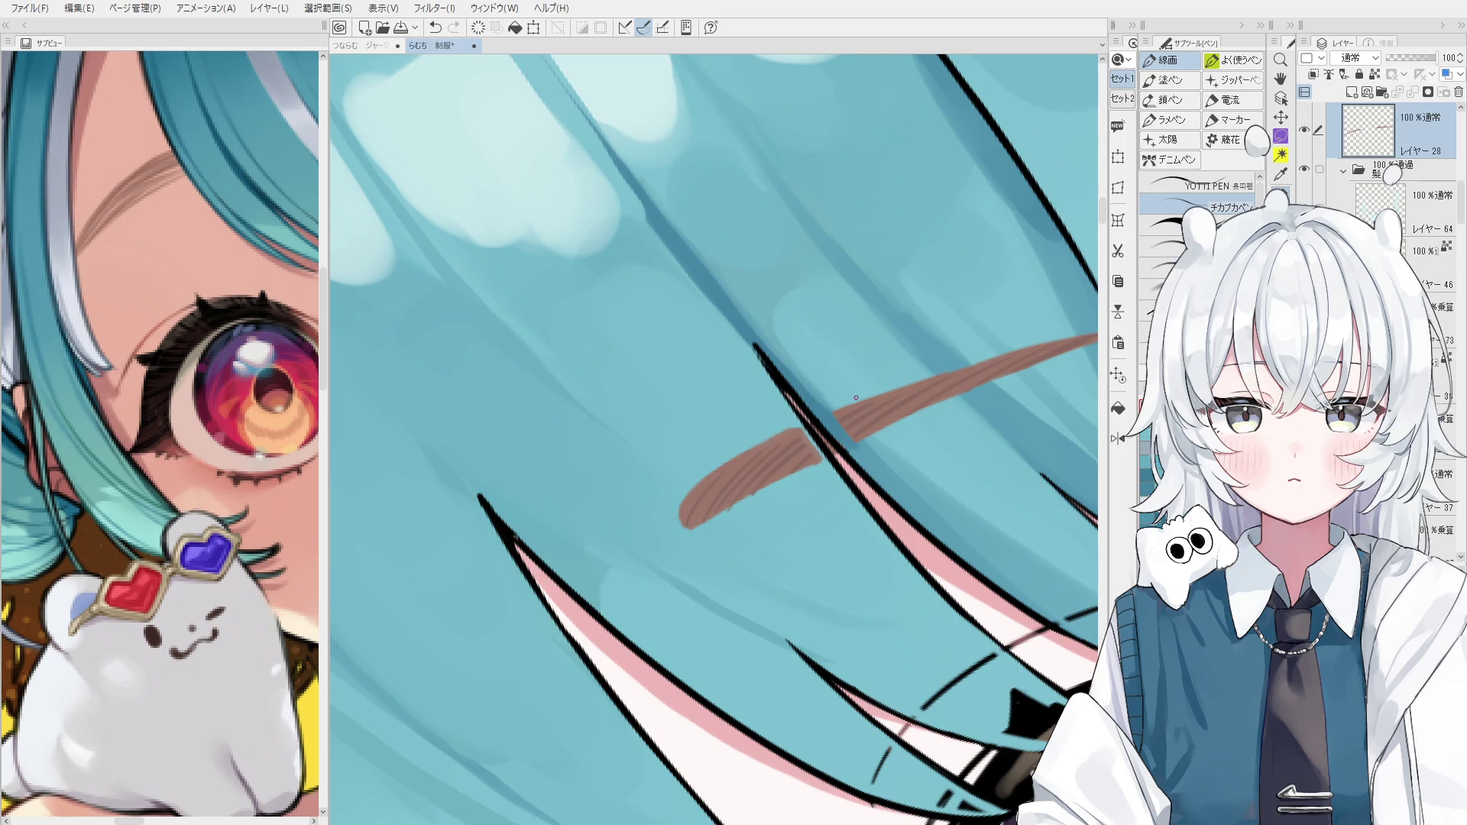
Thicken the eyebrow along its upper edge.
{"action": "key", "text": "ctrl+z"}
{"action": "key", "text": "ctrl+y"}
{"action": "left_click_drag", "start_coordinate": [868, 403], "coordinate": [956, 369]}
{"action": "scroll", "coordinate": [1026, 350], "scroll_direction": "down", "scroll_amount": 5}
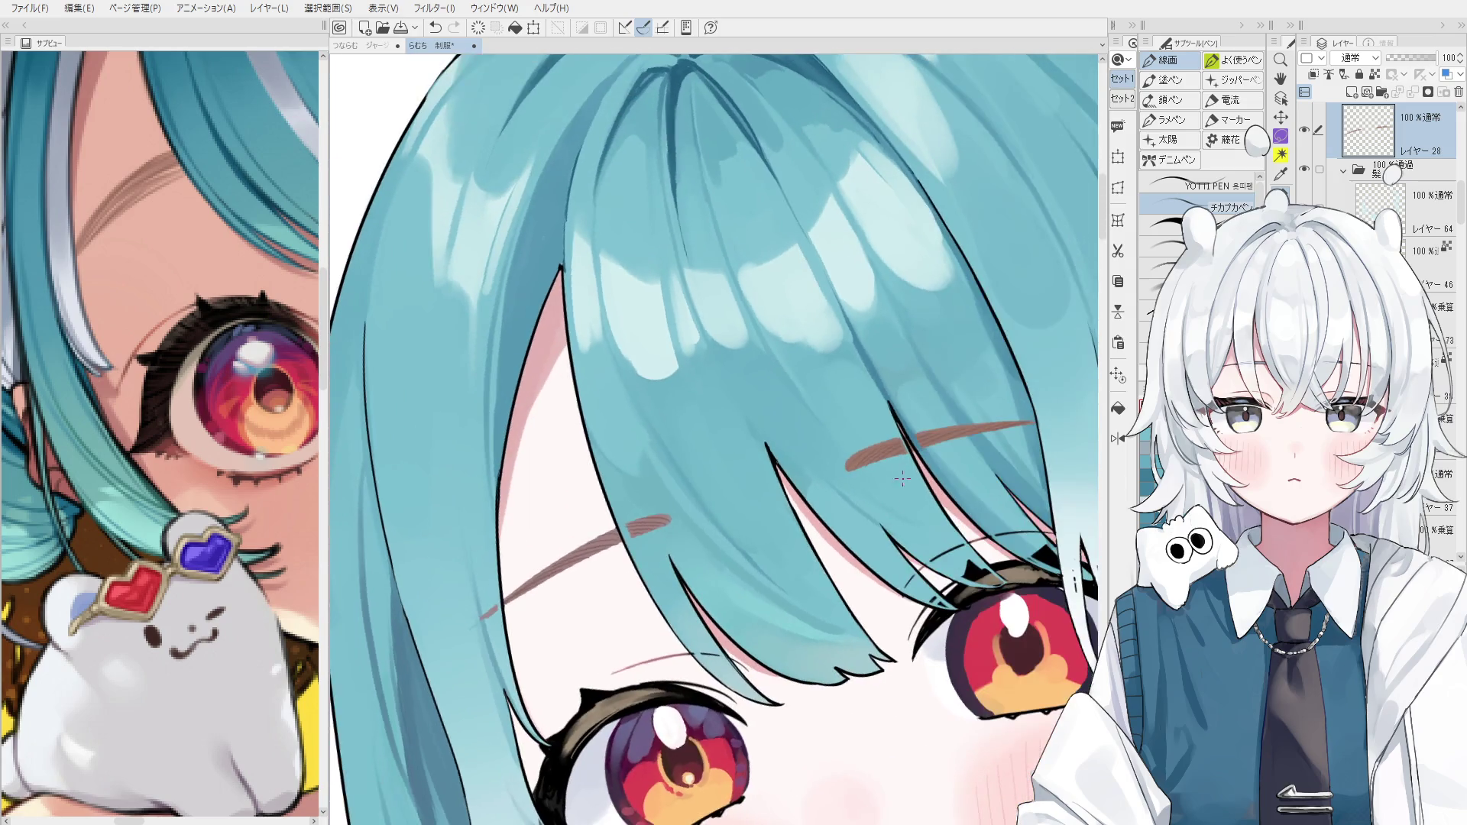
Redraw the main brown eyebrow stroke with the pen.
{"action": "scroll", "coordinate": [862, 462], "scroll_direction": "up", "scroll_amount": 5}
{"action": "key", "text": "e"}
{"action": "scroll", "coordinate": [862, 461], "scroll_direction": "up", "scroll_amount": 3}
{"action": "key", "text": "p"}
{"action": "scroll", "coordinate": [902, 443], "scroll_direction": "down", "scroll_amount": 2}
{"action": "key", "text": "ctrl+z"}
{"action": "left_click_drag", "start_coordinate": [867, 451], "coordinate": [940, 429]}
{"action": "scroll", "coordinate": [916, 436], "scroll_direction": "up", "scroll_amount": 2}
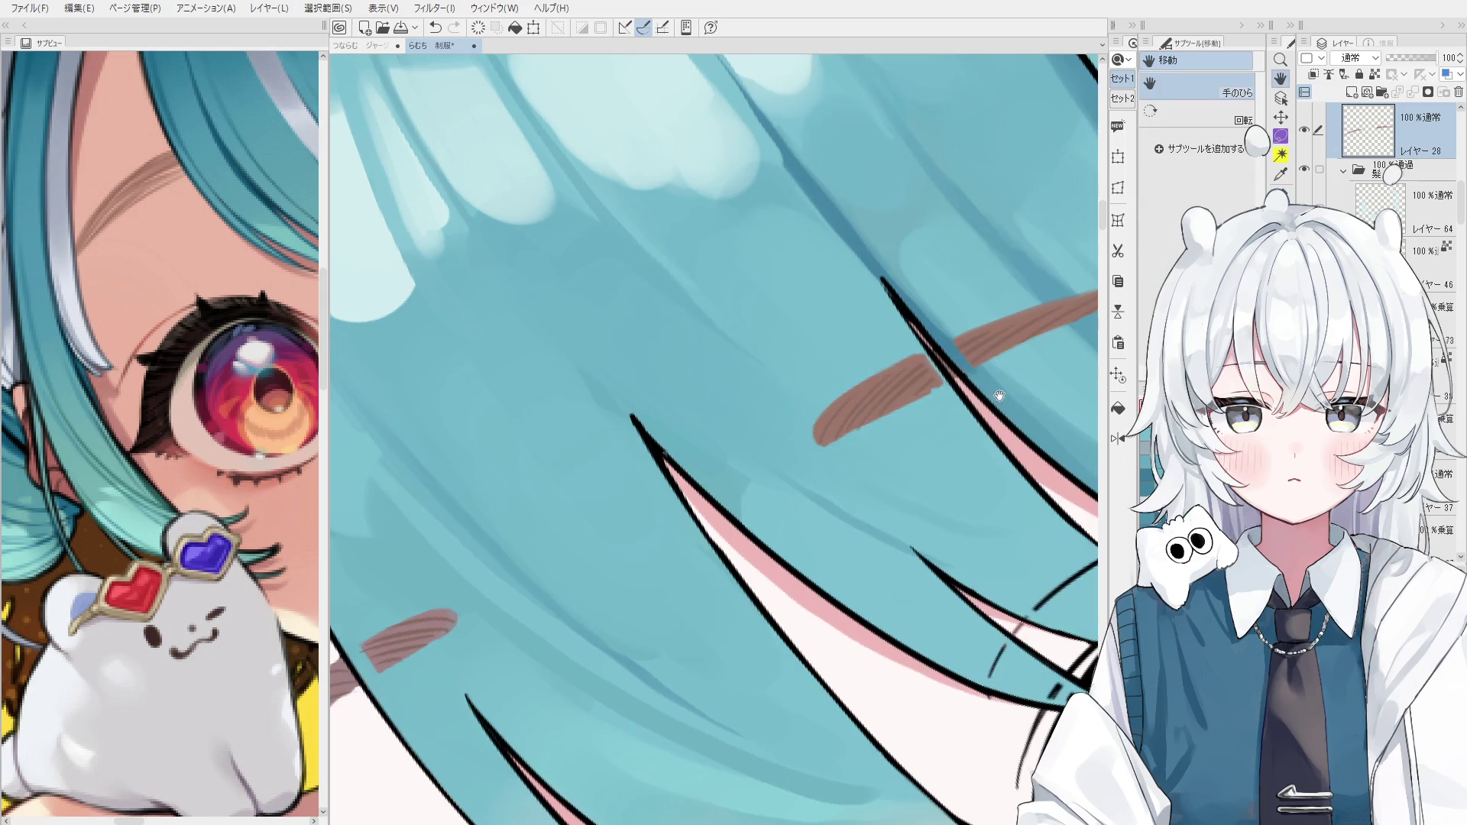
Build up the upper eyebrow band and fill in its lower edge.
{"action": "left_click_drag", "start_coordinate": [809, 450], "coordinate": [974, 378]}
{"action": "key", "text": "ctrl+z"}
{"action": "key", "text": "ctrl+z"}
{"action": "left_click_drag", "start_coordinate": [882, 412], "coordinate": [948, 385]}
{"action": "mouse_move", "coordinate": [829, 436]}
{"action": "left_mouse_down"}
{"action": "mouse_move", "coordinate": [890, 412]}
{"action": "mouse_move", "coordinate": [929, 444]}
{"action": "mouse_move", "coordinate": [818, 441]}
{"action": "left_mouse_up"}
{"action": "scroll", "coordinate": [947, 388], "scroll_direction": "down", "scroll_amount": 2}
{"action": "scroll", "coordinate": [741, 535], "scroll_direction": "up", "scroll_amount": 2}
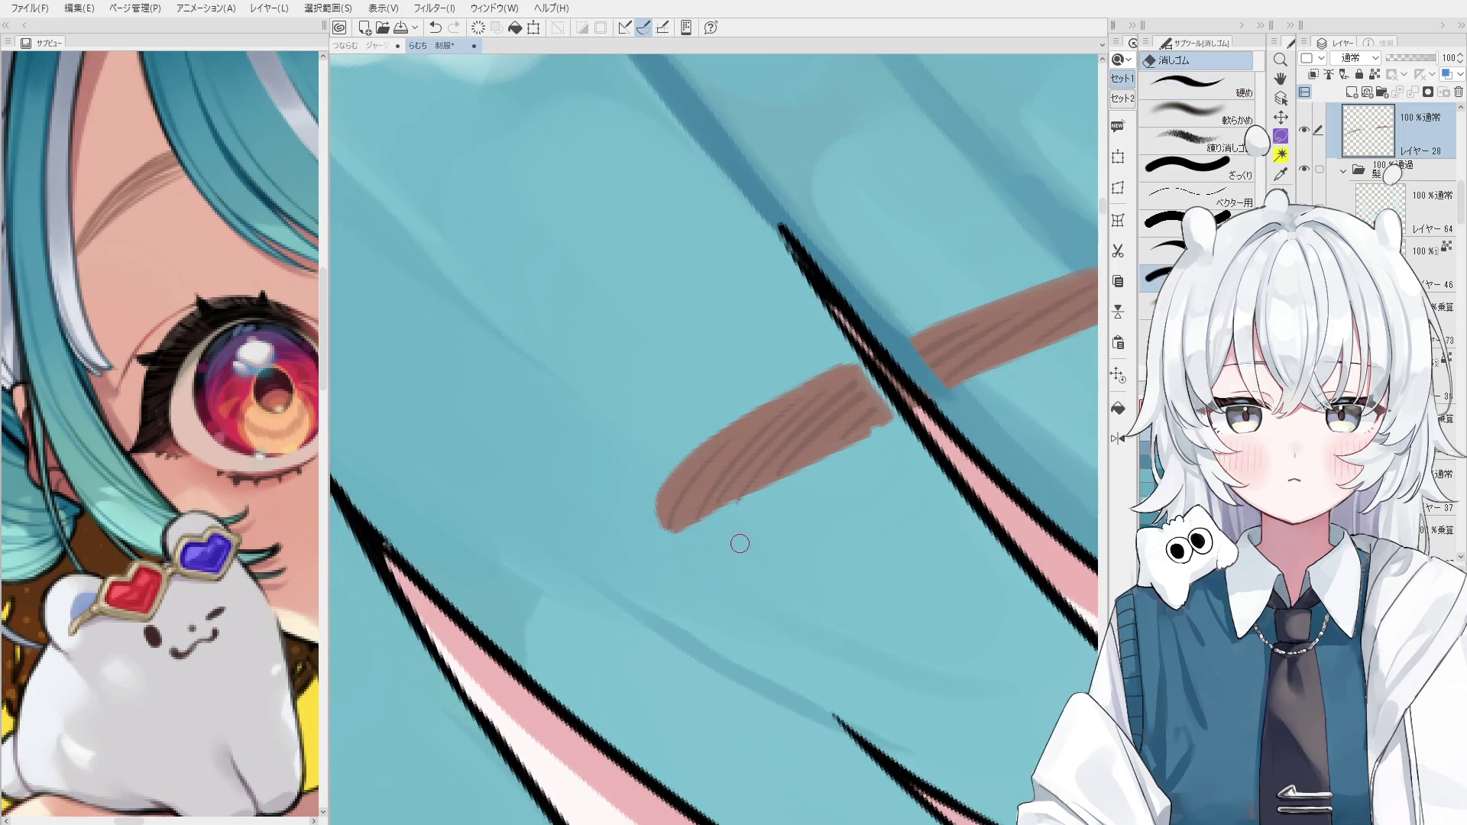
{"action": "left_click_drag", "start_coordinate": [728, 501], "coordinate": [867, 427]}
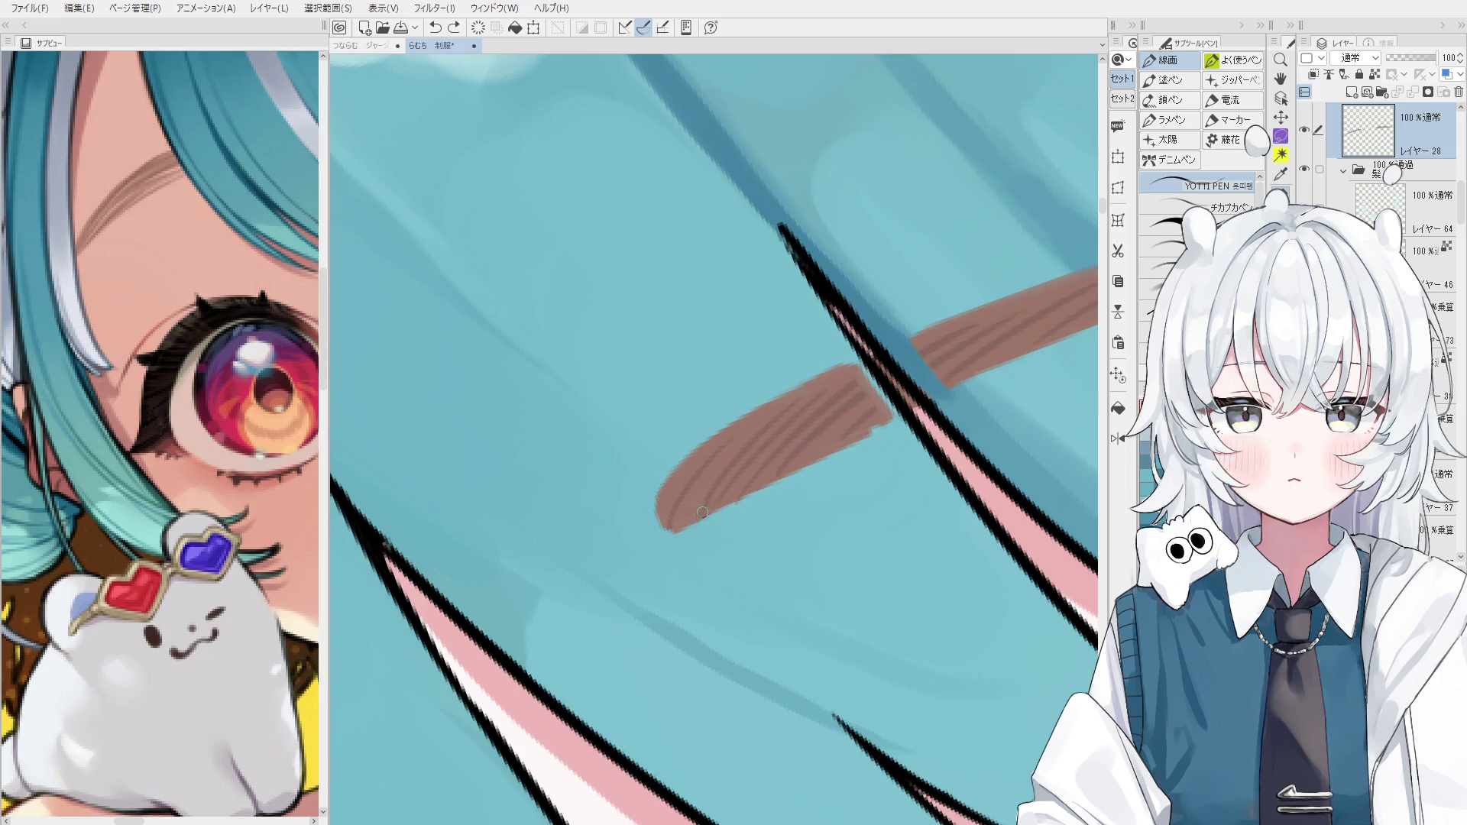
Erase the lower-left part of the brown eyebrow.
{"action": "key", "text": "e"}
{"action": "mouse_move", "coordinate": [722, 525]}
{"action": "left_mouse_down"}
{"action": "mouse_move", "coordinate": [868, 446]}
{"action": "mouse_move", "coordinate": [821, 538]}
{"action": "mouse_move", "coordinate": [834, 541]}
{"action": "left_mouse_up"}
{"action": "key", "text": "ctrl+0"}
{"action": "scroll", "coordinate": [821, 538], "scroll_direction": "up", "scroll_amount": 2}
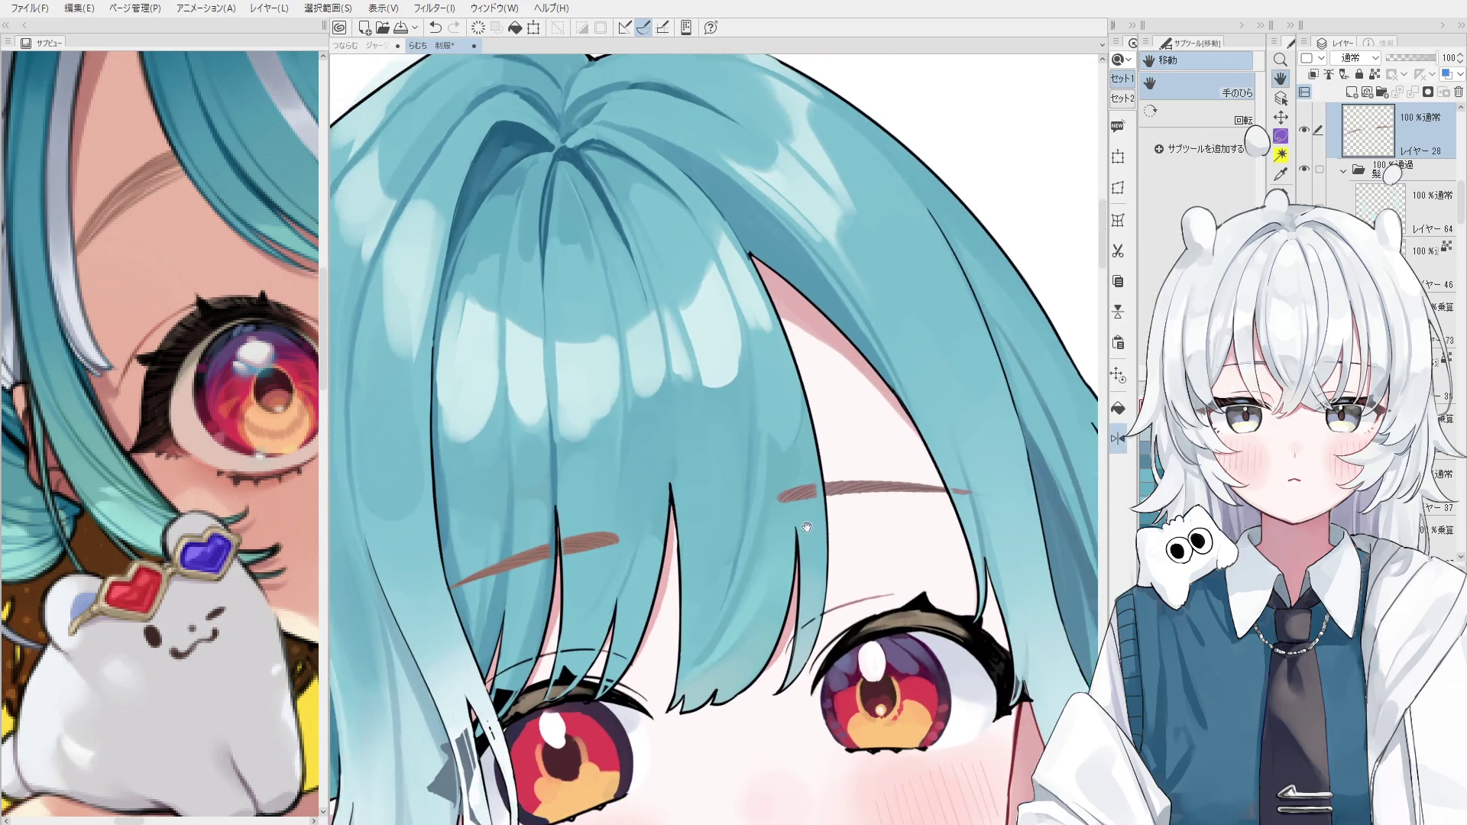
{"action": "scroll", "coordinate": [834, 541], "scroll_direction": "up", "scroll_amount": 4}
Add denser pen strokes along the long brown eyebrow.
{"action": "key", "text": "p"}
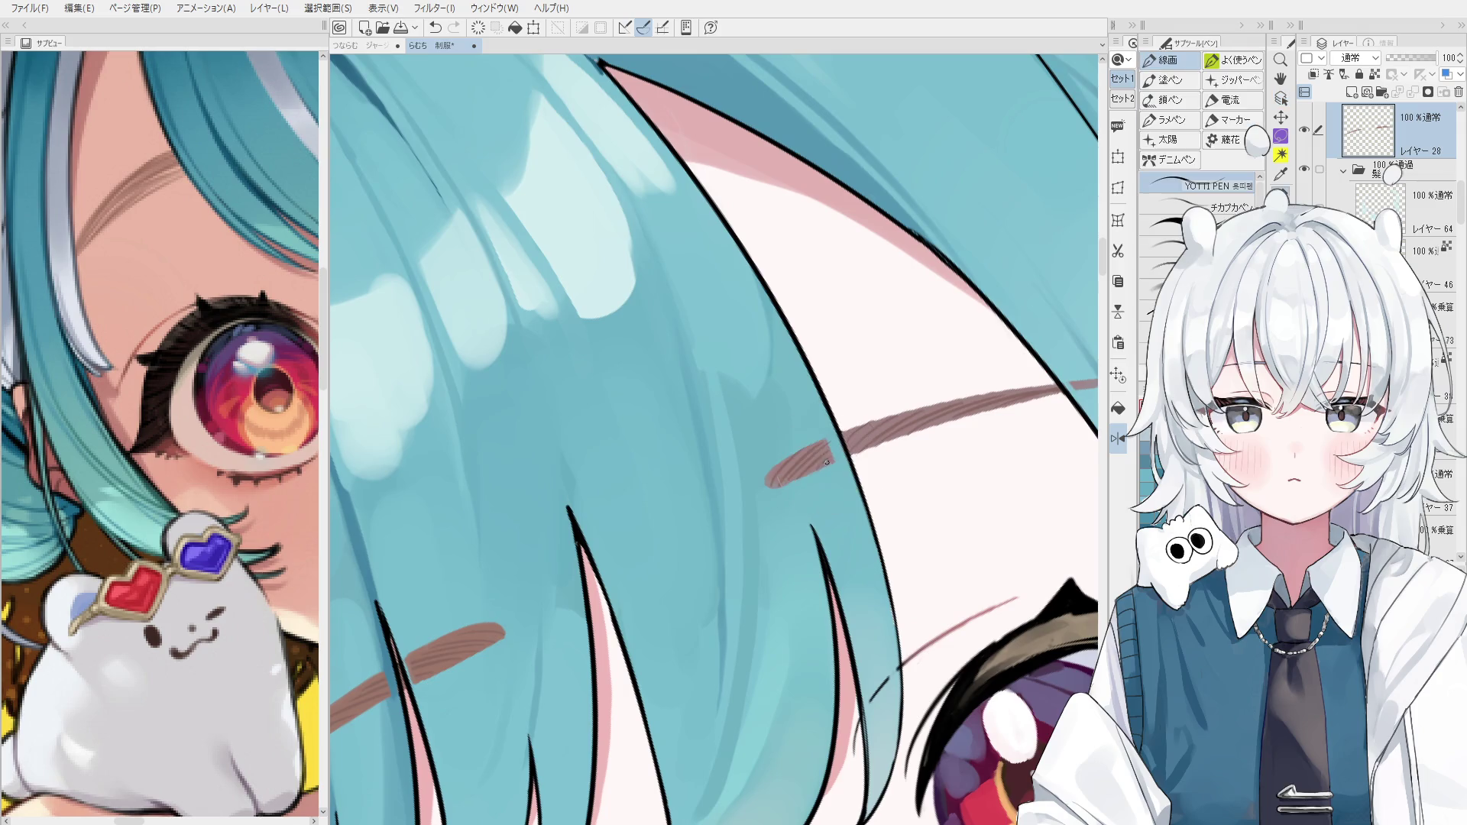
{"action": "scroll", "coordinate": [829, 453], "scroll_direction": "up", "scroll_amount": 1}
{"action": "key", "text": "ctrl+z"}
{"action": "mouse_move", "coordinate": [831, 455]}
{"action": "left_mouse_down"}
{"action": "mouse_move", "coordinate": [802, 469]}
{"action": "mouse_move", "coordinate": [835, 450]}
{"action": "mouse_move", "coordinate": [833, 422]}
{"action": "mouse_move", "coordinate": [842, 444]}
{"action": "mouse_move", "coordinate": [978, 384]}
{"action": "left_mouse_up"}
{"action": "key", "text": "ctrl+z"}
{"action": "key", "text": "ctrl+z"}
{"action": "key", "text": "ctrl+z"}
{"action": "left_click_drag", "start_coordinate": [863, 434], "coordinate": [983, 376]}
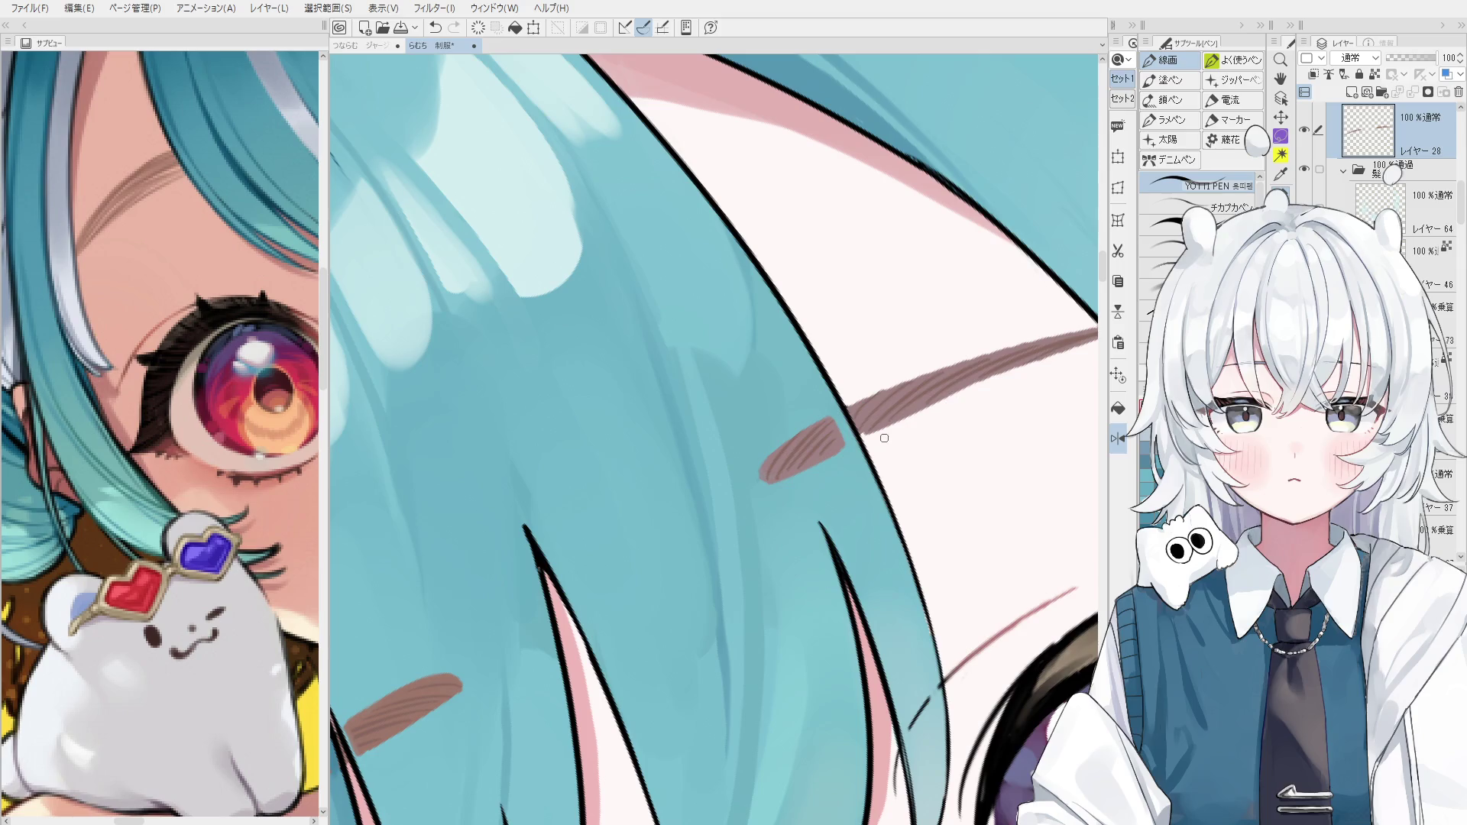
{"action": "left_click_drag", "start_coordinate": [864, 439], "coordinate": [1062, 354]}
{"action": "key", "text": "ctrl+z"}
{"action": "key", "text": "ctrl+z"}
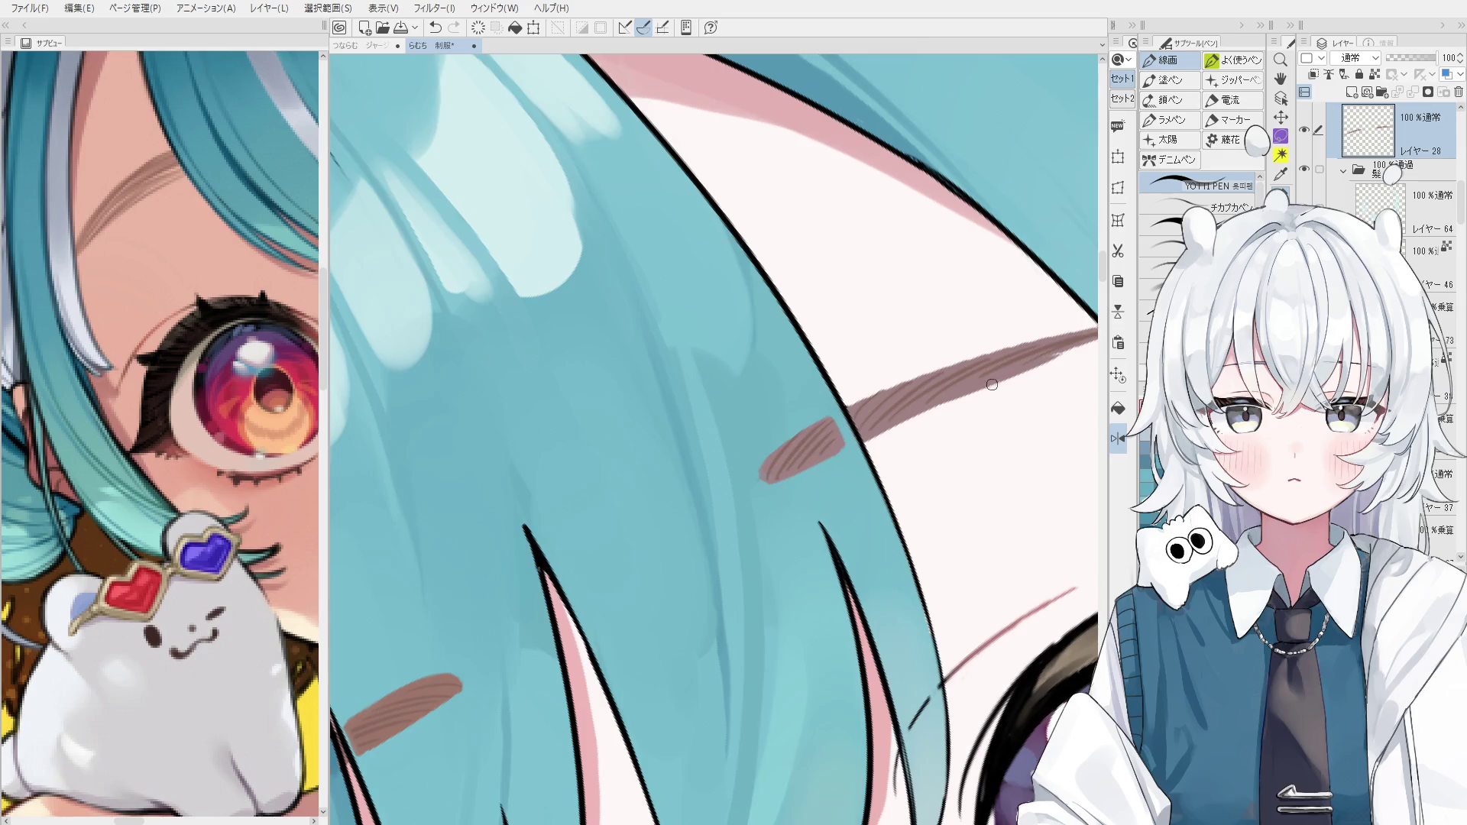
{"action": "scroll", "coordinate": [992, 385], "scroll_direction": "down", "scroll_amount": 2}
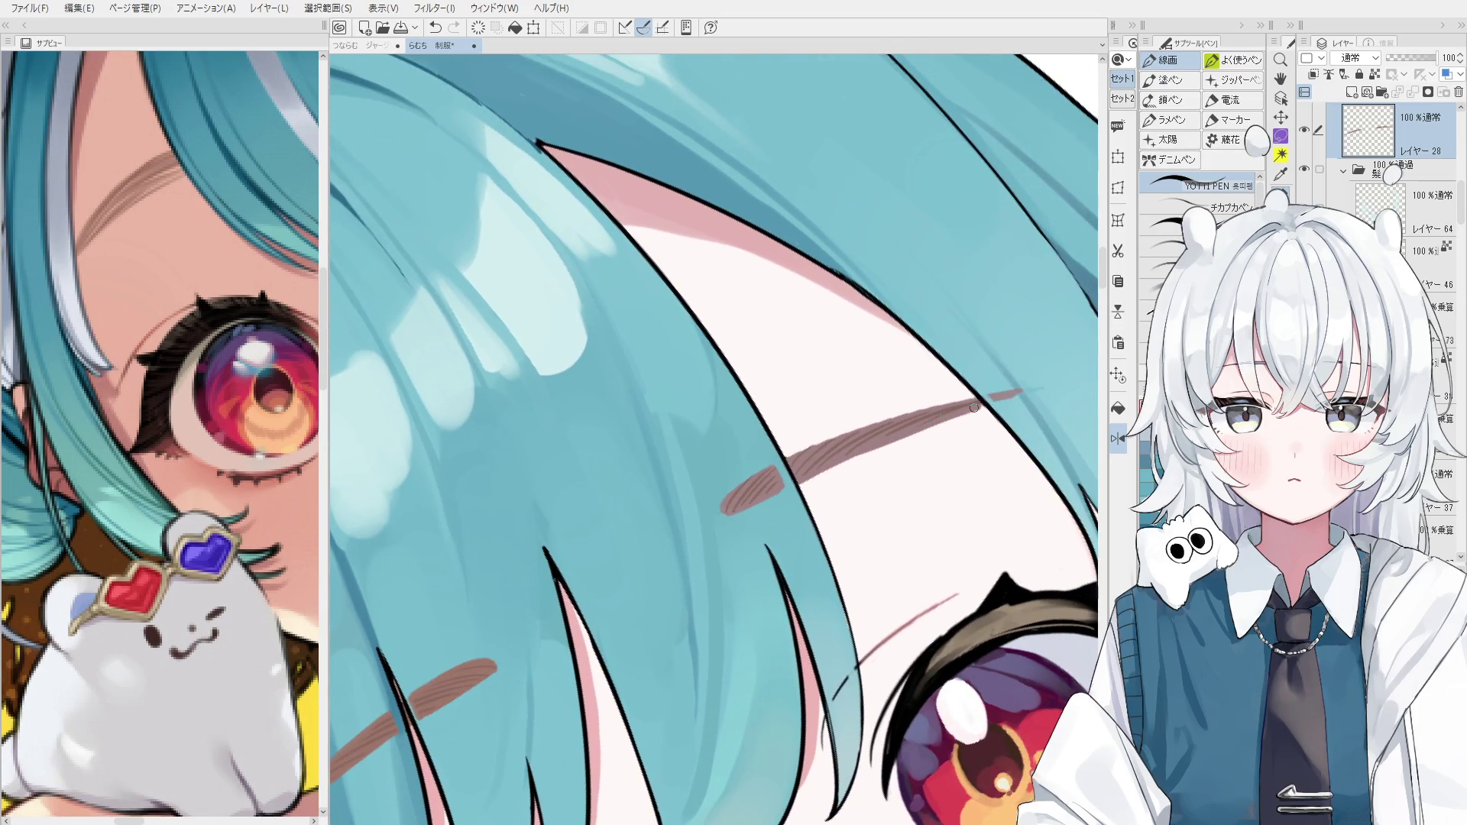
Extend the eyebrow's outer tip into a thin tapered tail, comparing before and after.
{"action": "left_click_drag", "start_coordinate": [995, 402], "coordinate": [1030, 397]}
{"action": "key", "text": "ctrl+z"}
{"action": "key", "text": "ctrl+y"}
{"action": "key", "text": "ctrl+z"}
{"action": "key", "text": "ctrl+y"}
{"action": "scroll", "coordinate": [958, 514], "scroll_direction": "down", "scroll_amount": 4}
{"action": "key", "text": "space"}
{"action": "scroll", "coordinate": [958, 515], "scroll_direction": "down", "scroll_amount": 3}
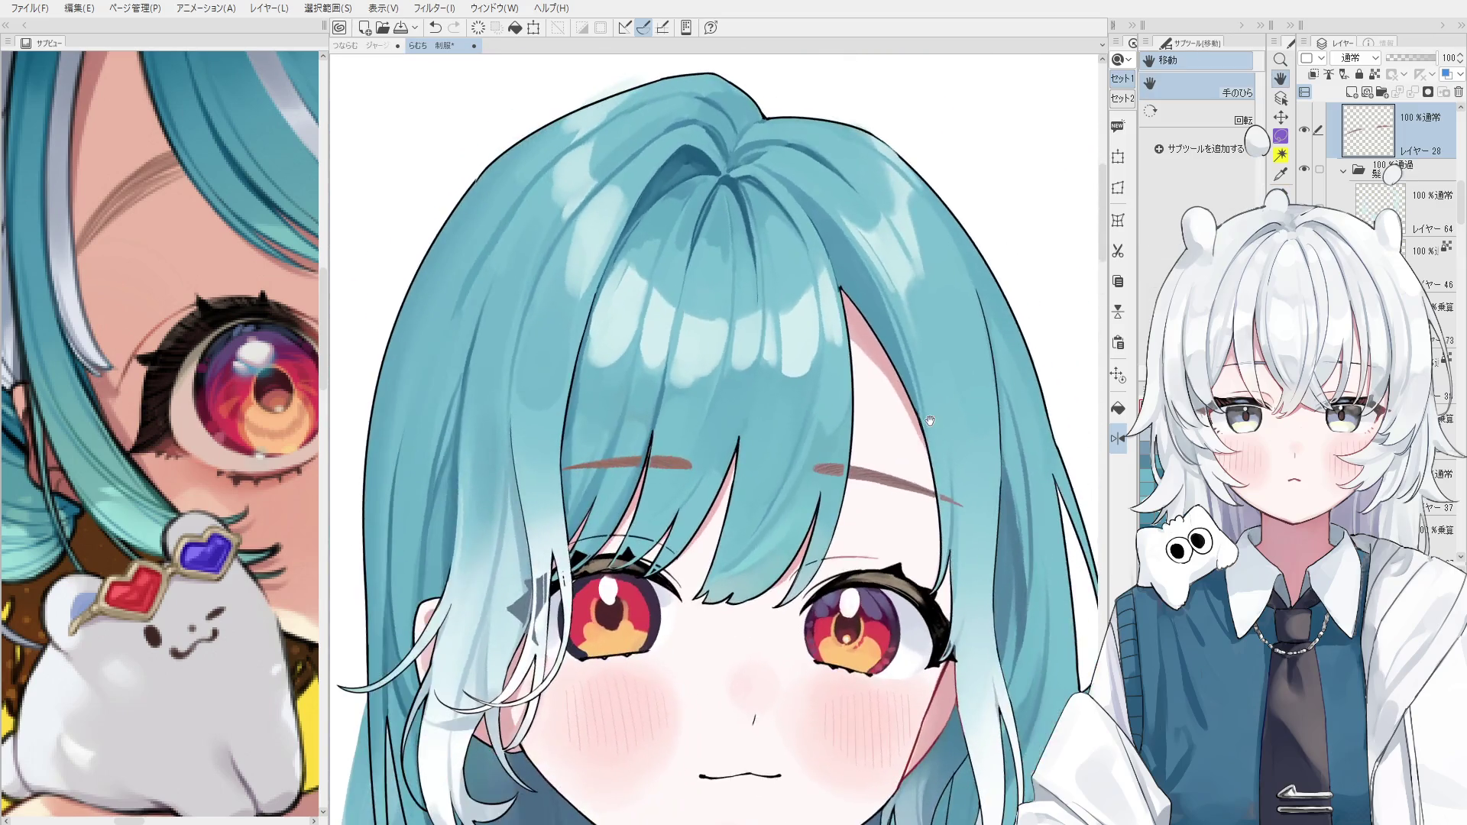
Compare the right eyebrow's recent edits and revert it to its earlier shape.
{"action": "scroll", "coordinate": [679, 527], "scroll_direction": "up", "scroll_amount": 3}
{"action": "scroll", "coordinate": [678, 527], "scroll_direction": "up", "scroll_amount": 3}
{"action": "key", "text": "p"}
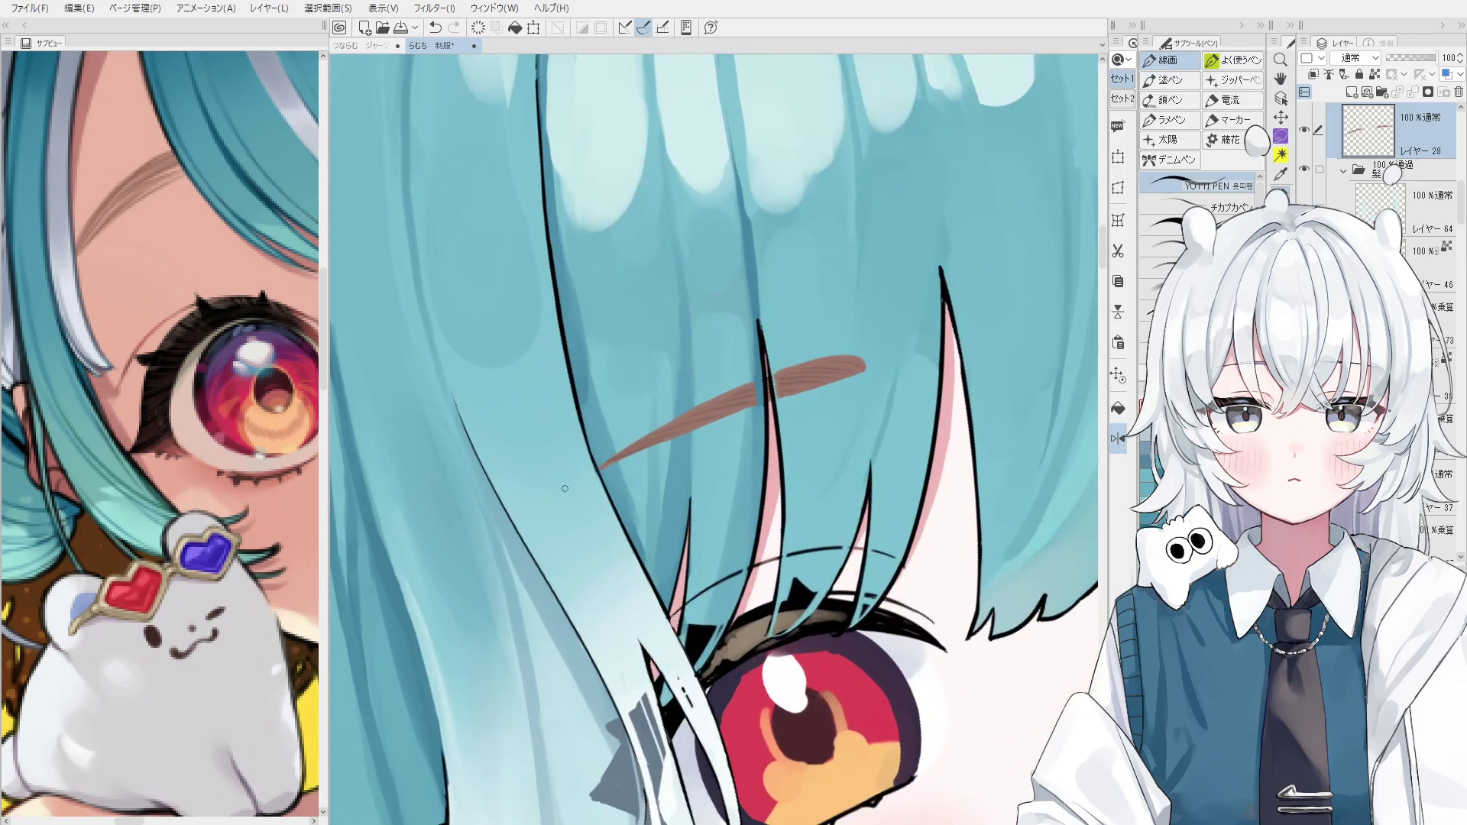
{"action": "key", "text": "ctrl+y"}
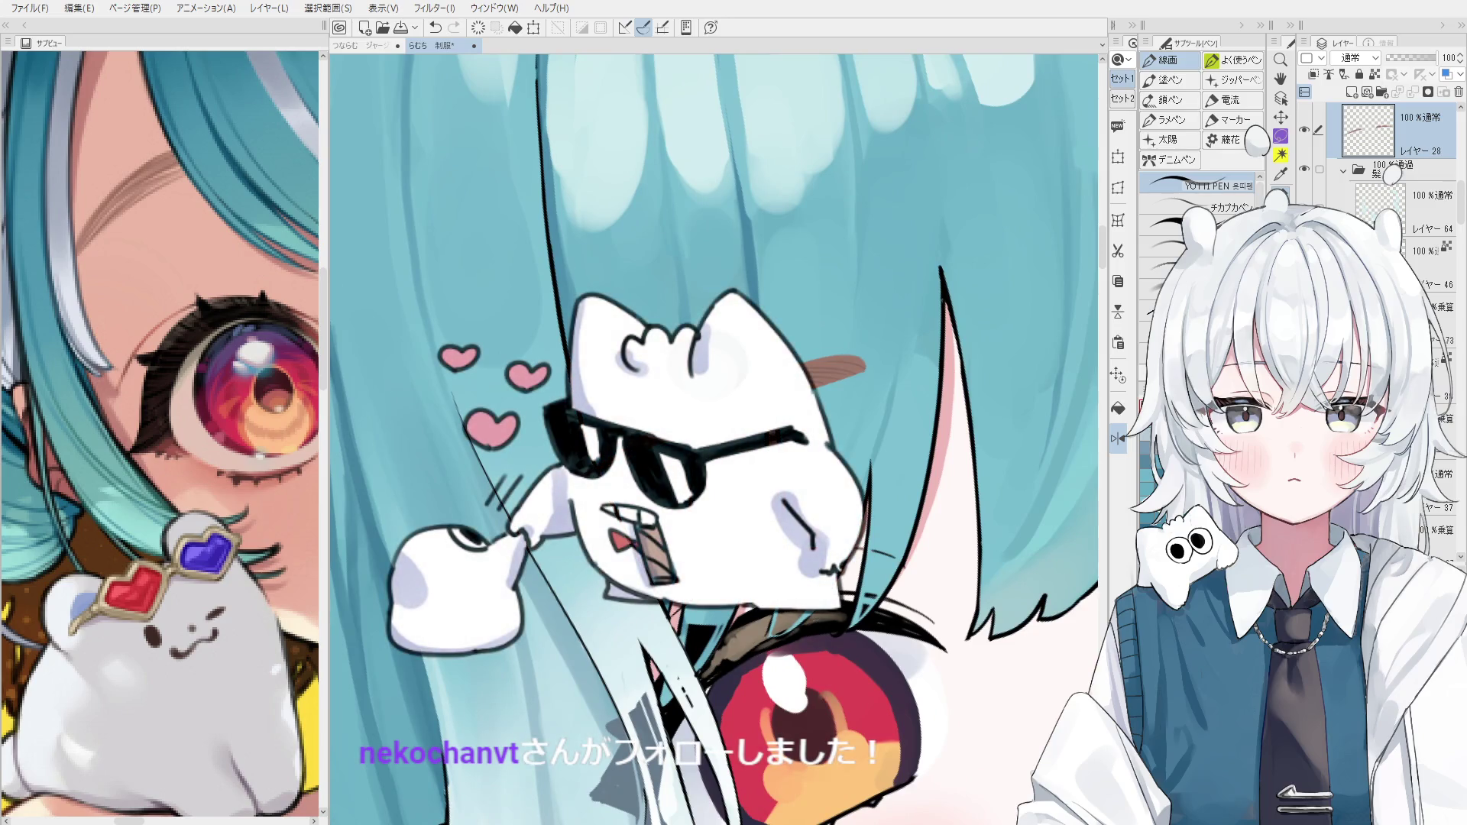
{"action": "key", "text": "ctrl+y"}
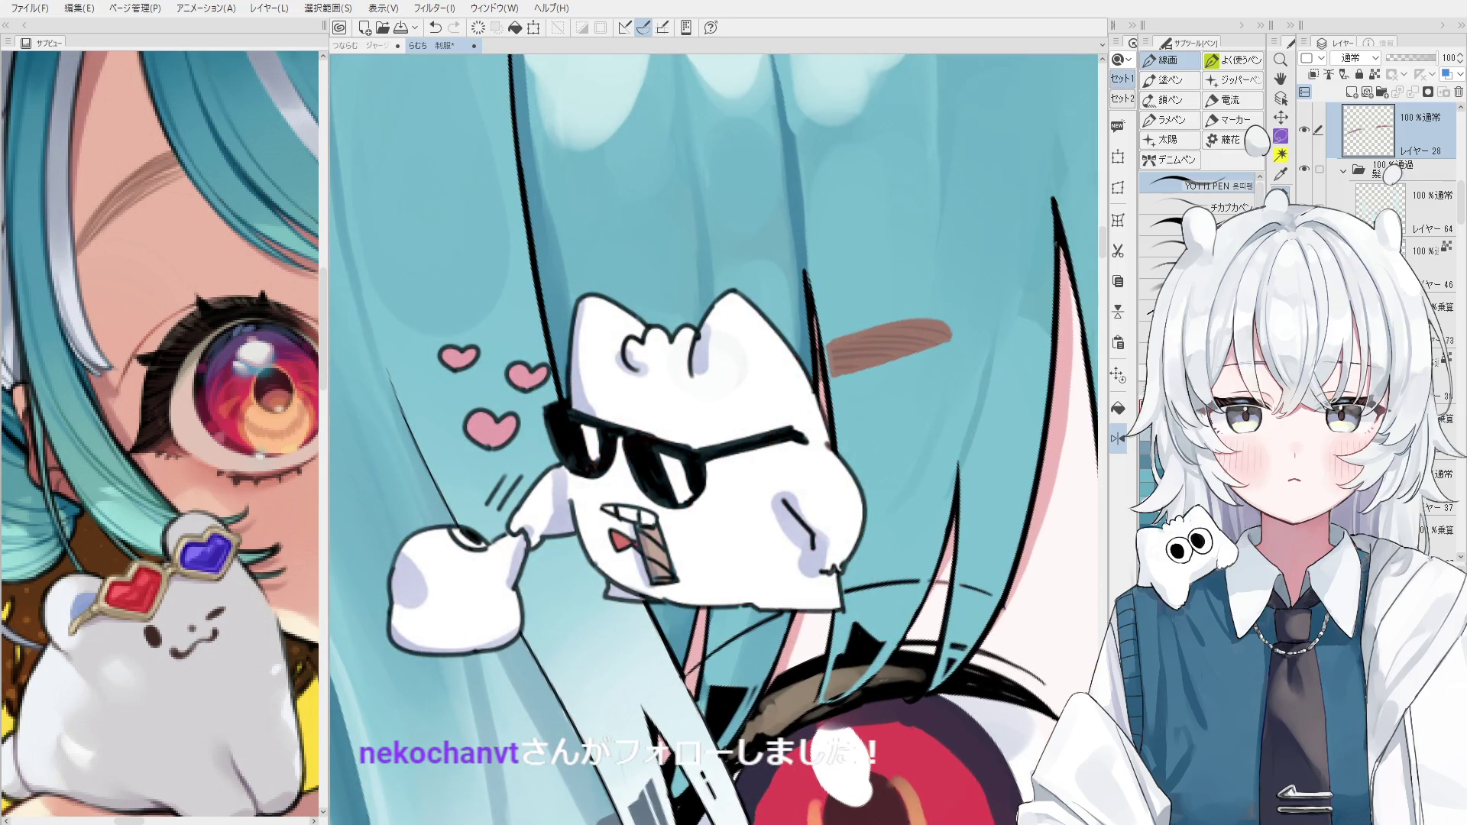
{"action": "key", "text": "ctrl+z"}
{"action": "key", "text": "ctrl+y"}
{"action": "key", "text": "ctrl+z"}
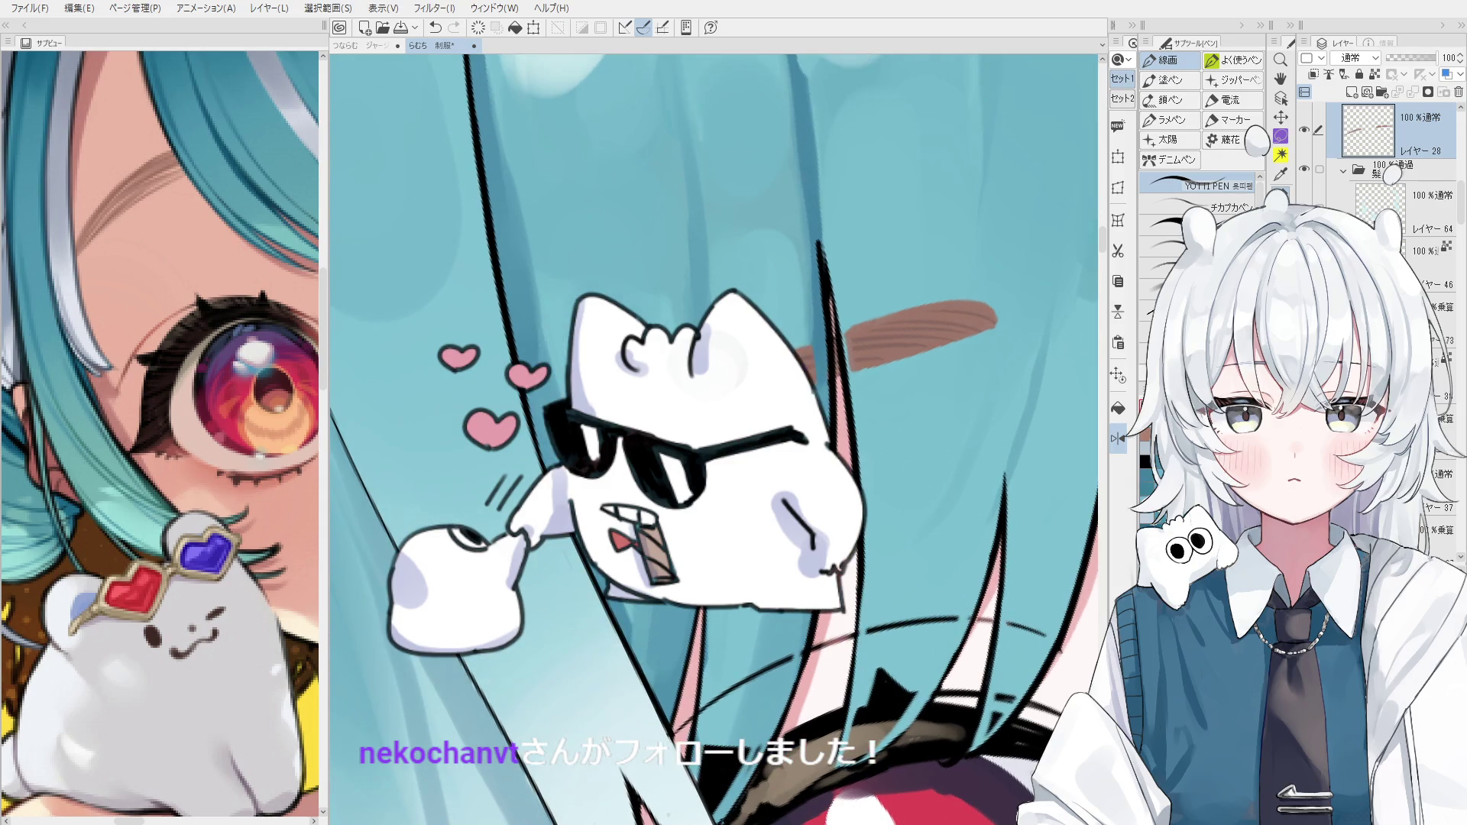
{"action": "key", "text": "h"}
{"action": "key", "text": "ctrl+y"}
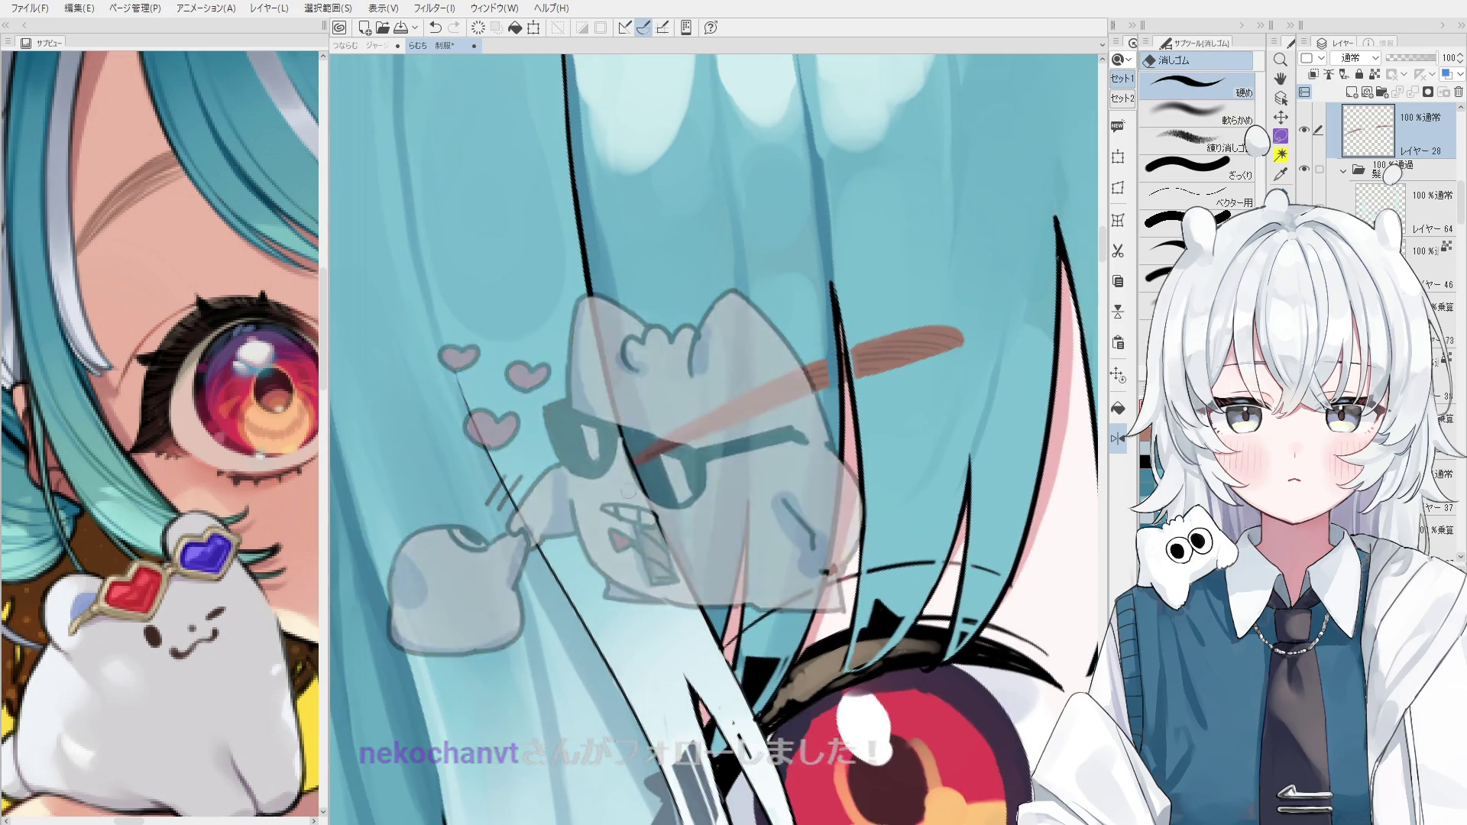
{"action": "key", "text": "space"}
{"action": "scroll", "coordinate": [614, 507], "scroll_direction": "down", "scroll_amount": 4}
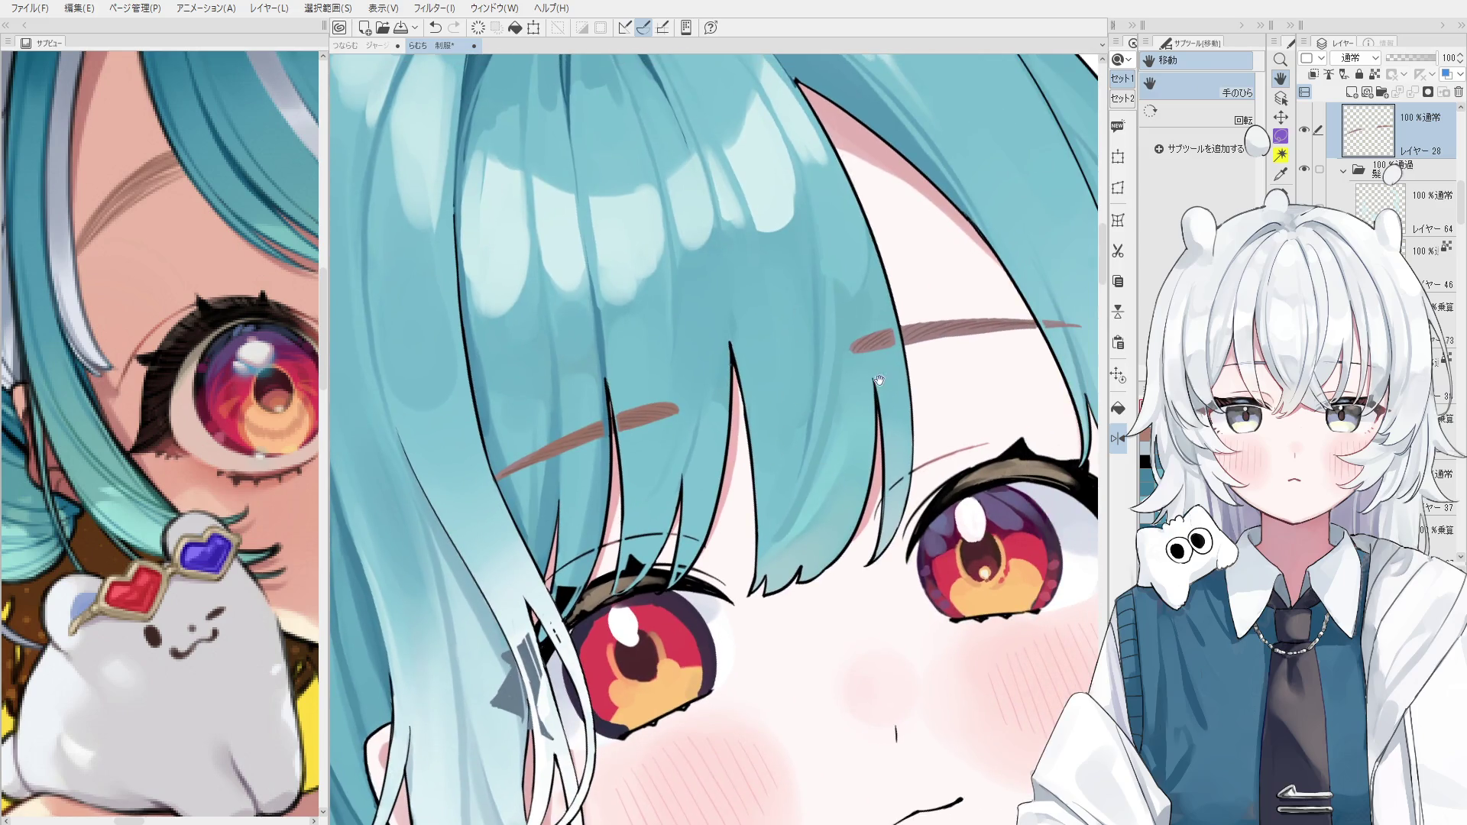
{"action": "scroll", "coordinate": [921, 332], "scroll_direction": "up", "scroll_amount": 4}
Select Layer 28 and retouch the right eyebrow's inner end, undoing two strokes.
{"action": "key", "text": "o"}
{"action": "left_click", "coordinate": [877, 334]}
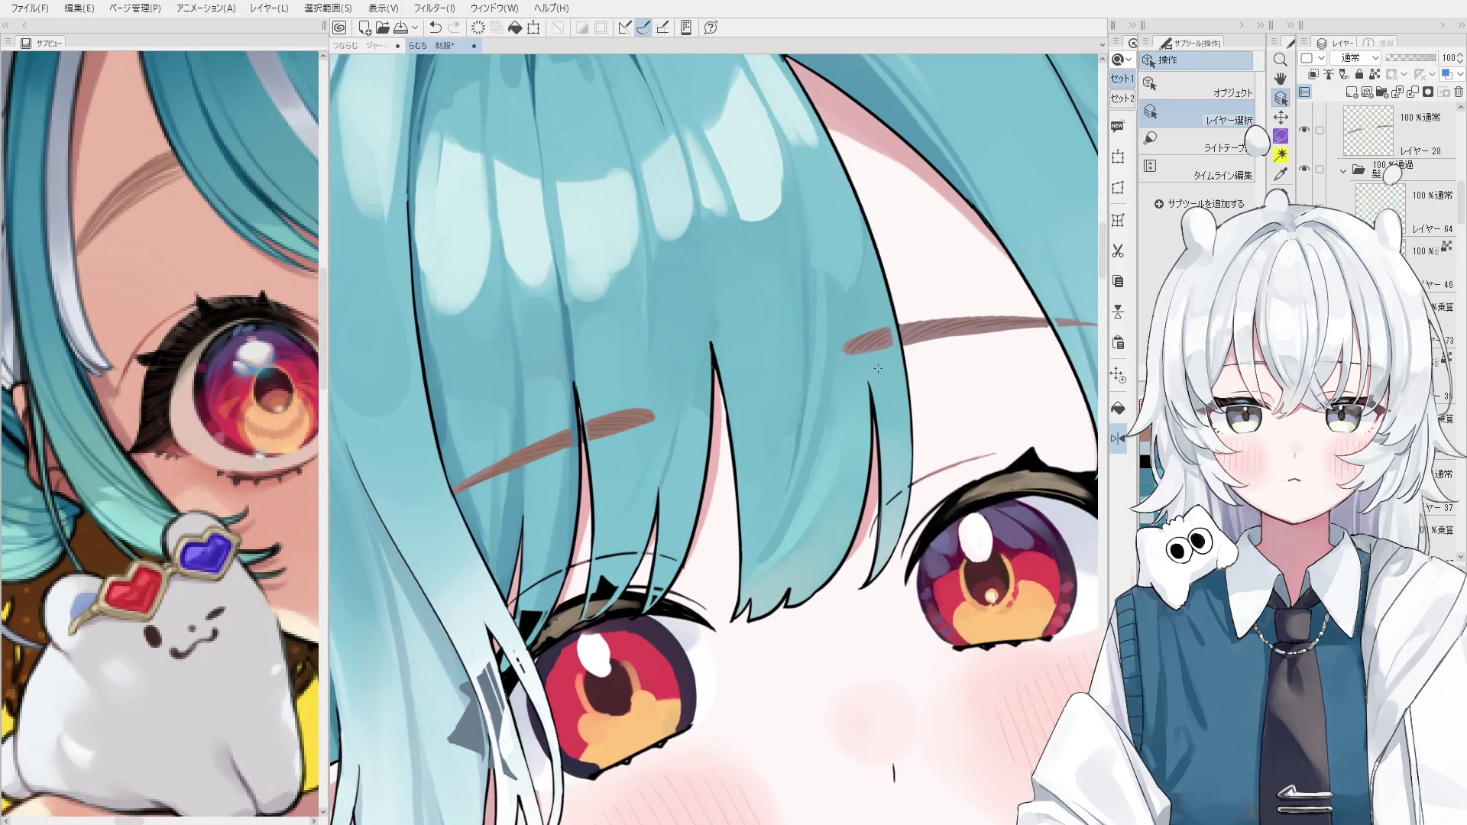
{"action": "scroll", "coordinate": [878, 328], "scroll_direction": "up", "scroll_amount": 2}
{"action": "left_click", "coordinate": [853, 352]}
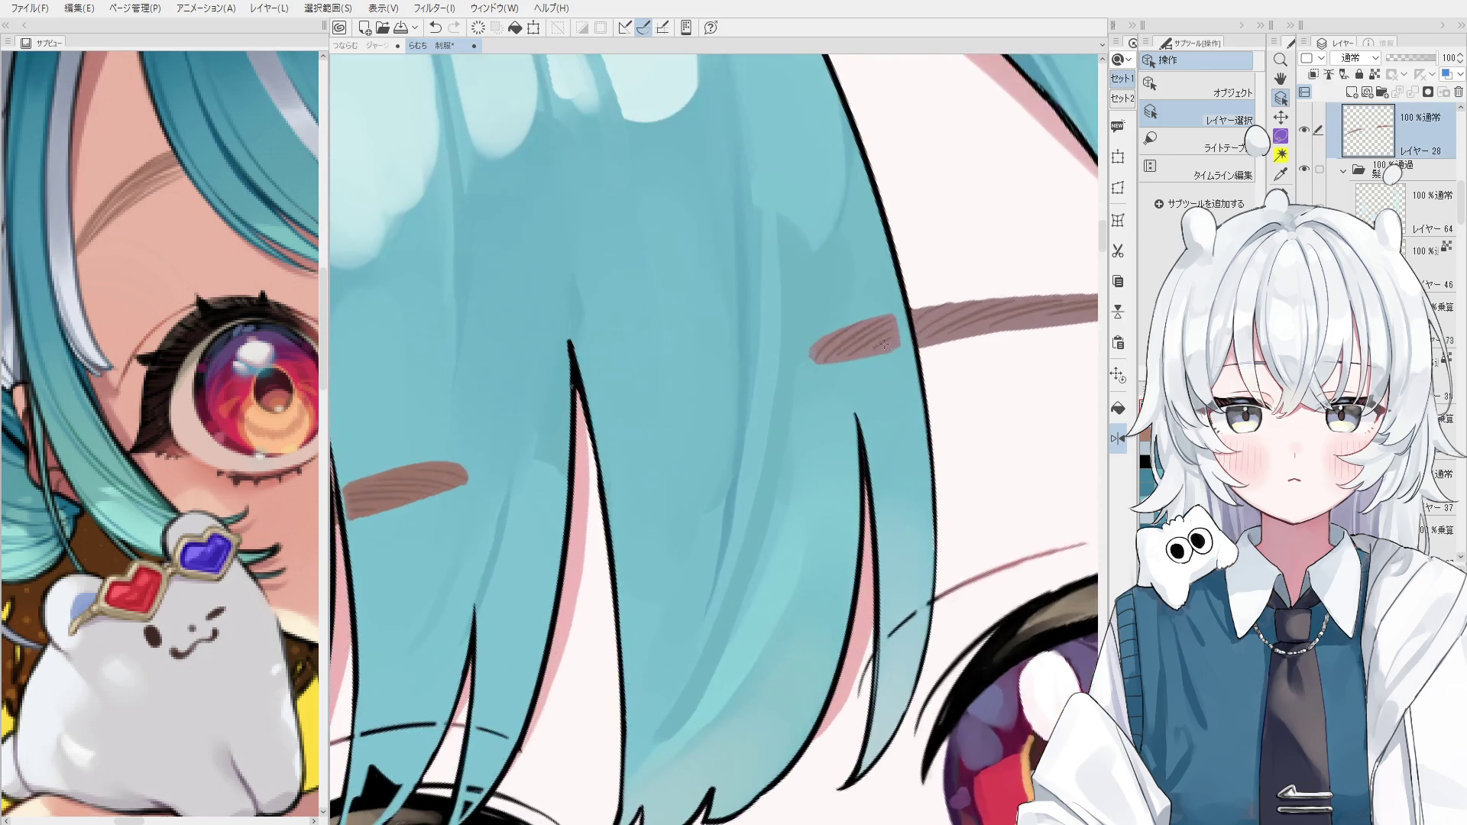
{"action": "key", "text": "p"}
{"action": "mouse_move", "coordinate": [851, 364]}
{"action": "left_mouse_down"}
{"action": "mouse_move", "coordinate": [817, 360]}
{"action": "mouse_move", "coordinate": [880, 352]}
{"action": "left_mouse_up"}
{"action": "key", "text": "ctrl+z"}
{"action": "scroll", "coordinate": [859, 364], "scroll_direction": "down", "scroll_amount": 1}
{"action": "key", "text": "ctrl+z"}
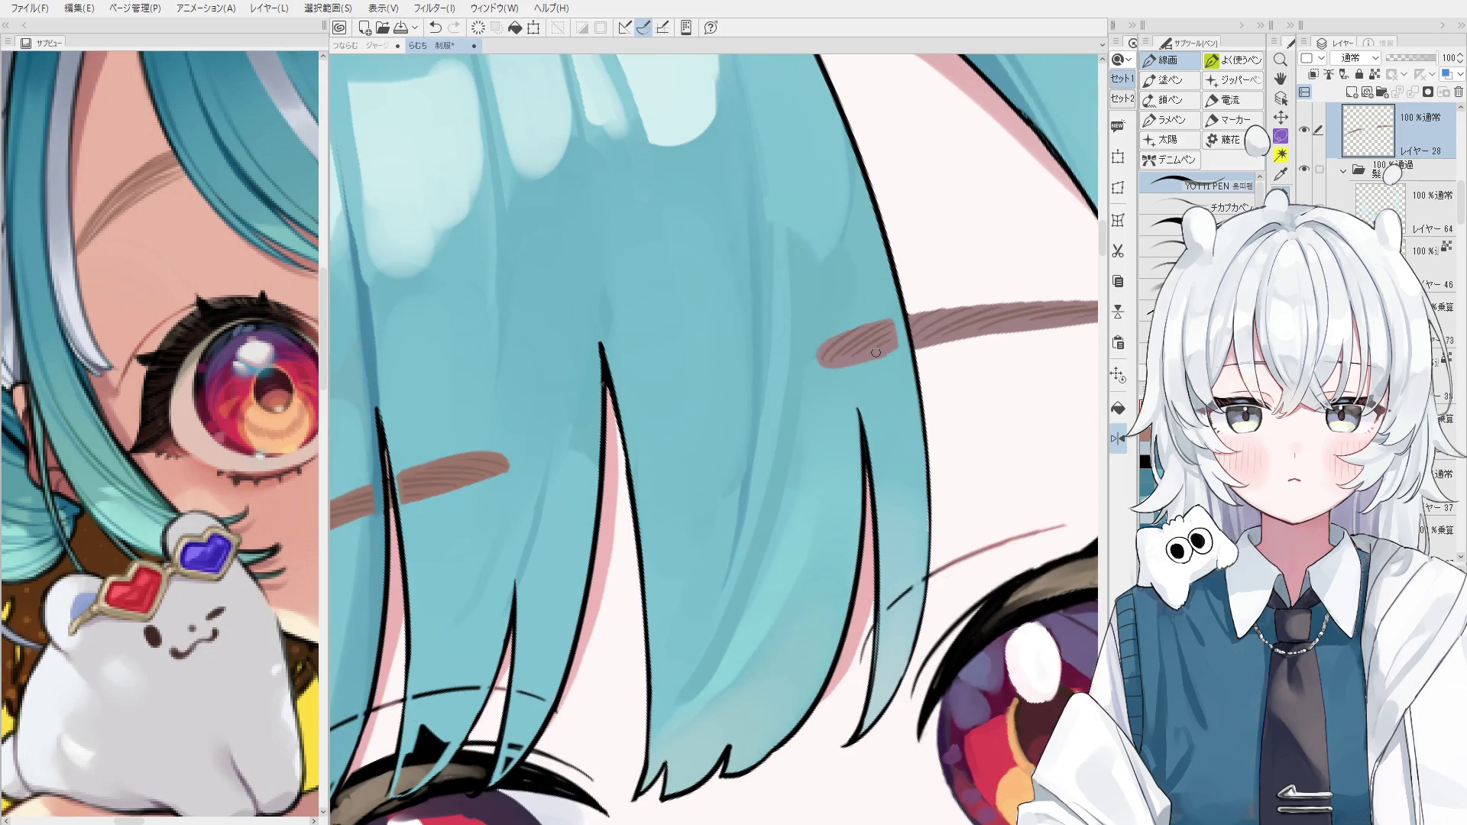
Zoom the Sub View out to show the whole reference illustration.
{"action": "scroll", "coordinate": [877, 352], "scroll_direction": "down", "scroll_amount": 2}
{"action": "scroll", "coordinate": [890, 353], "scroll_direction": "down", "scroll_amount": 1}
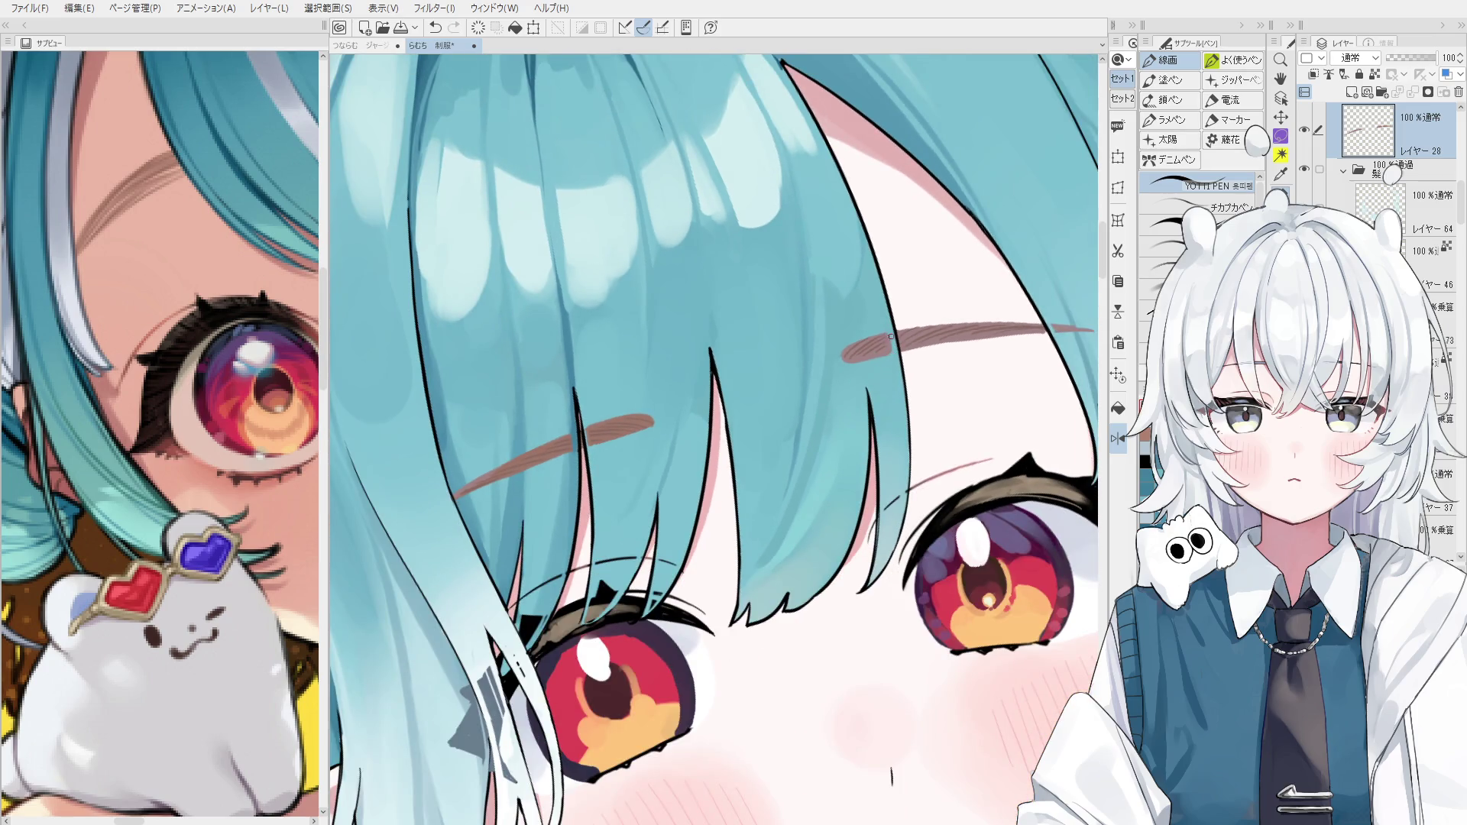
{"action": "scroll", "coordinate": [901, 348], "scroll_direction": "down", "scroll_amount": 1}
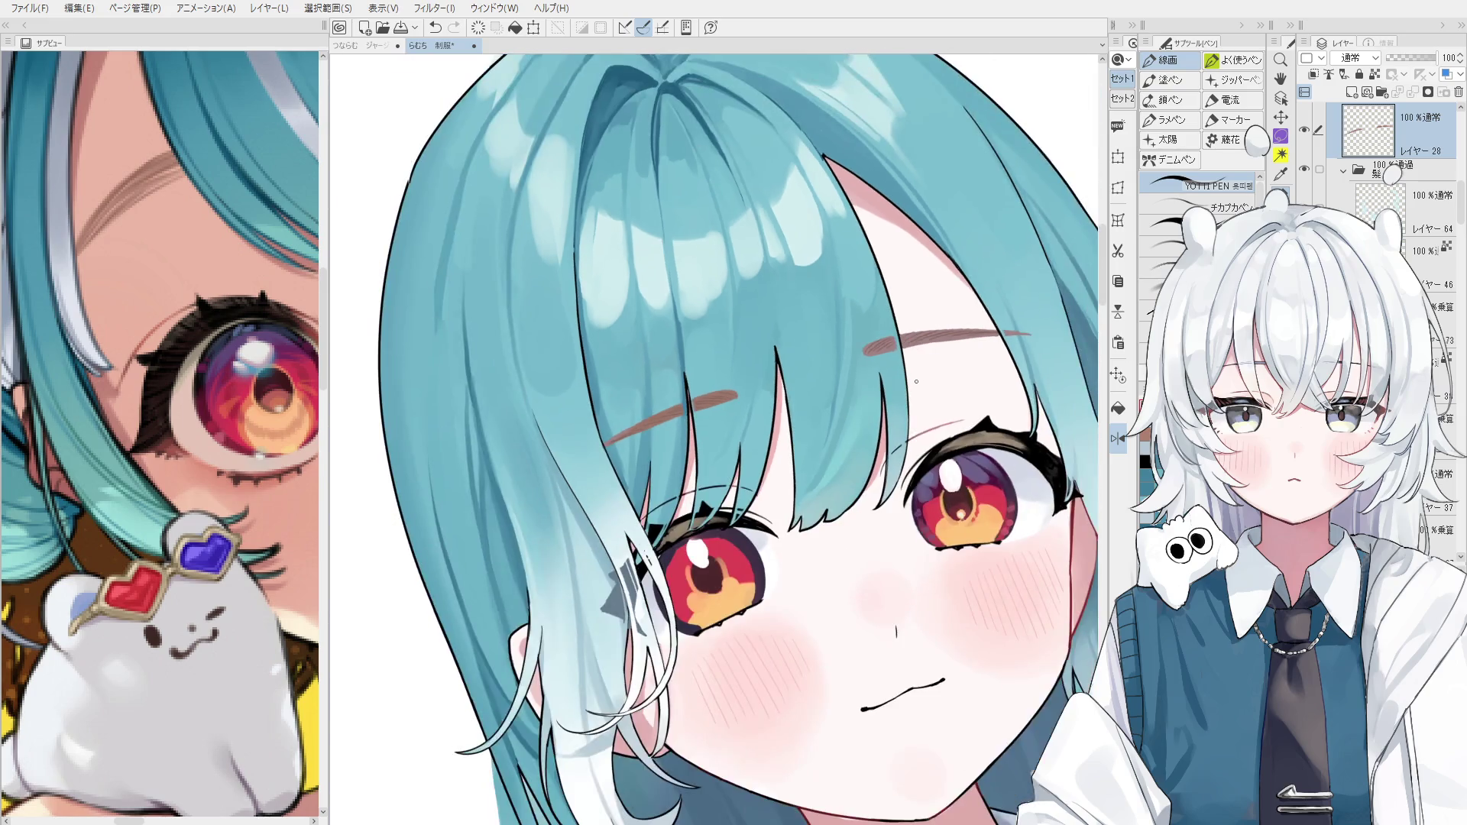
{"action": "scroll", "coordinate": [906, 399], "scroll_direction": "down", "scroll_amount": 1}
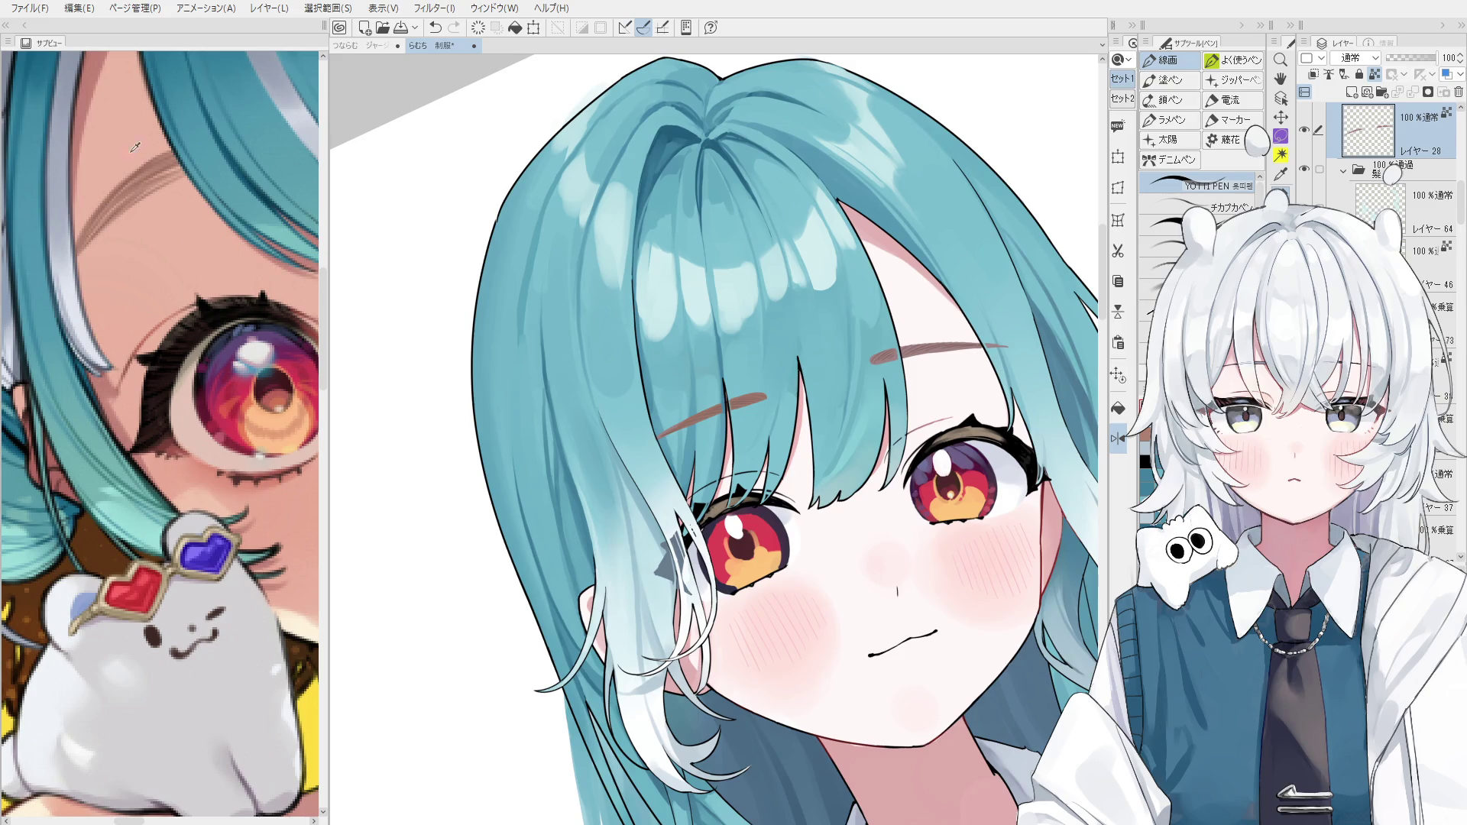
{"action": "scroll", "coordinate": [170, 205], "scroll_direction": "down", "scroll_amount": 5}
{"action": "scroll", "coordinate": [172, 205], "scroll_direction": "up", "scroll_amount": 2}
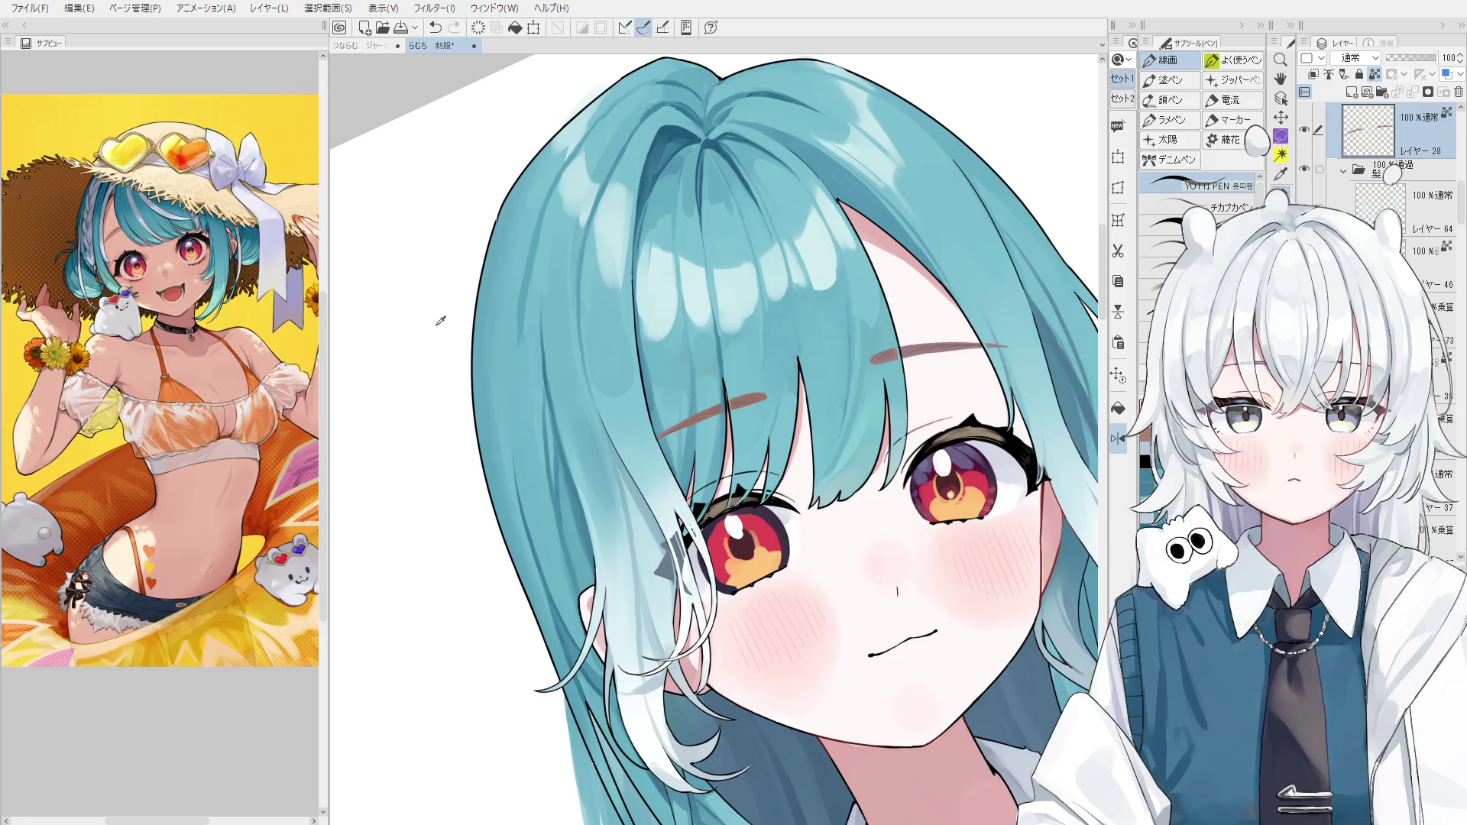
Locate the eyebrow layer (layer 28) and try out the blending and eraser brushes.
{"action": "key", "text": "b"}
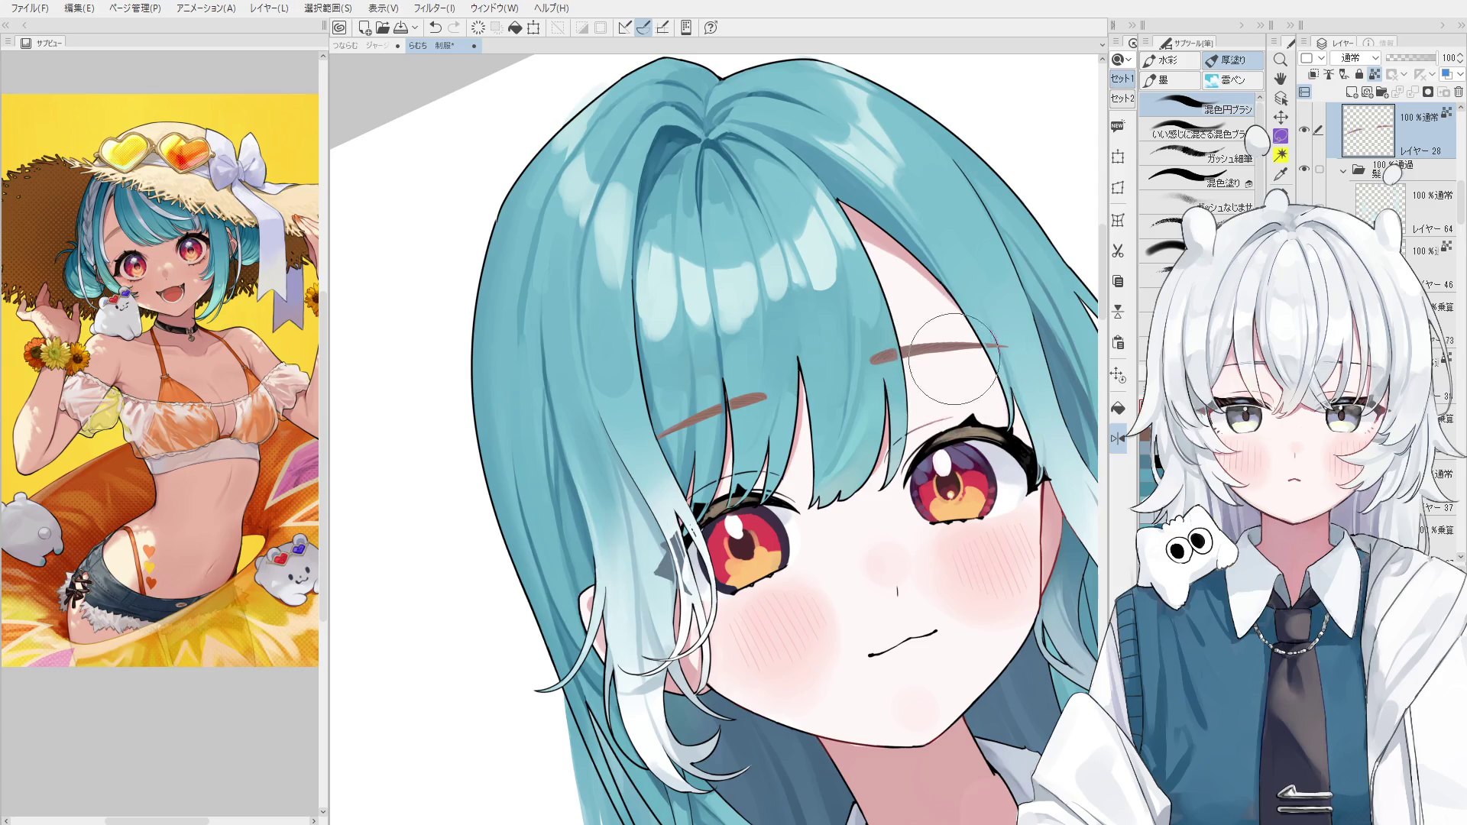
{"action": "scroll", "coordinate": [917, 350], "scroll_direction": "up", "scroll_amount": 5}
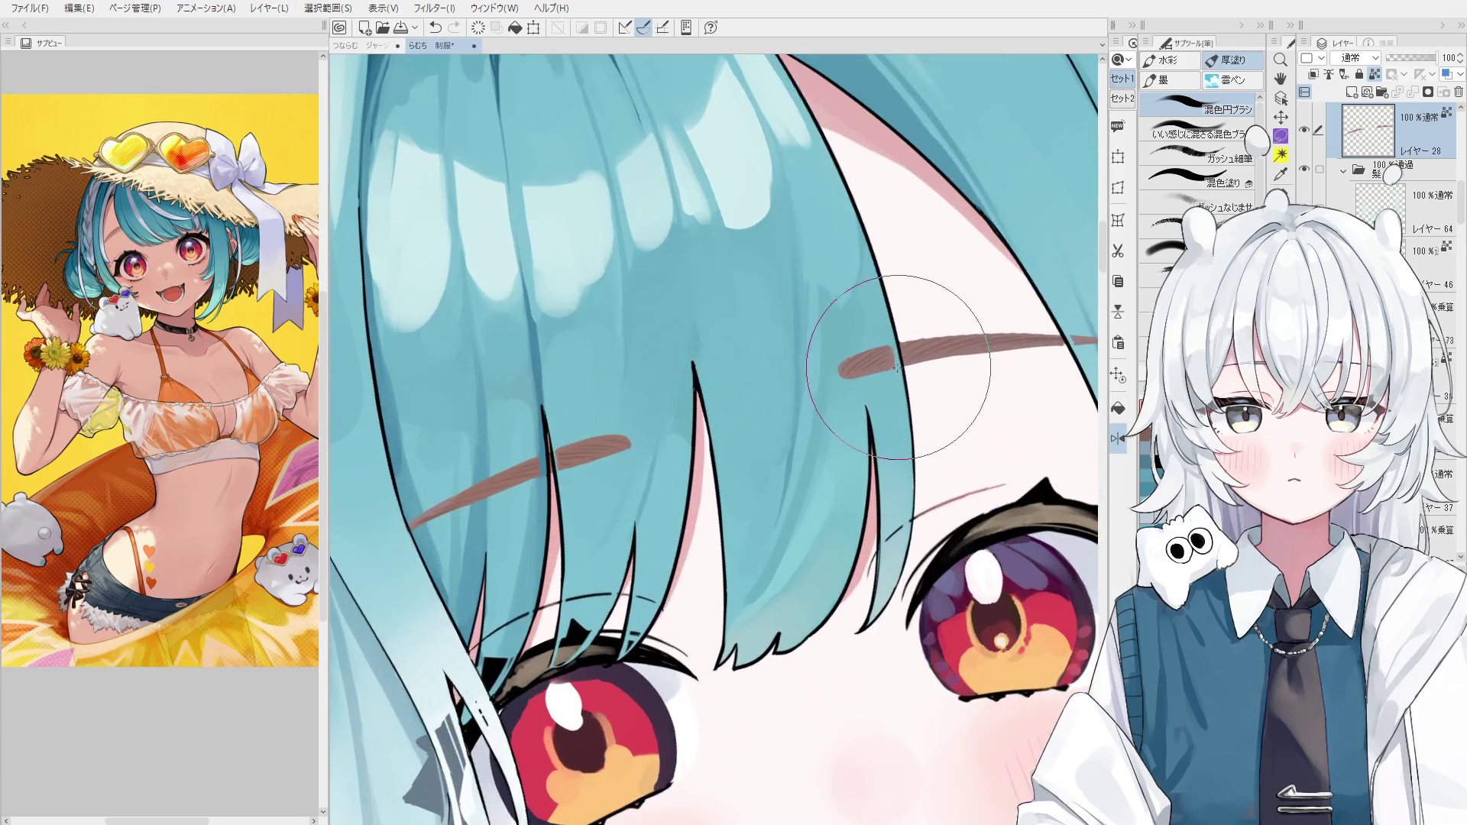
{"action": "left_click", "coordinate": [936, 344]}
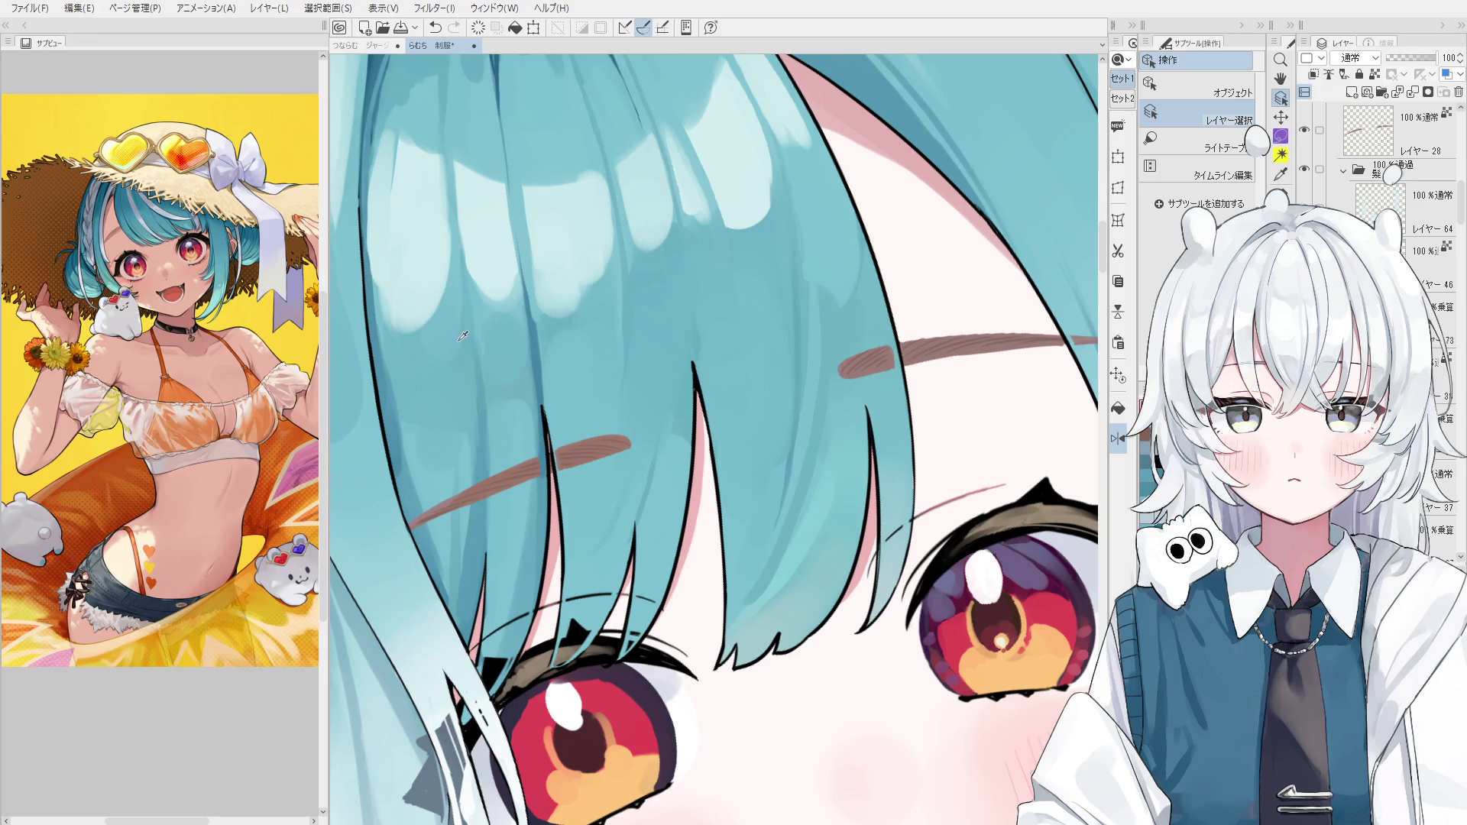
{"action": "key", "text": "e"}
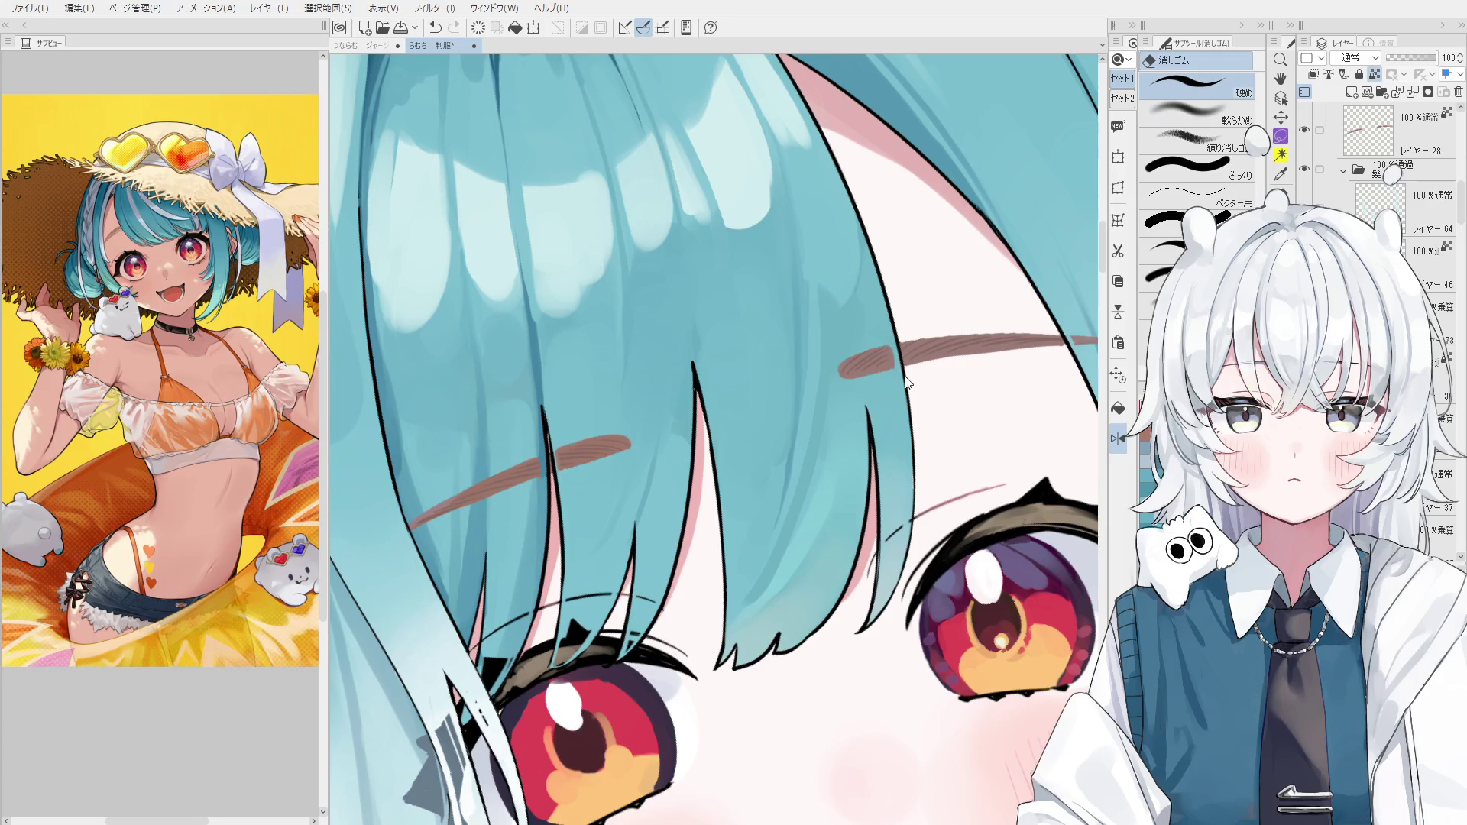
{"action": "key", "text": "b"}
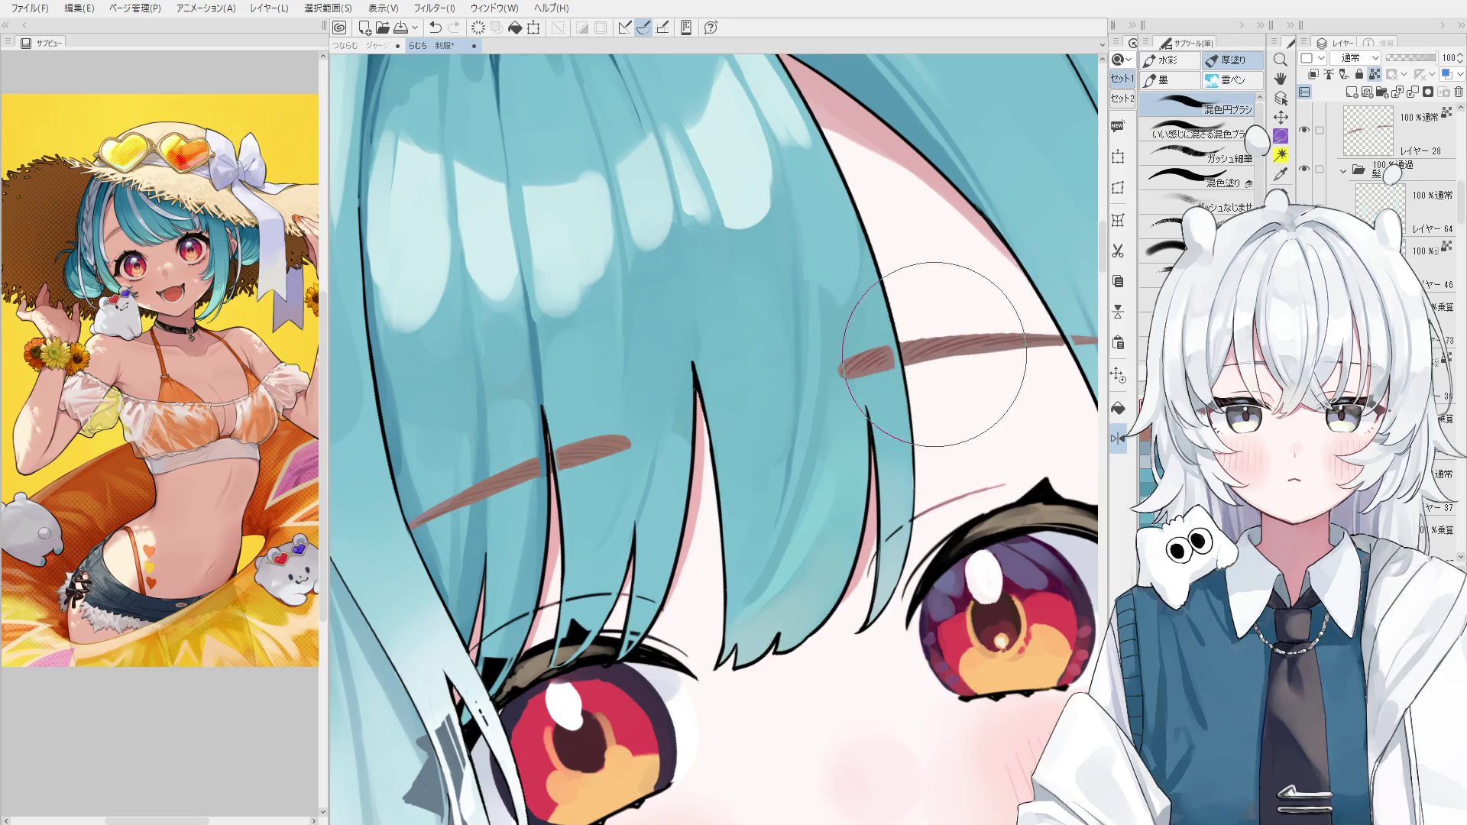
{"action": "scroll", "coordinate": [934, 354], "scroll_direction": "down", "scroll_amount": 2}
{"action": "key", "text": "ctrl+z"}
{"action": "key", "text": "ctrl+y"}
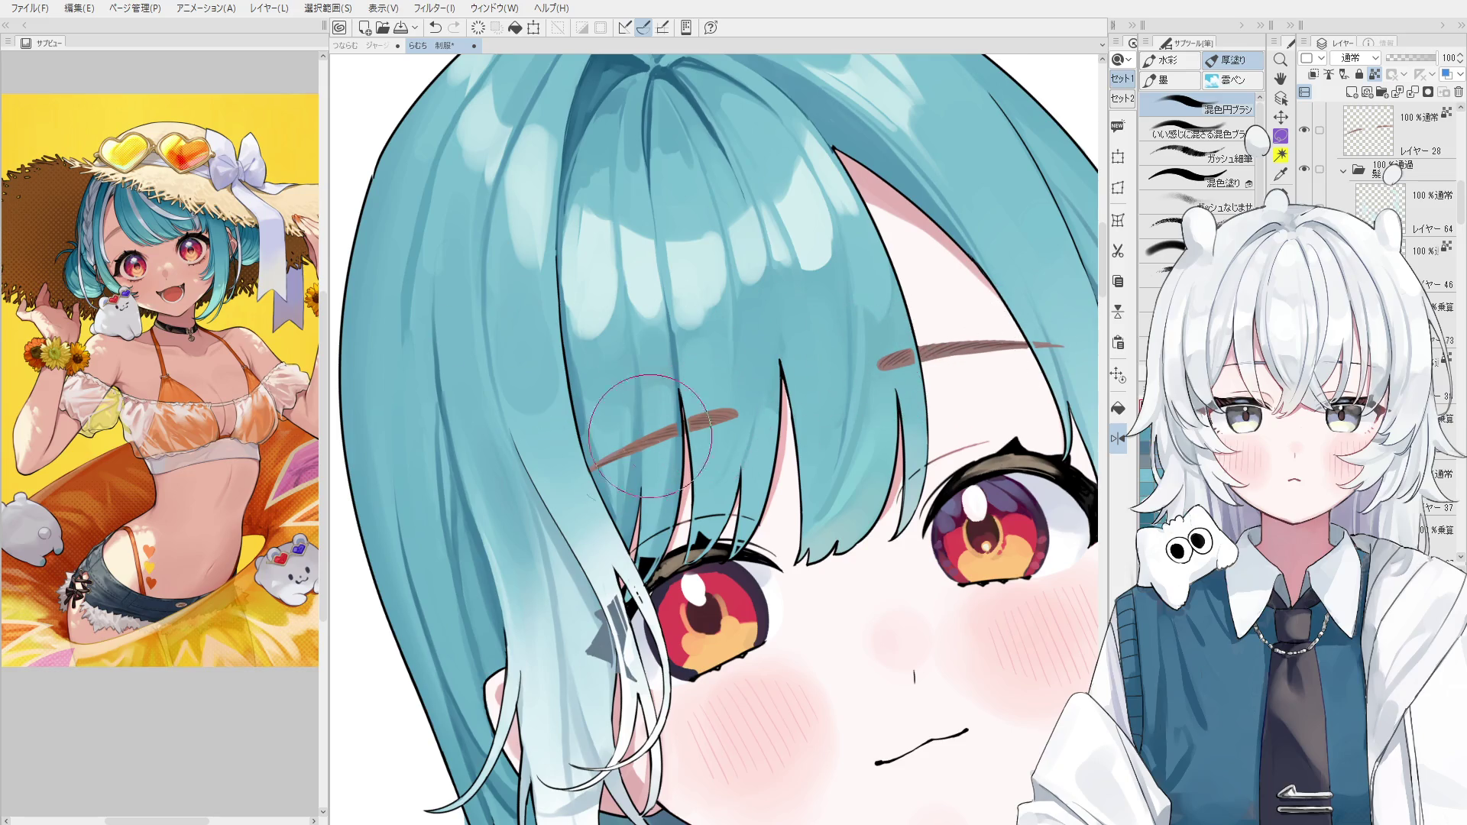
Level the view and lightly erase the right eyebrow's inner end, undoing the too-strong pass.
{"action": "key", "text": "asciicircum"}
{"action": "scroll", "coordinate": [854, 560], "scroll_direction": "down", "scroll_amount": 2}
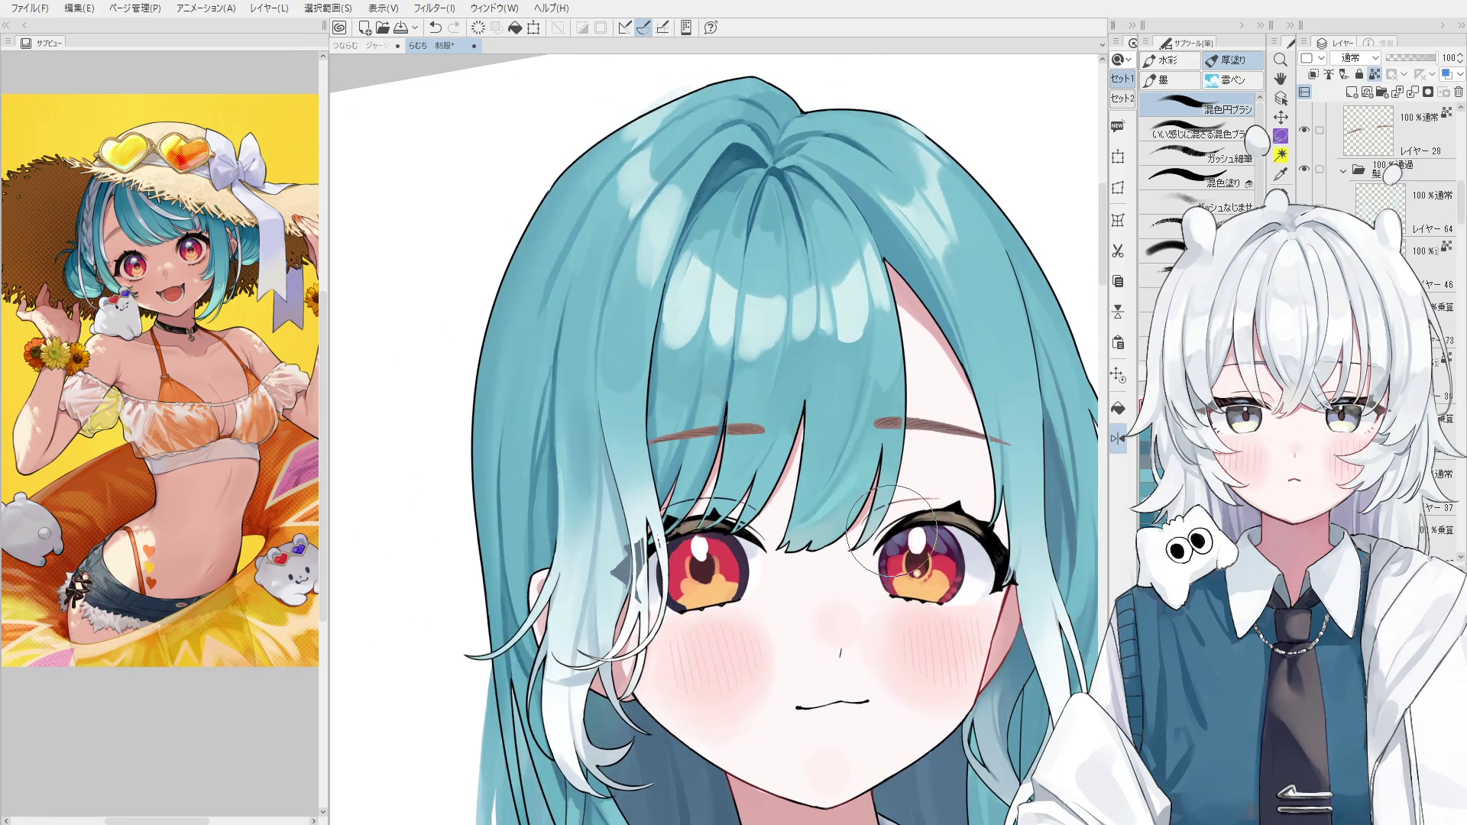
{"action": "scroll", "coordinate": [855, 405], "scroll_direction": "up", "scroll_amount": 4}
{"action": "left_click", "coordinate": [856, 405], "text": "ctrl+shift"}
{"action": "key", "text": "e"}
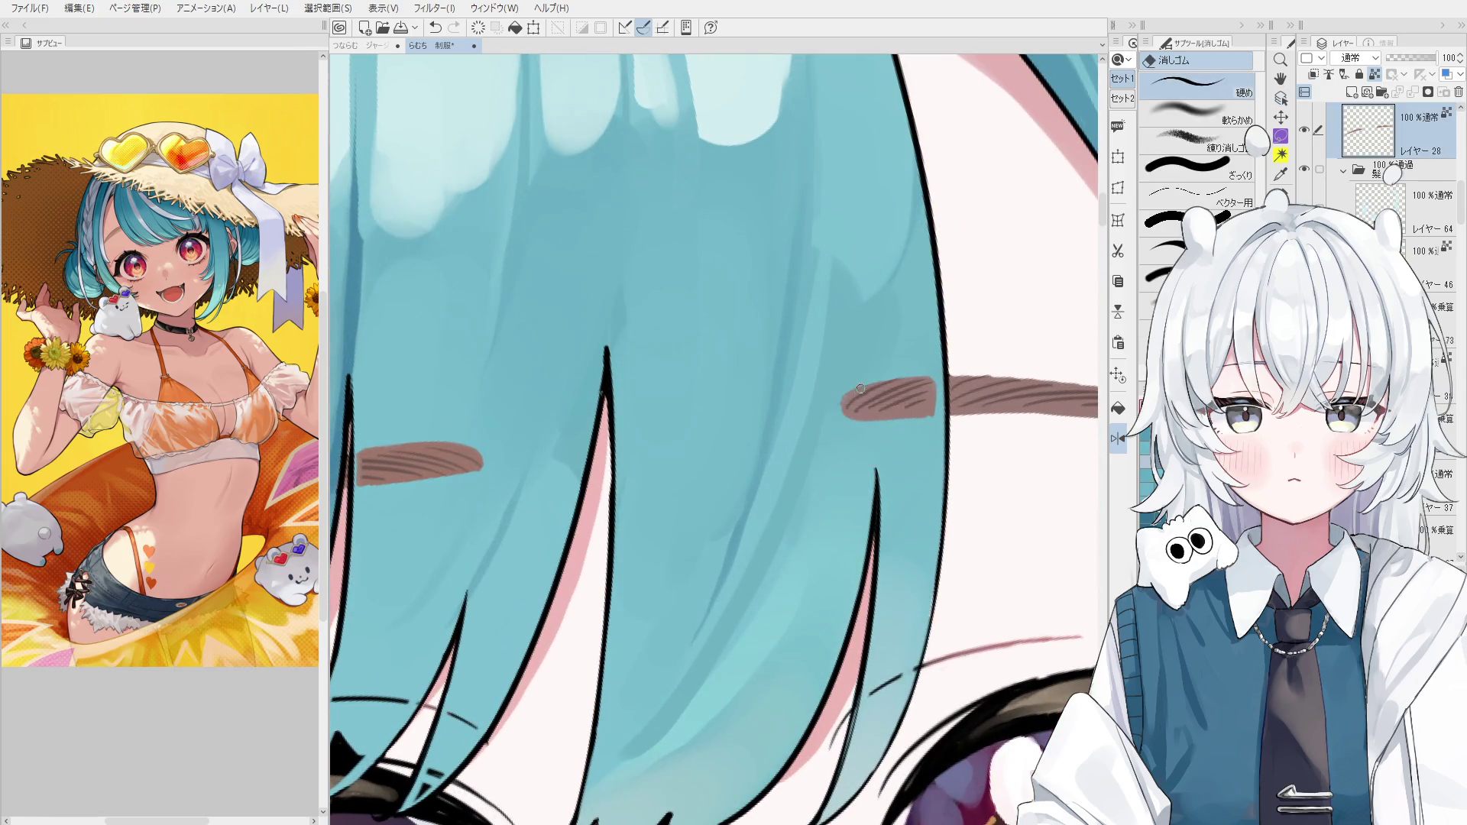
{"action": "mouse_move", "coordinate": [843, 405]}
{"action": "left_mouse_down"}
{"action": "mouse_move", "coordinate": [870, 389]}
{"action": "mouse_move", "coordinate": [841, 405]}
{"action": "left_mouse_up"}
{"action": "key", "text": "ctrl+z"}
Lightly erase the left eyebrow where the dark bang lines cross it.
{"action": "scroll", "coordinate": [845, 415], "scroll_direction": "down", "scroll_amount": 1}
{"action": "scroll", "coordinate": [845, 415], "scroll_direction": "down", "scroll_amount": 2}
{"action": "left_click_drag", "start_coordinate": [692, 458], "coordinate": [754, 464]}
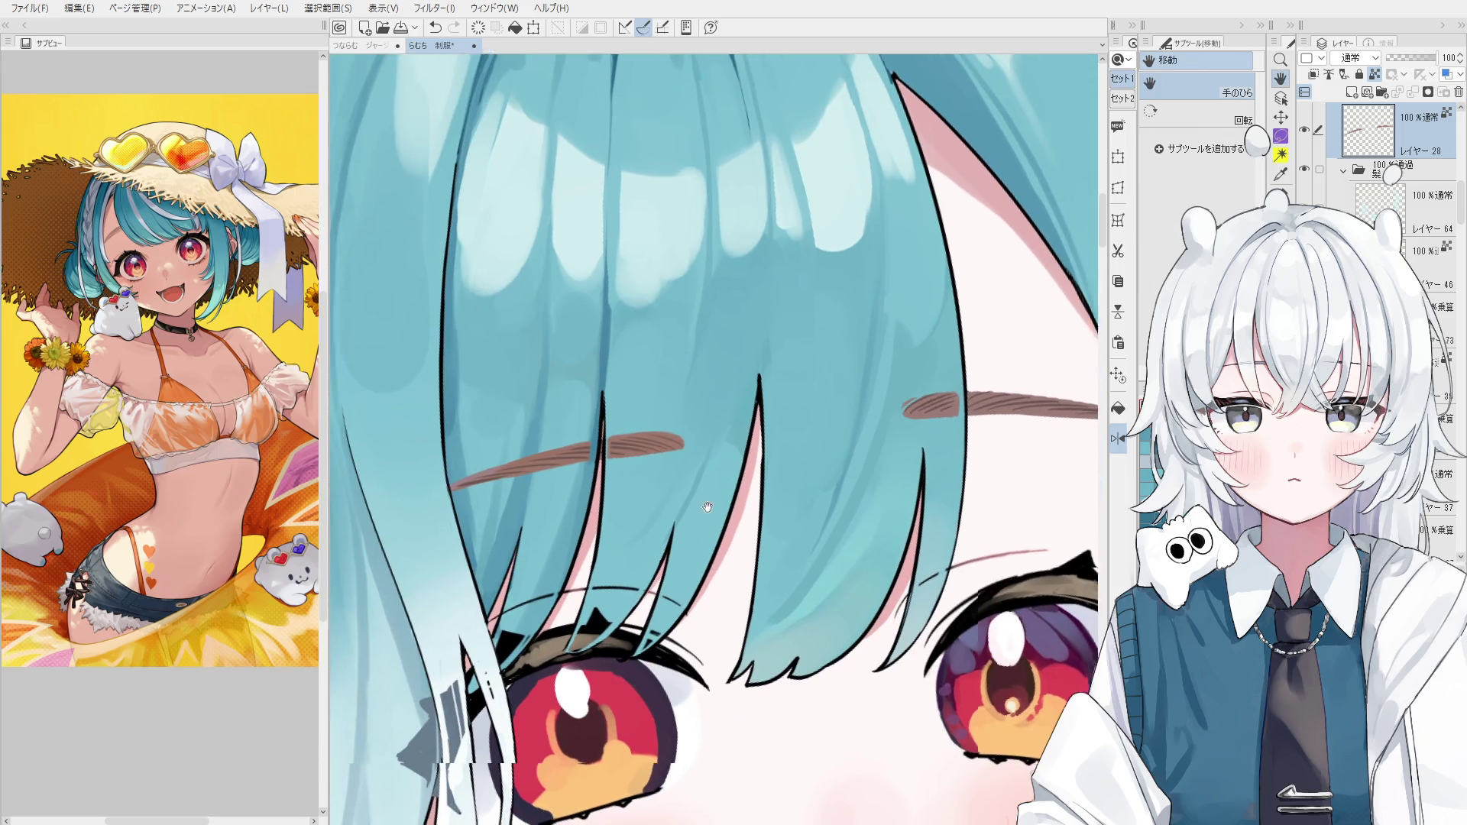
{"action": "scroll", "coordinate": [753, 464], "scroll_direction": "up", "scroll_amount": 2}
{"action": "scroll", "coordinate": [753, 463], "scroll_direction": "up", "scroll_amount": 1}
{"action": "key", "text": "e"}
{"action": "left_click_drag", "start_coordinate": [724, 417], "coordinate": [720, 454]}
{"action": "key", "text": "ctrl+z"}
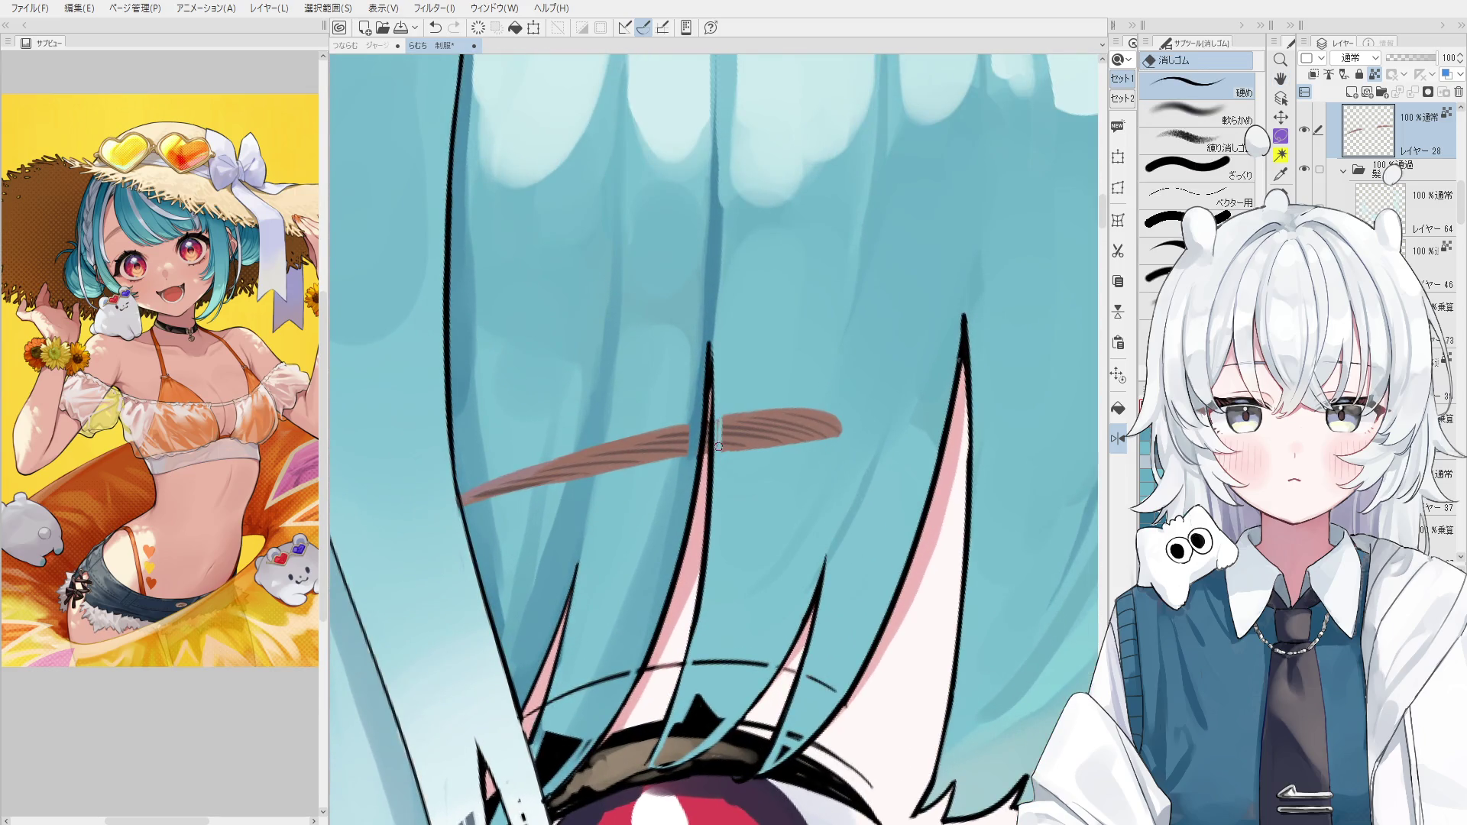
{"action": "scroll", "coordinate": [781, 466], "scroll_direction": "up", "scroll_amount": 1}
{"action": "scroll", "coordinate": [781, 466], "scroll_direction": "down", "scroll_amount": 3}
{"action": "key", "text": "h"}
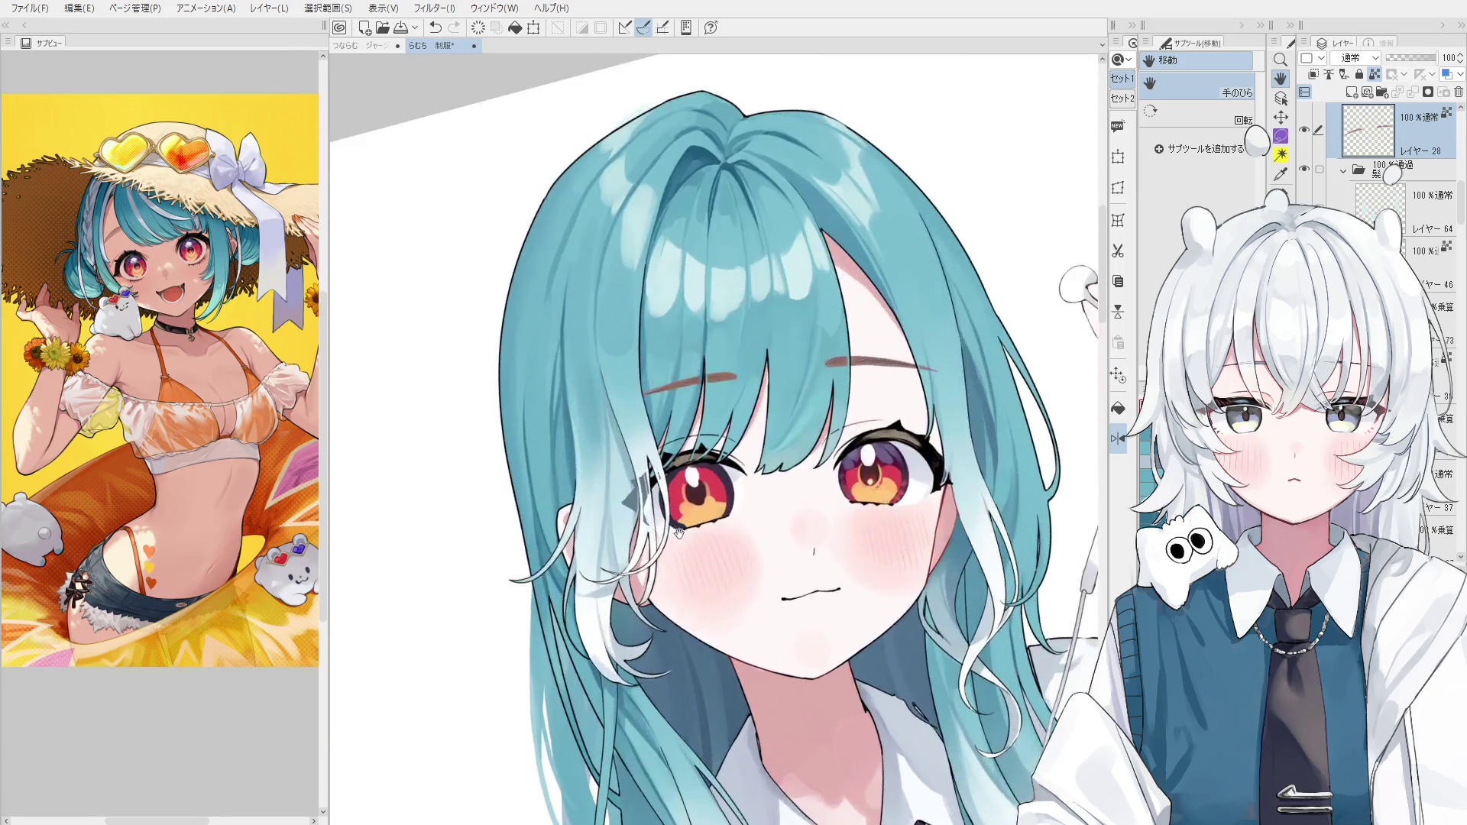
Select the Multiply layer under the hair, frame the face, and move to a normal-mode layer.
{"action": "left_click", "coordinate": [608, 494], "text": "ctrl+shift"}
{"action": "scroll", "coordinate": [608, 494], "scroll_direction": "up", "scroll_amount": 3}
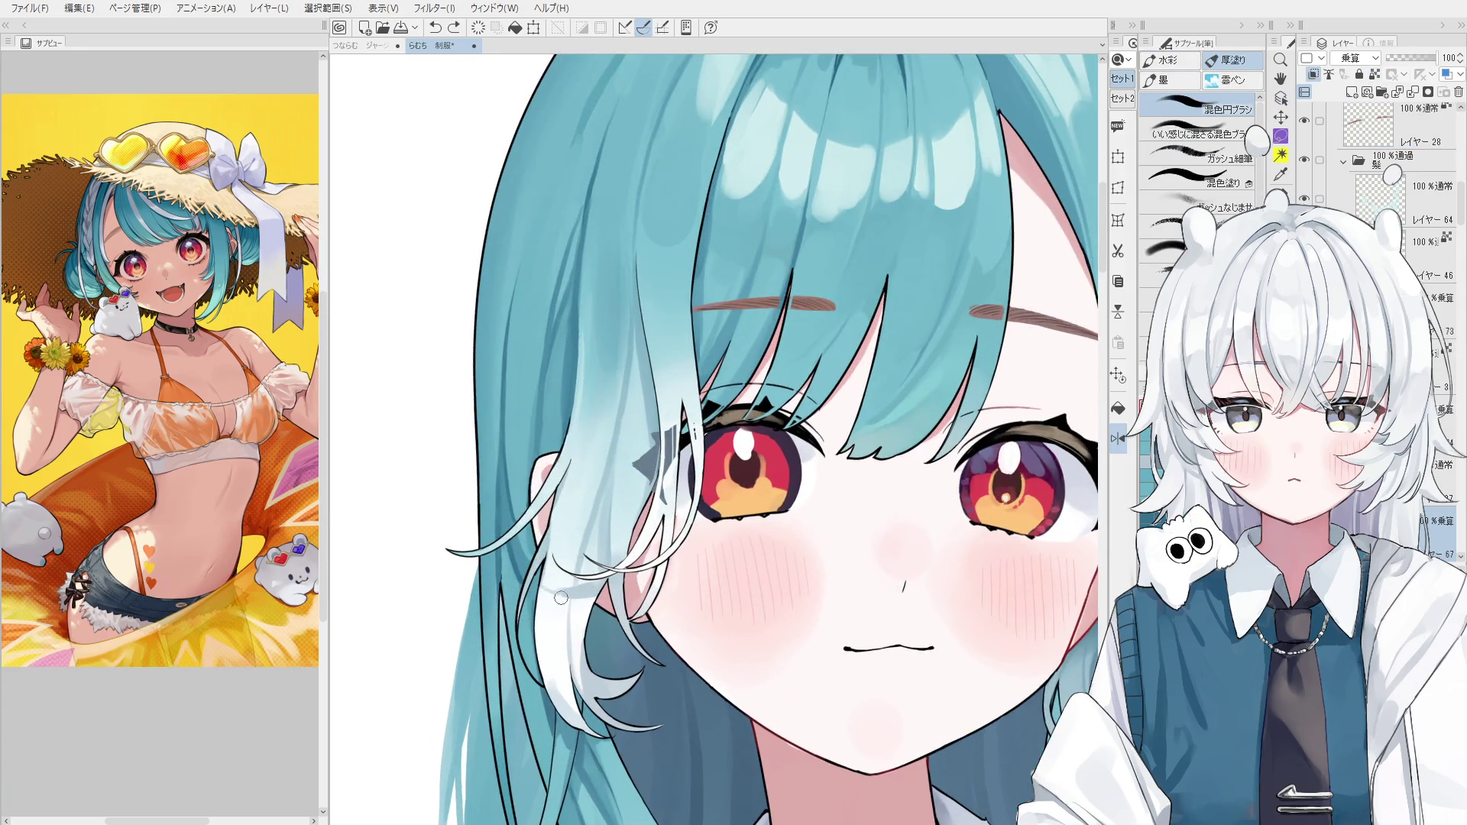
{"action": "left_click_drag", "start_coordinate": [547, 588], "coordinate": [576, 457]}
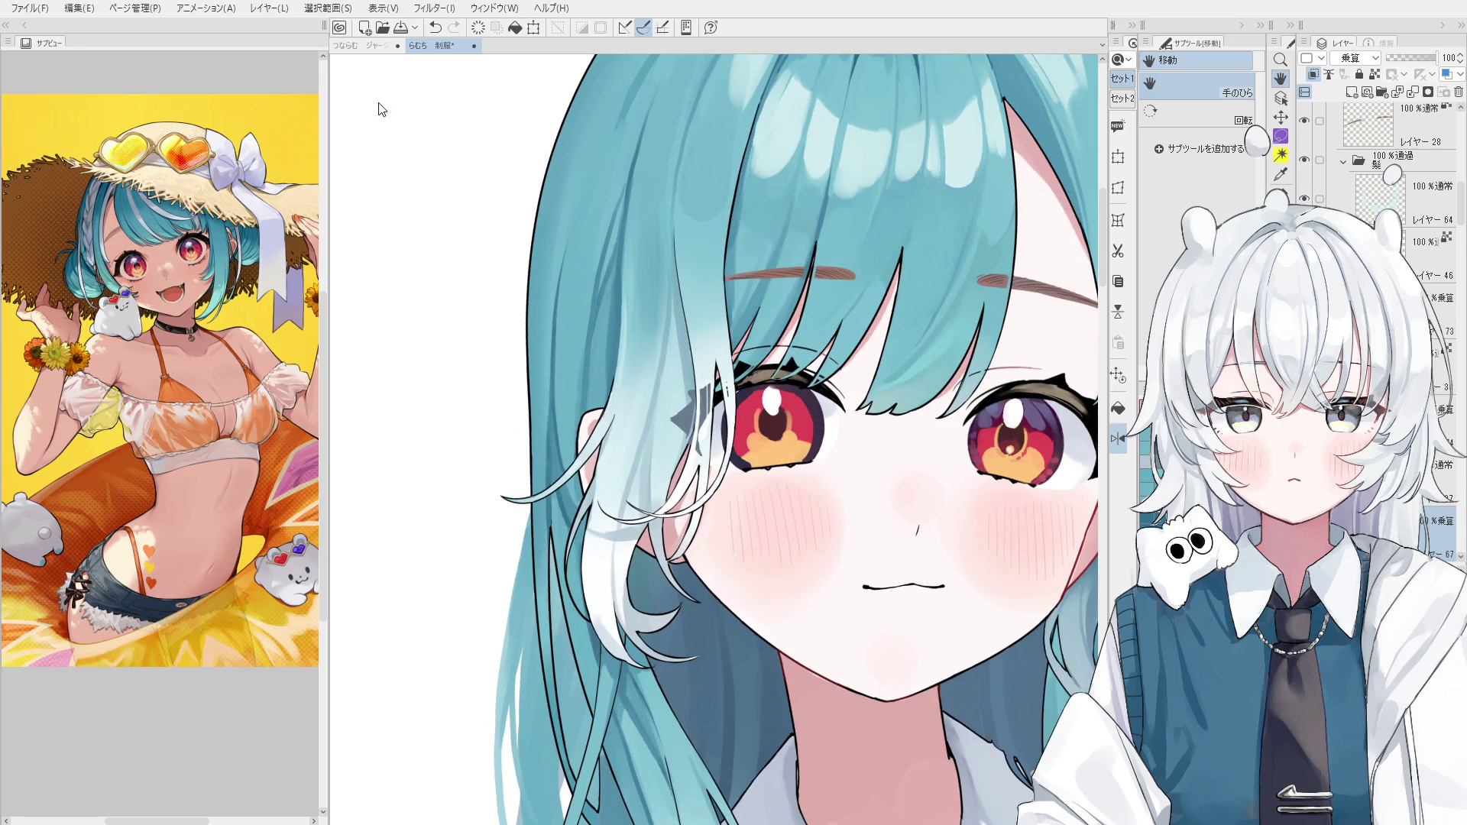
{"action": "mouse_move", "coordinate": [851, 365]}
{"action": "left_mouse_down"}
{"action": "mouse_move", "coordinate": [778, 384]}
{"action": "mouse_move", "coordinate": [631, 548]}
{"action": "left_mouse_up"}
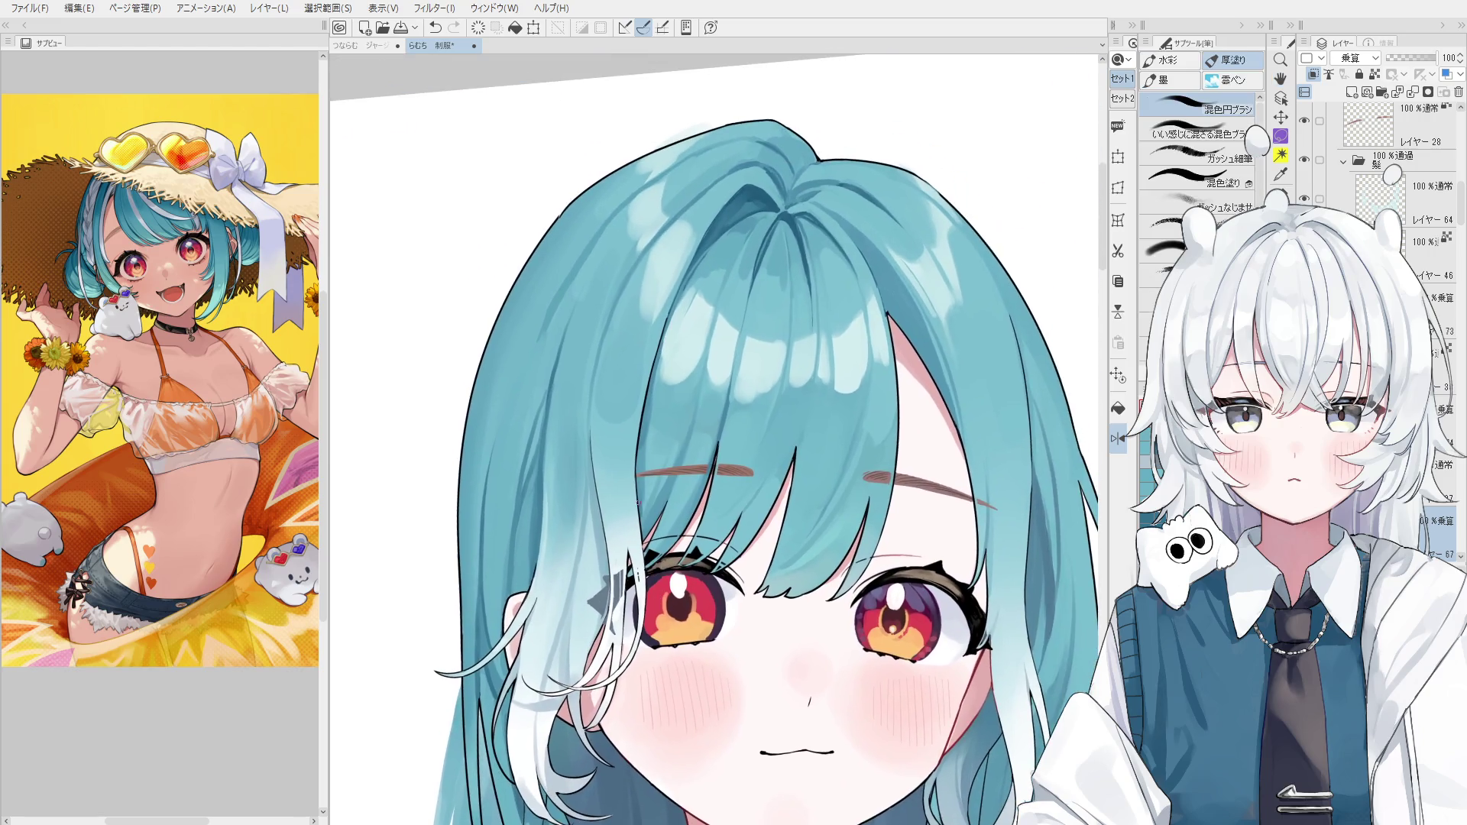
{"action": "scroll", "coordinate": [628, 554], "scroll_direction": "up", "scroll_amount": 1}
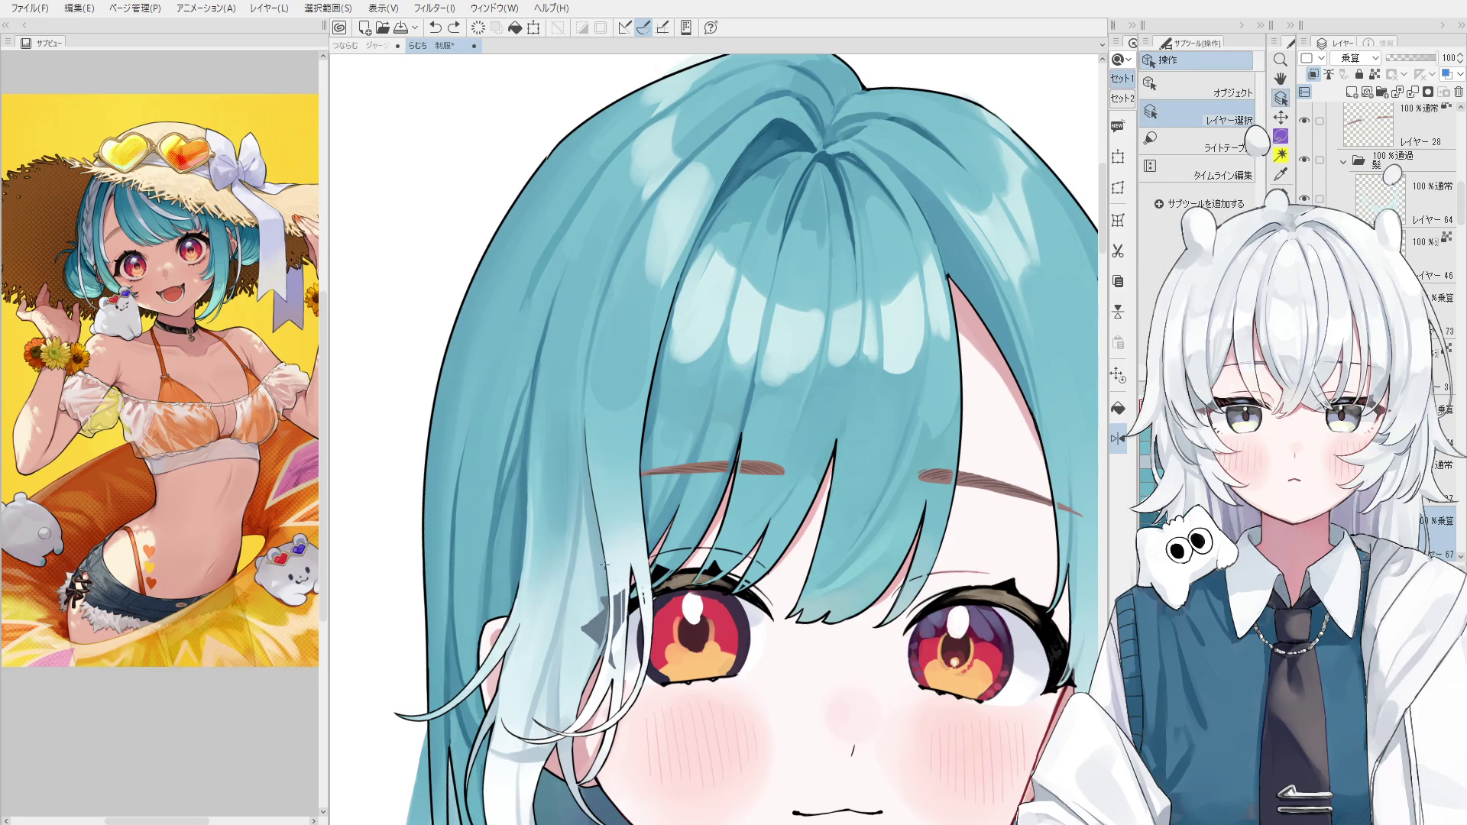
{"action": "key", "text": "alt+bracketright"}
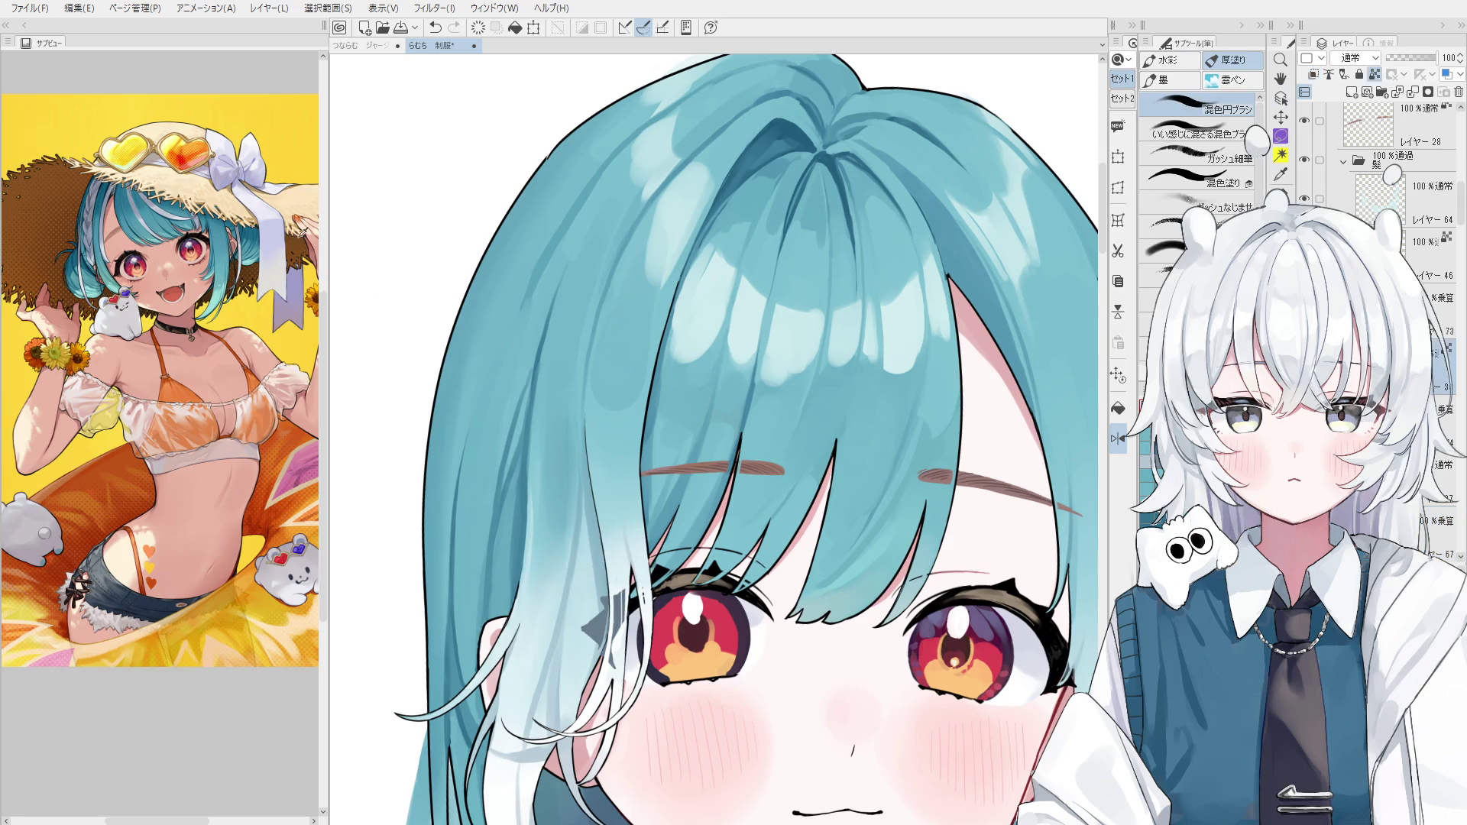
{"action": "key", "text": "ctrl+z"}
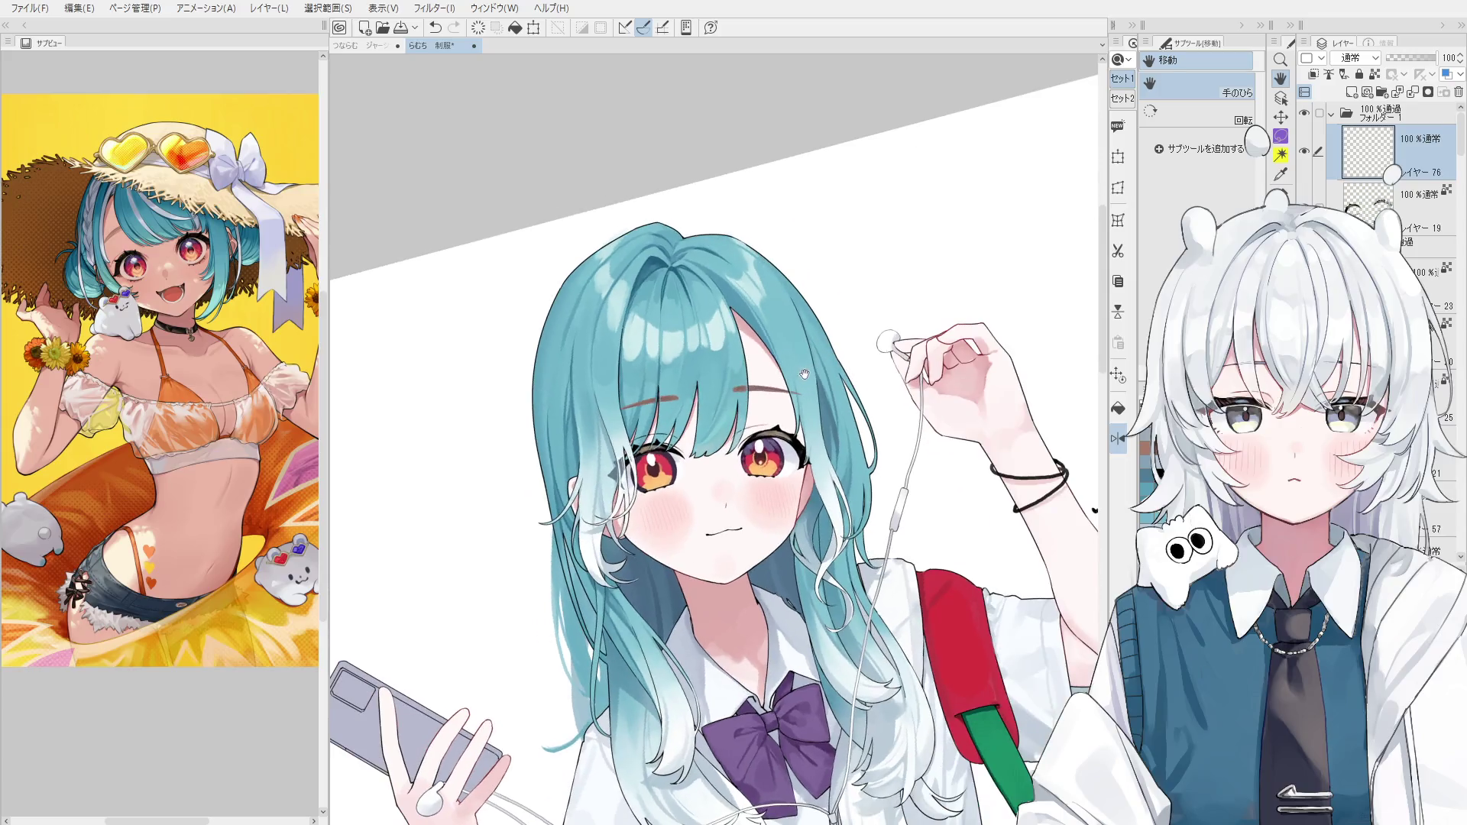
Paint light highlight strokes along two hair strands beside the face, comparing with undo/redo.
{"action": "scroll", "coordinate": [772, 321], "scroll_direction": "up", "scroll_amount": 1}
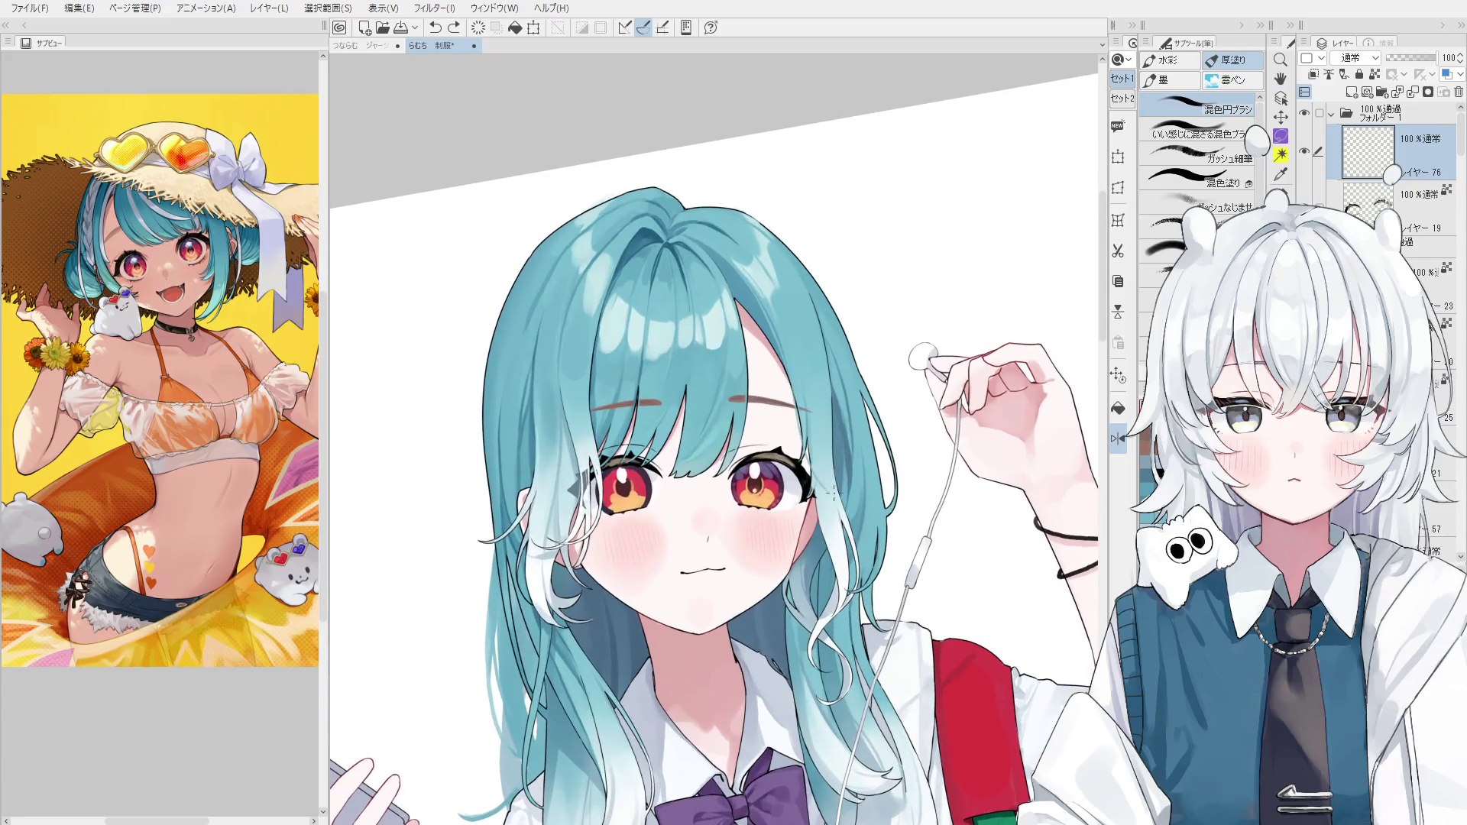
{"action": "left_click_drag", "start_coordinate": [792, 382], "coordinate": [807, 486]}
{"action": "scroll", "coordinate": [920, 370], "scroll_direction": "up", "scroll_amount": 1}
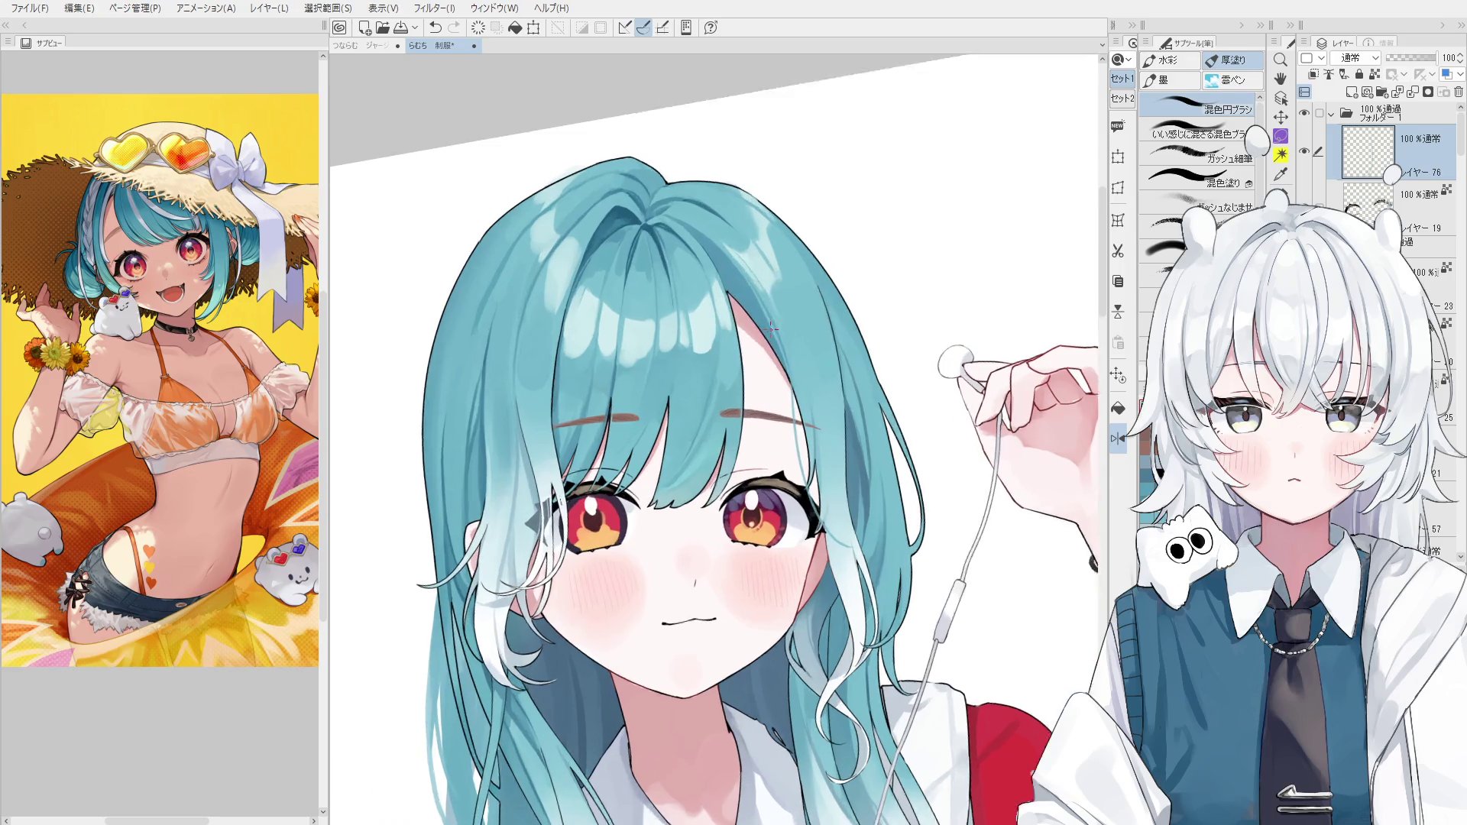
{"action": "scroll", "coordinate": [848, 336], "scroll_direction": "up", "scroll_amount": 2}
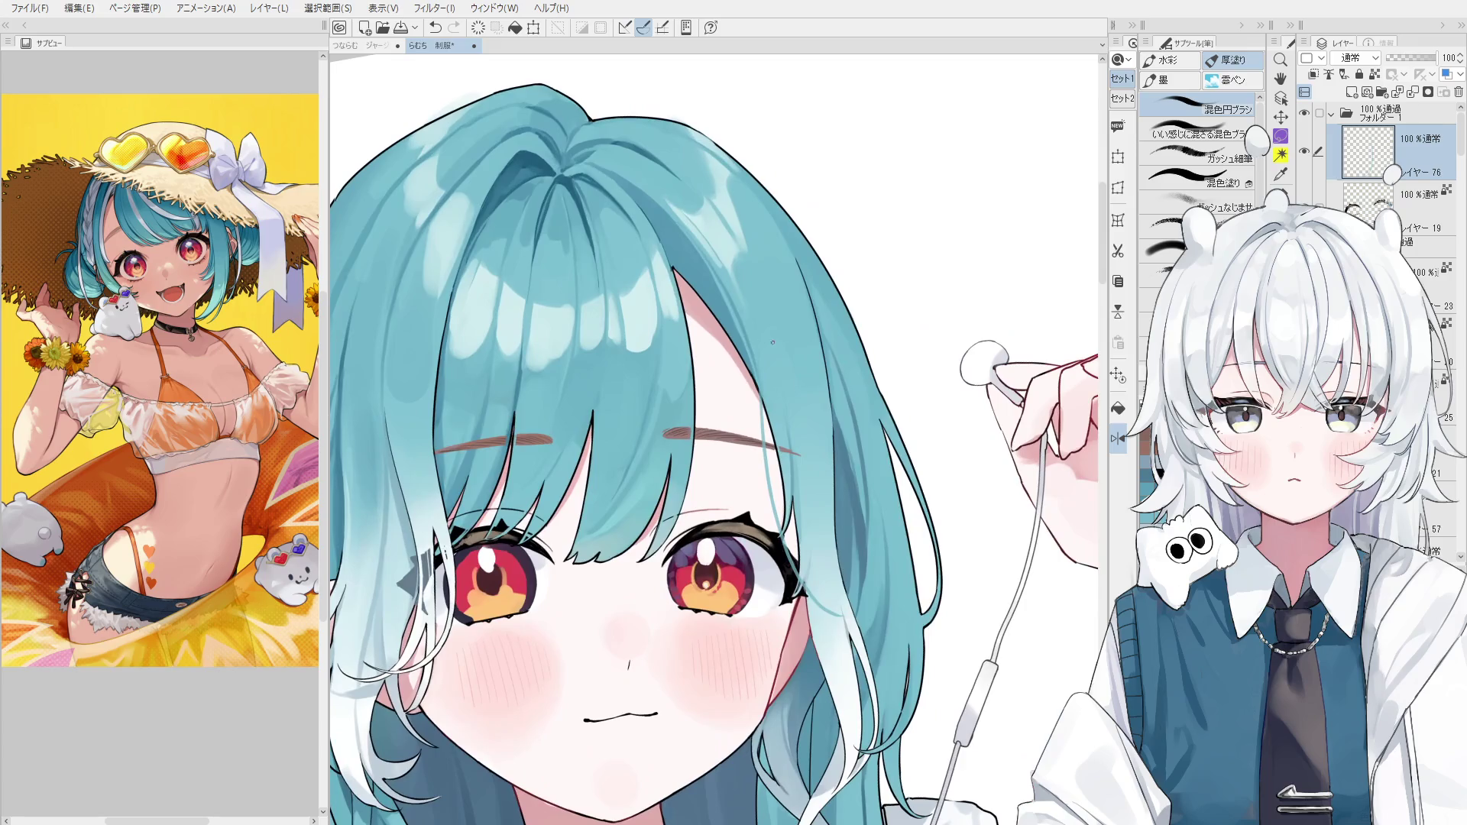
{"action": "left_click_drag", "start_coordinate": [722, 275], "coordinate": [745, 393]}
{"action": "key", "text": "ctrl+z"}
{"action": "key", "text": "ctrl+y"}
{"action": "key", "text": "ctrl+z"}
{"action": "key", "text": "ctrl+y"}
{"action": "key", "text": "ctrl+z"}
{"action": "key", "text": "ctrl+y"}
{"action": "key", "text": "ctrl+z"}
{"action": "key", "text": "ctrl+y"}
{"action": "key", "text": "ctrl+z"}
{"action": "key", "text": "ctrl+y"}
Tilt and zoom the view, then compare the small hair strokes with repeated undo/redo.
{"action": "key", "text": "minus"}
{"action": "key", "text": "minus"}
{"action": "key", "text": "ctrl+z"}
{"action": "key", "text": "ctrl+y"}
{"action": "key", "text": "ctrl+z"}
{"action": "key", "text": "ctrl+y"}
{"action": "key", "text": "ctrl+z"}
{"action": "key", "text": "ctrl+y"}
{"action": "key", "text": "p"}
{"action": "key", "text": "ctrl+minus"}
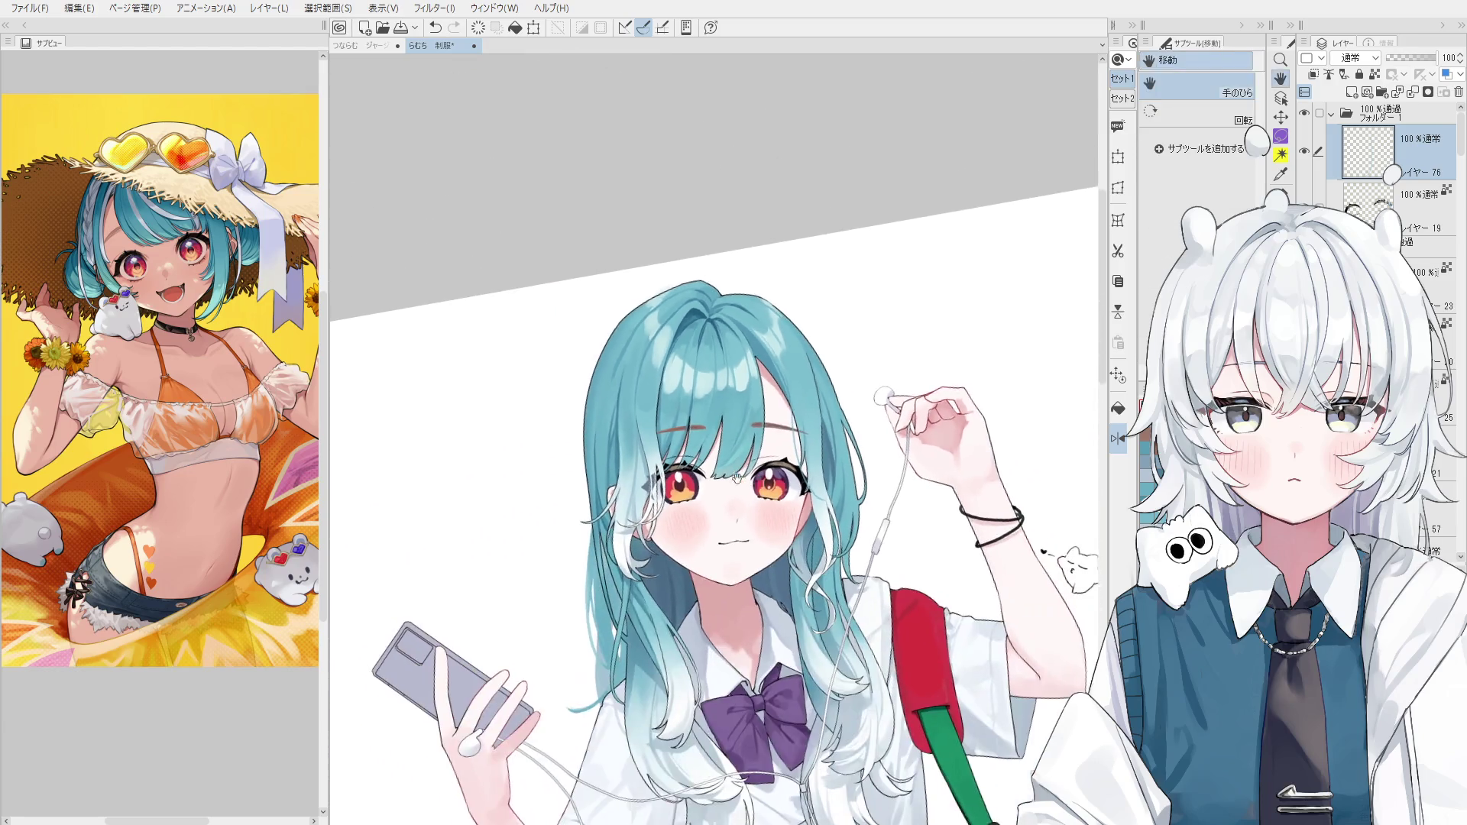
{"action": "key", "text": "ctrl+z"}
{"action": "scroll", "coordinate": [676, 402], "scroll_direction": "up", "scroll_amount": 5}
{"action": "key", "text": "ctrl+y"}
{"action": "key", "text": "ctrl+z"}
{"action": "key", "text": "ctrl+y"}
{"action": "key", "text": "ctrl+z"}
{"action": "key", "text": "ctrl+y"}
{"action": "scroll", "coordinate": [676, 463], "scroll_direction": "down", "scroll_amount": 1}
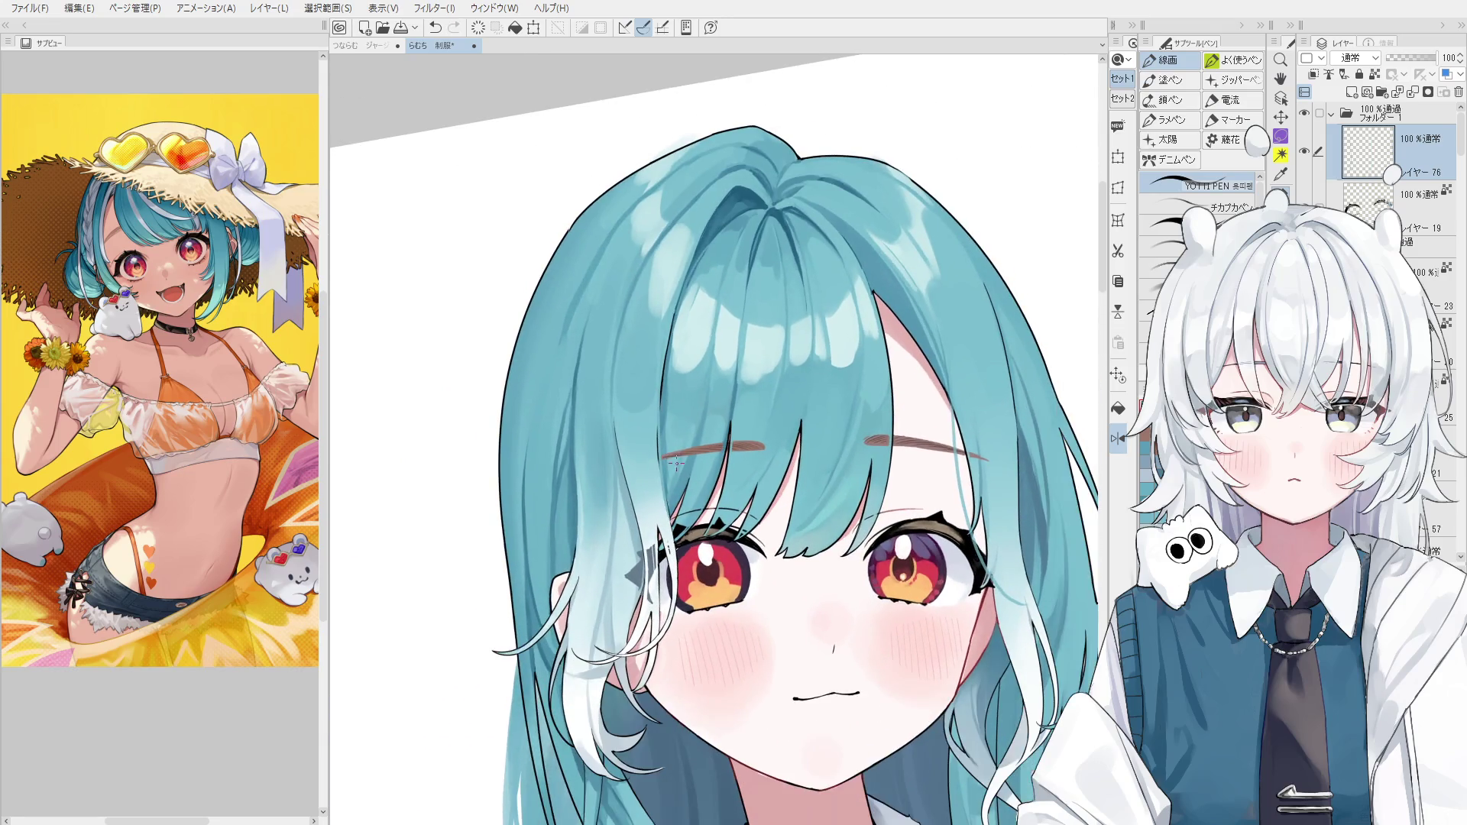
{"action": "scroll", "coordinate": [642, 516], "scroll_direction": "down", "scroll_amount": 1}
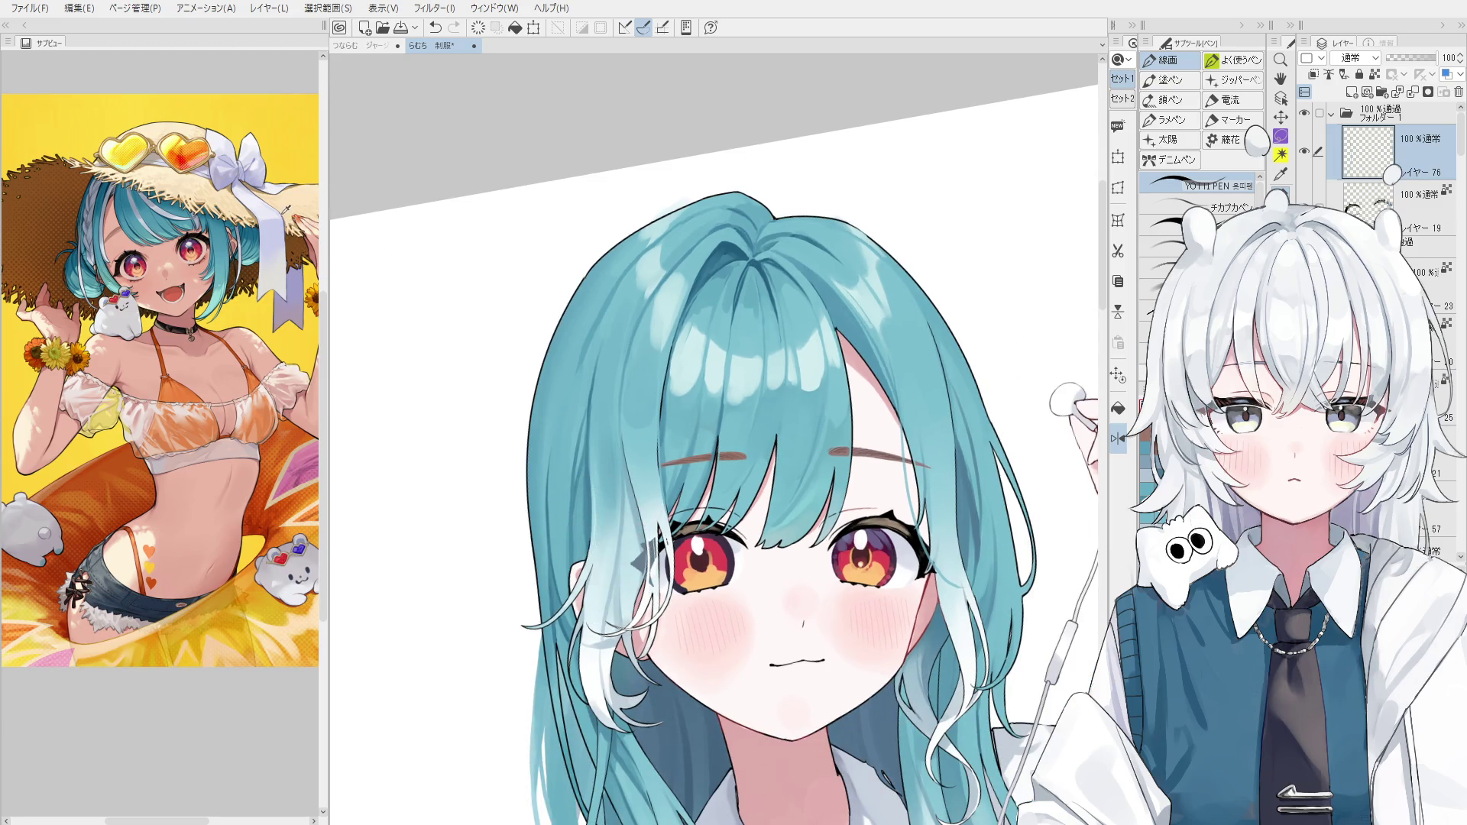
Save, mirror and straighten the view, then redraw and undo the white strand left of the eye.
{"action": "key", "text": "ctrl+s"}
{"action": "key", "text": "ctrl+z"}
{"action": "key", "text": "h"}
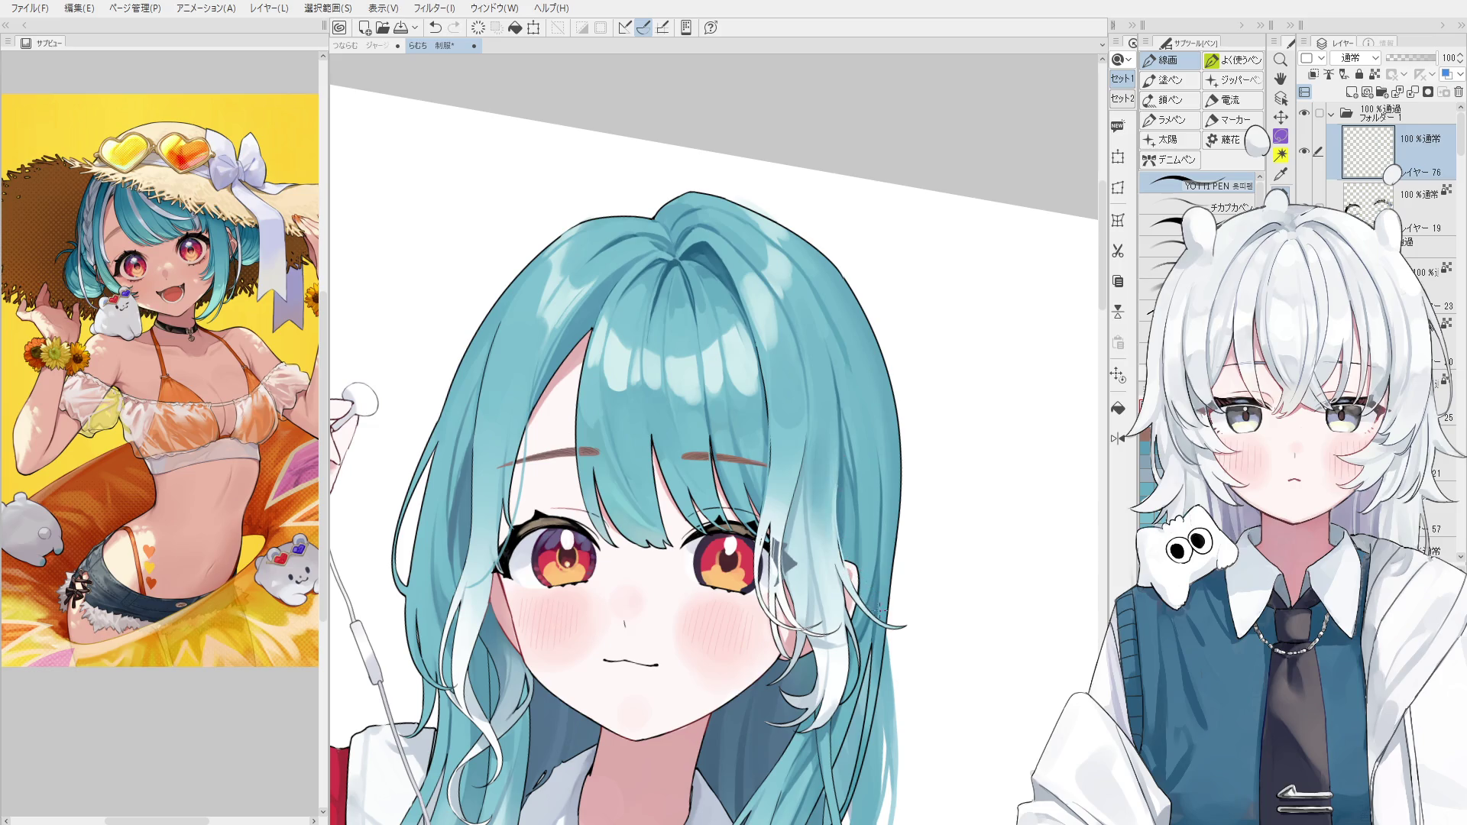
{"action": "key", "text": "ctrl+@"}
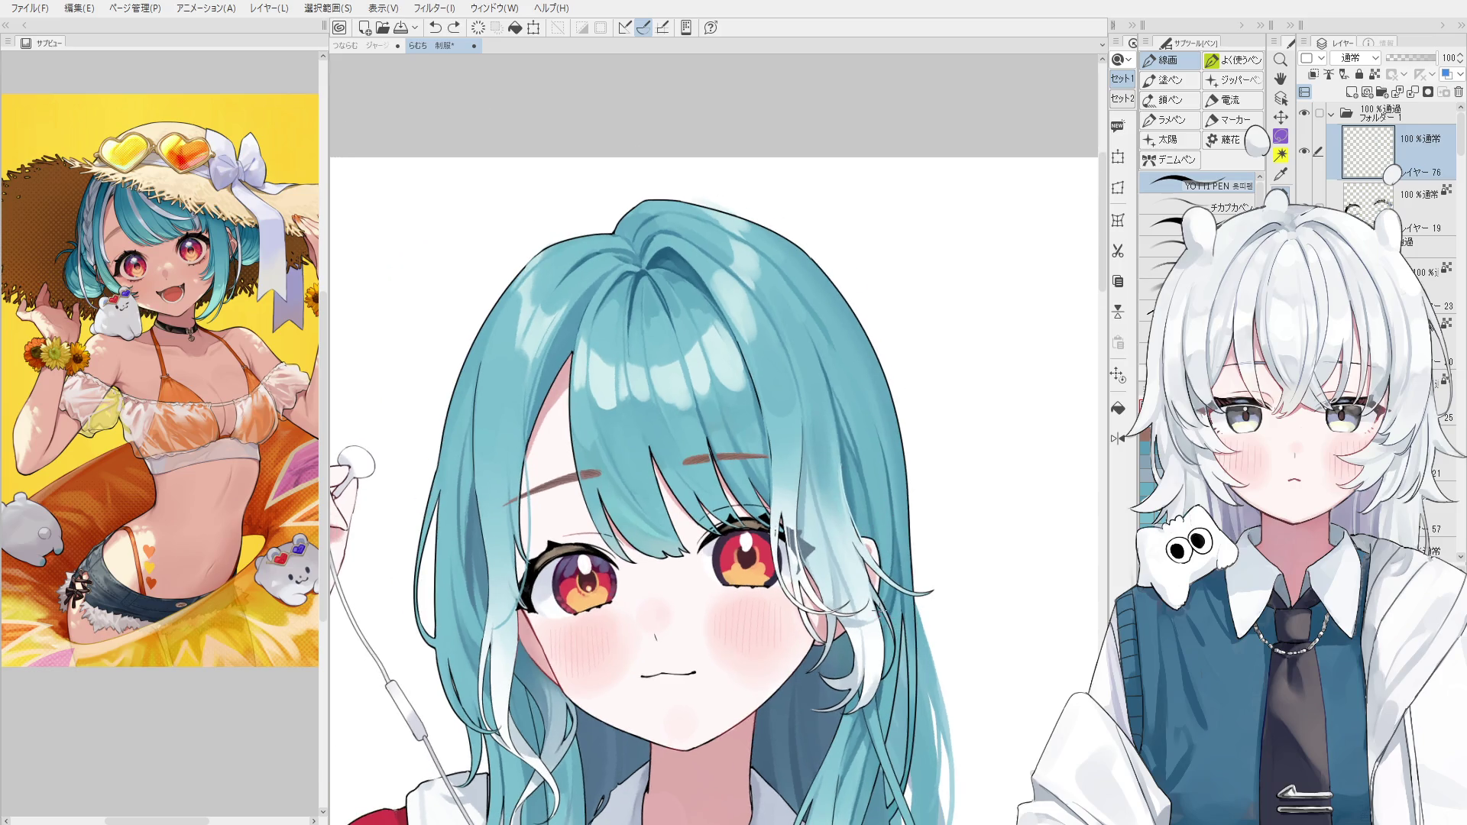
{"action": "scroll", "coordinate": [598, 506], "scroll_direction": "up", "scroll_amount": 2}
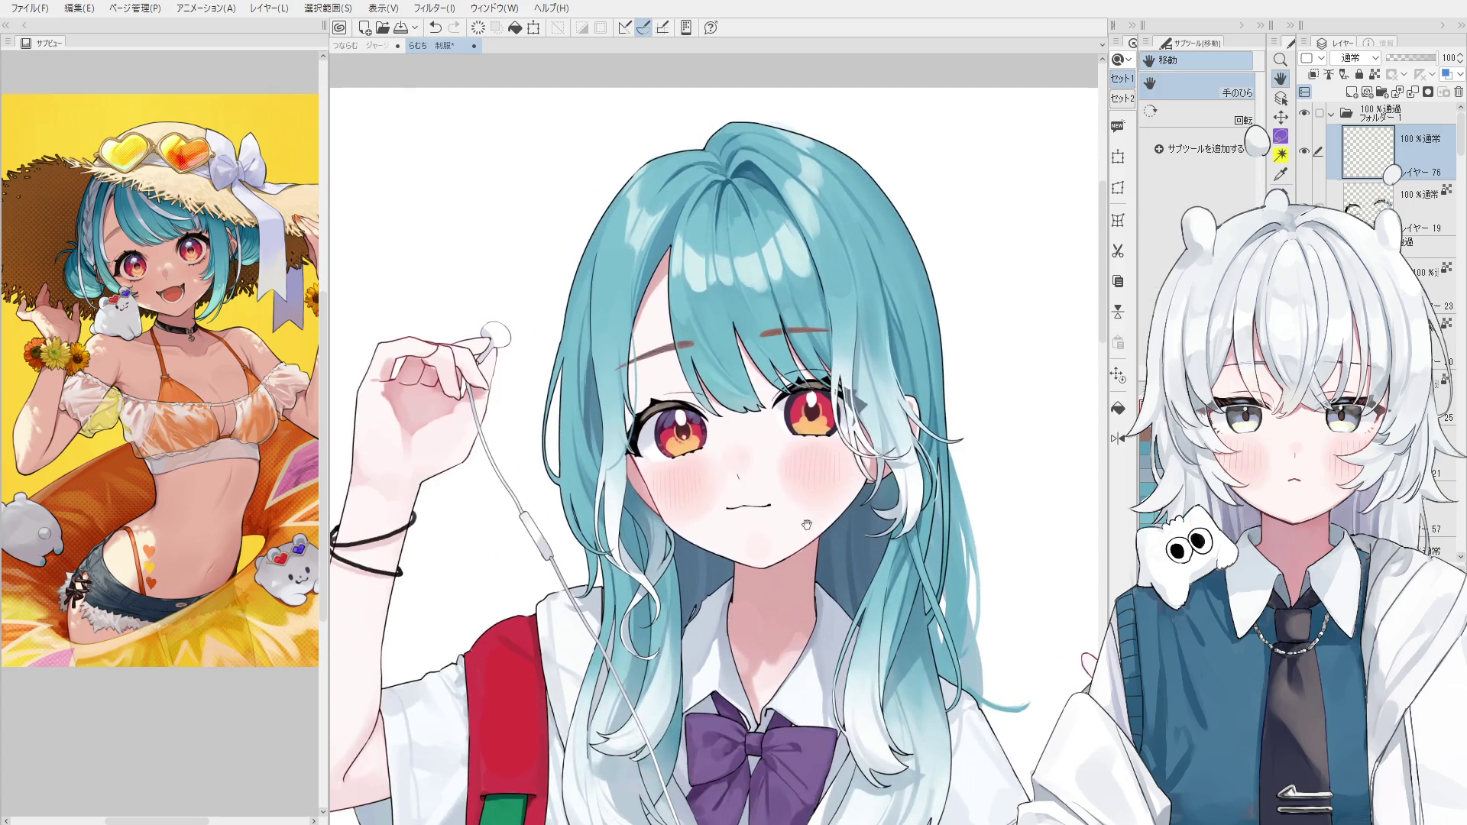
{"action": "key", "text": "ctrl+z"}
{"action": "mouse_move", "coordinate": [588, 473]}
{"action": "left_mouse_down"}
{"action": "mouse_move", "coordinate": [603, 584]}
{"action": "mouse_move", "coordinate": [631, 574]}
{"action": "left_mouse_up"}
{"action": "key", "text": "ctrl+z"}
{"action": "key", "text": "ctrl+z"}
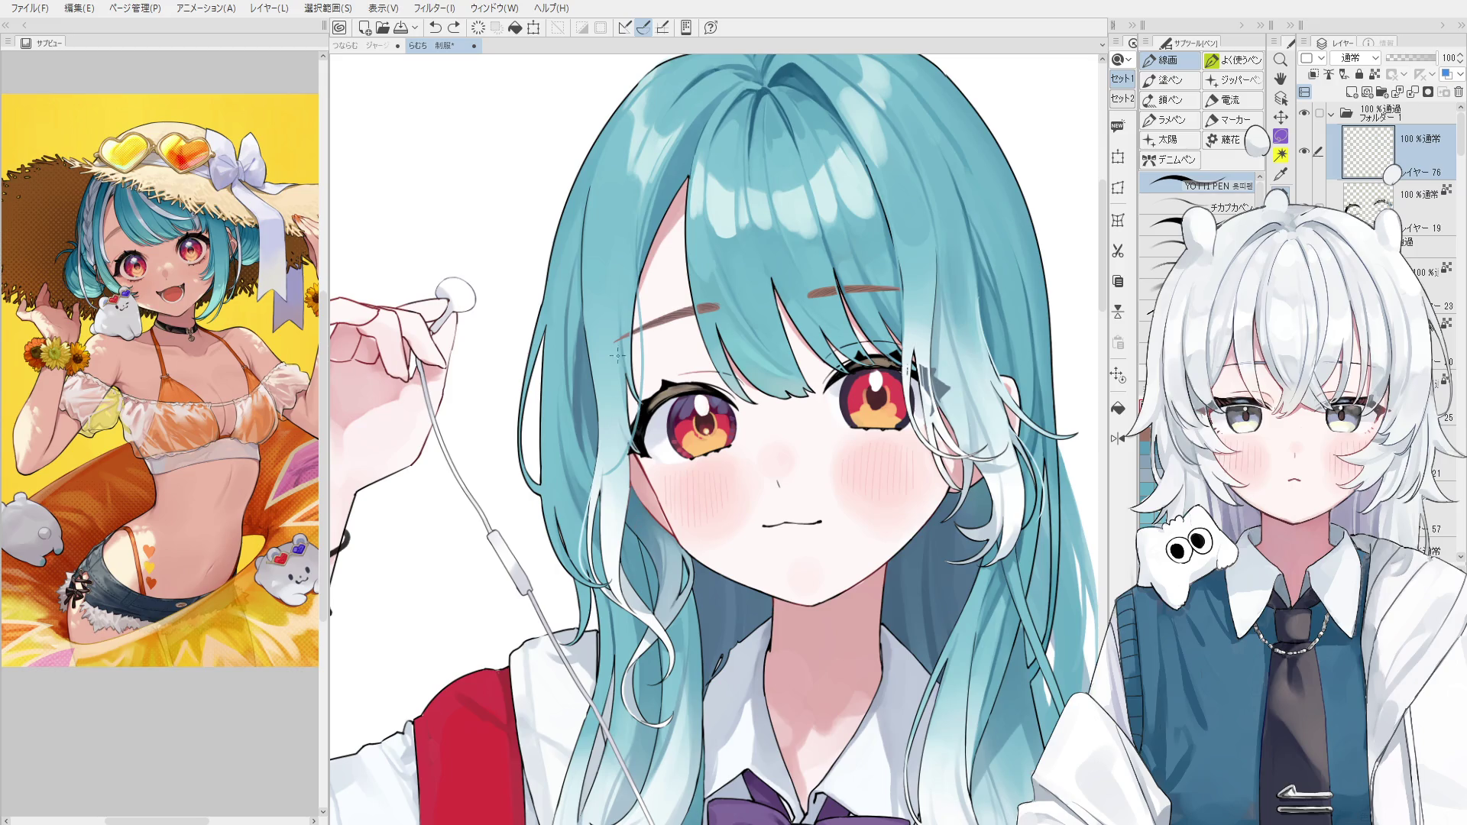
Draw a small stroke near the eyebrow, then pan down toward the purple bow.
{"action": "left_click_drag", "start_coordinate": [636, 341], "coordinate": [617, 336]}
{"action": "key", "text": "h"}
{"action": "left_click_drag", "start_coordinate": [683, 456], "coordinate": [659, 563]}
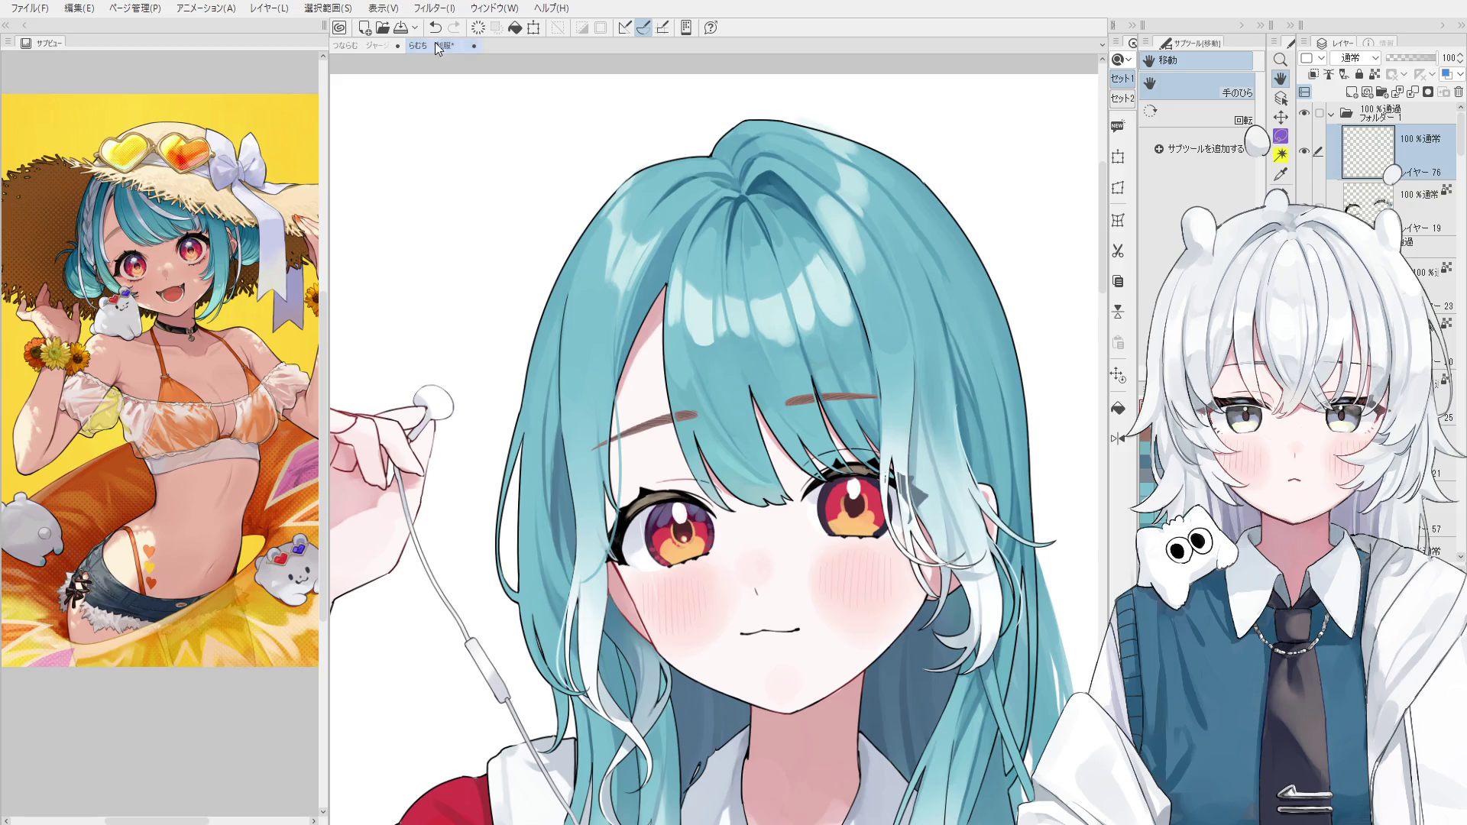
{"action": "scroll", "coordinate": [777, 584], "scroll_direction": "down", "scroll_amount": 5}
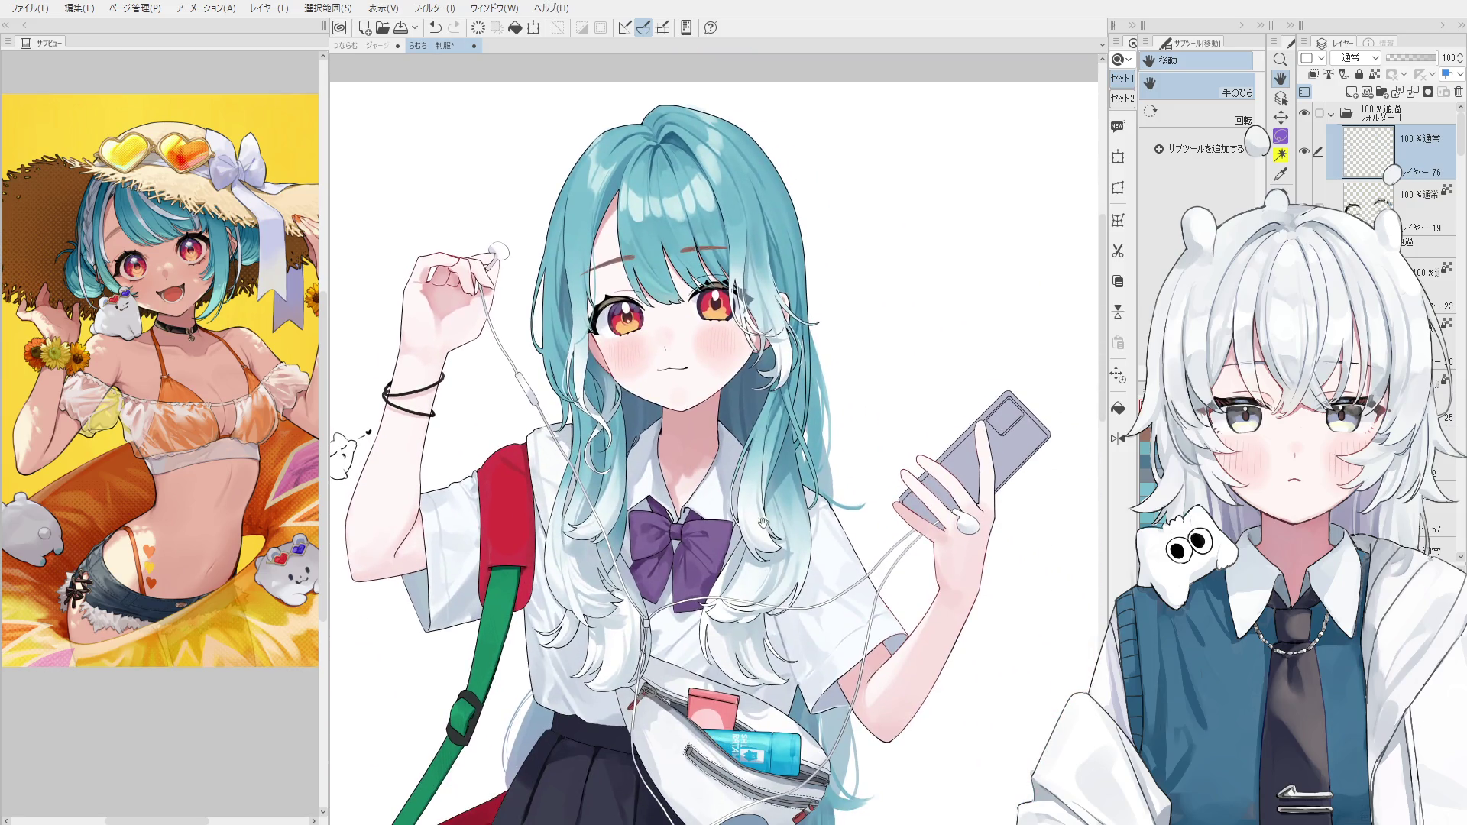
{"action": "scroll", "coordinate": [726, 677], "scroll_direction": "down", "scroll_amount": 1}
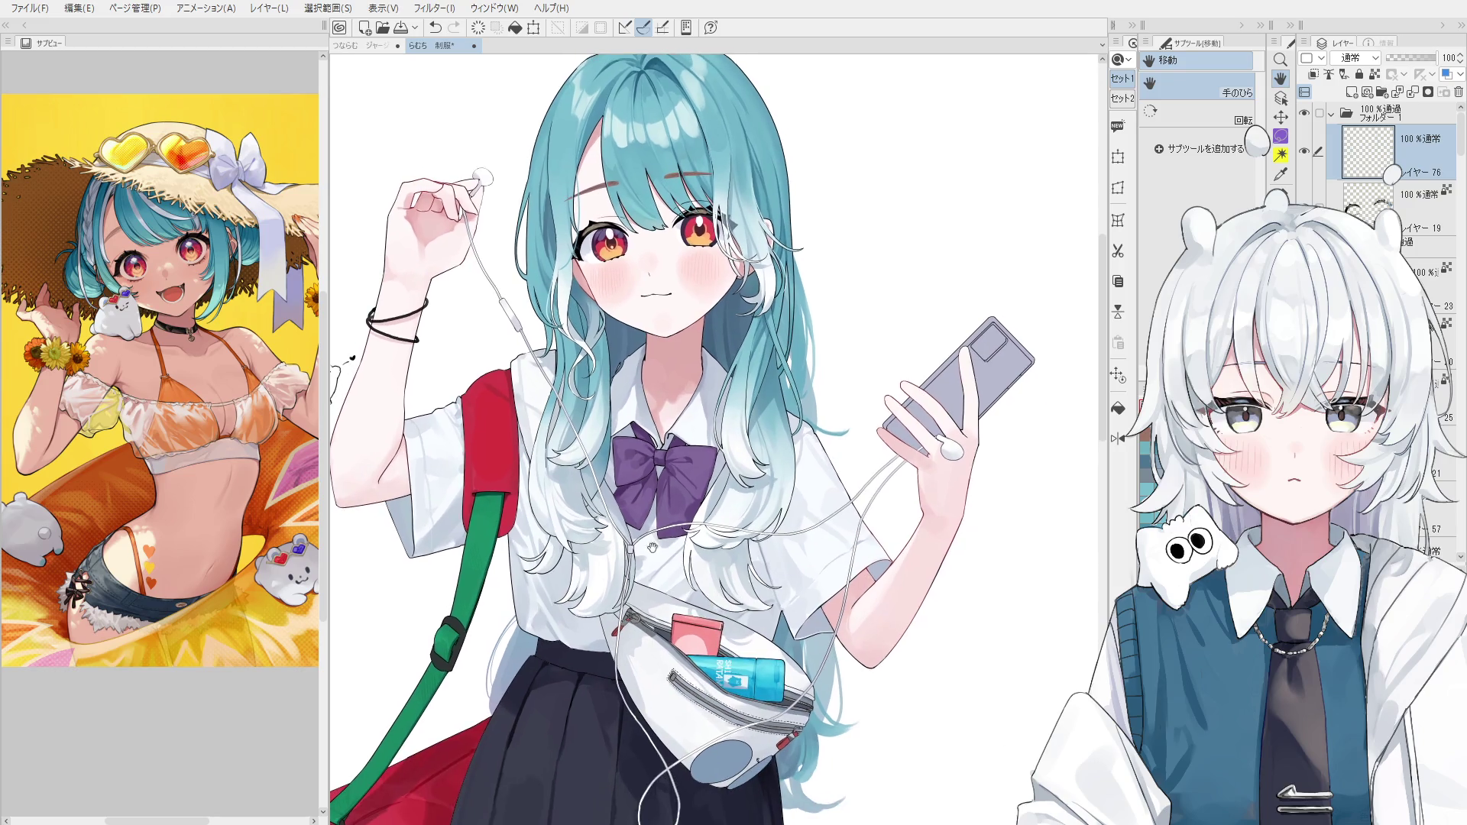
{"action": "key", "text": "b"}
{"action": "scroll", "coordinate": [633, 500], "scroll_direction": "up", "scroll_amount": 2}
{"action": "scroll", "coordinate": [633, 500], "scroll_direction": "up", "scroll_amount": 2}
Compare the small stroke near the bow by toggling undo and redo.
{"action": "key", "text": "ctrl+z"}
{"action": "scroll", "coordinate": [630, 493], "scroll_direction": "down", "scroll_amount": 2}
{"action": "key", "text": "ctrl+y"}
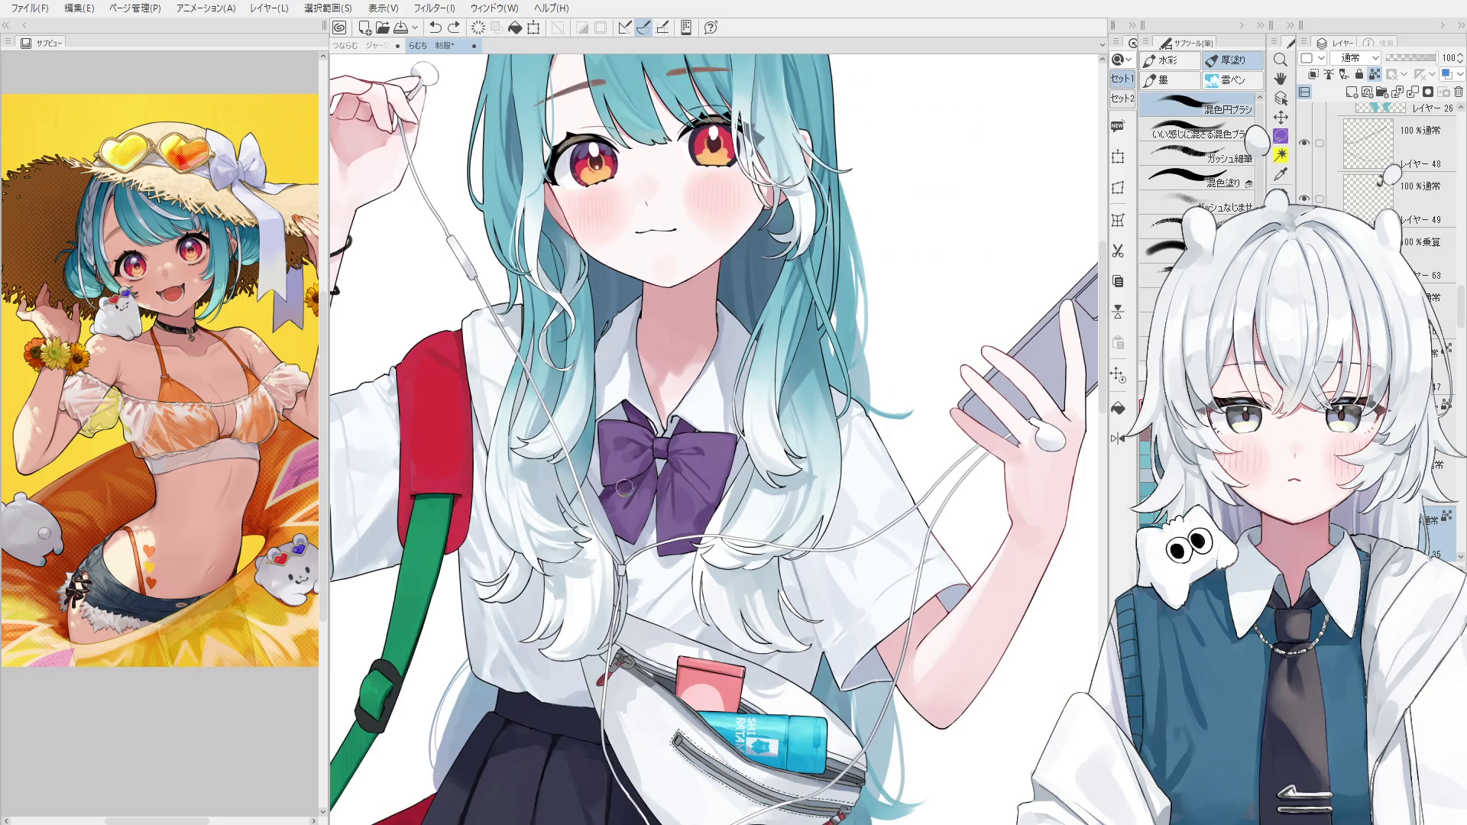
{"action": "scroll", "coordinate": [627, 489], "scroll_direction": "down", "scroll_amount": 1}
{"action": "scroll", "coordinate": [675, 496], "scroll_direction": "up", "scroll_amount": 1}
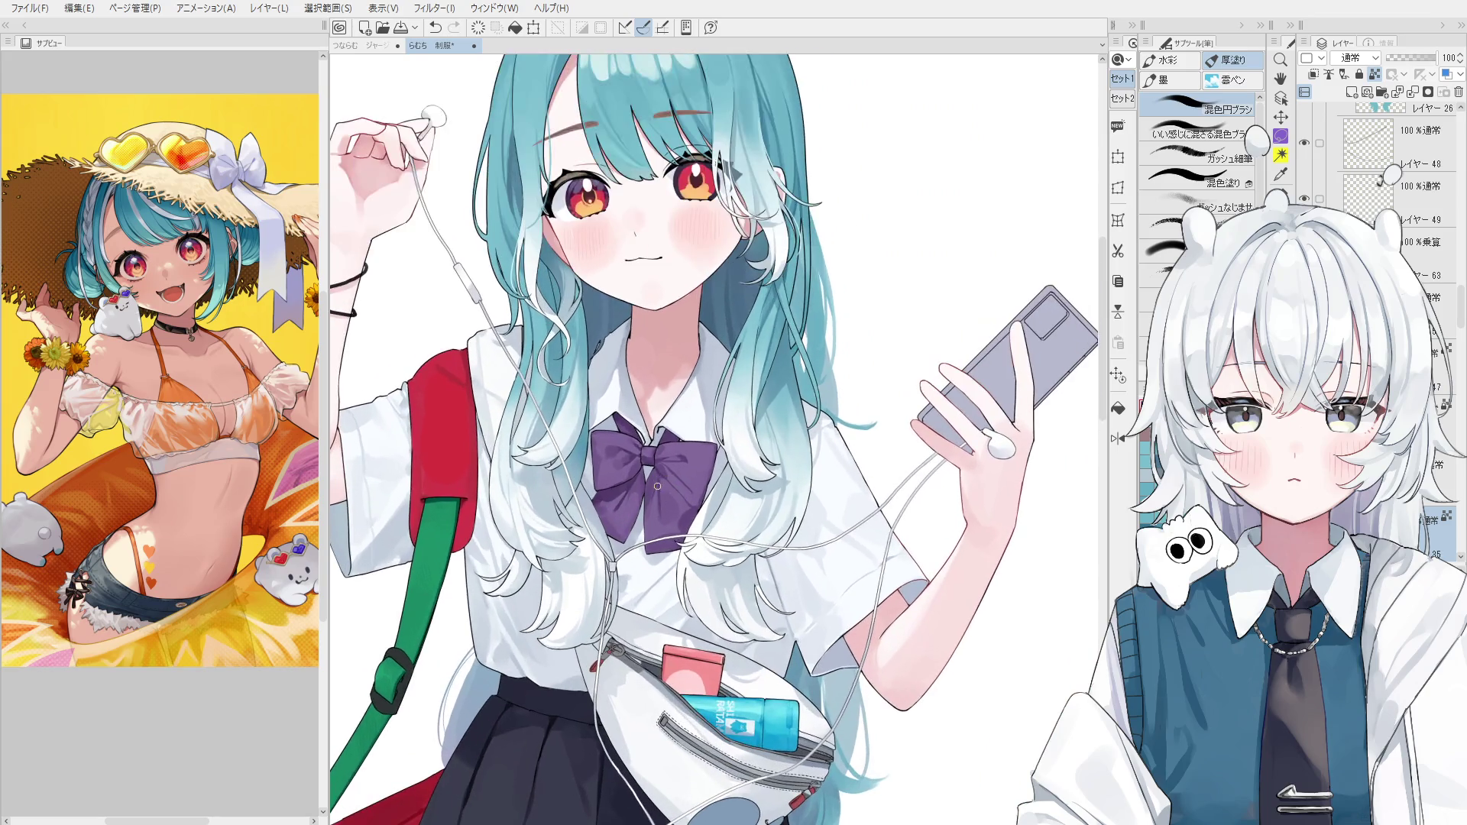
{"action": "scroll", "coordinate": [676, 496], "scroll_direction": "up", "scroll_amount": 1}
{"action": "key", "text": "ctrl+z"}
{"action": "key", "text": "ctrl+y"}
{"action": "key", "text": "ctrl+z"}
{"action": "key", "text": "ctrl+y"}
{"action": "key", "text": "ctrl+z"}
{"action": "key", "text": "ctrl+y"}
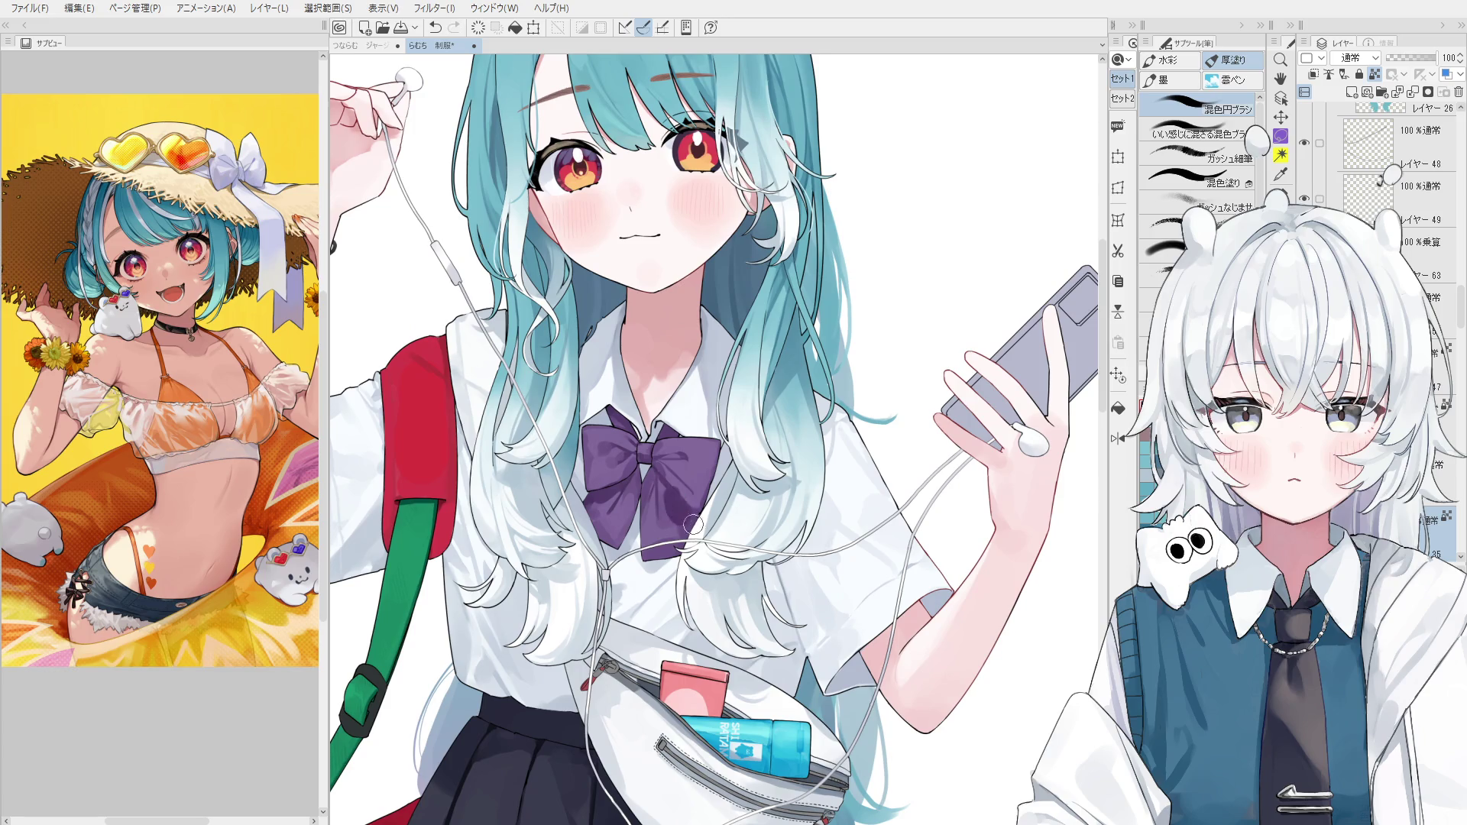
Mirror the canvas to check the bow and shade its left wing in purple.
{"action": "key", "text": "h"}
{"action": "scroll", "coordinate": [784, 507], "scroll_direction": "up", "scroll_amount": 1}
{"action": "key", "text": "ctrl+y"}
{"action": "key", "text": "ctrl+z"}
{"action": "key", "text": "ctrl+y"}
{"action": "mouse_move", "coordinate": [691, 443]}
{"action": "left_mouse_down"}
{"action": "mouse_move", "coordinate": [719, 497]}
{"action": "mouse_move", "coordinate": [710, 435]}
{"action": "mouse_move", "coordinate": [739, 429]}
{"action": "left_mouse_up"}
{"action": "scroll", "coordinate": [739, 429], "scroll_direction": "down", "scroll_amount": 2}
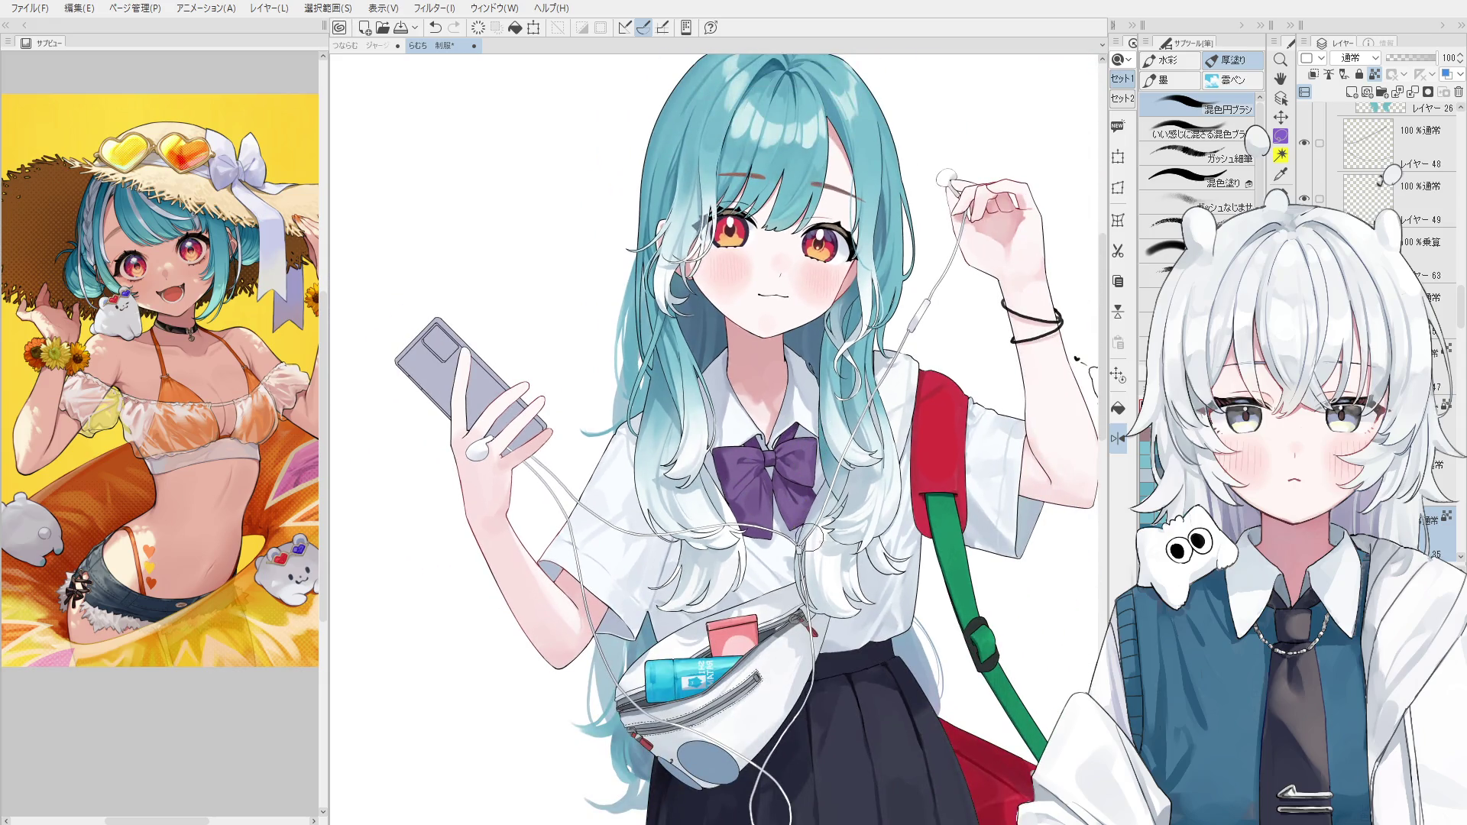
{"action": "scroll", "coordinate": [717, 473], "scroll_direction": "up", "scroll_amount": 1}
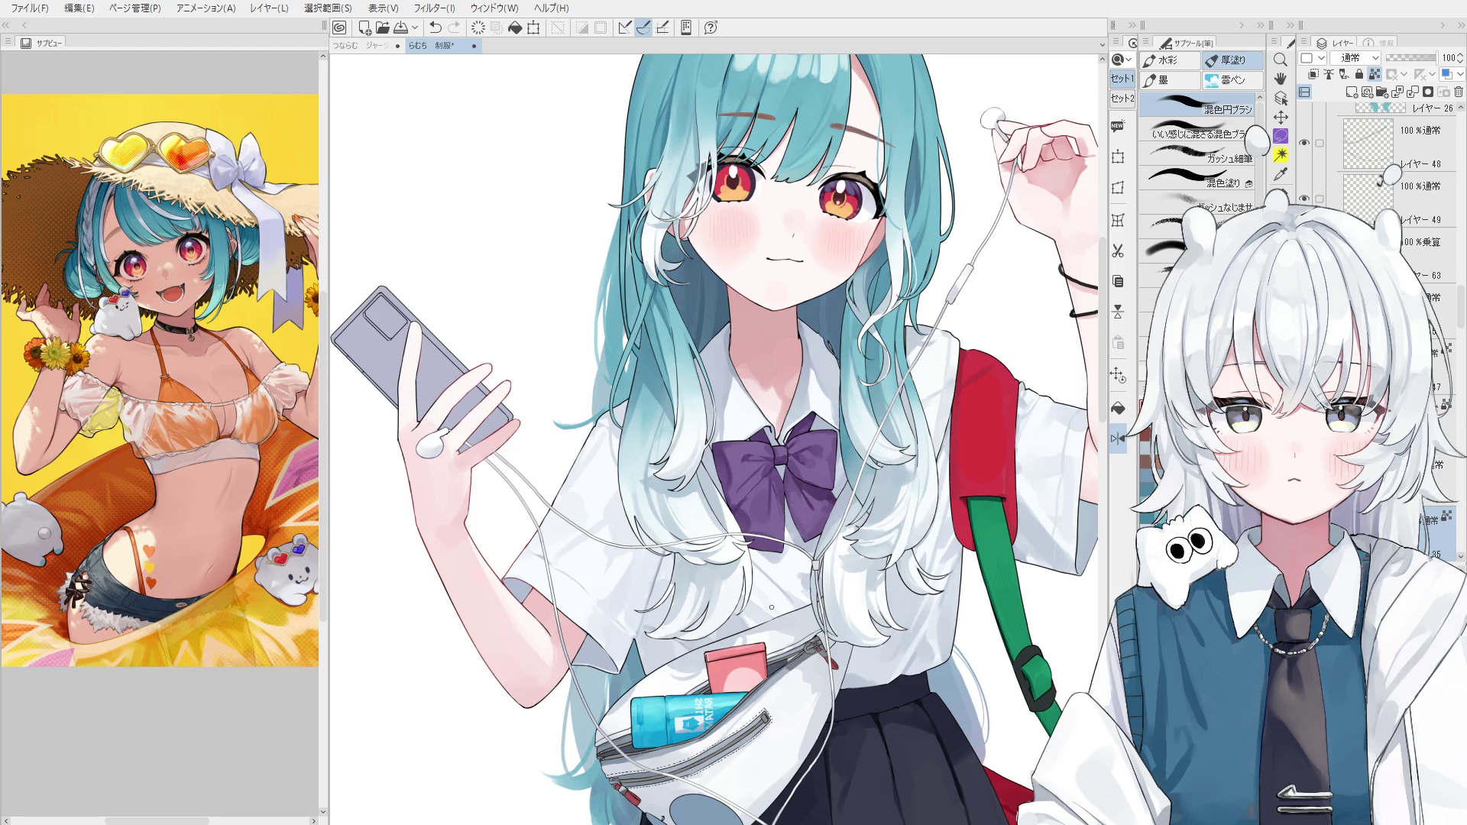
{"action": "scroll", "coordinate": [673, 499], "scroll_direction": "up", "scroll_amount": 3}
Pick the hair's layer, choose black as the colour, and shrink the brush.
{"action": "left_click", "coordinate": [673, 498], "text": "ctrl+shift"}
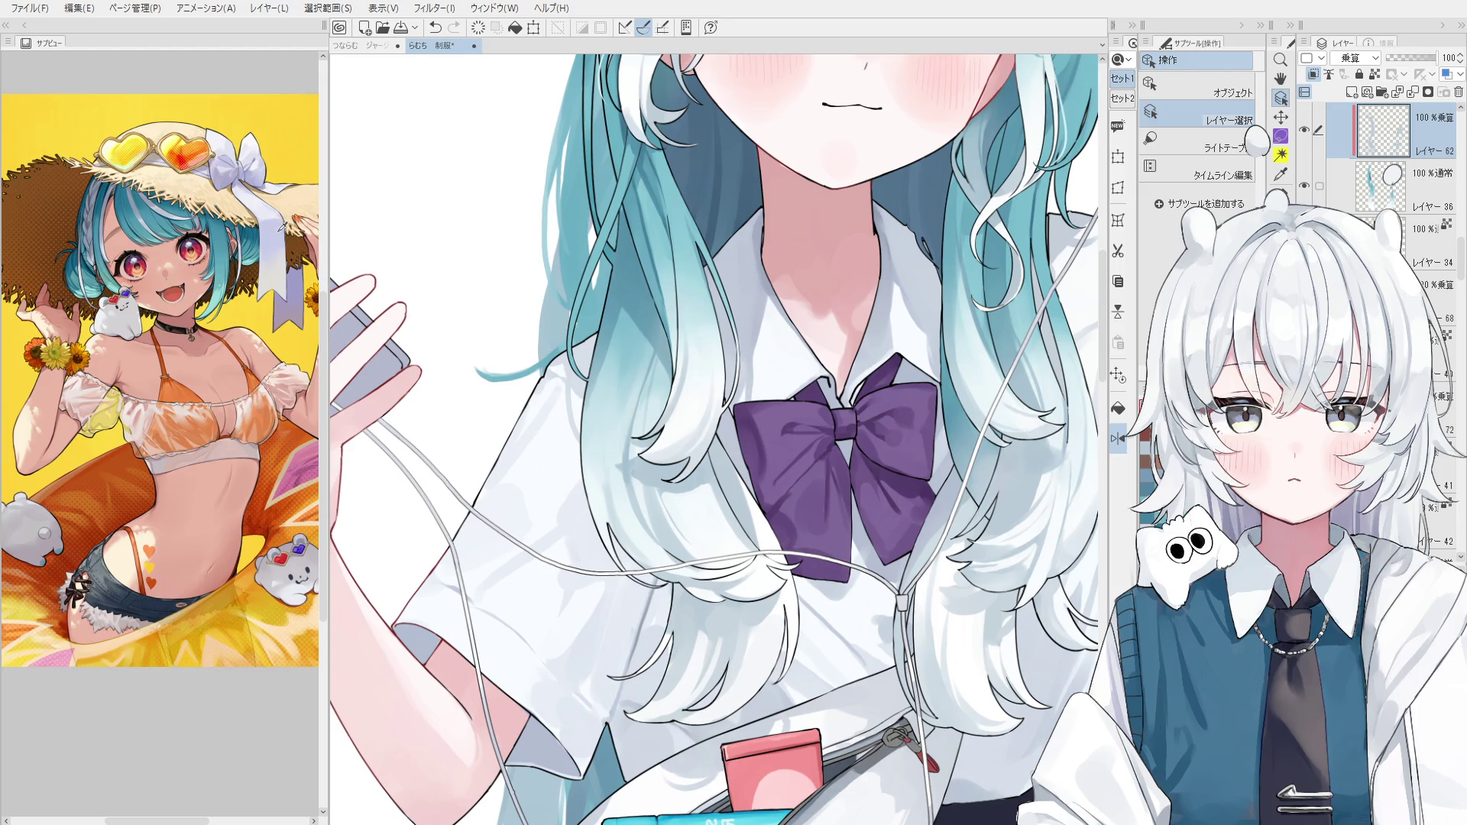
{"action": "key", "text": "b"}
{"action": "scroll", "coordinate": [645, 466], "scroll_direction": "up", "scroll_amount": 2}
{"action": "left_click", "coordinate": [644, 466]}
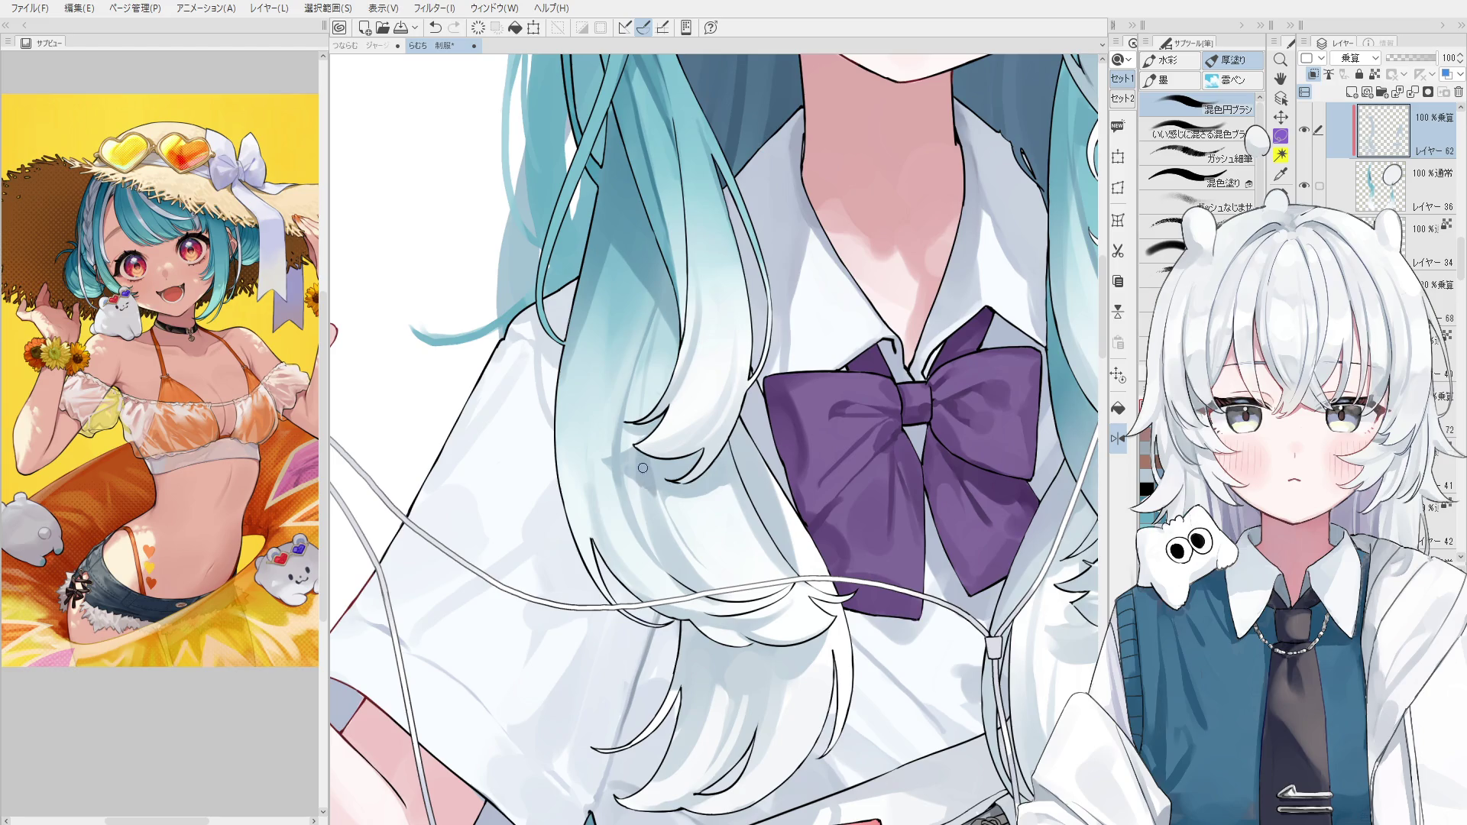
{"action": "left_click_drag", "start_coordinate": [654, 501], "coordinate": [625, 468]}
{"action": "scroll", "coordinate": [616, 462], "scroll_direction": "down", "scroll_amount": 1}
{"action": "scroll", "coordinate": [676, 519], "scroll_direction": "right", "scroll_amount": 3}
{"action": "scroll", "coordinate": [791, 493], "scroll_direction": "up", "scroll_amount": 1}
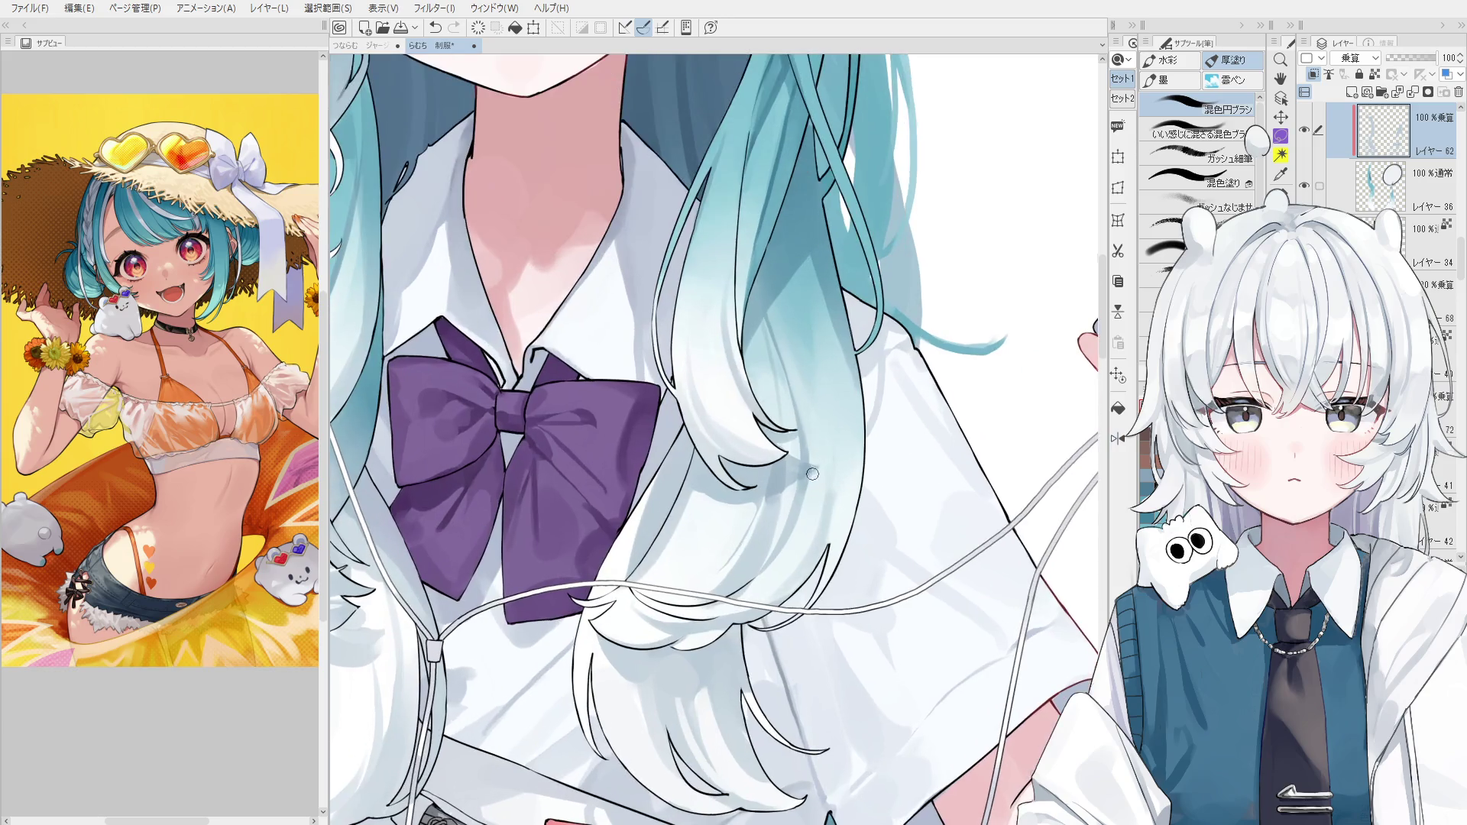
{"action": "scroll", "coordinate": [796, 469], "scroll_direction": "up", "scroll_amount": 1}
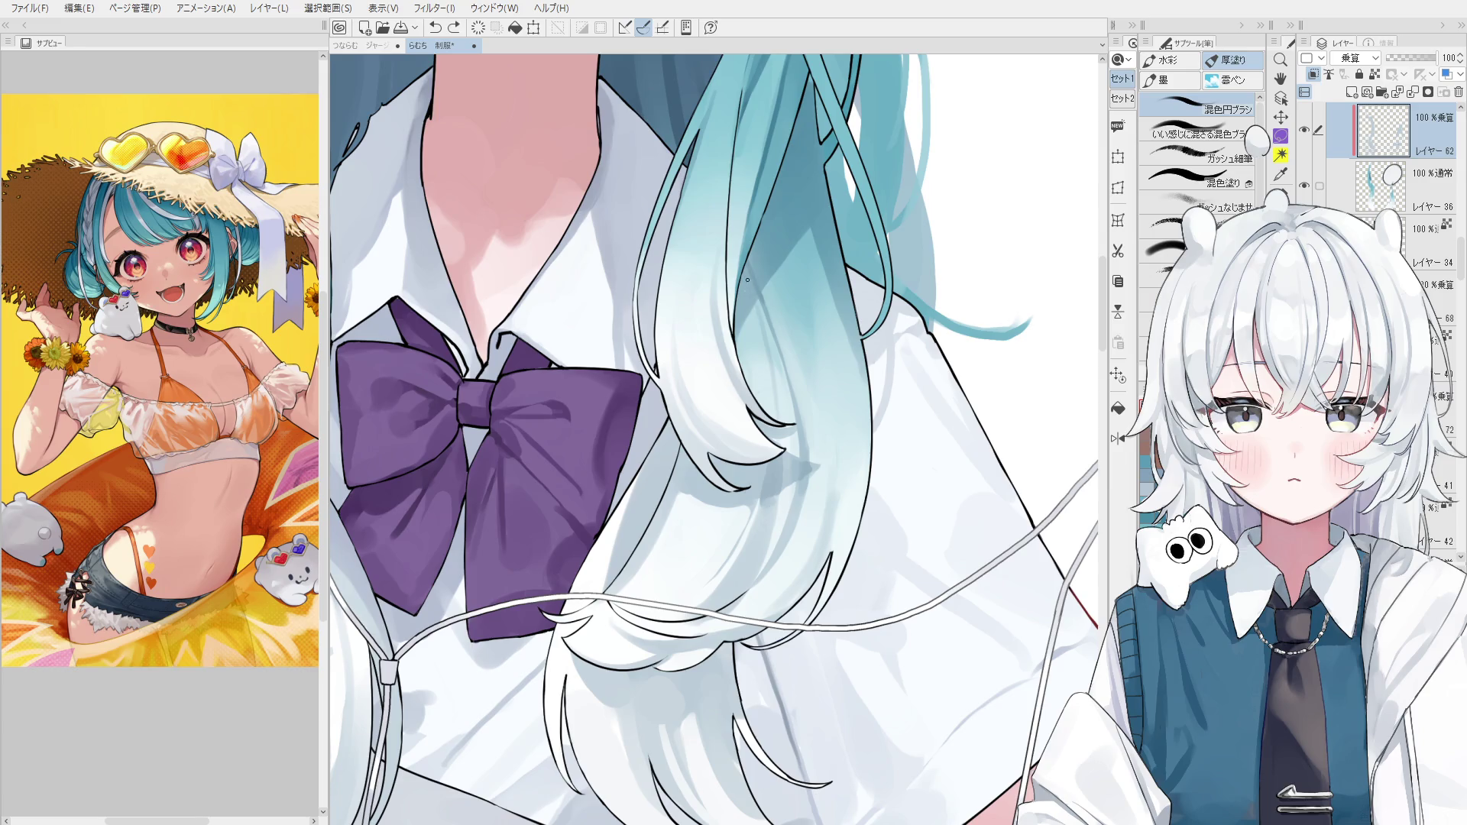
{"action": "scroll", "coordinate": [753, 295], "scroll_direction": "down", "scroll_amount": 3}
Compare the thin stroke near the bow, then flip and rotate the view and enlarge the brush.
{"action": "key", "text": "space"}
{"action": "mouse_move", "coordinate": [786, 309]}
{"action": "left_mouse_down"}
{"action": "mouse_move", "coordinate": [794, 458]}
{"action": "mouse_move", "coordinate": [819, 515]}
{"action": "left_mouse_up"}
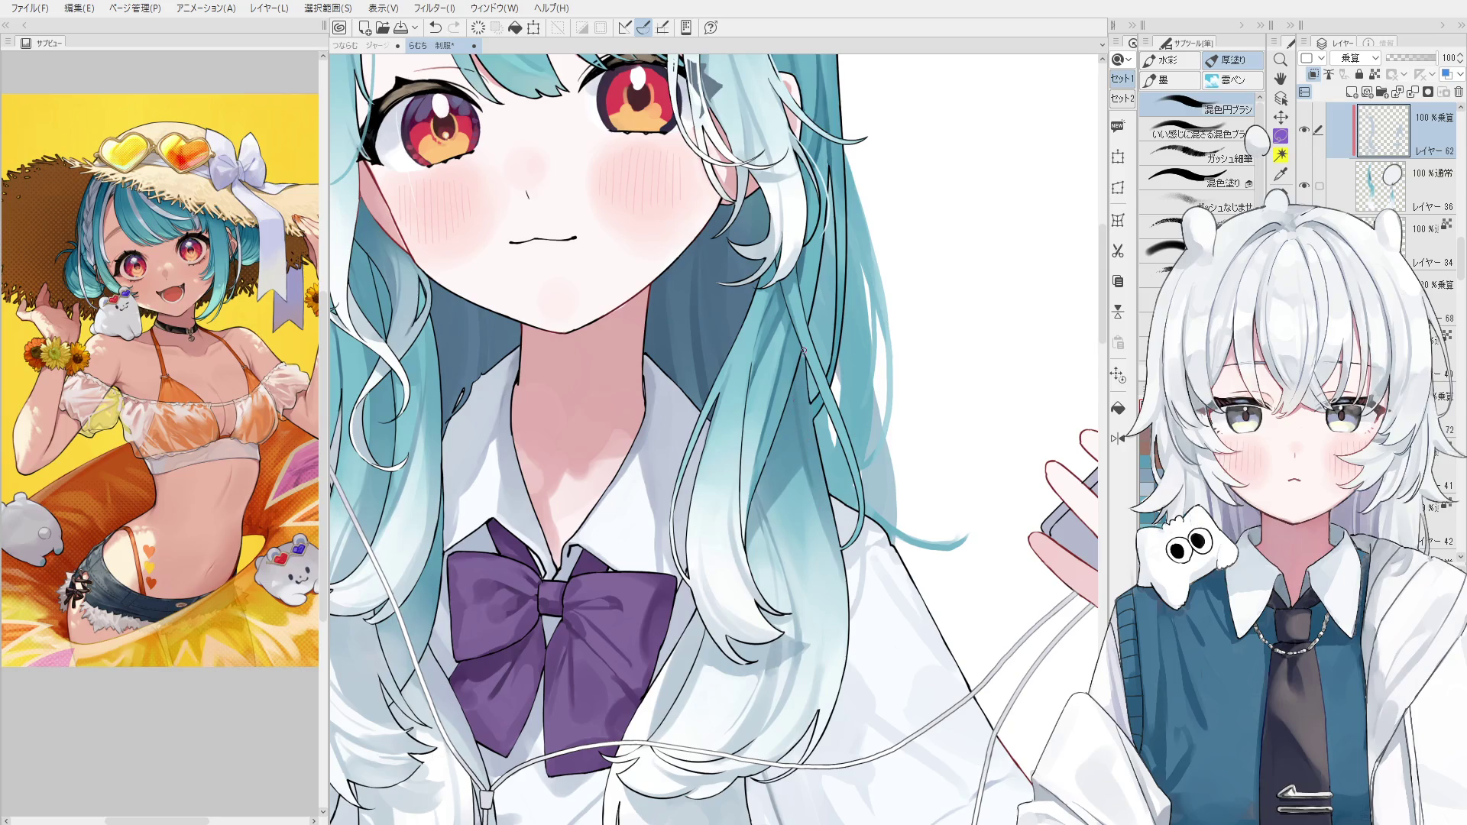
{"action": "scroll", "coordinate": [804, 352], "scroll_direction": "down", "scroll_amount": 1}
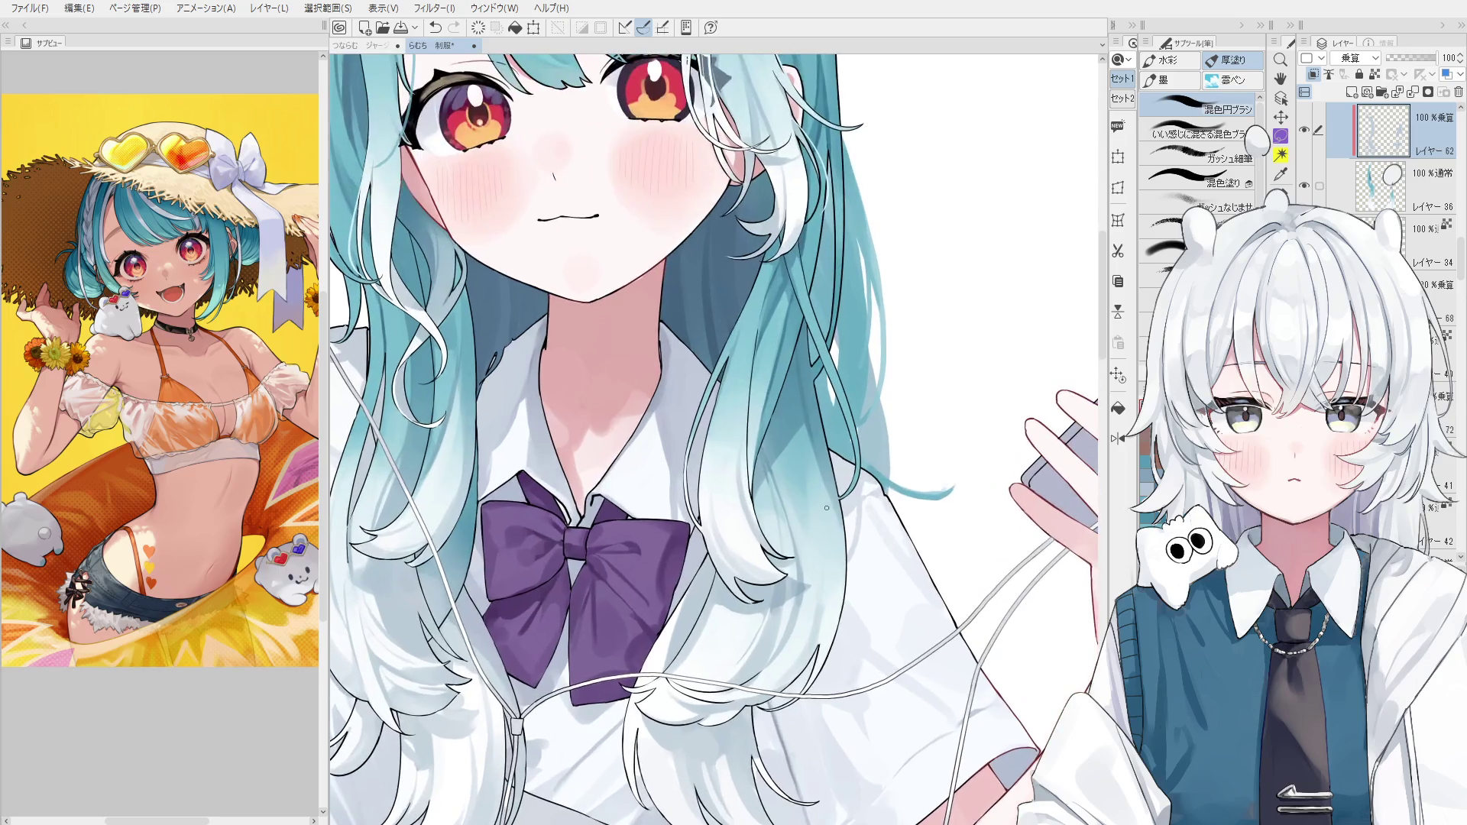
{"action": "key", "text": "ctrl+z"}
{"action": "key", "text": "ctrl+y"}
{"action": "key", "text": "ctrl+z"}
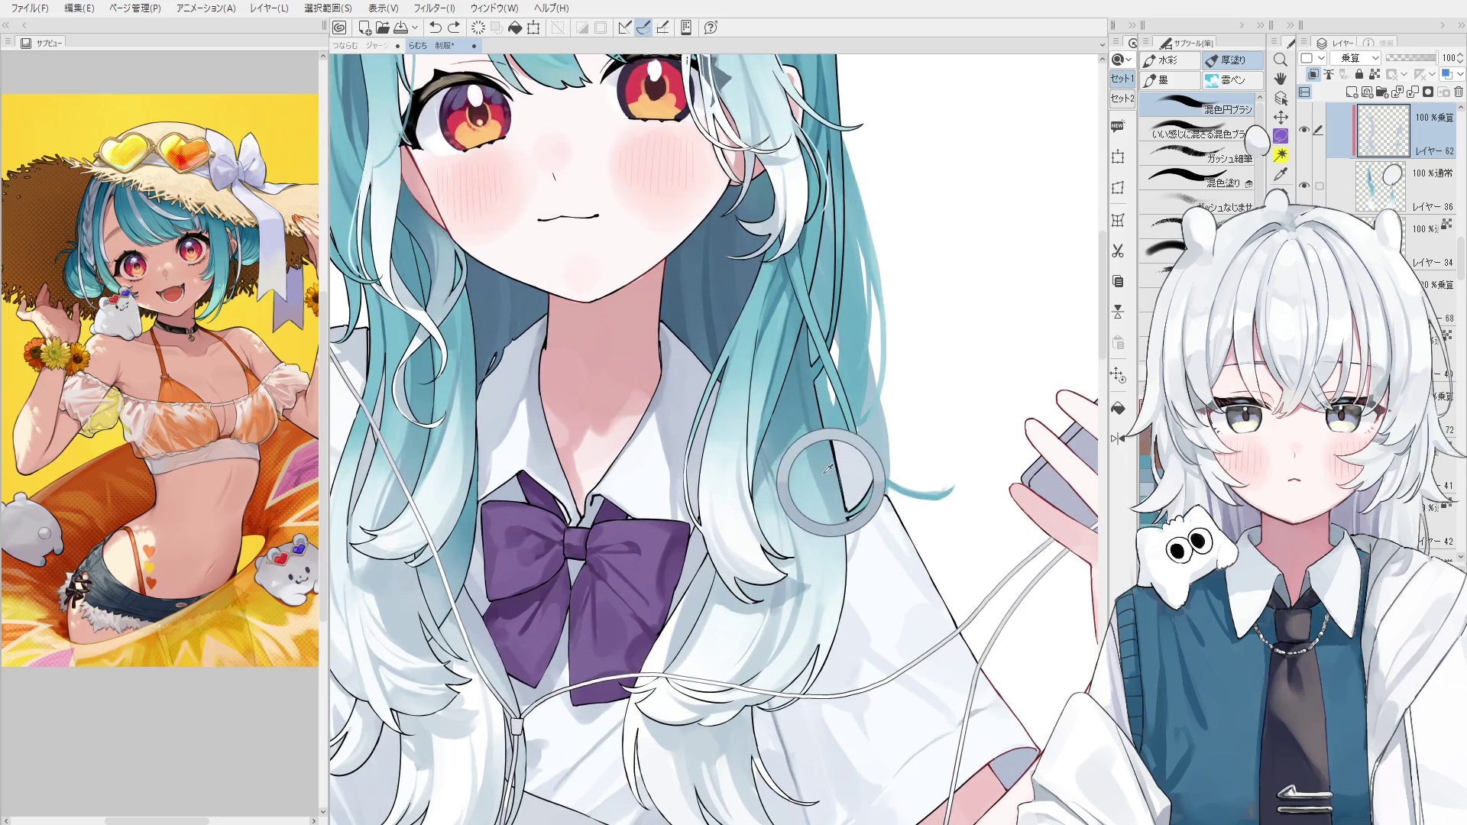
{"action": "key", "text": "ctrl+y"}
{"action": "key", "text": "ctrl+z"}
{"action": "key", "text": "ctrl+y"}
{"action": "key", "text": "h"}
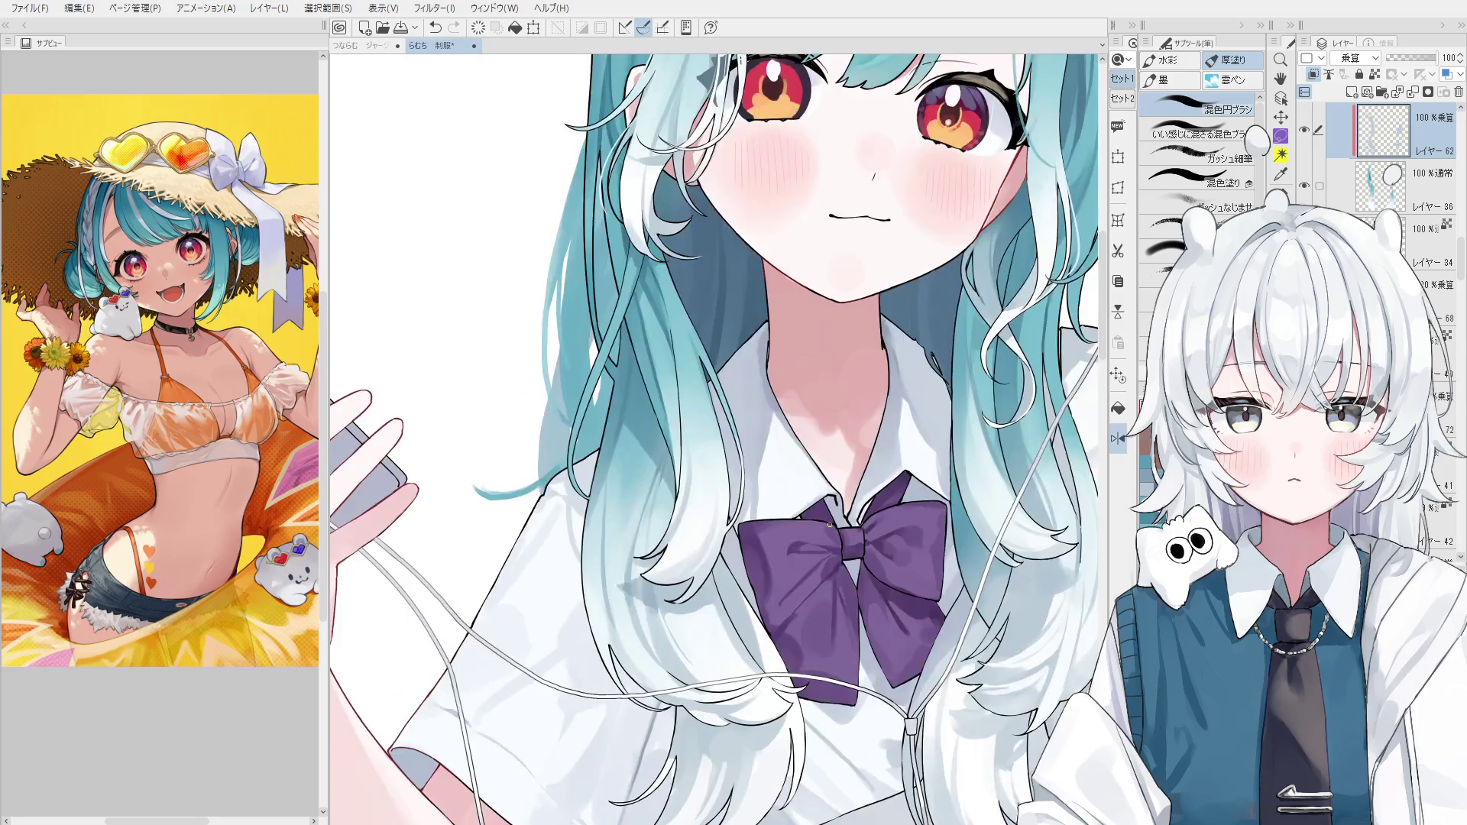
{"action": "key", "text": "minus"}
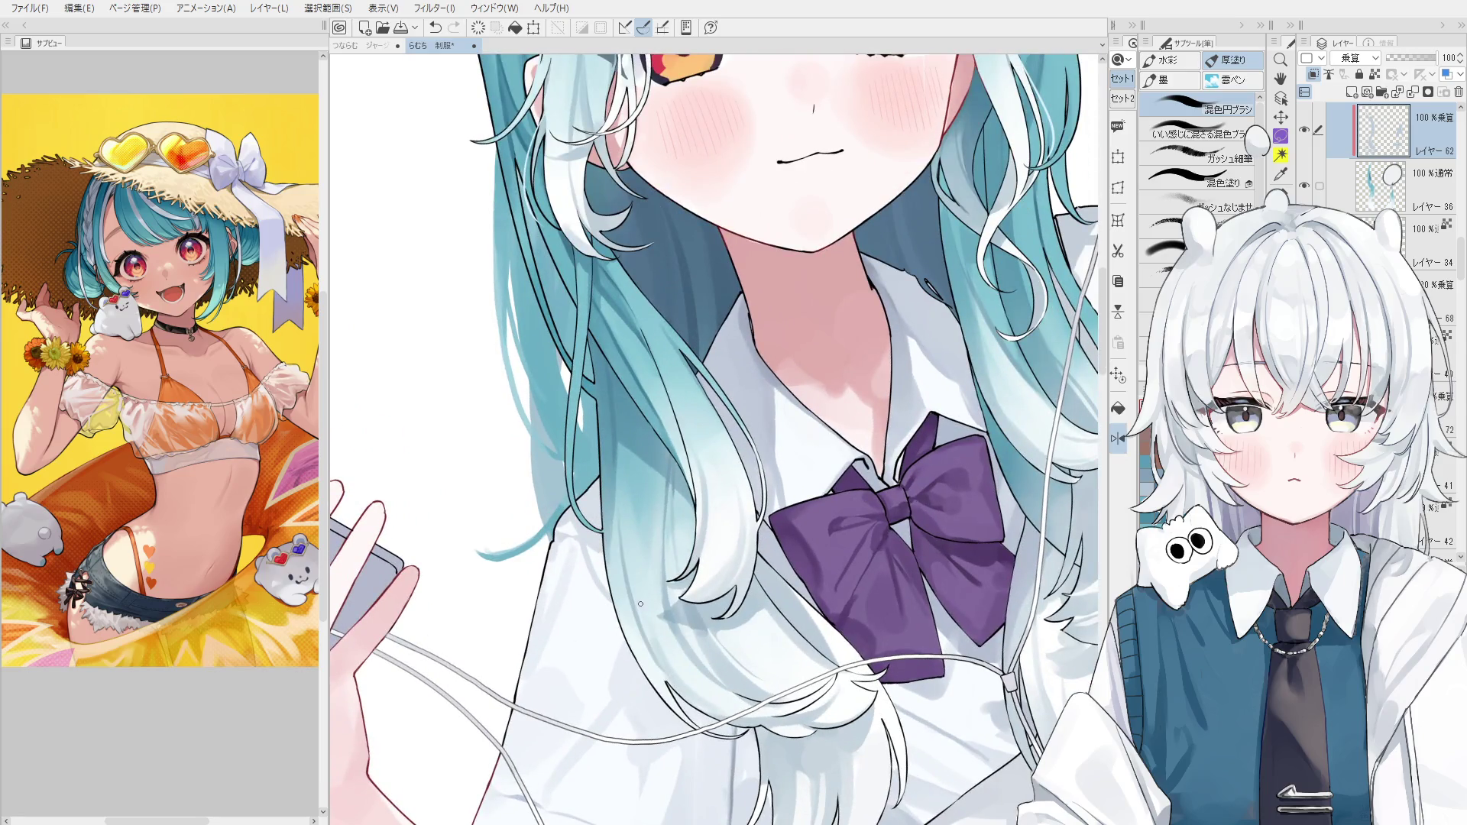
{"action": "left_click_drag", "start_coordinate": [640, 603], "coordinate": [657, 634]}
{"action": "mouse_move", "coordinate": [691, 691]}
{"action": "left_mouse_down"}
{"action": "mouse_move", "coordinate": [673, 687]}
{"action": "mouse_move", "coordinate": [688, 691]}
{"action": "mouse_move", "coordinate": [680, 677]}
{"action": "left_mouse_up"}
Select the multiply shadow layer and brush darker shadow onto the hair beside the bow.
{"action": "scroll", "coordinate": [699, 701], "scroll_direction": "down", "scroll_amount": 2}
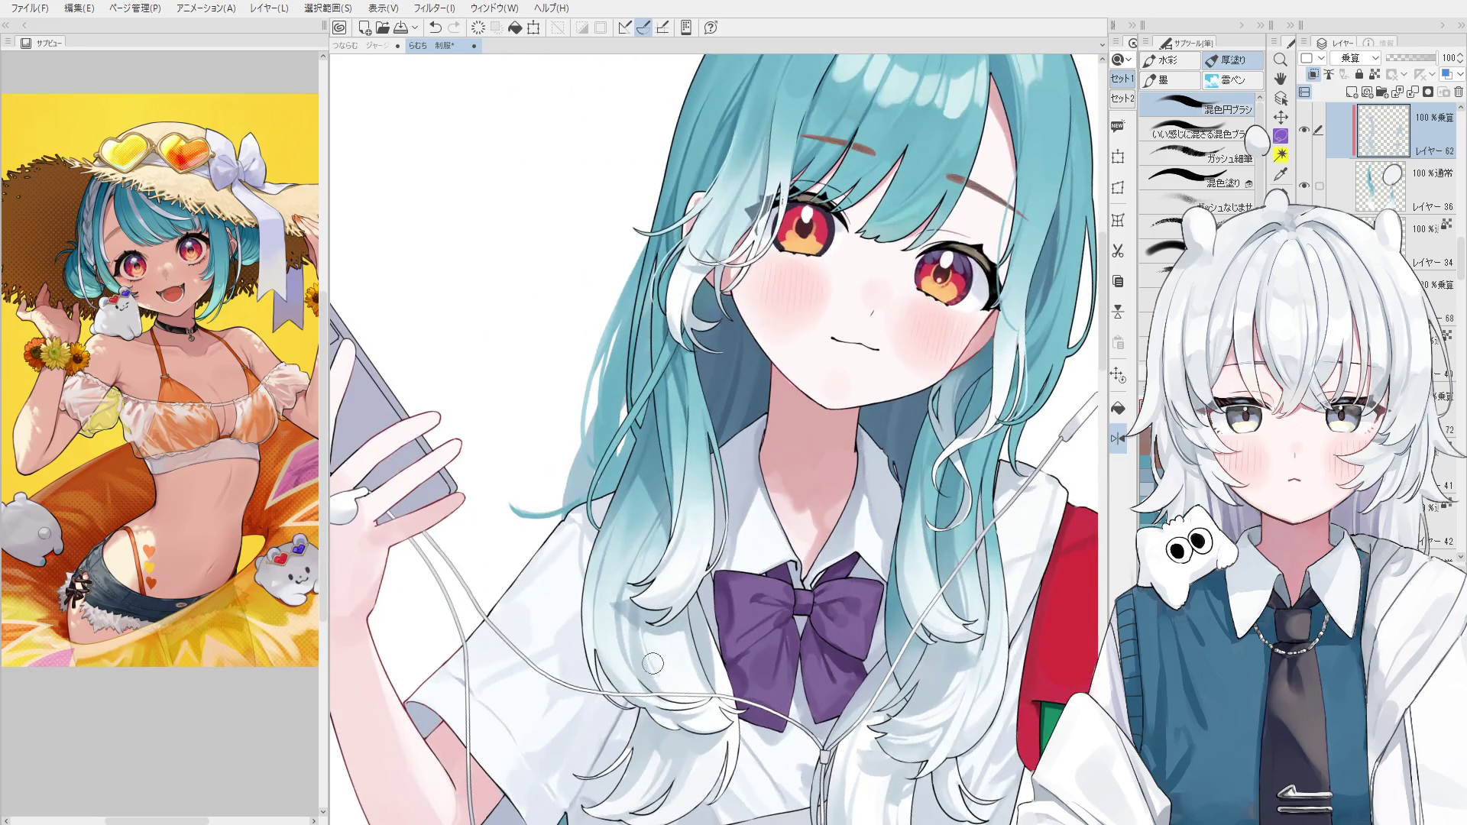
{"action": "scroll", "coordinate": [653, 663], "scroll_direction": "up", "scroll_amount": 1}
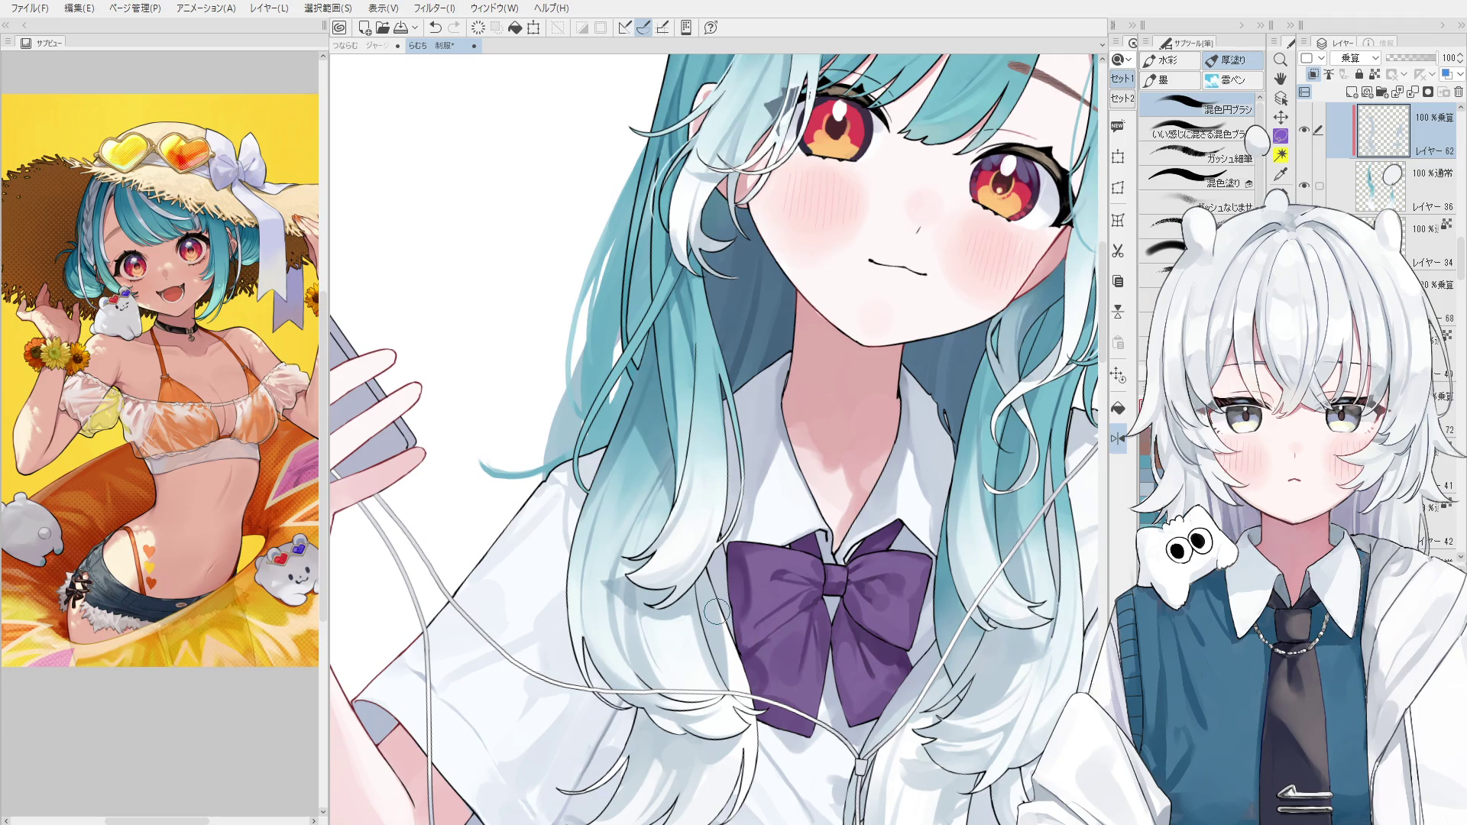
{"action": "scroll", "coordinate": [717, 612], "scroll_direction": "up", "scroll_amount": 6}
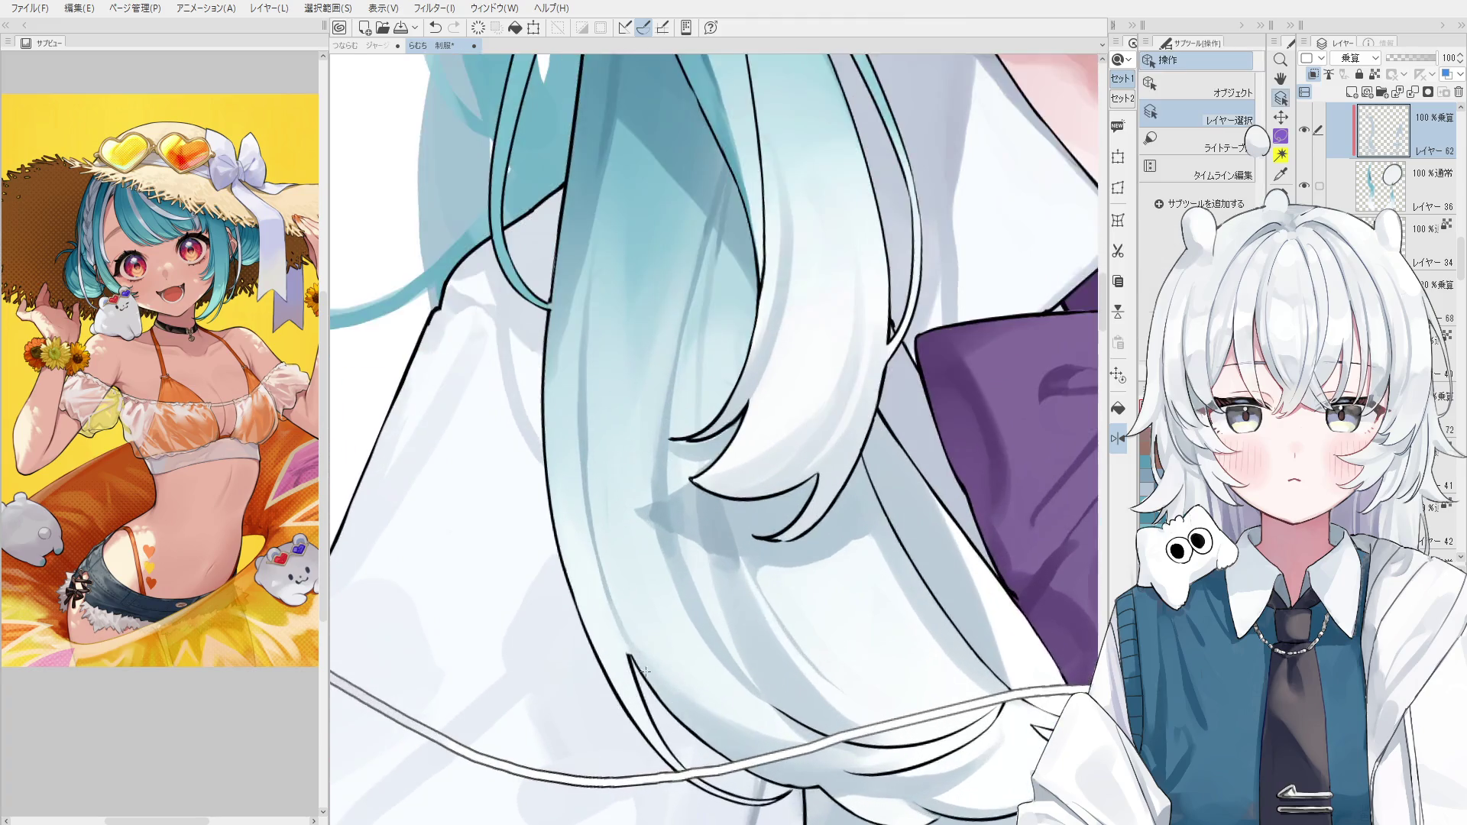
{"action": "left_click", "coordinate": [644, 670], "text": "ctrl+shift"}
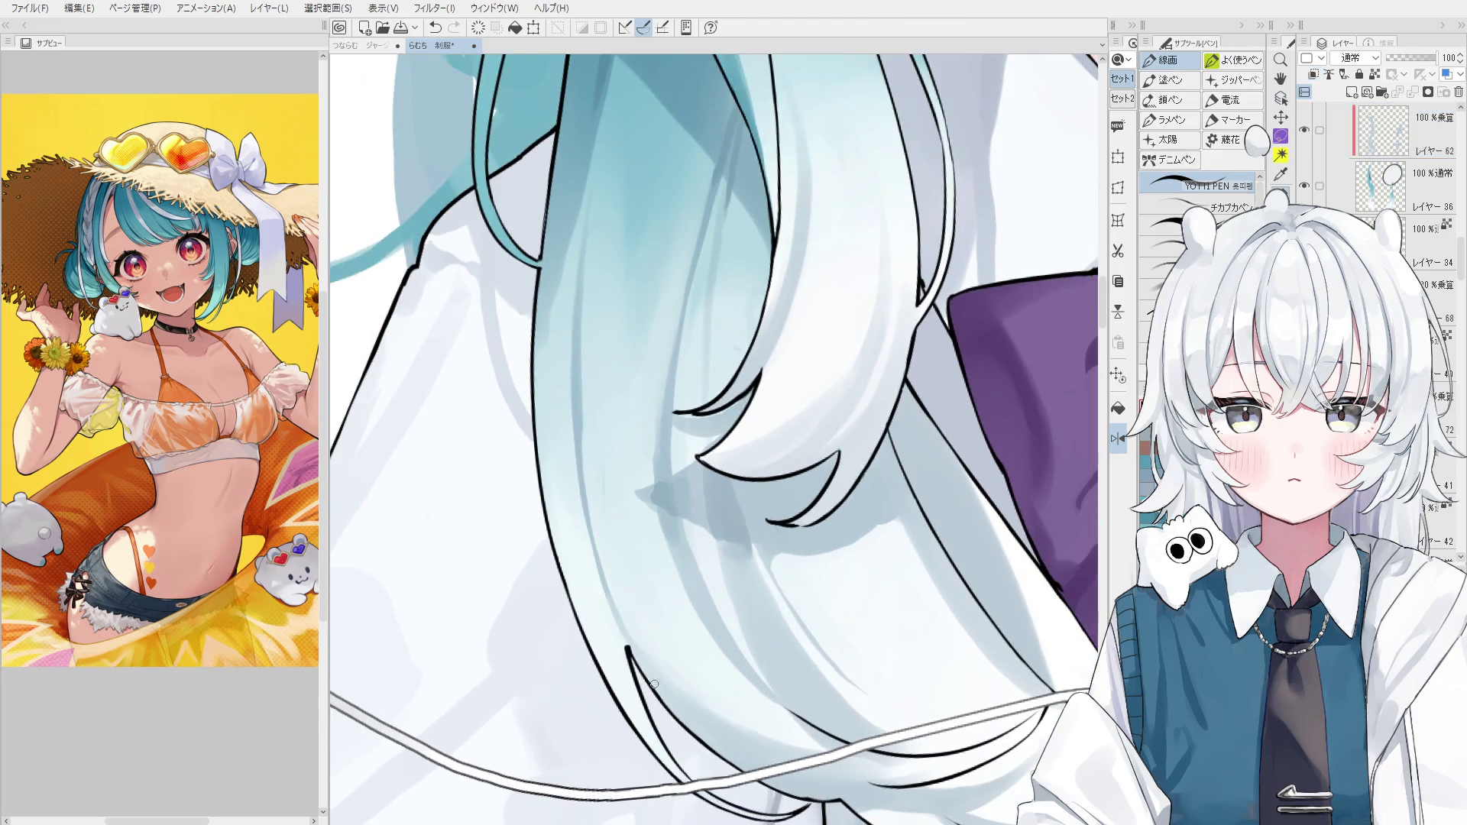
{"action": "left_click_drag", "start_coordinate": [654, 684], "coordinate": [674, 693]}
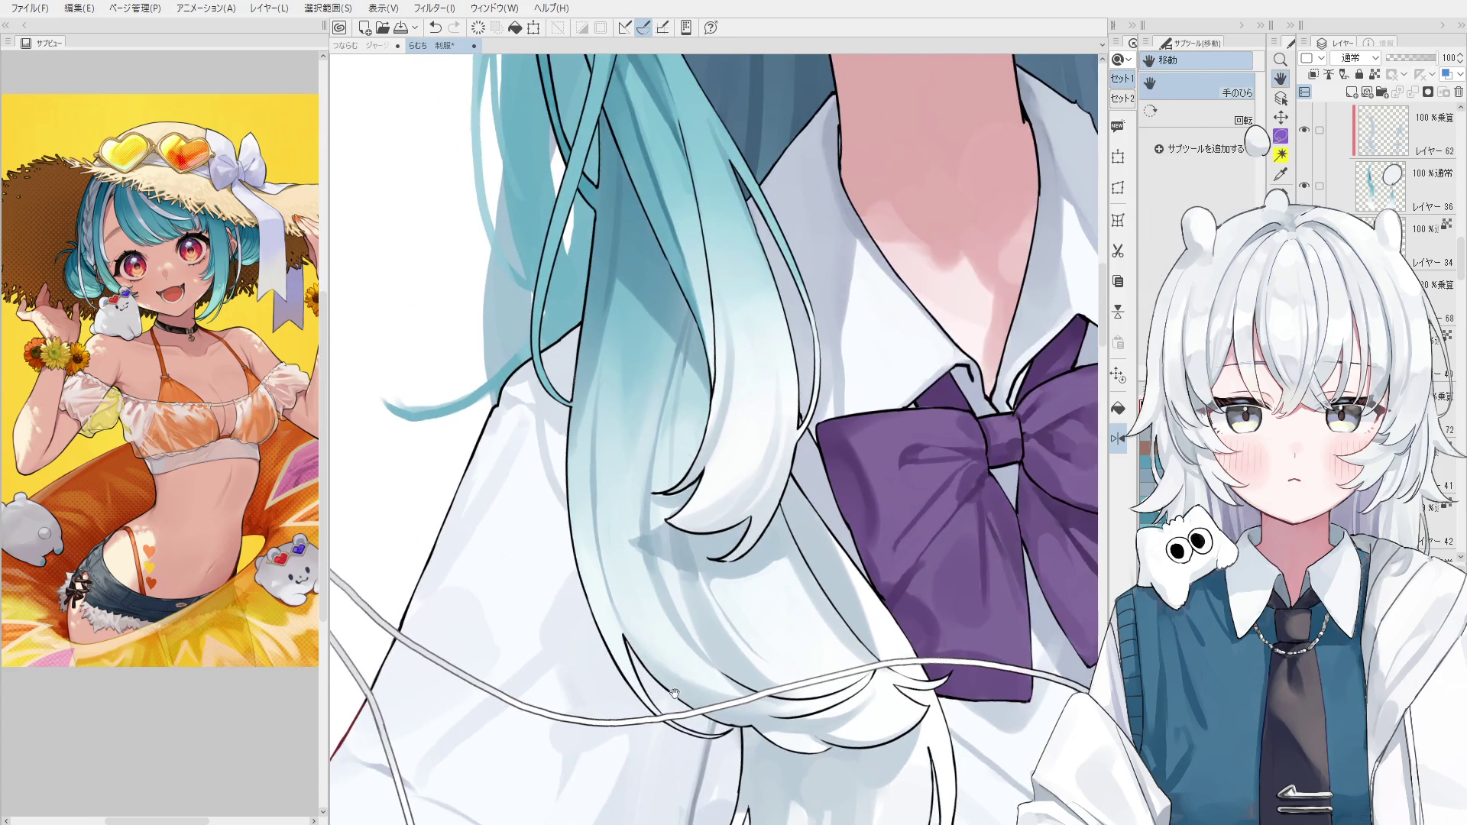
{"action": "left_click", "coordinate": [671, 688], "text": "ctrl+shift"}
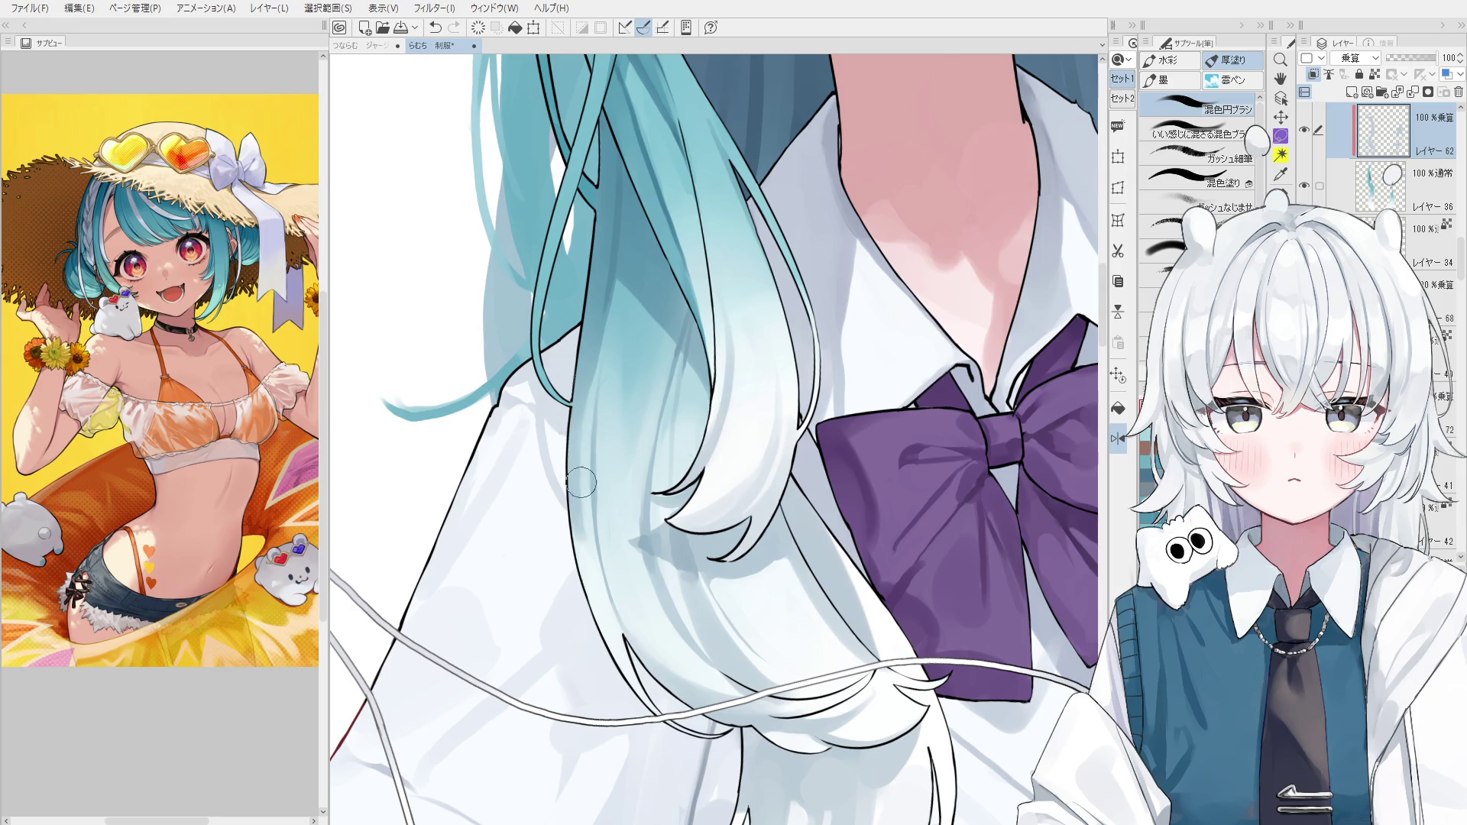
{"action": "left_click_drag", "start_coordinate": [637, 554], "coordinate": [639, 569]}
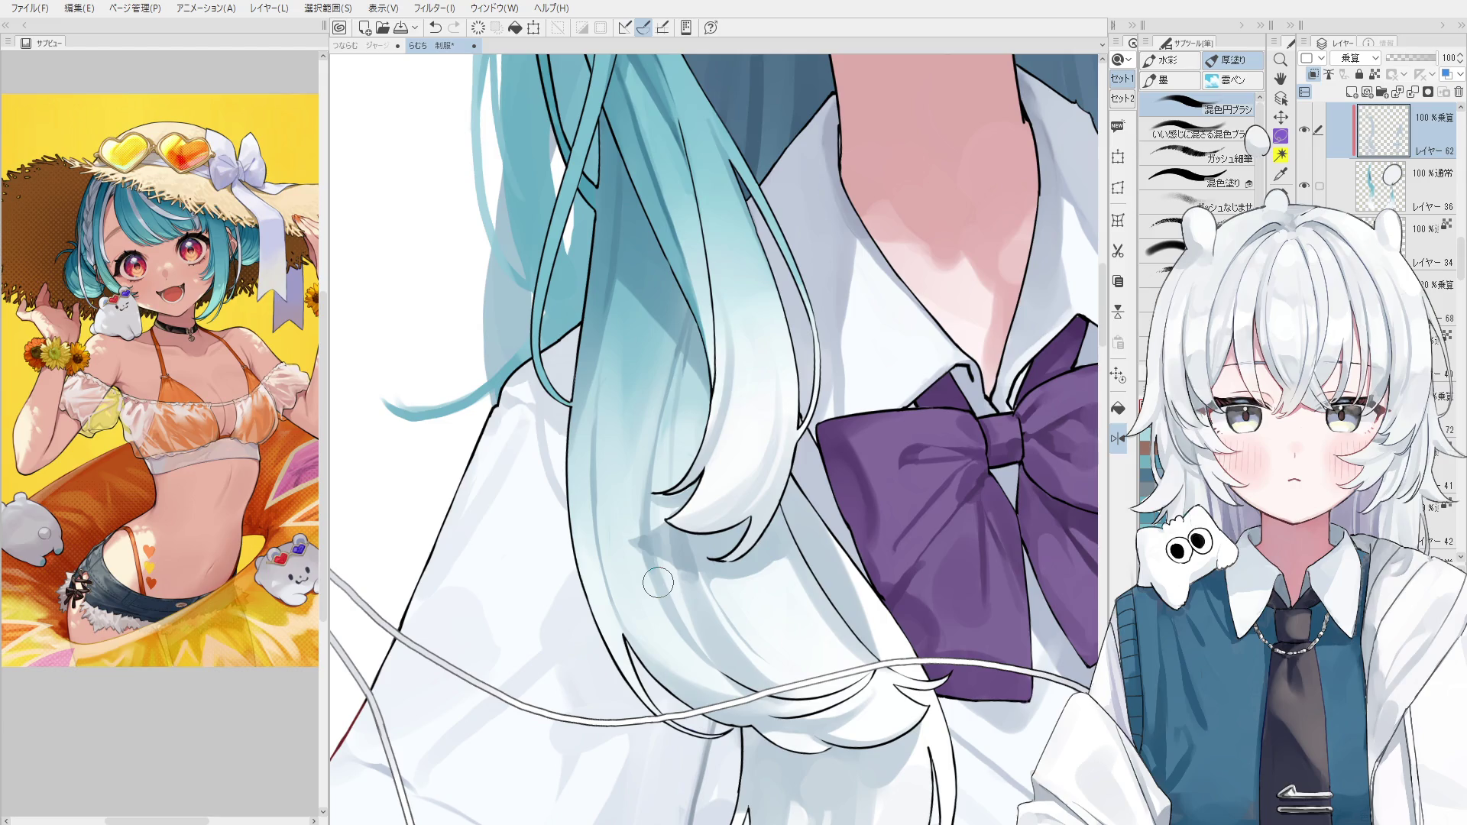
{"action": "scroll", "coordinate": [658, 583], "scroll_direction": "up", "scroll_amount": 5}
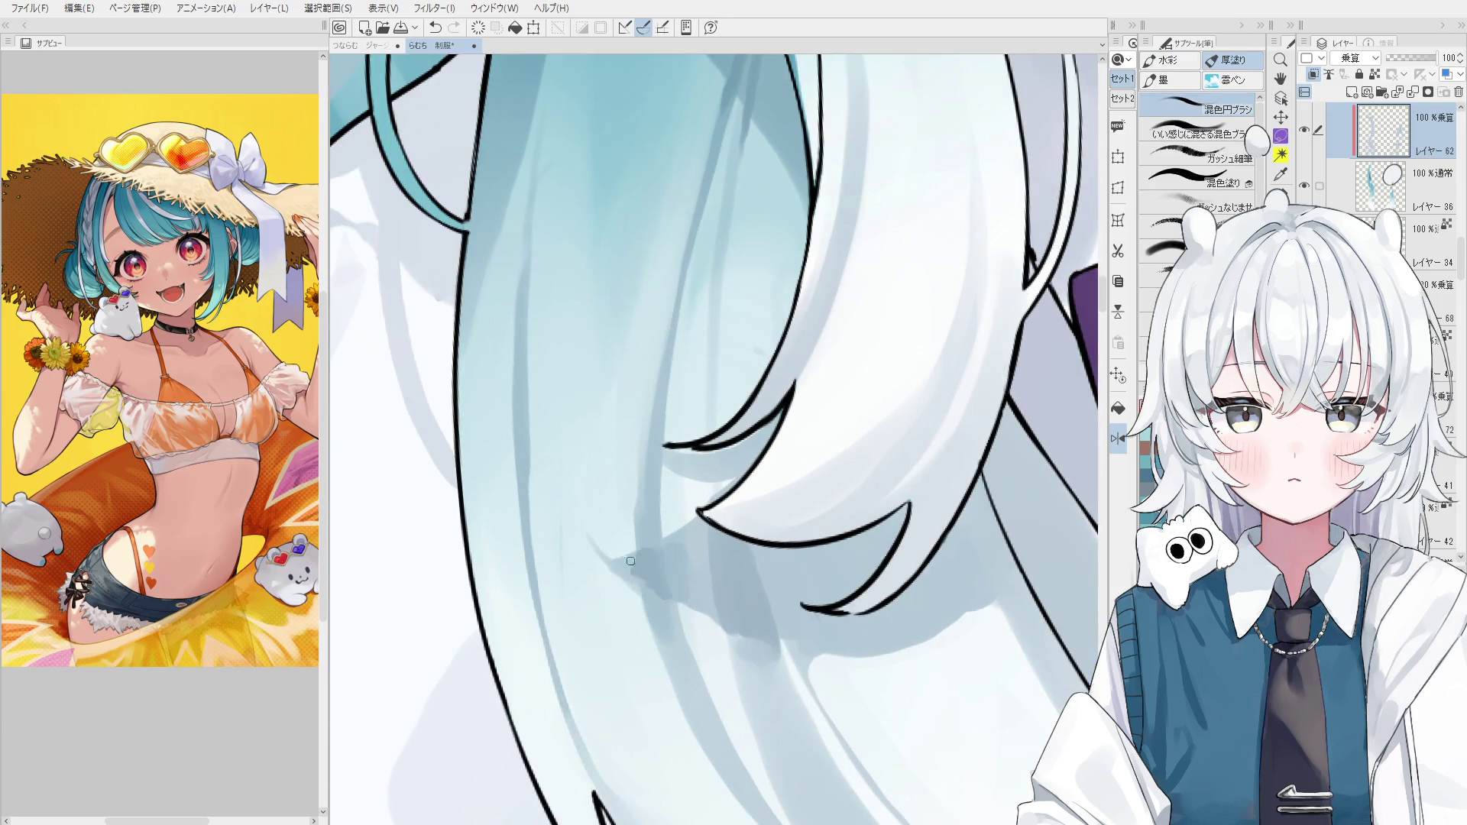
{"action": "scroll", "coordinate": [634, 562], "scroll_direction": "down", "scroll_amount": 1}
{"action": "scroll", "coordinate": [634, 563], "scroll_direction": "down", "scroll_amount": 5}
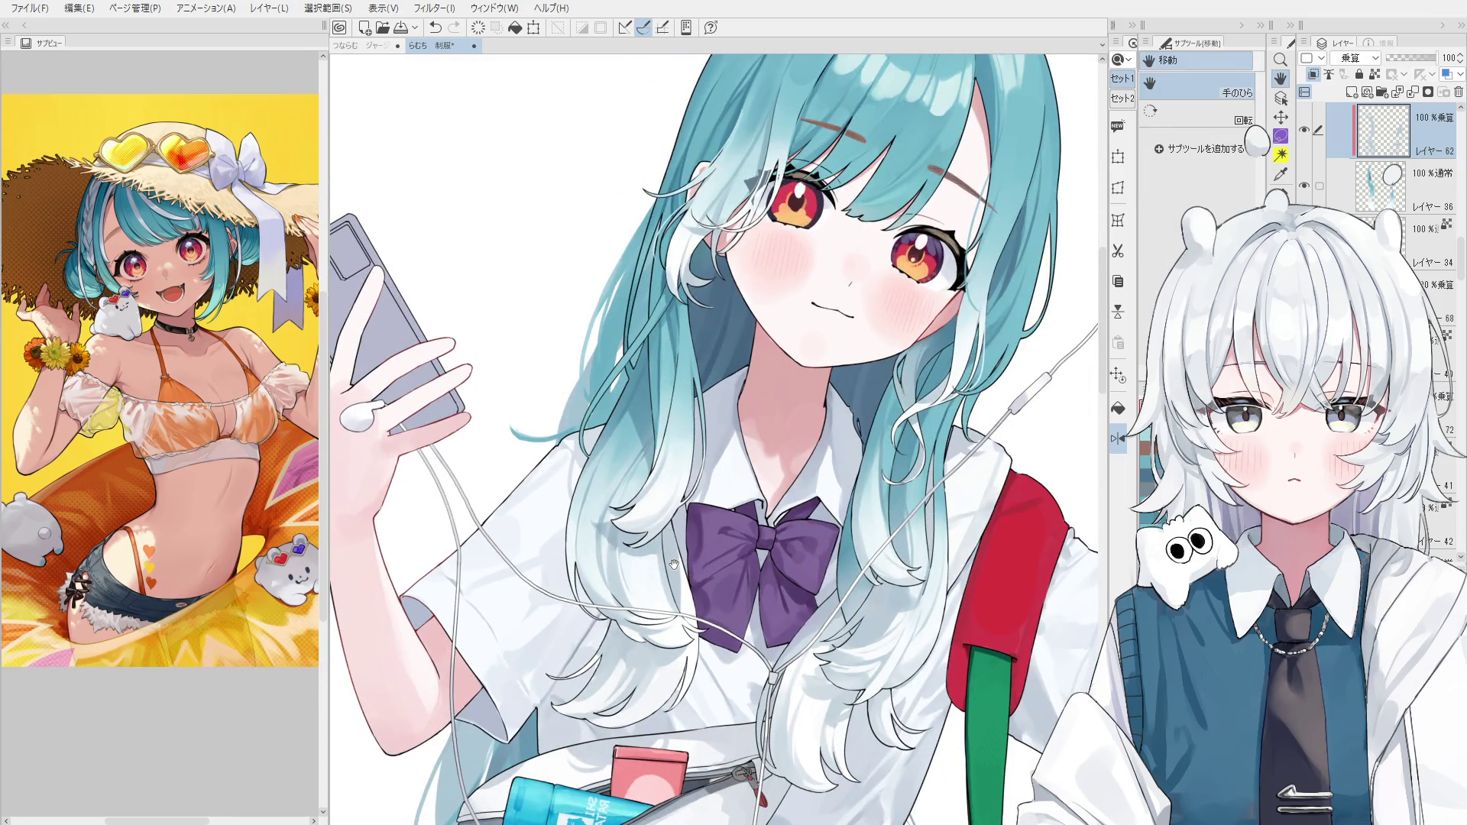
{"action": "scroll", "coordinate": [528, 585], "scroll_direction": "up", "scroll_amount": 3}
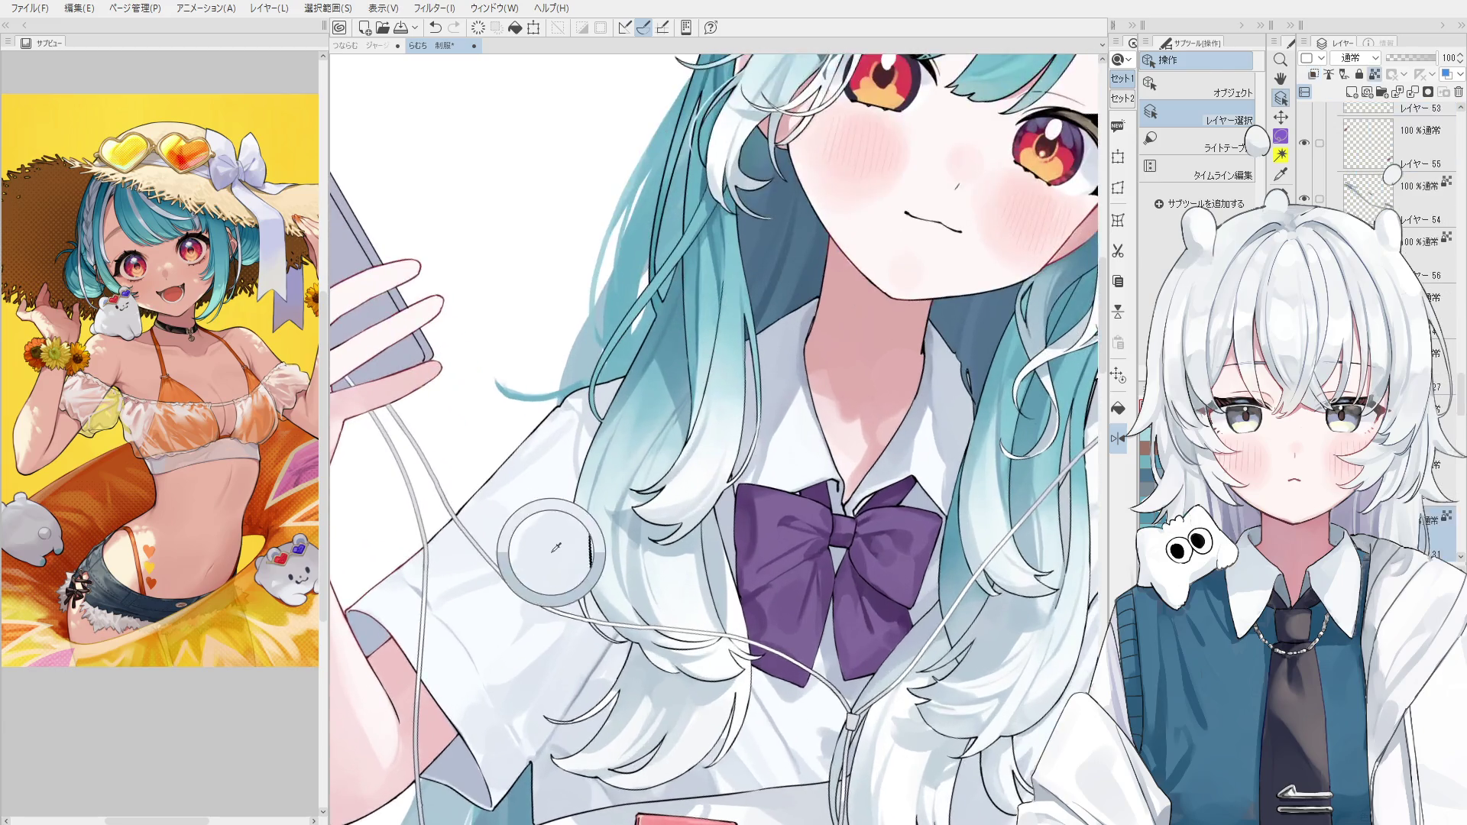
{"action": "left_click", "coordinate": [413, 589], "text": "alt"}
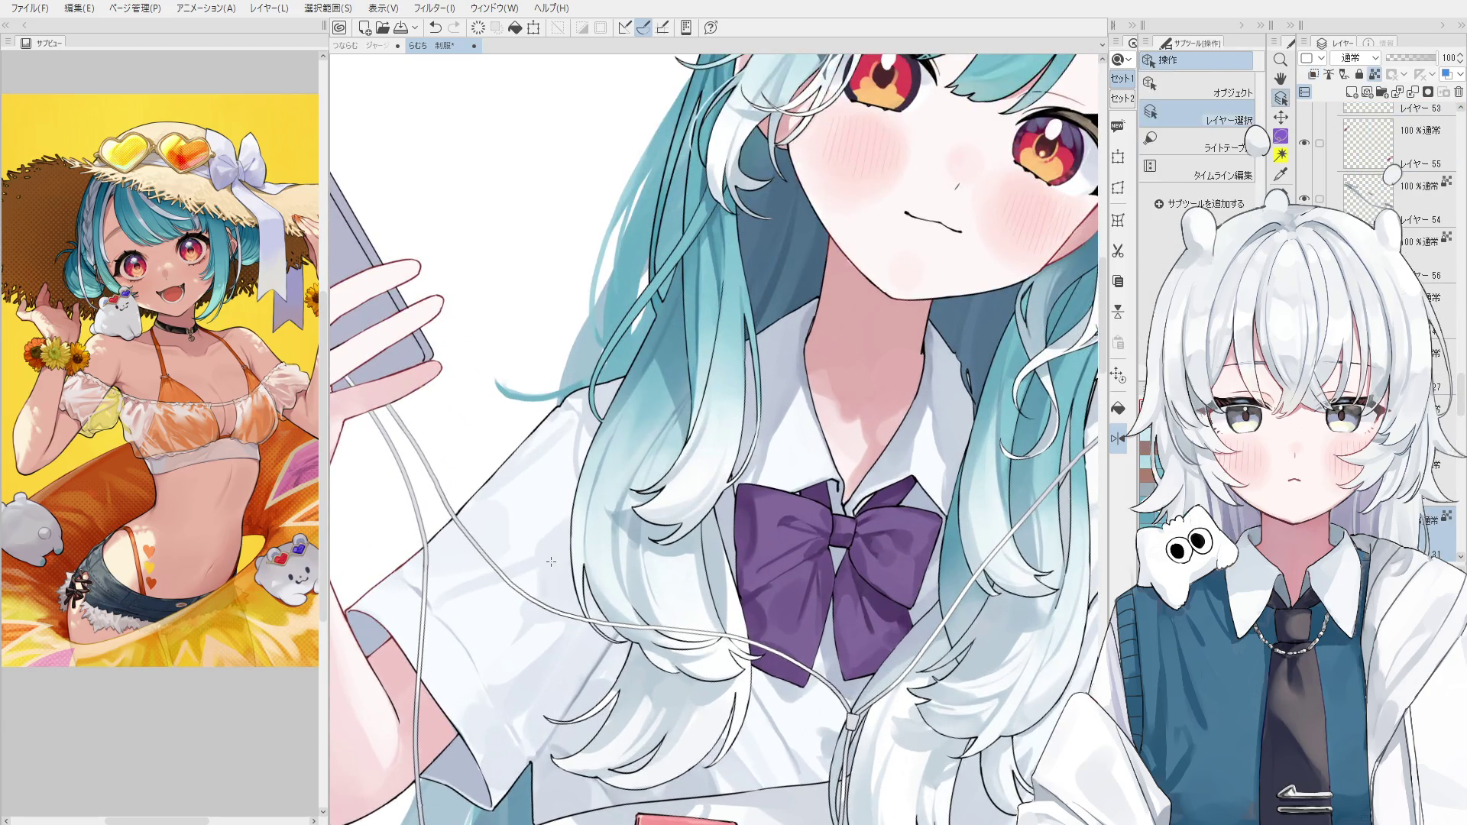
{"action": "scroll", "coordinate": [550, 553], "scroll_direction": "down", "scroll_amount": 3}
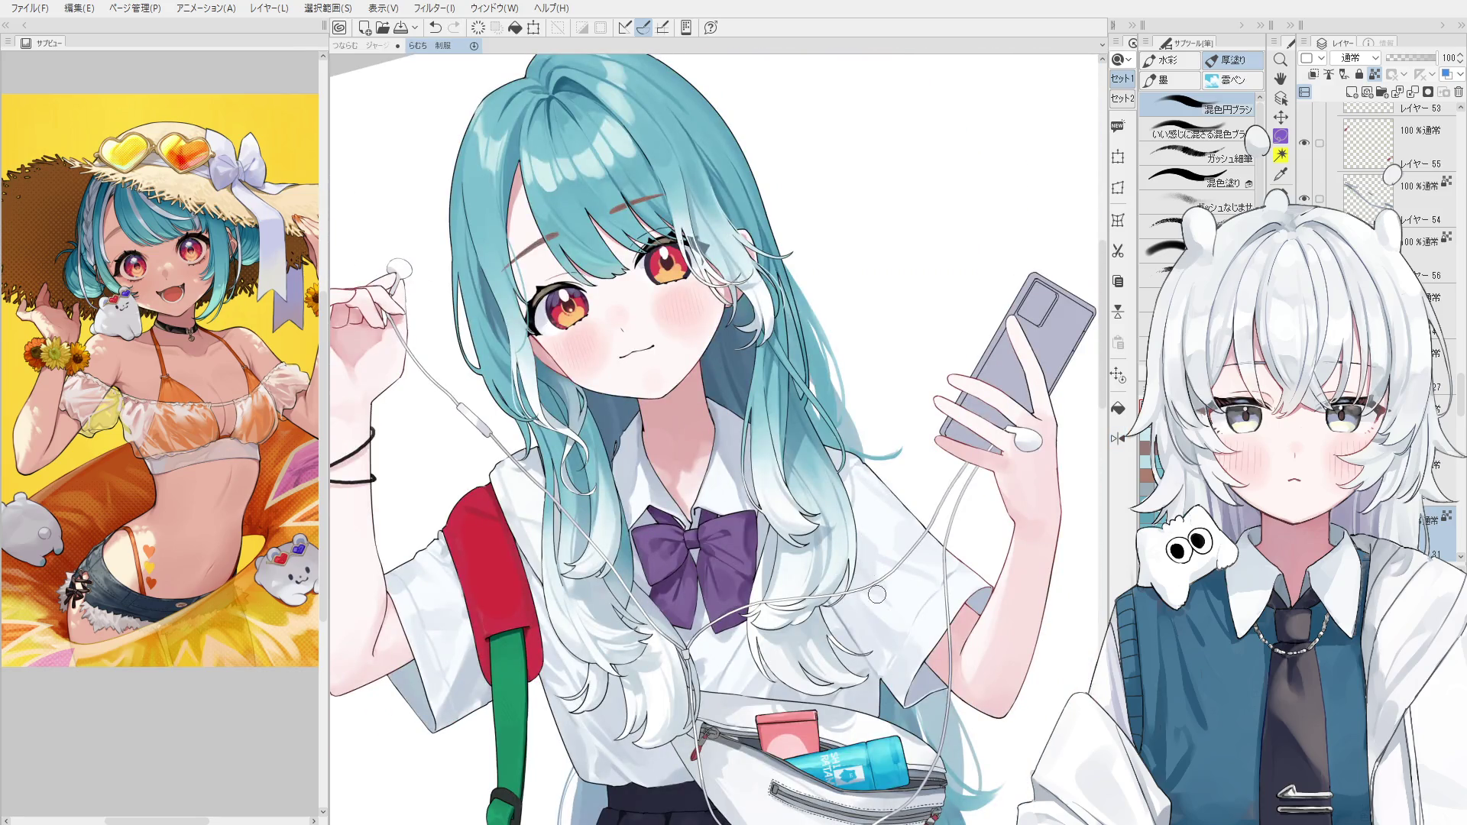
{"action": "key", "text": "bracketright"}
{"action": "scroll", "coordinate": [857, 547], "scroll_direction": "down", "scroll_amount": 2}
{"action": "scroll", "coordinate": [848, 566], "scroll_direction": "up", "scroll_amount": 4}
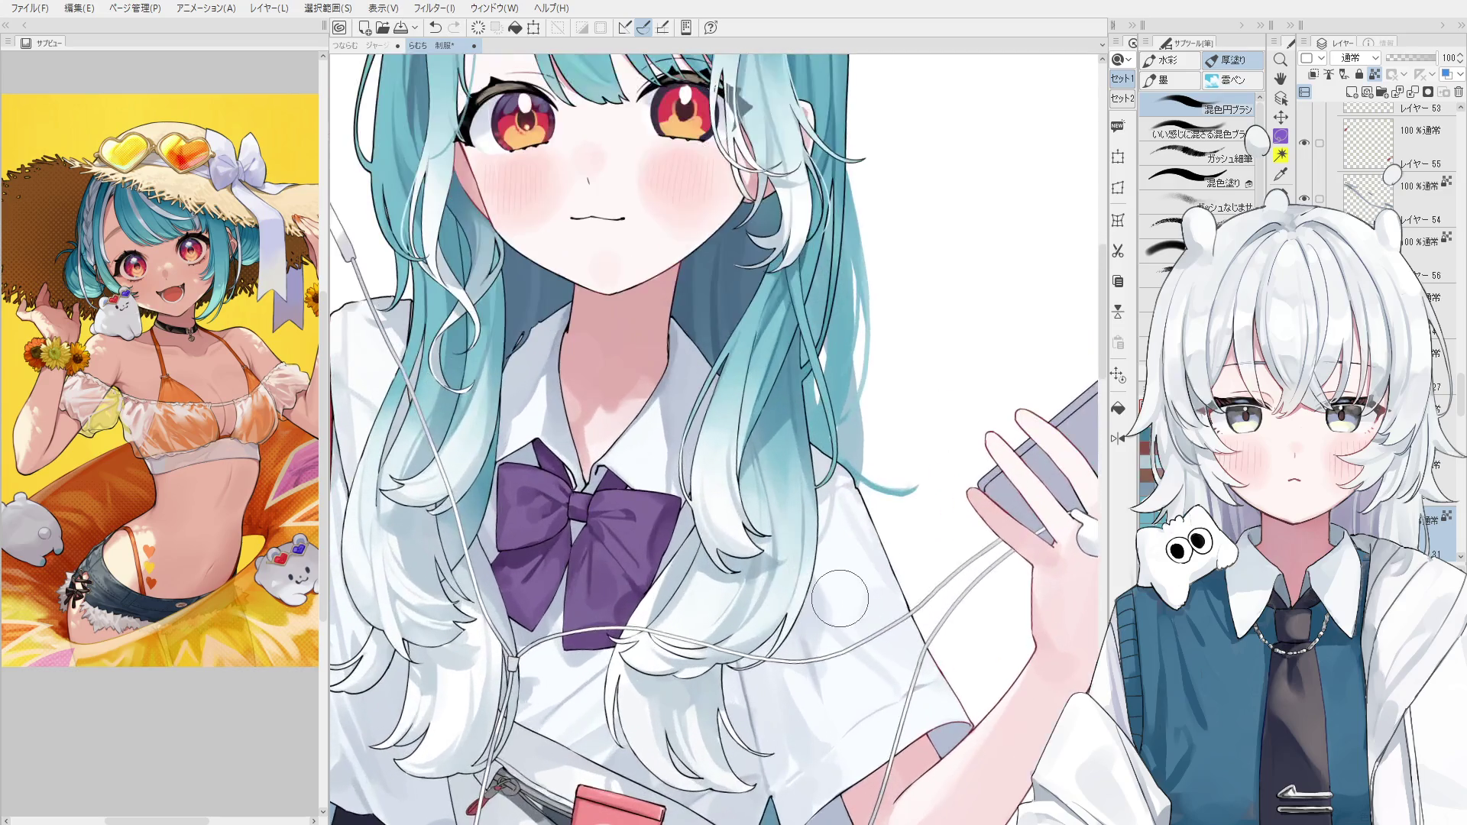
{"action": "scroll", "coordinate": [824, 604], "scroll_direction": "down", "scroll_amount": 1}
{"action": "scroll", "coordinate": [811, 634], "scroll_direction": "down", "scroll_amount": 1}
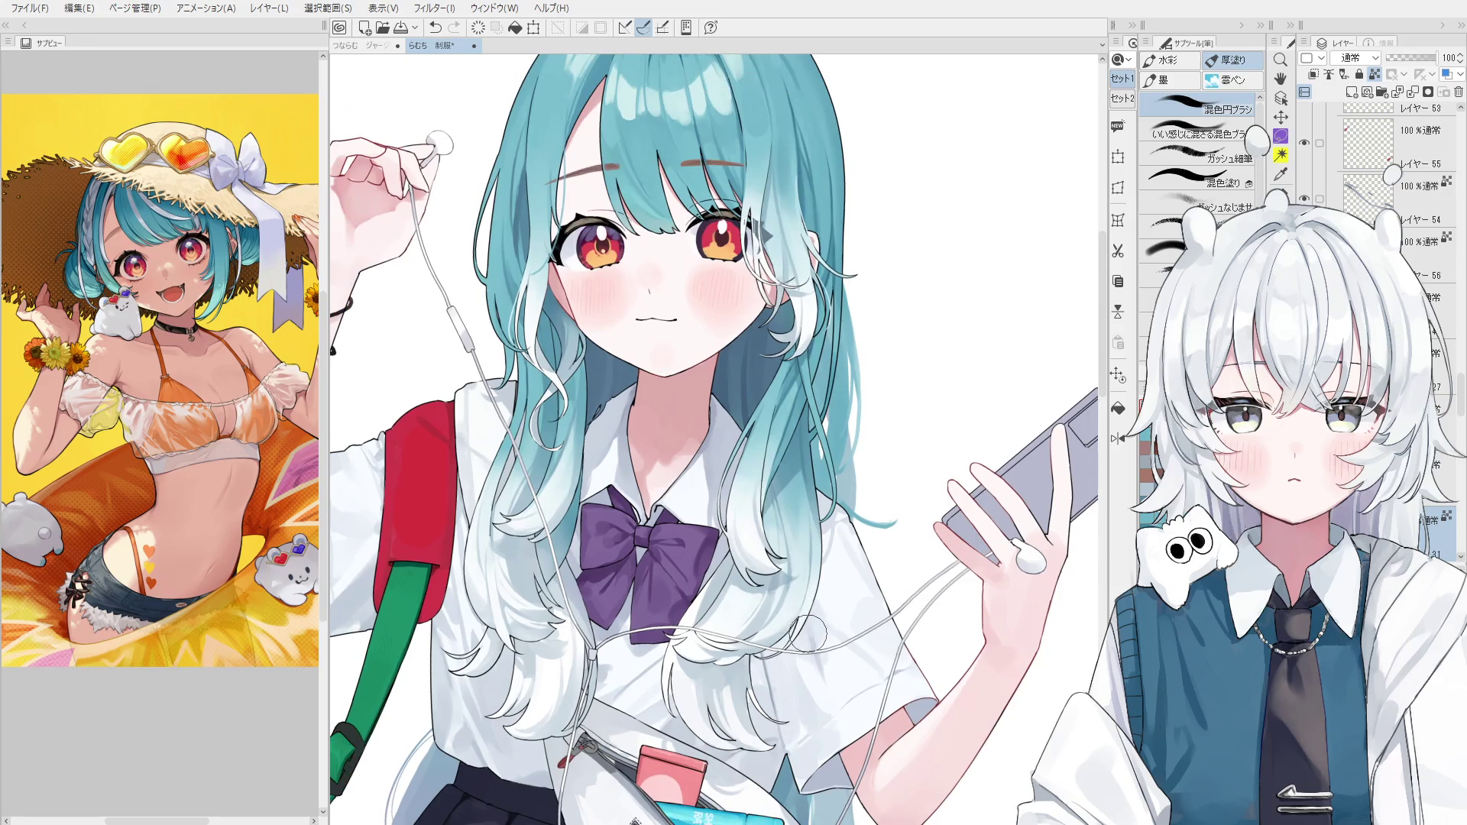
{"action": "scroll", "coordinate": [817, 654], "scroll_direction": "down", "scroll_amount": 1}
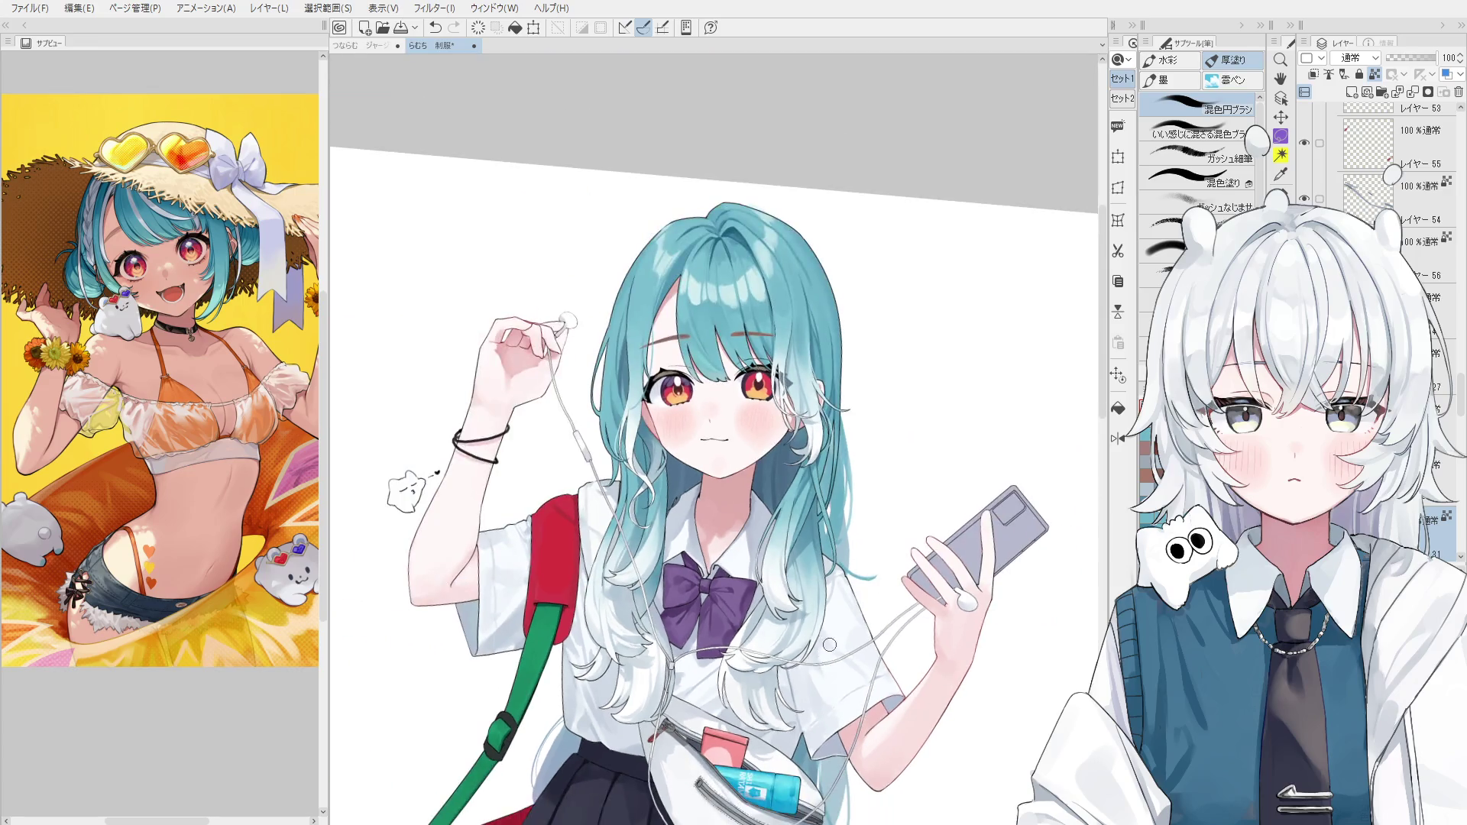
{"action": "scroll", "coordinate": [821, 657], "scroll_direction": "down", "scroll_amount": 1}
{"action": "scroll", "coordinate": [825, 661], "scroll_direction": "up", "scroll_amount": 2}
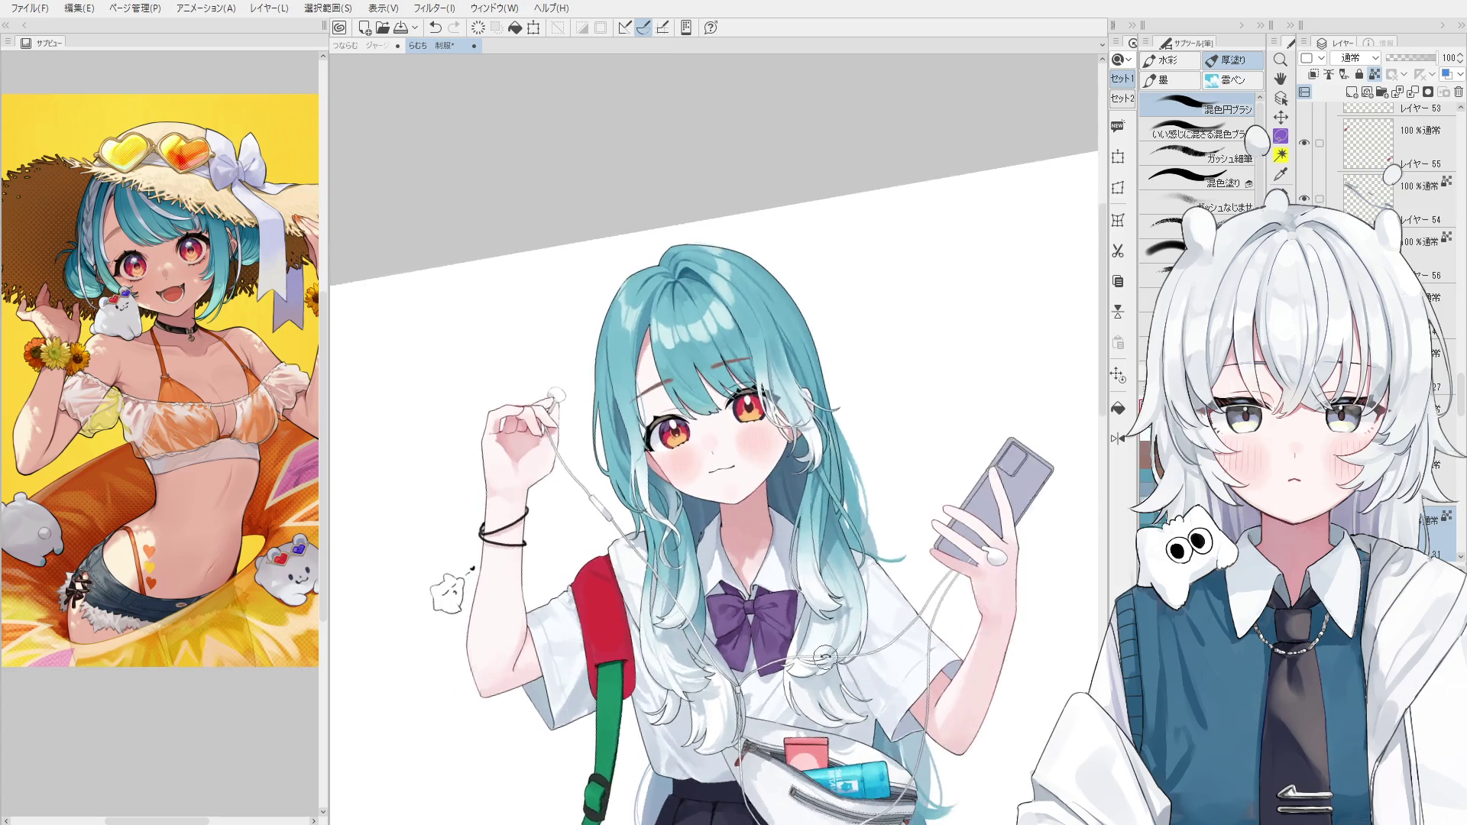
{"action": "scroll", "coordinate": [553, 593], "scroll_direction": "up", "scroll_amount": 3}
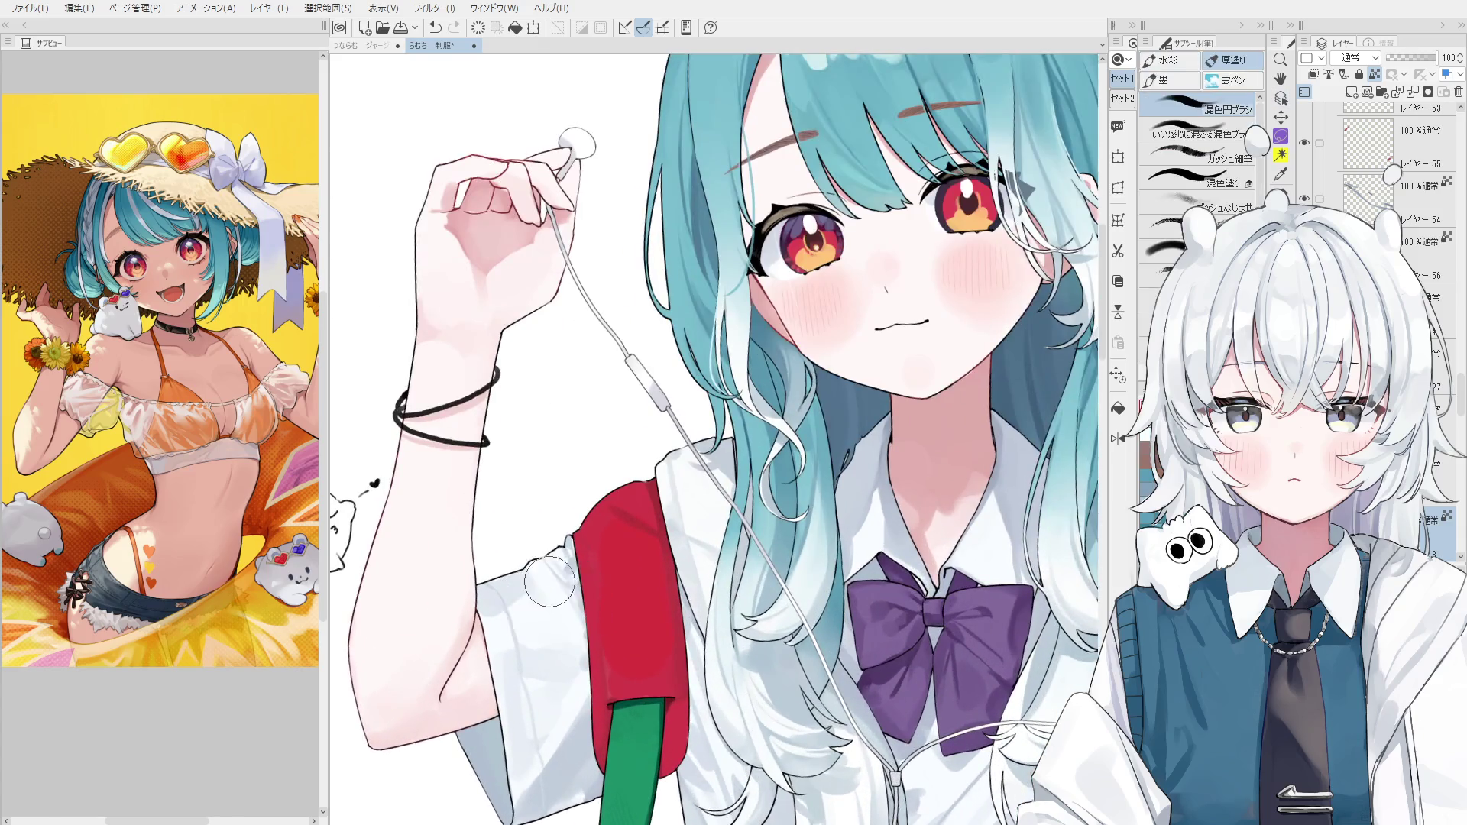
Undo the dark stroke along the red strap and restore the shirt outline near the shoulder.
{"action": "scroll", "coordinate": [553, 593], "scroll_direction": "up", "scroll_amount": 2}
{"action": "key", "text": "ctrl+z"}
{"action": "scroll", "coordinate": [550, 548], "scroll_direction": "down", "scroll_amount": 3}
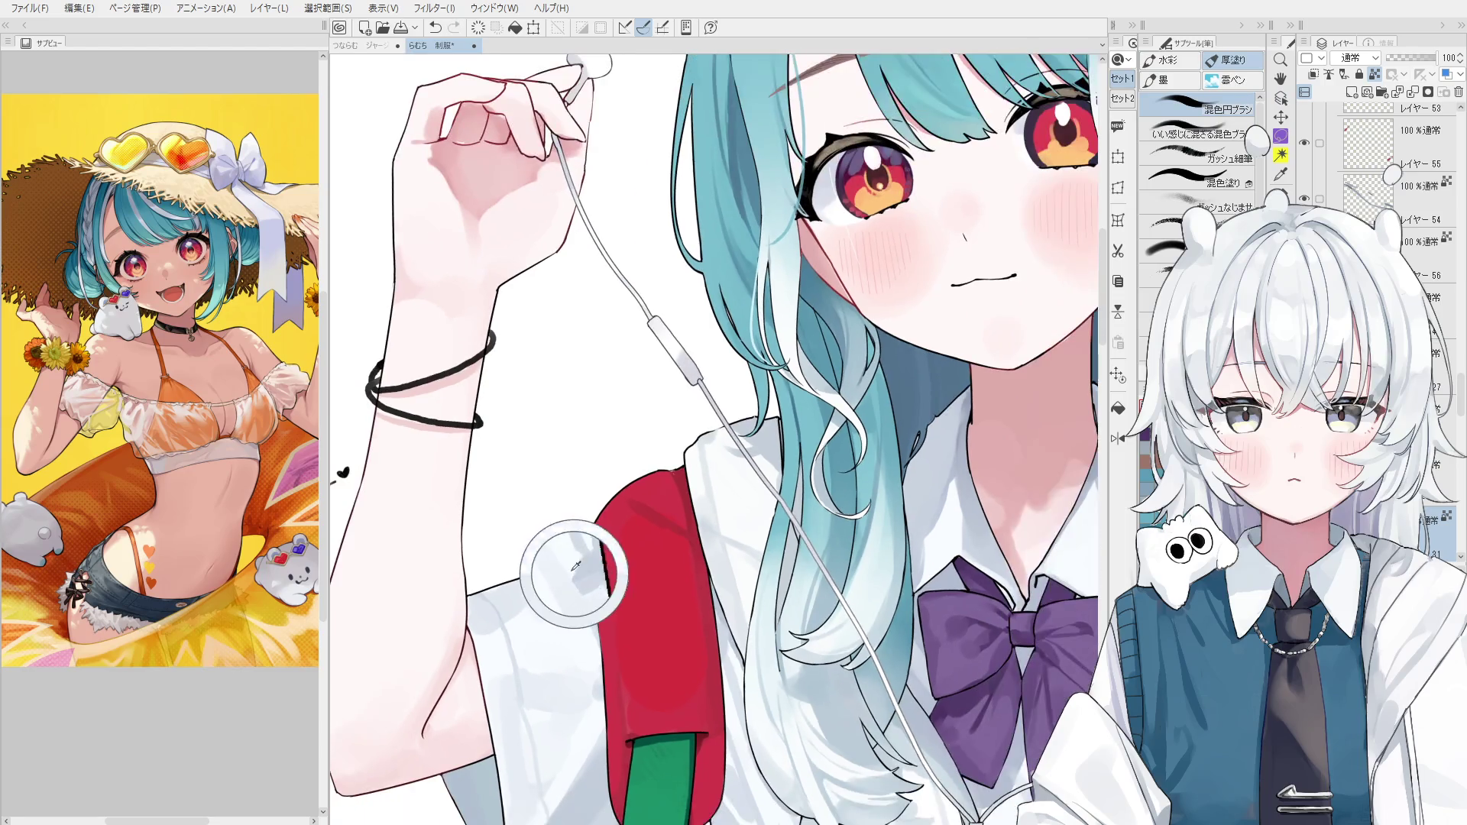
{"action": "scroll", "coordinate": [569, 576], "scroll_direction": "down", "scroll_amount": 3}
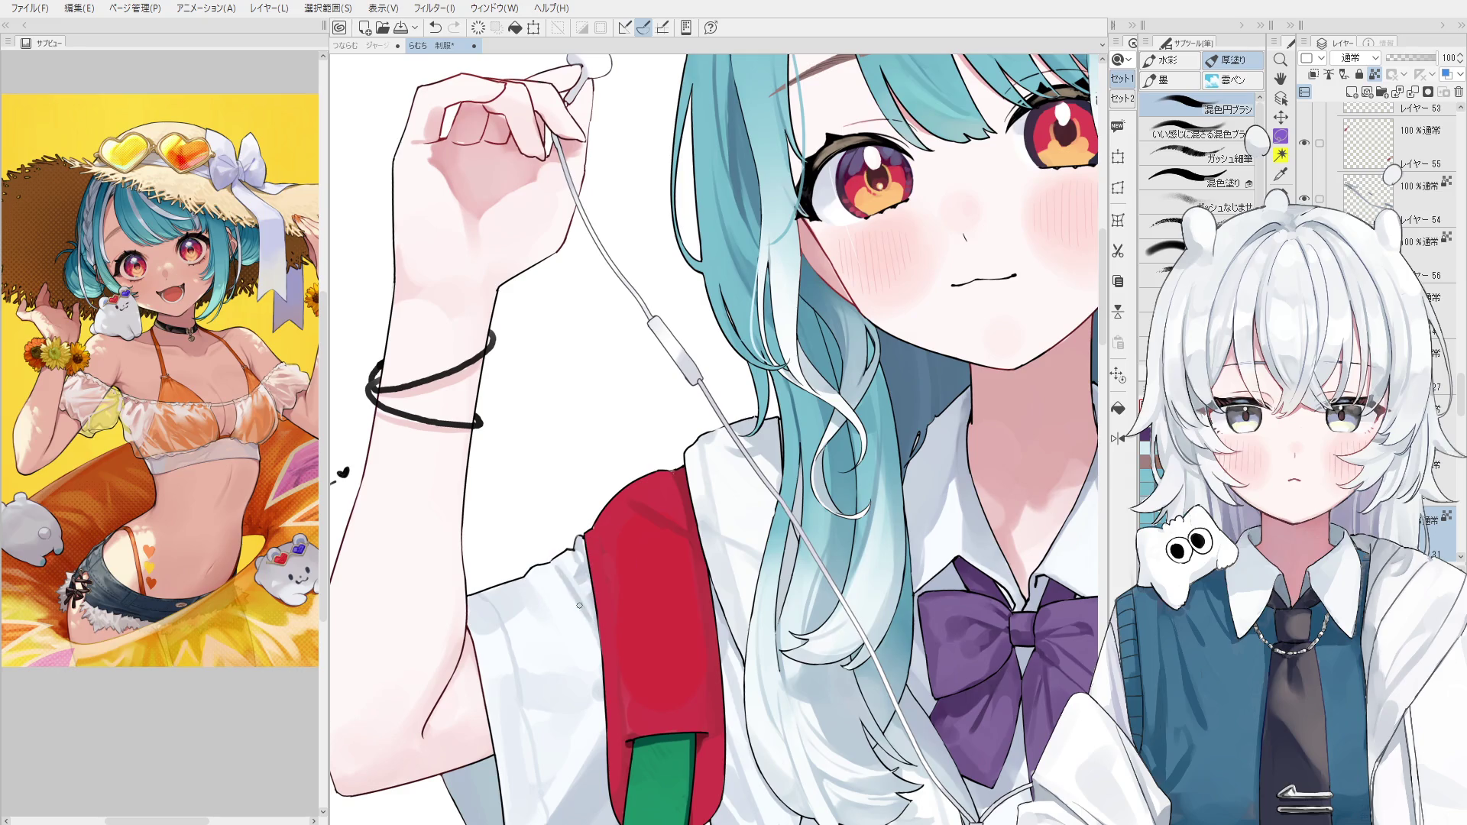
{"action": "key", "text": "h"}
{"action": "scroll", "coordinate": [866, 596], "scroll_direction": "up", "scroll_amount": 5}
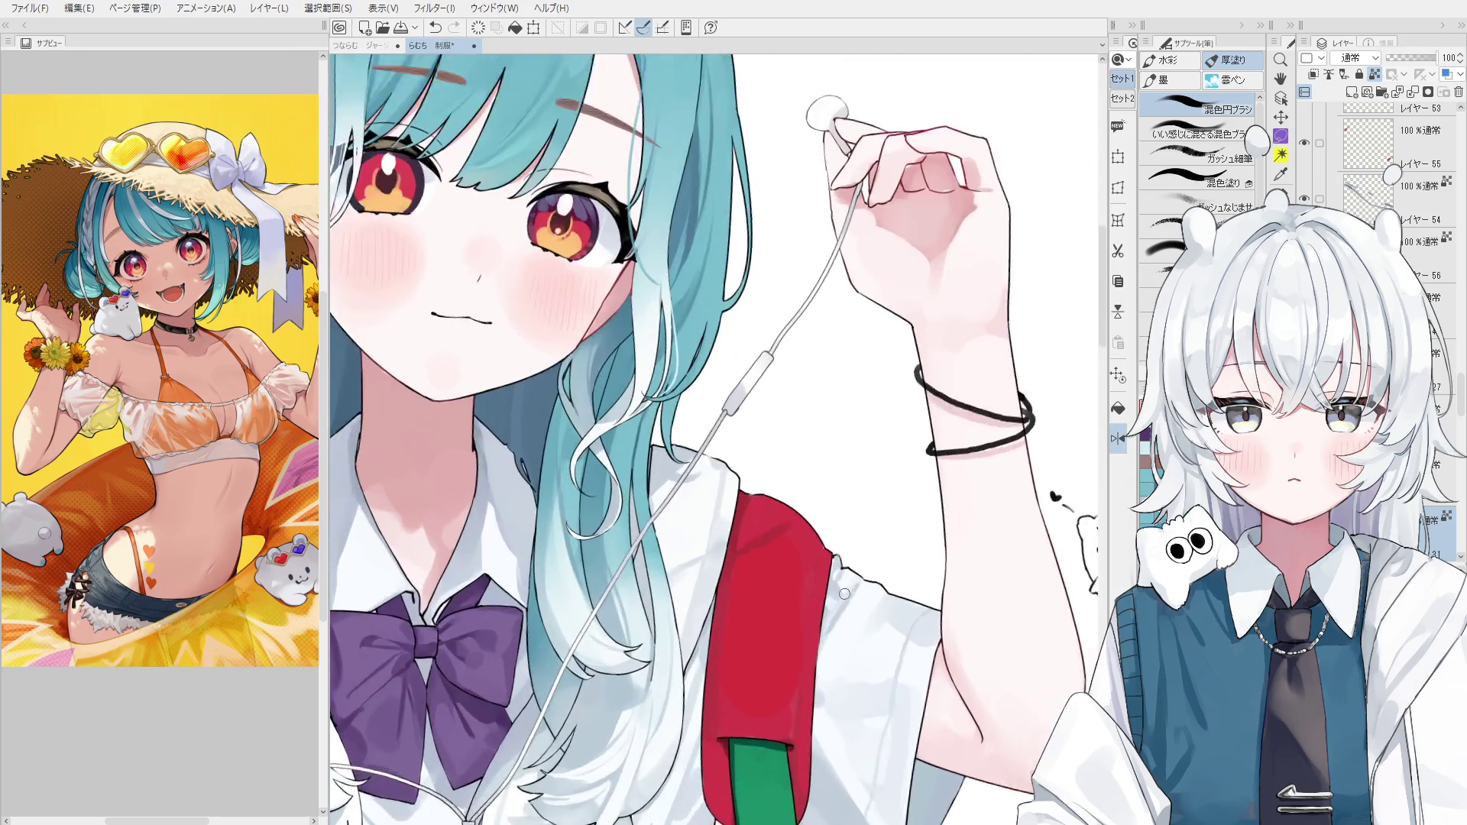
{"action": "key", "text": "ctrl+z"}
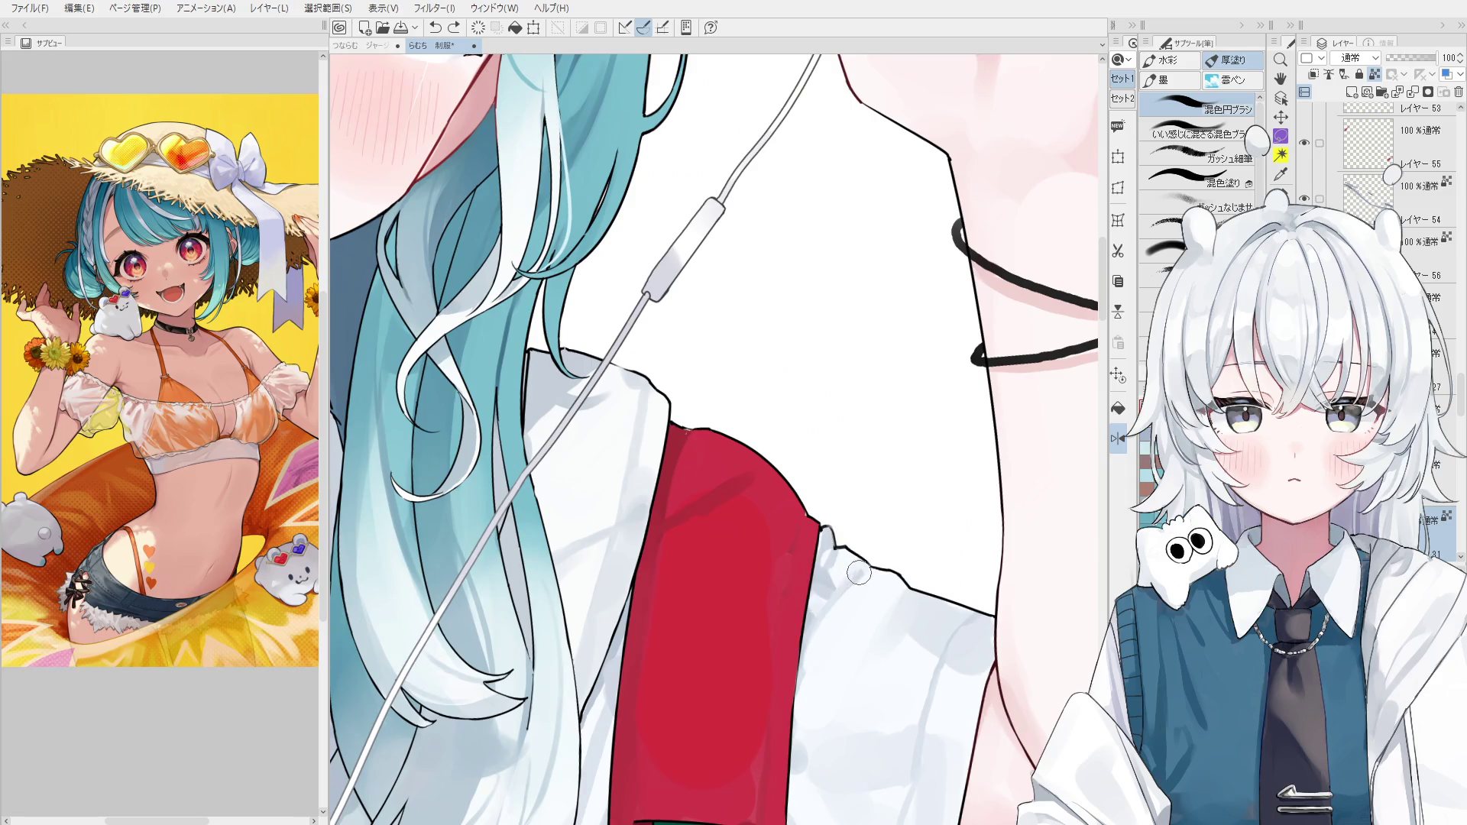
{"action": "scroll", "coordinate": [856, 578], "scroll_direction": "down", "scroll_amount": 2}
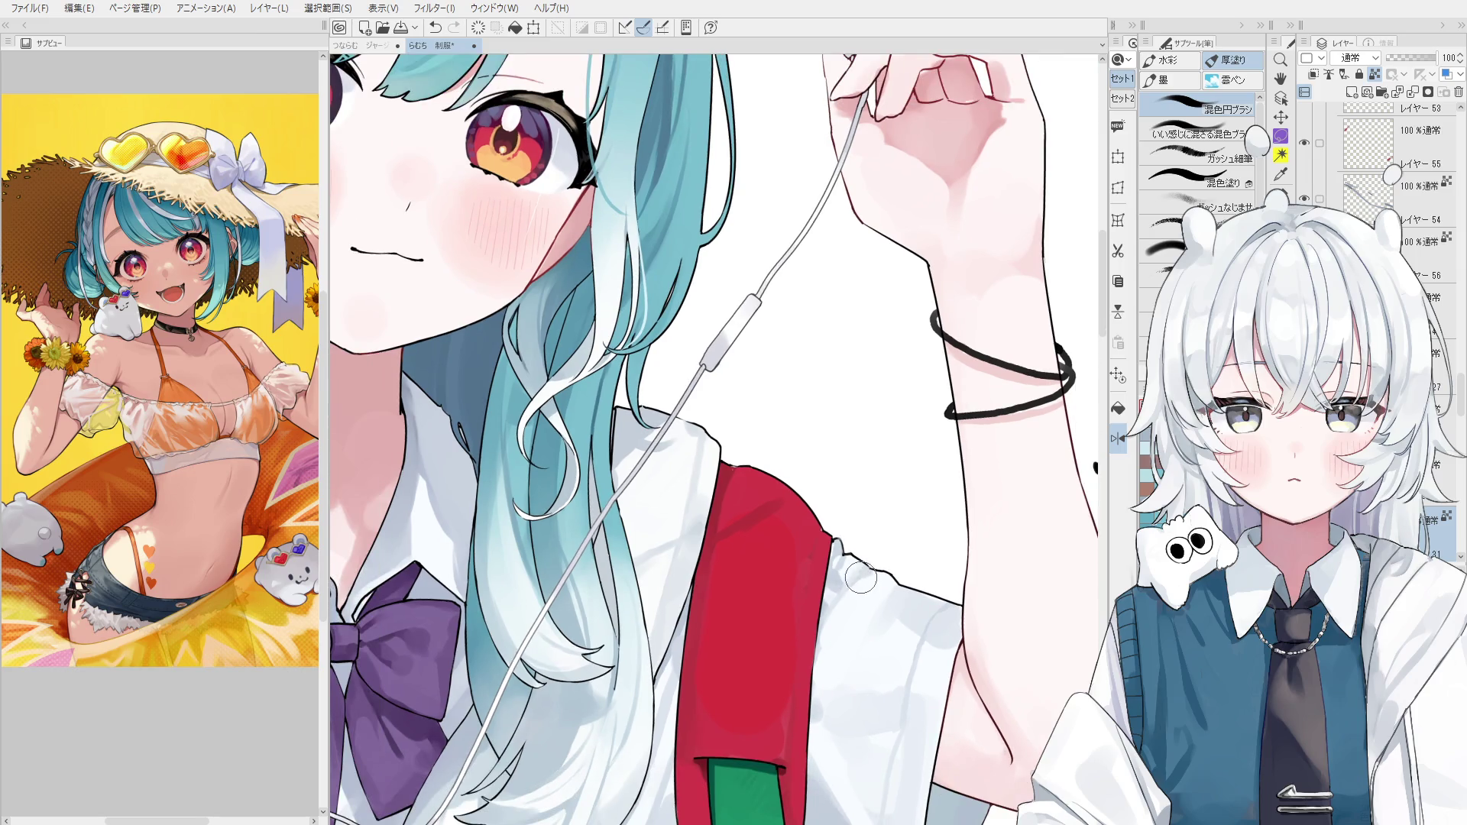
Sample the shirt white and repaint the shirt beside the shoulder.
{"action": "left_click", "coordinate": [855, 574], "text": "alt"}
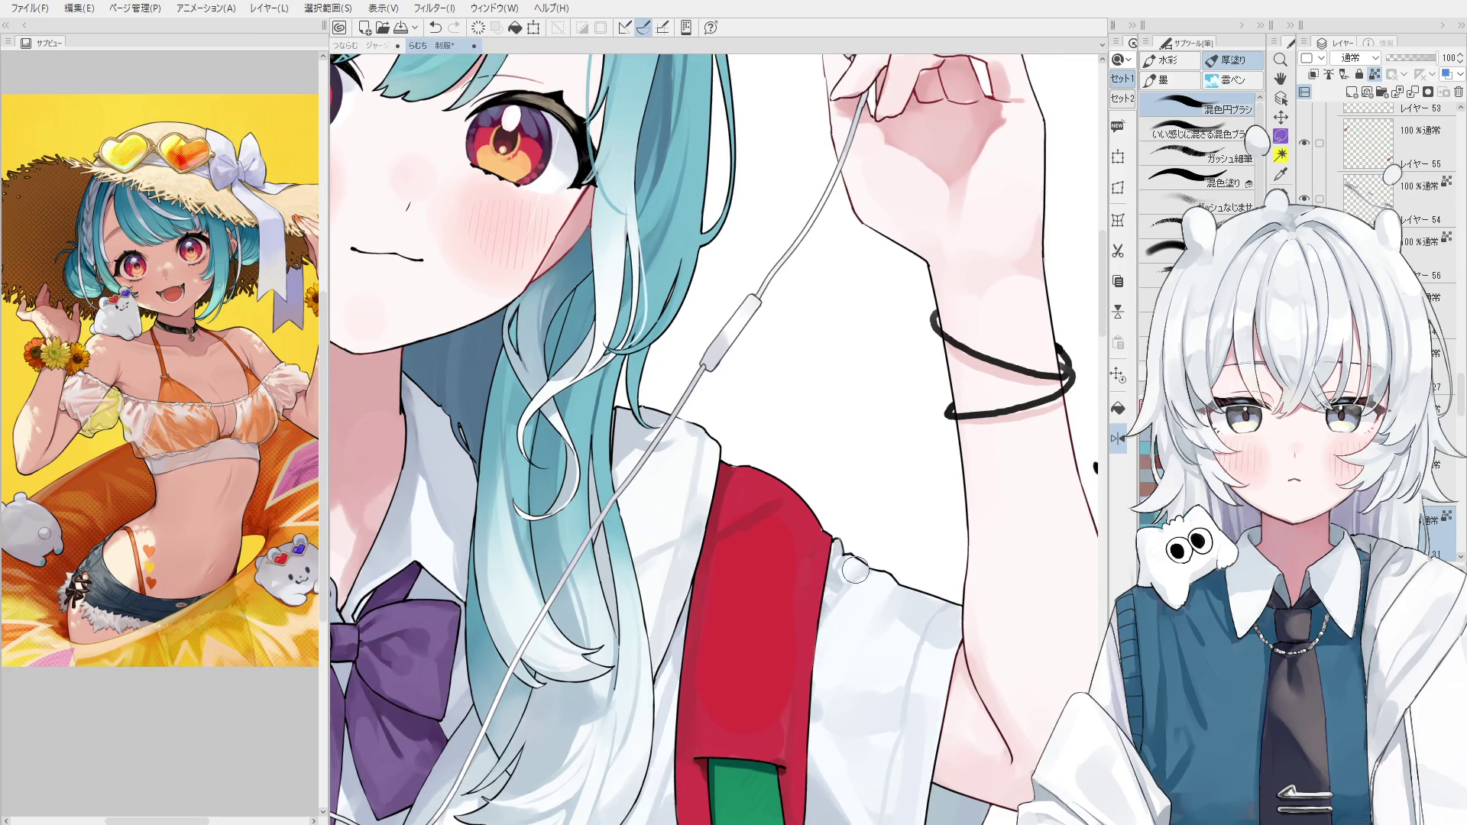
{"action": "left_click_drag", "start_coordinate": [867, 580], "coordinate": [811, 674]}
{"action": "key", "text": "ctrl+z"}
{"action": "key", "text": "ctrl+z"}
{"action": "left_click_drag", "start_coordinate": [863, 592], "coordinate": [802, 726]}
{"action": "key", "text": "ctrl+z"}
{"action": "key", "text": "space"}
Resample the shirt white and bring the face and raised arm into view.
{"action": "left_click_drag", "start_coordinate": [867, 672], "coordinate": [855, 558]}
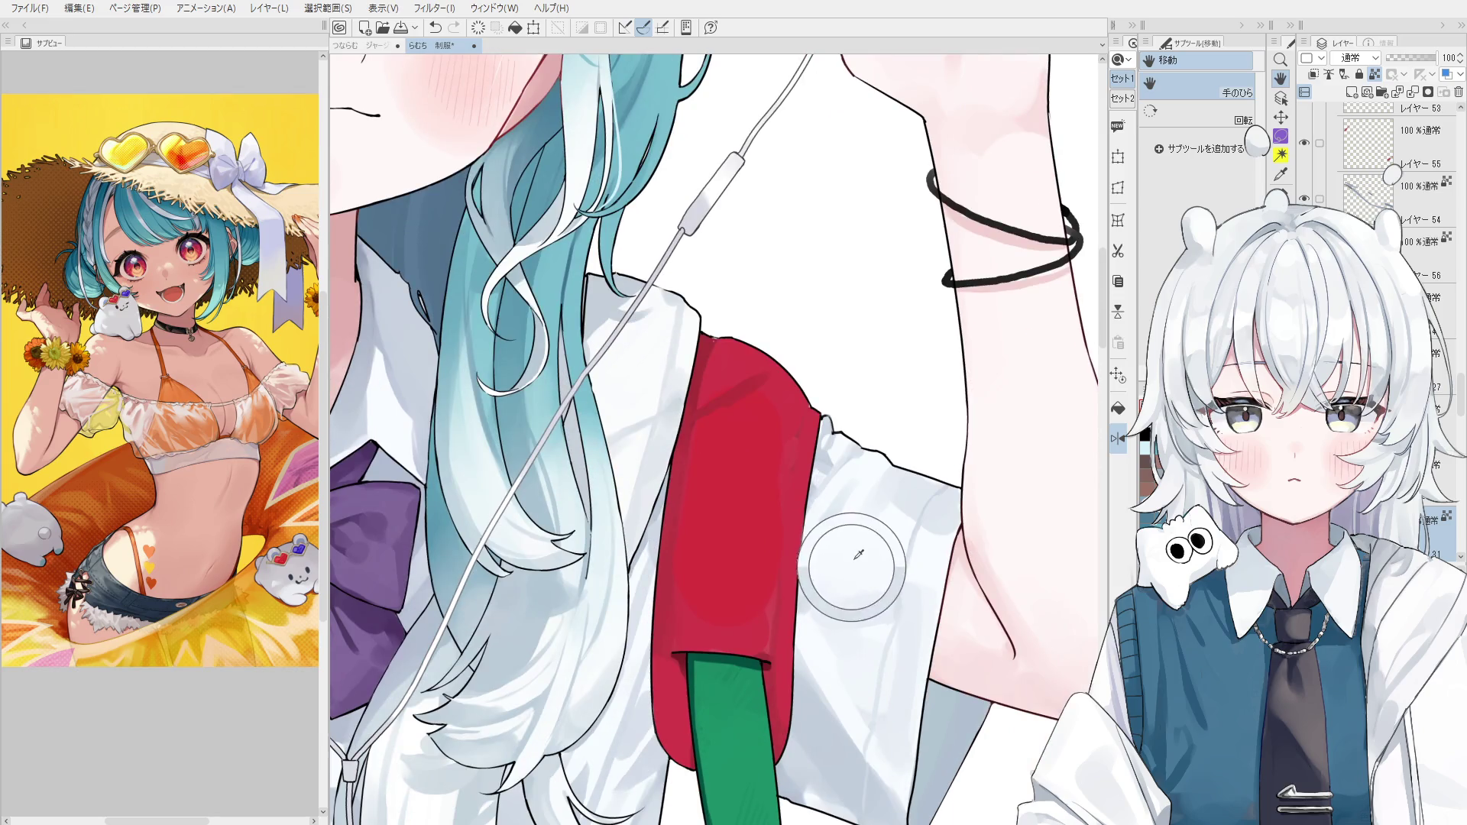
{"action": "scroll", "coordinate": [841, 547], "scroll_direction": "up", "scroll_amount": 2}
{"action": "scroll", "coordinate": [834, 526], "scroll_direction": "down", "scroll_amount": 1}
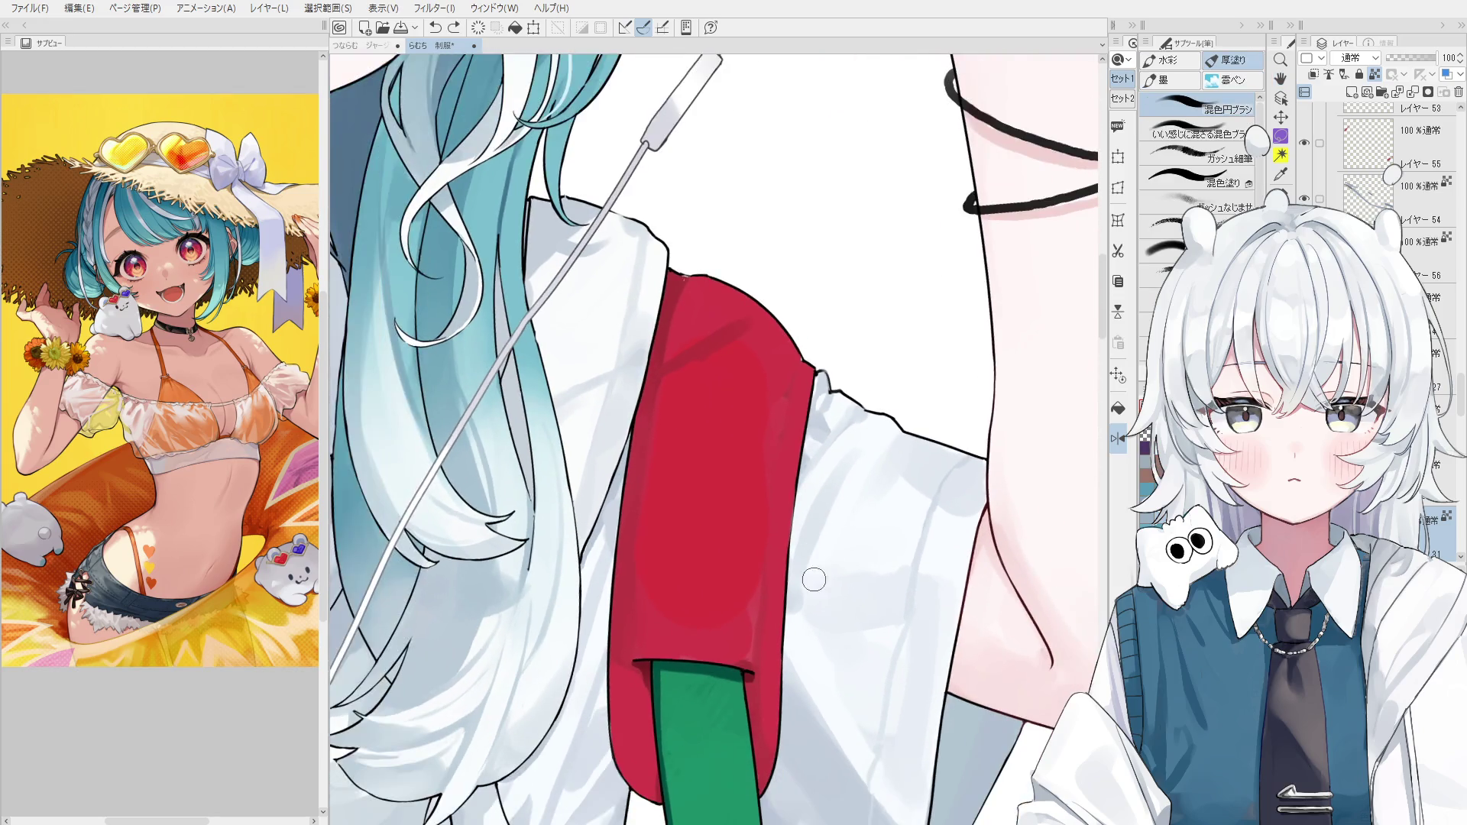
{"action": "scroll", "coordinate": [832, 532], "scroll_direction": "down", "scroll_amount": 1}
{"action": "left_click", "coordinate": [831, 532], "text": "alt"}
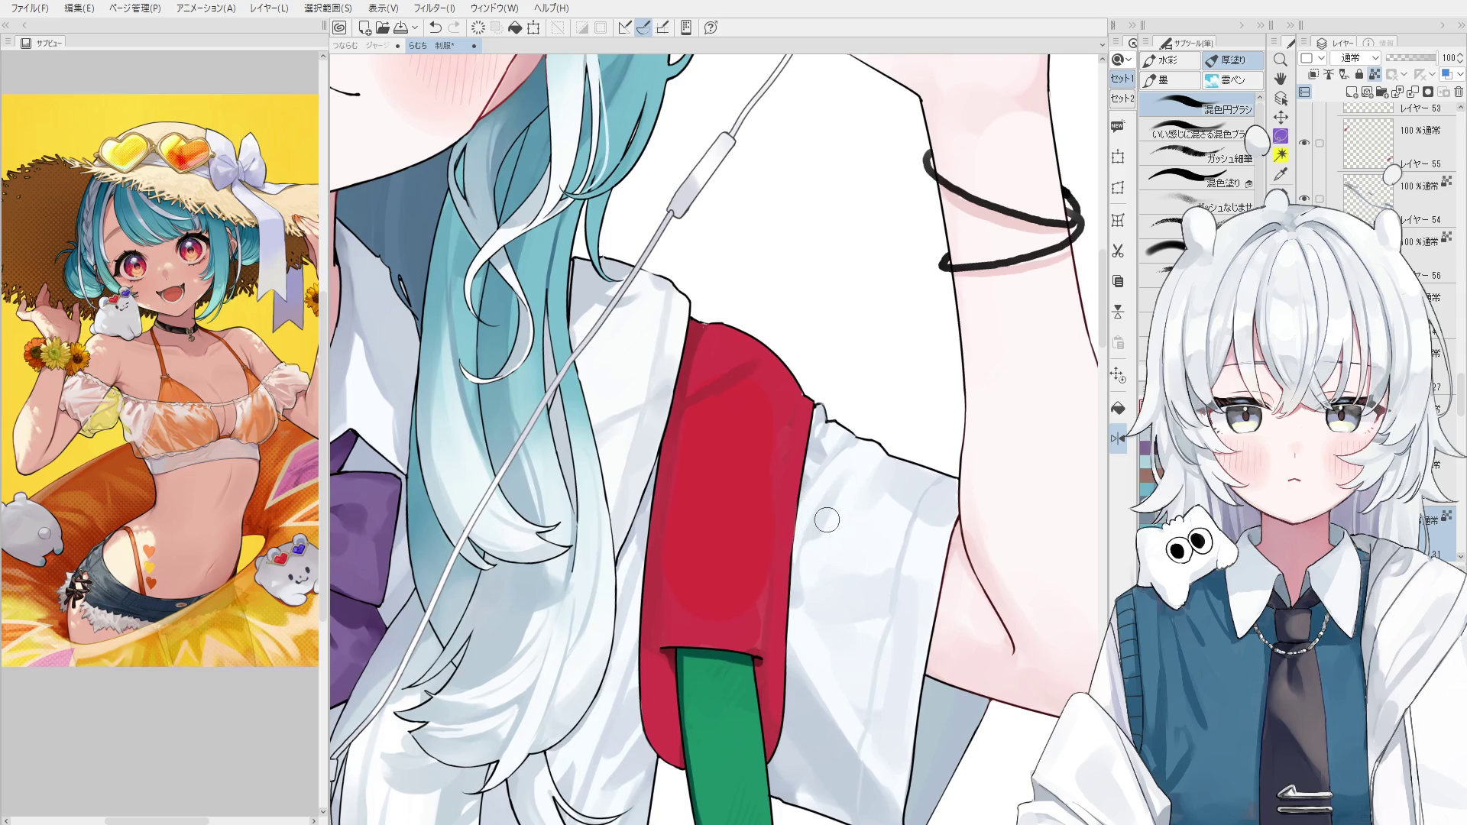
{"action": "scroll", "coordinate": [882, 479], "scroll_direction": "up", "scroll_amount": 1}
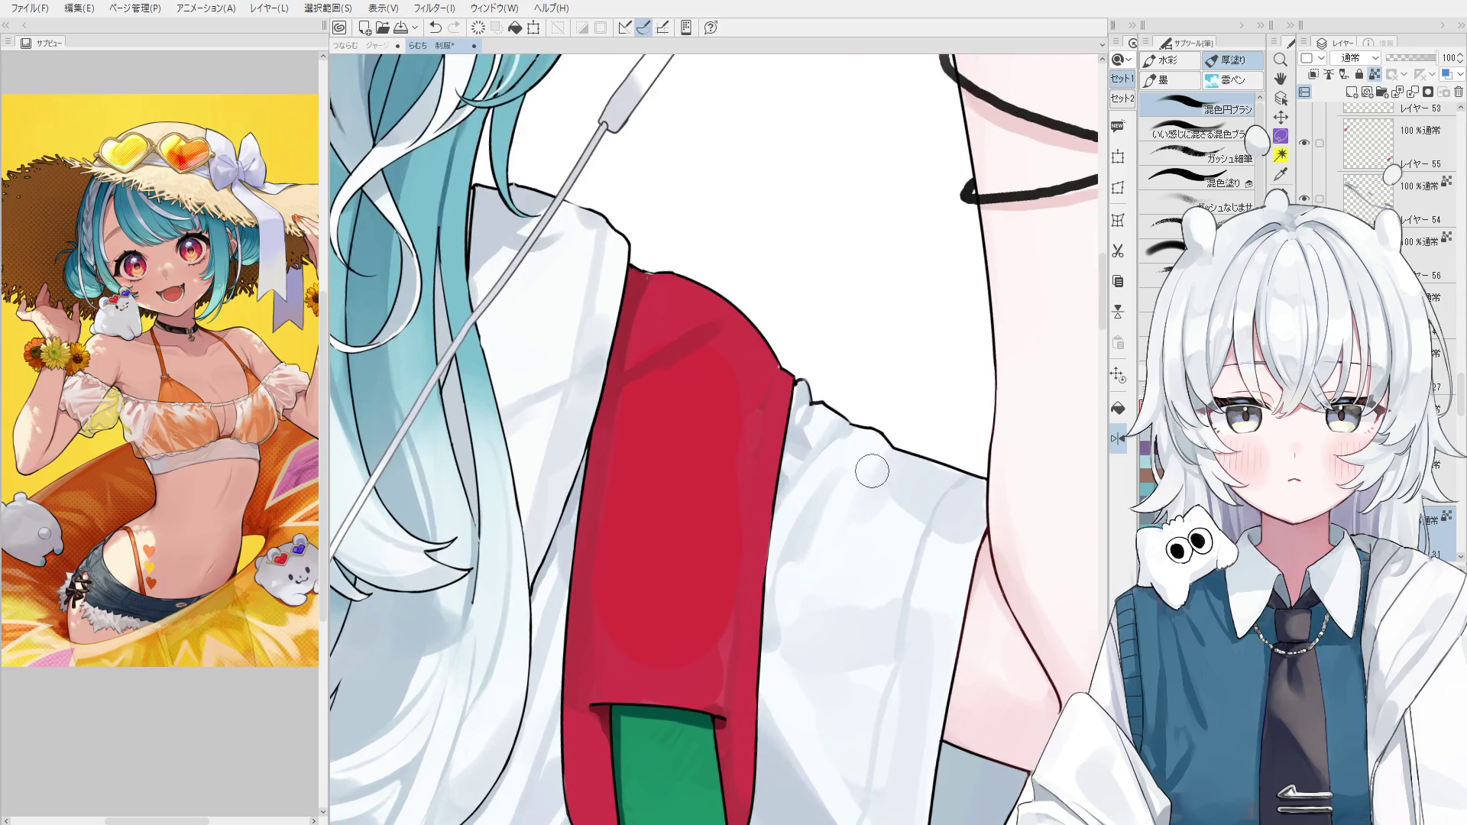
{"action": "left_click", "coordinate": [832, 483], "text": "alt"}
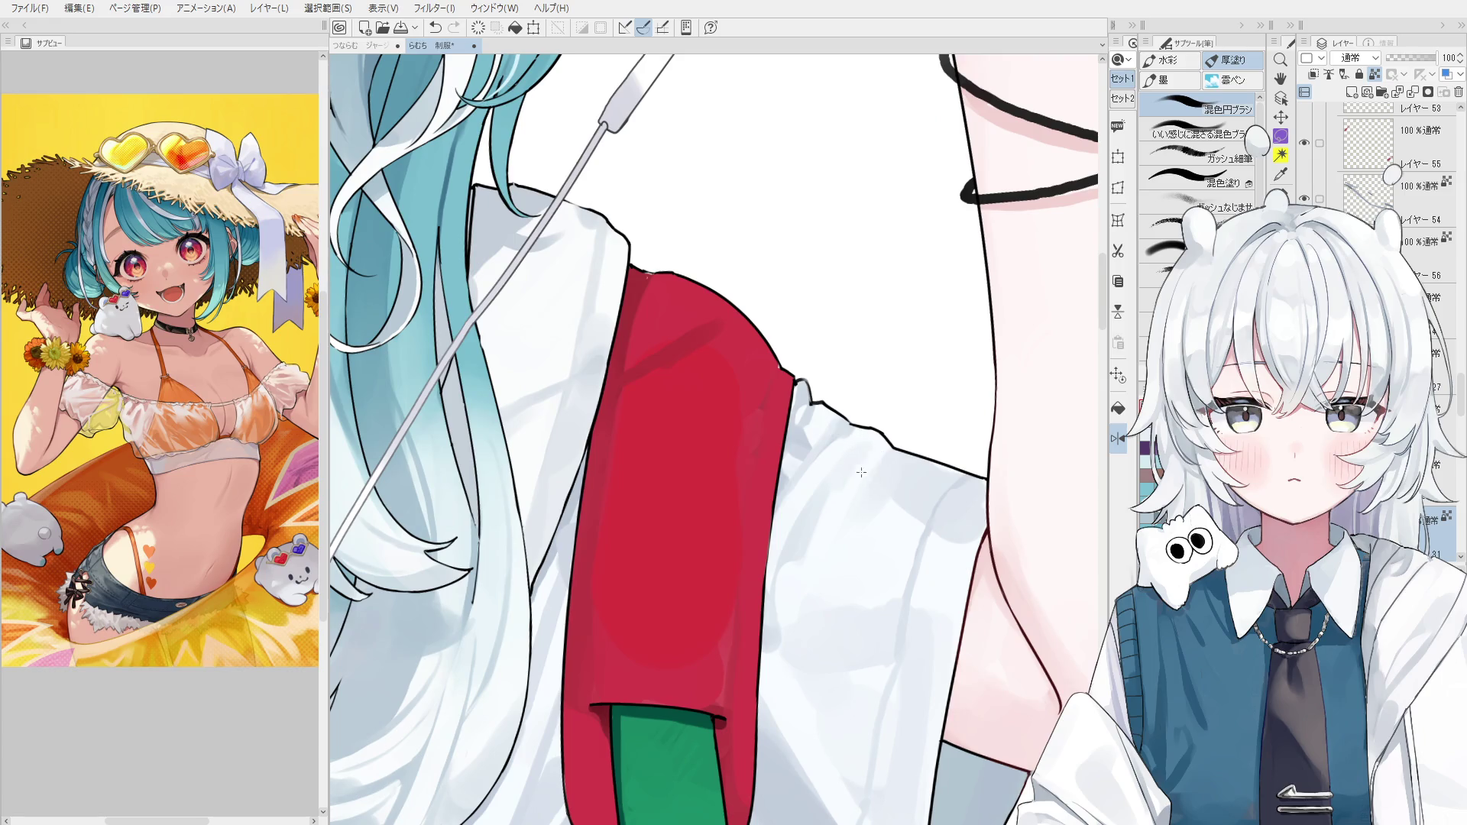
{"action": "scroll", "coordinate": [851, 468], "scroll_direction": "down", "scroll_amount": 3}
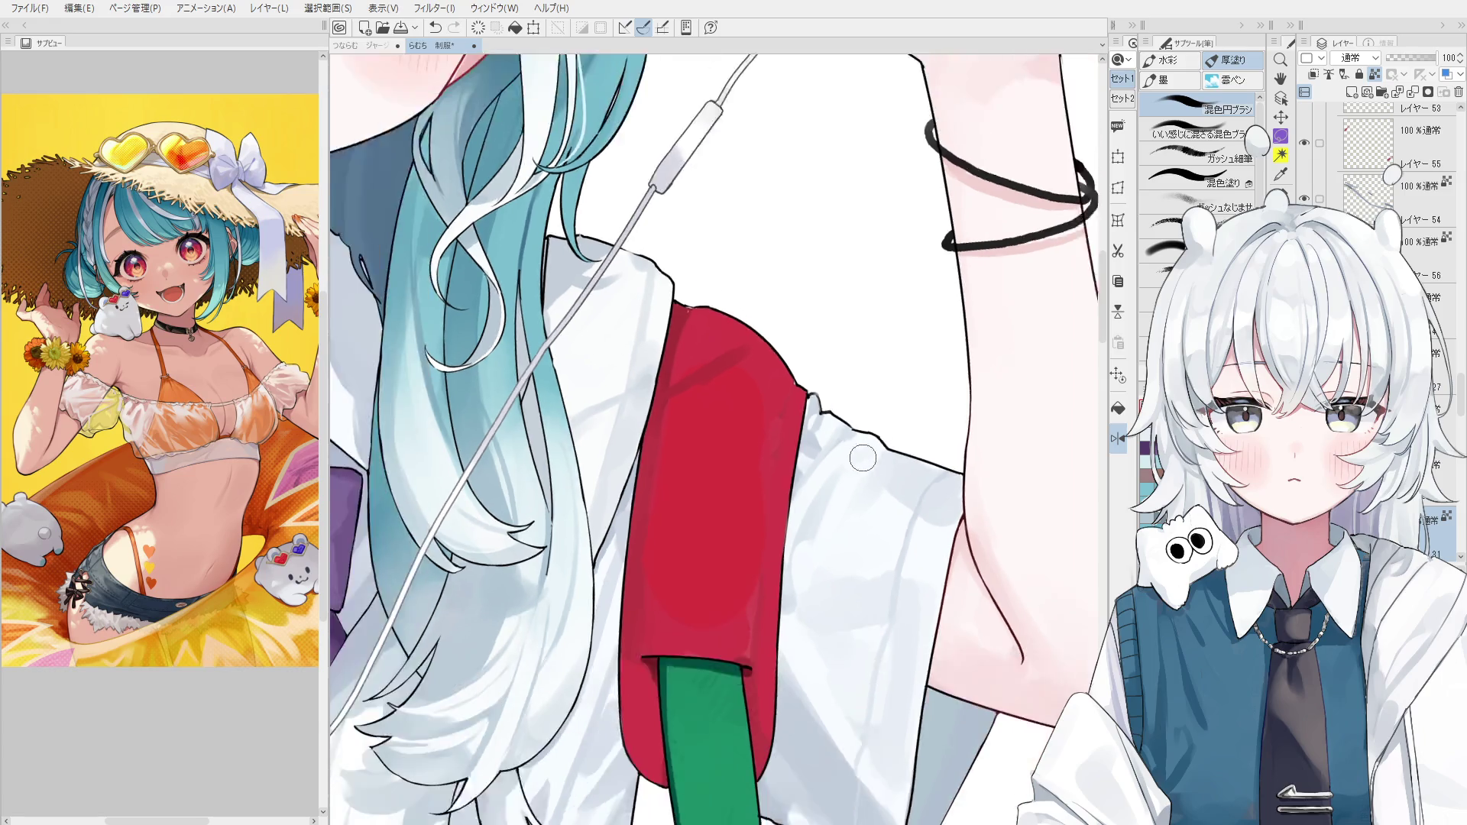
{"action": "left_click_drag", "start_coordinate": [955, 428], "coordinate": [412, 527]}
{"action": "scroll", "coordinate": [687, 520], "scroll_direction": "down", "scroll_amount": 2}
{"action": "left_click_drag", "start_coordinate": [688, 520], "coordinate": [680, 515]}
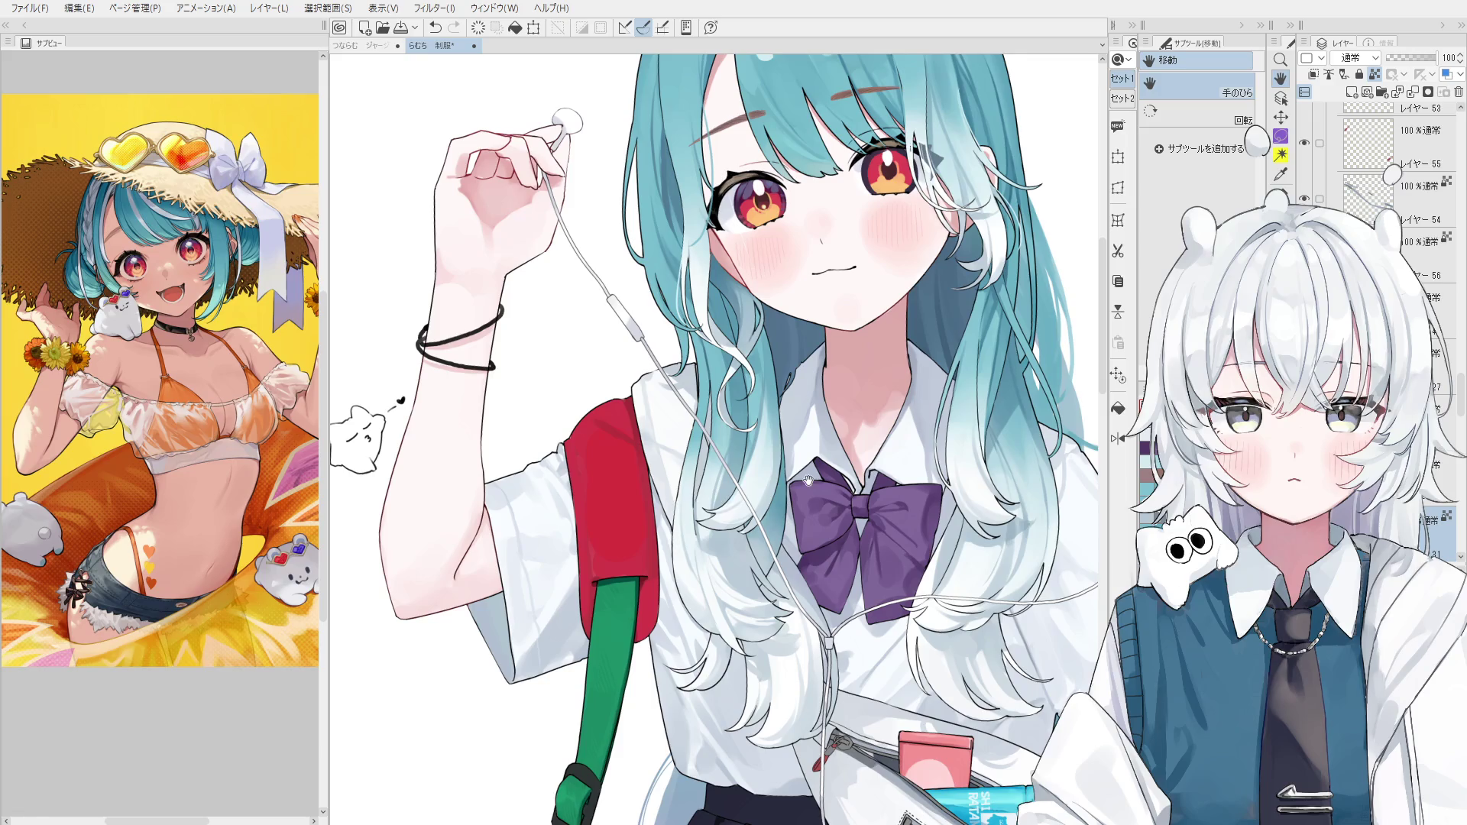
Shrink the 混色円ブラシ blending brush and blend a small shading stroke on the white shirt.
{"action": "left_click_drag", "start_coordinate": [895, 564], "coordinate": [808, 526]}
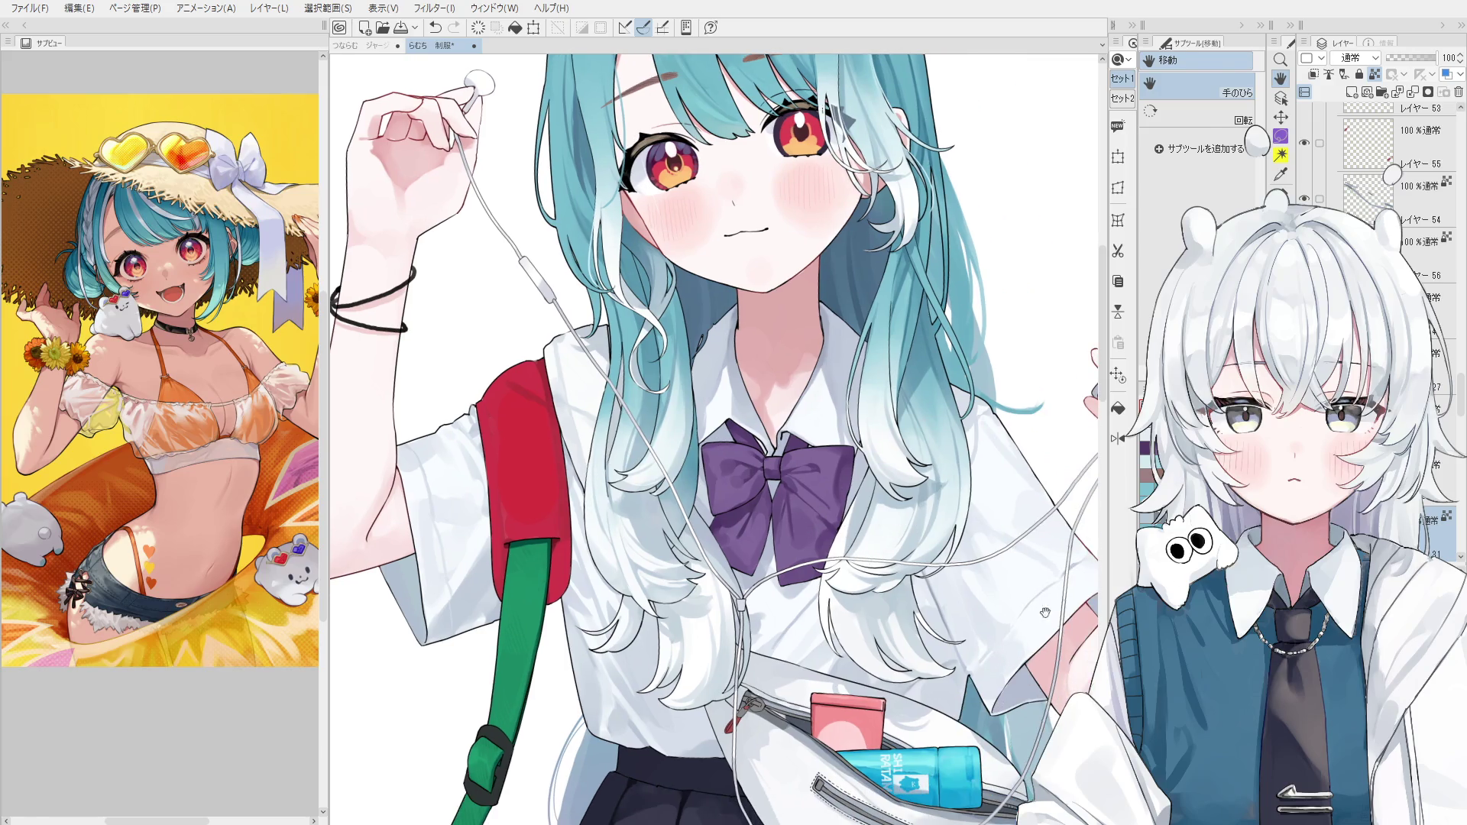
{"action": "key", "text": "o"}
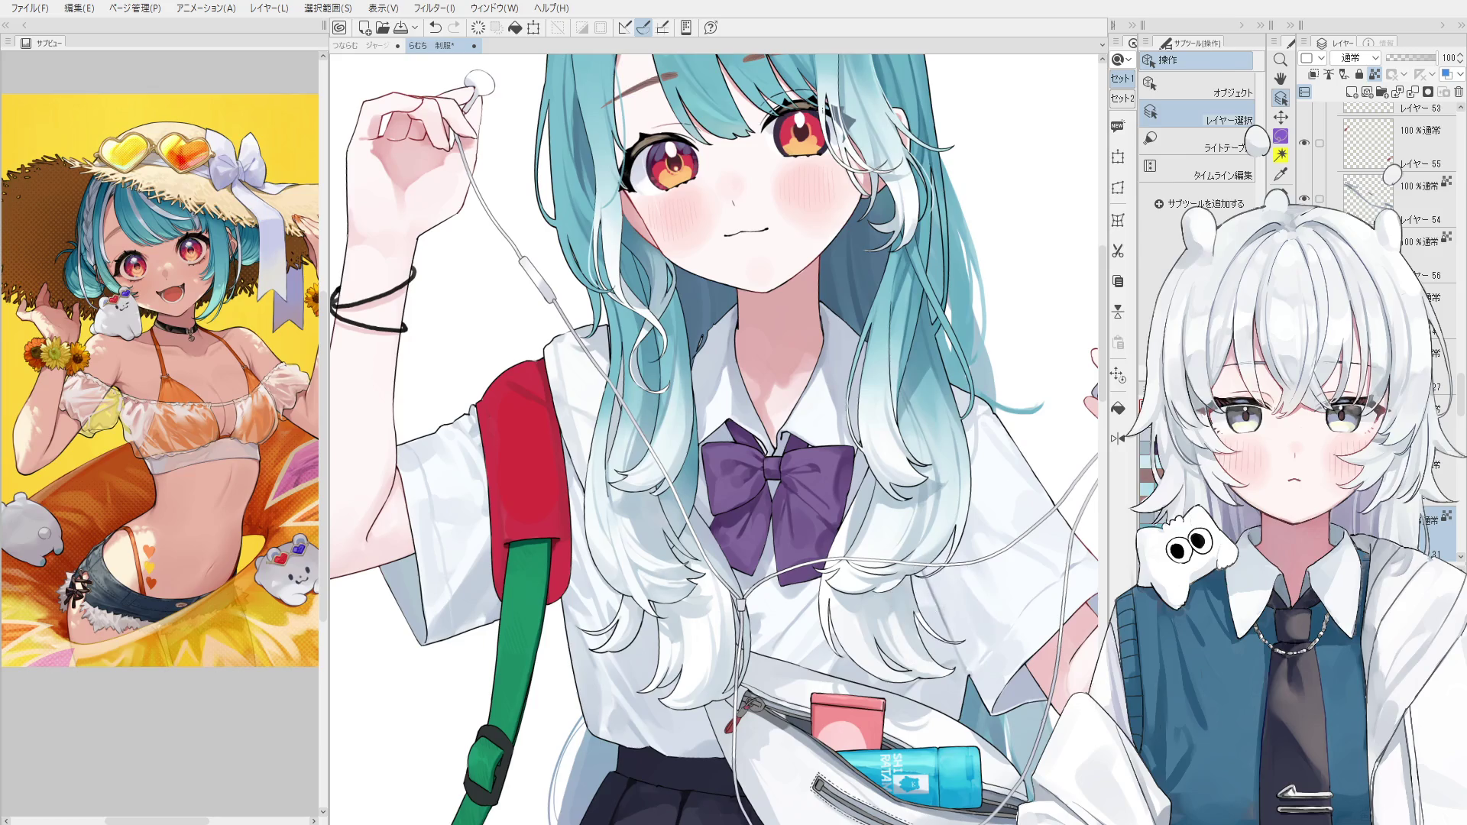
{"action": "key", "text": "b"}
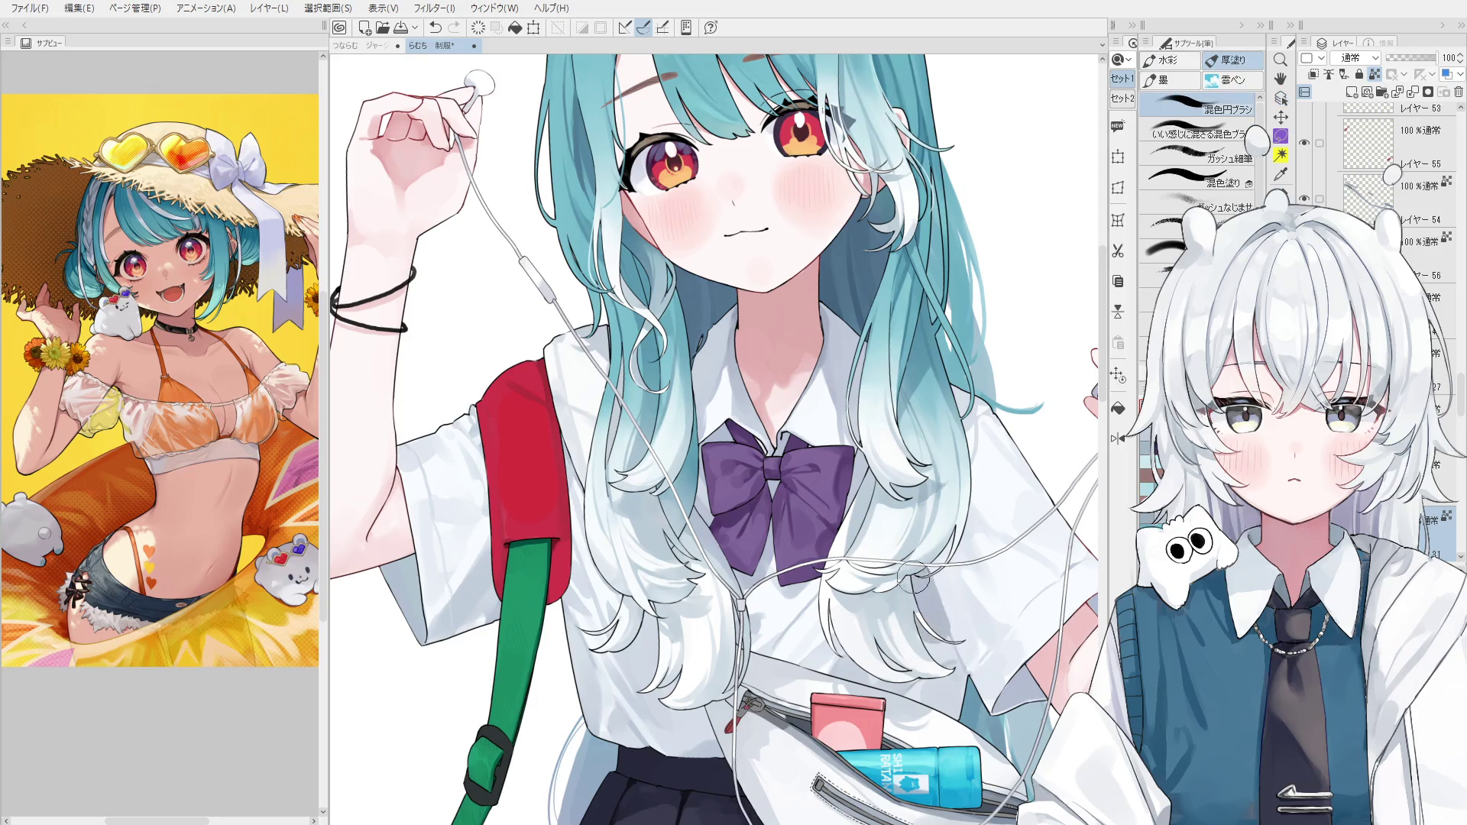
{"action": "scroll", "coordinate": [936, 638], "scroll_direction": "down", "scroll_amount": 1}
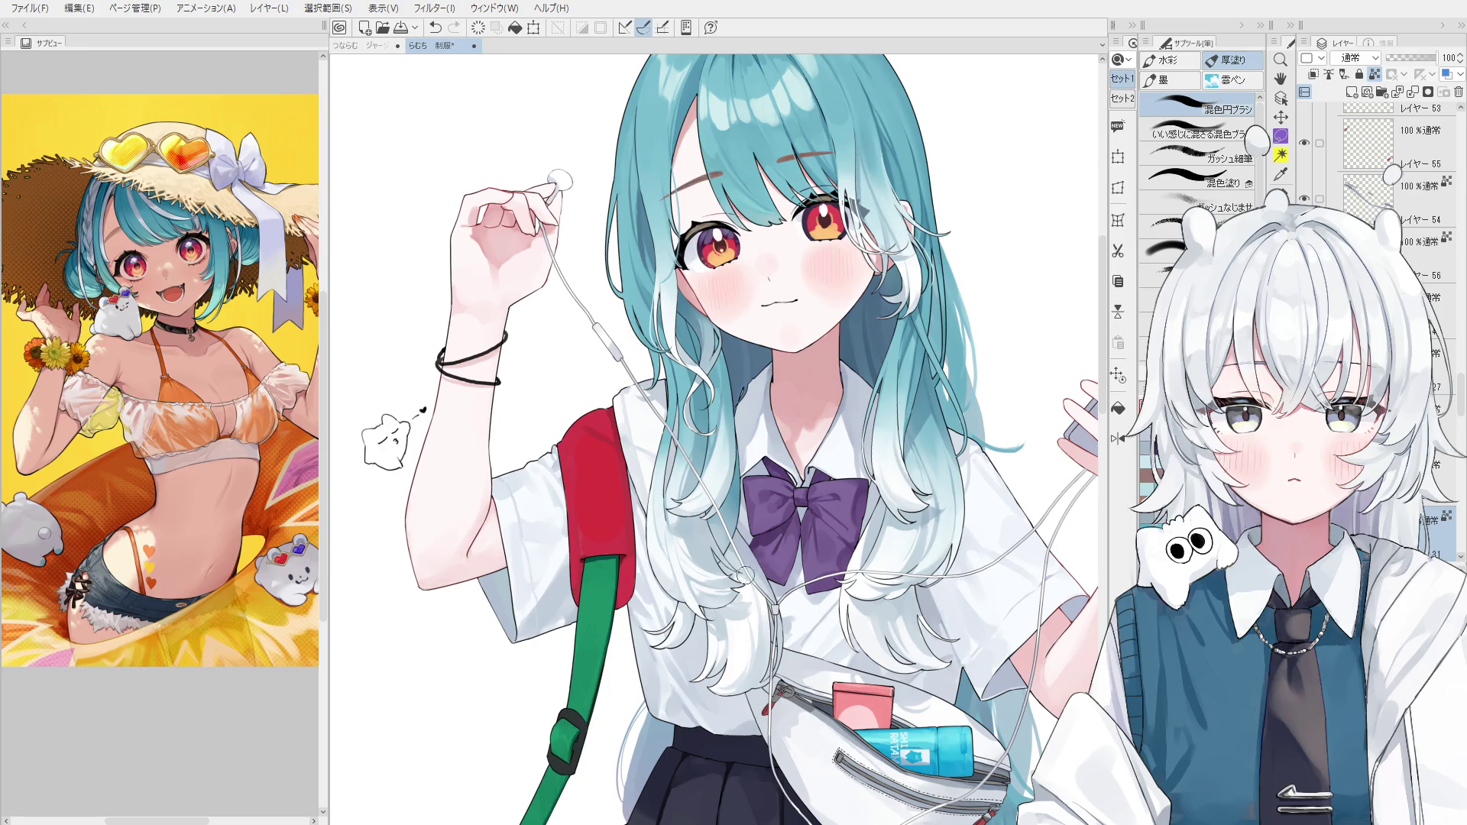
{"action": "scroll", "coordinate": [936, 638], "scroll_direction": "up", "scroll_amount": 3}
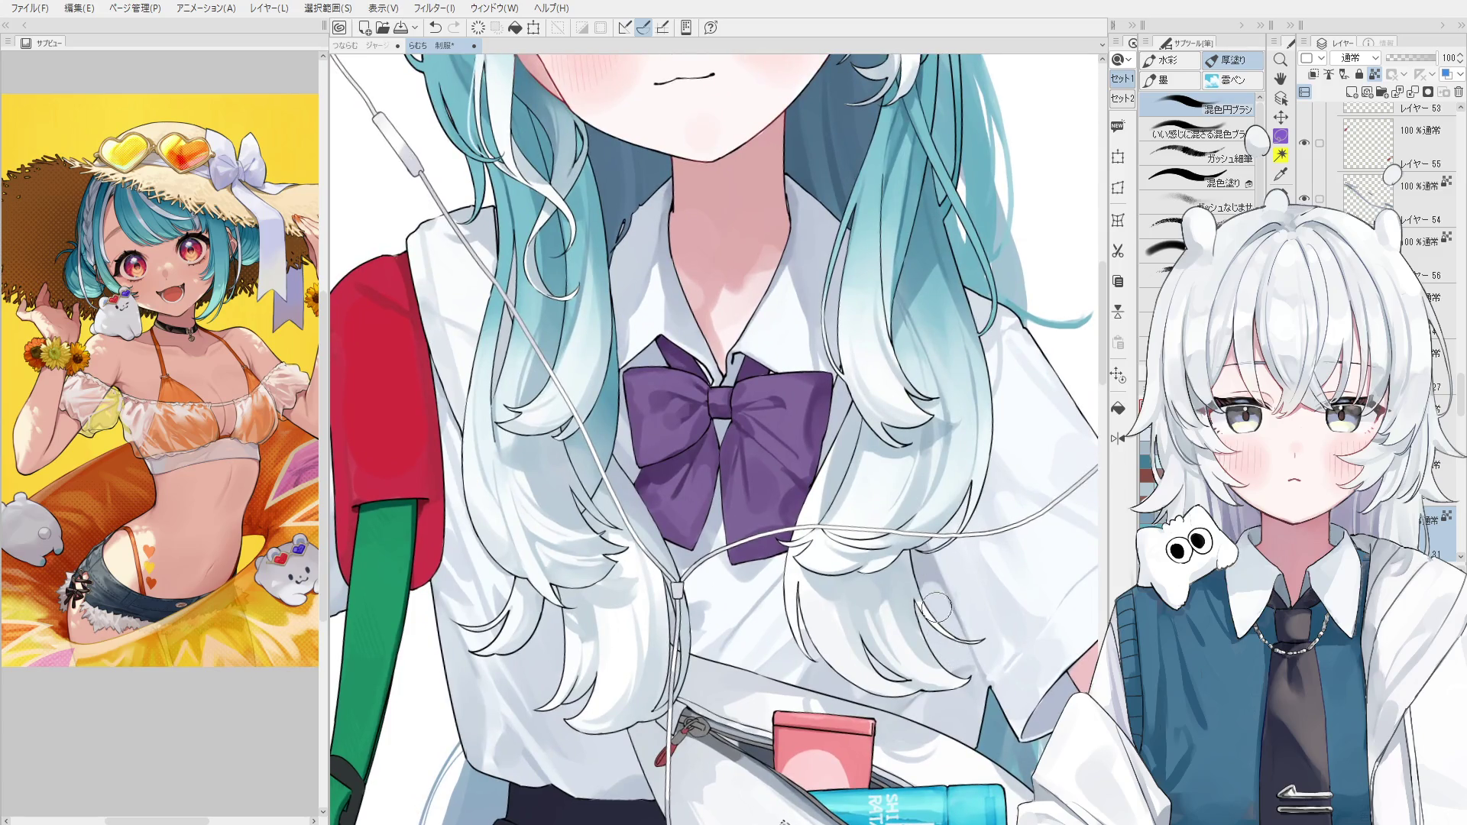
{"action": "scroll", "coordinate": [924, 589], "scroll_direction": "down", "scroll_amount": 1}
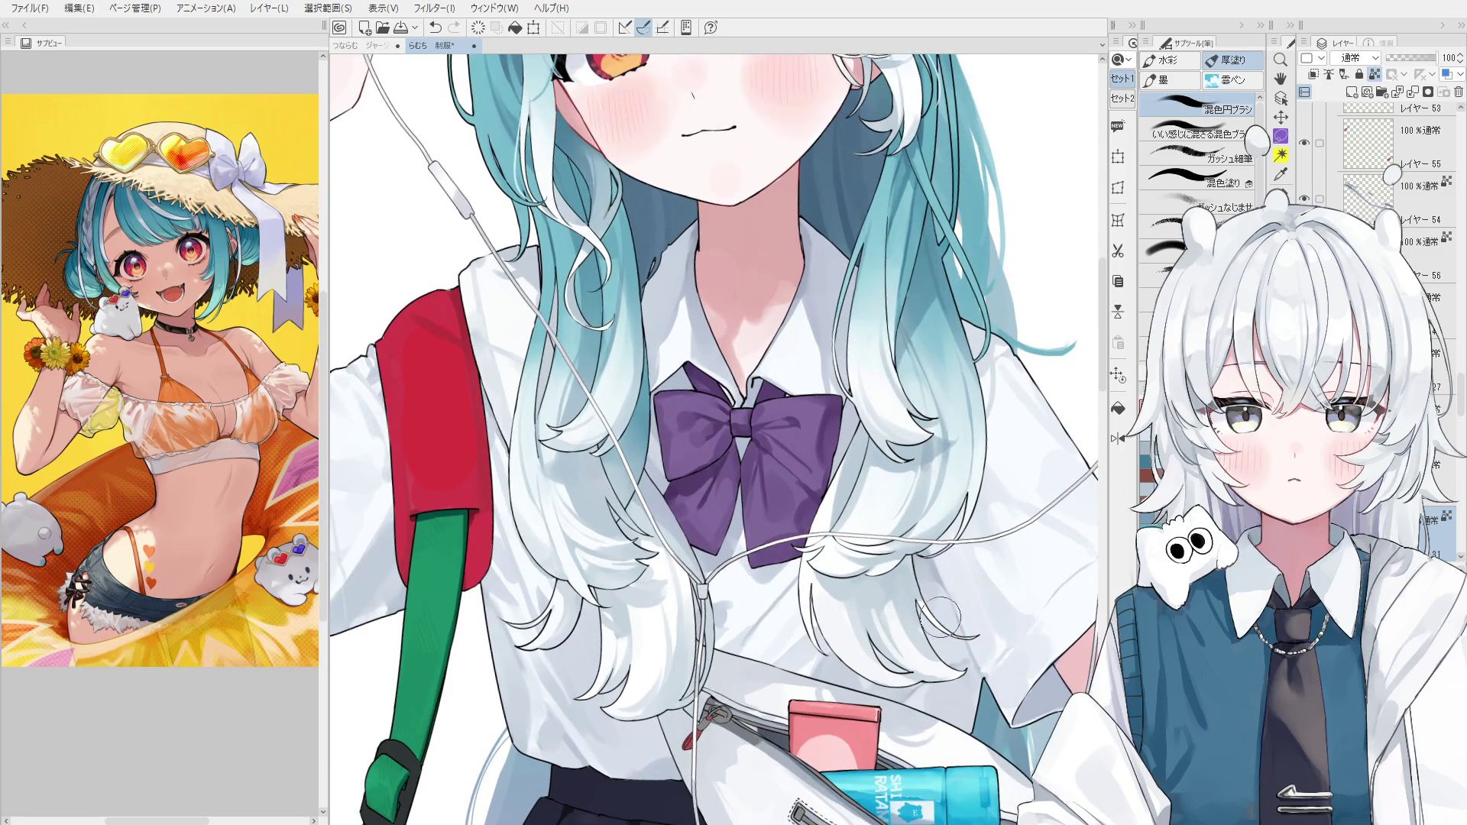
{"action": "key", "text": "bracketleft"}
{"action": "key", "text": "bracketleft"}
{"action": "key", "text": "bracketleft"}
{"action": "left_click_drag", "start_coordinate": [972, 668], "coordinate": [974, 688]}
{"action": "scroll", "coordinate": [965, 710], "scroll_direction": "down", "scroll_amount": 2}
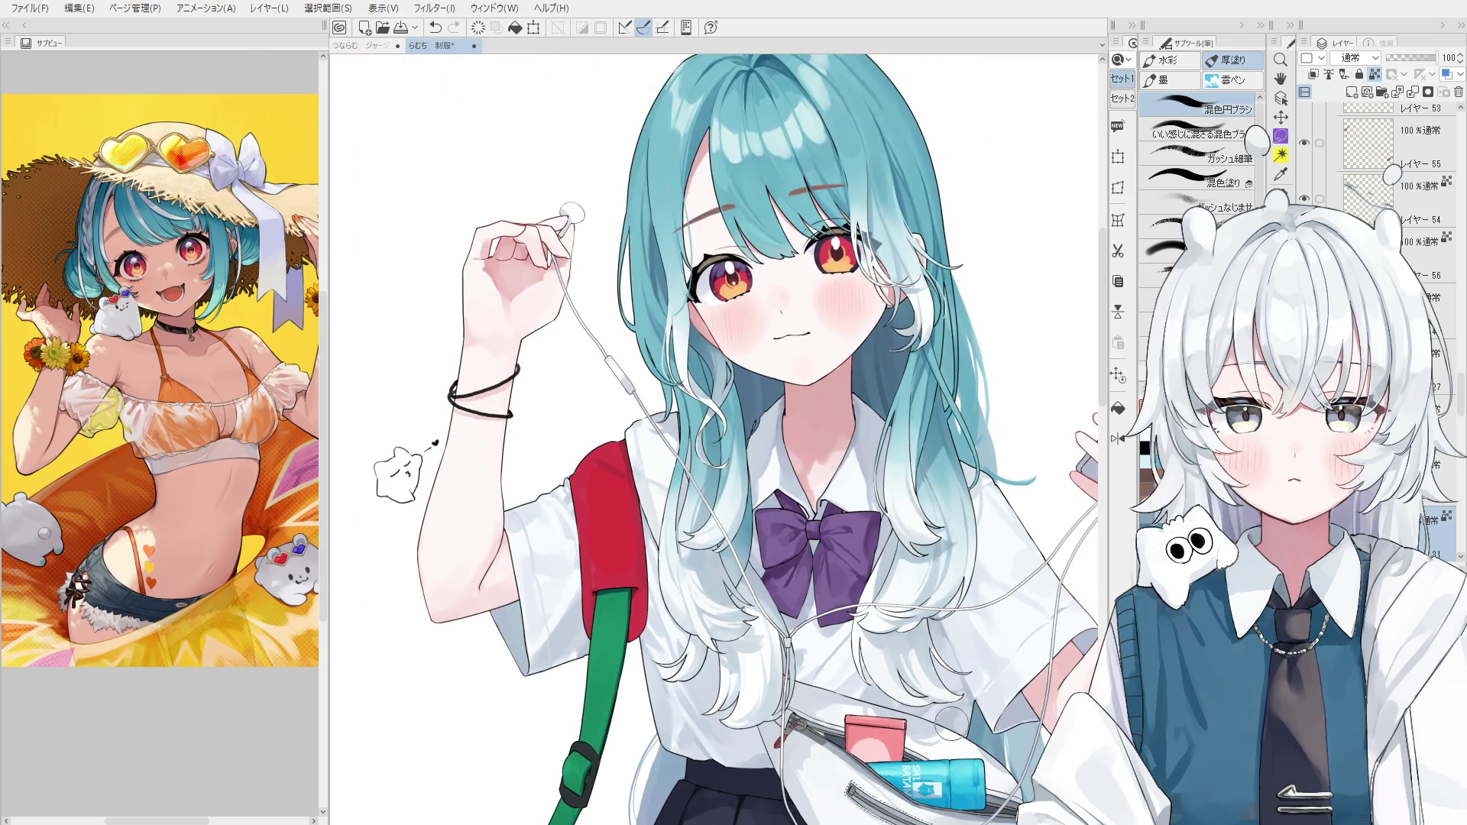
Straighten the canvas view and pick the waist bag's layer from the canvas.
{"action": "key", "text": "minus"}
{"action": "key", "text": "h"}
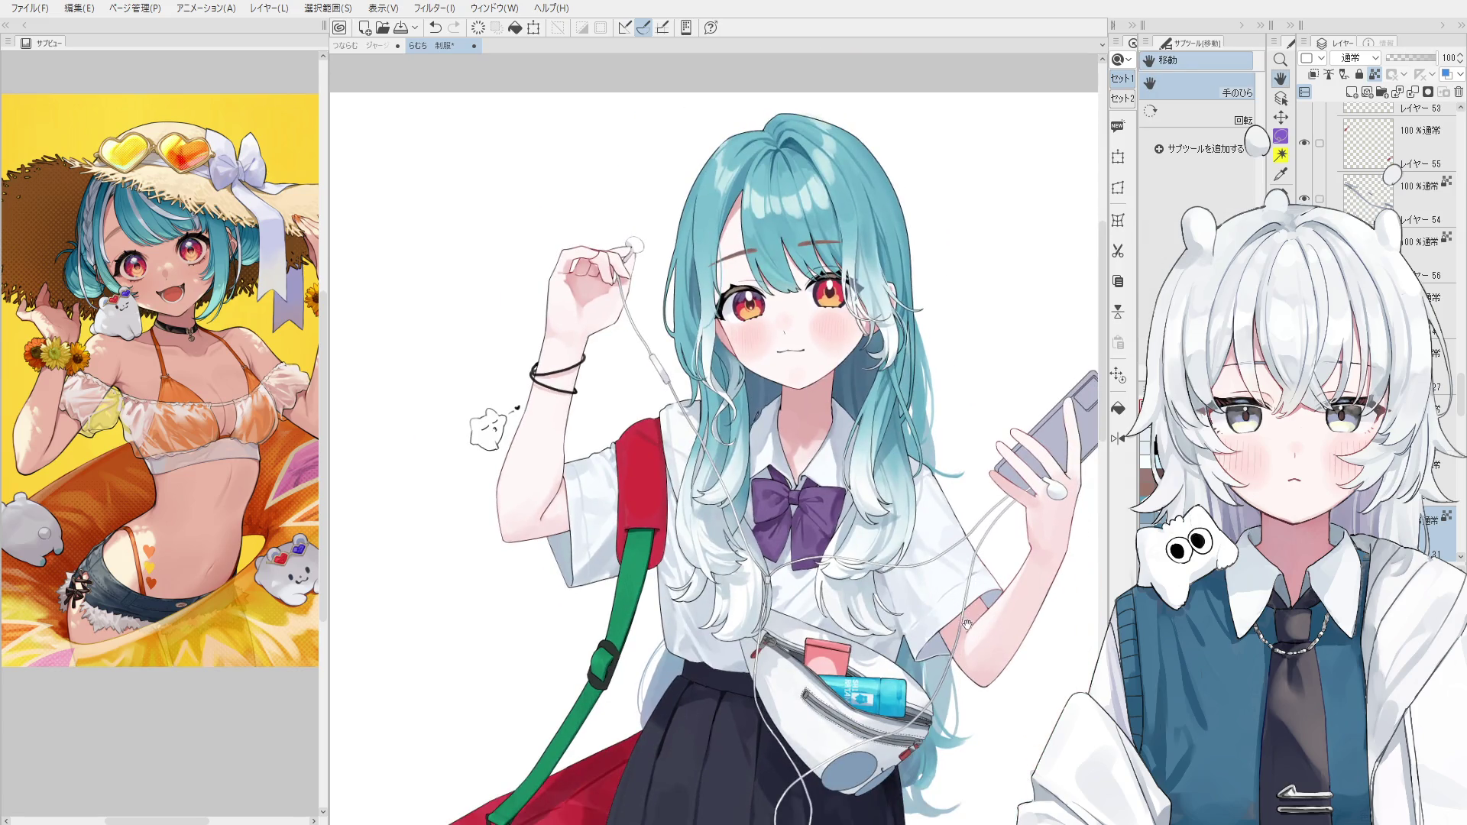
{"action": "scroll", "coordinate": [962, 631], "scroll_direction": "down", "scroll_amount": 3}
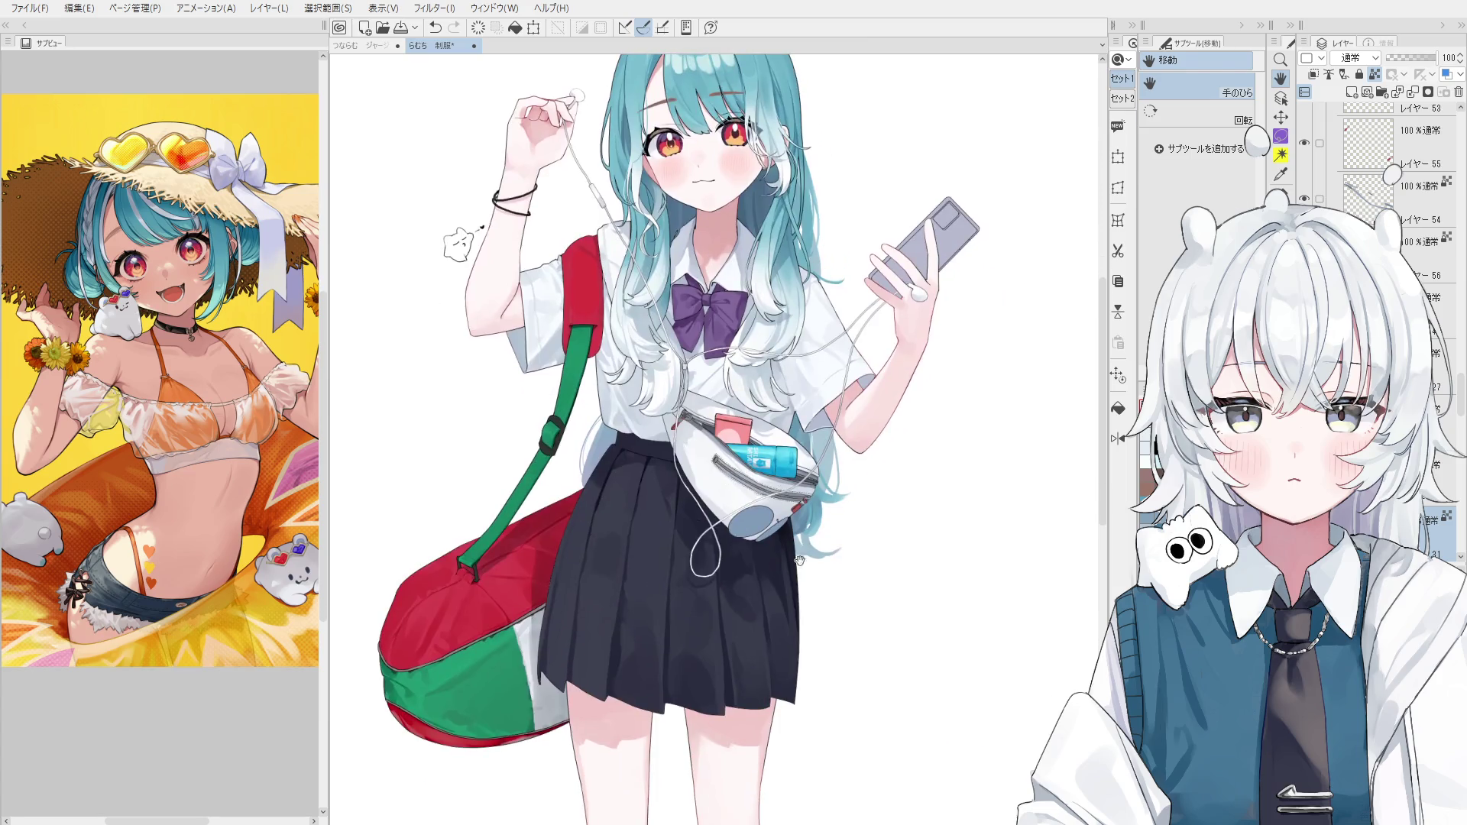
{"action": "key", "text": "o"}
{"action": "left_click", "coordinate": [759, 527]}
{"action": "scroll", "coordinate": [790, 460], "scroll_direction": "up", "scroll_amount": 5}
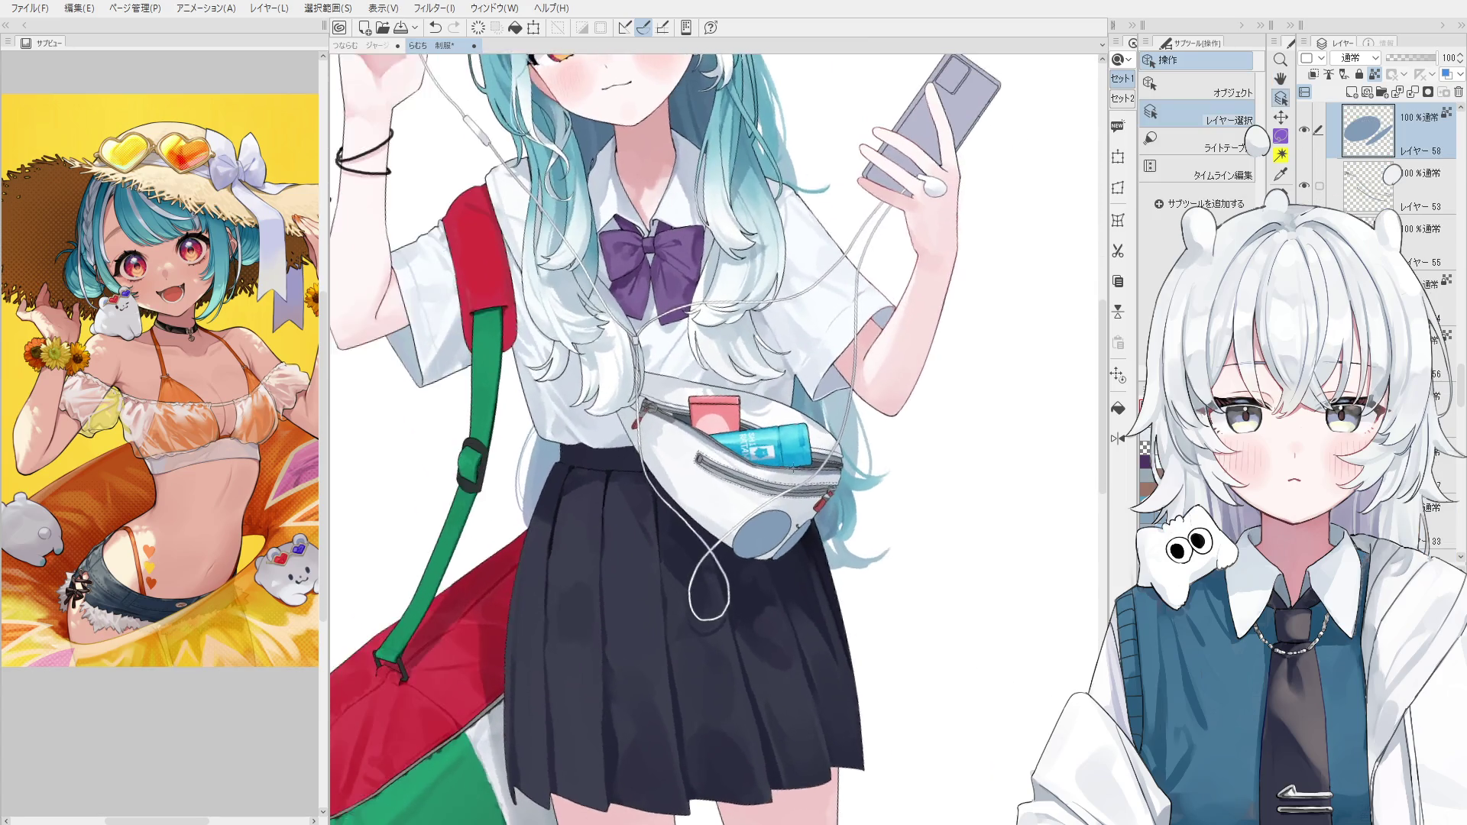
Select the blue bottle's layer, undo its last stroke, and check the drawing mirrored.
{"action": "scroll", "coordinate": [790, 461], "scroll_direction": "up", "scroll_amount": 3}
{"action": "left_click", "coordinate": [788, 455]}
{"action": "key", "text": "b"}
{"action": "scroll", "coordinate": [787, 450], "scroll_direction": "up", "scroll_amount": 3}
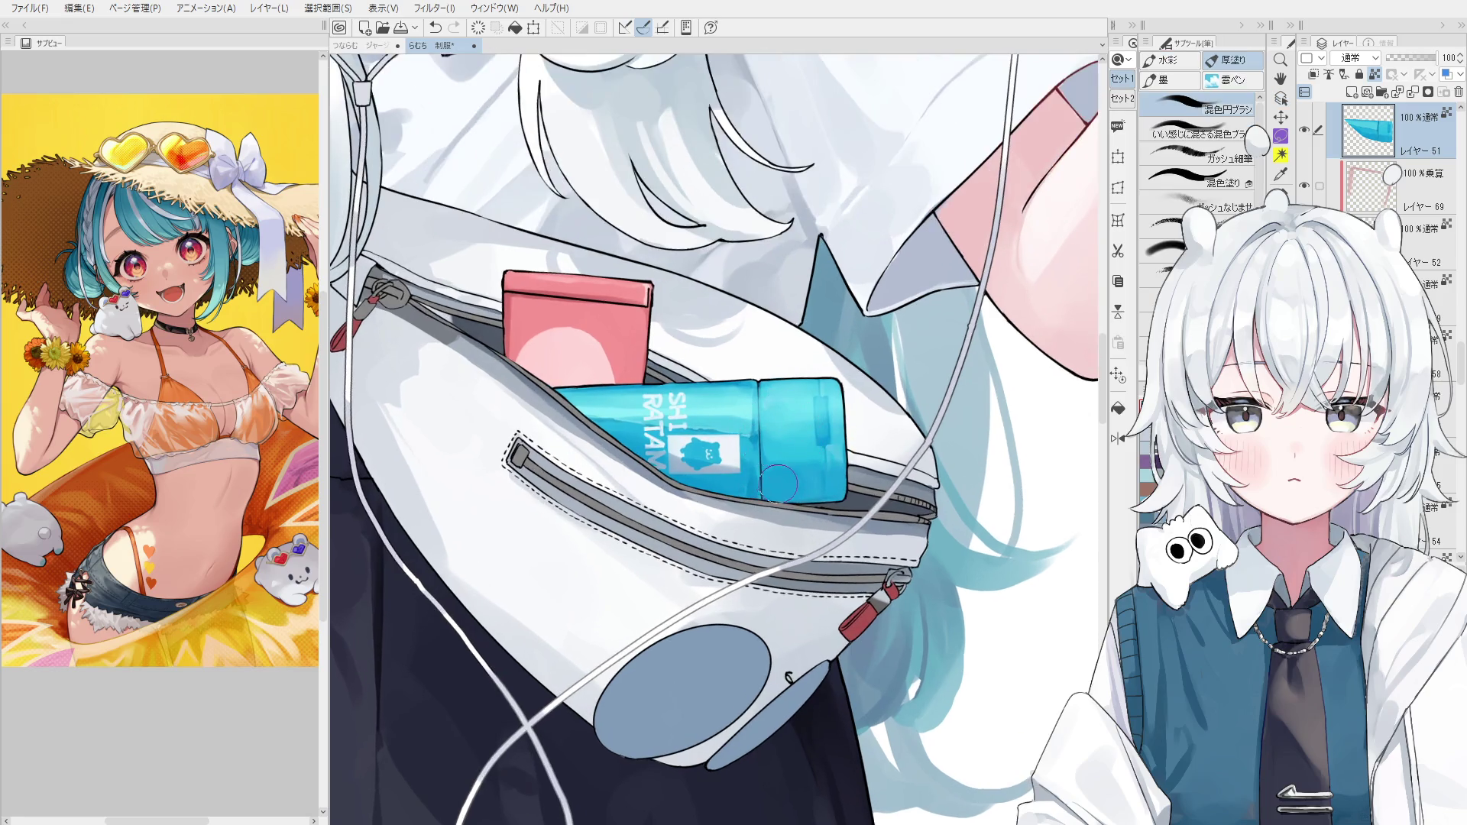
{"action": "key", "text": "ctrl+z"}
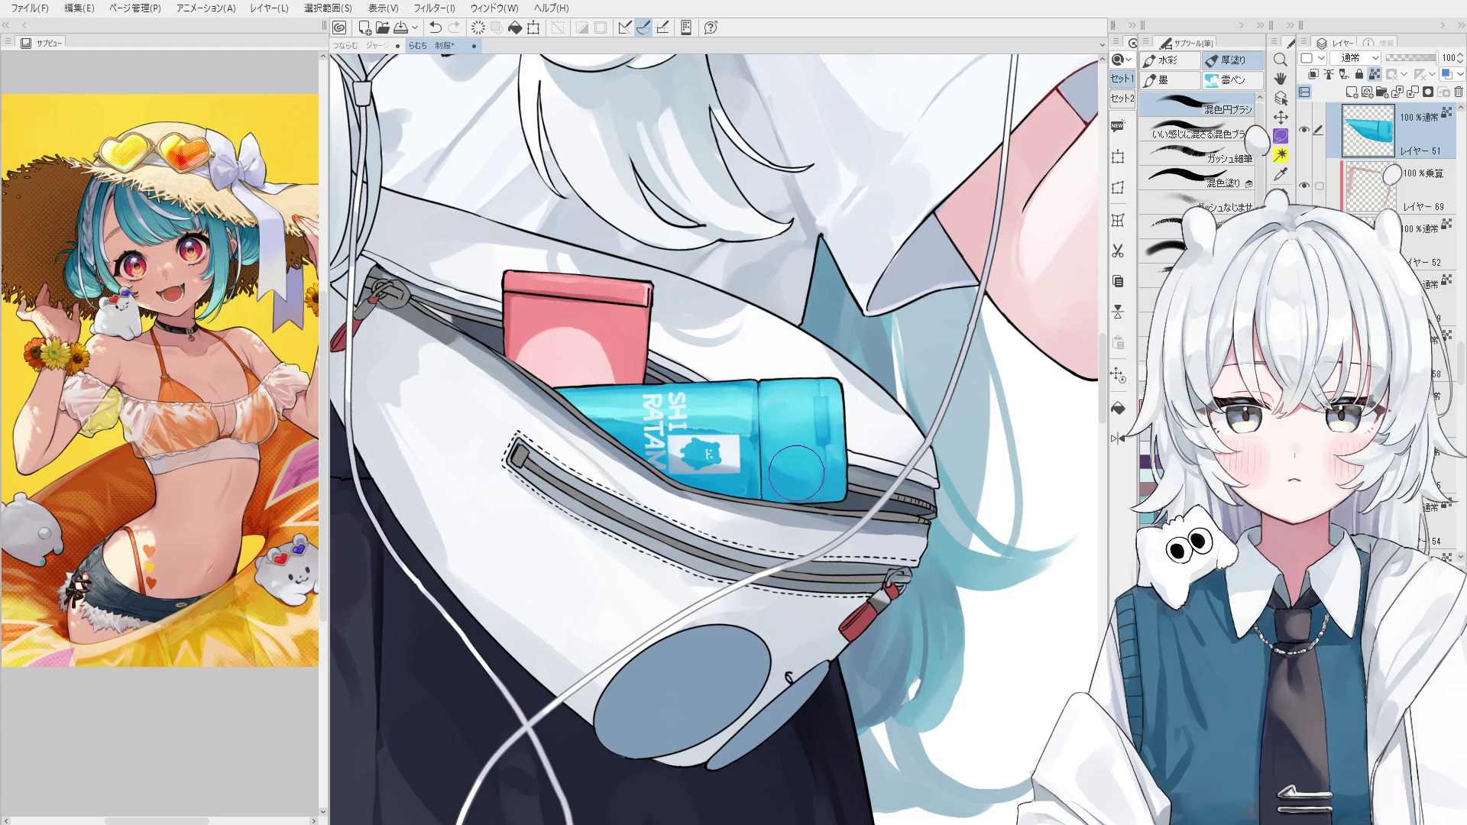
{"action": "scroll", "coordinate": [803, 478], "scroll_direction": "down", "scroll_amount": 1}
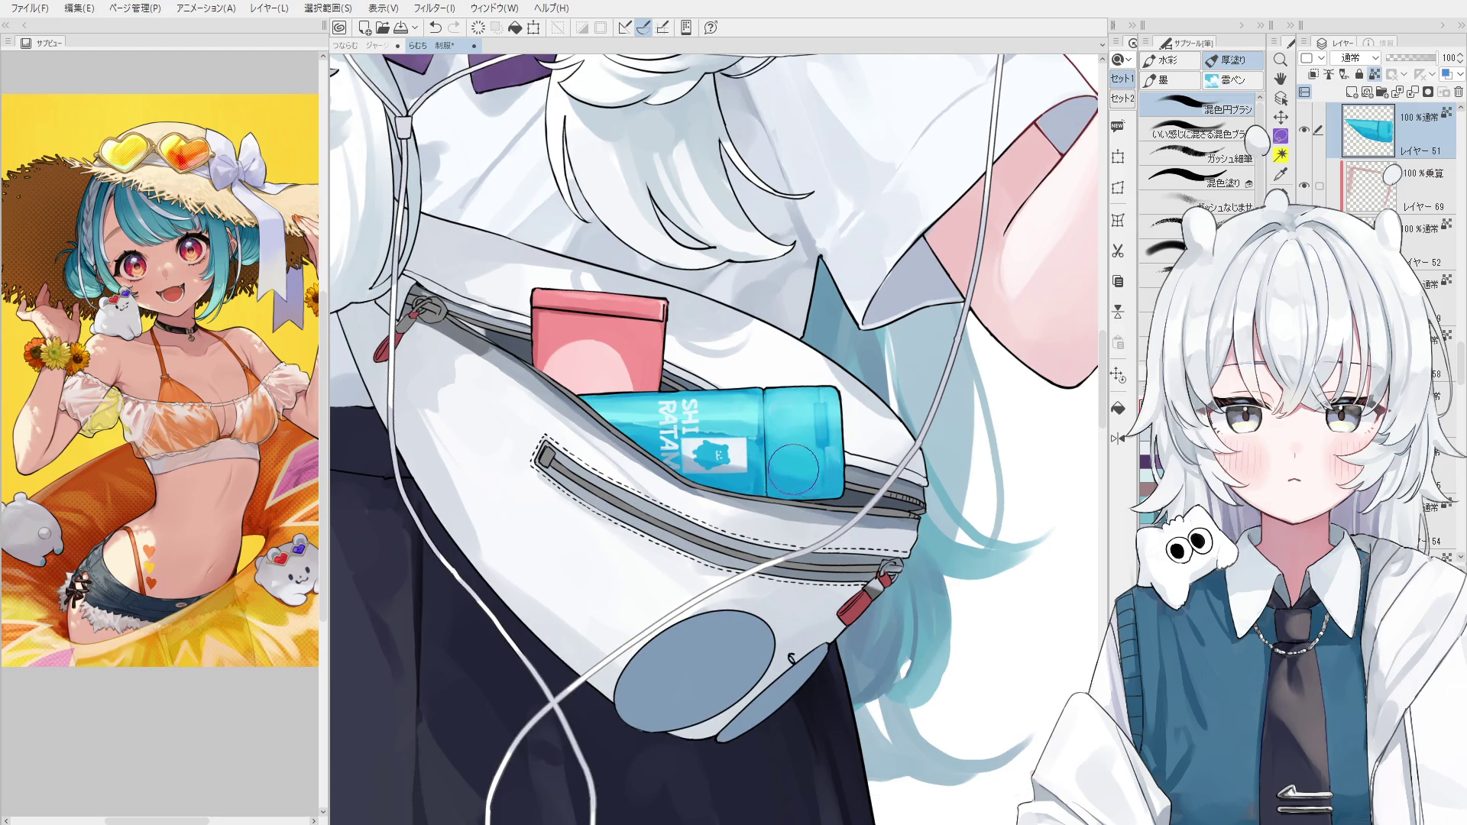
{"action": "scroll", "coordinate": [835, 470], "scroll_direction": "up", "scroll_amount": 1}
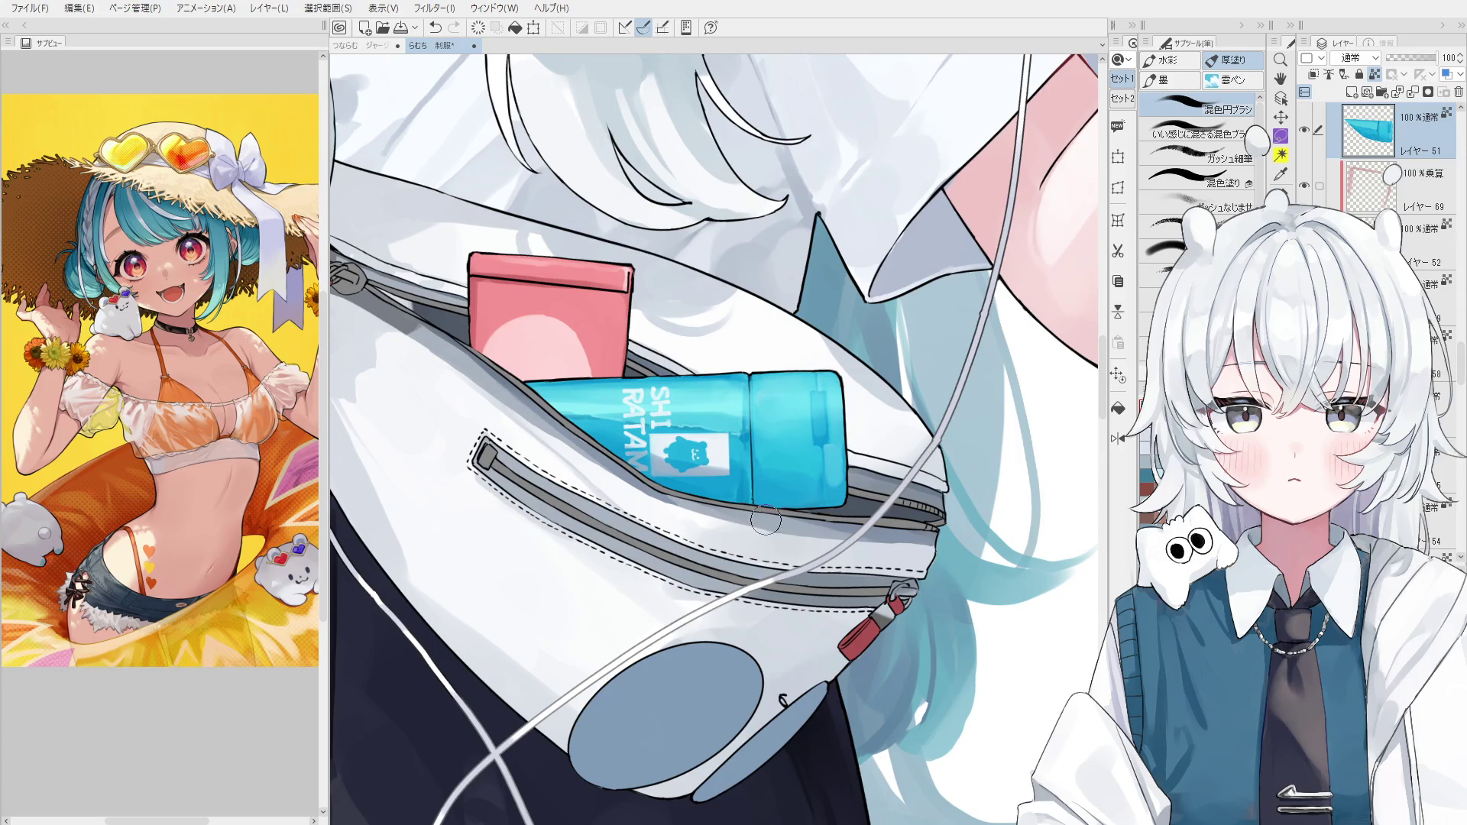
{"action": "scroll", "coordinate": [766, 523], "scroll_direction": "up", "scroll_amount": 1}
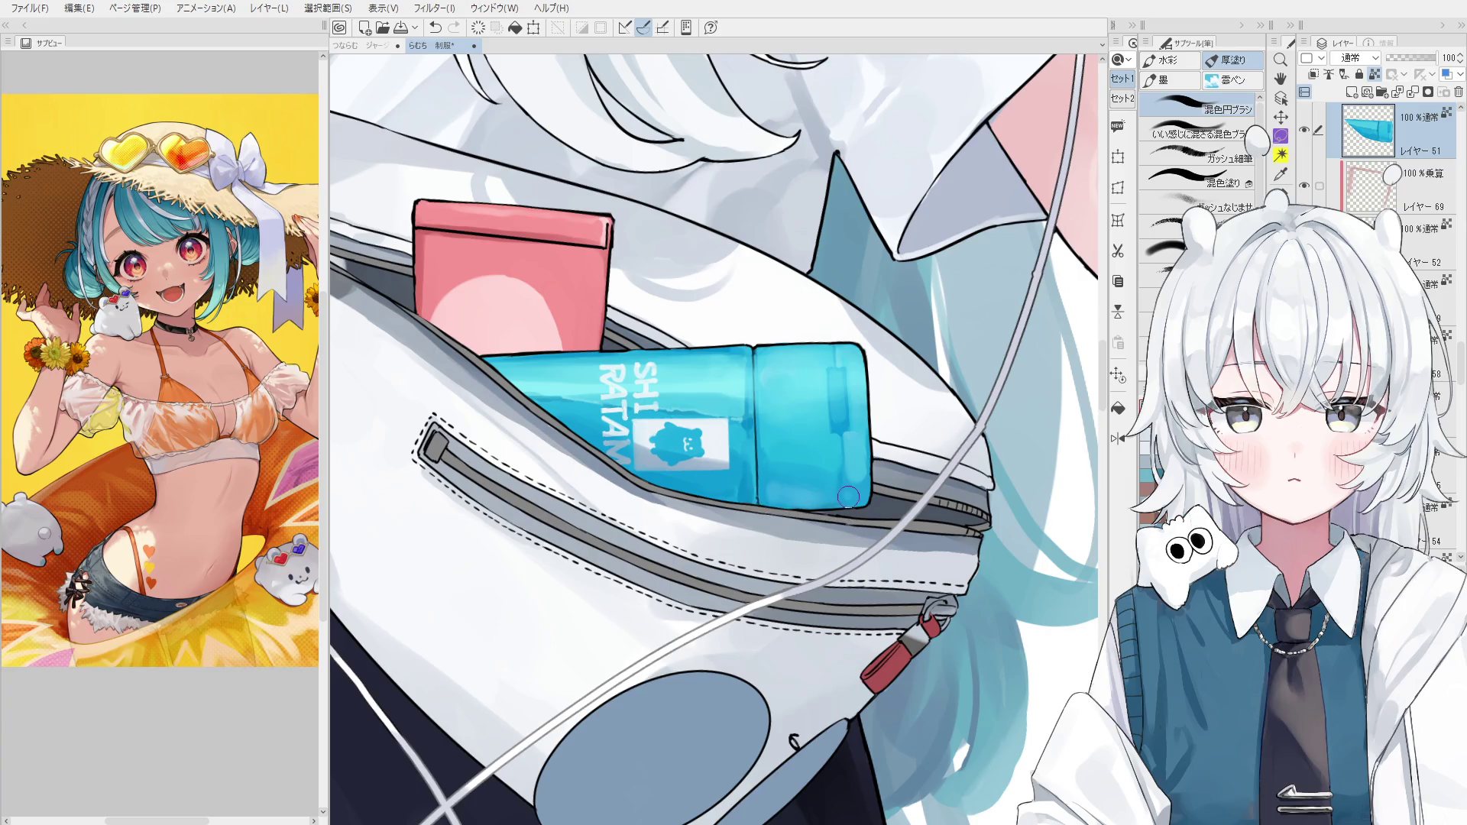
{"action": "key", "text": "bracketright"}
{"action": "key", "text": "bracketright"}
{"action": "key", "text": "h"}
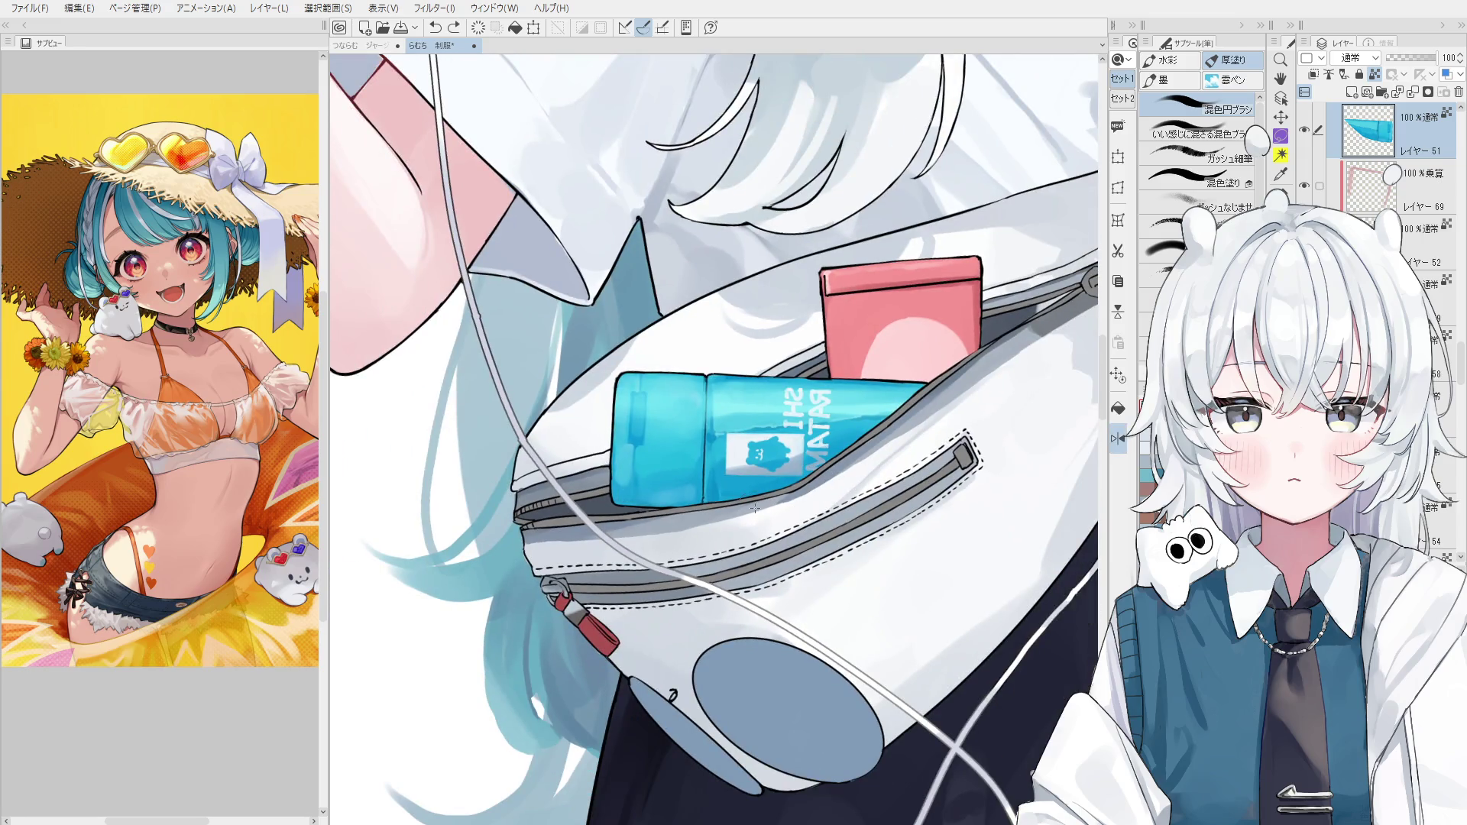
{"action": "scroll", "coordinate": [711, 508], "scroll_direction": "up", "scroll_amount": 1}
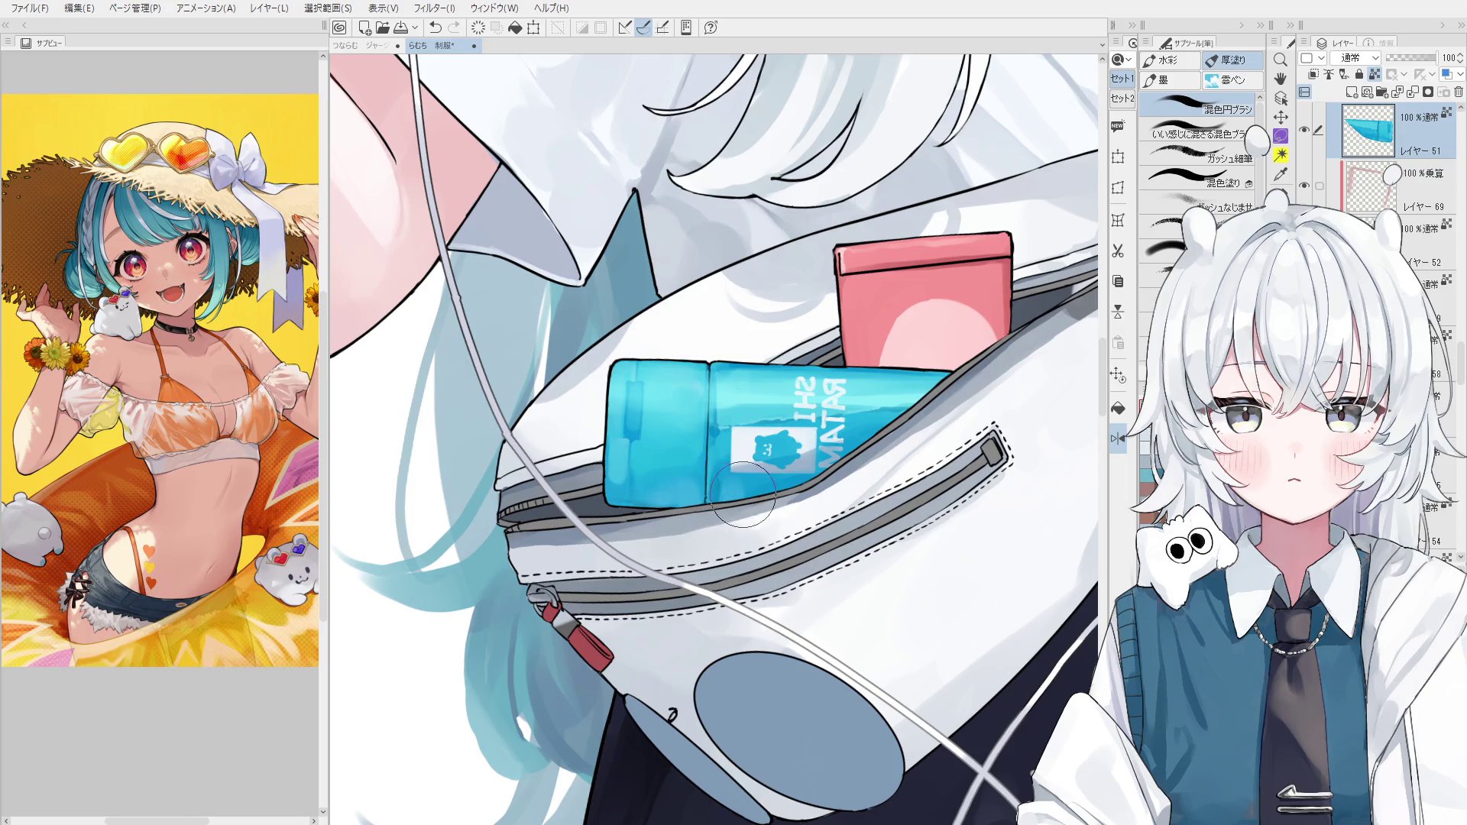
{"action": "key", "text": "h"}
{"action": "scroll", "coordinate": [734, 496], "scroll_direction": "up", "scroll_amount": 2}
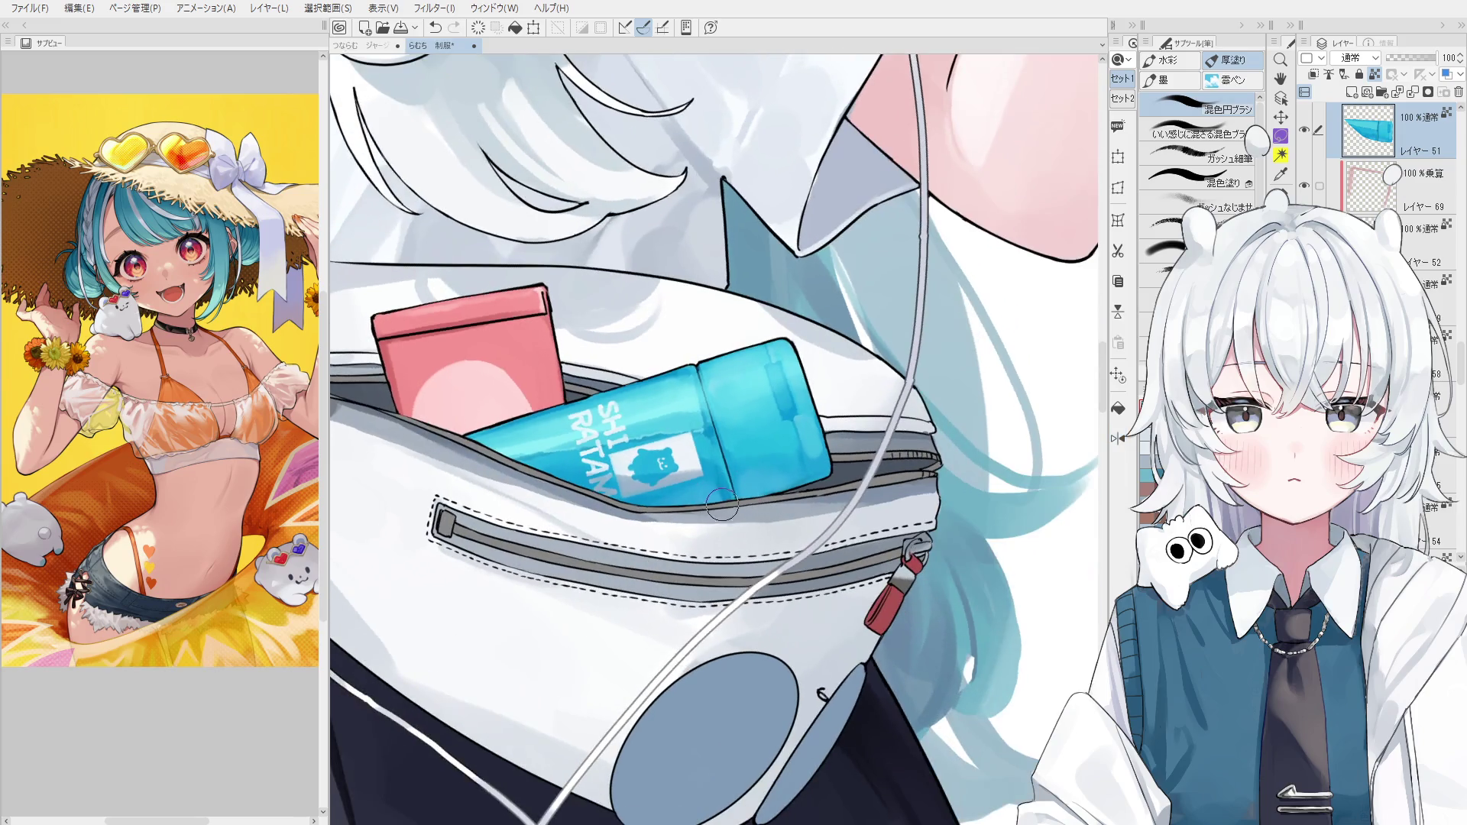
Blend the shading along the bottle's pocket edge with a smaller thick-paint brush.
{"action": "key", "text": "bracketleft"}
{"action": "key", "text": "bracketleft"}
{"action": "left_click_drag", "start_coordinate": [724, 504], "coordinate": [711, 511]}
{"action": "key", "text": "bracketright"}
{"action": "key", "text": "bracketright"}
{"action": "scroll", "coordinate": [738, 530], "scroll_direction": "up", "scroll_amount": 3}
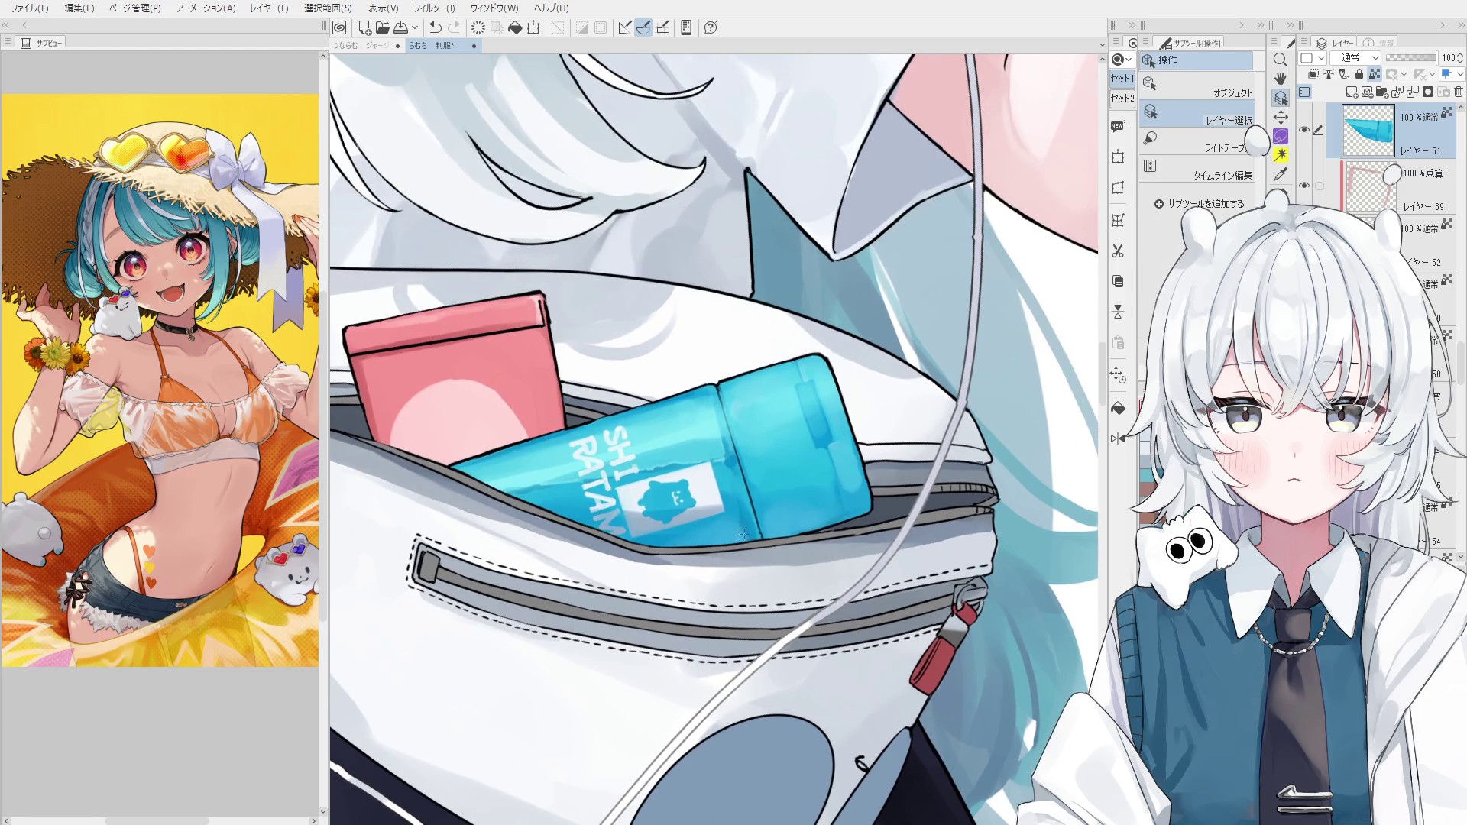
{"action": "scroll", "coordinate": [738, 530], "scroll_direction": "up", "scroll_amount": 2}
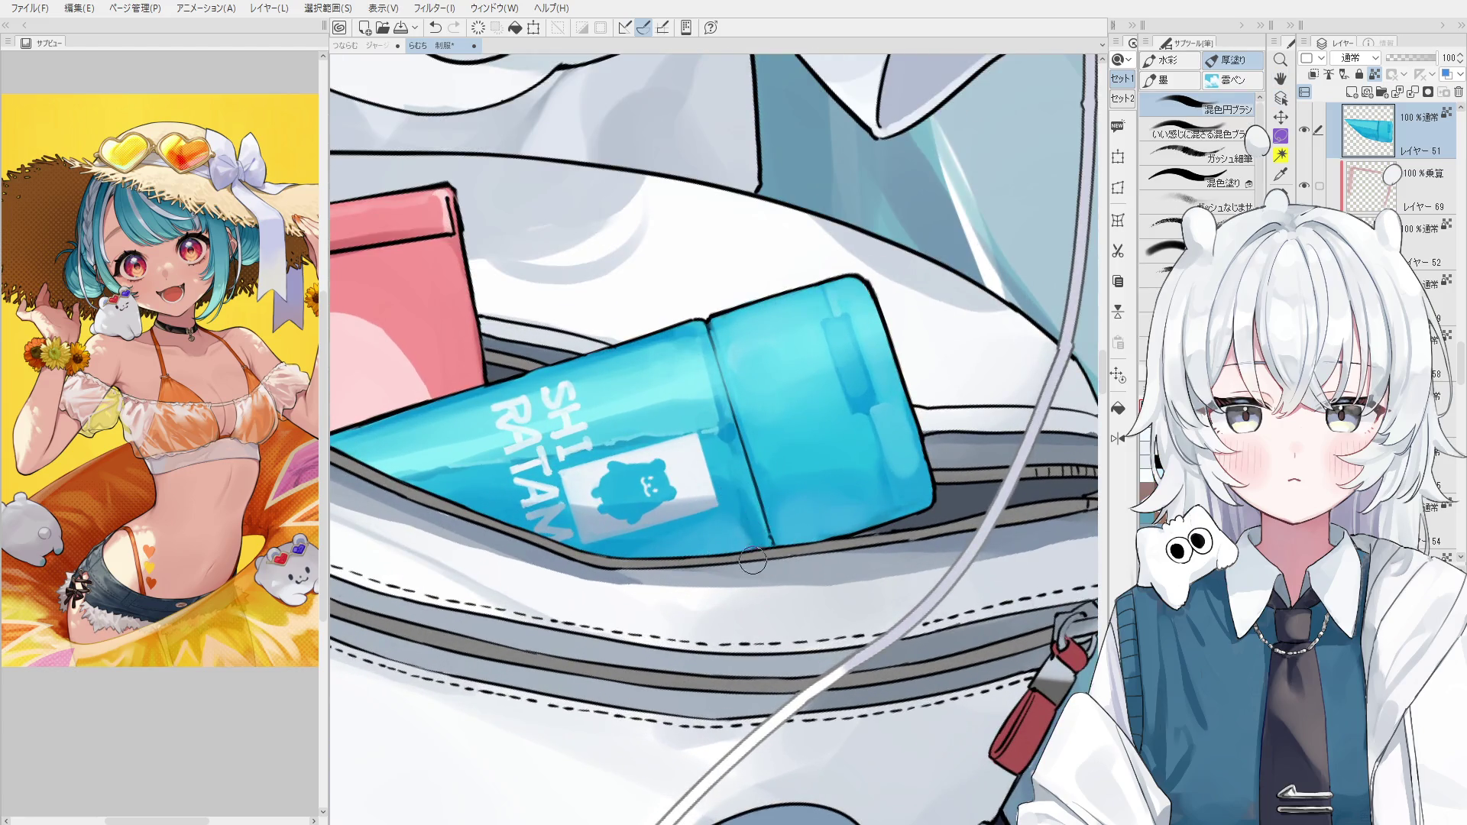
Try the hard eraser, then blend the shading along the bottle's divider line.
{"action": "key", "text": "e"}
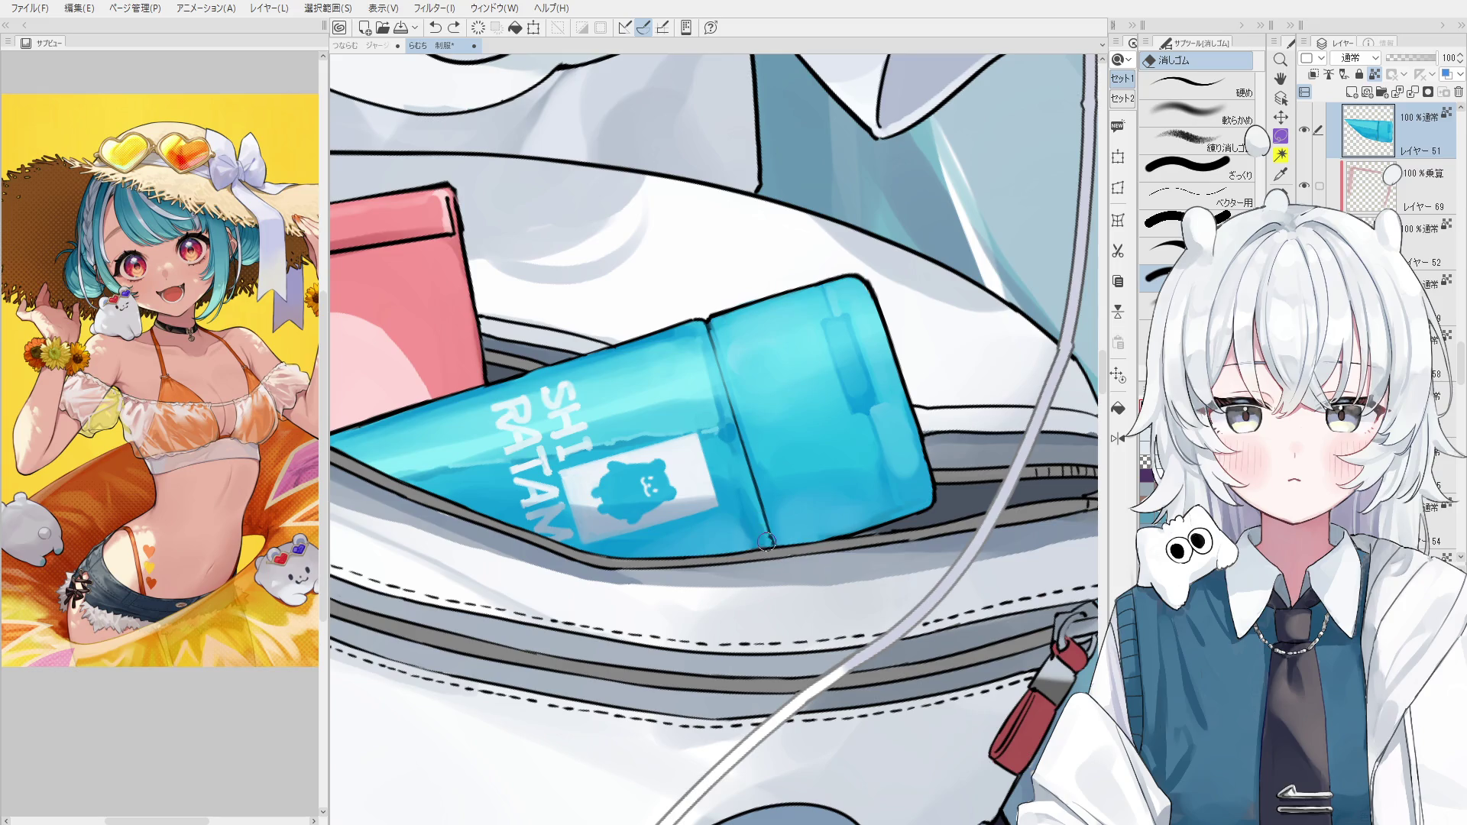
{"action": "scroll", "coordinate": [767, 541], "scroll_direction": "up", "scroll_amount": 1}
{"action": "key", "text": "period"}
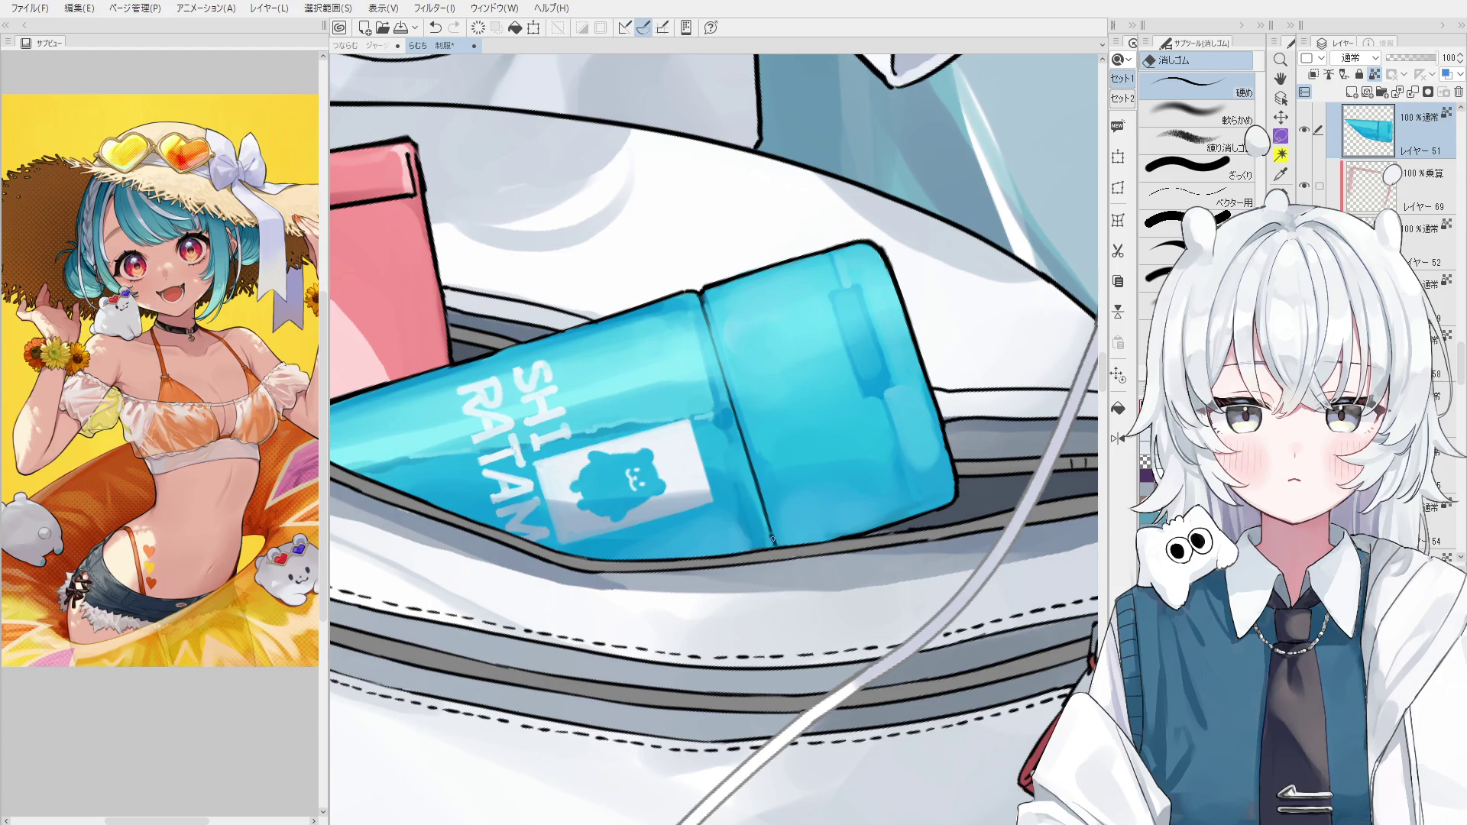
{"action": "key", "text": "o"}
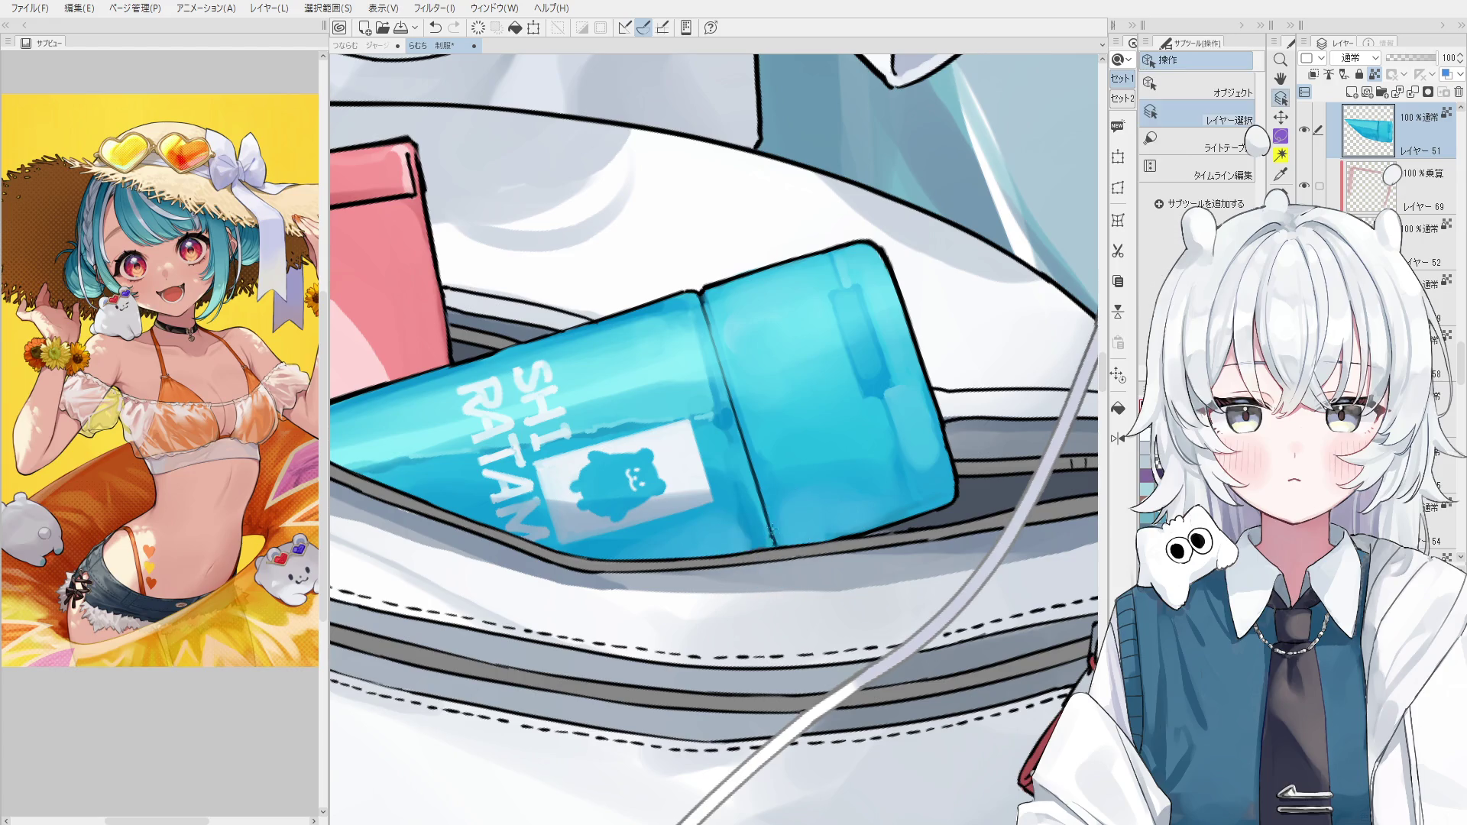
{"action": "key", "text": "e"}
{"action": "scroll", "coordinate": [770, 540], "scroll_direction": "up", "scroll_amount": 5}
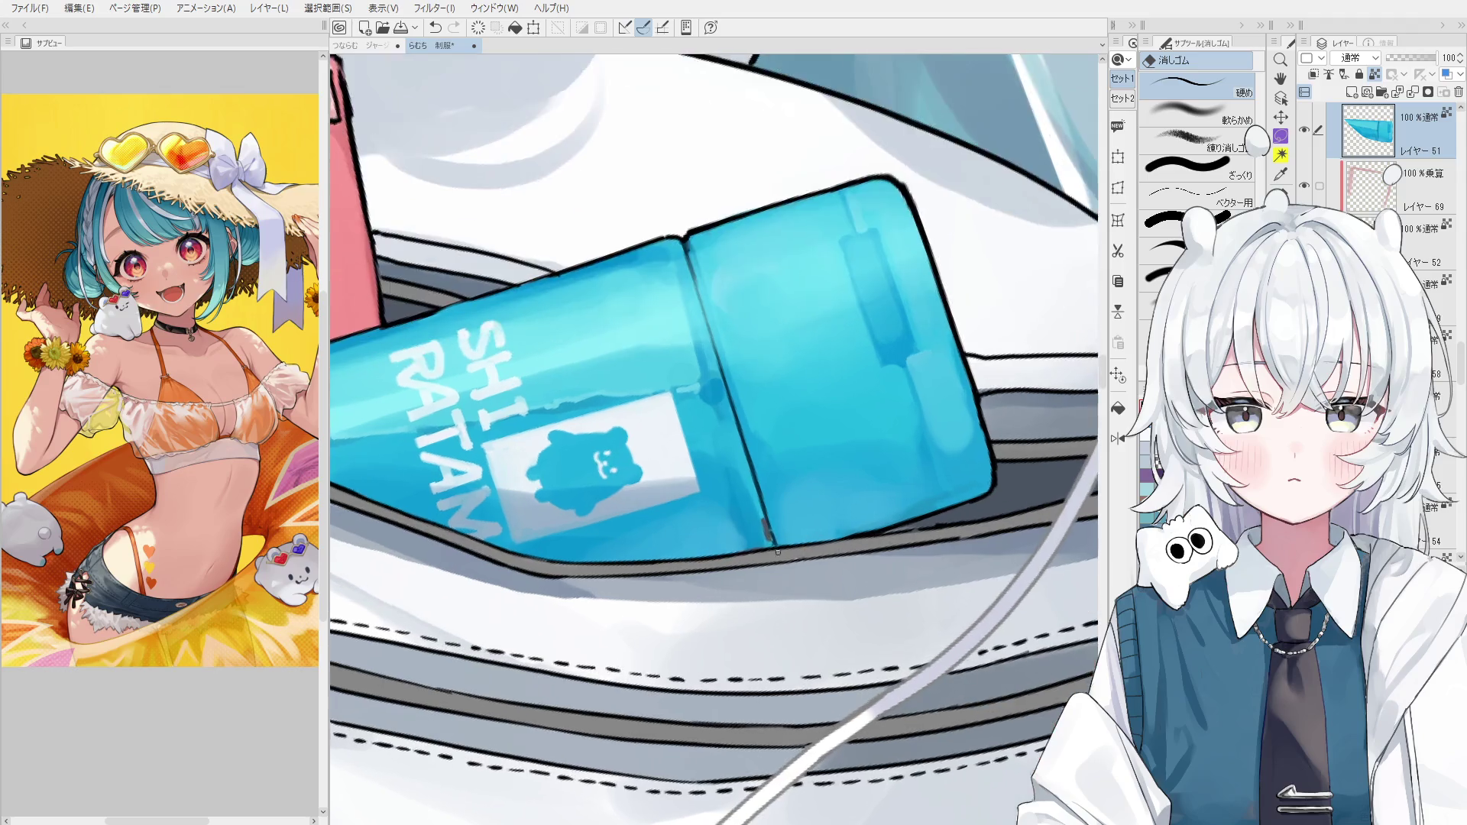
{"action": "key", "text": "o"}
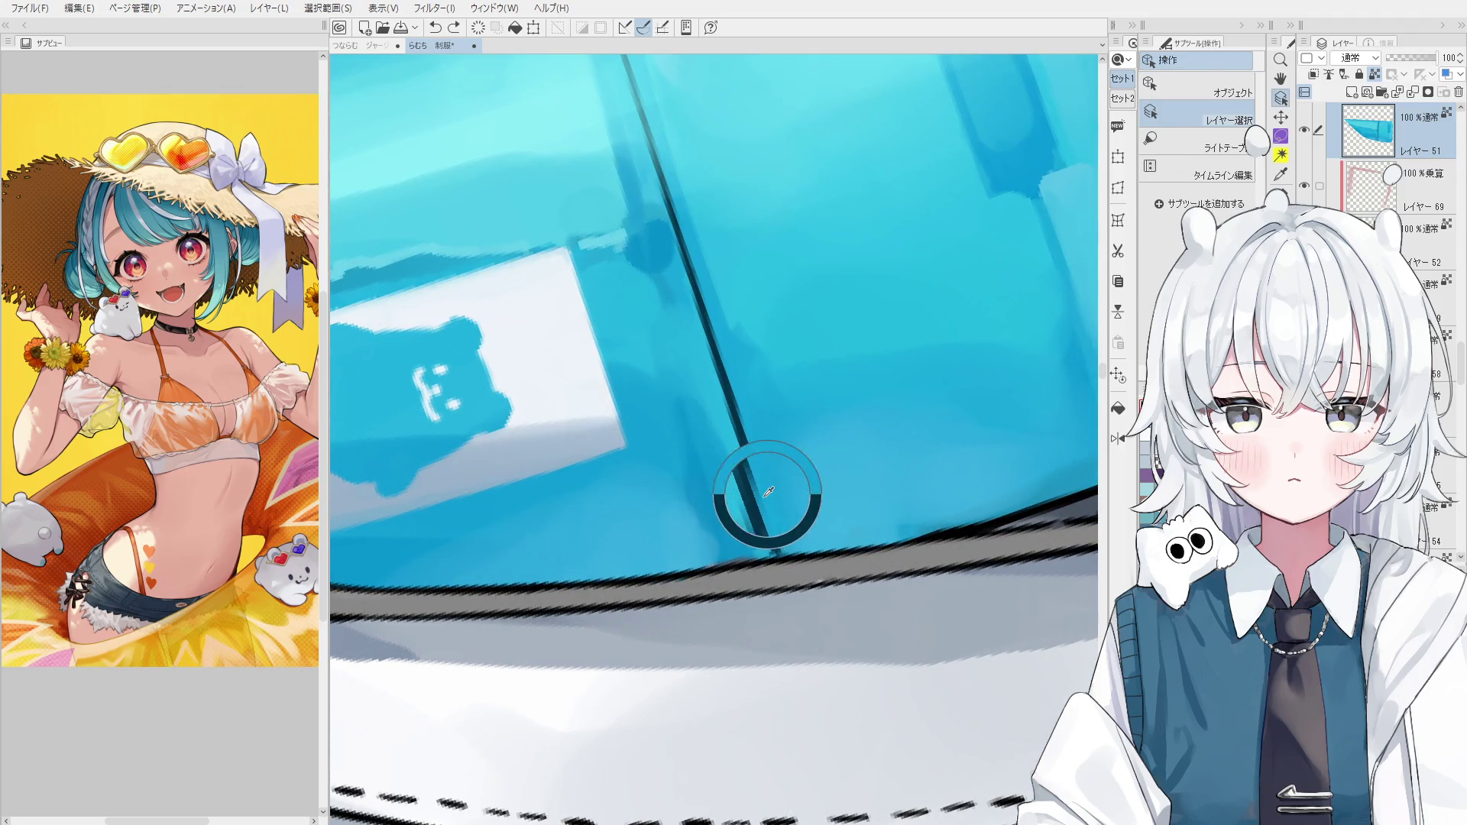
{"action": "key", "text": "b"}
{"action": "scroll", "coordinate": [766, 478], "scroll_direction": "down", "scroll_amount": 5}
{"action": "mouse_move", "coordinate": [763, 464]}
{"action": "left_mouse_down"}
{"action": "mouse_move", "coordinate": [767, 510]}
{"action": "mouse_move", "coordinate": [762, 497]}
{"action": "left_mouse_up"}
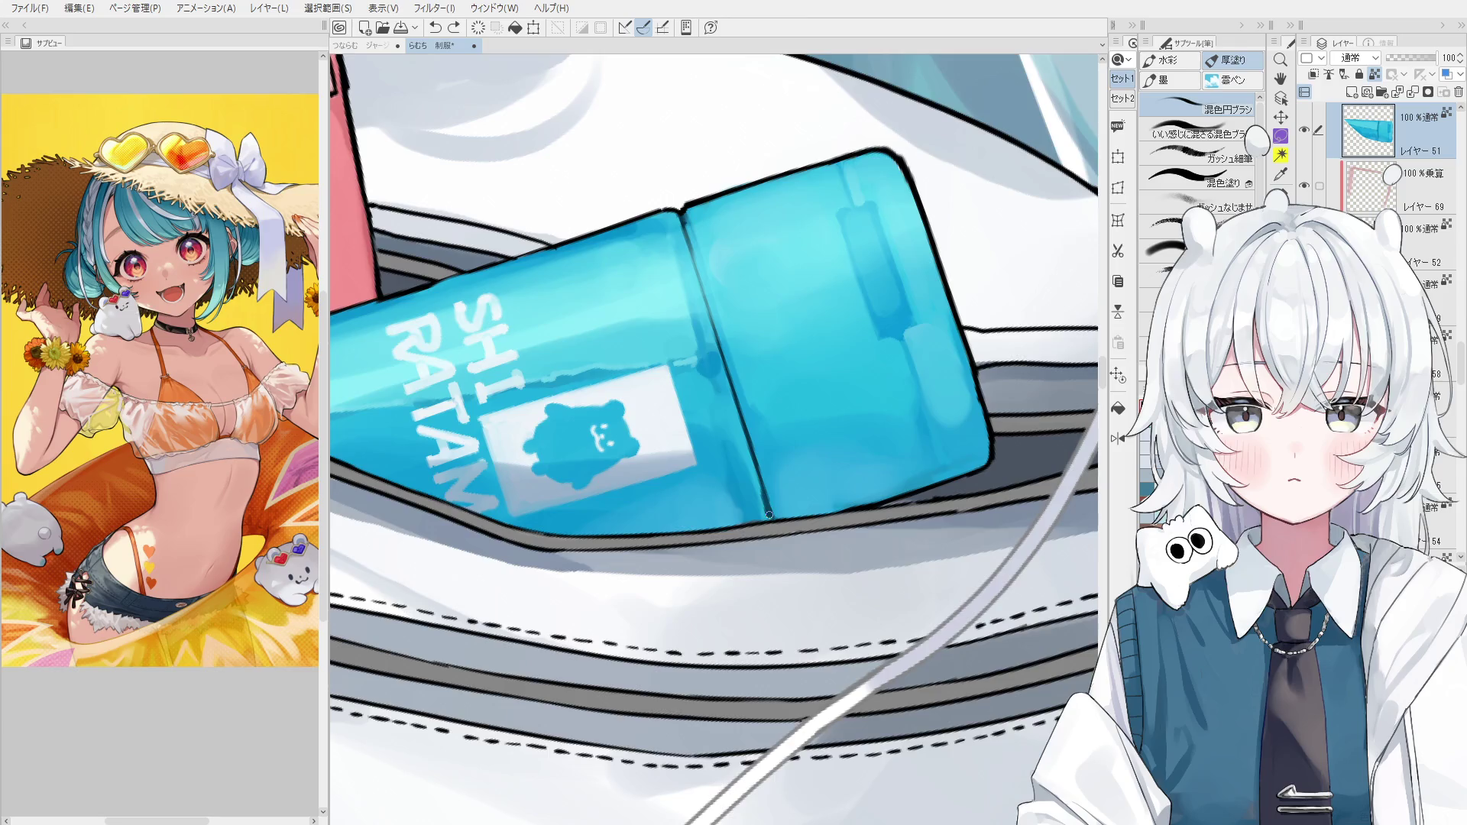
{"action": "key", "text": "h"}
{"action": "scroll", "coordinate": [703, 586], "scroll_direction": "down", "scroll_amount": 5}
{"action": "scroll", "coordinate": [704, 586], "scroll_direction": "down", "scroll_amount": 3}
Pick the zipper pull's layer, return to the 混色円ブラシ brush, and zoom in on the pull.
{"action": "key", "text": "o"}
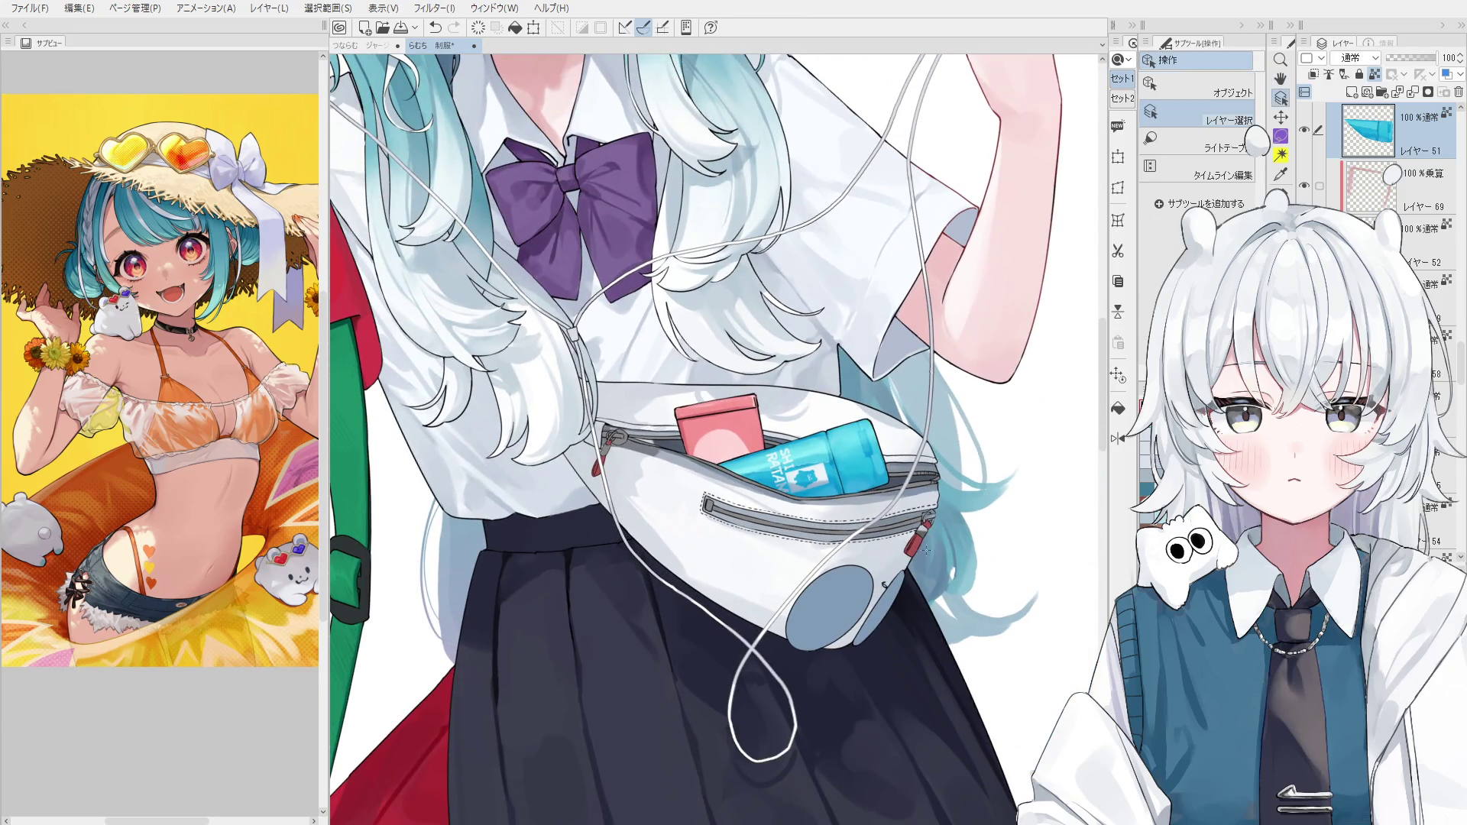
{"action": "left_click", "coordinate": [915, 539]}
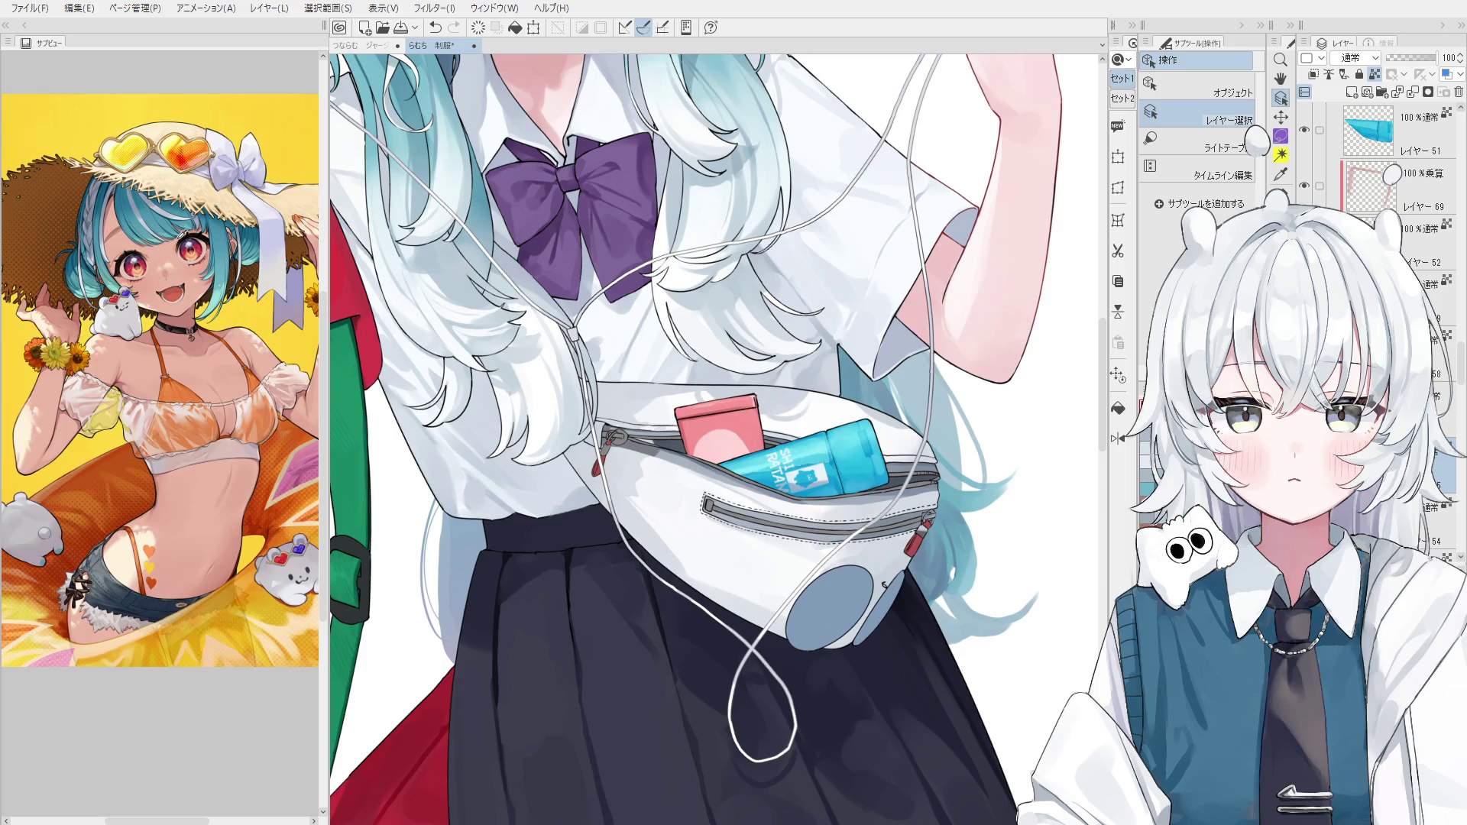
{"action": "key", "text": "b"}
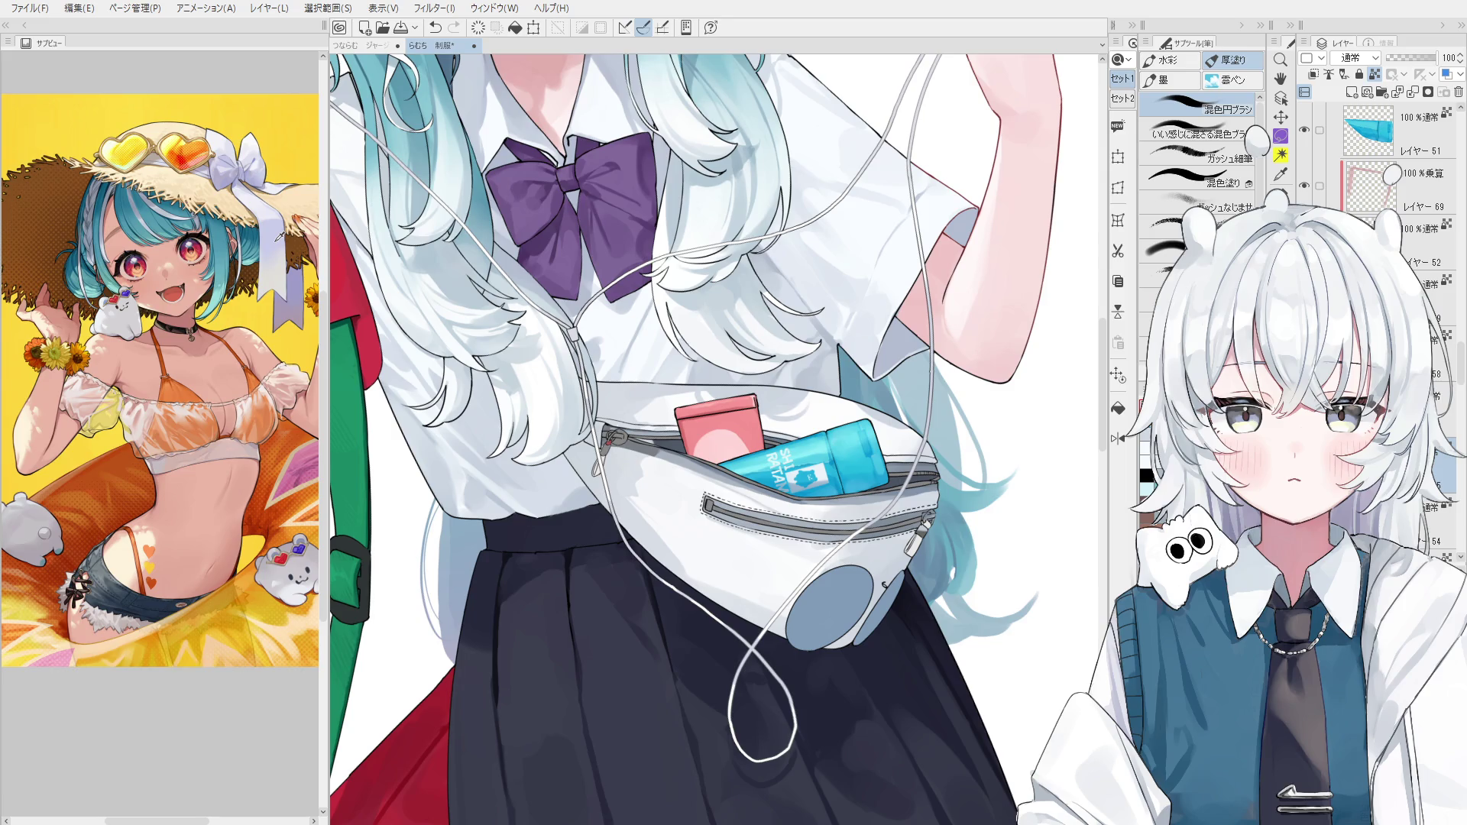
{"action": "scroll", "coordinate": [585, 488], "scroll_direction": "up", "scroll_amount": 10}
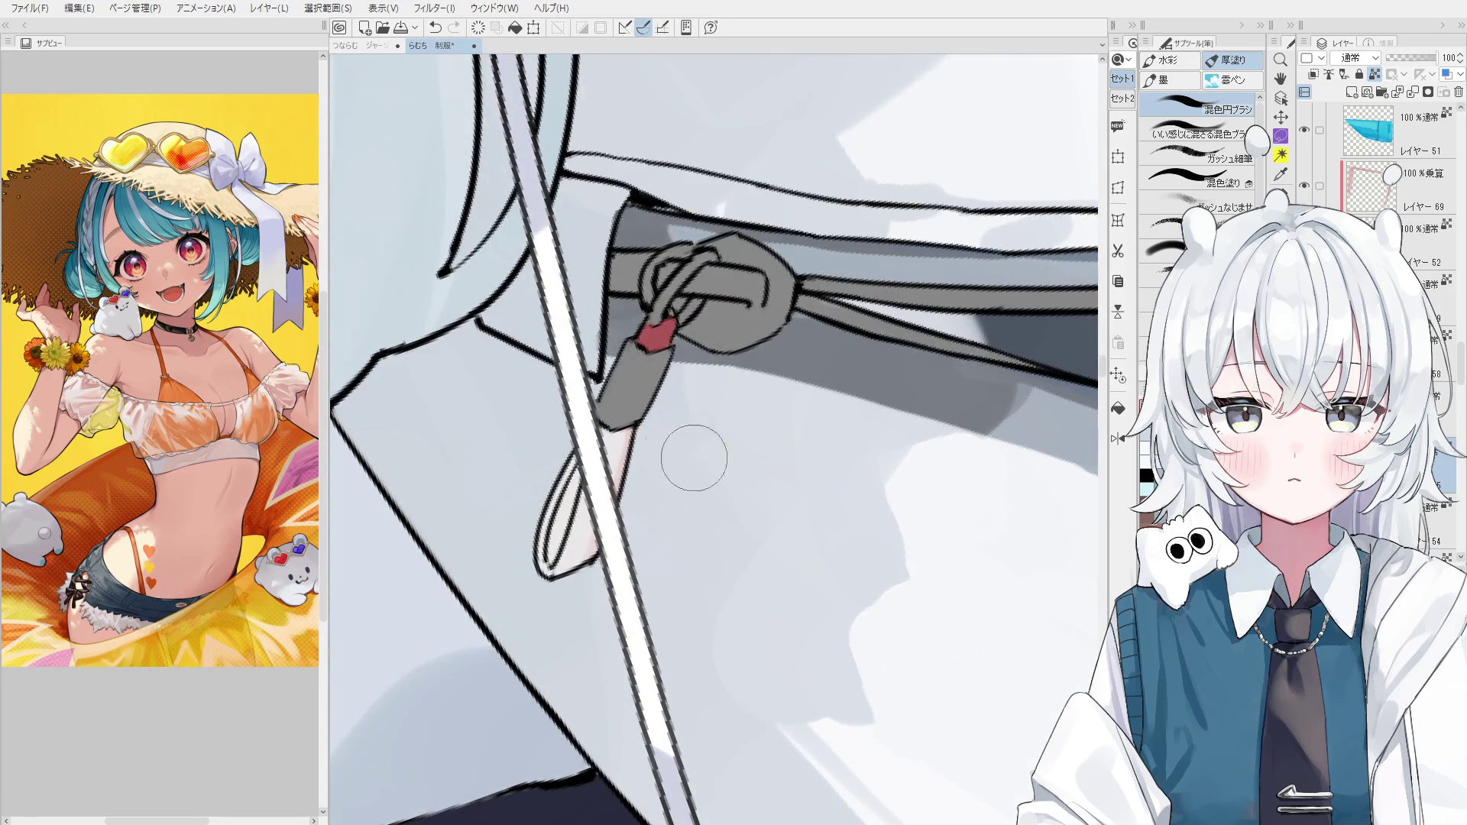
Erase part of the grey strip inside the zipper-pull loop to lighten it.
{"action": "left_click_drag", "start_coordinate": [556, 557], "coordinate": [579, 497]}
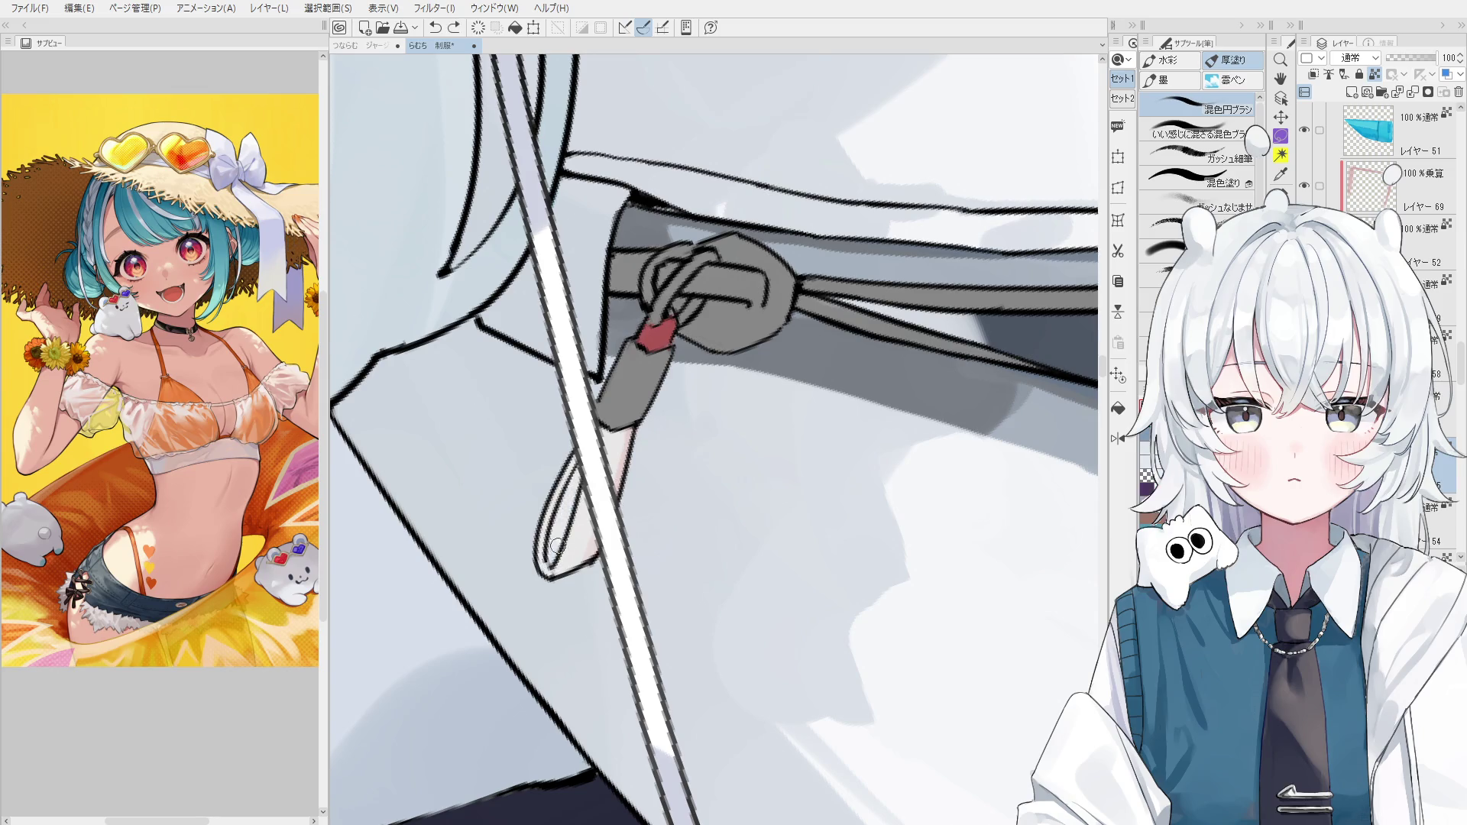
{"action": "mouse_move", "coordinate": [553, 559]}
{"action": "left_mouse_down"}
{"action": "mouse_move", "coordinate": [577, 489]}
{"action": "mouse_move", "coordinate": [564, 538]}
{"action": "left_mouse_up"}
{"action": "key", "text": "ctrl+z"}
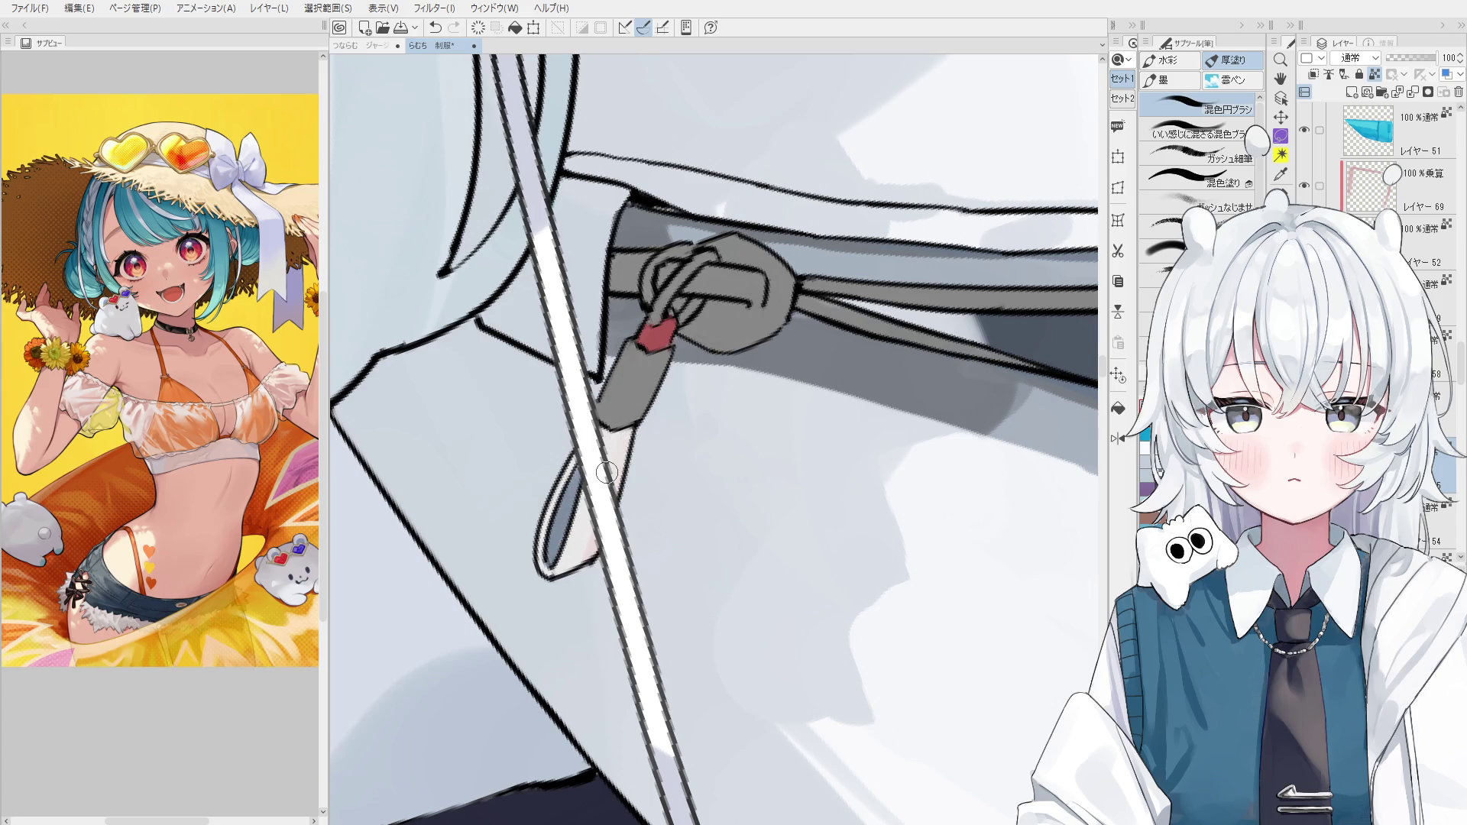
{"action": "left_click", "coordinate": [575, 506], "text": "alt"}
{"action": "key", "text": "e"}
{"action": "left_click", "coordinate": [557, 507], "text": "alt"}
{"action": "mouse_move", "coordinate": [561, 534]}
{"action": "left_mouse_down"}
{"action": "mouse_move", "coordinate": [550, 562]}
{"action": "mouse_move", "coordinate": [577, 483]}
{"action": "left_mouse_up"}
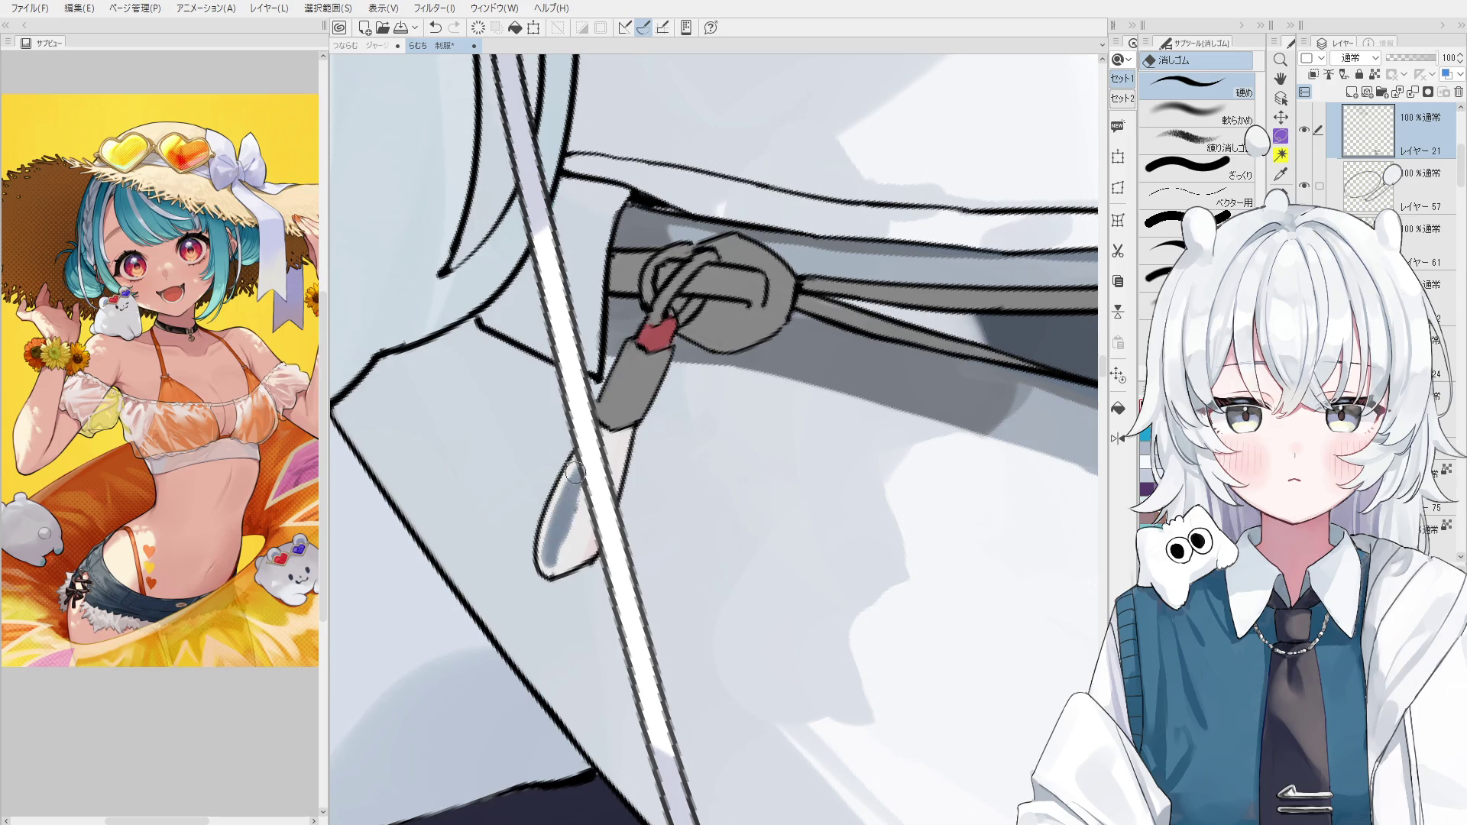
Paint darker shading inside the white tag, undoing a stray pinkish stroke near its tip.
{"action": "scroll", "coordinate": [572, 515], "scroll_direction": "down", "scroll_amount": 1}
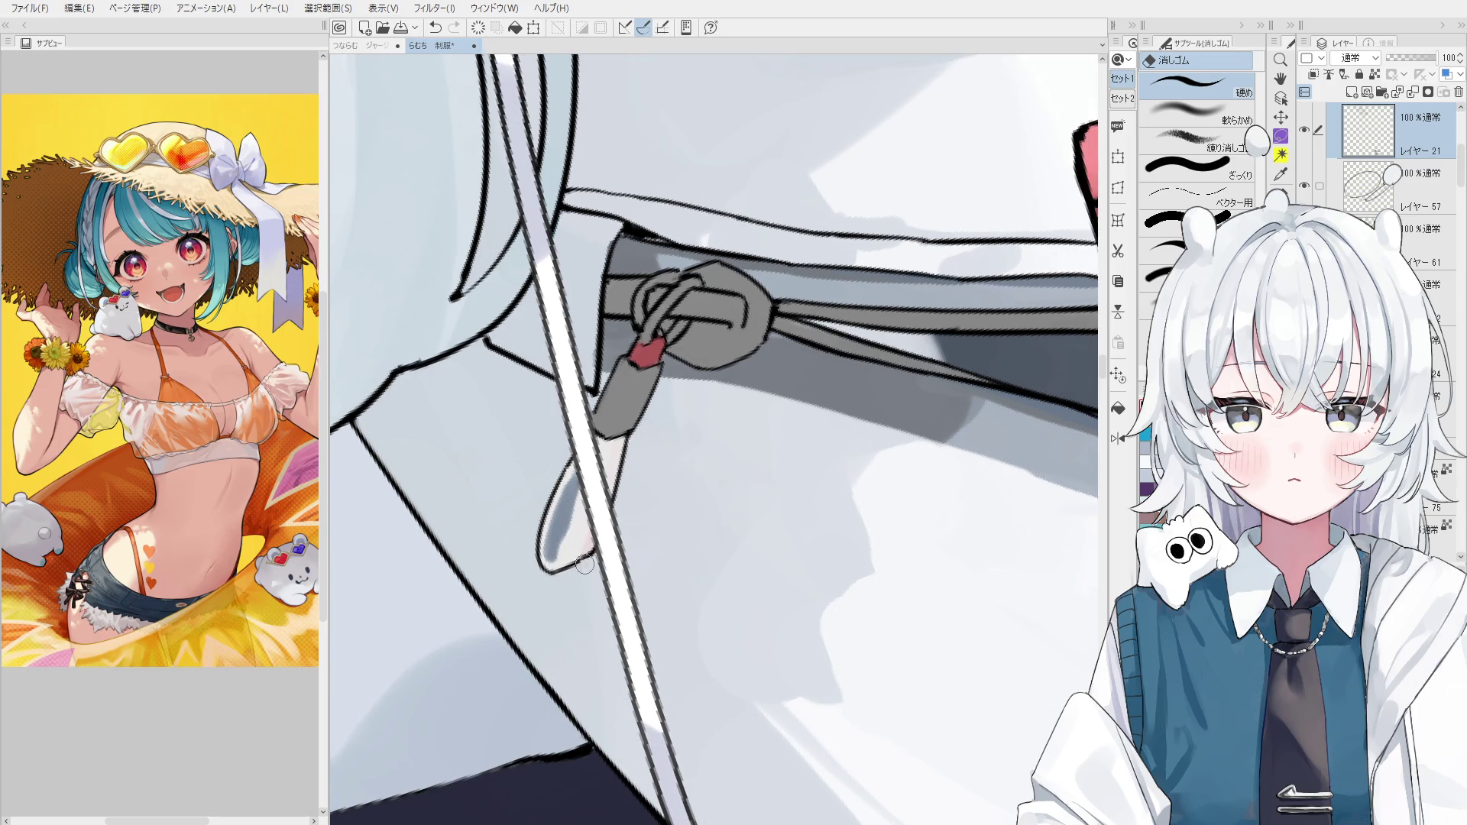
{"action": "scroll", "coordinate": [588, 561], "scroll_direction": "down", "scroll_amount": 1}
{"action": "left_click", "coordinate": [574, 531], "text": "ctrl+shift"}
{"action": "scroll", "coordinate": [597, 464], "scroll_direction": "down", "scroll_amount": 2}
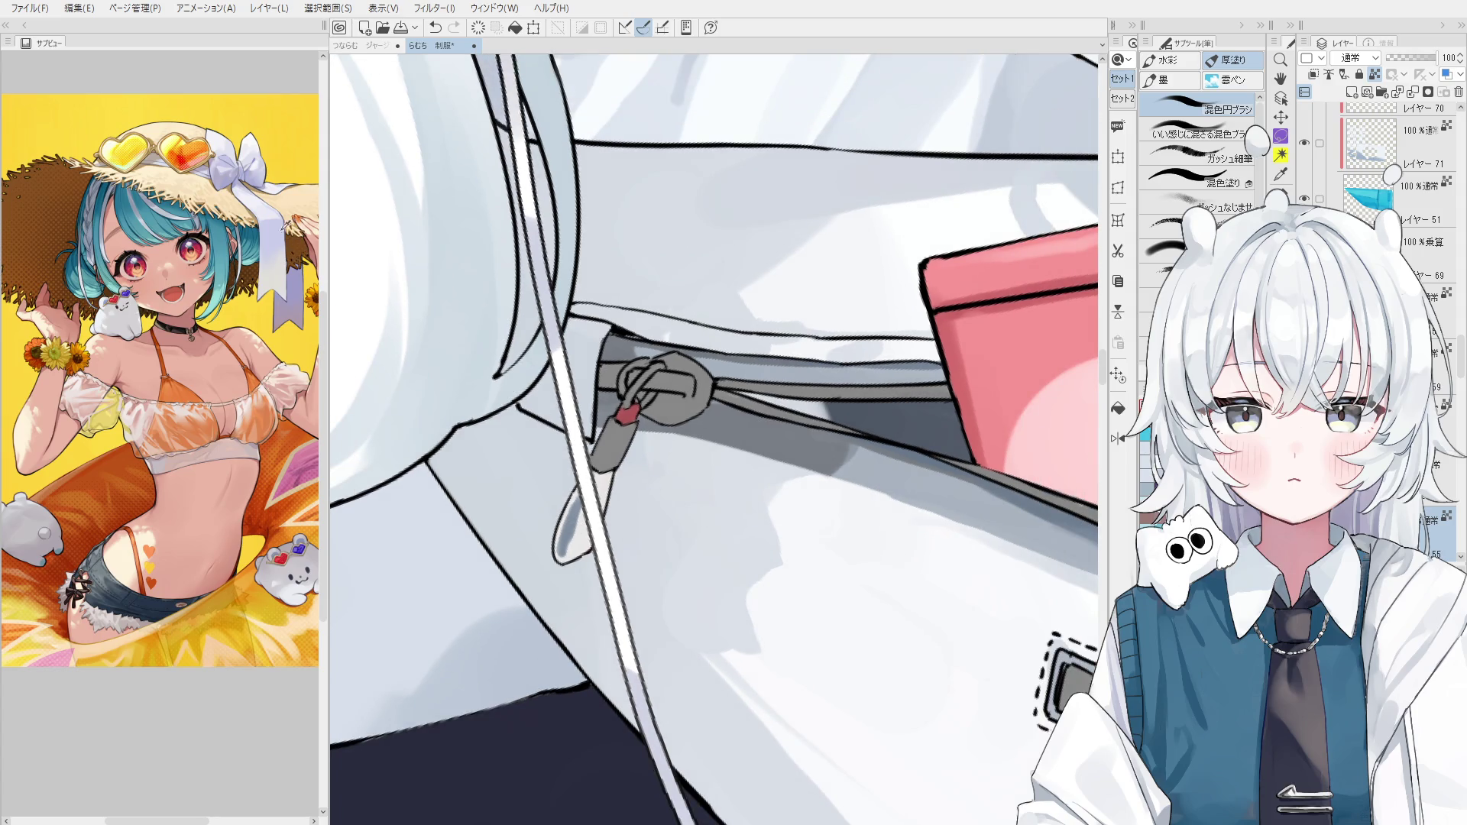
{"action": "scroll", "coordinate": [561, 560], "scroll_direction": "up", "scroll_amount": 1}
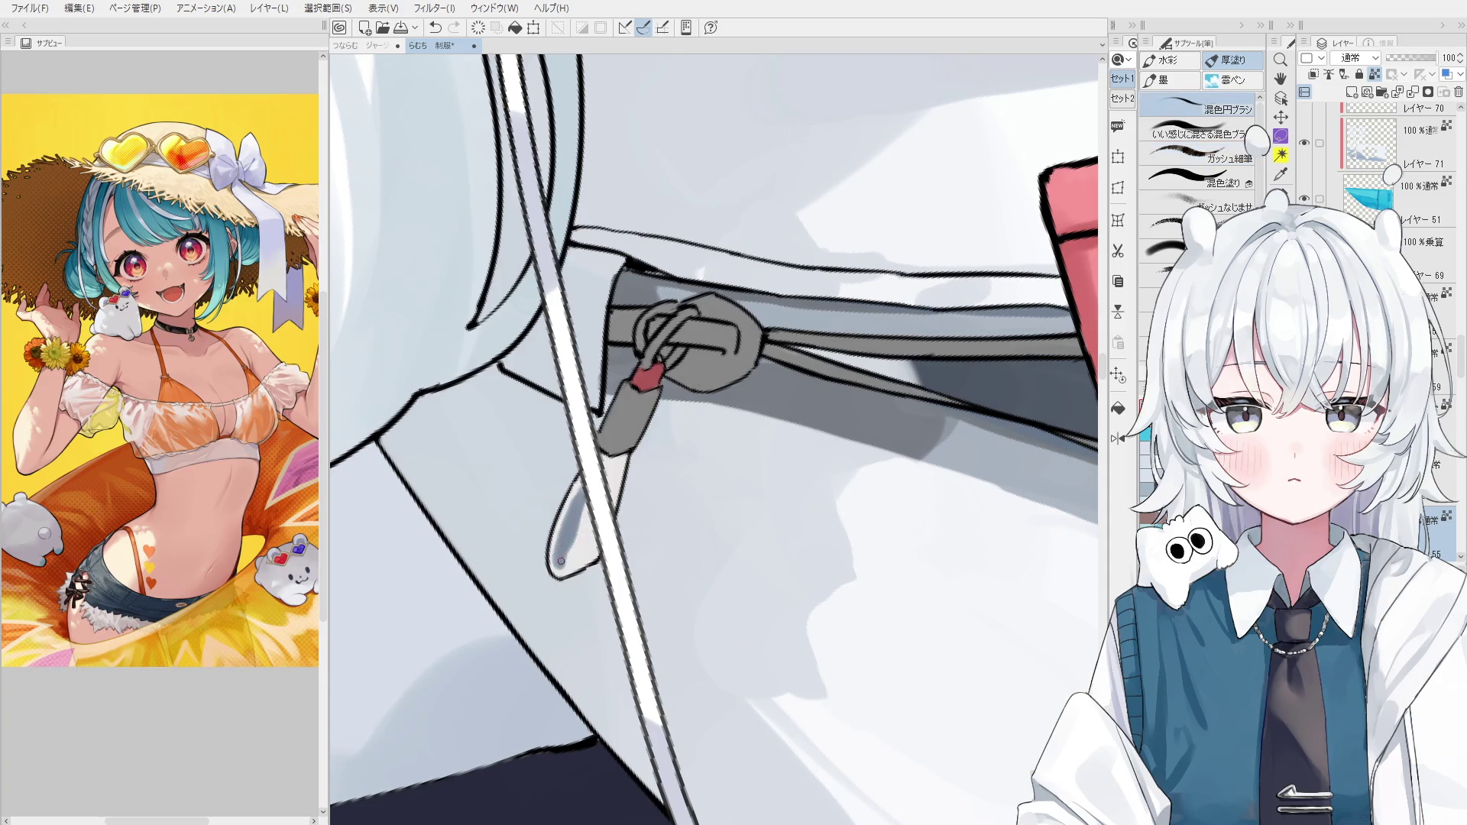
{"action": "left_click_drag", "start_coordinate": [561, 553], "coordinate": [579, 492]}
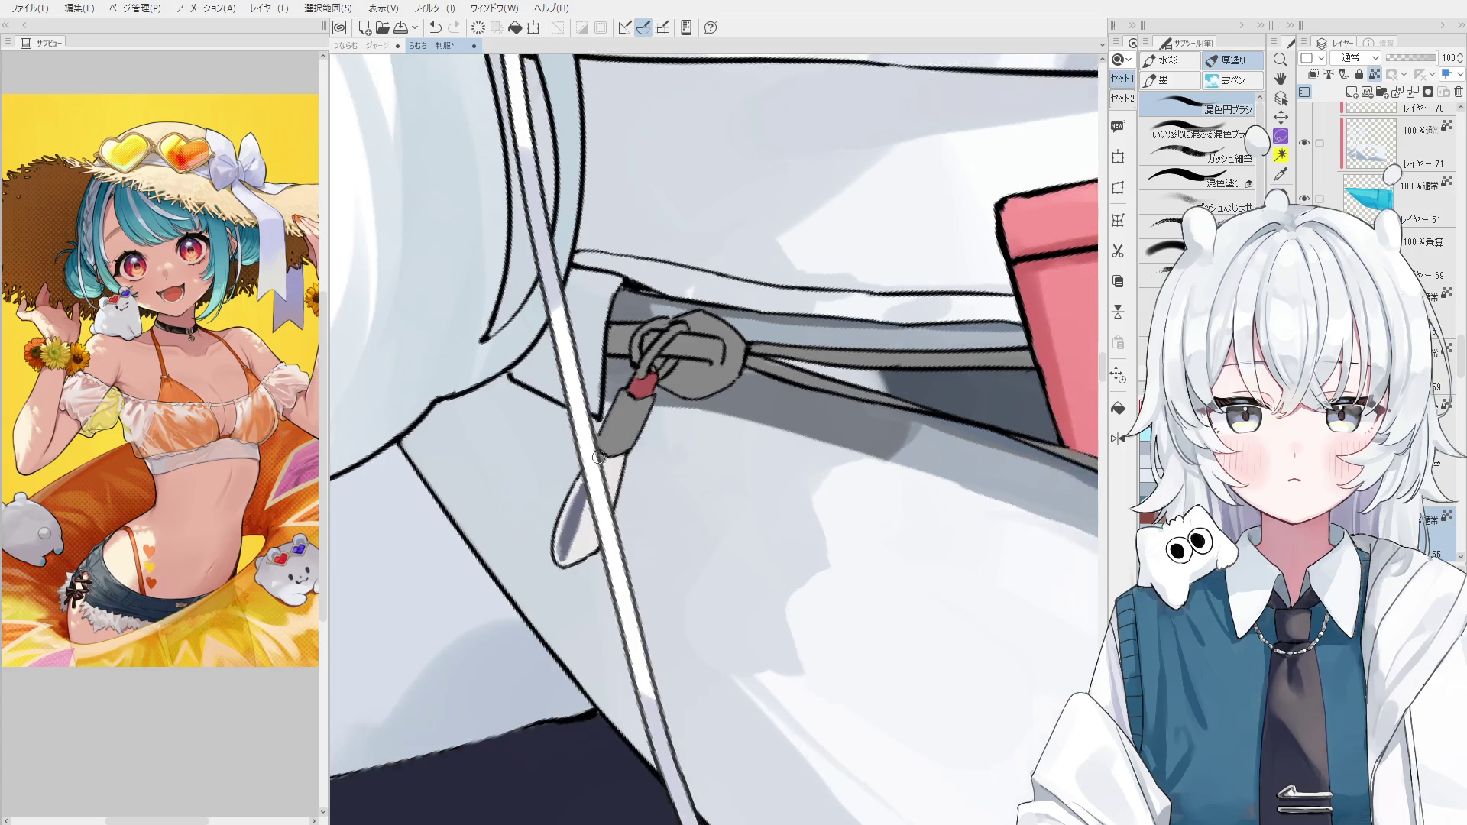
{"action": "scroll", "coordinate": [611, 455], "scroll_direction": "down", "scroll_amount": 2}
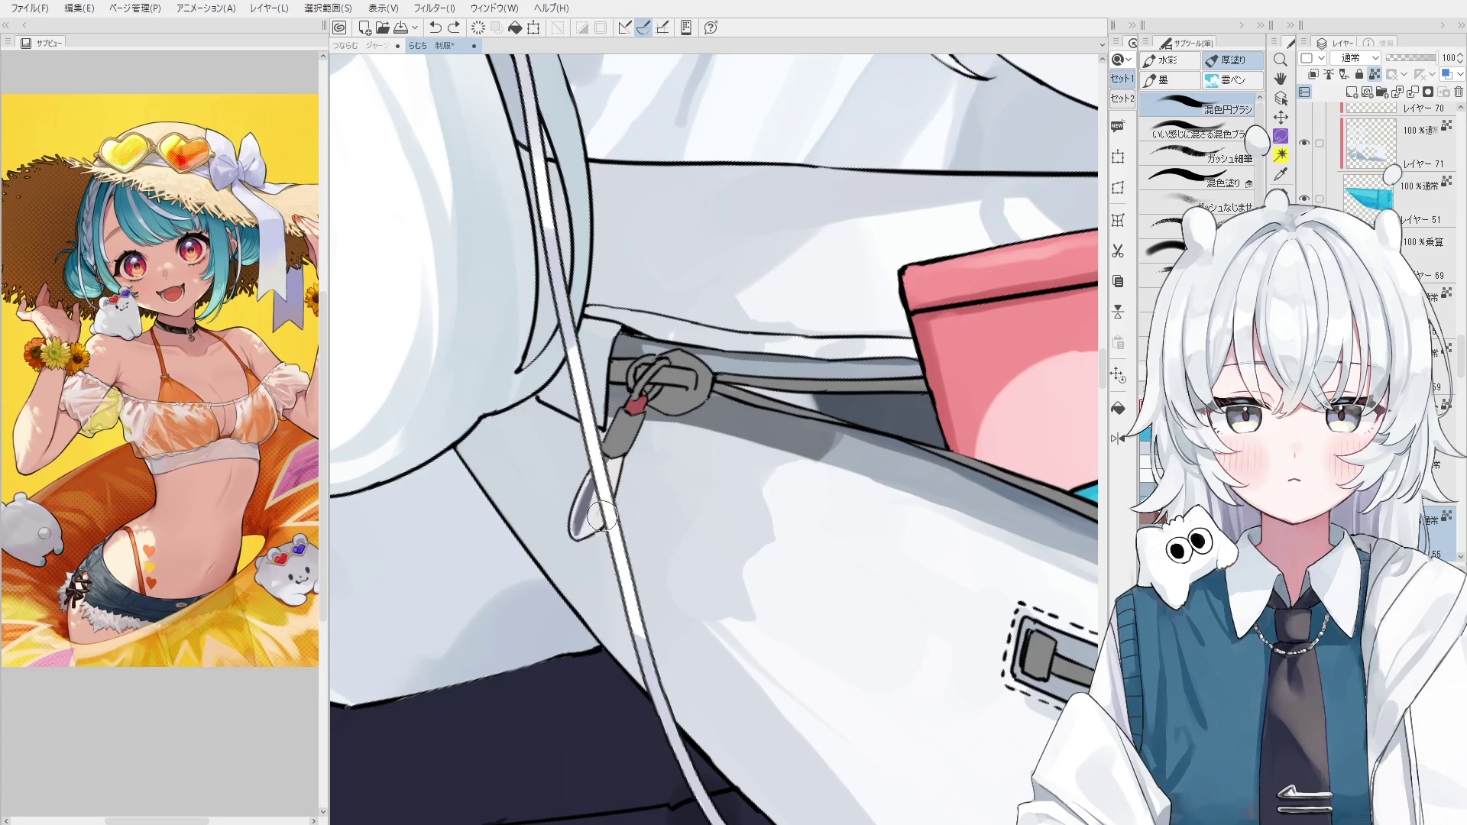
{"action": "left_click_drag", "start_coordinate": [588, 535], "coordinate": [604, 512]}
{"action": "key", "text": "h"}
{"action": "key", "text": "ctrl+z"}
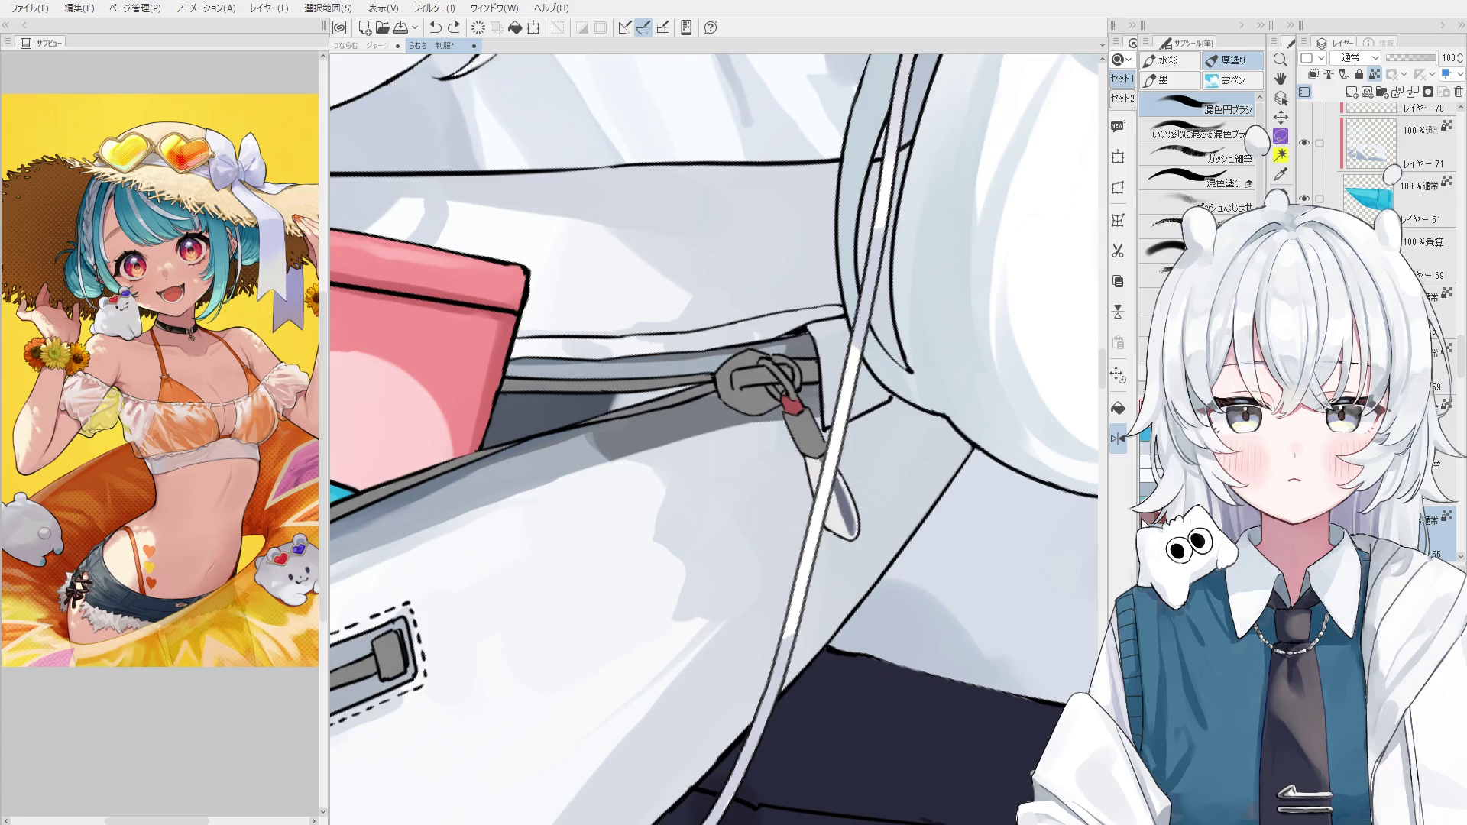
Select the tag's layer and bring the whole bag and skirt into view.
{"action": "key", "text": "o"}
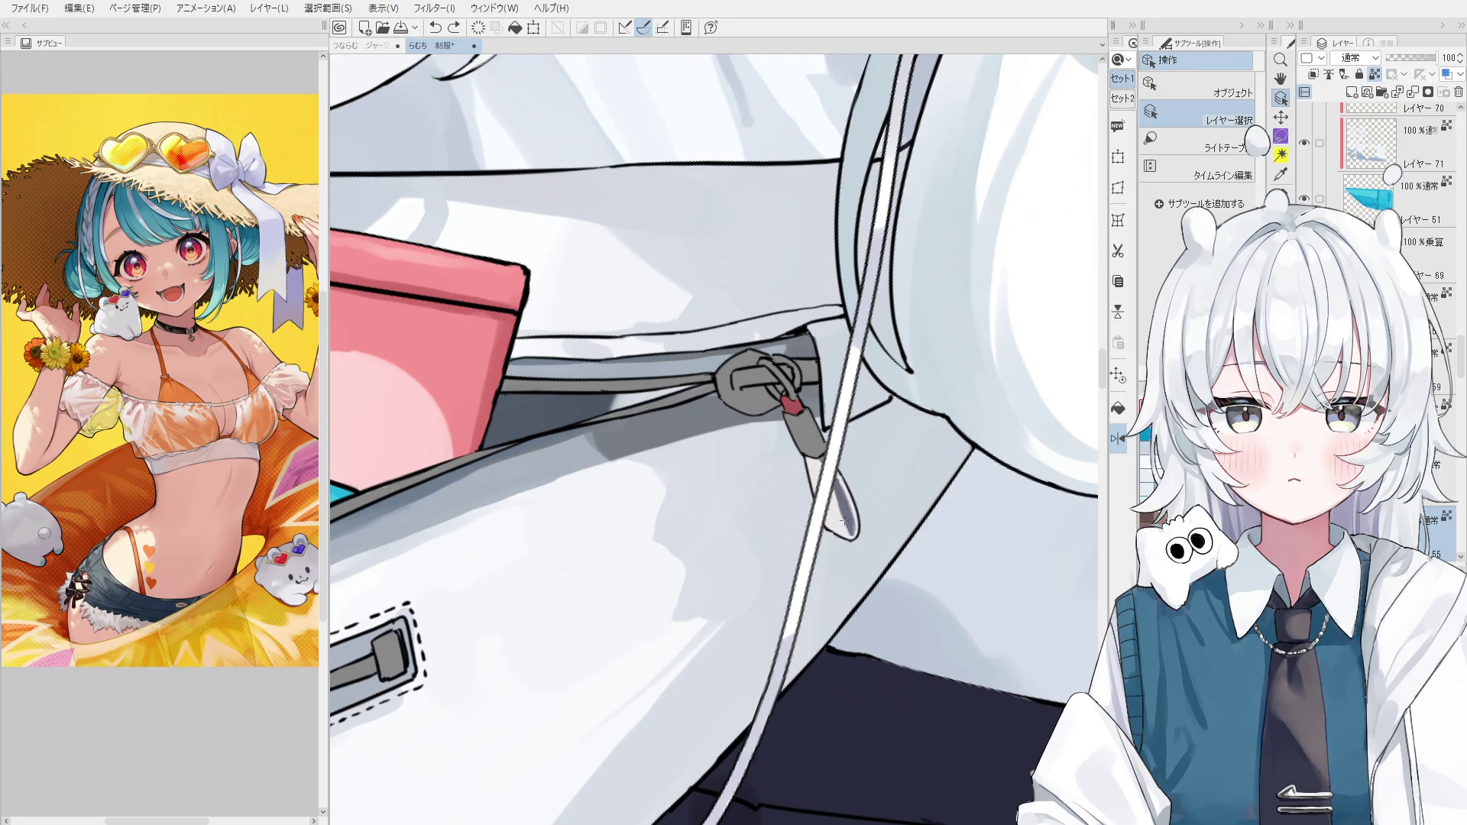
{"action": "left_click", "coordinate": [834, 512]}
{"action": "scroll", "coordinate": [645, 413], "scroll_direction": "down", "scroll_amount": 5}
{"action": "left_click_drag", "start_coordinate": [765, 527], "coordinate": [786, 550]}
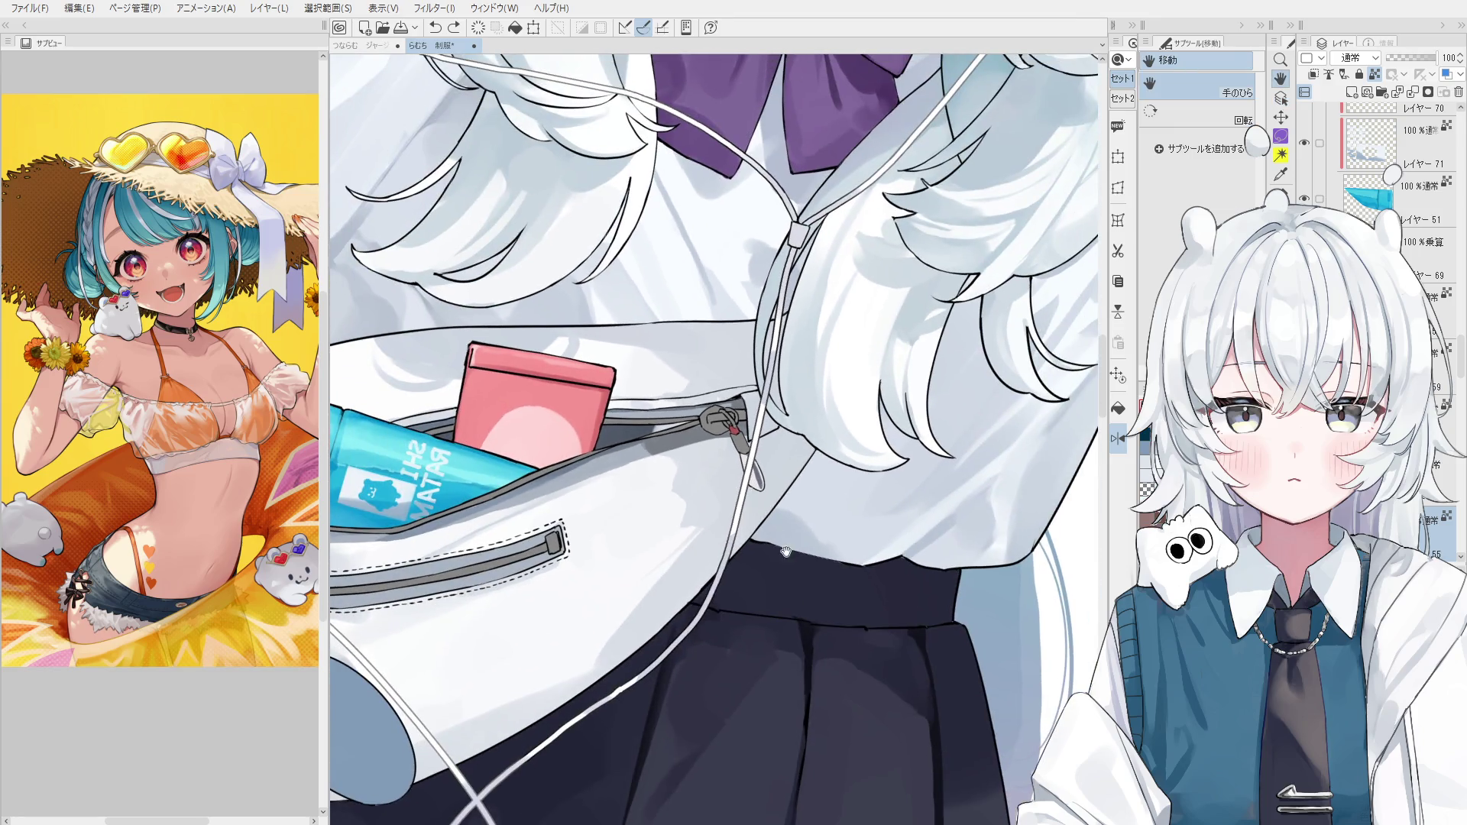
On the zipper's layer, paint the earphone cord's loop tag into a light teardrop.
{"action": "left_click", "coordinate": [767, 501], "text": "ctrl+shift"}
{"action": "scroll", "coordinate": [769, 493], "scroll_direction": "up", "scroll_amount": 1}
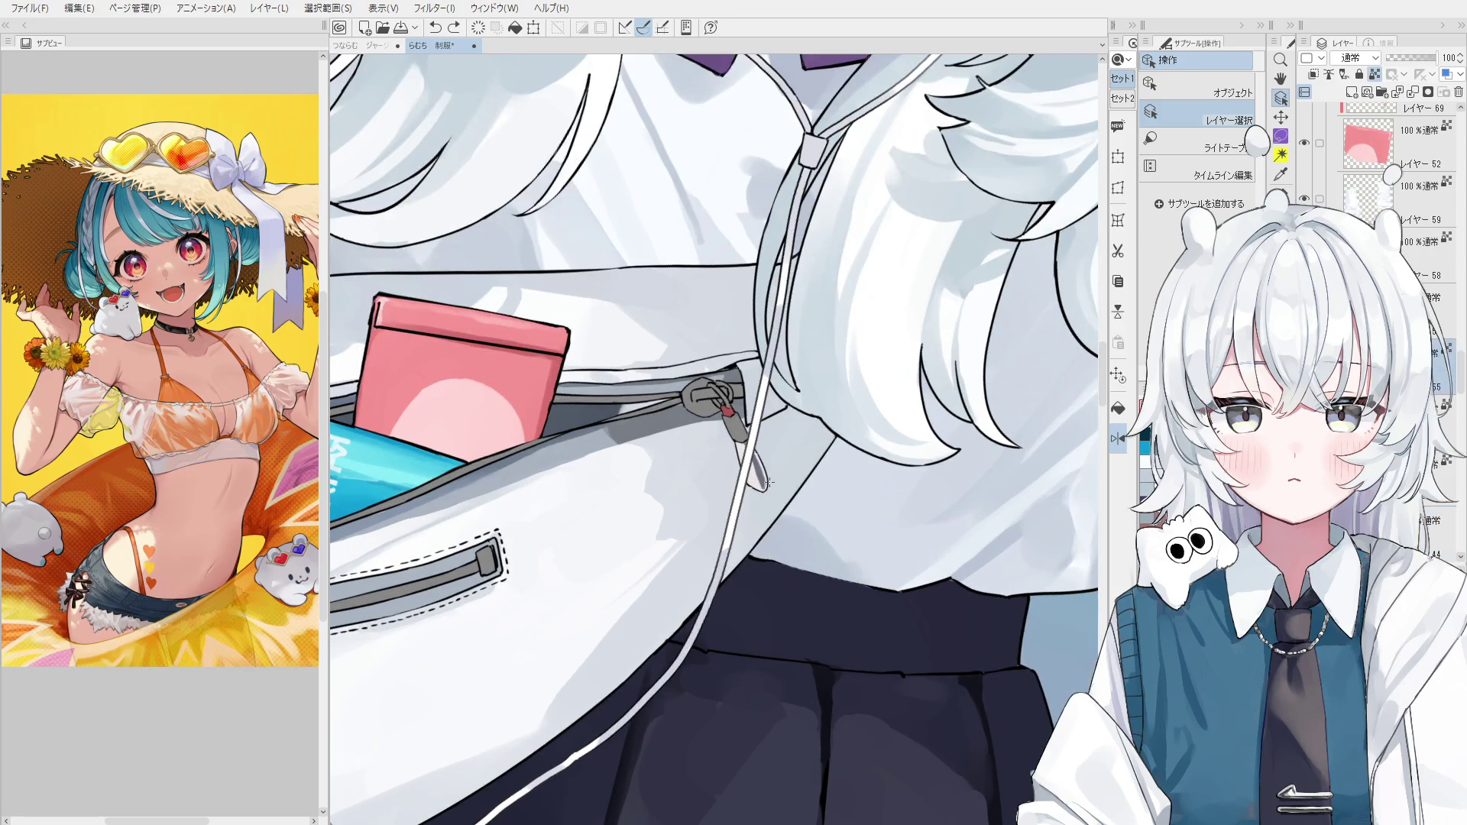
{"action": "key", "text": "b"}
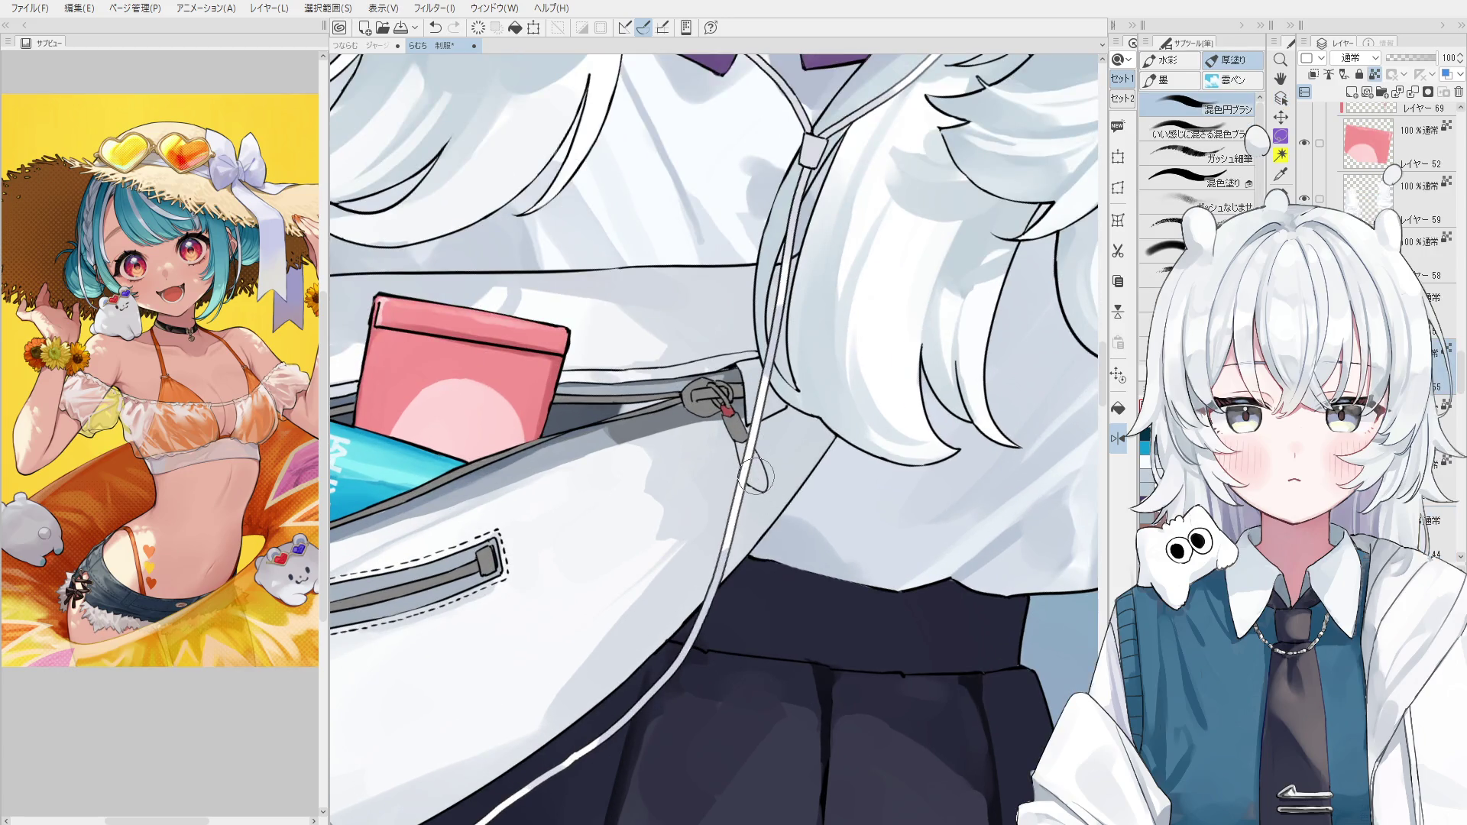
{"action": "scroll", "coordinate": [760, 482], "scroll_direction": "up", "scroll_amount": 1}
{"action": "mouse_move", "coordinate": [760, 481]}
{"action": "left_mouse_down"}
{"action": "mouse_move", "coordinate": [739, 446]}
{"action": "mouse_move", "coordinate": [760, 483]}
{"action": "left_mouse_up"}
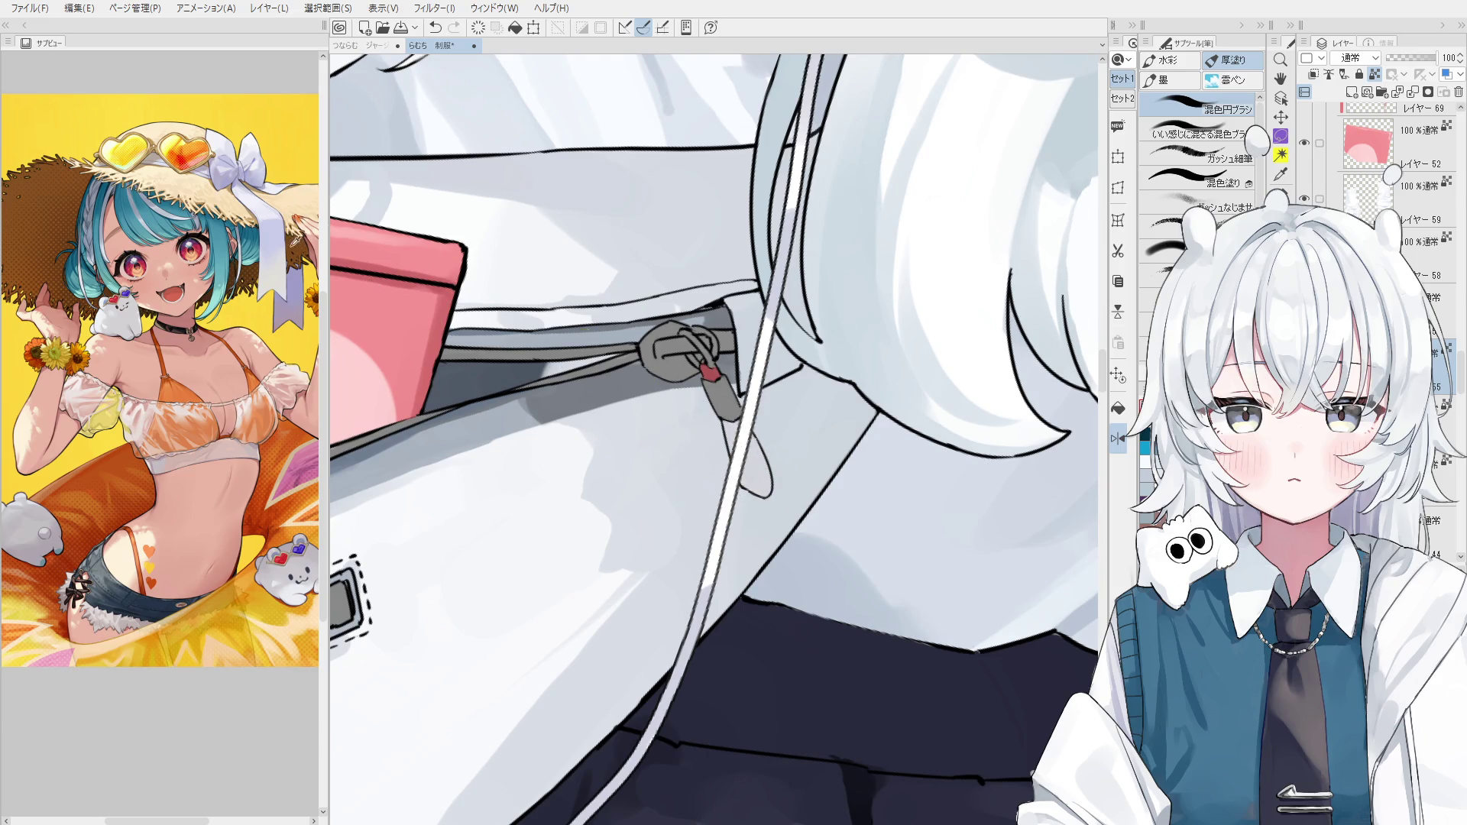
Replace the light grey on the zipper tab with blended grey shading on the pull.
{"action": "scroll", "coordinate": [758, 456], "scroll_direction": "up", "scroll_amount": 1}
{"action": "left_click_drag", "start_coordinate": [763, 484], "coordinate": [757, 449]}
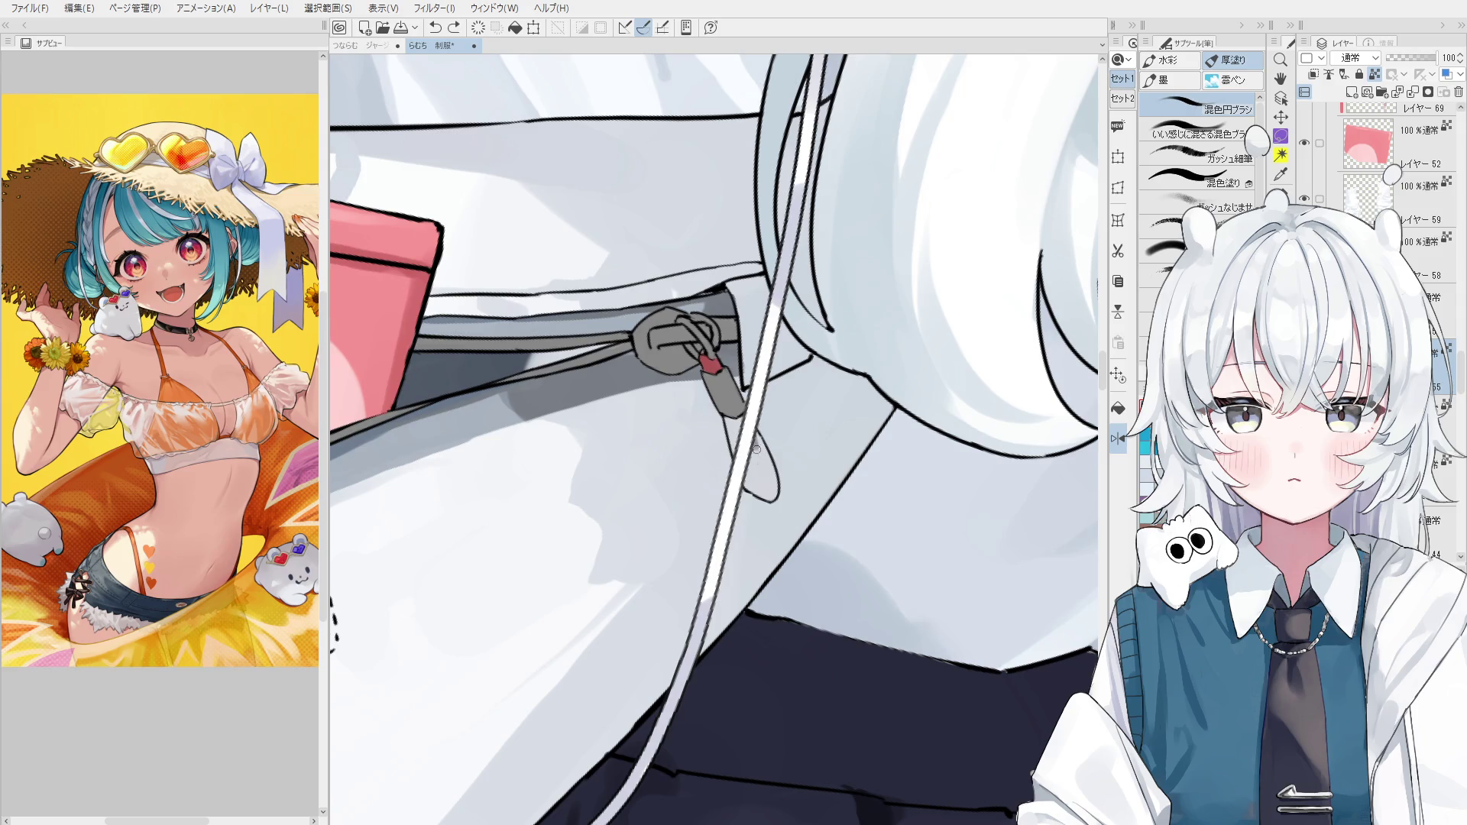
{"action": "key", "text": "ctrl+z"}
{"action": "key", "text": "ctrl+z"}
{"action": "scroll", "coordinate": [766, 480], "scroll_direction": "down", "scroll_amount": 1}
{"action": "scroll", "coordinate": [758, 459], "scroll_direction": "up", "scroll_amount": 1}
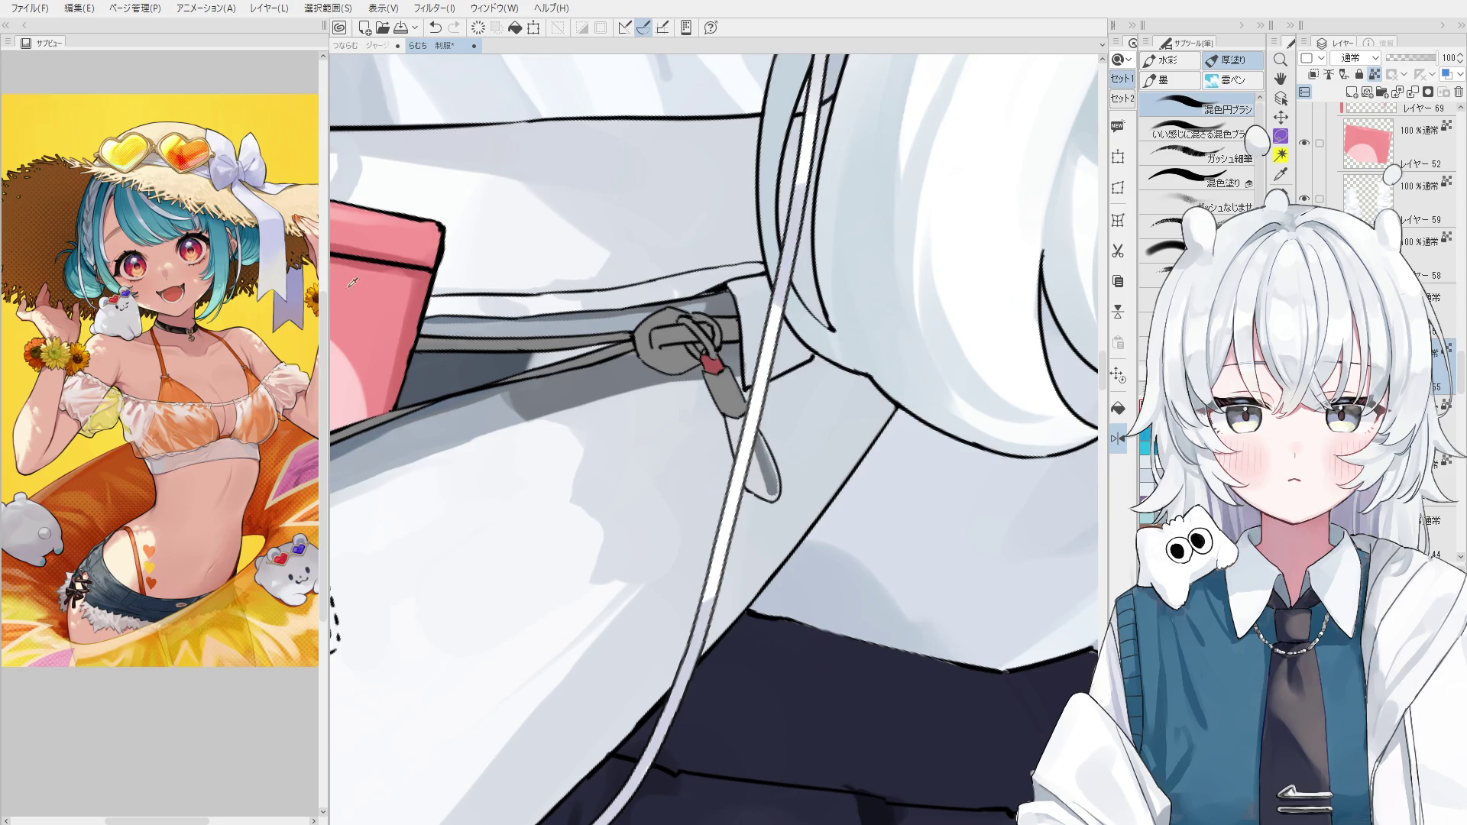
{"action": "mouse_move", "coordinate": [772, 493]}
{"action": "left_mouse_down"}
{"action": "mouse_move", "coordinate": [754, 441]}
{"action": "mouse_move", "coordinate": [767, 459]}
{"action": "left_mouse_up"}
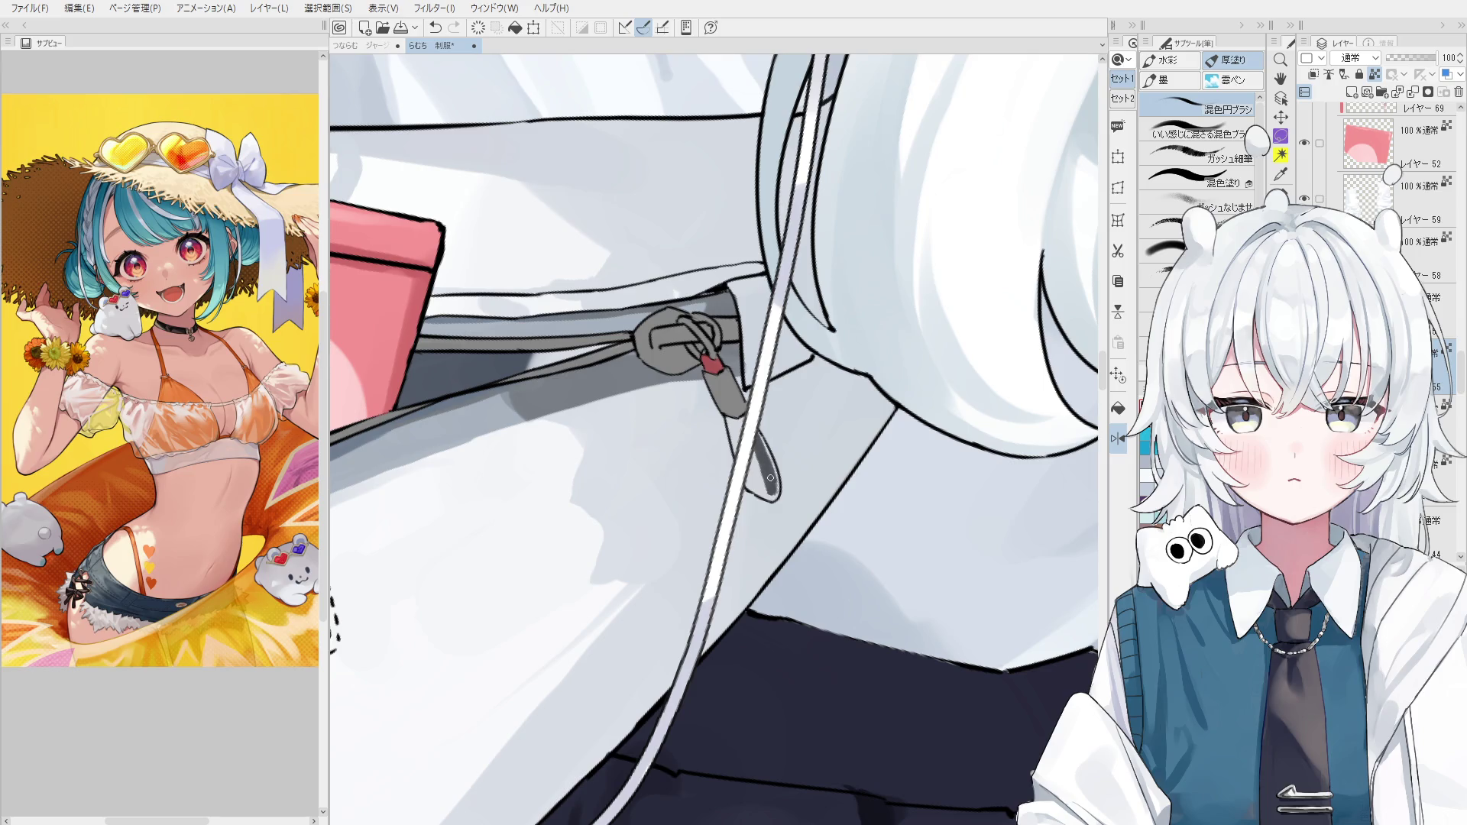
{"action": "scroll", "coordinate": [770, 477], "scroll_direction": "down", "scroll_amount": 6}
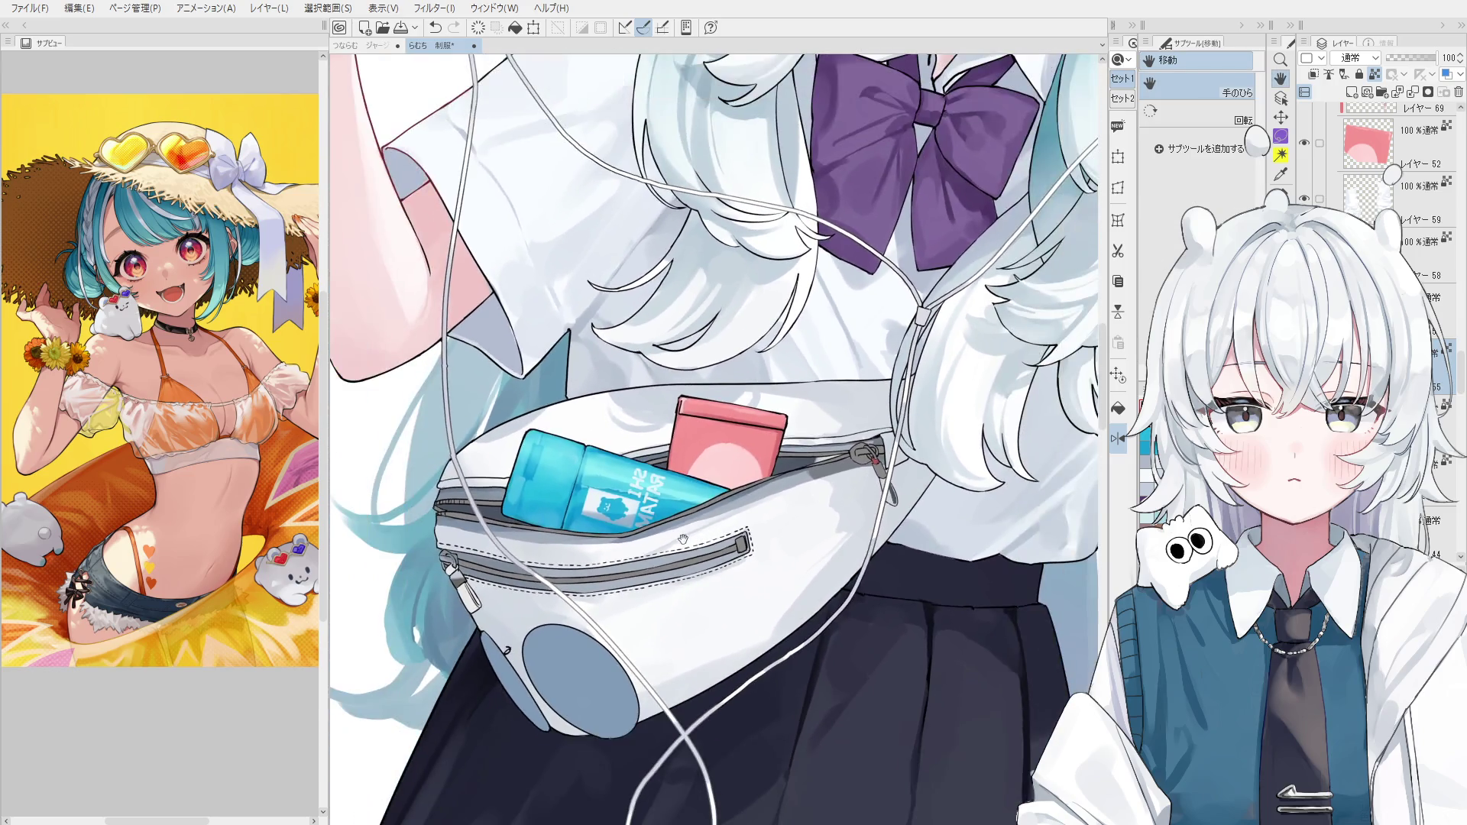
Undo a dark grey stroke on the front-pocket zipper tab and select another layer.
{"action": "scroll", "coordinate": [466, 590], "scroll_direction": "up", "scroll_amount": 6}
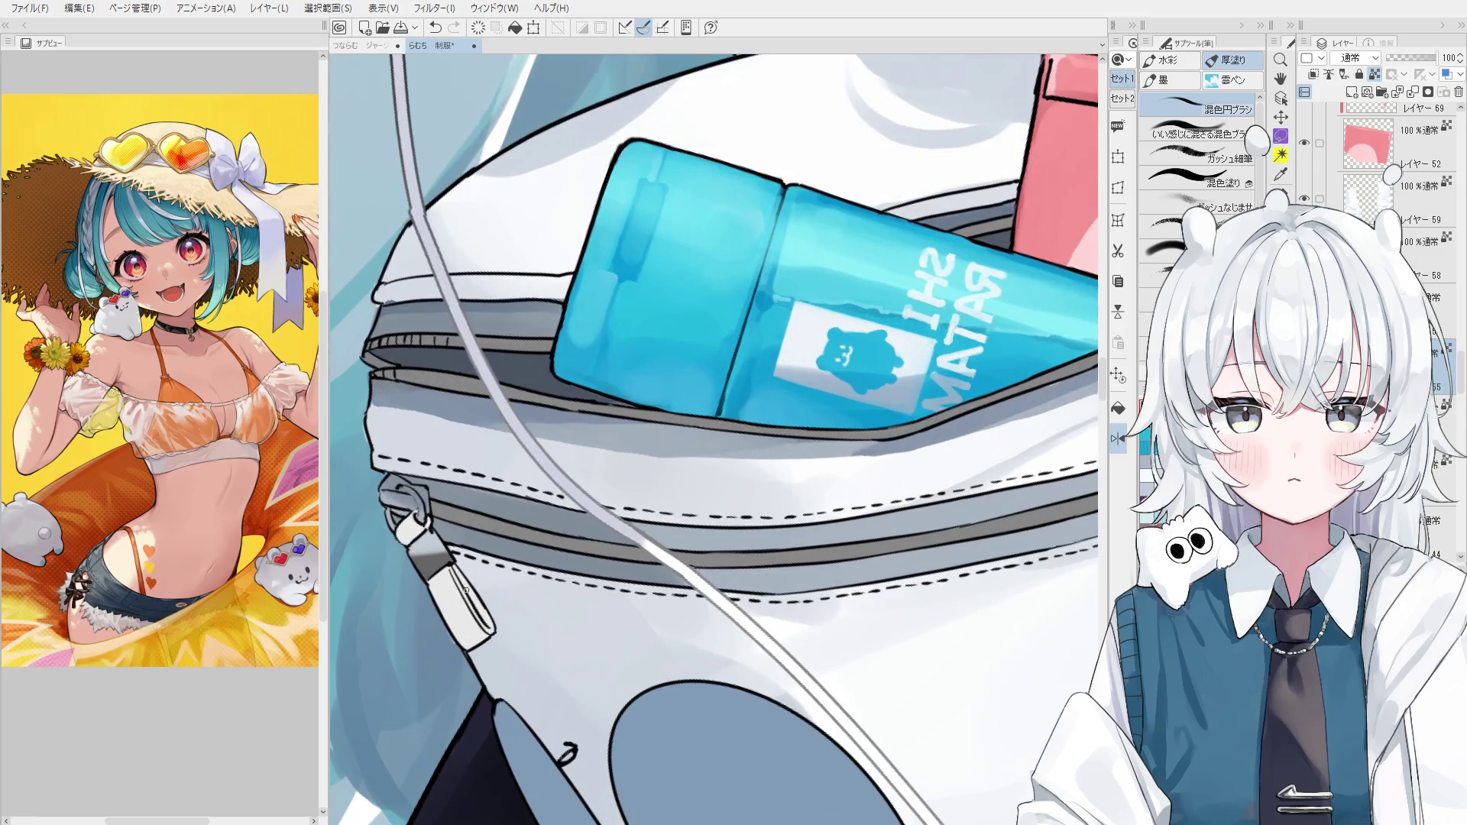
{"action": "mouse_move", "coordinate": [465, 591]}
{"action": "left_mouse_down"}
{"action": "mouse_move", "coordinate": [459, 573]}
{"action": "mouse_move", "coordinate": [479, 616]}
{"action": "left_mouse_up"}
{"action": "key", "text": "ctrl+z"}
{"action": "key", "text": "e"}
{"action": "scroll", "coordinate": [482, 618], "scroll_direction": "up", "scroll_amount": 1}
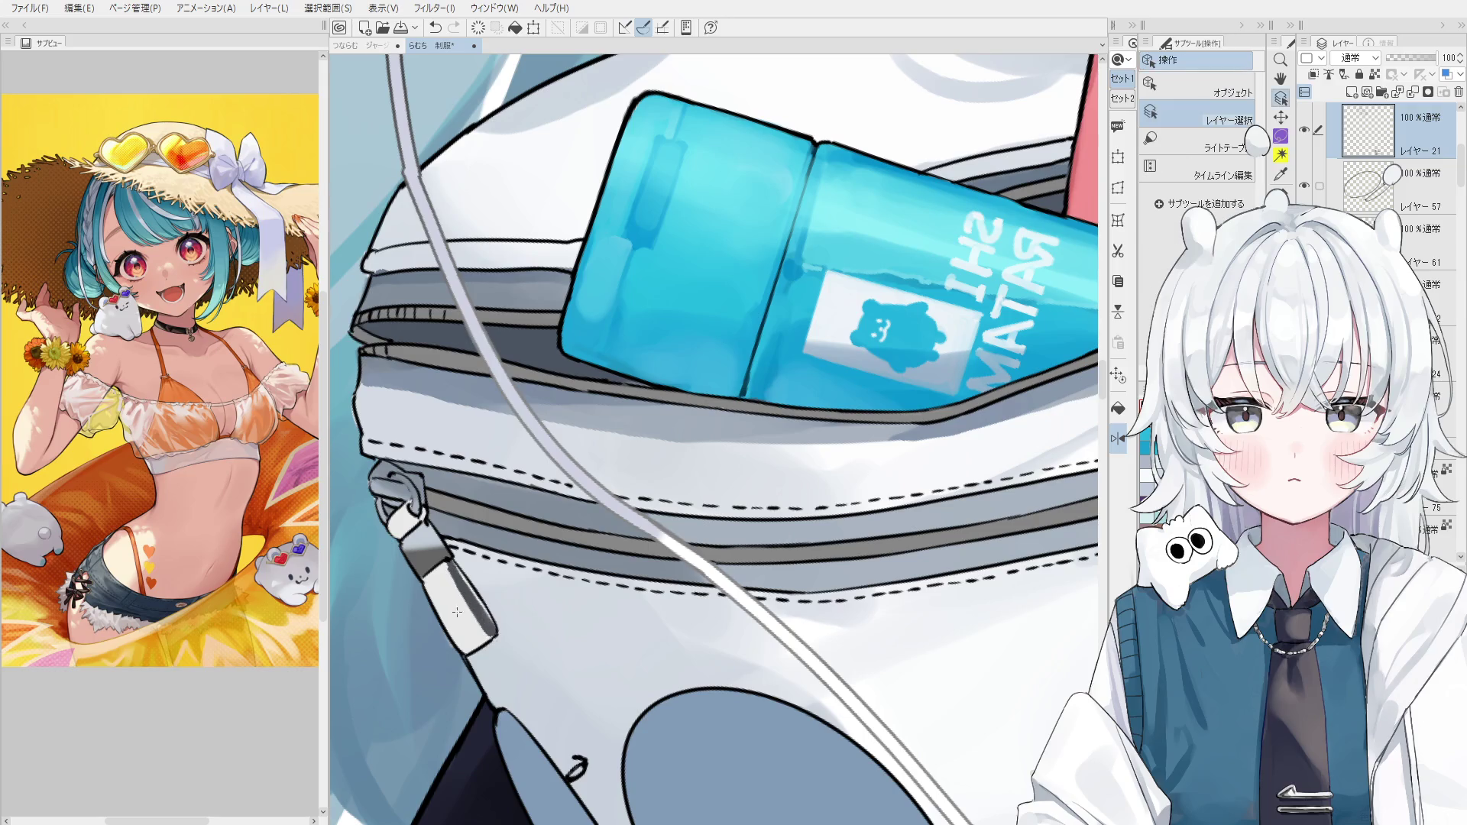
{"action": "left_click", "coordinate": [450, 582], "text": "ctrl+shift"}
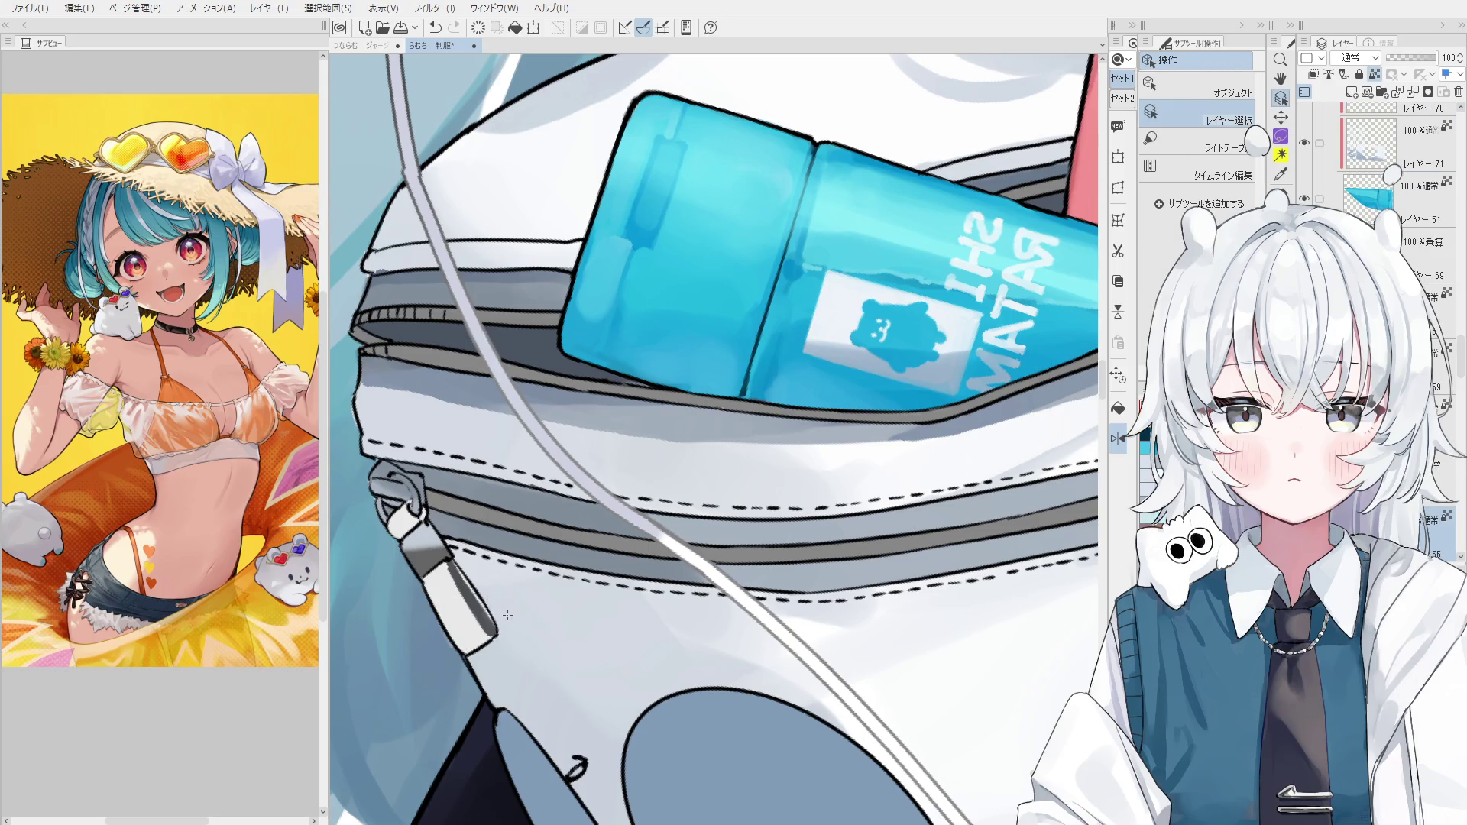
{"action": "left_click", "coordinate": [462, 606]}
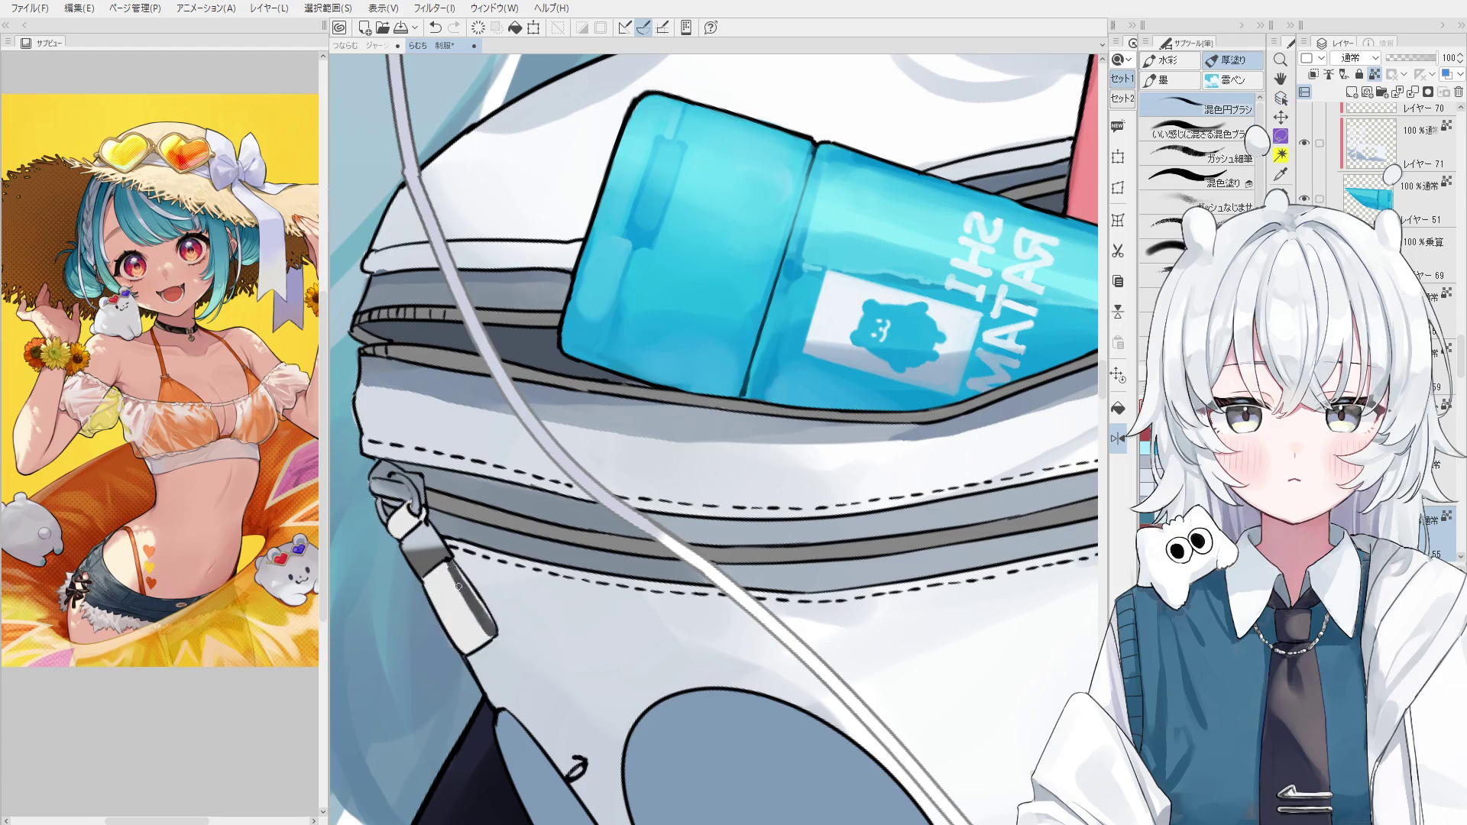
Paint a grey stroke along the zipper strap and sample its colour.
{"action": "scroll", "coordinate": [454, 611], "scroll_direction": "up", "scroll_amount": 2}
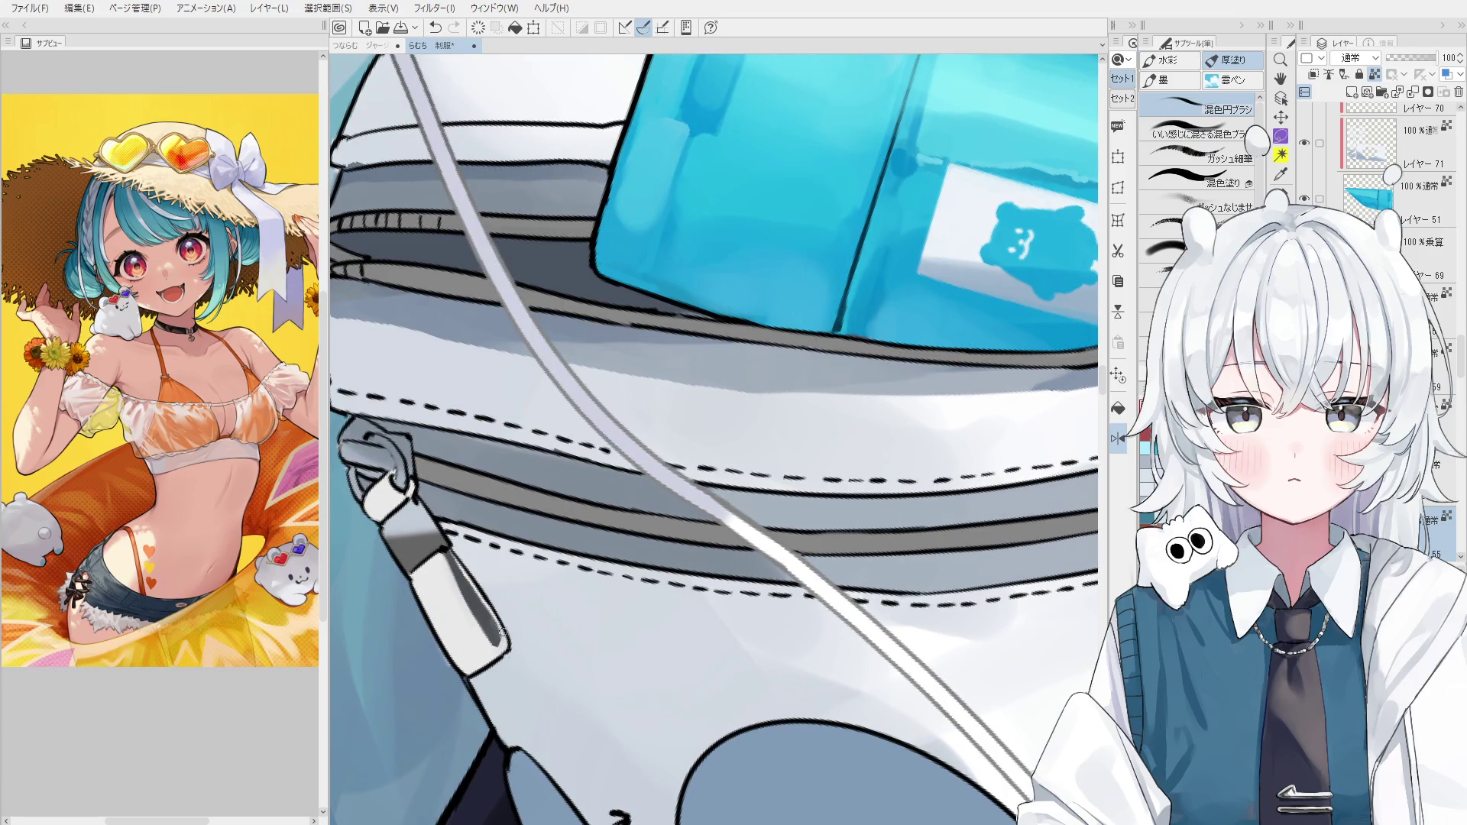
{"action": "left_click_drag", "start_coordinate": [446, 548], "coordinate": [500, 631]}
{"action": "key", "text": "ctrl+z"}
{"action": "left_click_drag", "start_coordinate": [447, 551], "coordinate": [498, 622]}
{"action": "left_click", "coordinate": [482, 609], "text": "alt"}
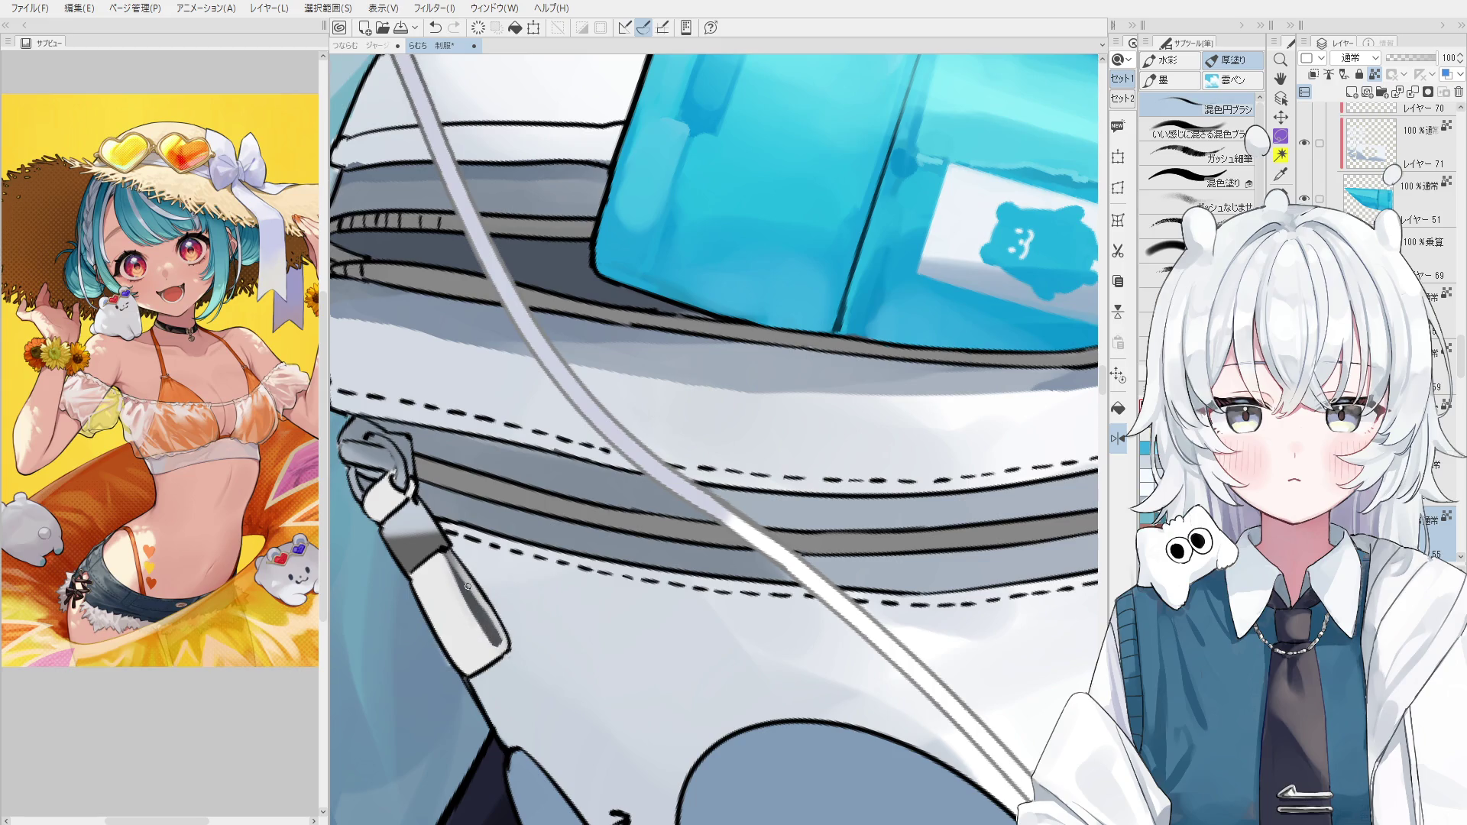
{"action": "scroll", "coordinate": [468, 621], "scroll_direction": "up", "scroll_amount": 3}
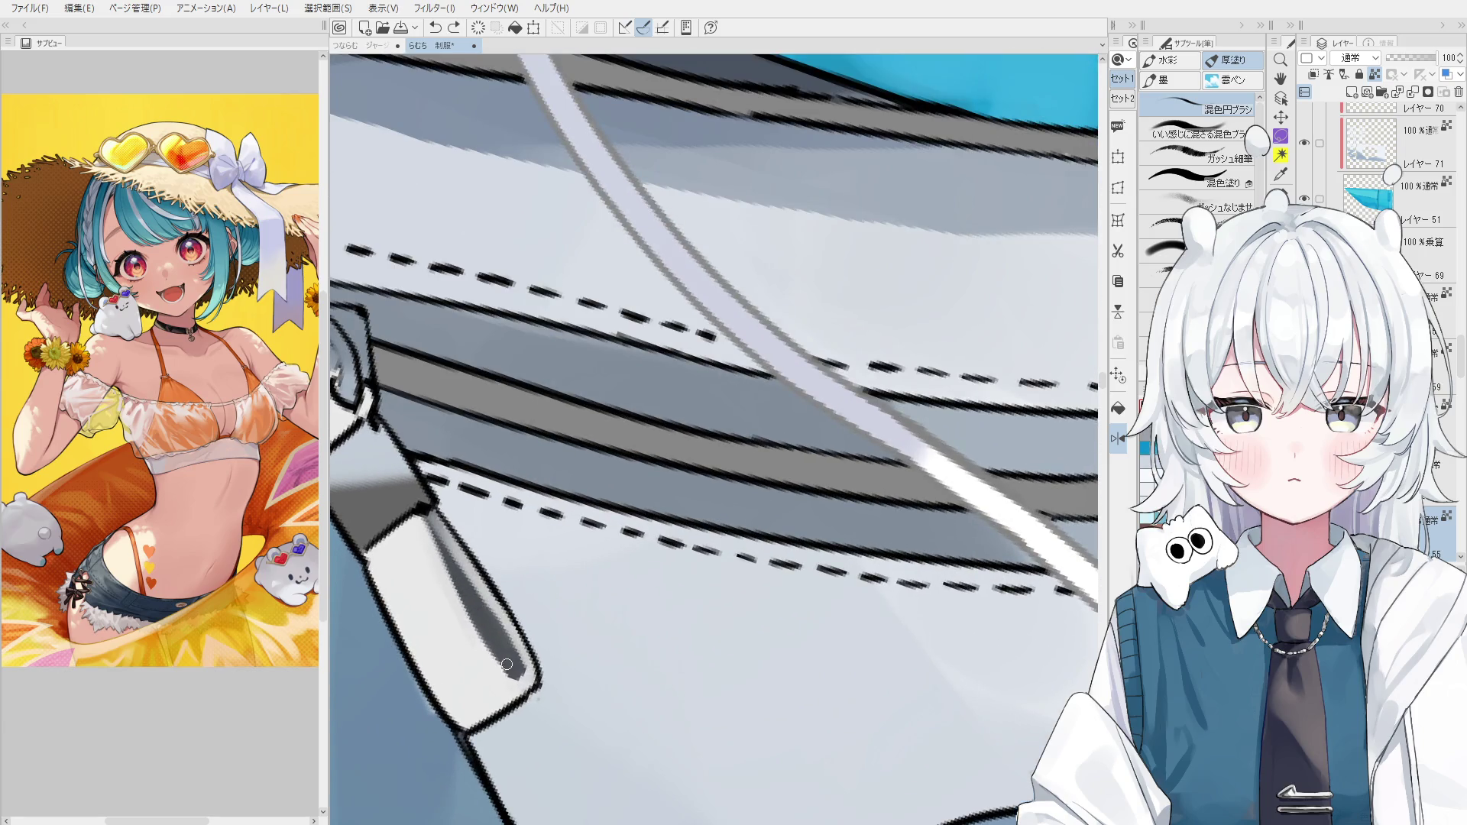
{"action": "scroll", "coordinate": [486, 678], "scroll_direction": "up", "scroll_amount": 1}
On the zipper's layer, darken the zipper pull's ring and zoom back out.
{"action": "key", "text": "o"}
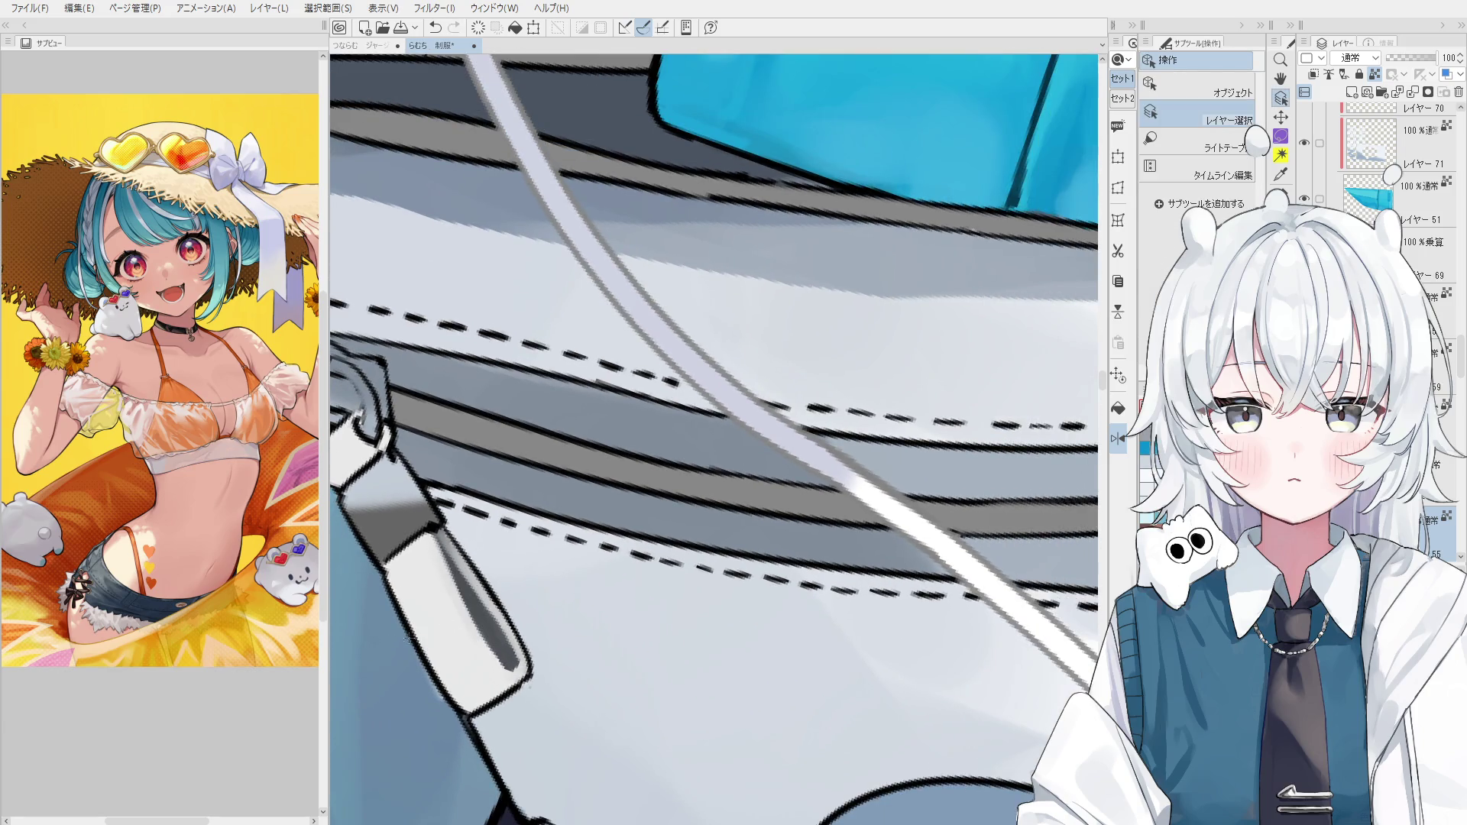
{"action": "left_click", "coordinate": [437, 530], "text": "ctrl+shift"}
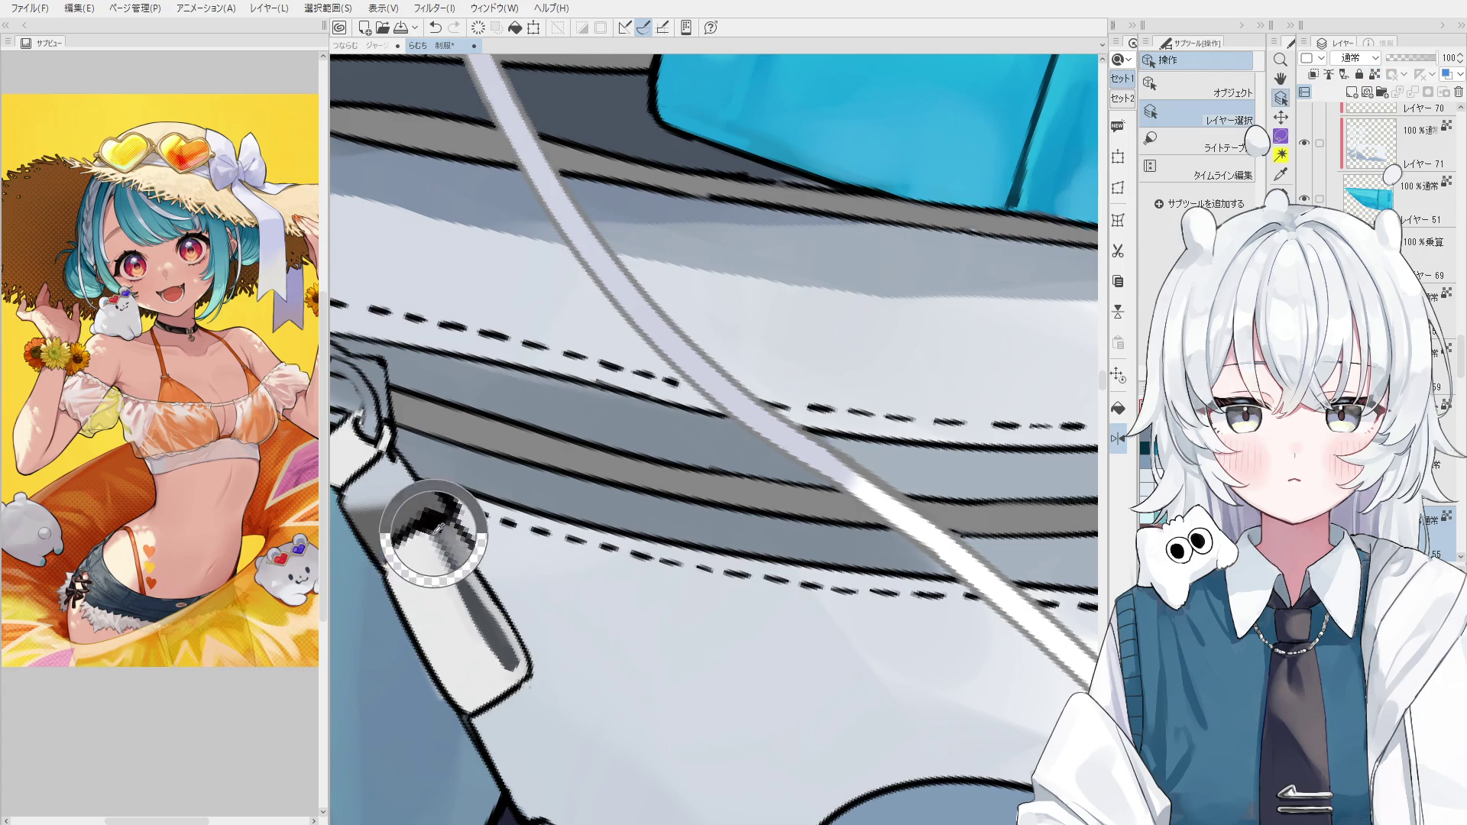
{"action": "mouse_move", "coordinate": [437, 530]}
{"action": "left_mouse_down"}
{"action": "mouse_move", "coordinate": [478, 602]}
{"action": "mouse_move", "coordinate": [437, 569]}
{"action": "left_mouse_up"}
{"action": "key", "text": "b"}
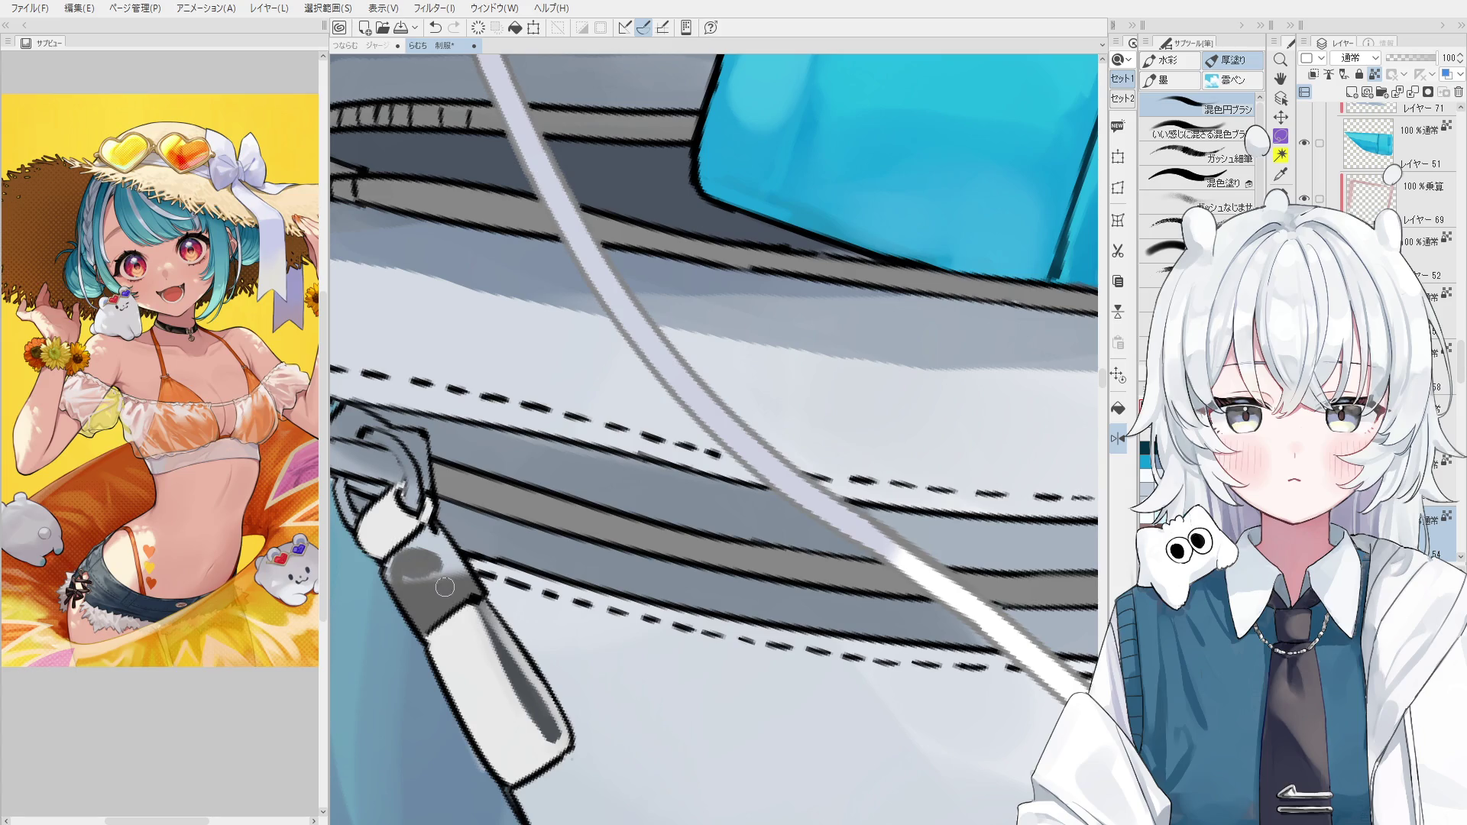
{"action": "key", "text": "ctrl+z"}
{"action": "scroll", "coordinate": [414, 586], "scroll_direction": "down", "scroll_amount": 4}
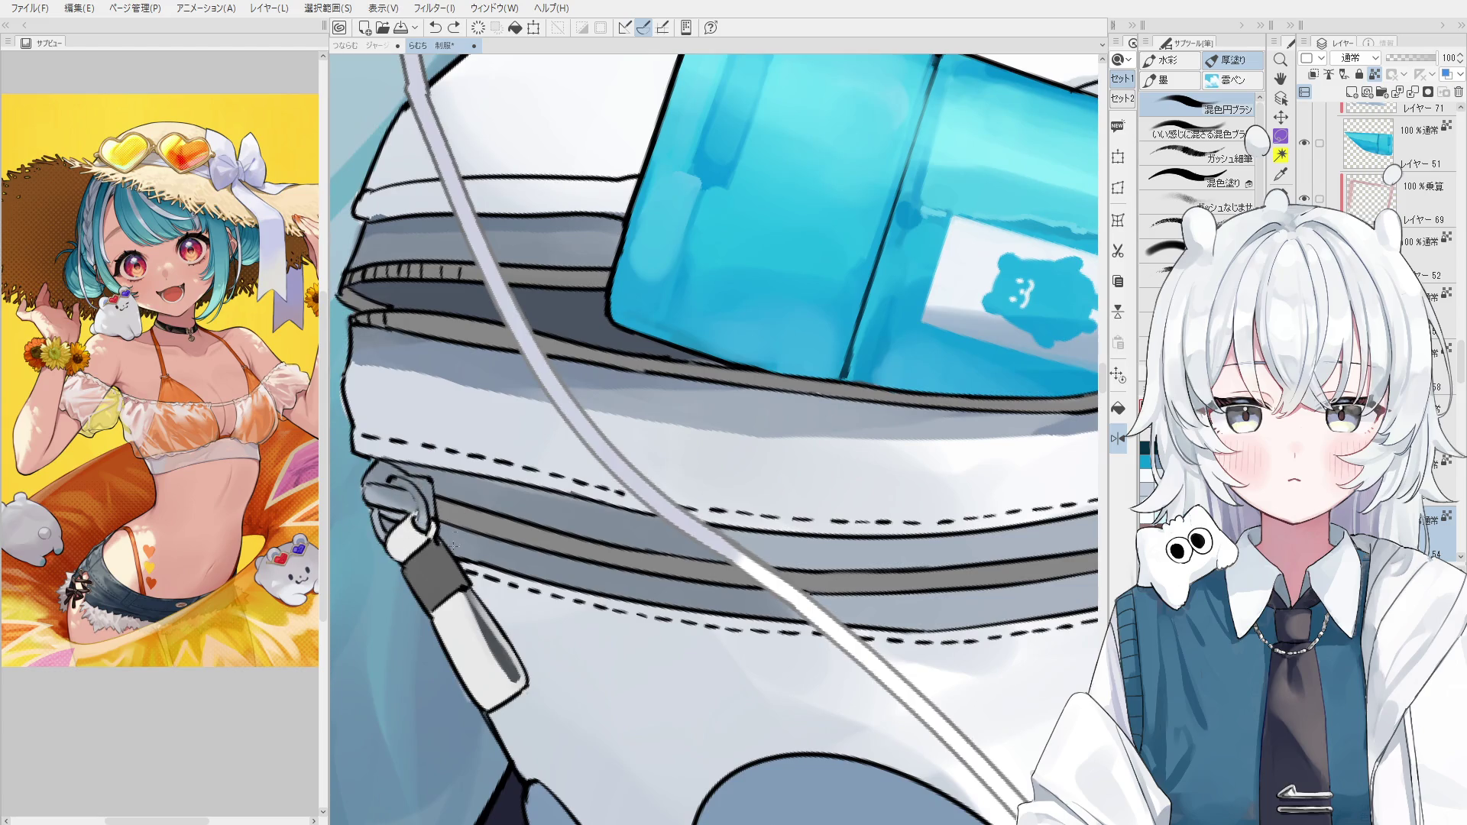
{"action": "left_click_drag", "start_coordinate": [405, 508], "coordinate": [386, 489]}
{"action": "scroll", "coordinate": [413, 520], "scroll_direction": "down", "scroll_amount": 2}
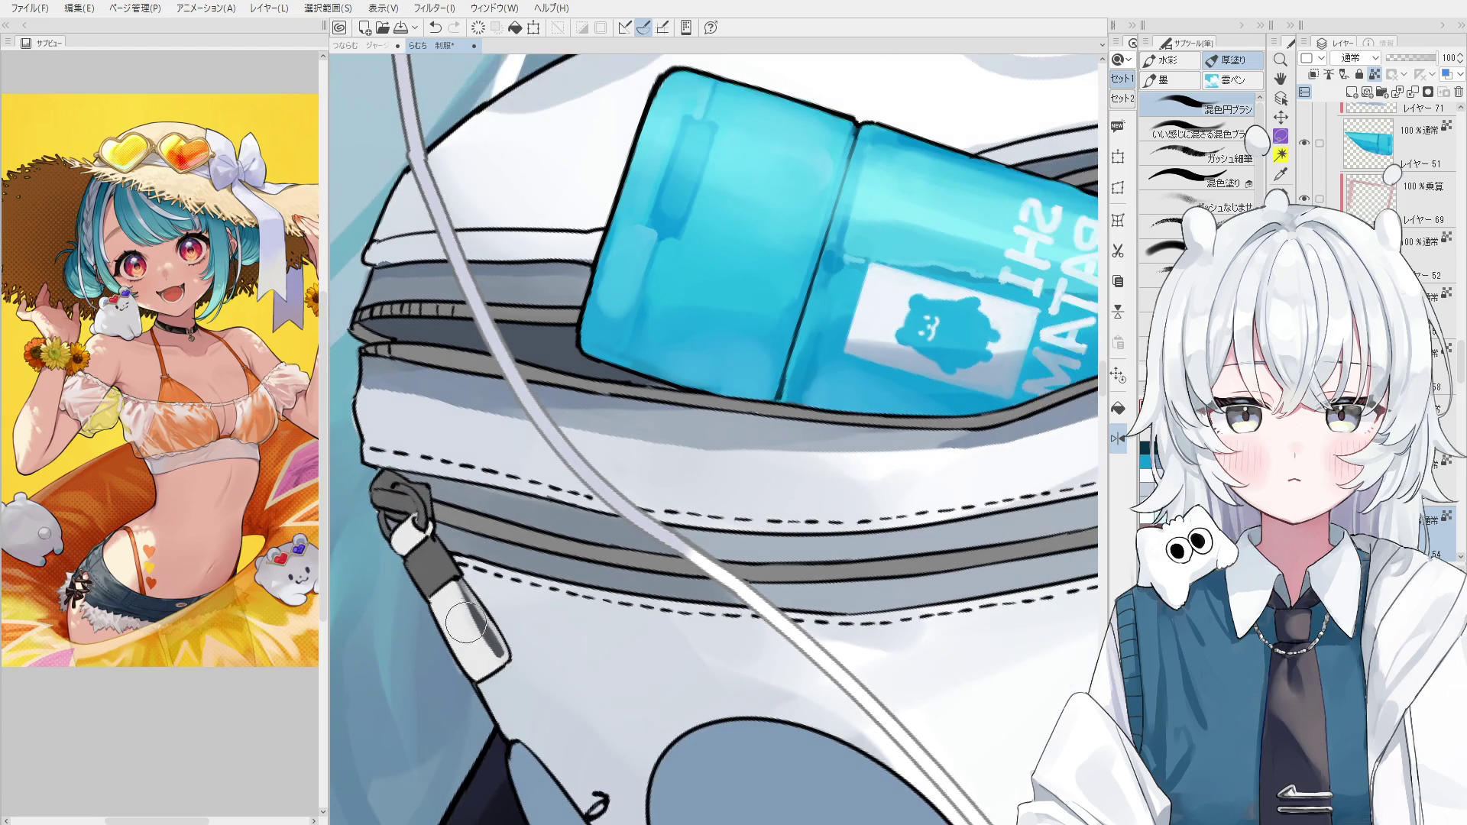
{"action": "left_click_drag", "start_coordinate": [465, 622], "coordinate": [516, 664]}
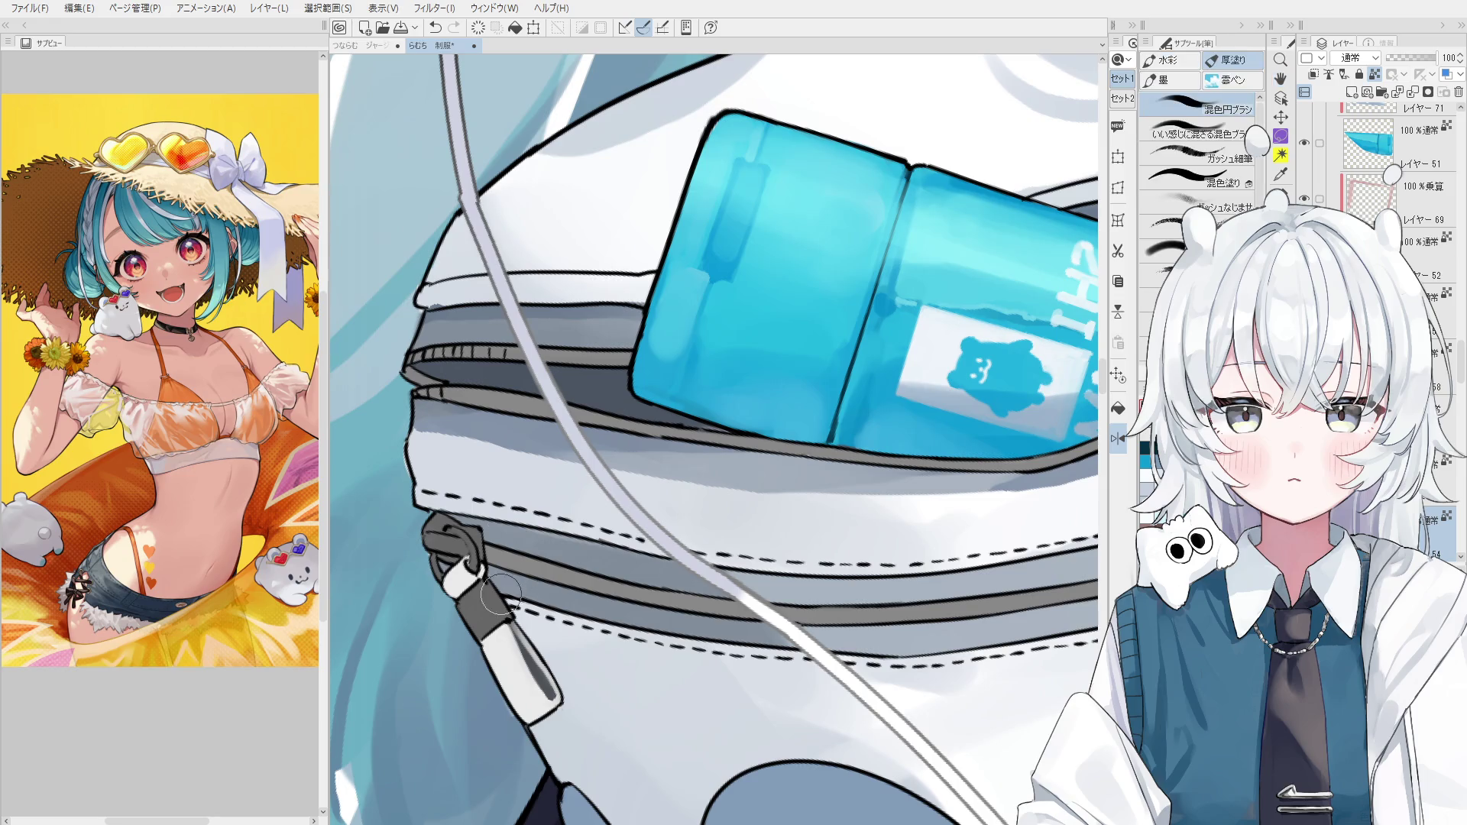
{"action": "scroll", "coordinate": [527, 579], "scroll_direction": "down", "scroll_amount": 3}
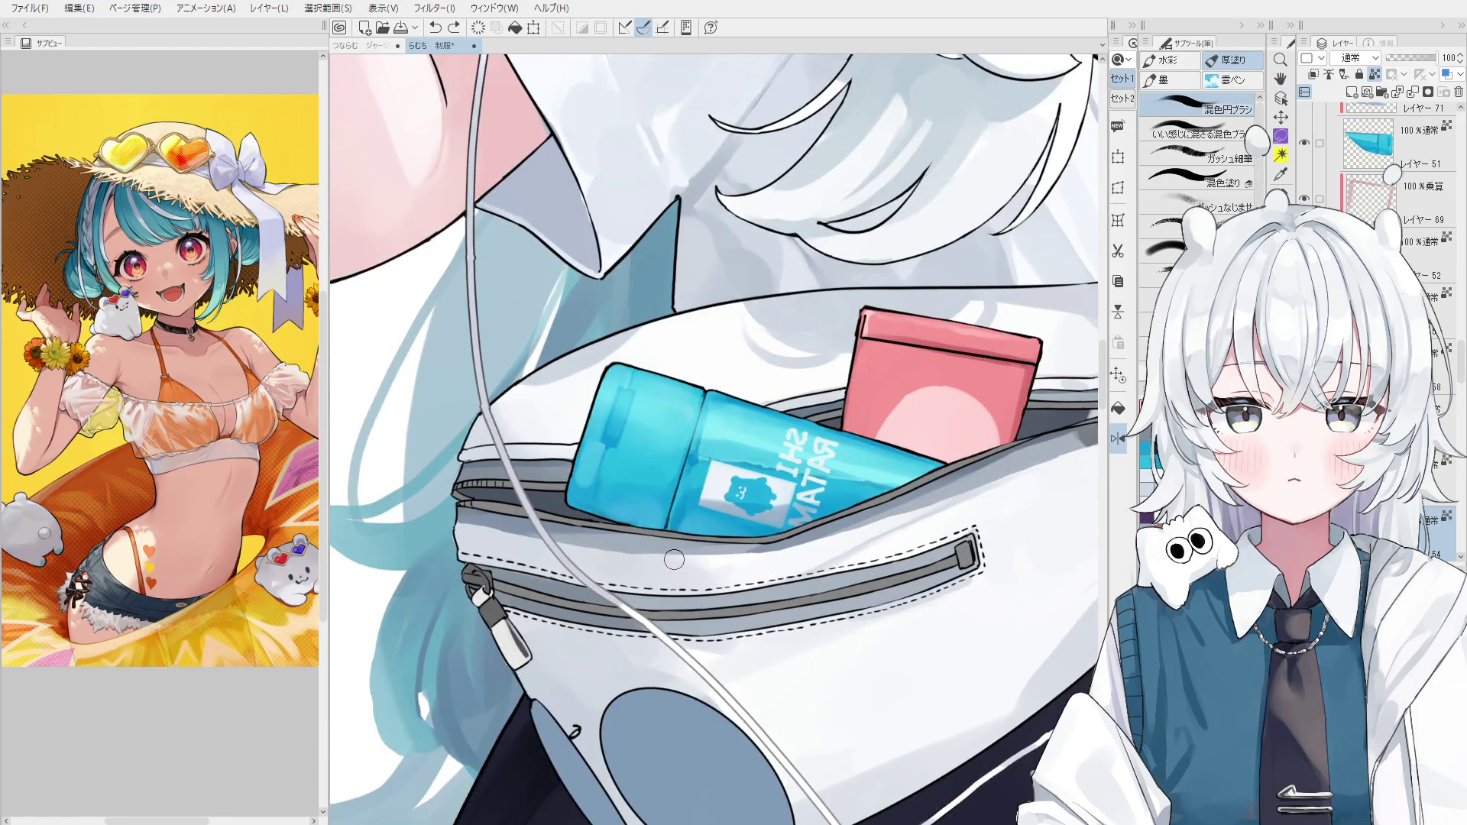
Sample the zipper pull's grey and shade the left pull's upper ring darker grey.
{"action": "scroll", "coordinate": [711, 535], "scroll_direction": "down", "scroll_amount": 3}
{"action": "left_click_drag", "start_coordinate": [722, 535], "coordinate": [713, 537]}
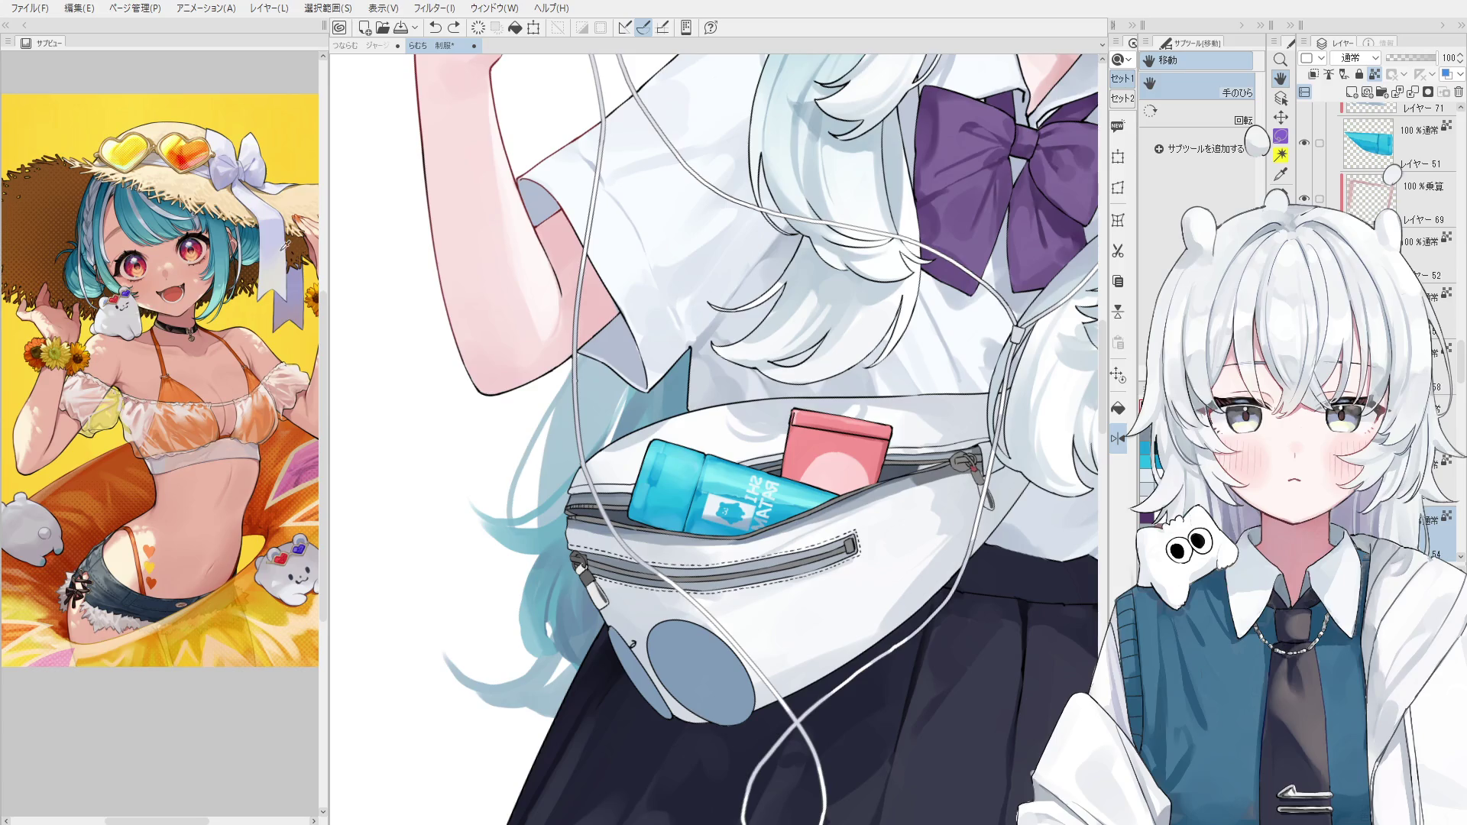
{"action": "scroll", "coordinate": [605, 565], "scroll_direction": "up", "scroll_amount": 5}
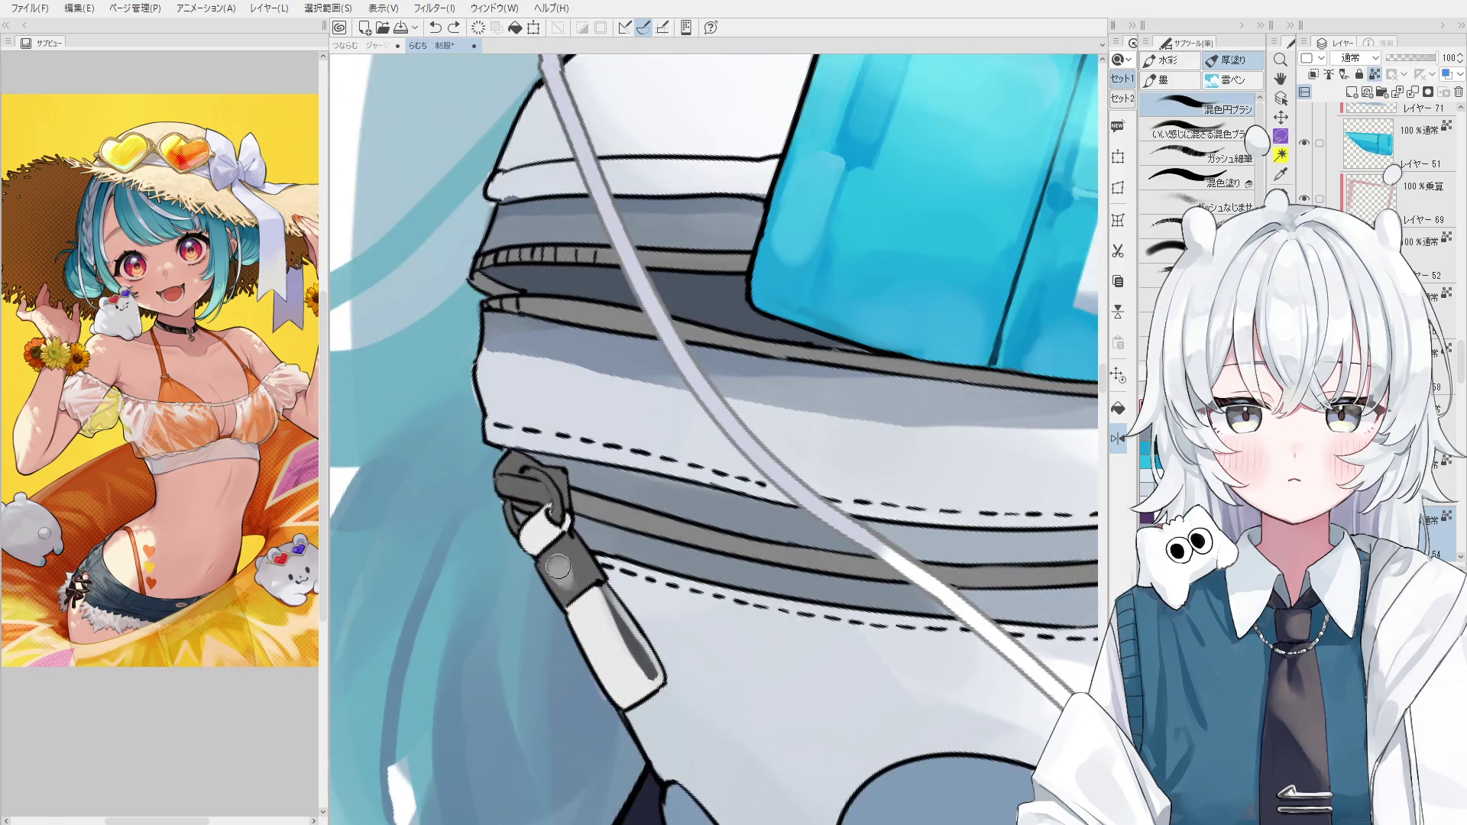
{"action": "scroll", "coordinate": [569, 573], "scroll_direction": "up", "scroll_amount": 3}
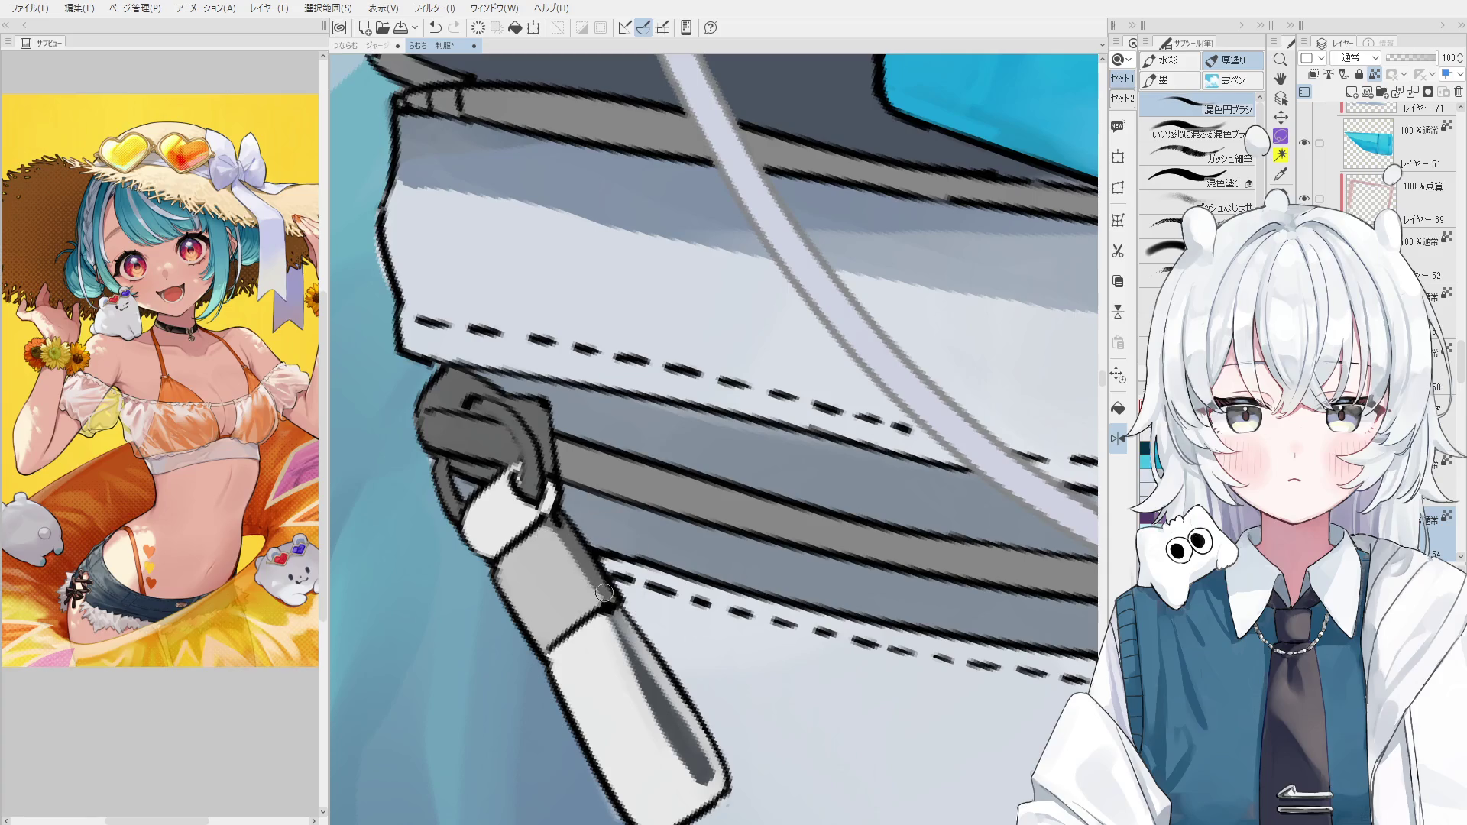
{"action": "left_click", "coordinate": [574, 565], "text": "alt"}
{"action": "scroll", "coordinate": [578, 611], "scroll_direction": "down", "scroll_amount": 1}
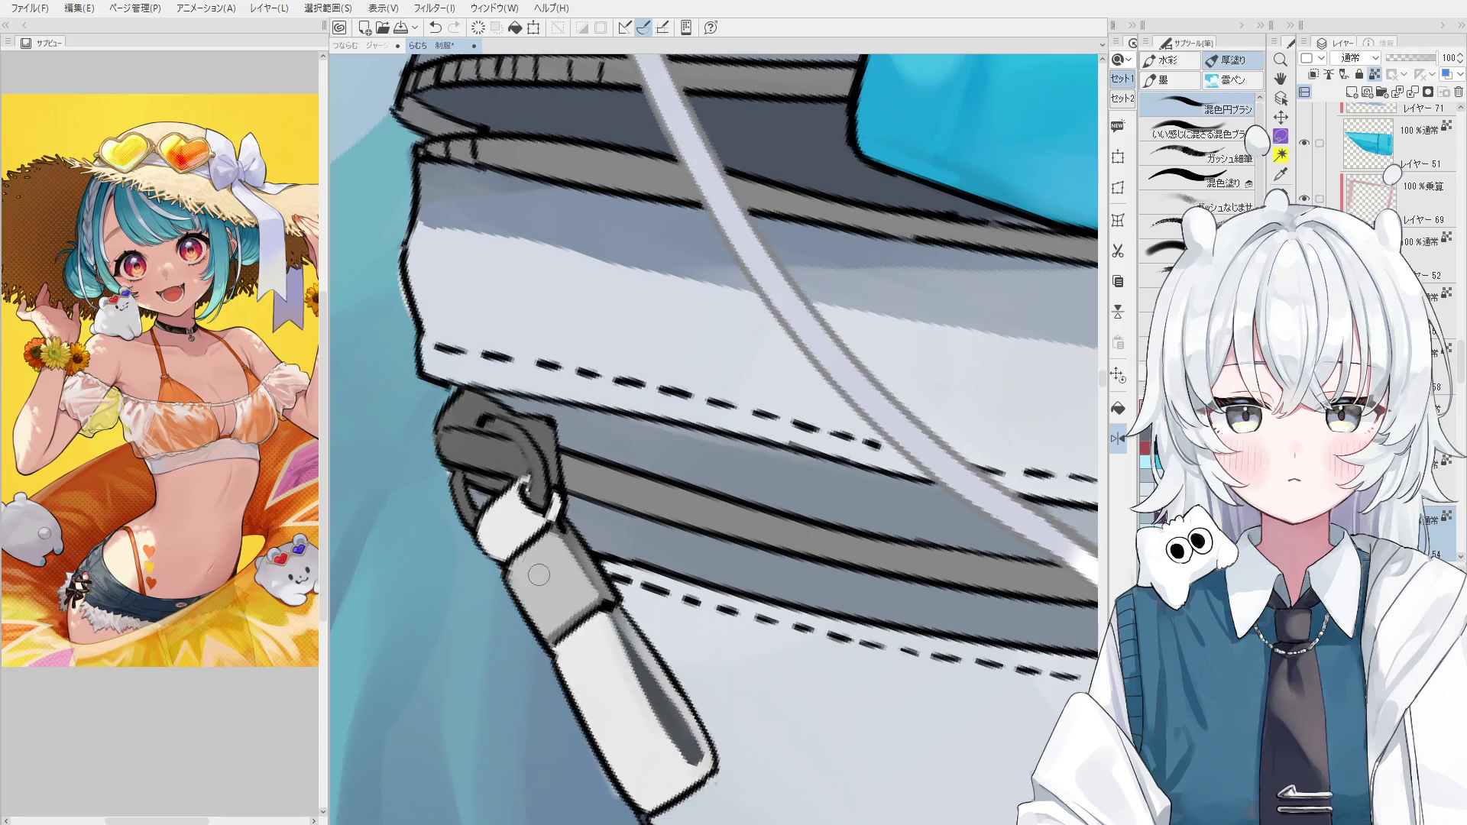
{"action": "mouse_move", "coordinate": [526, 500]}
{"action": "left_mouse_down"}
{"action": "mouse_move", "coordinate": [535, 458]}
{"action": "mouse_move", "coordinate": [511, 427]}
{"action": "mouse_move", "coordinate": [535, 504]}
{"action": "left_mouse_up"}
{"action": "key", "text": "ctrl+z"}
{"action": "key", "text": "ctrl+z"}
{"action": "left_click_drag", "start_coordinate": [513, 428], "coordinate": [532, 502]}
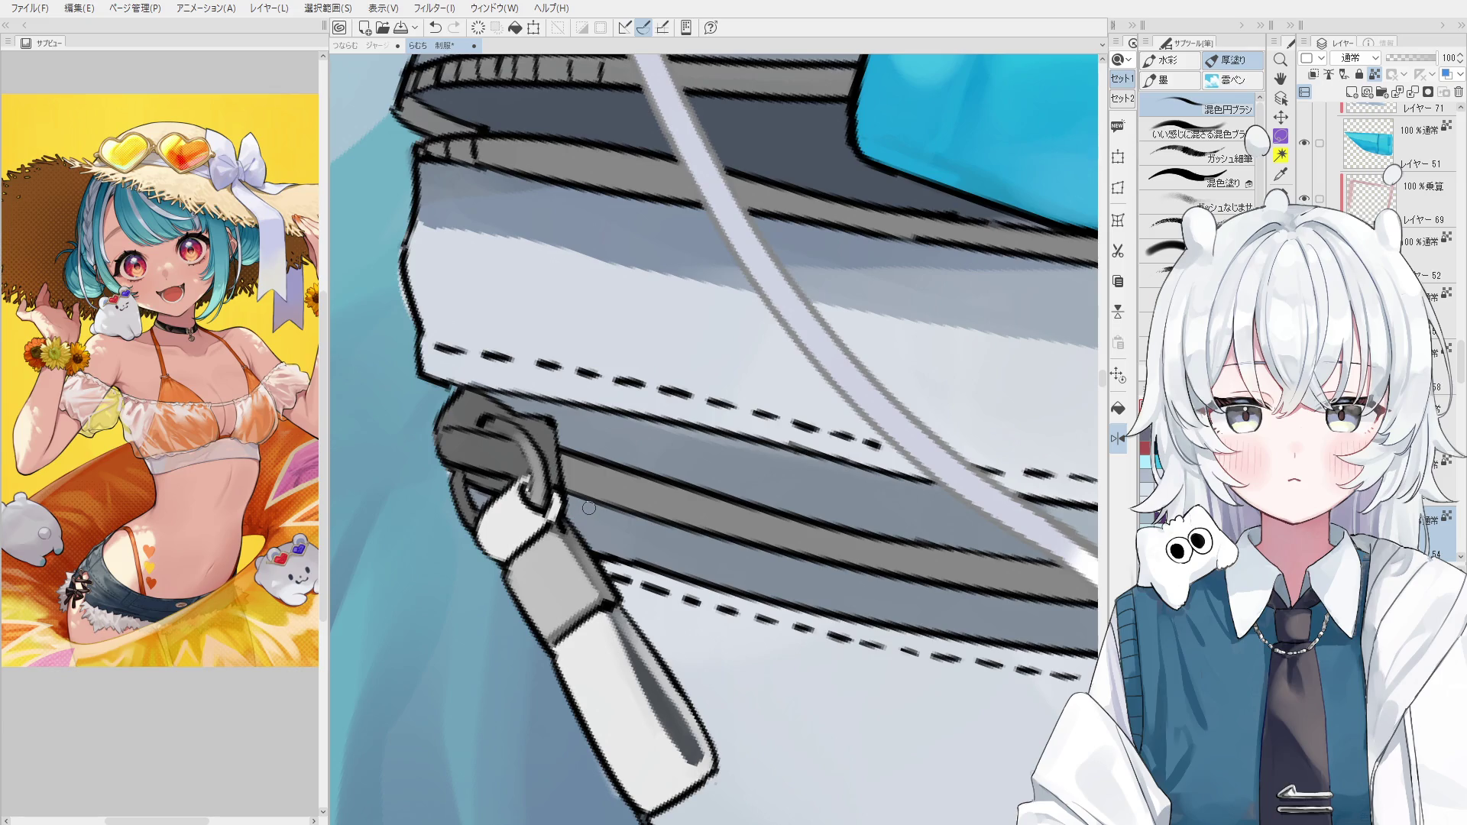
With a smaller brush, darken the right edge of the zipper ring.
{"action": "scroll", "coordinate": [508, 446], "scroll_direction": "down", "scroll_amount": 3}
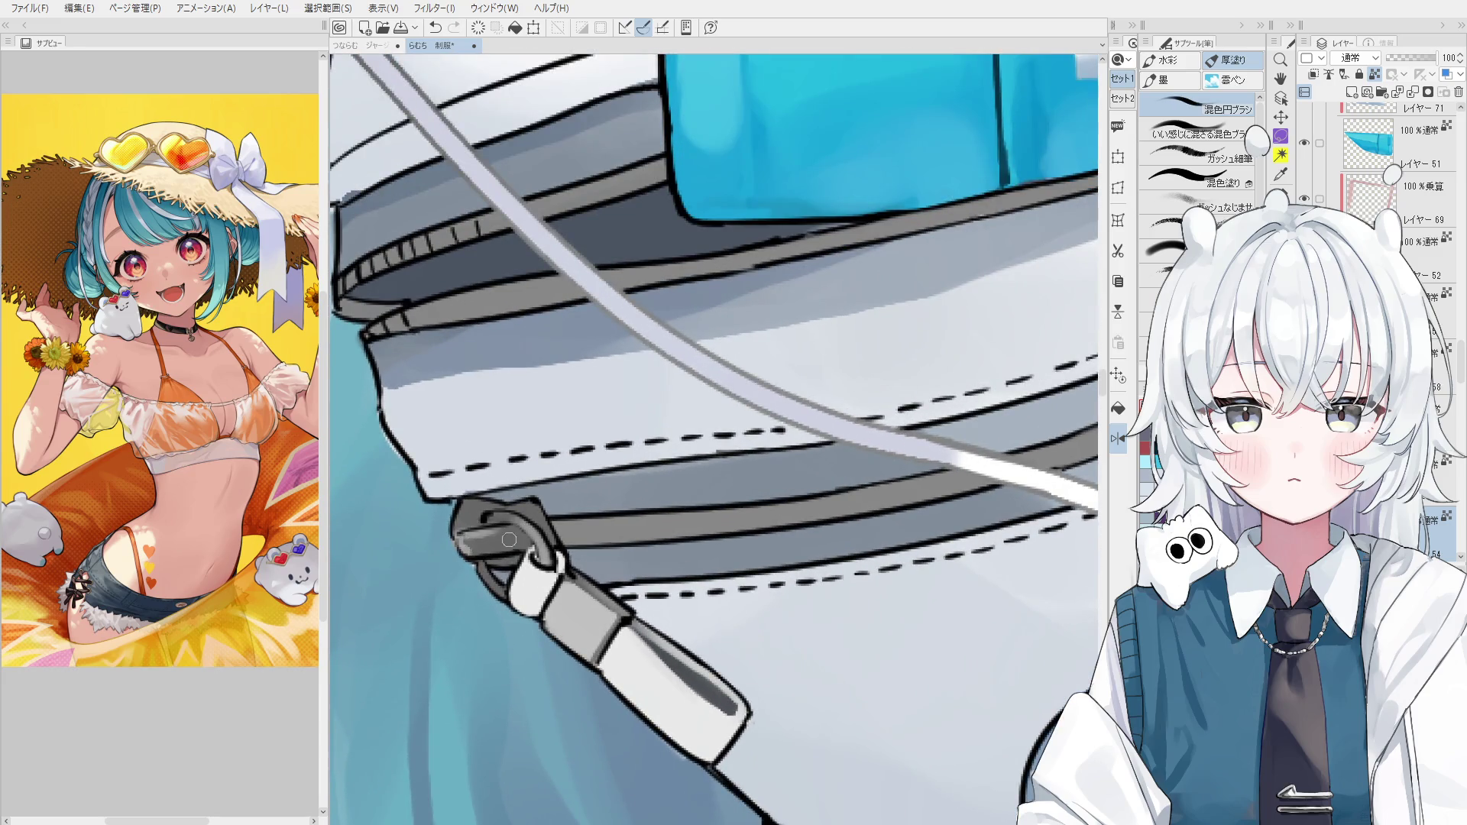
{"action": "scroll", "coordinate": [508, 539], "scroll_direction": "down", "scroll_amount": 3}
{"action": "scroll", "coordinate": [577, 482], "scroll_direction": "up", "scroll_amount": 3}
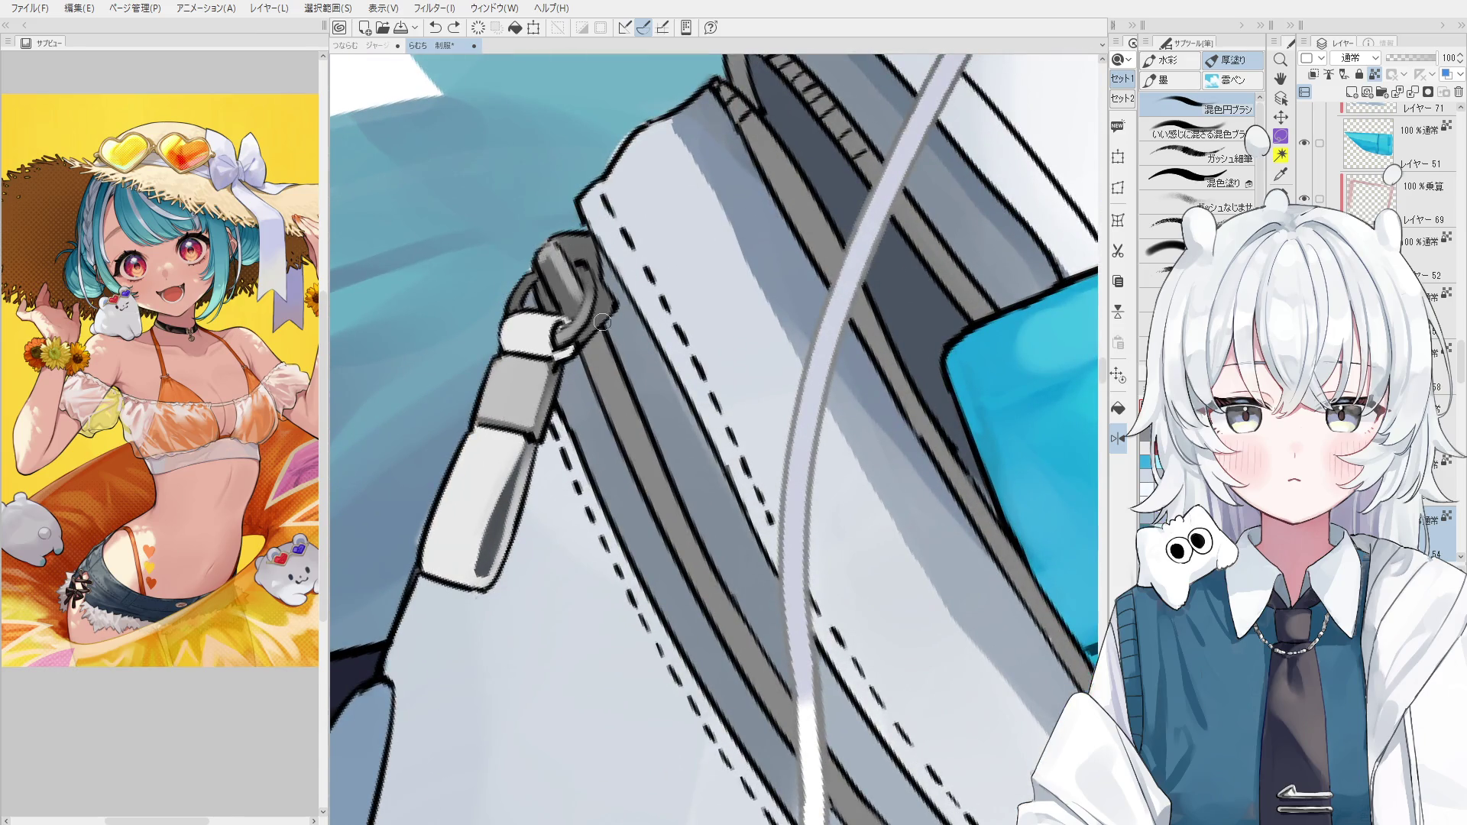
{"action": "scroll", "coordinate": [558, 275], "scroll_direction": "up", "scroll_amount": 2}
{"action": "scroll", "coordinate": [560, 286], "scroll_direction": "down", "scroll_amount": 3}
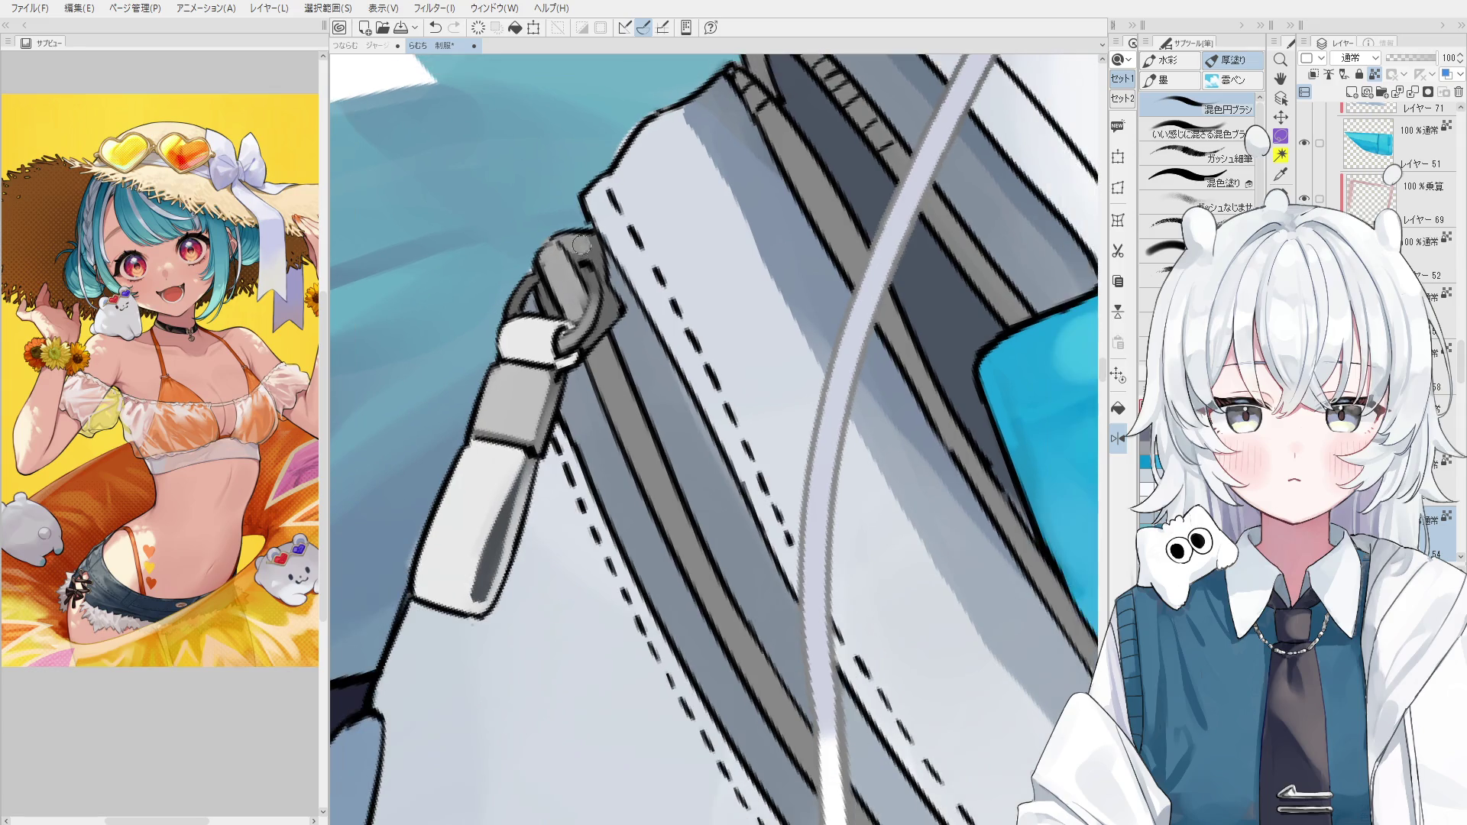
{"action": "key", "text": "bracketleft"}
{"action": "key", "text": "bracketleft"}
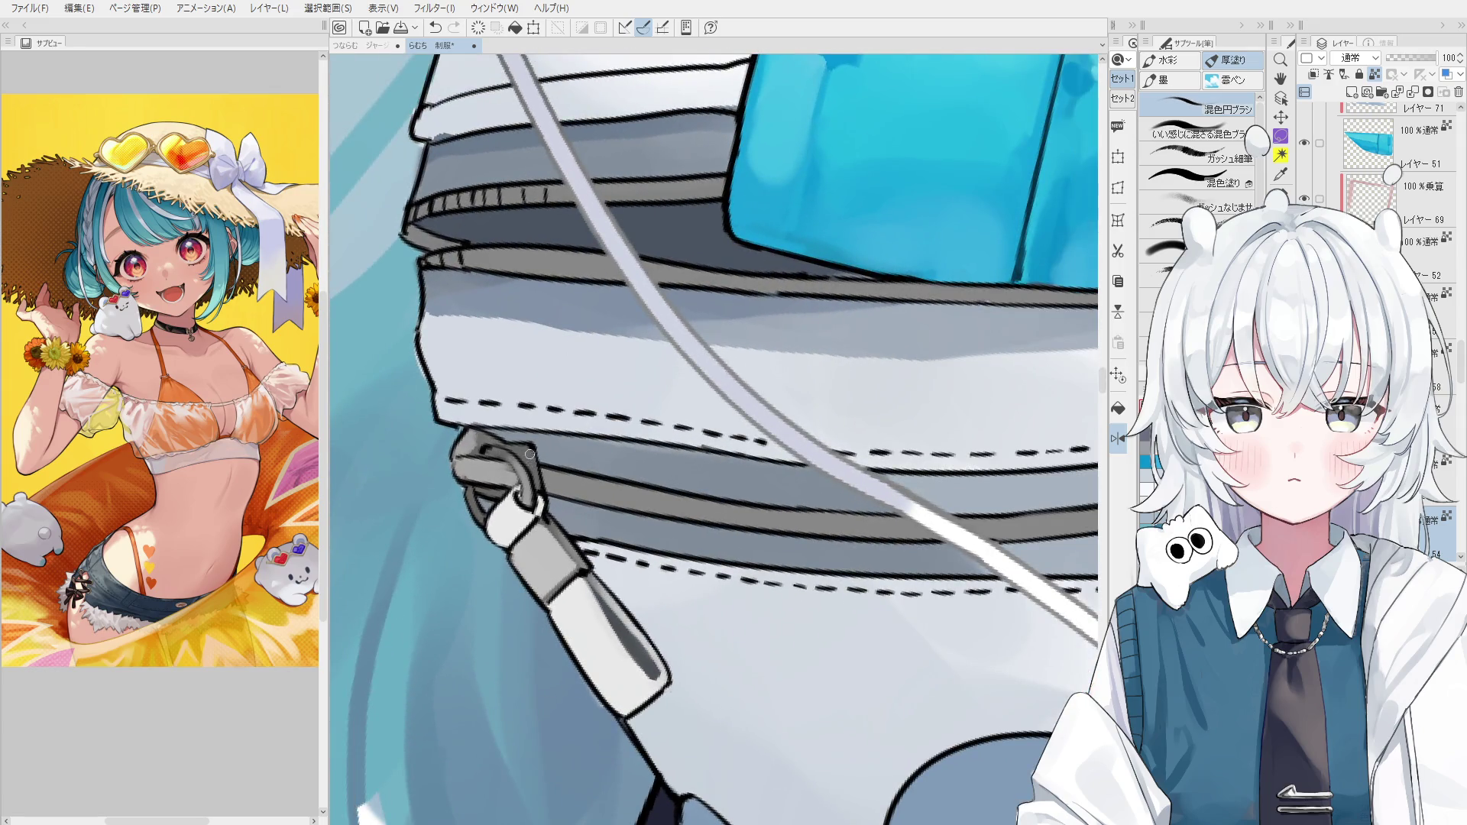
{"action": "scroll", "coordinate": [533, 462], "scroll_direction": "up", "scroll_amount": 2}
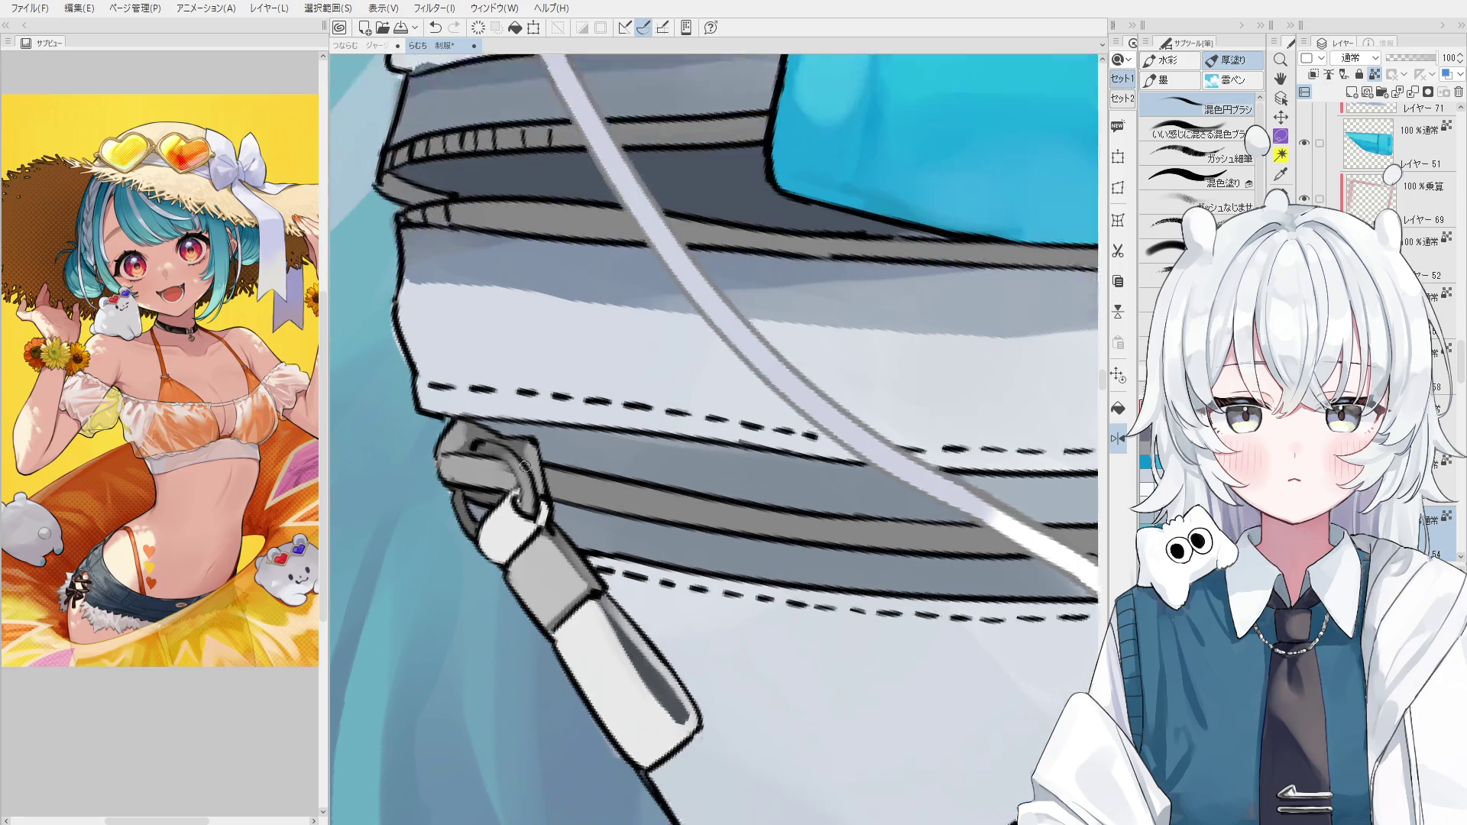
{"action": "left_click_drag", "start_coordinate": [532, 451], "coordinate": [530, 475]}
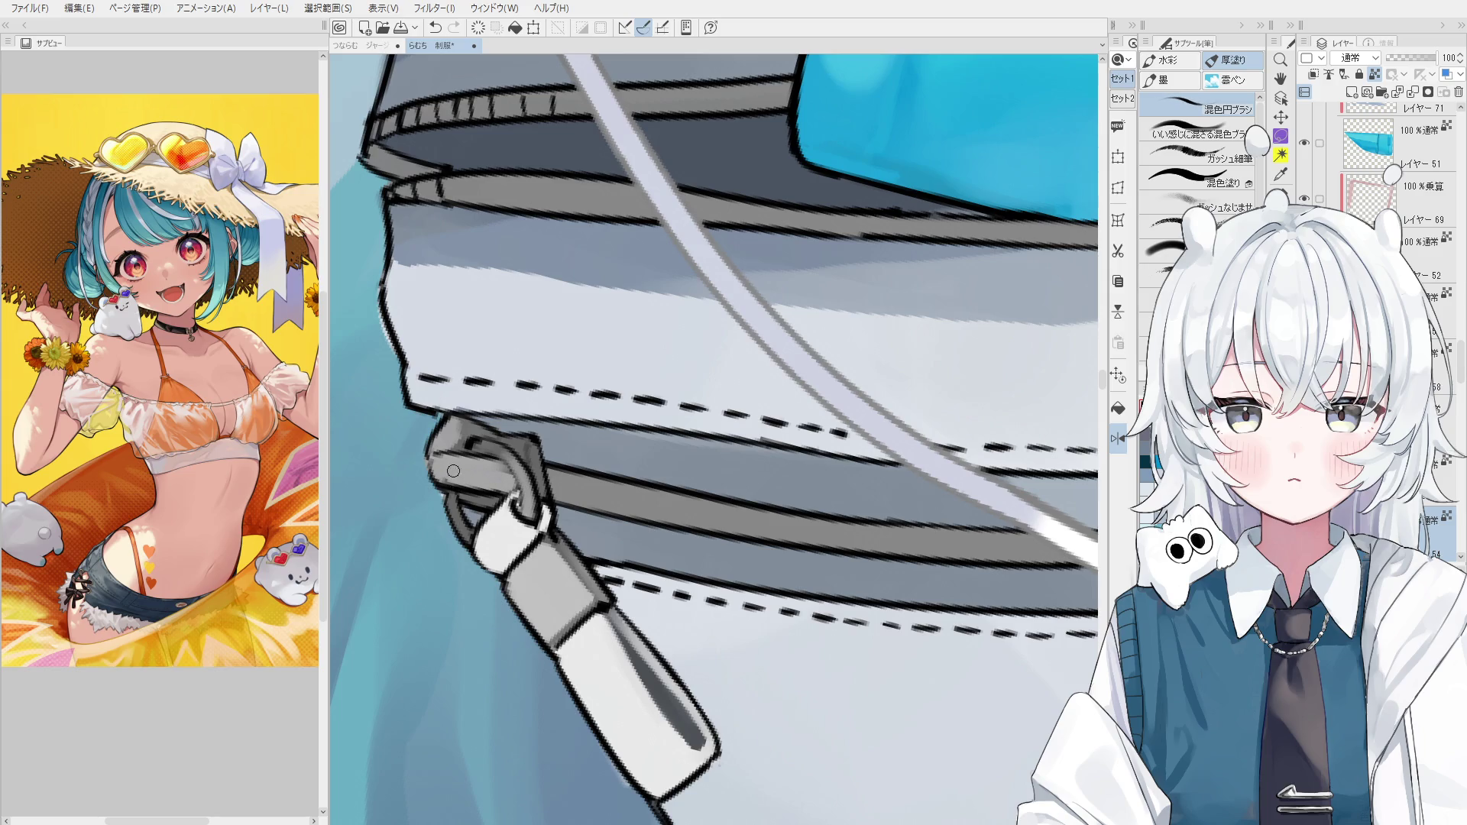
Shrink the brush further, pick black, and undo the small highlight stroke on the ring.
{"action": "scroll", "coordinate": [499, 529], "scroll_direction": "down", "scroll_amount": 2}
{"action": "scroll", "coordinate": [499, 529], "scroll_direction": "down", "scroll_amount": 1}
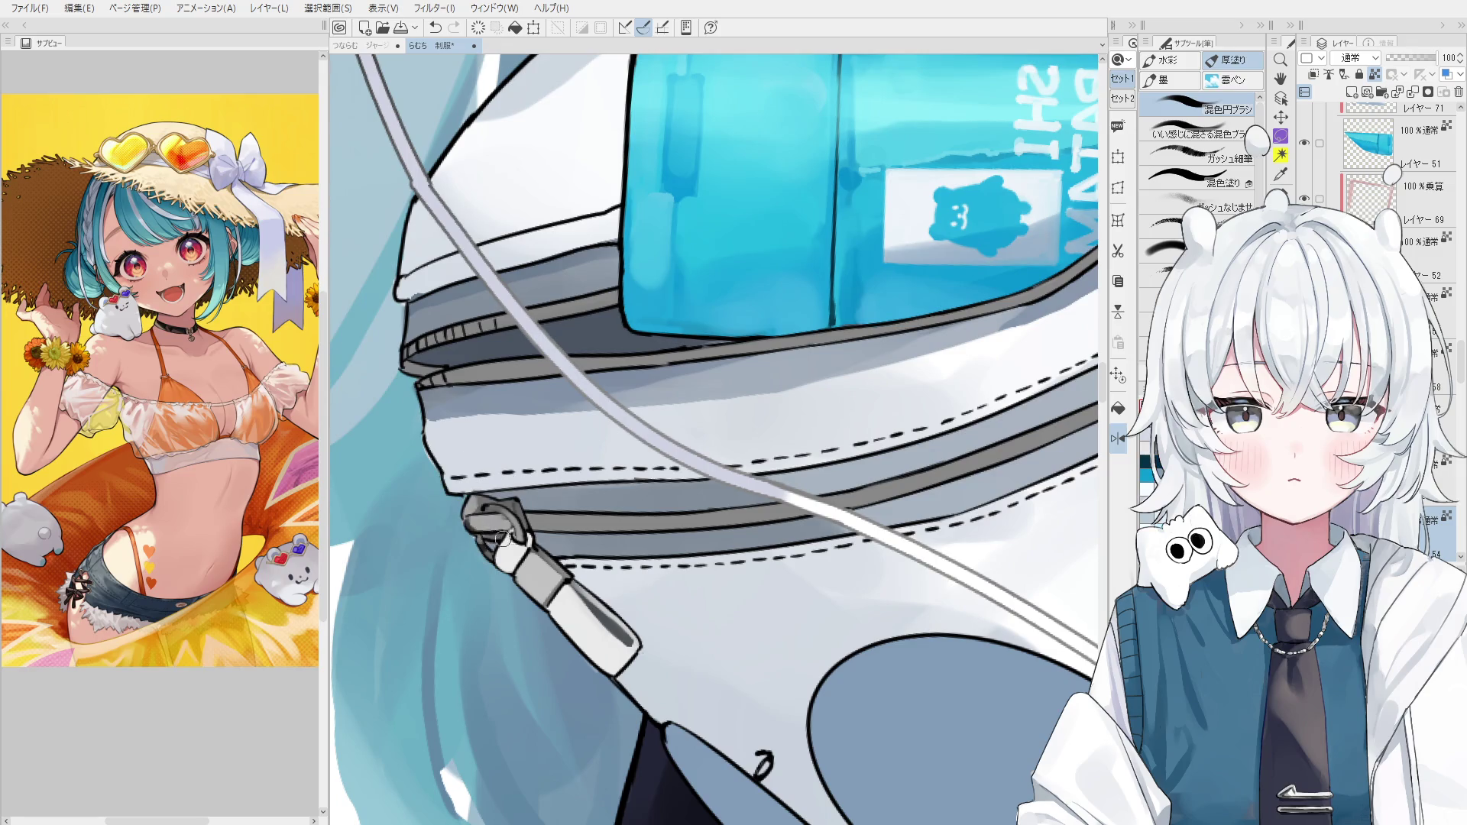
{"action": "scroll", "coordinate": [501, 526], "scroll_direction": "down", "scroll_amount": 1}
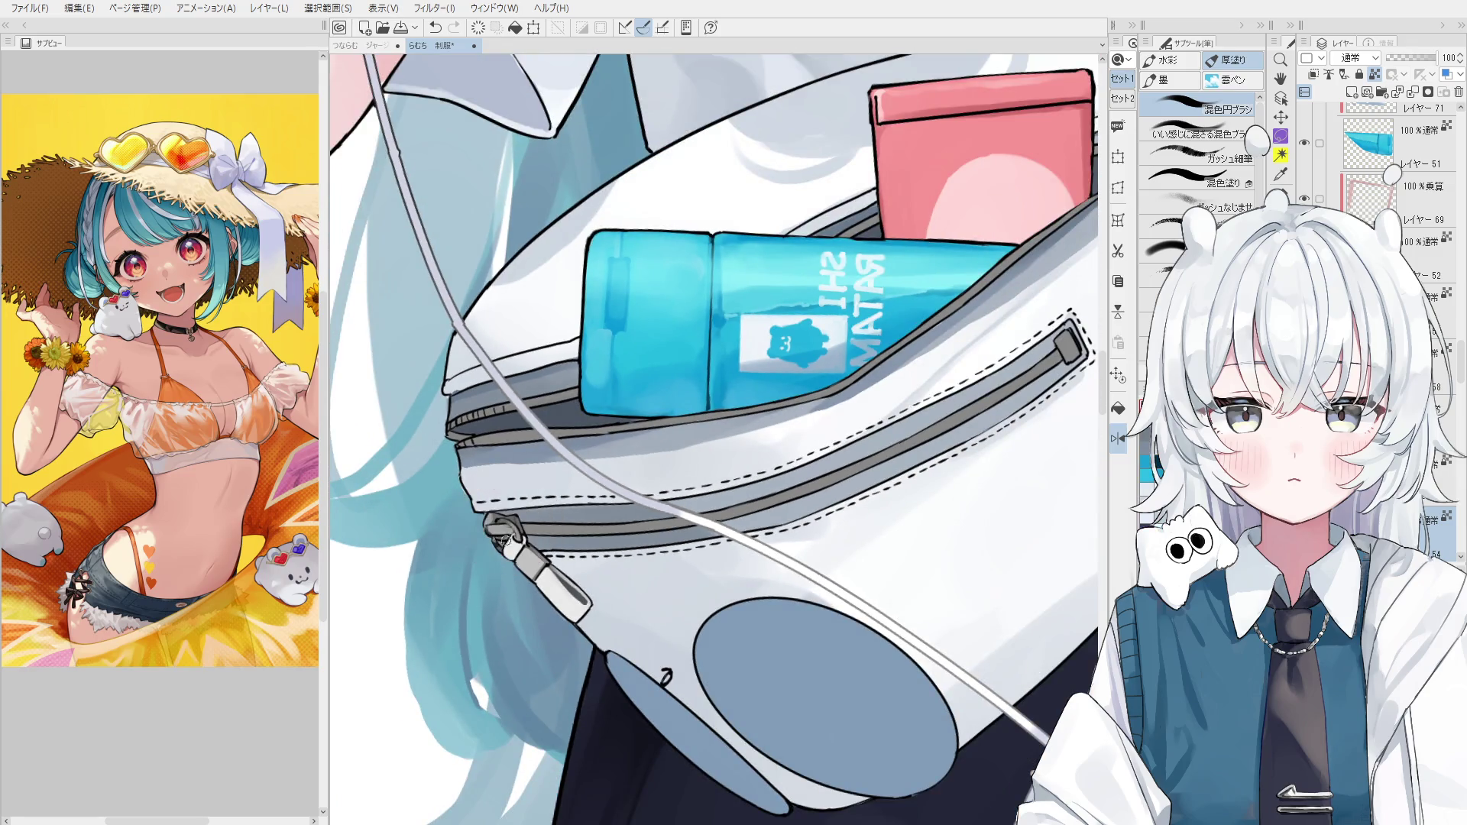
{"action": "scroll", "coordinate": [506, 525], "scroll_direction": "up", "scroll_amount": 1}
{"action": "left_click", "coordinate": [508, 525]}
{"action": "key", "text": "bracketleft"}
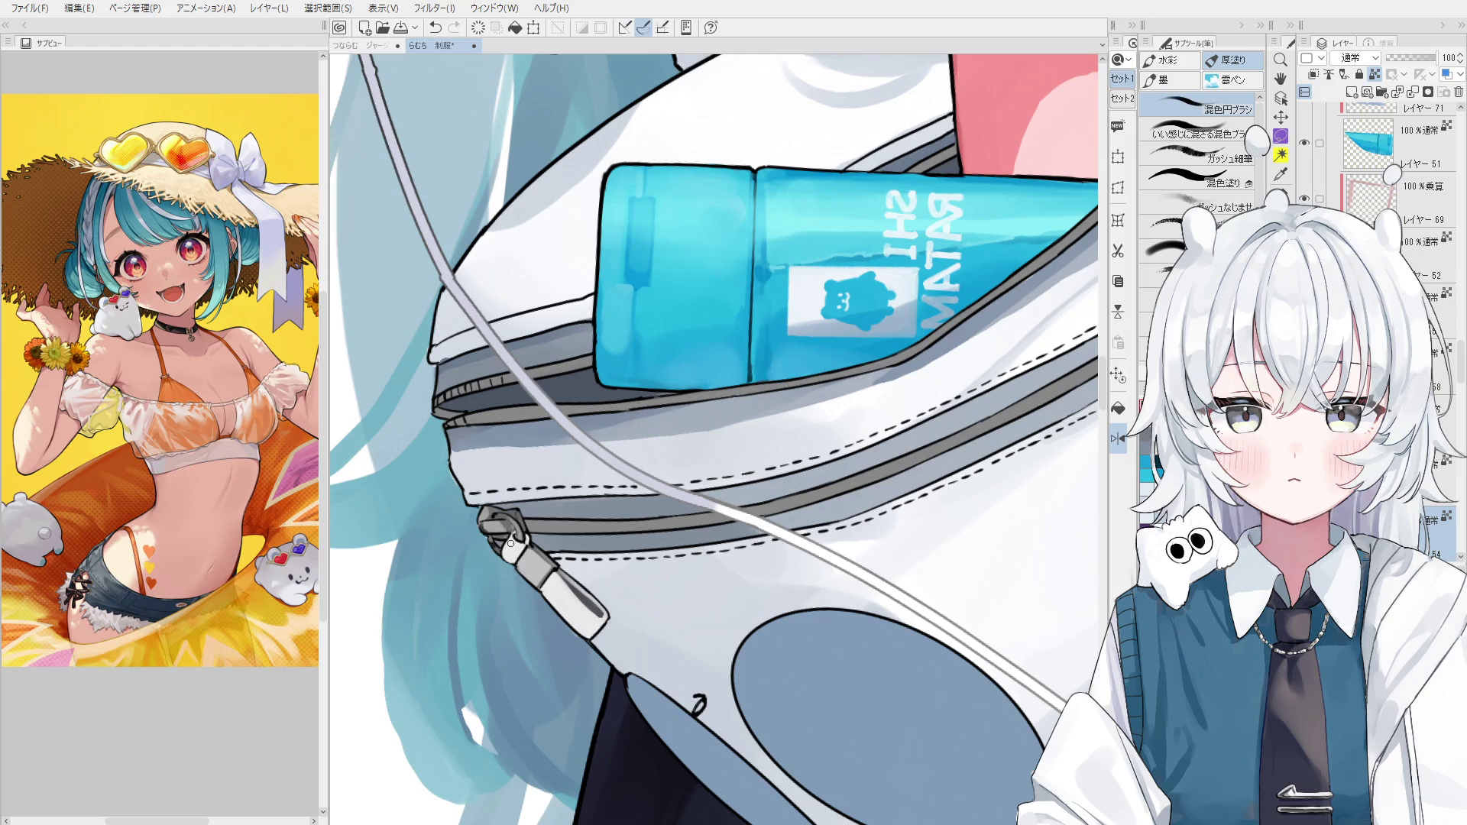
{"action": "left_click", "coordinate": [509, 528], "text": "alt"}
{"action": "scroll", "coordinate": [761, 548], "scroll_direction": "down", "scroll_amount": 2}
{"action": "left_click_drag", "start_coordinate": [802, 541], "coordinate": [734, 496]}
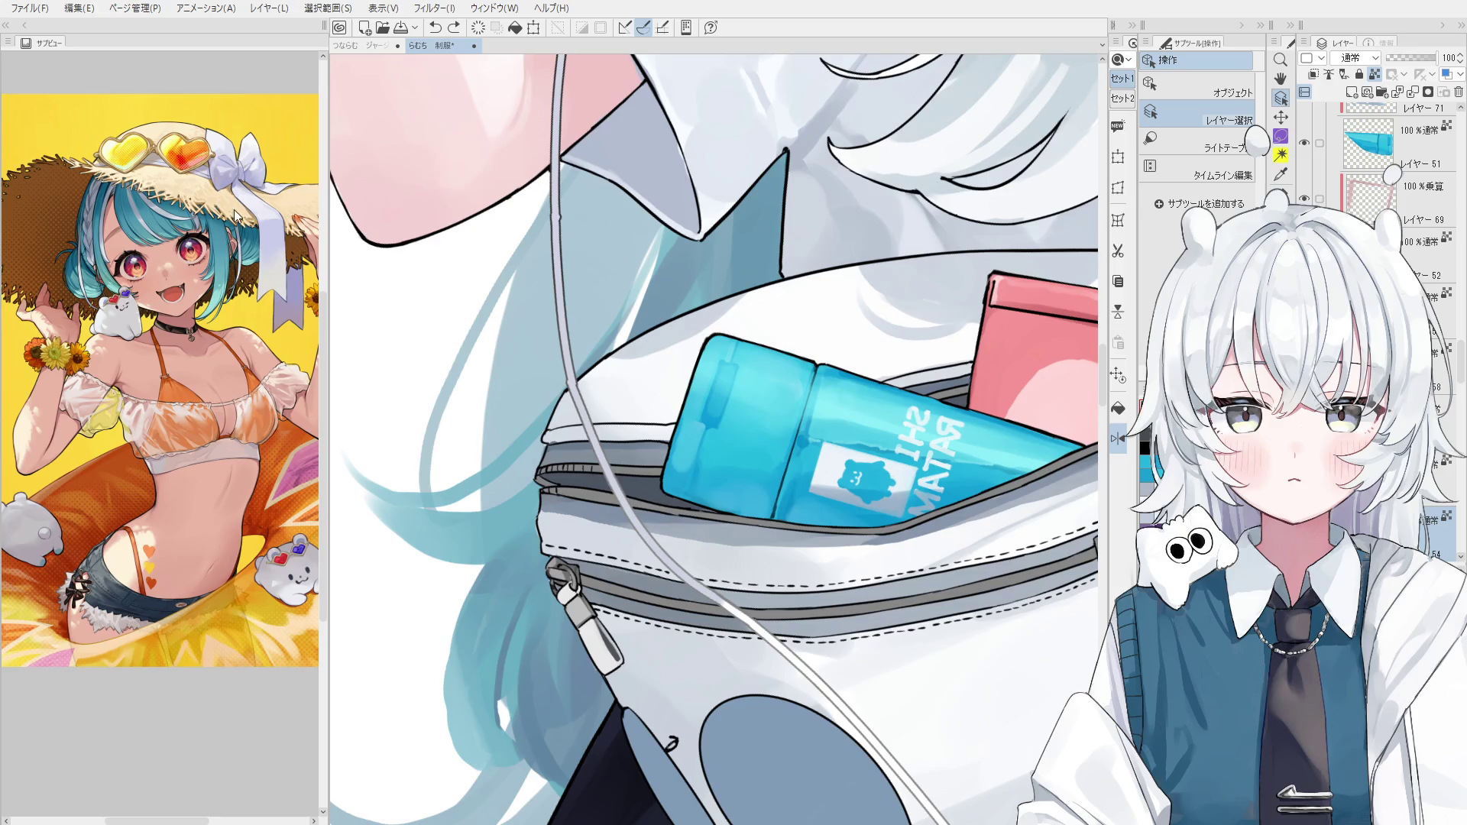
{"action": "scroll", "coordinate": [569, 574], "scroll_direction": "up", "scroll_amount": 3}
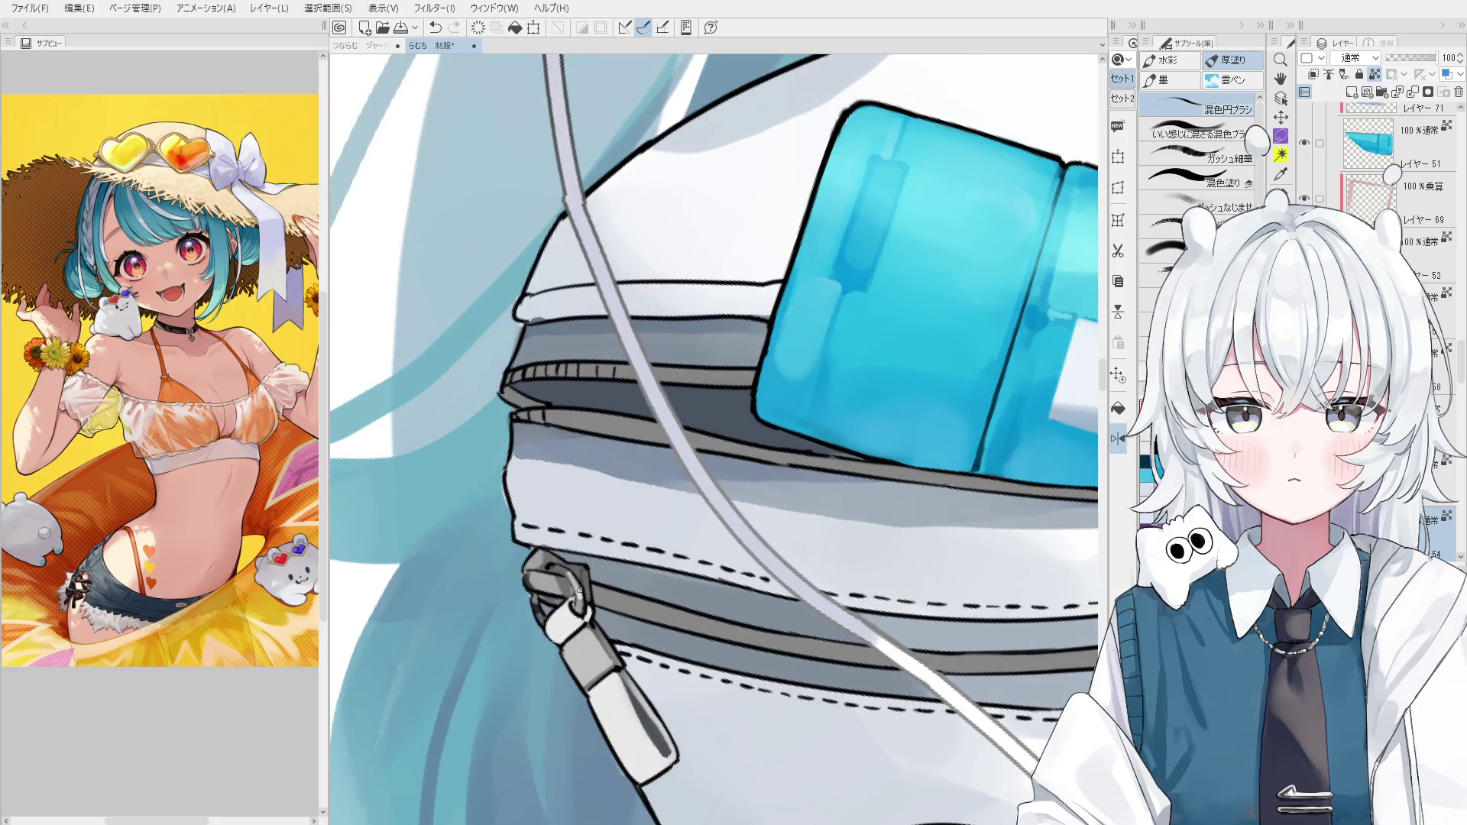
{"action": "key", "text": "ctrl+z"}
{"action": "scroll", "coordinate": [589, 590], "scroll_direction": "up", "scroll_amount": 1}
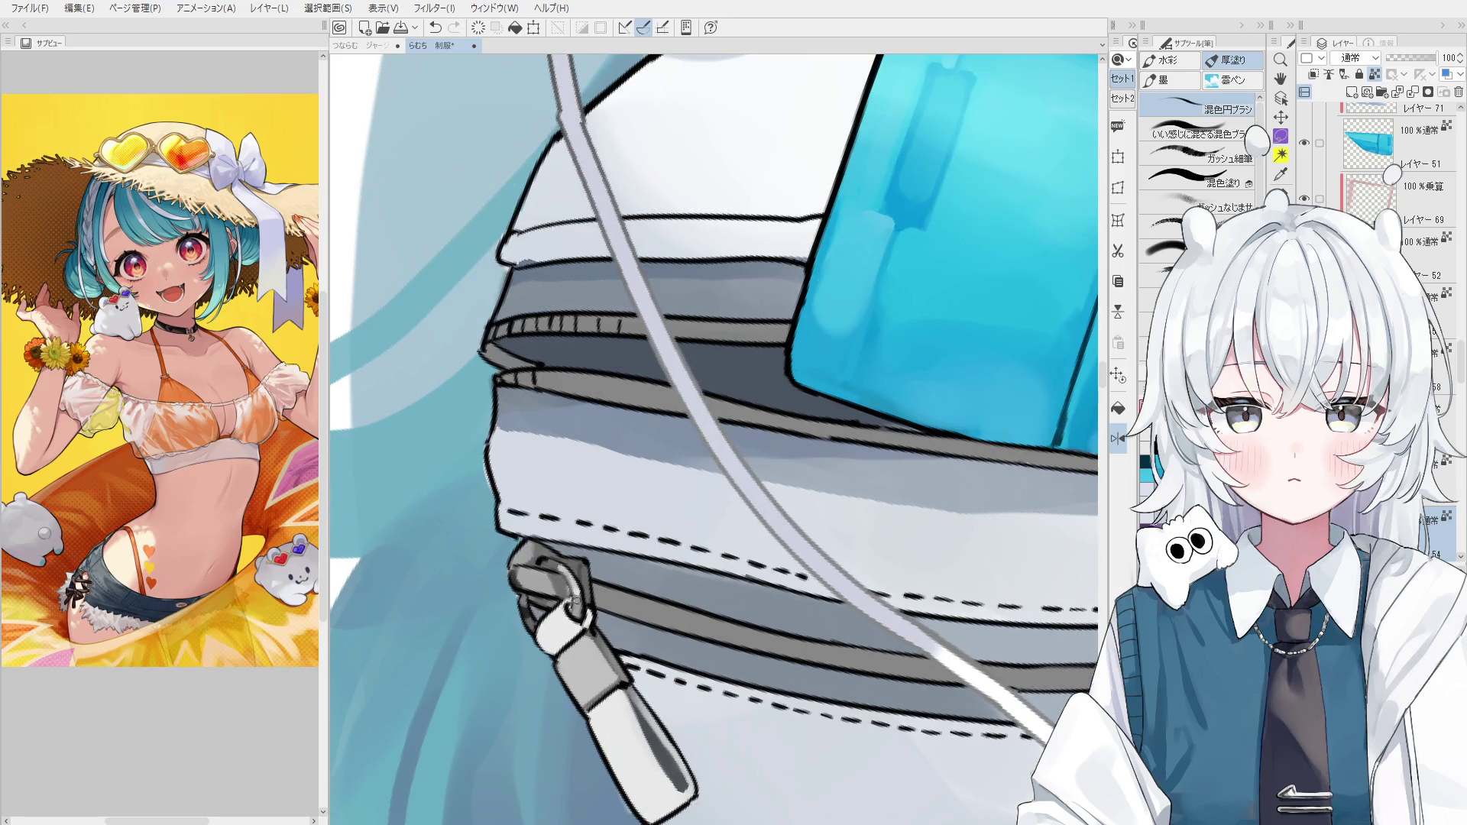
{"action": "scroll", "coordinate": [642, 567], "scroll_direction": "down", "scroll_amount": 3}
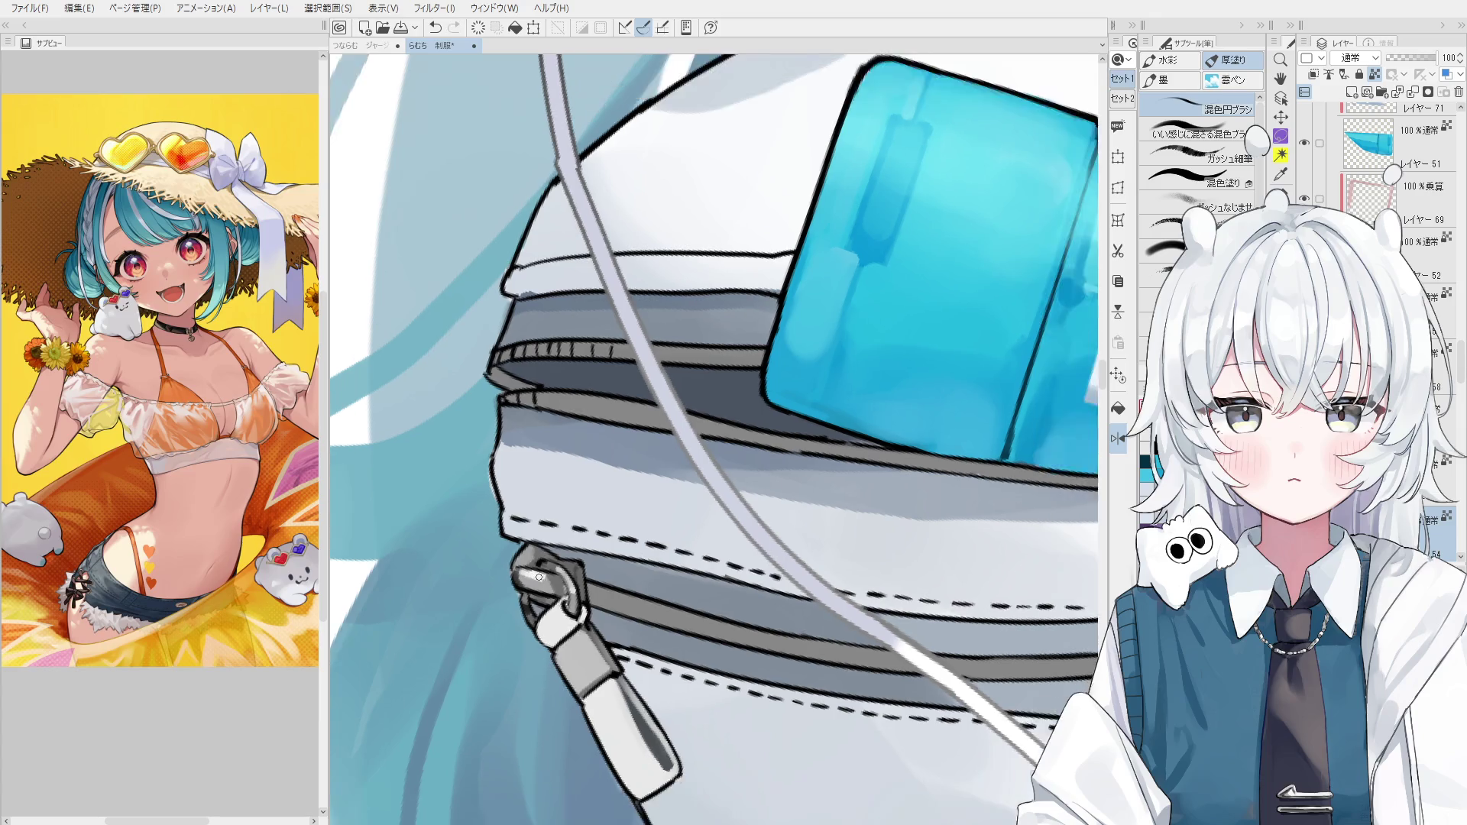
{"action": "scroll", "coordinate": [642, 567], "scroll_direction": "down", "scroll_amount": 2}
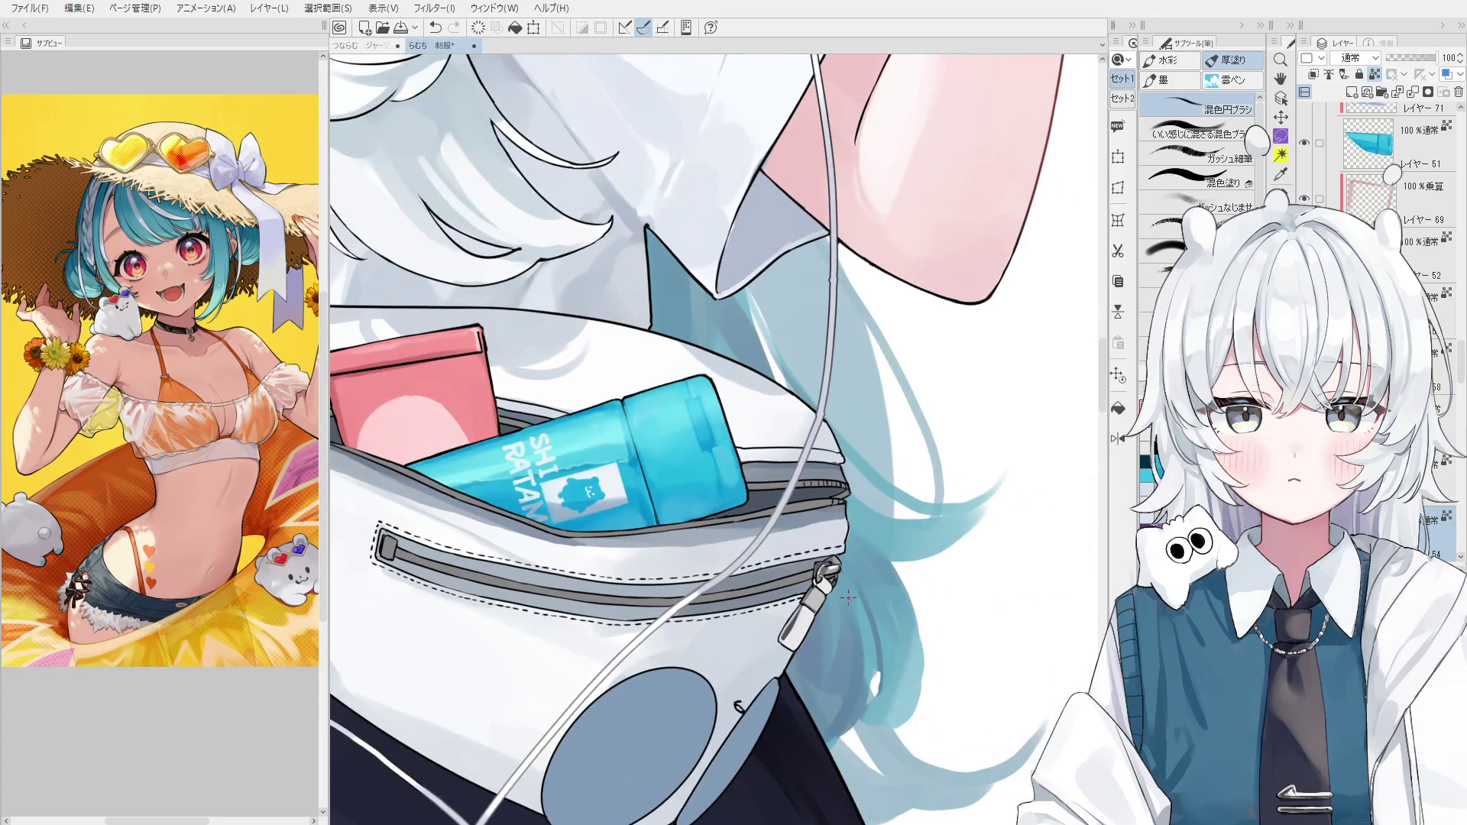
Shade the other zipper pull's upper part mid-grey with the color-mixing round brush.
{"action": "scroll", "coordinate": [848, 598], "scroll_direction": "up", "scroll_amount": 3}
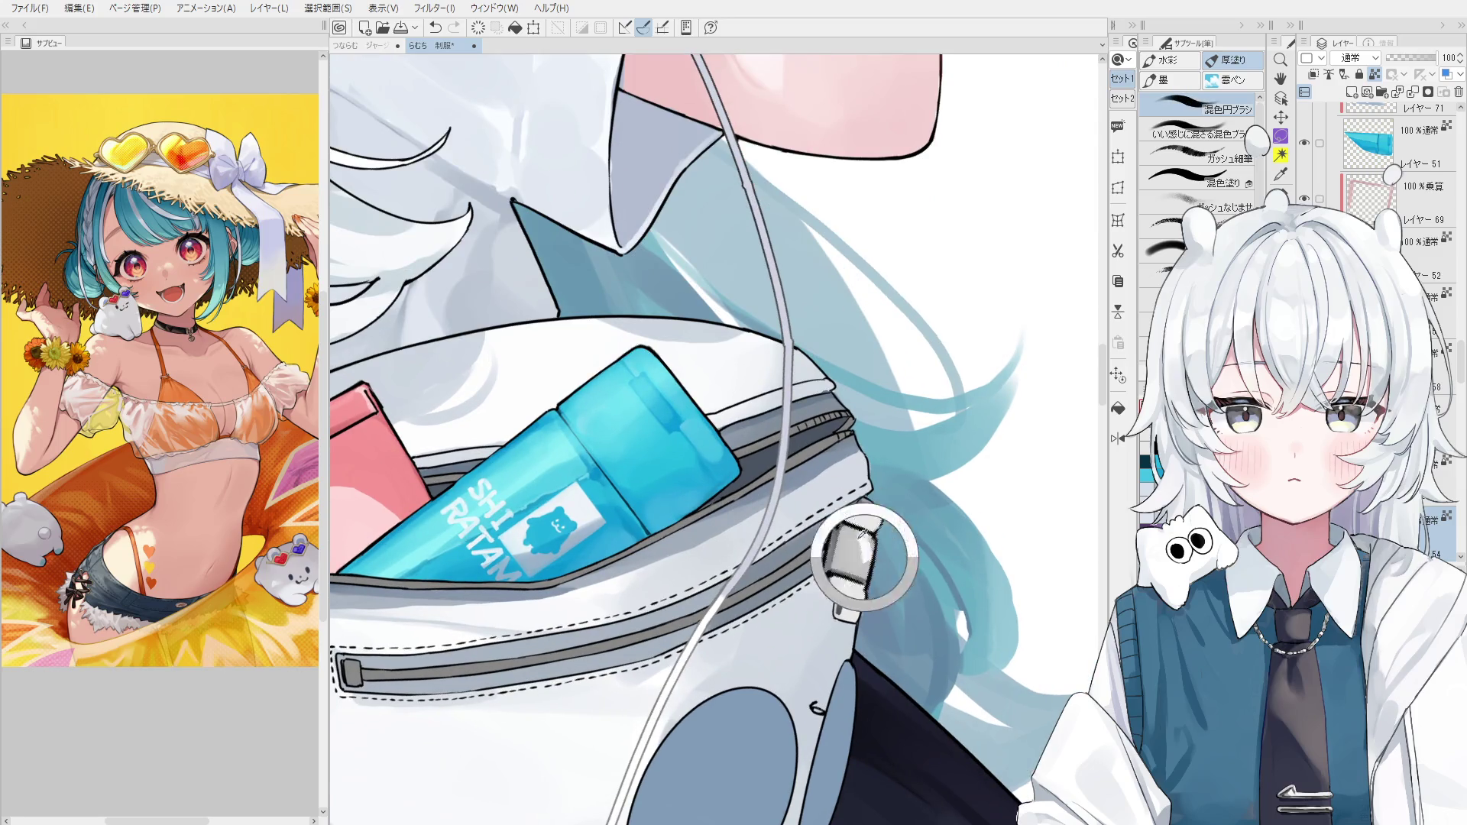
{"action": "left_click", "coordinate": [859, 554], "text": "alt"}
{"action": "left_click_drag", "start_coordinate": [859, 554], "coordinate": [866, 563]}
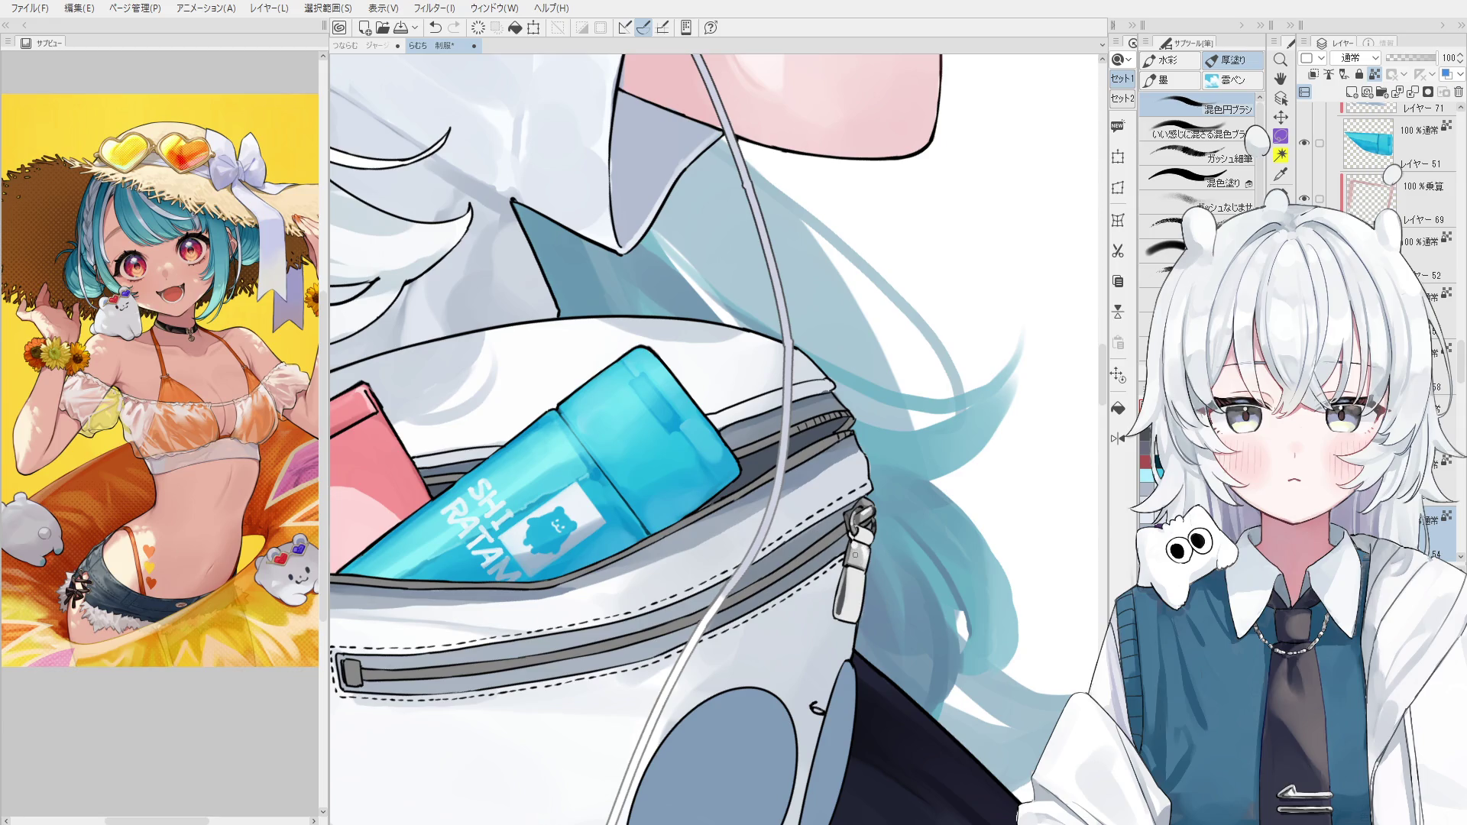
{"action": "key", "text": "asciicircum"}
{"action": "key", "text": "ctrl+z"}
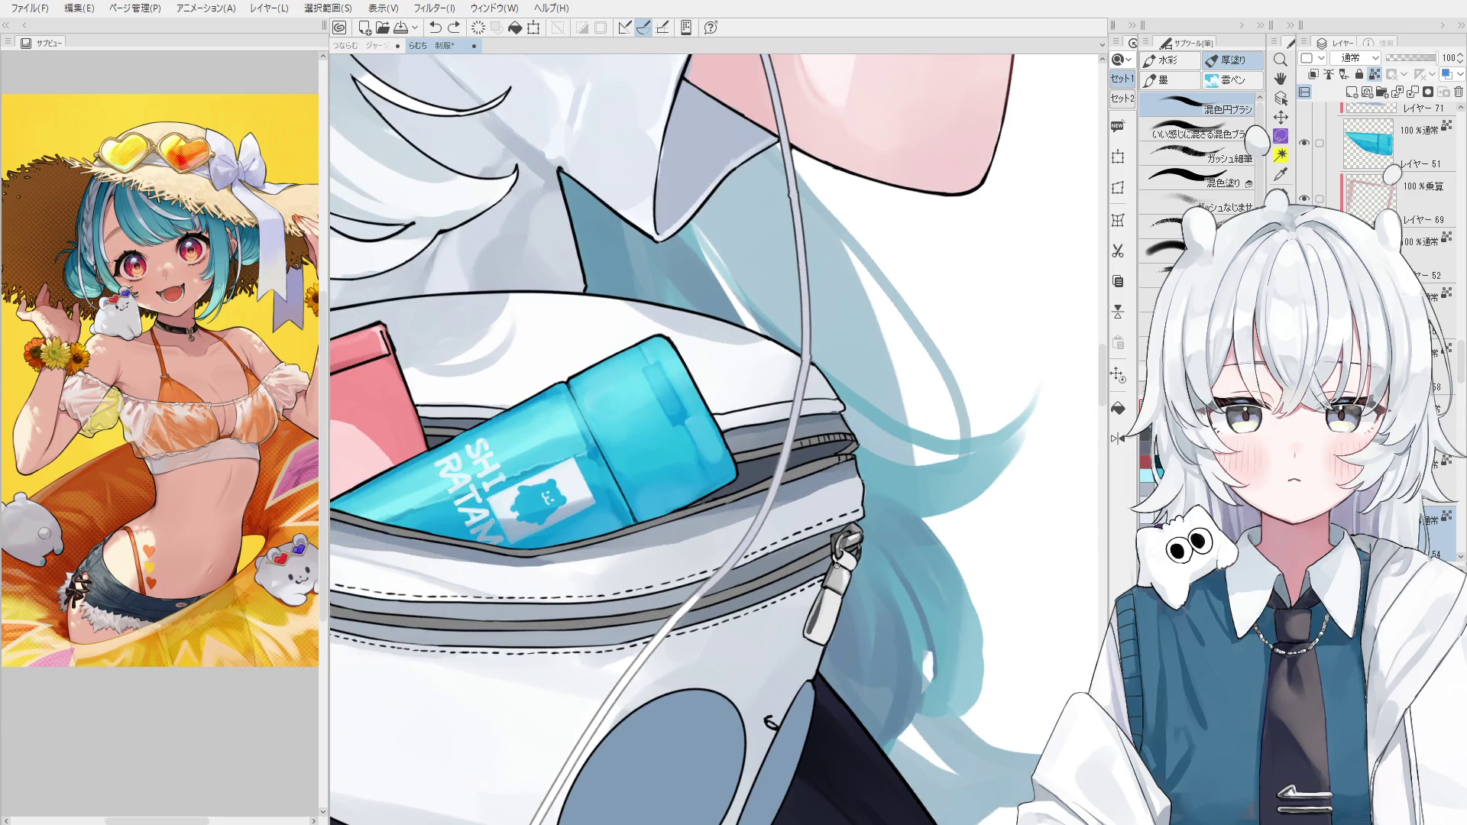
{"action": "key", "text": "ctrl+y"}
{"action": "scroll", "coordinate": [836, 570], "scroll_direction": "up", "scroll_amount": 1}
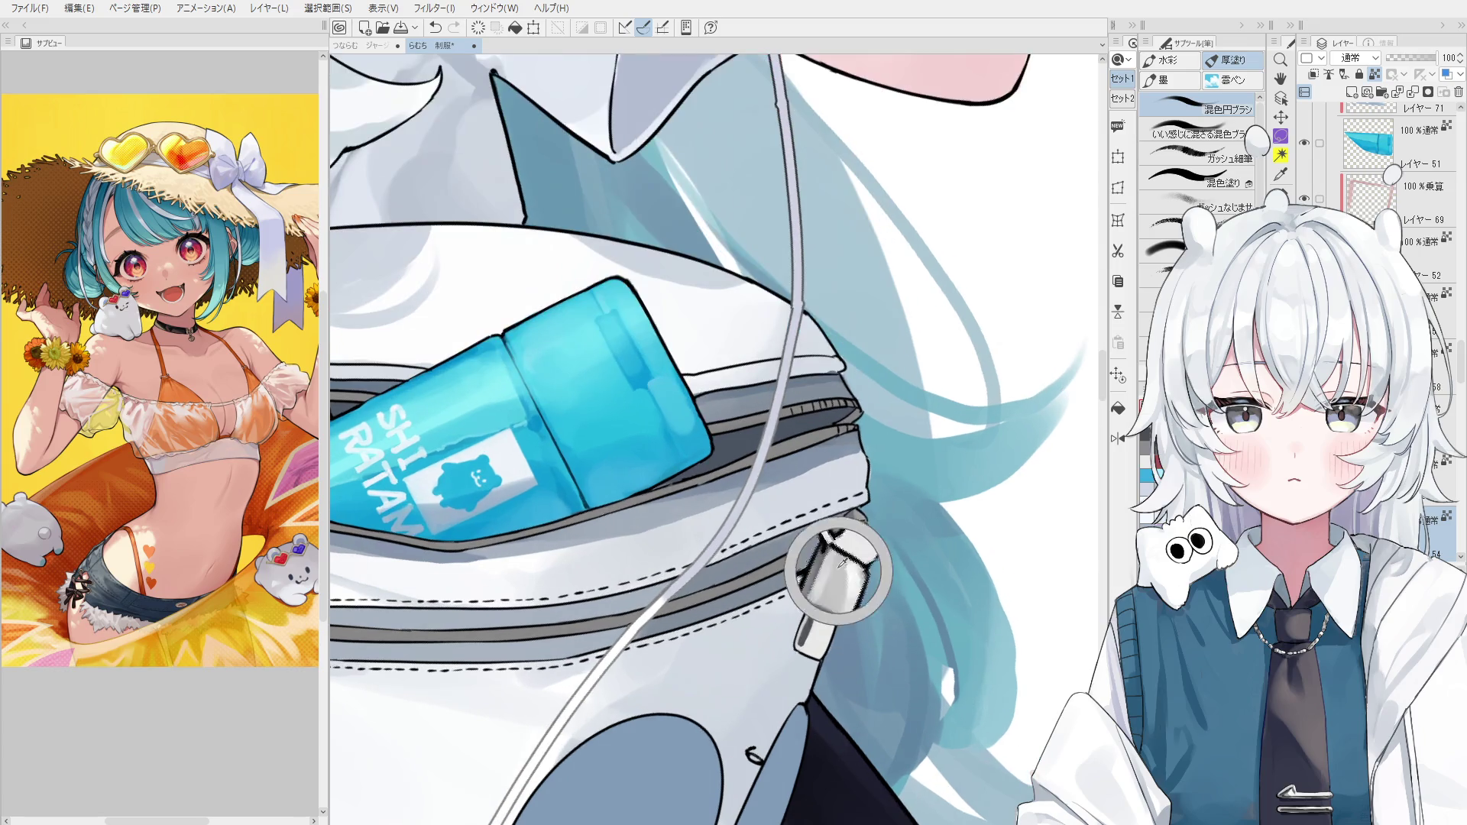
{"action": "left_click_drag", "start_coordinate": [852, 524], "coordinate": [841, 563]}
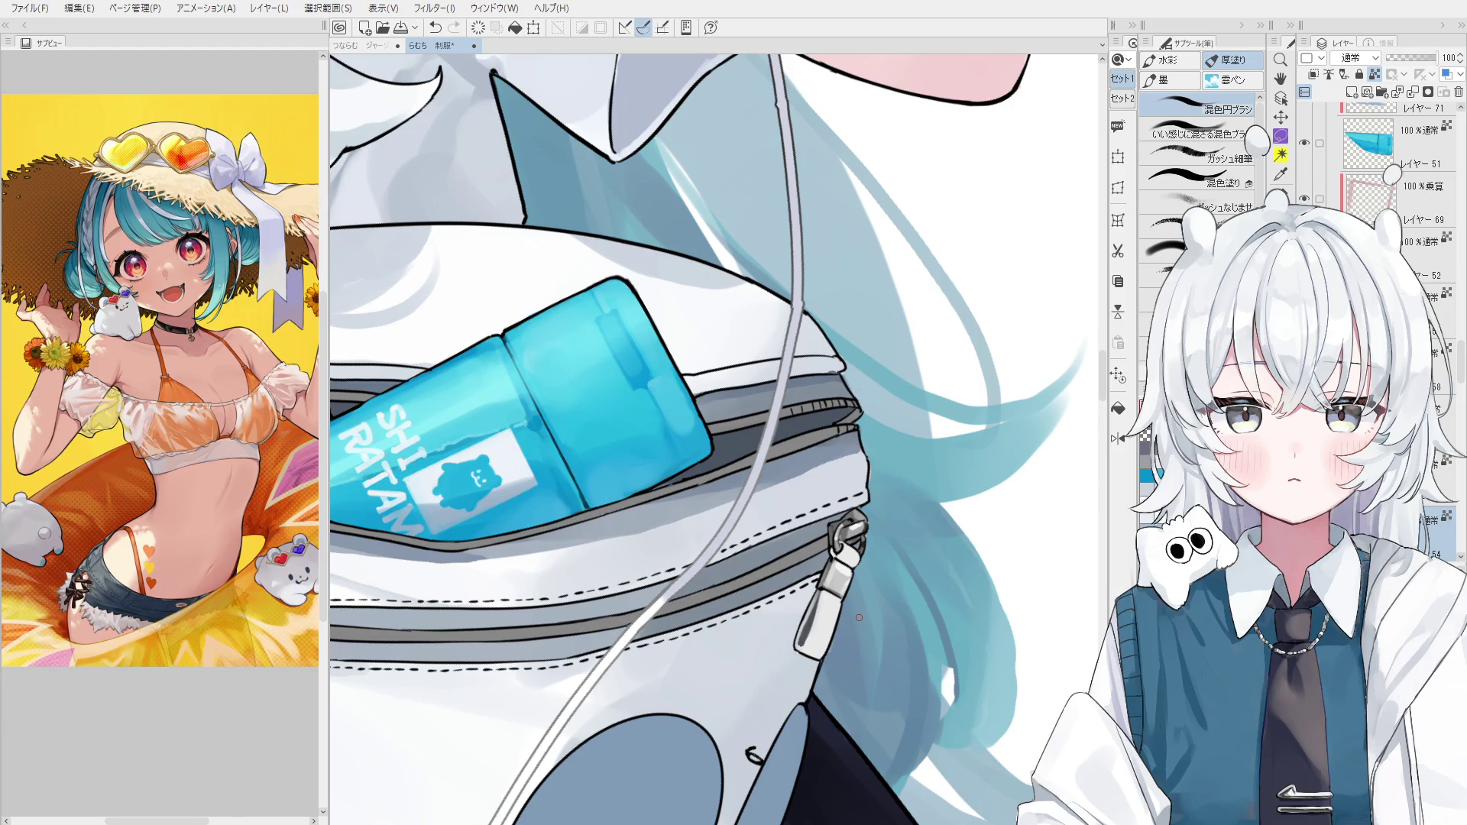
Try lighter shading along the zipper pull, undoing the lighter strokes and the dark band.
{"action": "scroll", "coordinate": [843, 632], "scroll_direction": "up", "scroll_amount": 2}
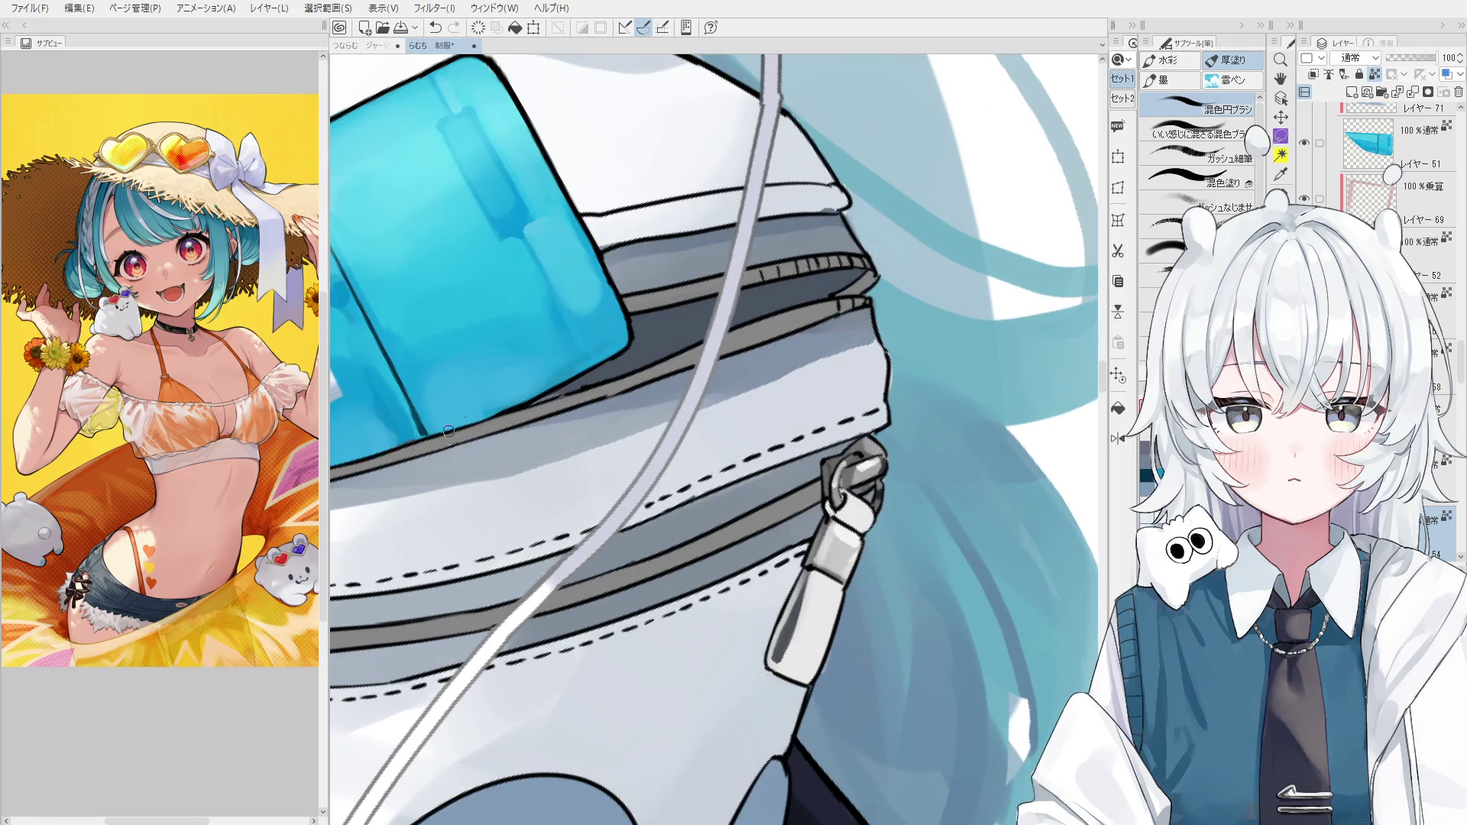
{"action": "scroll", "coordinate": [841, 489], "scroll_direction": "up", "scroll_amount": 1}
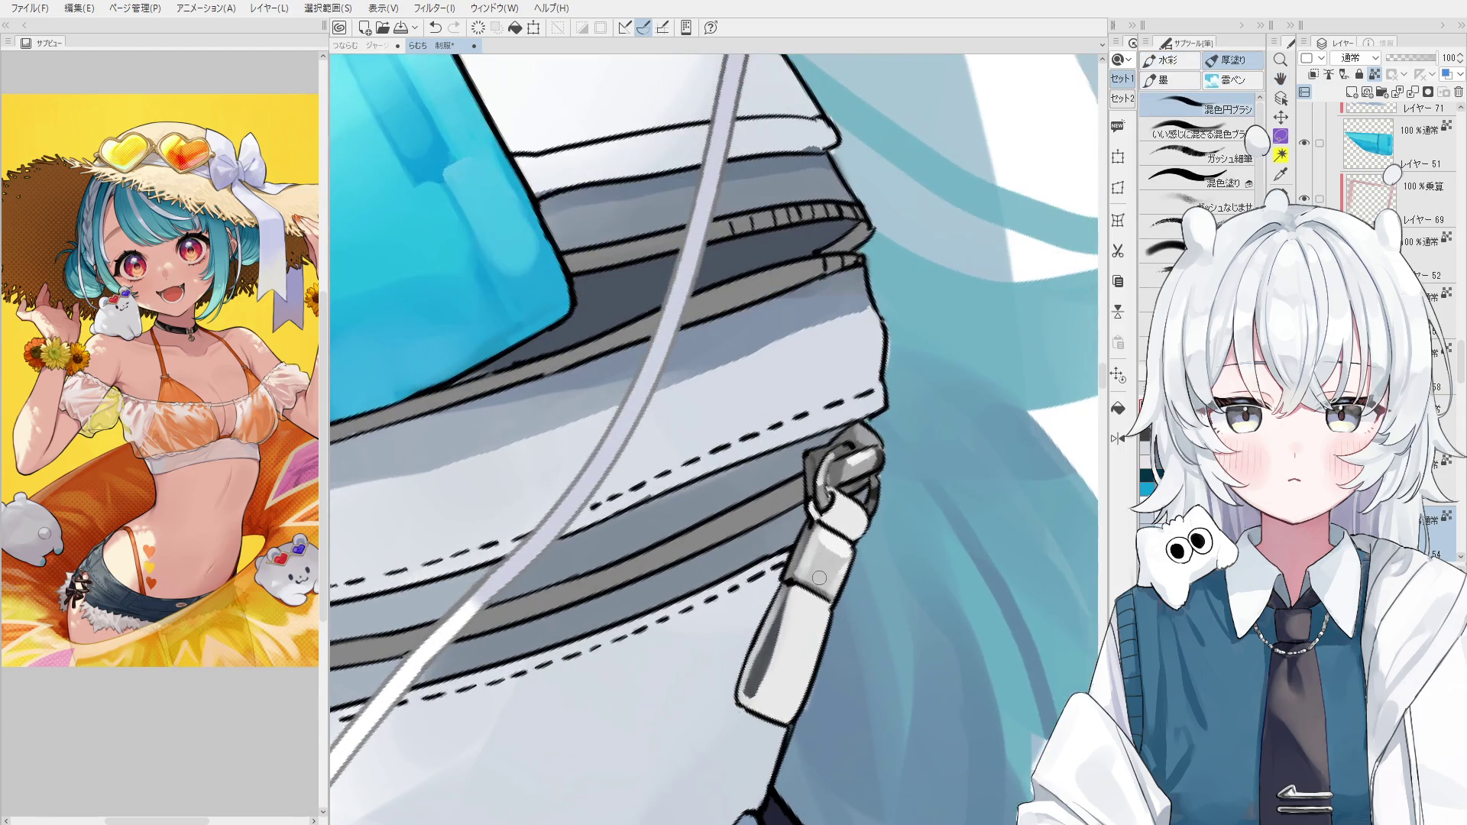
{"action": "mouse_move", "coordinate": [833, 558]}
{"action": "left_mouse_down"}
{"action": "mouse_move", "coordinate": [829, 585]}
{"action": "mouse_move", "coordinate": [856, 569]}
{"action": "mouse_move", "coordinate": [810, 586]}
{"action": "left_mouse_up"}
{"action": "scroll", "coordinate": [892, 590], "scroll_direction": "up", "scroll_amount": 1}
{"action": "scroll", "coordinate": [844, 582], "scroll_direction": "up", "scroll_amount": 1}
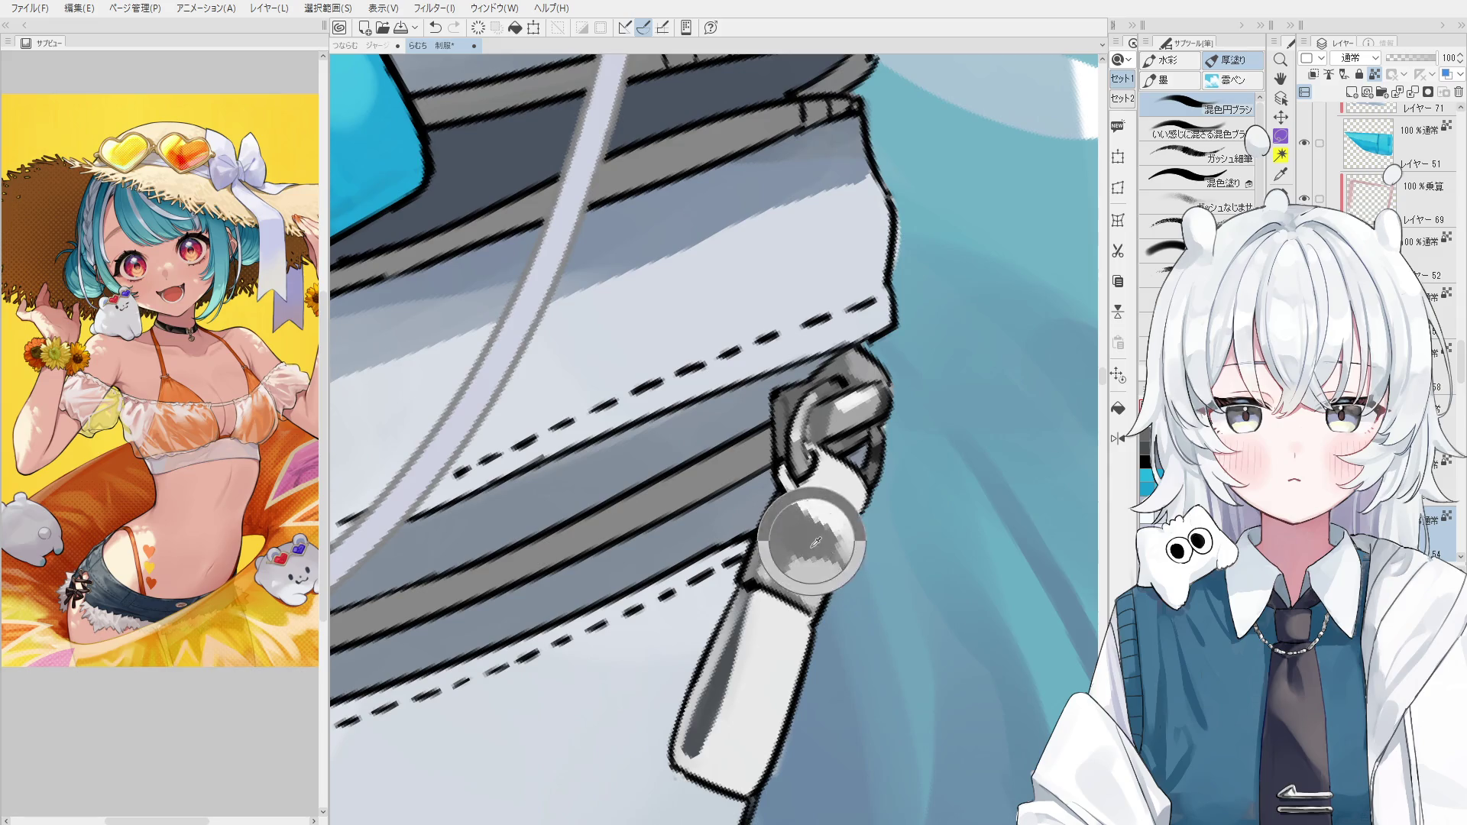
{"action": "scroll", "coordinate": [825, 571], "scroll_direction": "down", "scroll_amount": 3}
{"action": "scroll", "coordinate": [836, 573], "scroll_direction": "down", "scroll_amount": 2}
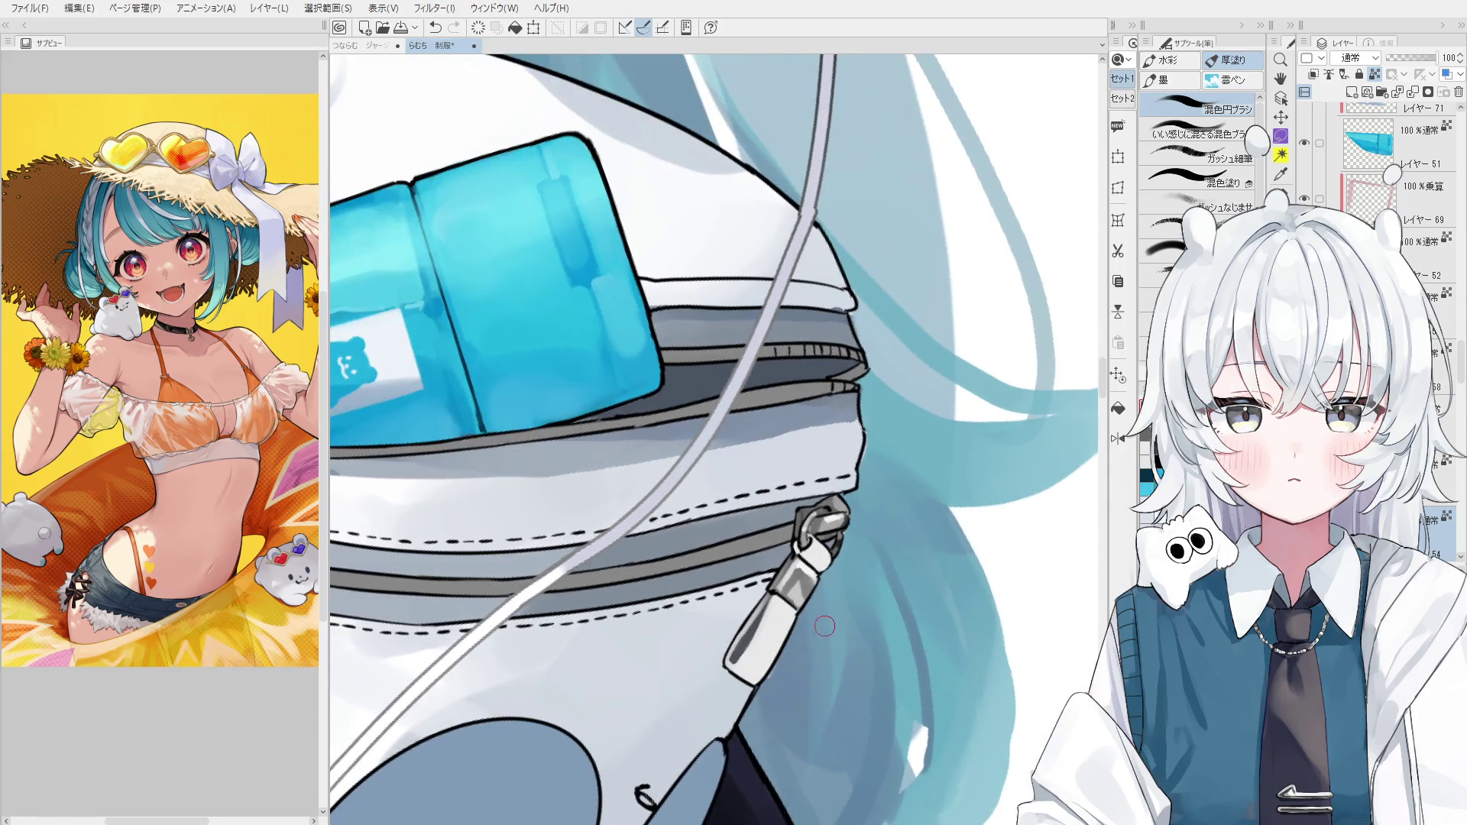
{"action": "mouse_move", "coordinate": [792, 578]}
{"action": "left_mouse_down"}
{"action": "mouse_move", "coordinate": [789, 593]}
{"action": "mouse_move", "coordinate": [809, 598]}
{"action": "mouse_move", "coordinate": [795, 606]}
{"action": "left_mouse_up"}
{"action": "key", "text": "ctrl+z"}
{"action": "scroll", "coordinate": [789, 593], "scroll_direction": "up", "scroll_amount": 1}
{"action": "scroll", "coordinate": [789, 614], "scroll_direction": "up", "scroll_amount": 1}
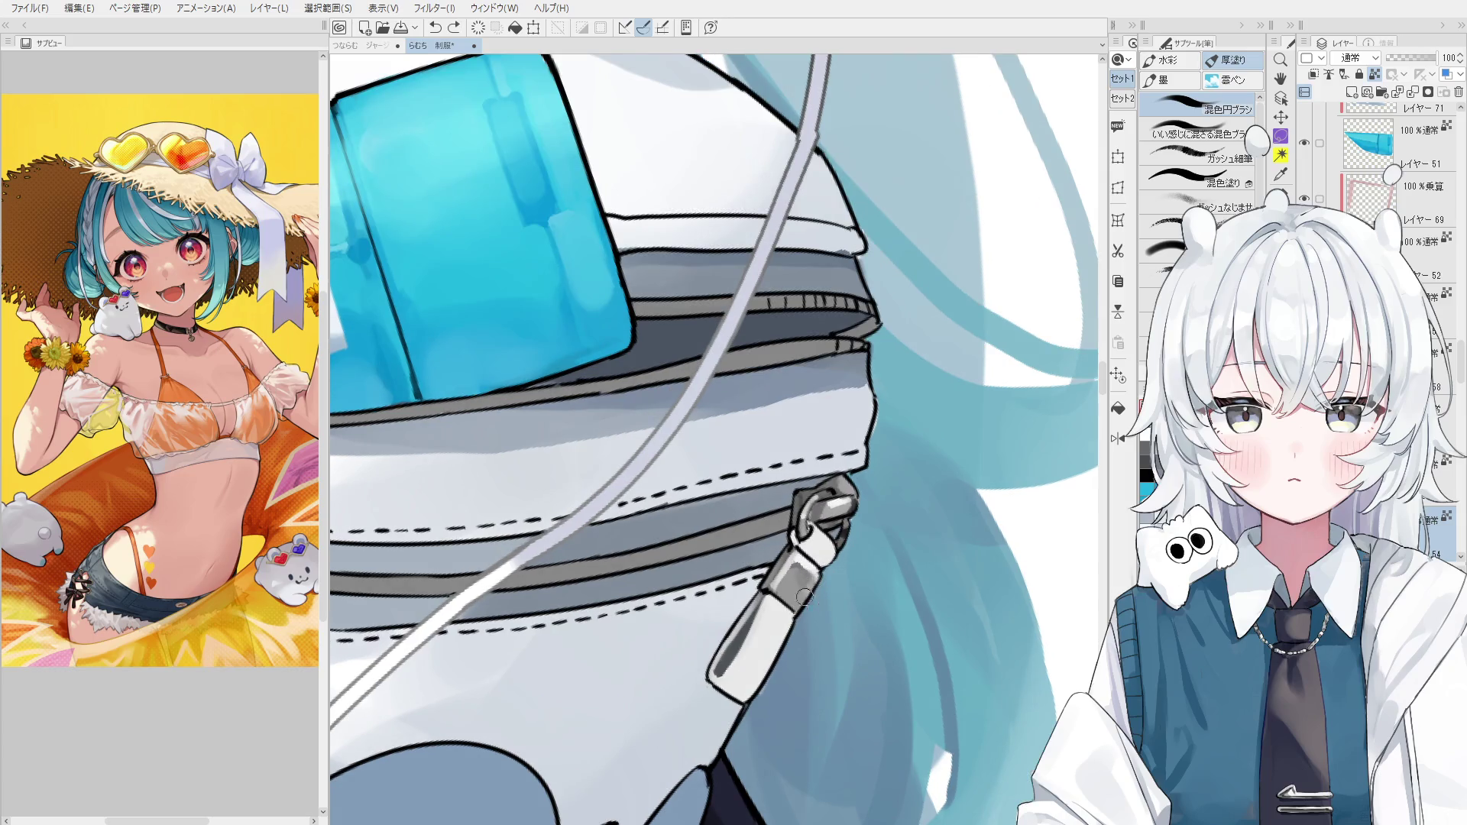
{"action": "scroll", "coordinate": [805, 597], "scroll_direction": "down", "scroll_amount": 3}
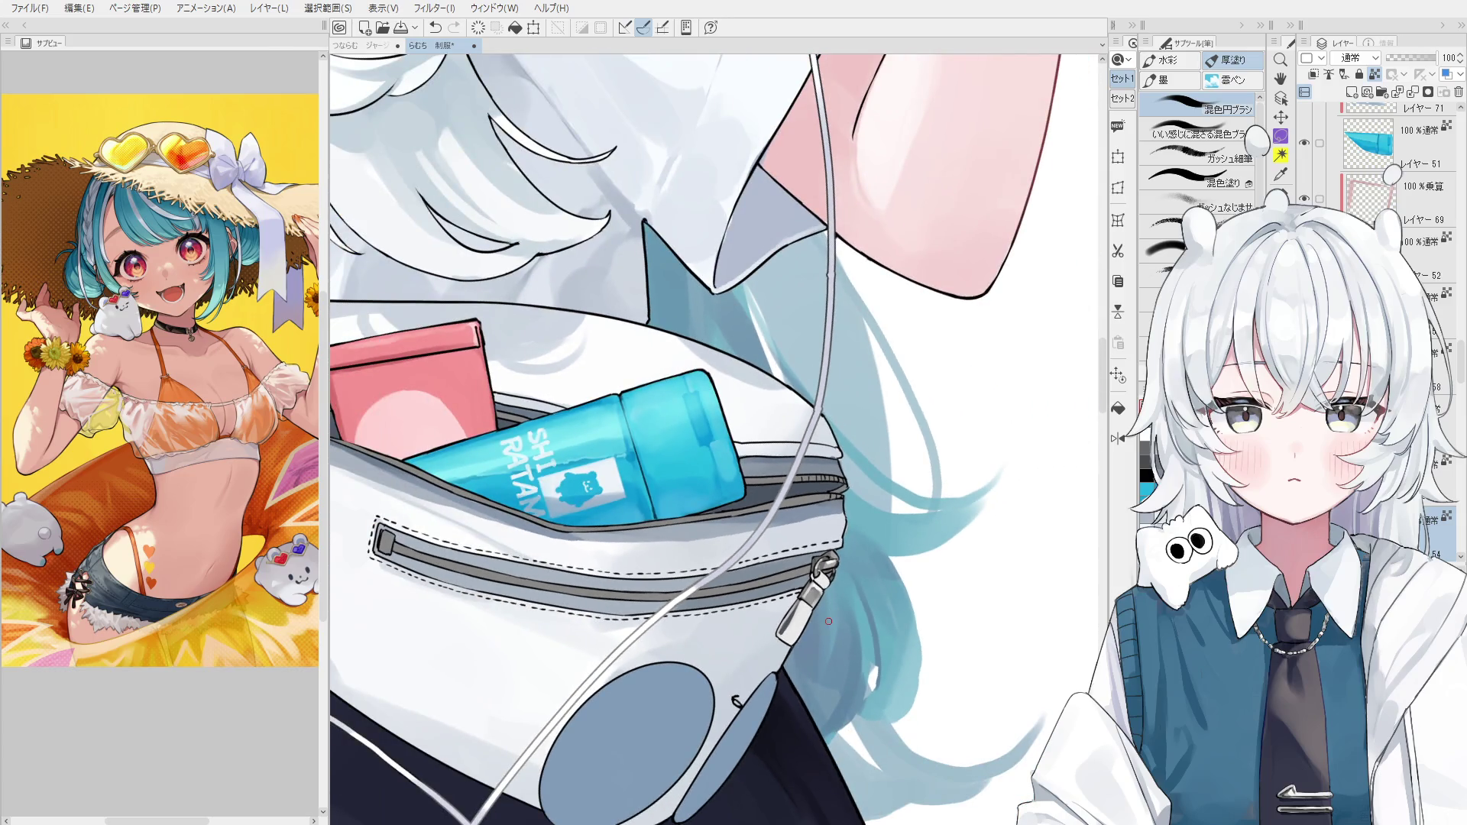
{"action": "scroll", "coordinate": [825, 622], "scroll_direction": "up", "scroll_amount": 4}
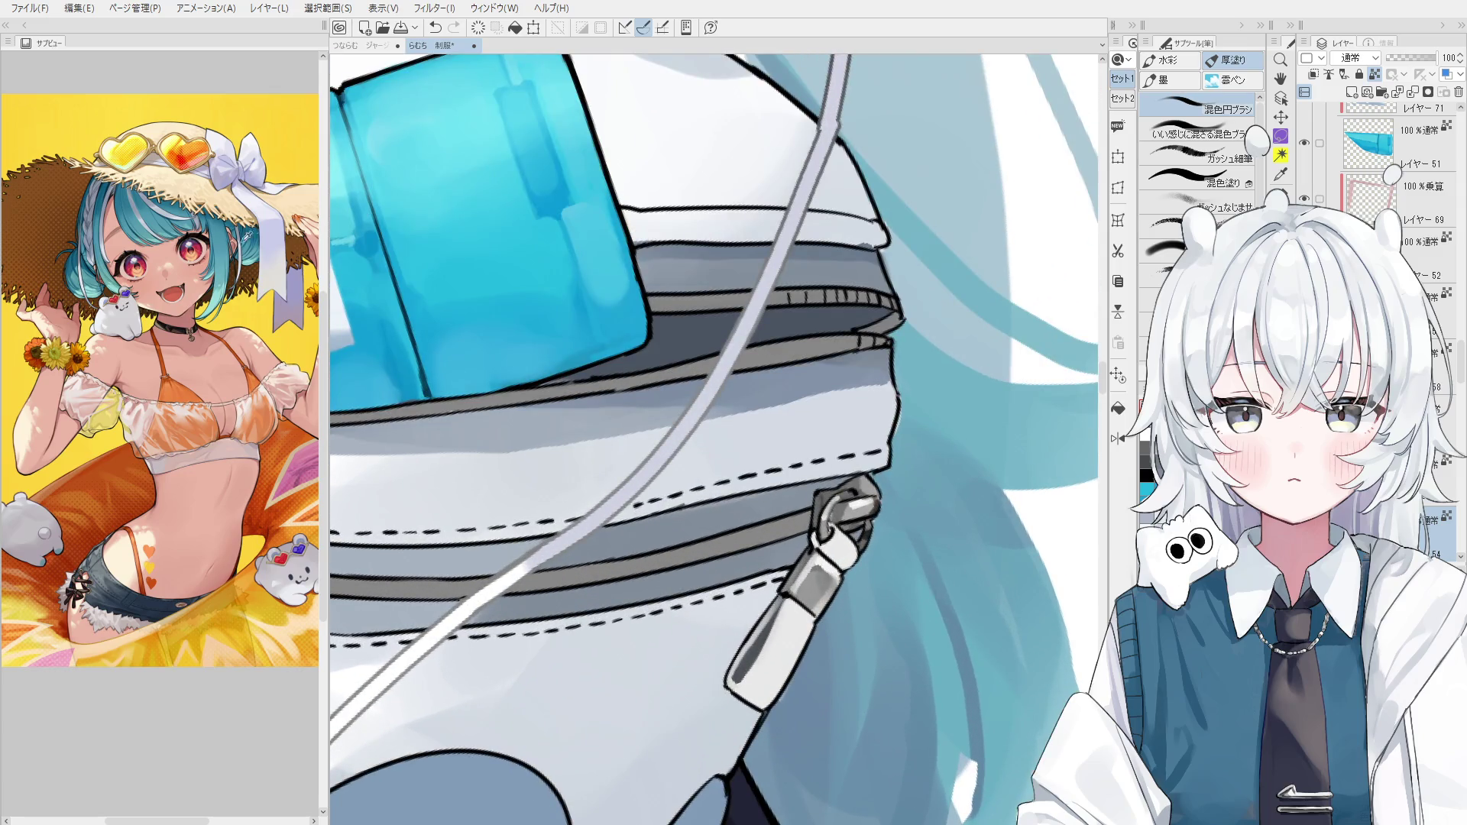
{"action": "scroll", "coordinate": [840, 603], "scroll_direction": "up", "scroll_amount": 2}
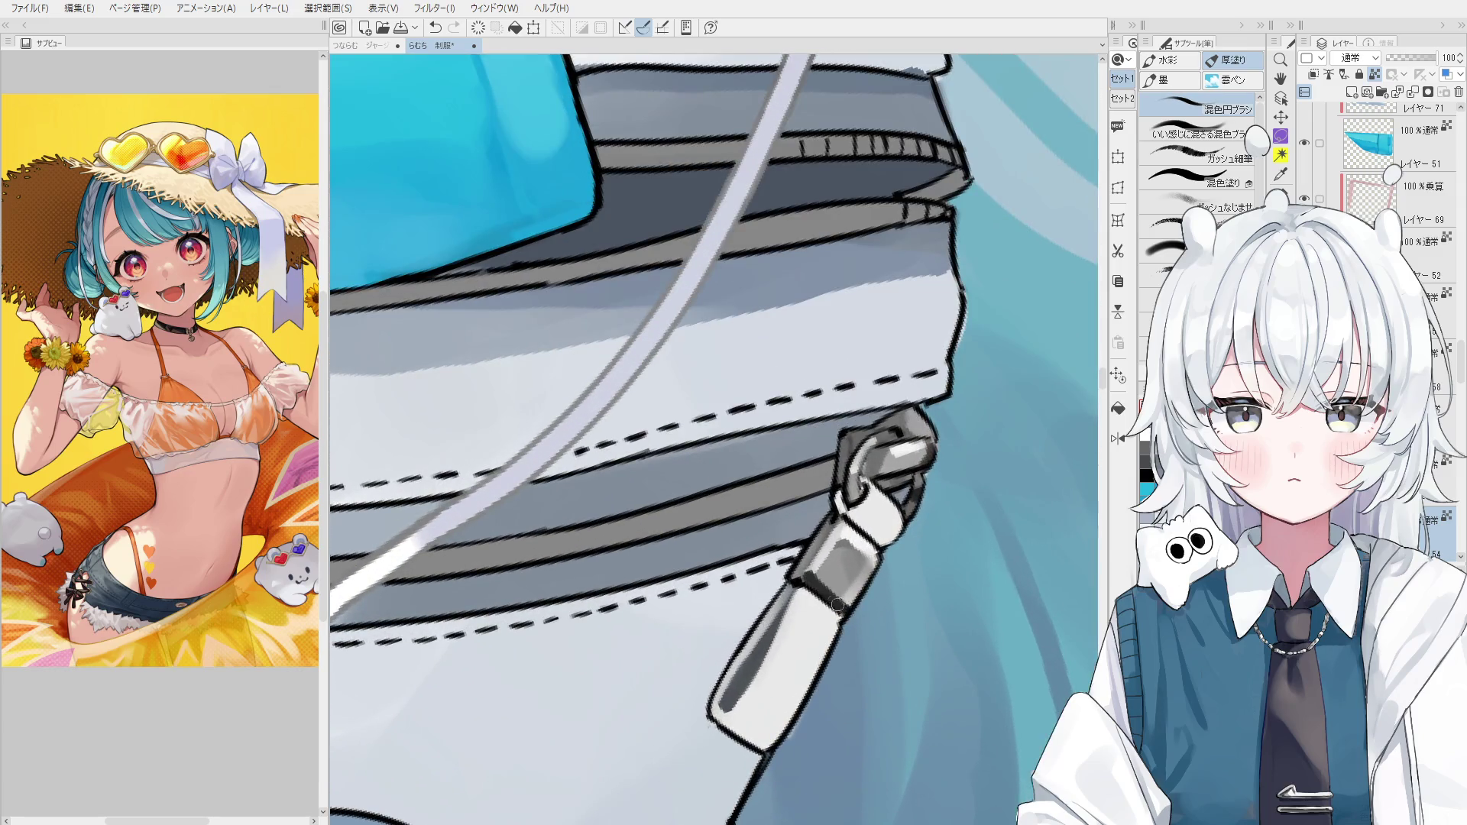
{"action": "key", "text": "ctrl+z"}
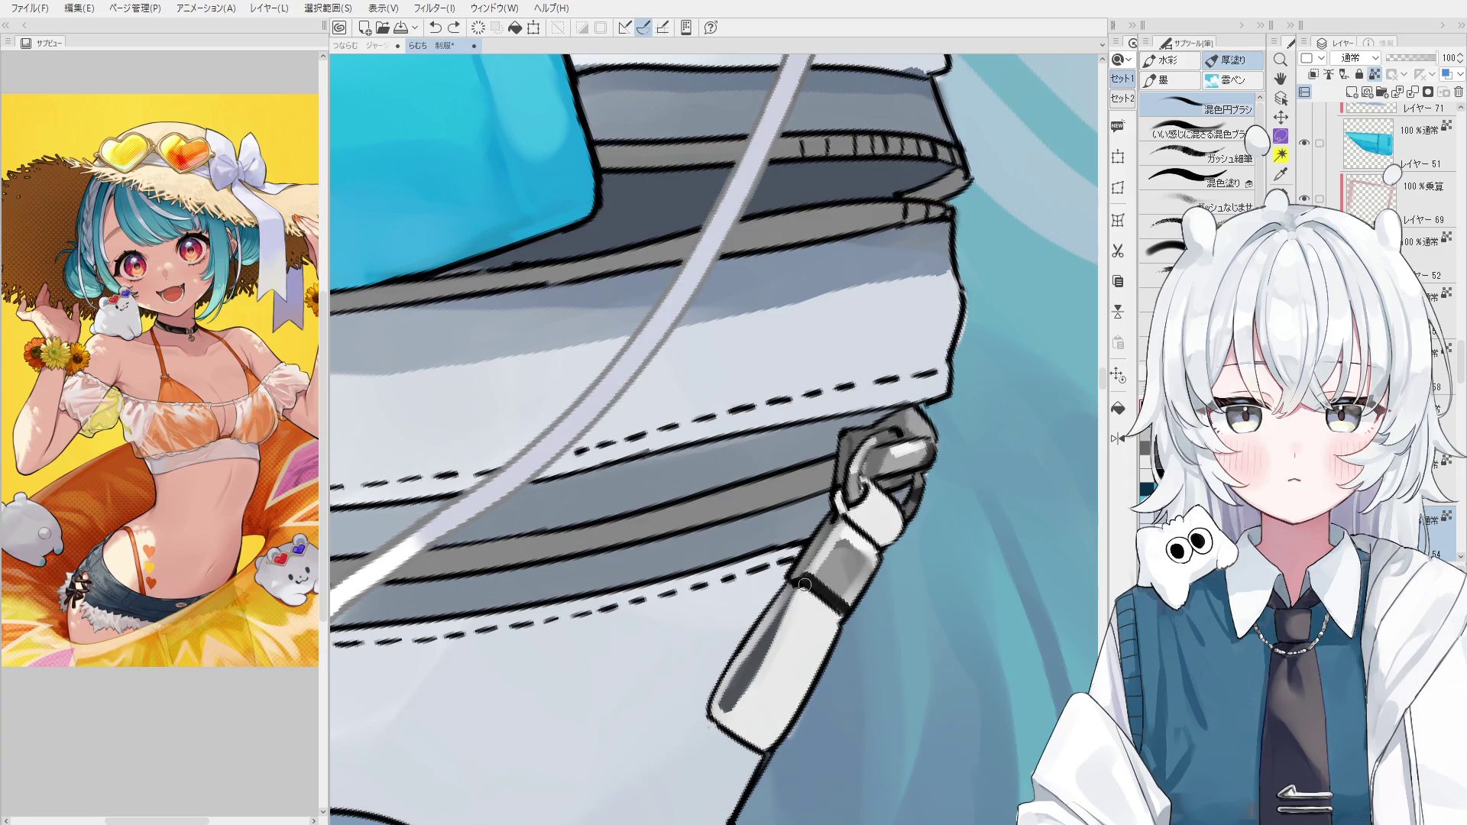
Add a light-then-dark mark and a short shading stroke to the zipper pull, filling its rivet light grey.
{"action": "scroll", "coordinate": [806, 587], "scroll_direction": "up", "scroll_amount": 1}
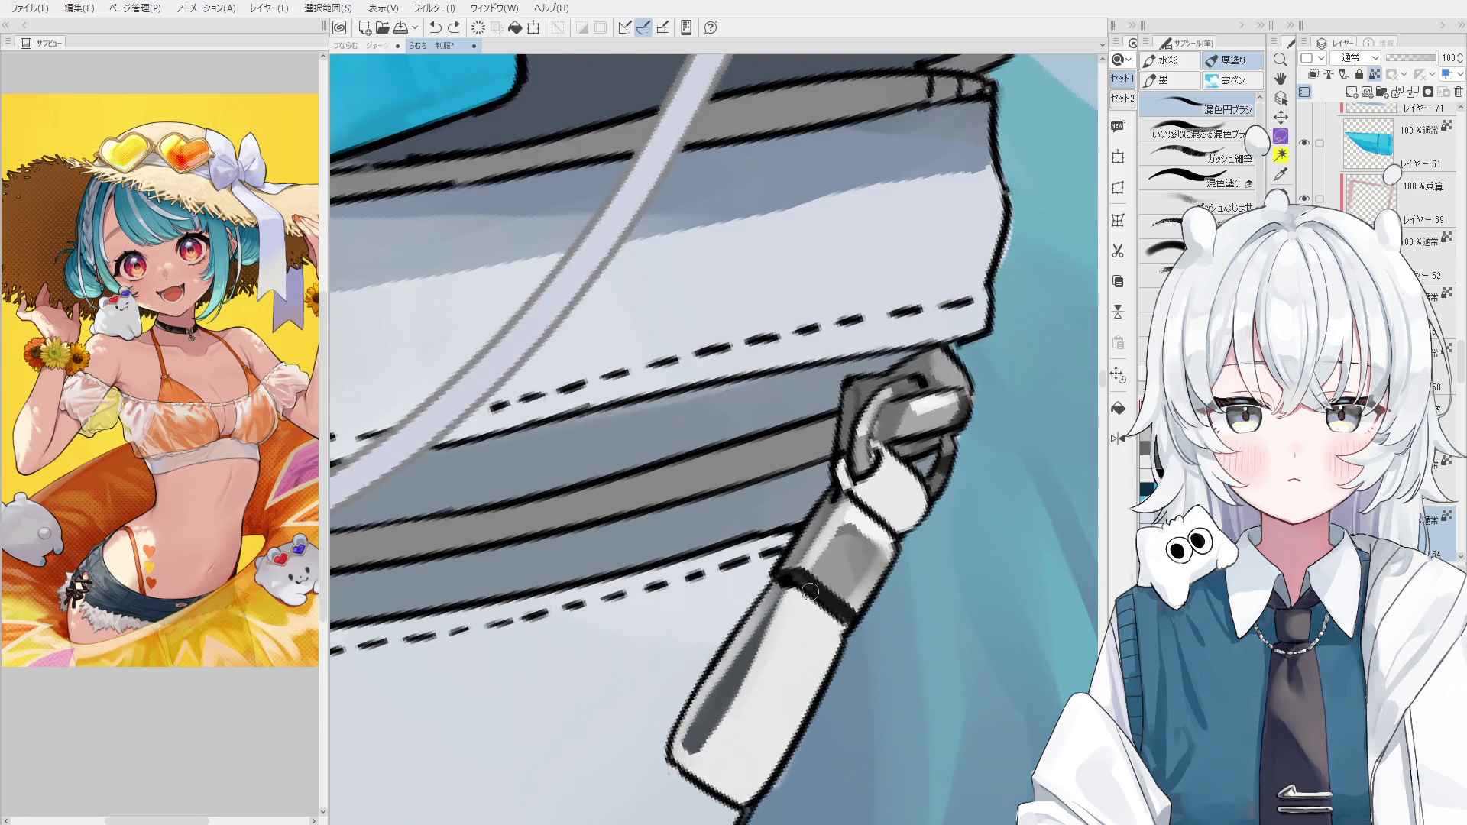
{"action": "scroll", "coordinate": [809, 590], "scroll_direction": "down", "scroll_amount": 1}
{"action": "left_click_drag", "start_coordinate": [814, 586], "coordinate": [818, 583]}
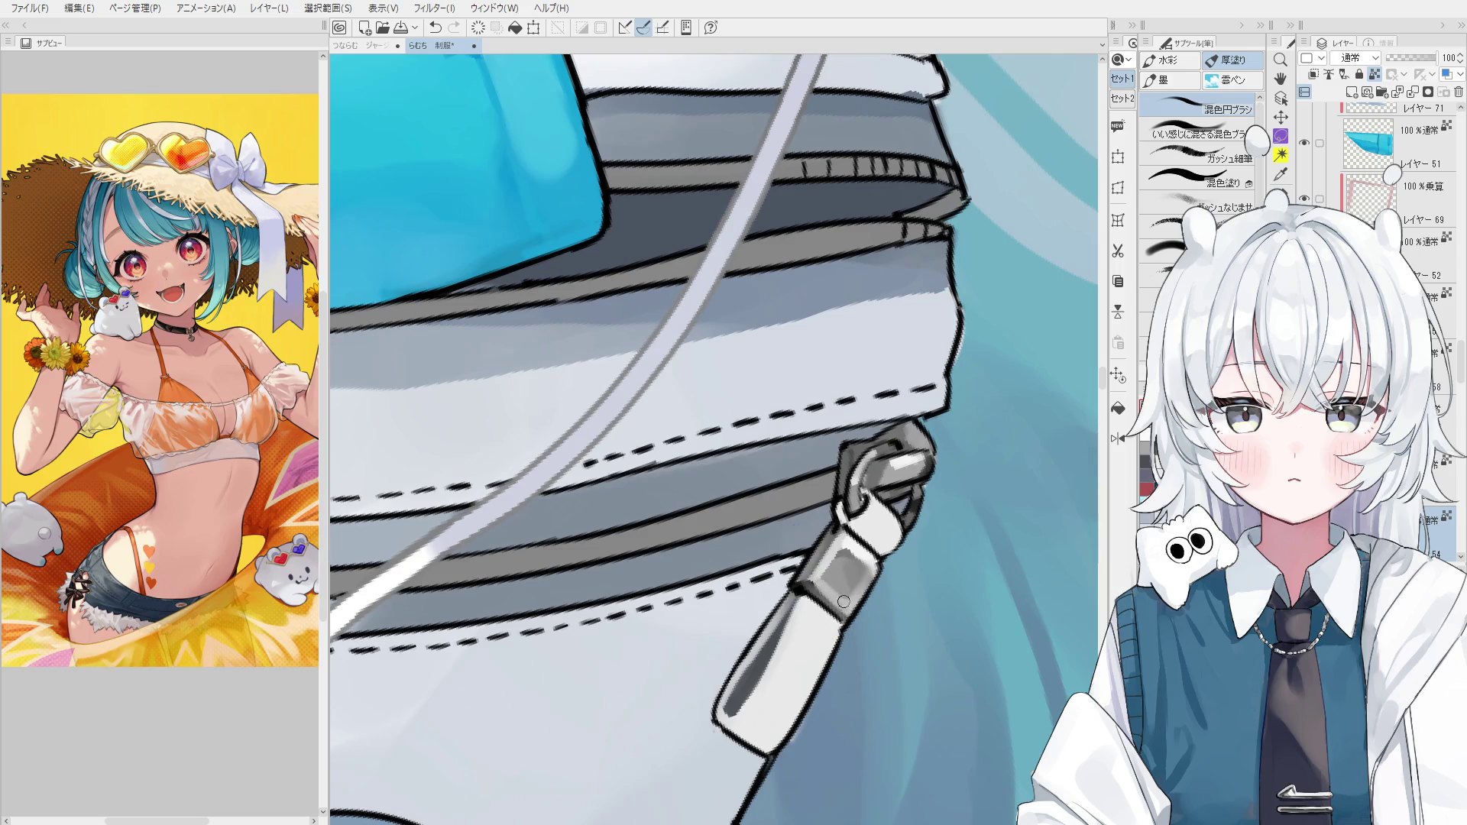
{"action": "scroll", "coordinate": [850, 611], "scroll_direction": "down", "scroll_amount": 1}
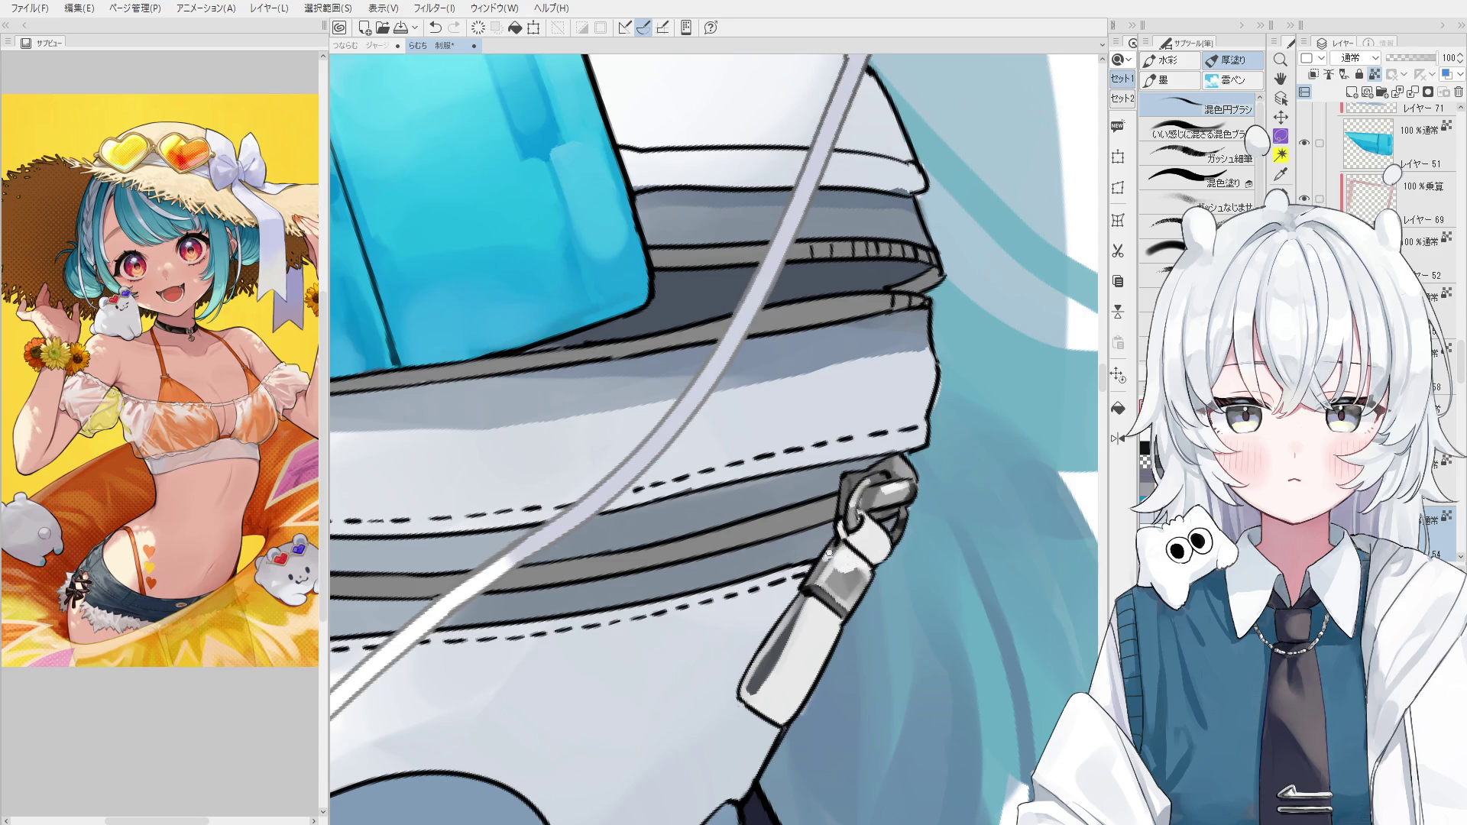
{"action": "scroll", "coordinate": [829, 552], "scroll_direction": "down", "scroll_amount": 1}
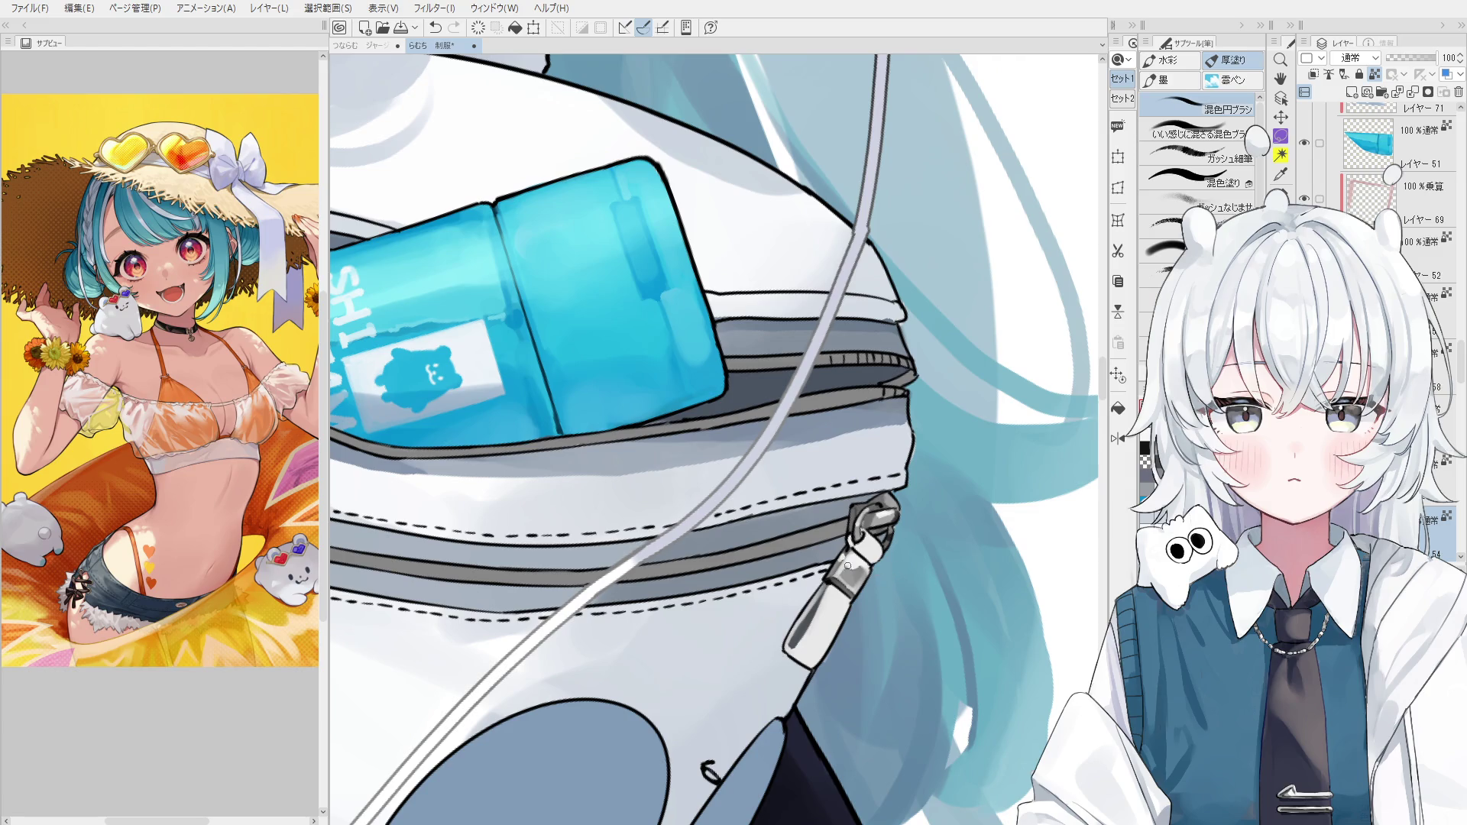
{"action": "scroll", "coordinate": [848, 566], "scroll_direction": "up", "scroll_amount": 2}
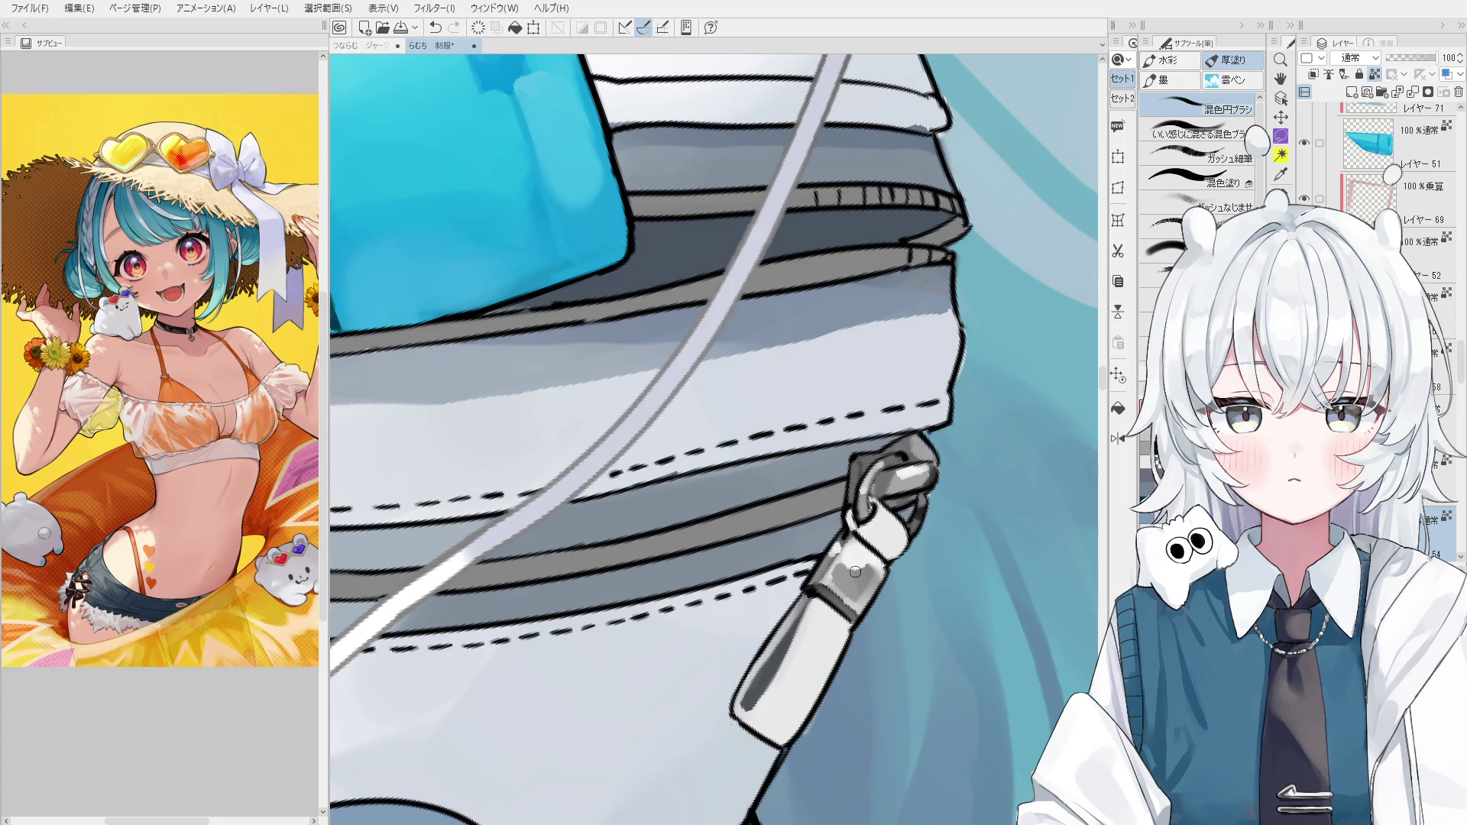
{"action": "left_click", "coordinate": [855, 572]}
{"action": "key", "text": "ctrl+z"}
{"action": "scroll", "coordinate": [870, 598], "scroll_direction": "up", "scroll_amount": 2}
{"action": "left_click_drag", "start_coordinate": [850, 585], "coordinate": [845, 558]}
{"action": "scroll", "coordinate": [846, 558], "scroll_direction": "down", "scroll_amount": 2}
{"action": "scroll", "coordinate": [855, 561], "scroll_direction": "up", "scroll_amount": 2}
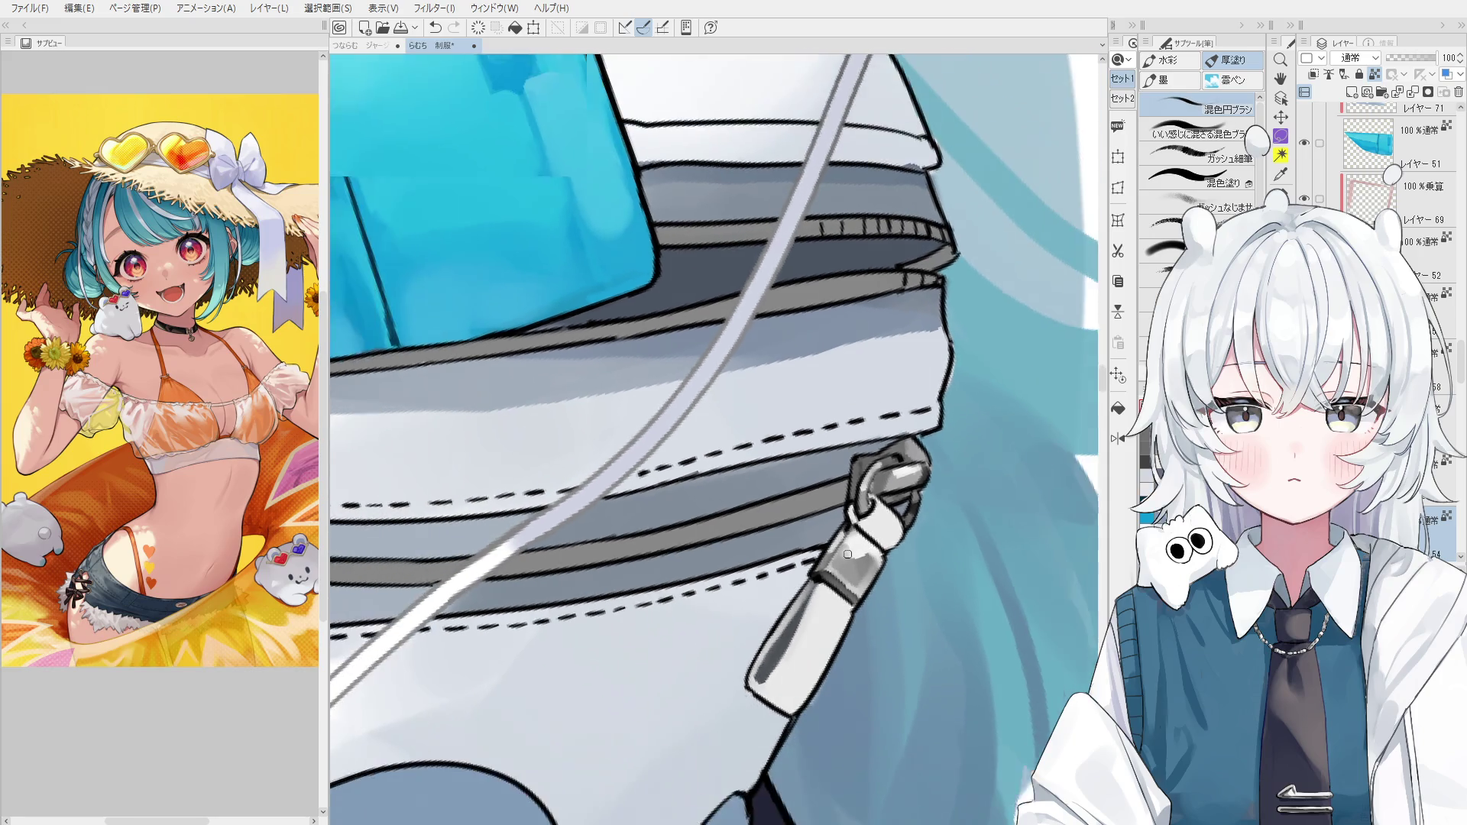
Flip the canvas view horizontally.
{"action": "key", "text": "h"}
{"action": "scroll", "coordinate": [870, 566], "scroll_direction": "down", "scroll_amount": 2}
{"action": "scroll", "coordinate": [828, 614], "scroll_direction": "down", "scroll_amount": 1}
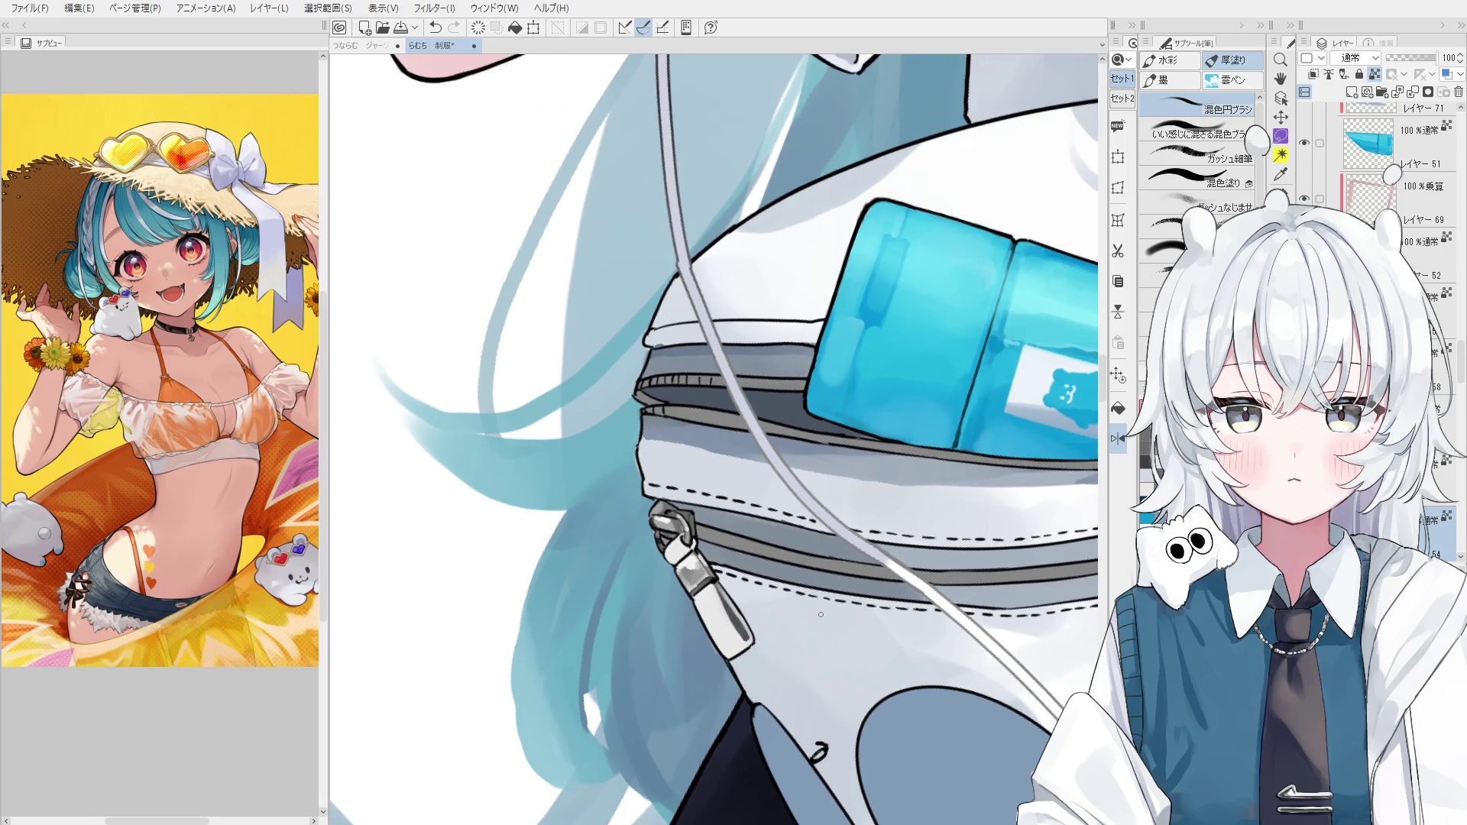
Return to the brush and repaint the shading on the zipper pull.
{"action": "key", "text": "o"}
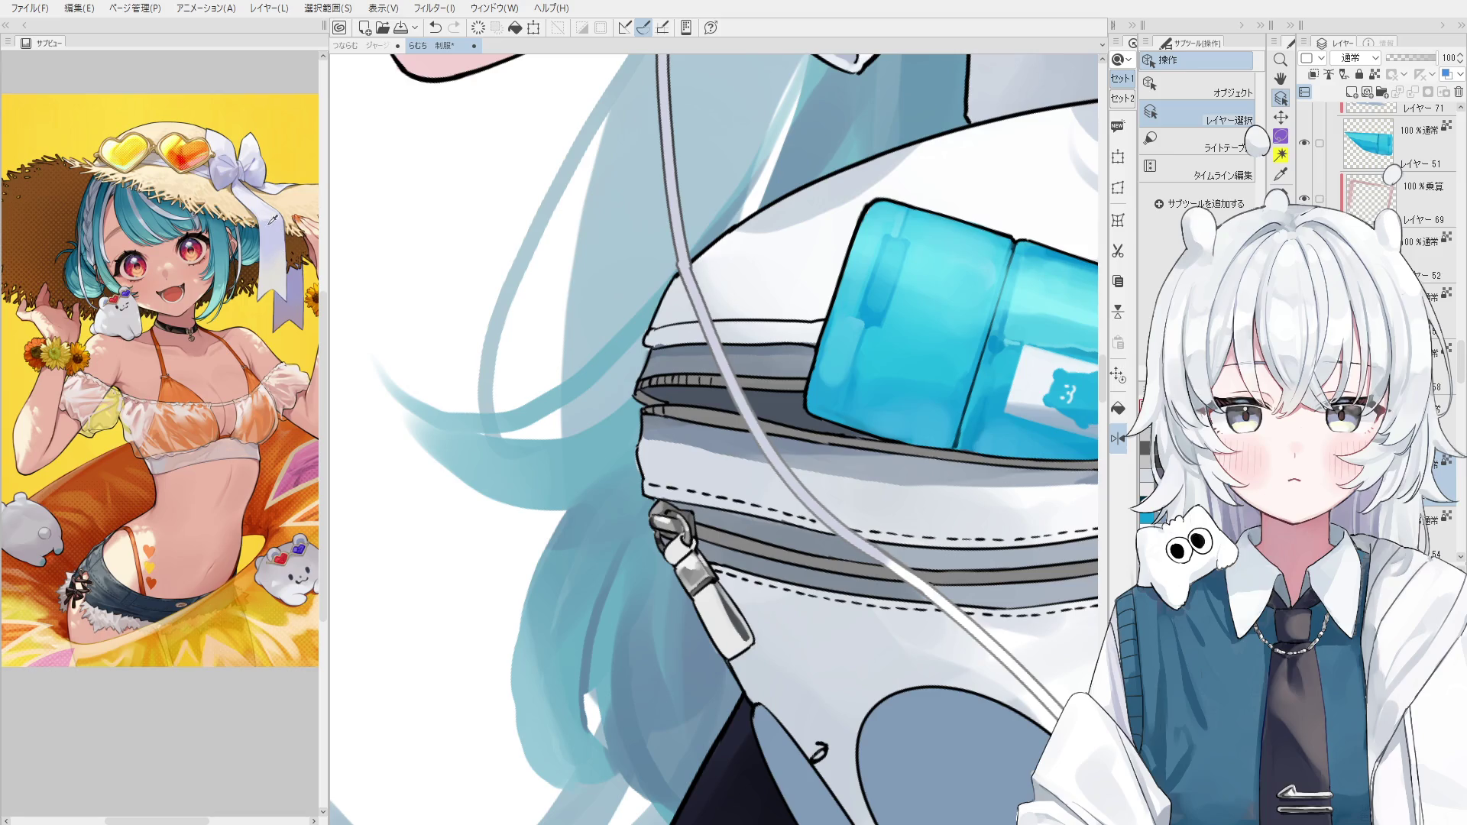
{"action": "scroll", "coordinate": [700, 601], "scroll_direction": "up", "scroll_amount": 1}
{"action": "key", "text": "b"}
{"action": "scroll", "coordinate": [701, 602], "scroll_direction": "up", "scroll_amount": 1}
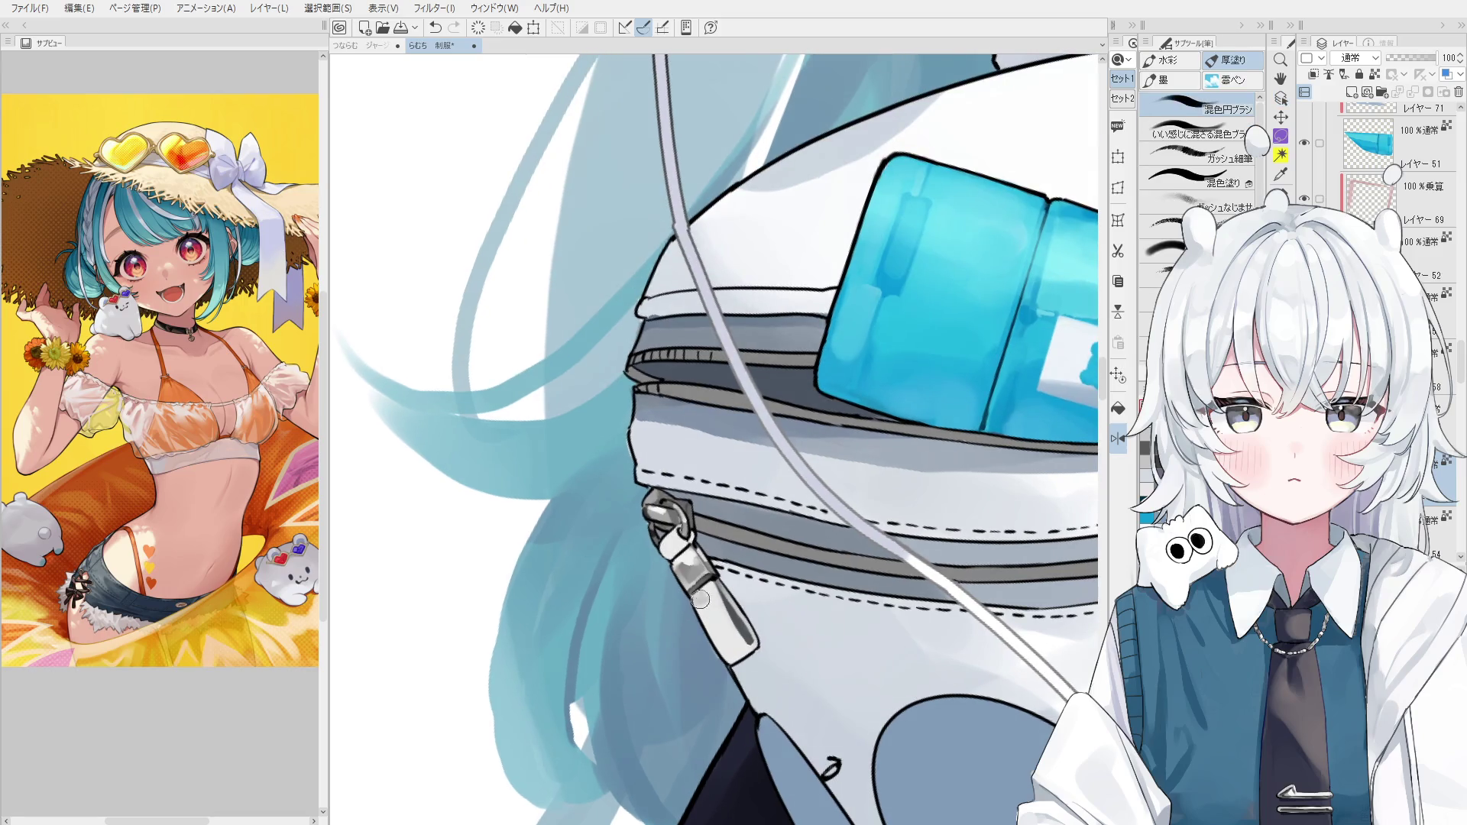
{"action": "left_click_drag", "start_coordinate": [712, 617], "coordinate": [738, 656]}
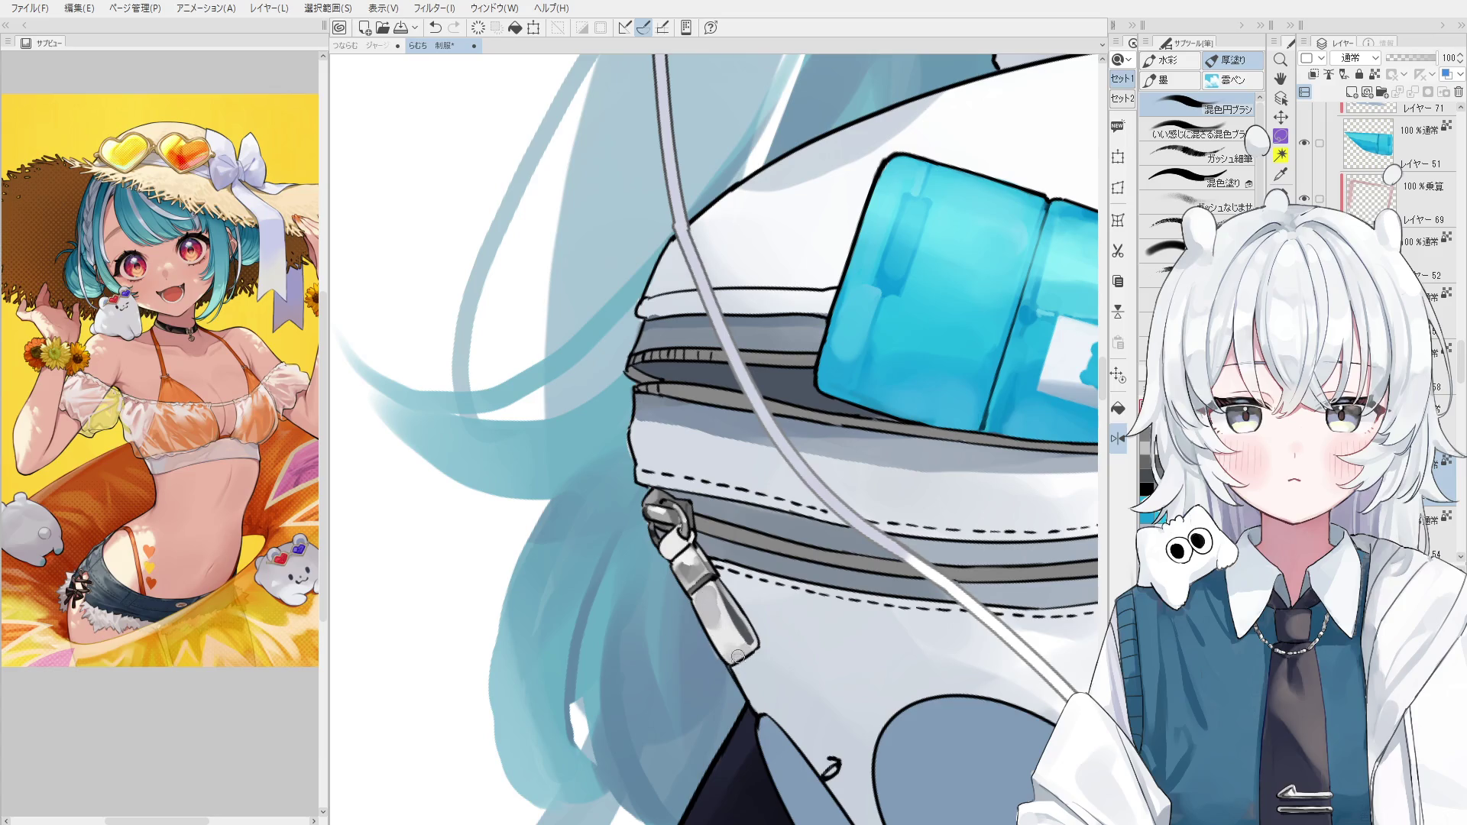
Shrink the brush and add a small fine stroke near the zipper pull.
{"action": "mouse_move", "coordinate": [707, 603]}
{"action": "left_mouse_down"}
{"action": "mouse_move", "coordinate": [757, 607]}
{"action": "mouse_move", "coordinate": [717, 601]}
{"action": "left_mouse_up"}
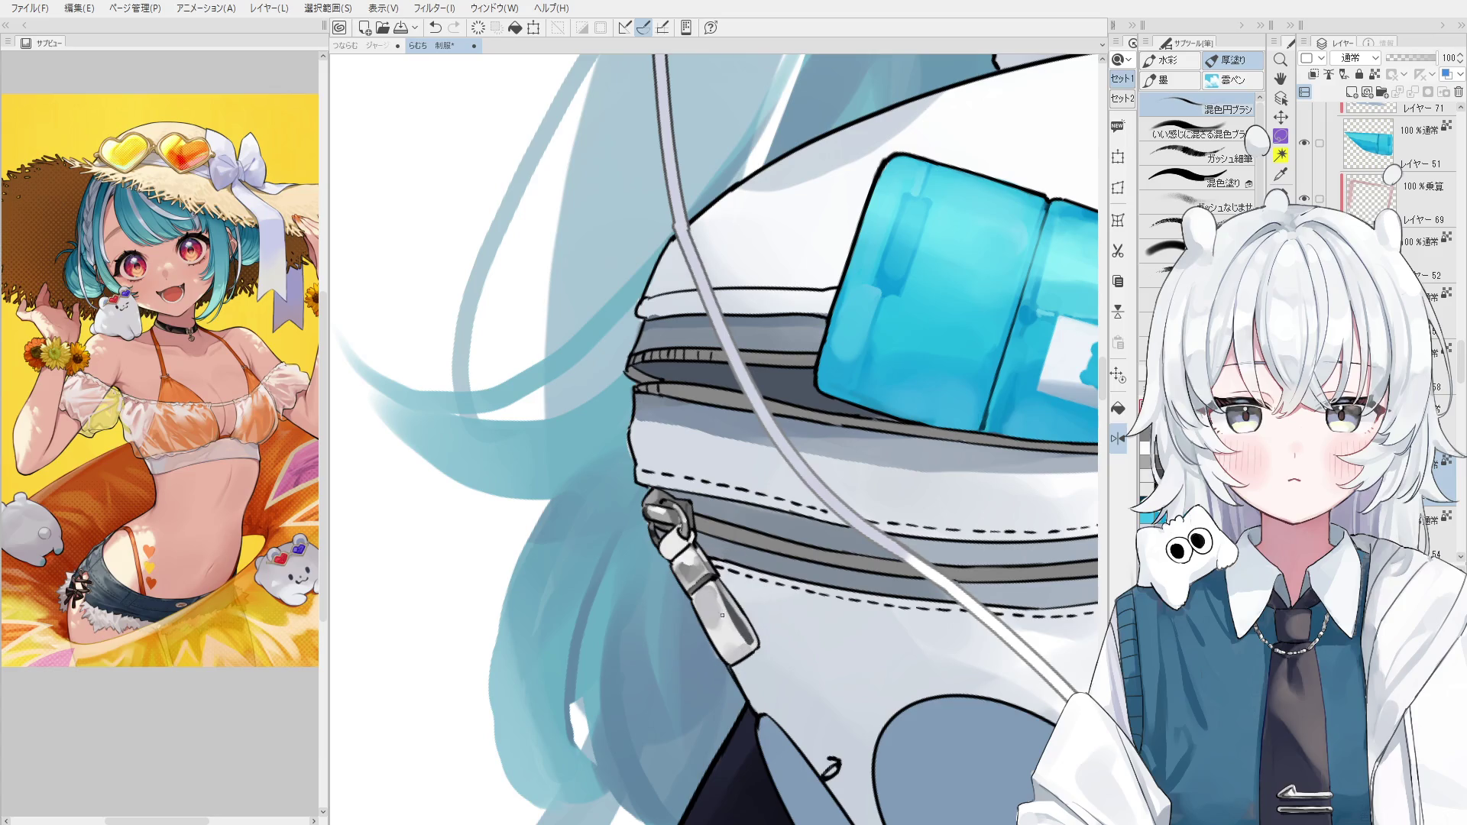
{"action": "scroll", "coordinate": [739, 649], "scroll_direction": "down", "scroll_amount": 3}
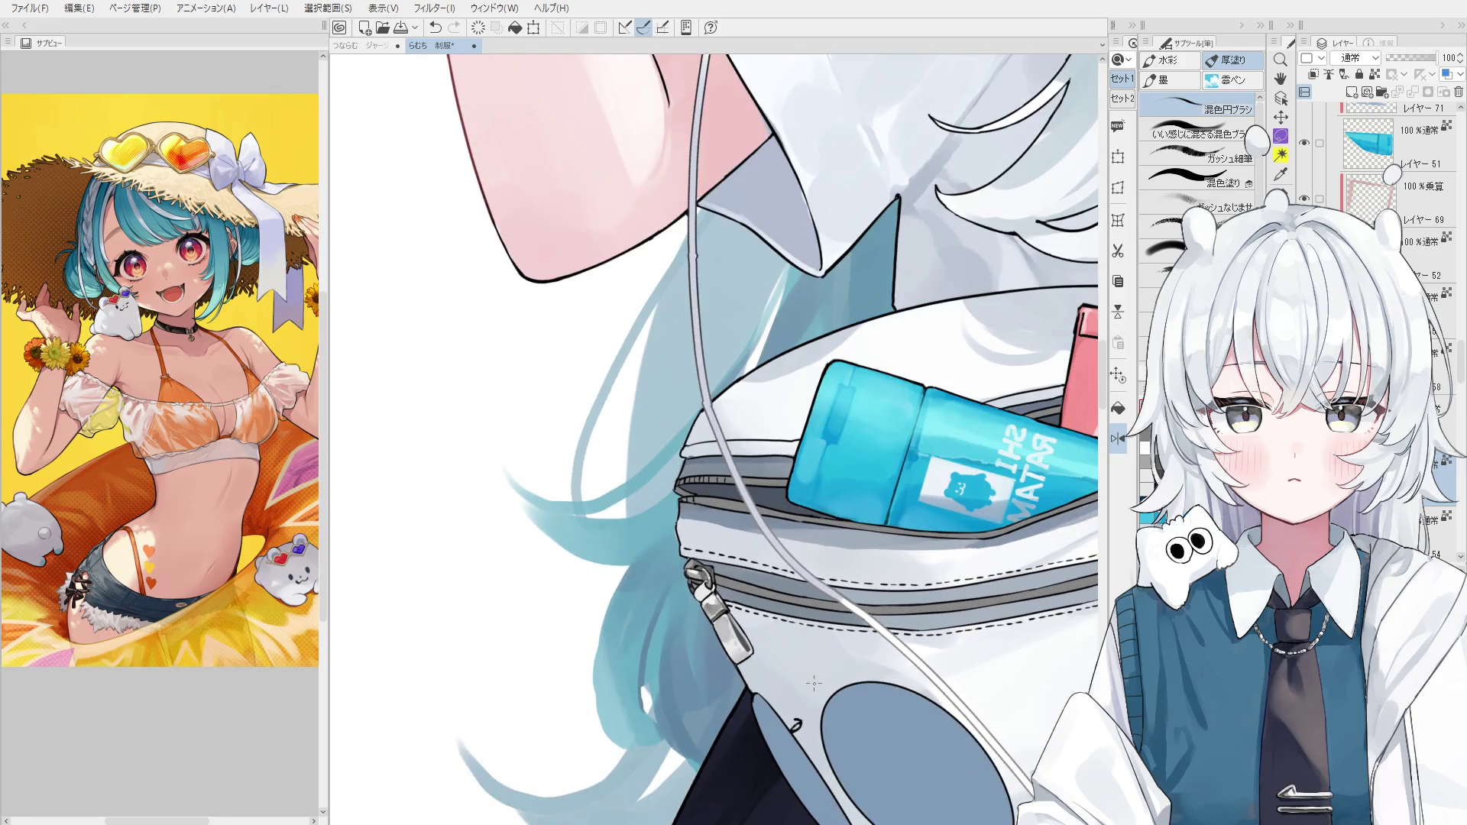
{"action": "key", "text": "b"}
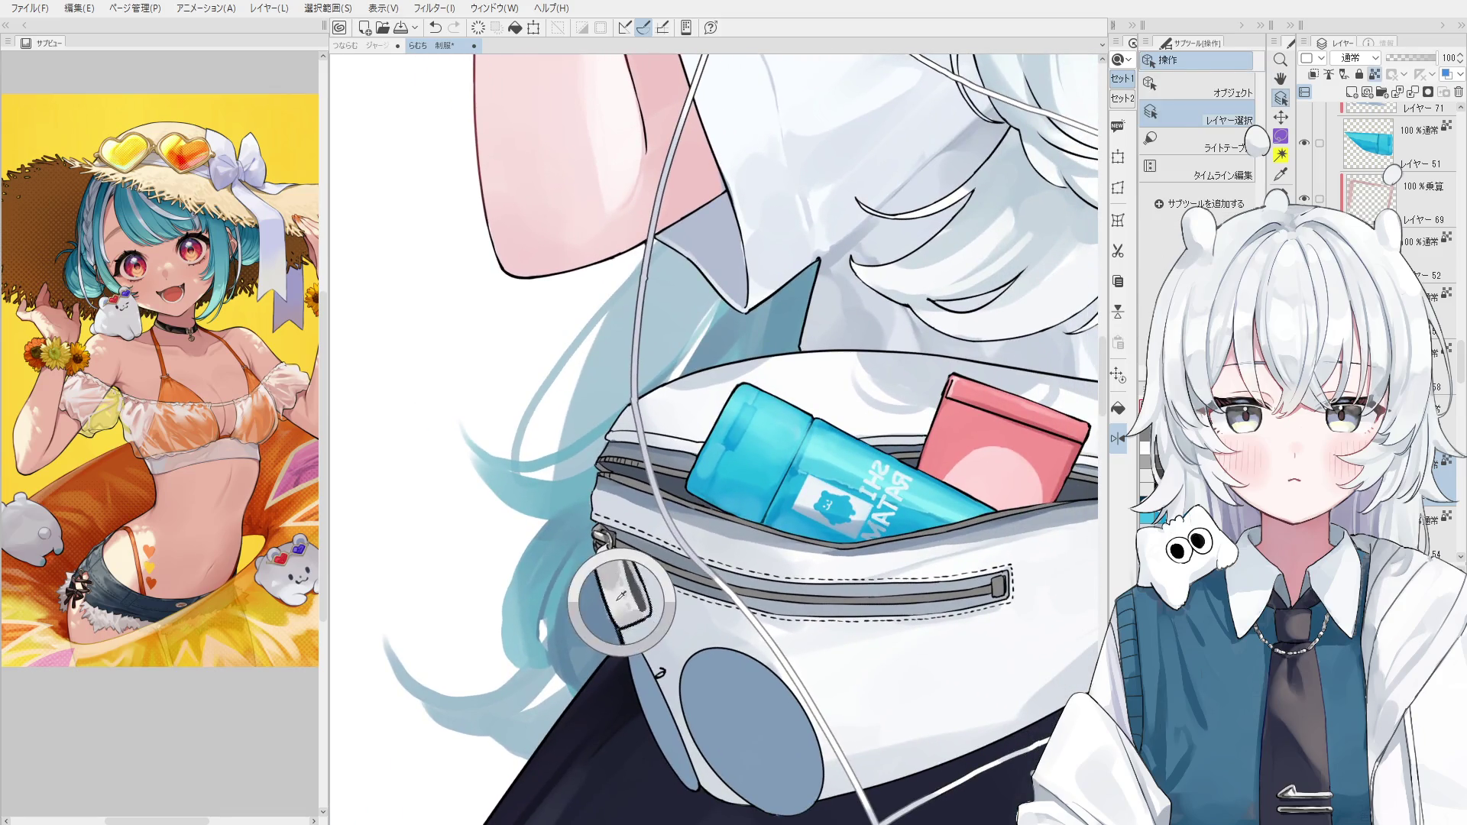
{"action": "scroll", "coordinate": [737, 629], "scroll_direction": "down", "scroll_amount": 1}
{"action": "scroll", "coordinate": [617, 577], "scroll_direction": "up", "scroll_amount": 3}
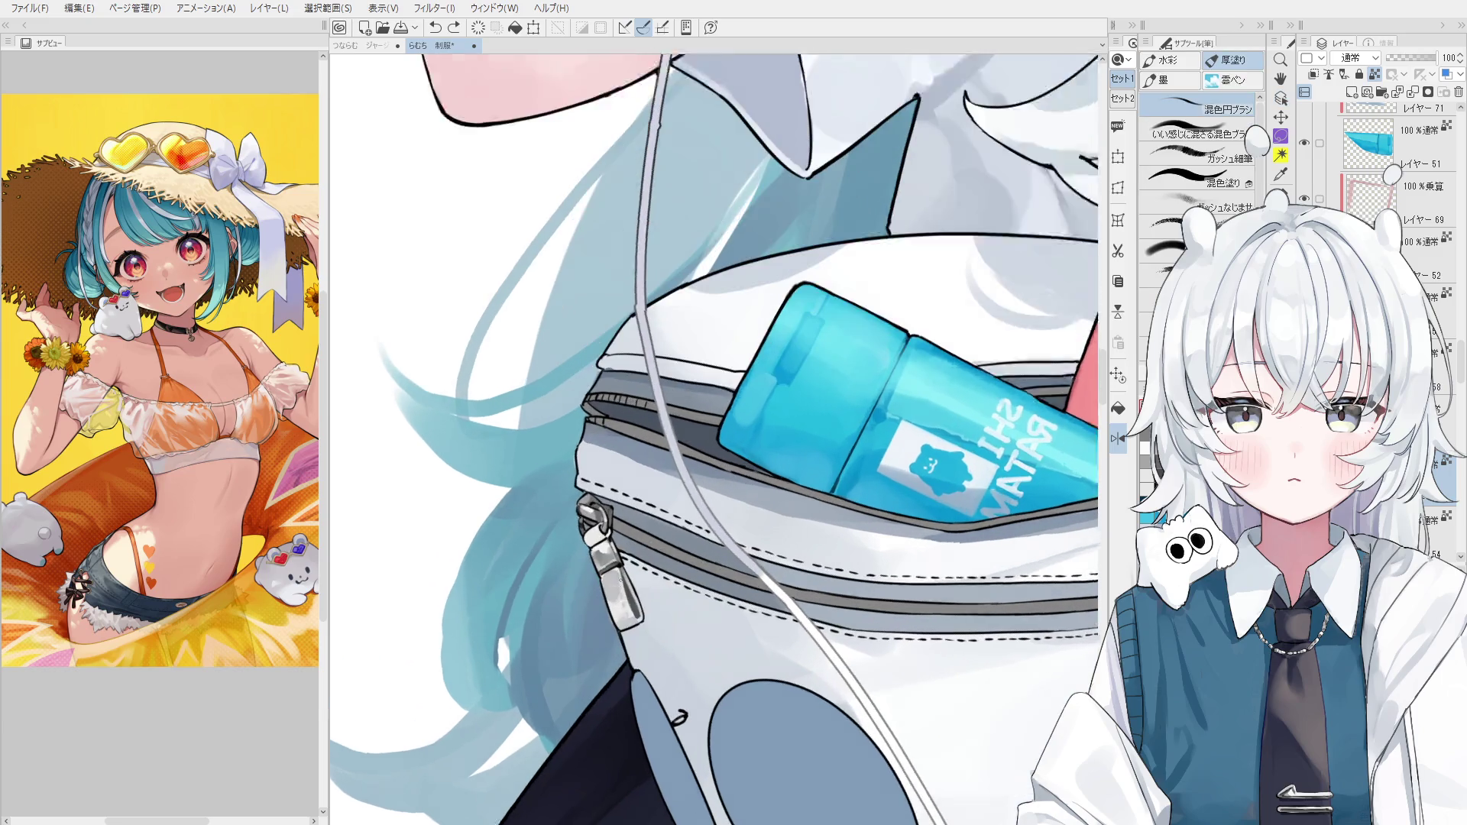
{"action": "left_click_drag", "start_coordinate": [619, 569], "coordinate": [604, 573]}
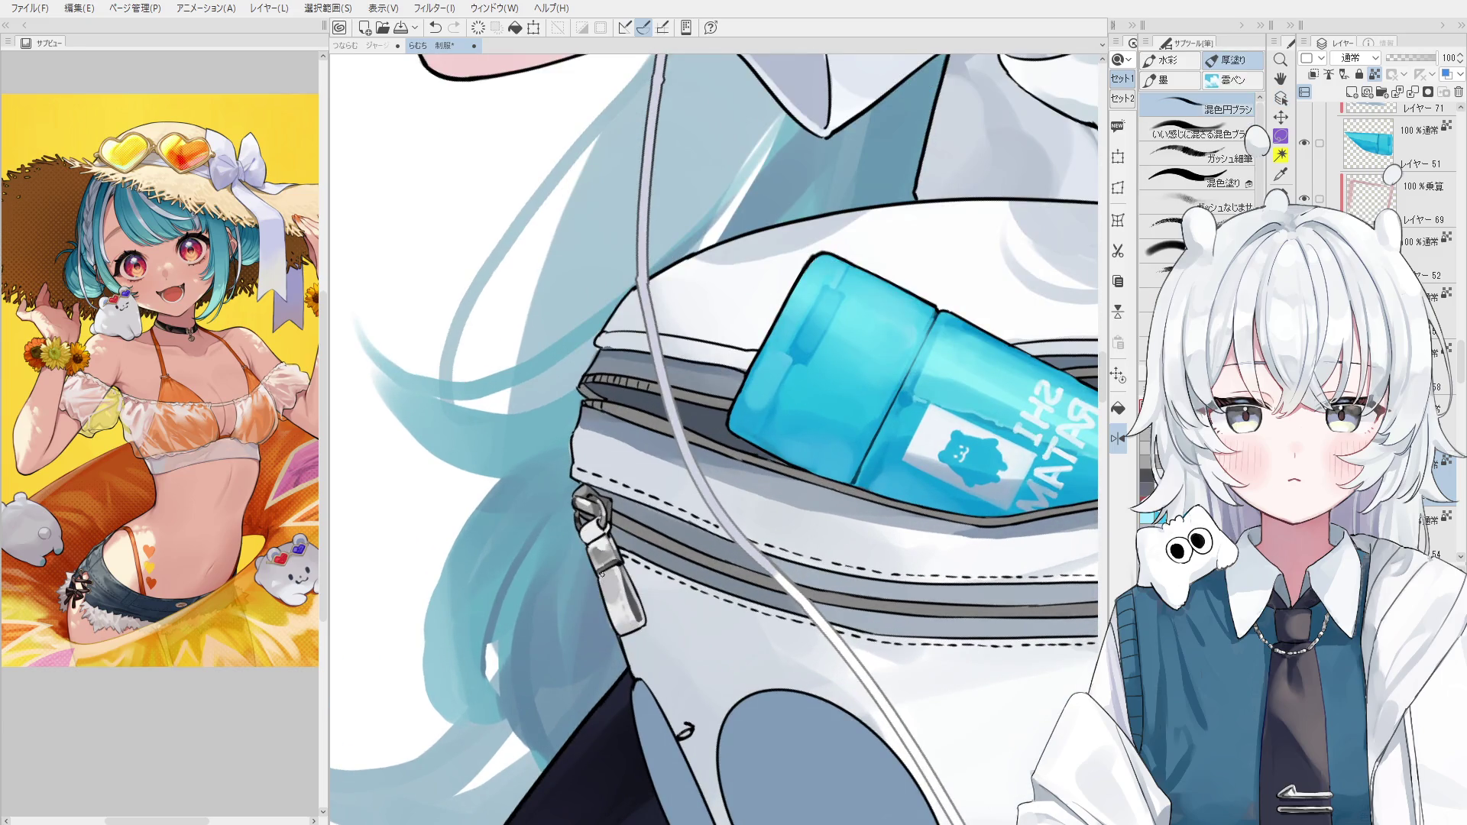
Pan the canvas to show the whole waist bag and the bow.
{"action": "scroll", "coordinate": [590, 537], "scroll_direction": "down", "scroll_amount": 2}
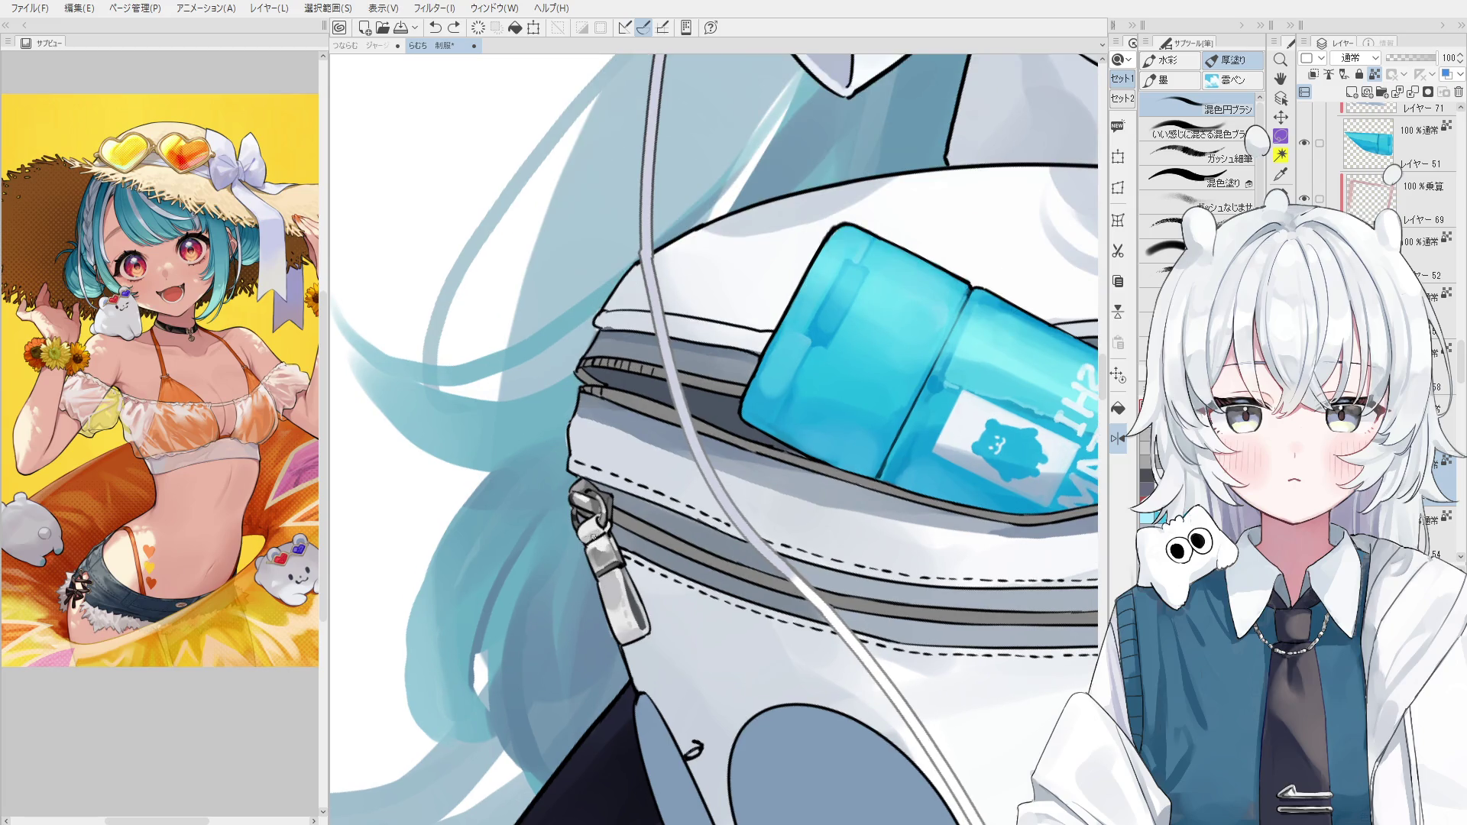
{"action": "key", "text": "h"}
{"action": "scroll", "coordinate": [734, 544], "scroll_direction": "up", "scroll_amount": 1}
{"action": "scroll", "coordinate": [735, 544], "scroll_direction": "down", "scroll_amount": 2}
{"action": "left_click_drag", "start_coordinate": [902, 569], "coordinate": [721, 575]}
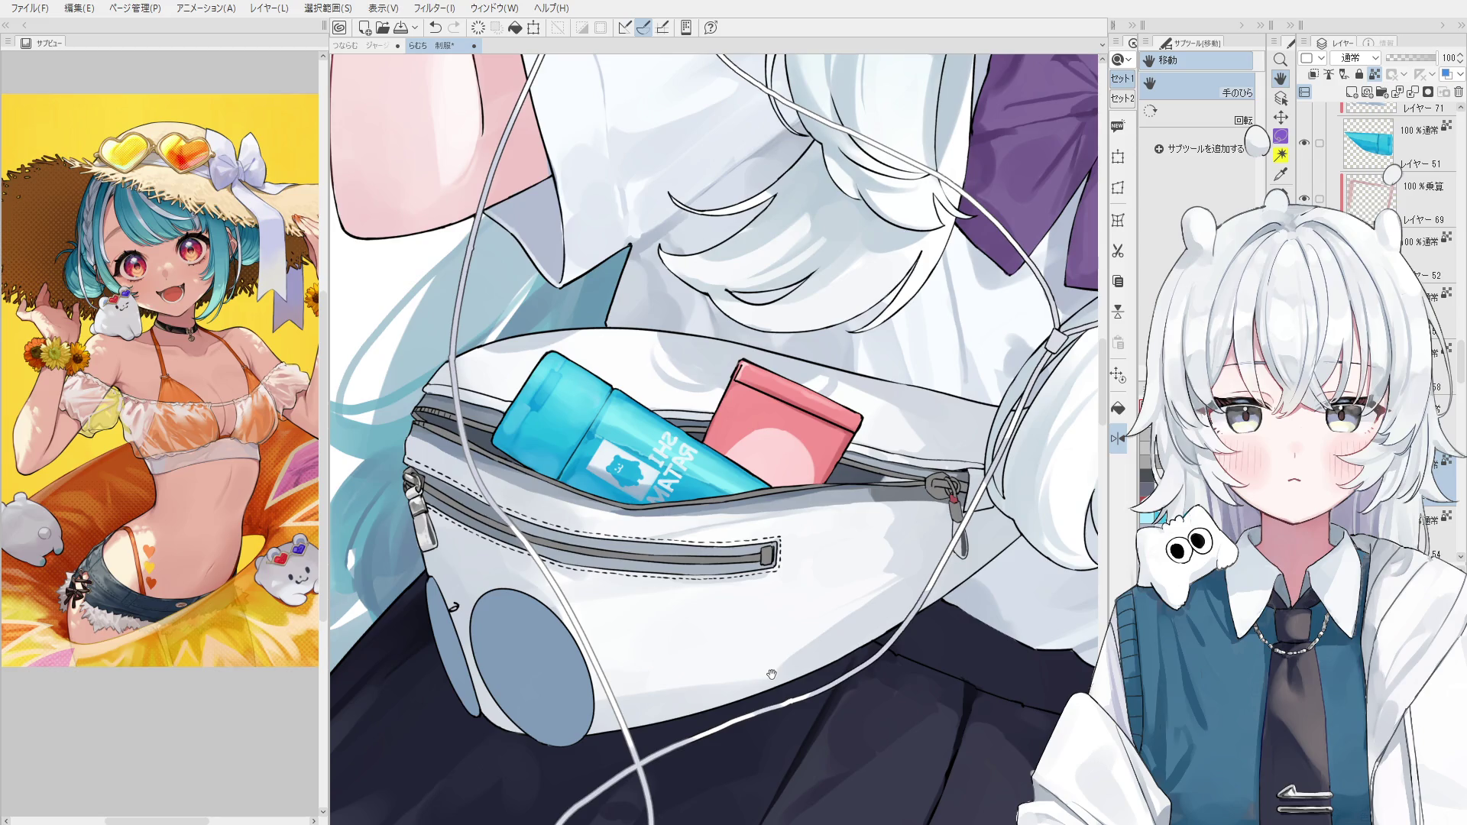
Select the pink box's layer on the canvas and eyedrop a colour from the artwork.
{"action": "key", "text": "o"}
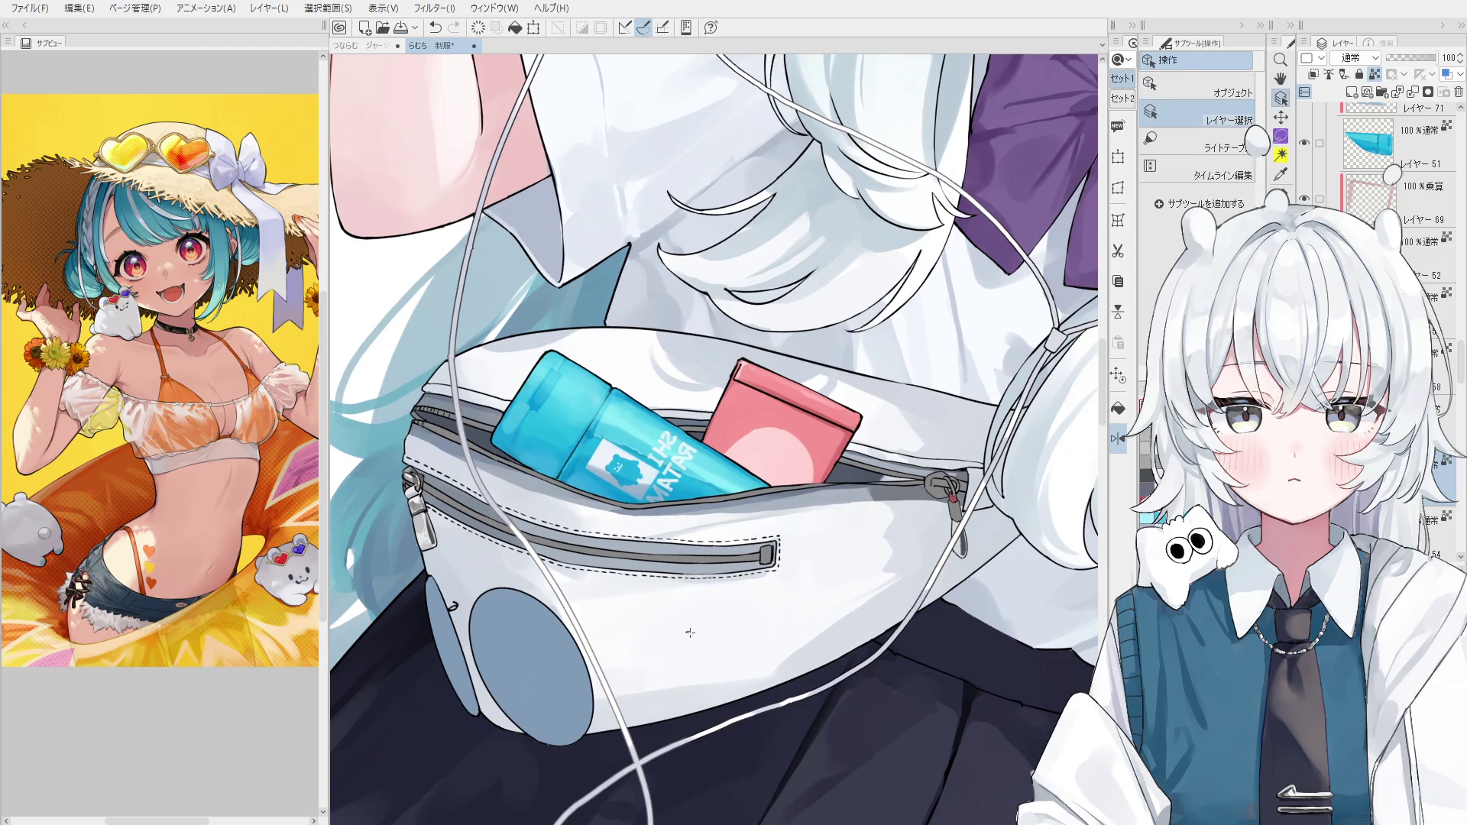
{"action": "left_click", "coordinate": [575, 606]}
{"action": "key", "text": "b"}
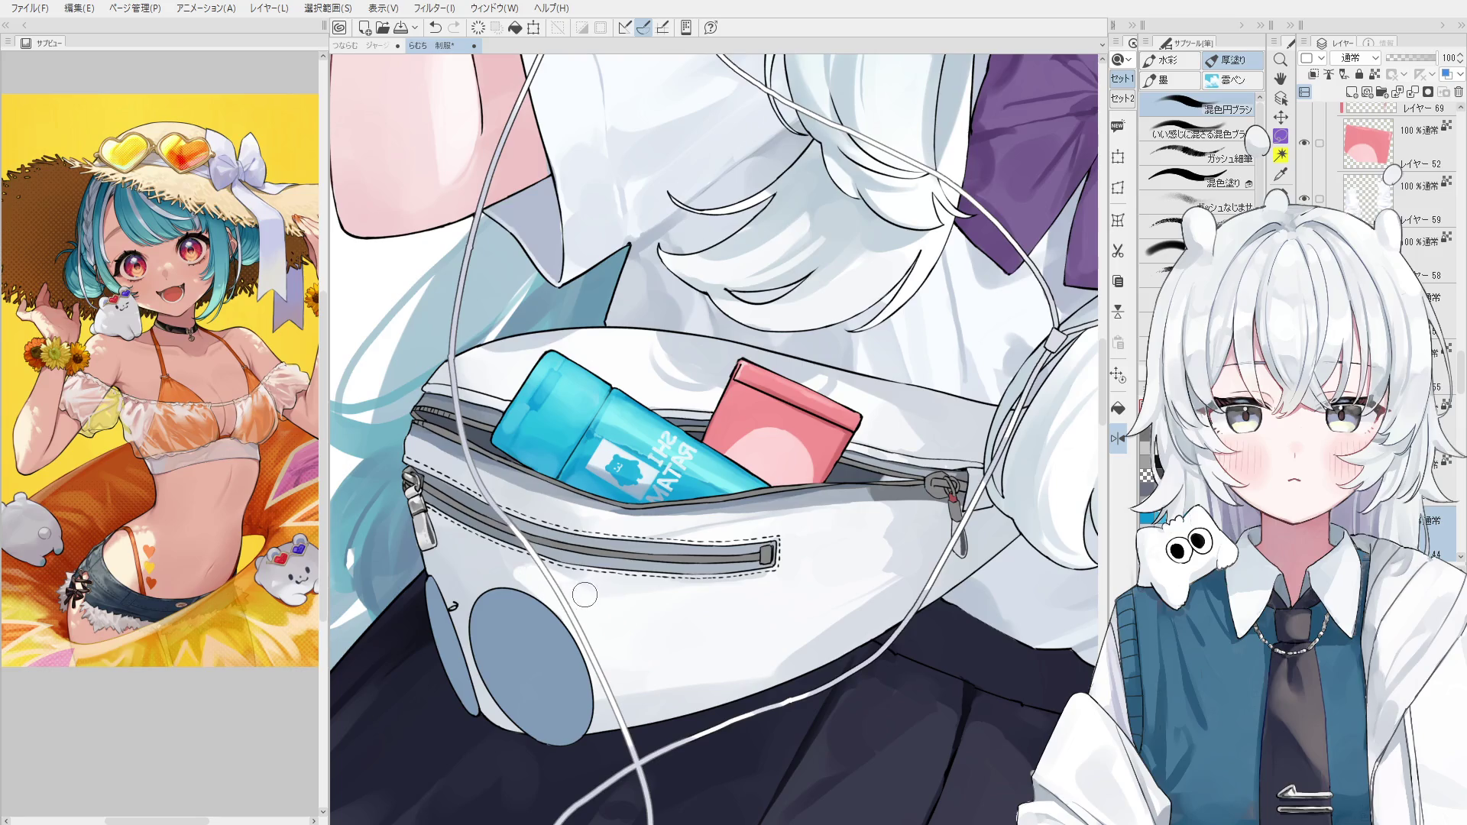
{"action": "left_click", "coordinate": [570, 562], "text": "alt"}
Flip the canvas, enlarge the brush, and cover the bottle label around the bear icon with white.
{"action": "key", "text": "h"}
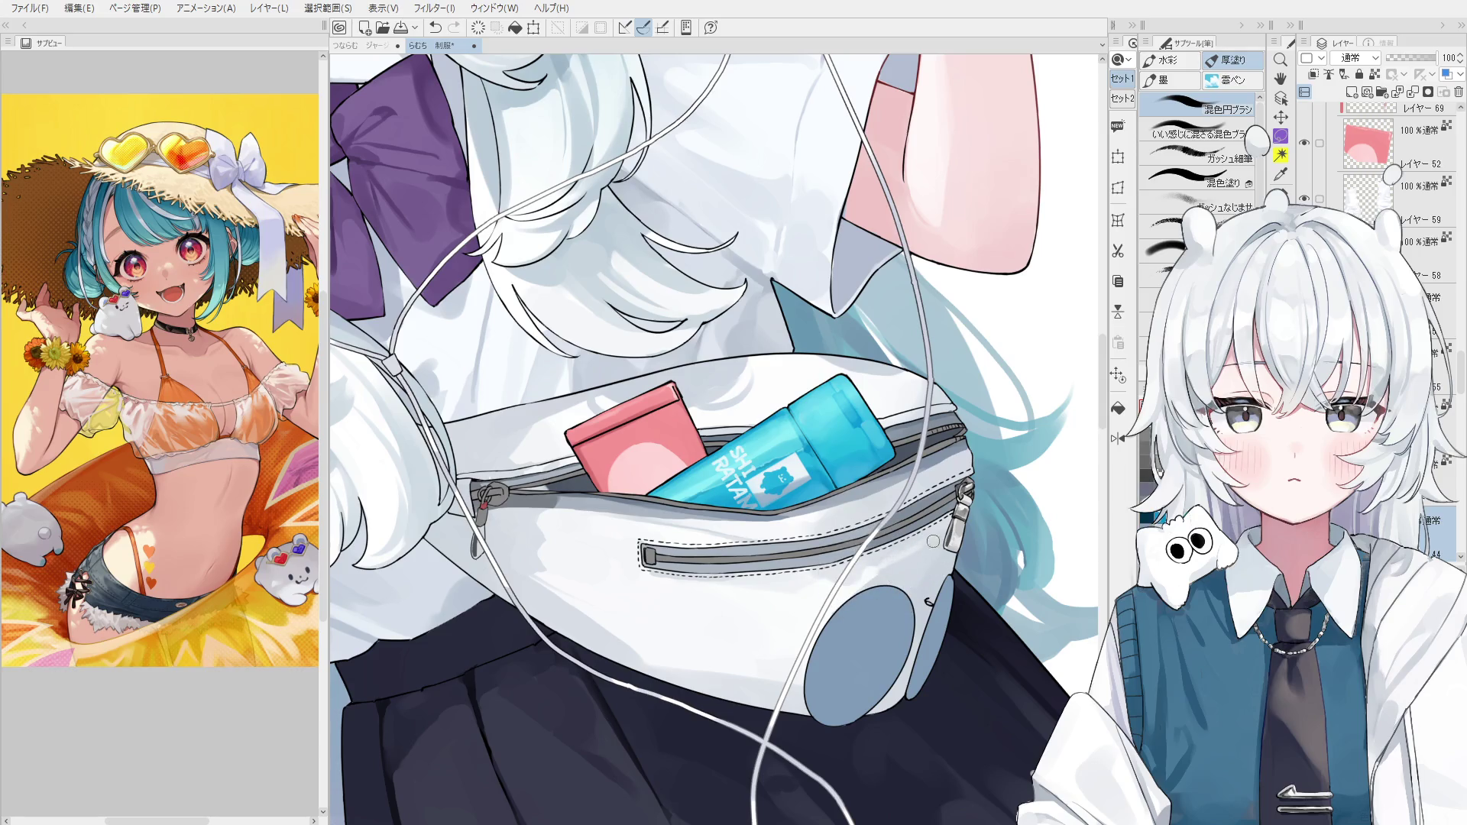
{"action": "key", "text": "bracketright"}
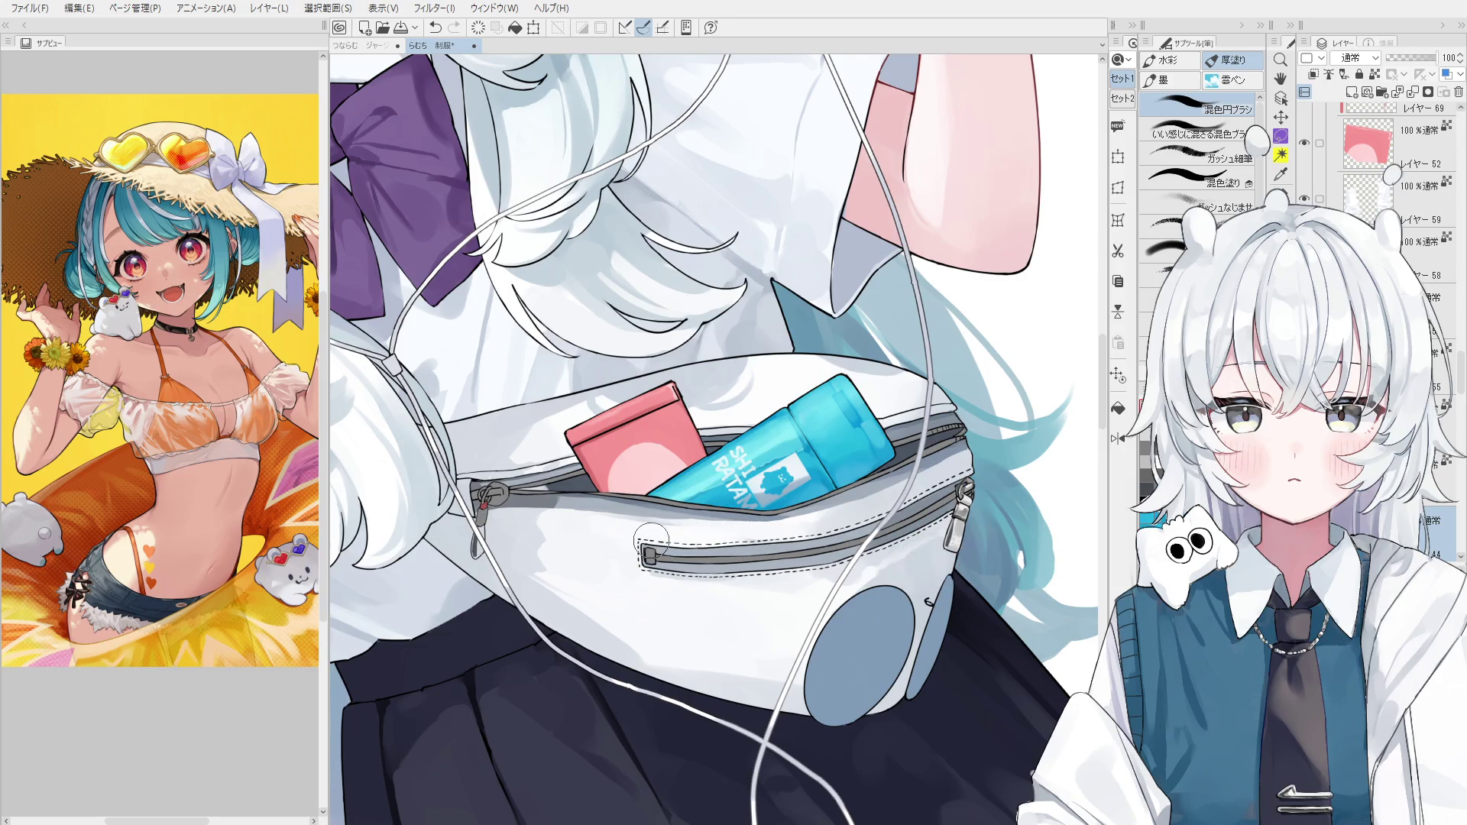
{"action": "left_click", "coordinate": [766, 501]}
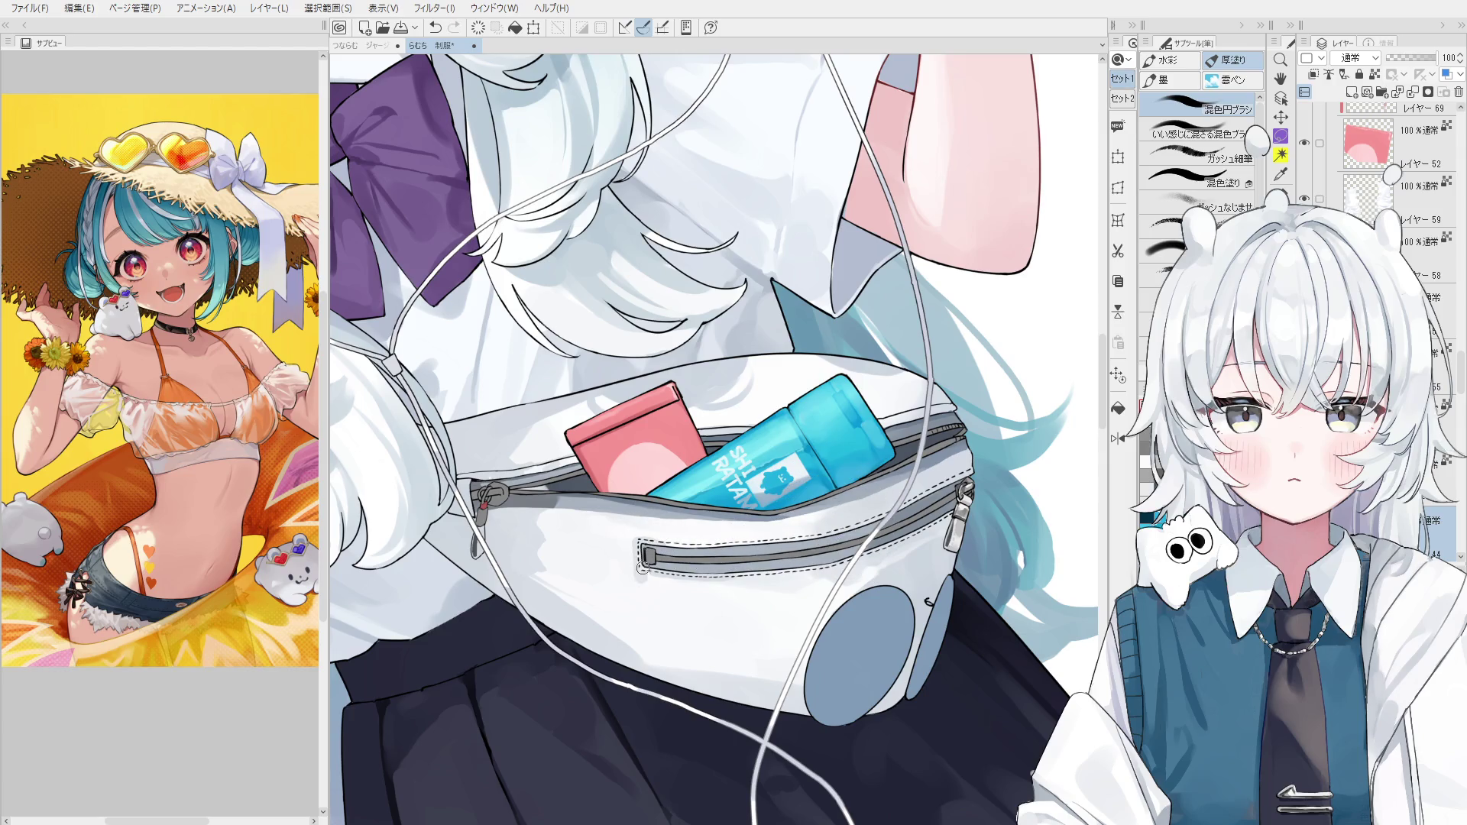
{"action": "scroll", "coordinate": [642, 567], "scroll_direction": "down", "scroll_amount": 2}
{"action": "scroll", "coordinate": [673, 580], "scroll_direction": "up", "scroll_amount": 2}
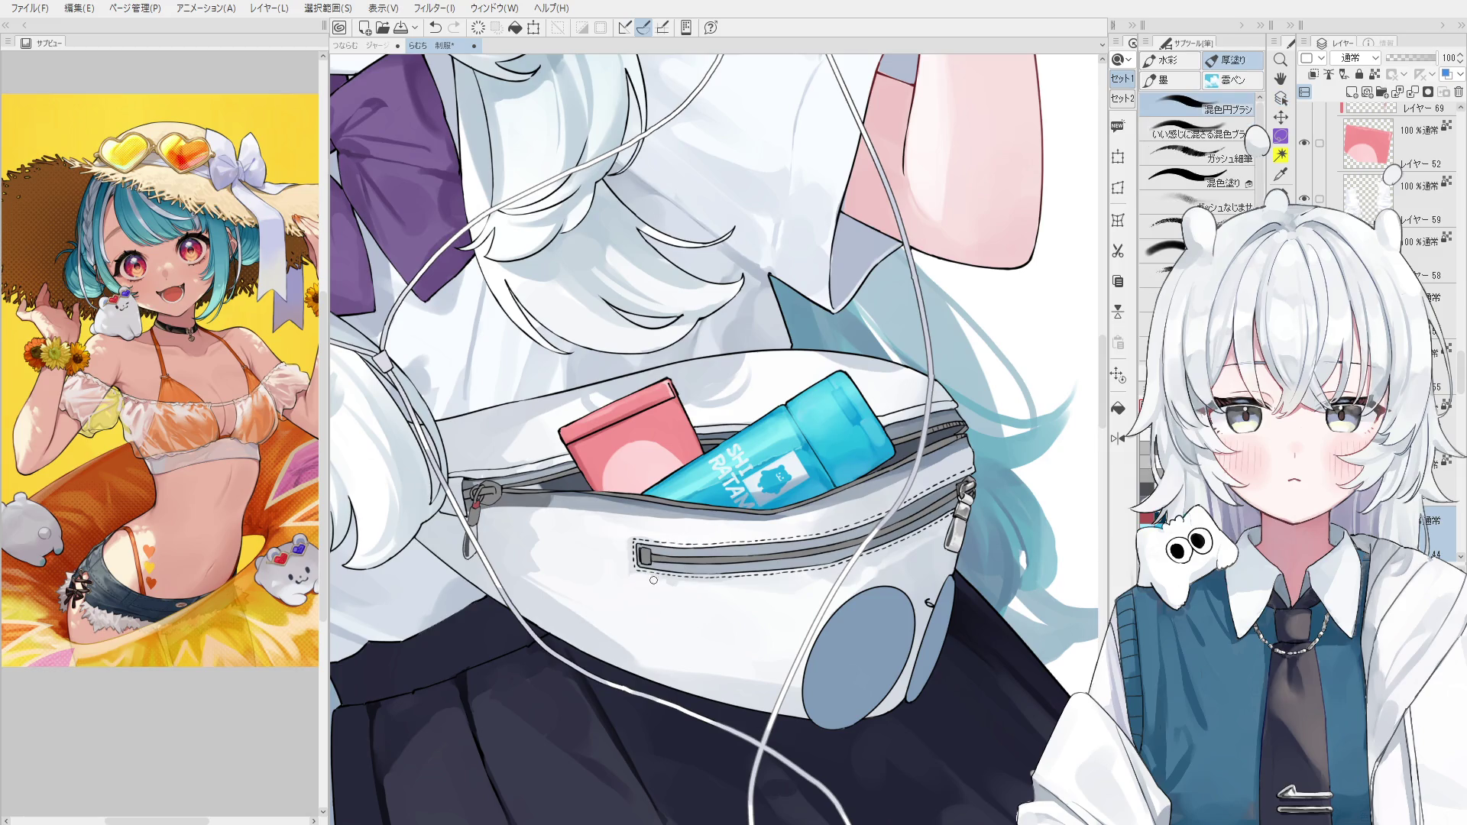
{"action": "left_click_drag", "start_coordinate": [524, 512], "coordinate": [611, 539]}
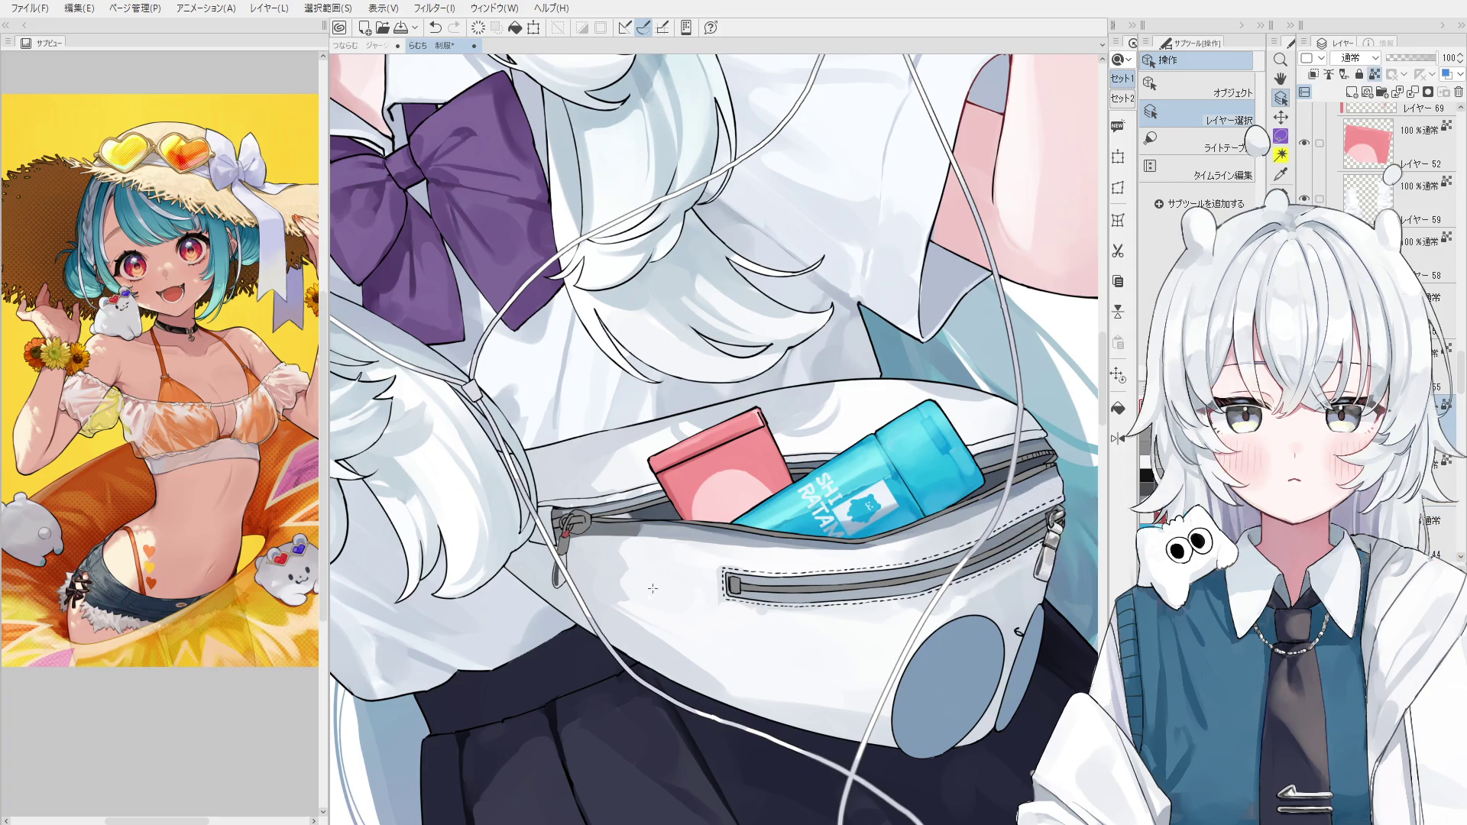
{"action": "scroll", "coordinate": [551, 544], "scroll_direction": "up", "scroll_amount": 2}
{"action": "scroll", "coordinate": [550, 545], "scroll_direction": "up", "scroll_amount": 1}
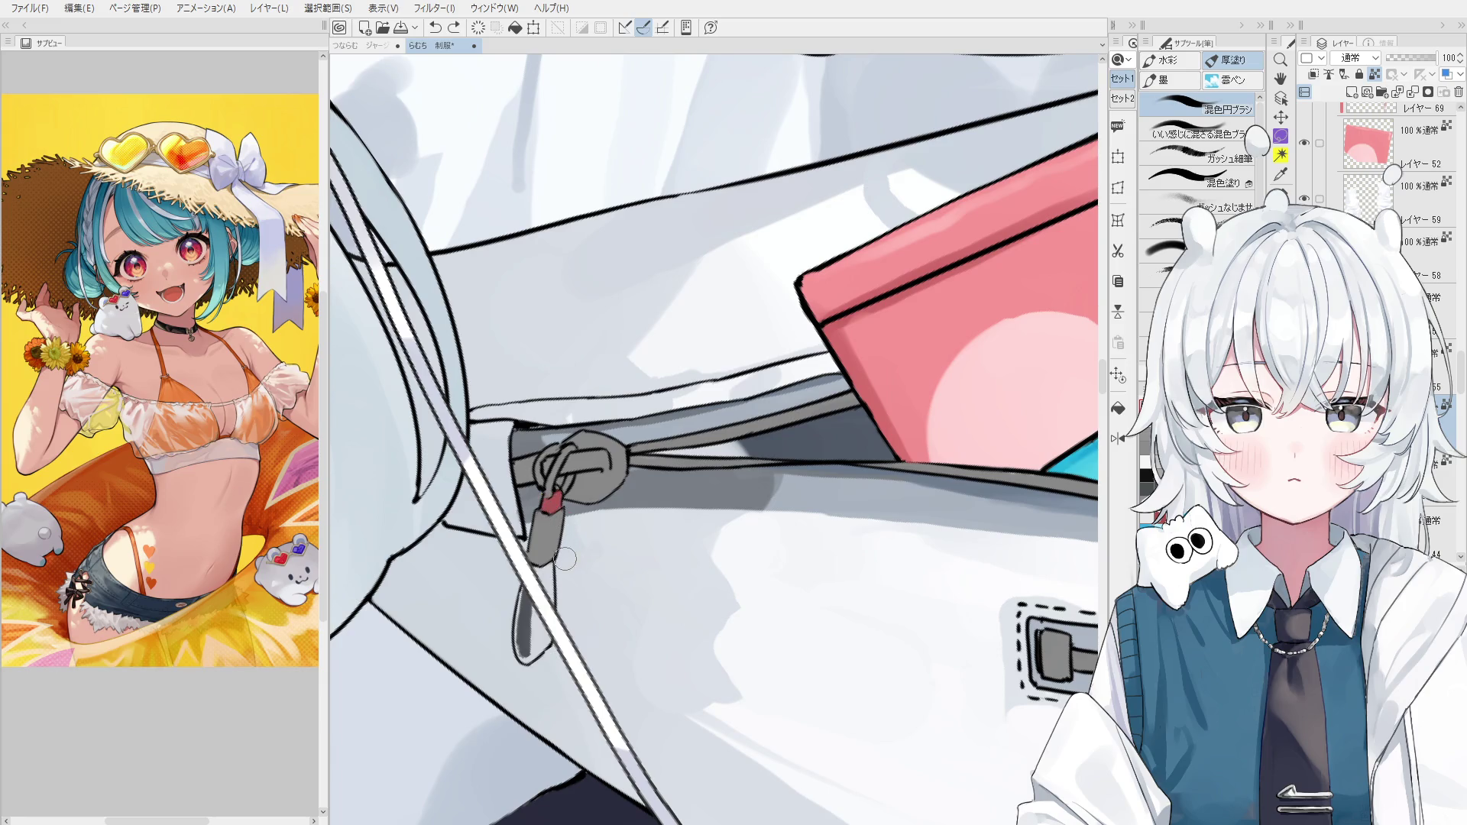